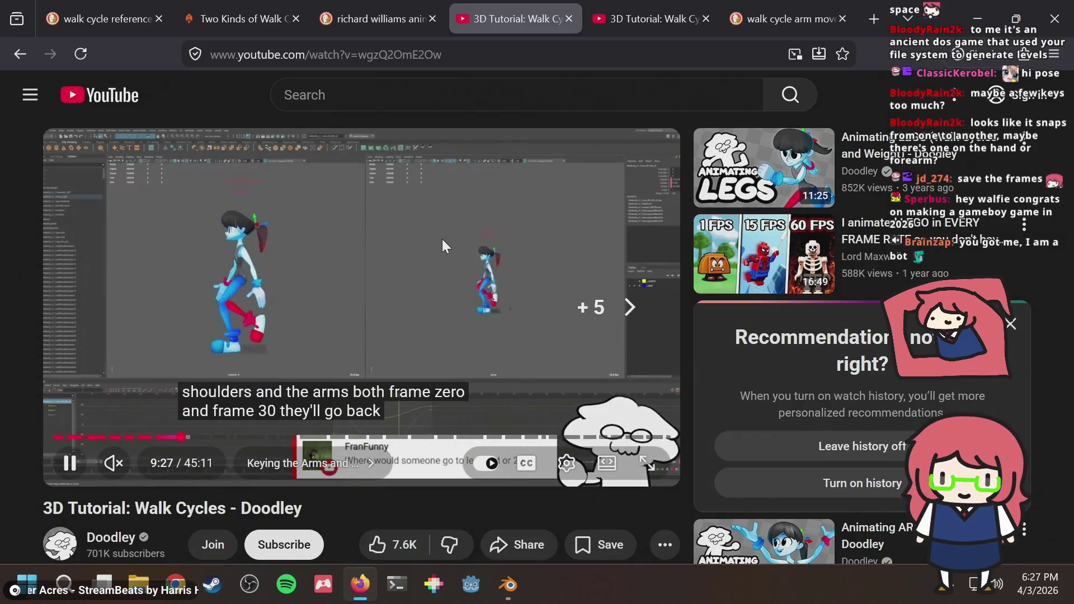
pyautogui.press('Right')
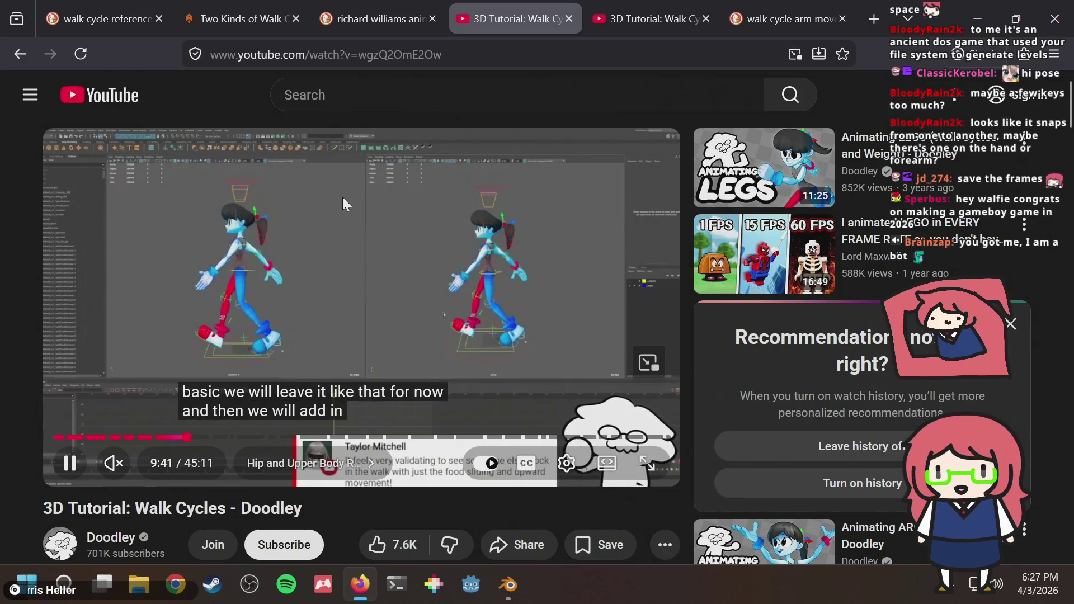
# Step: Seek the walk cycle tutorial ahead to the hips and upper-body part around 10:06
pyautogui.press('Right')
pyautogui.press('Right')
pyautogui.press('Right')
pyautogui.press('Right')
pyautogui.press('Right')
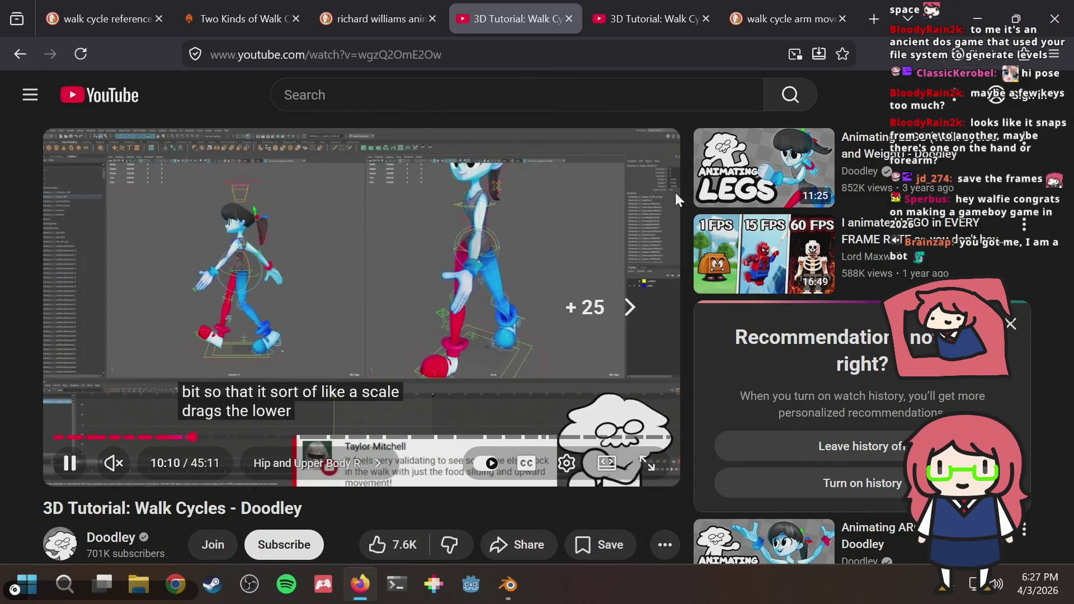
pyautogui.press('Left')
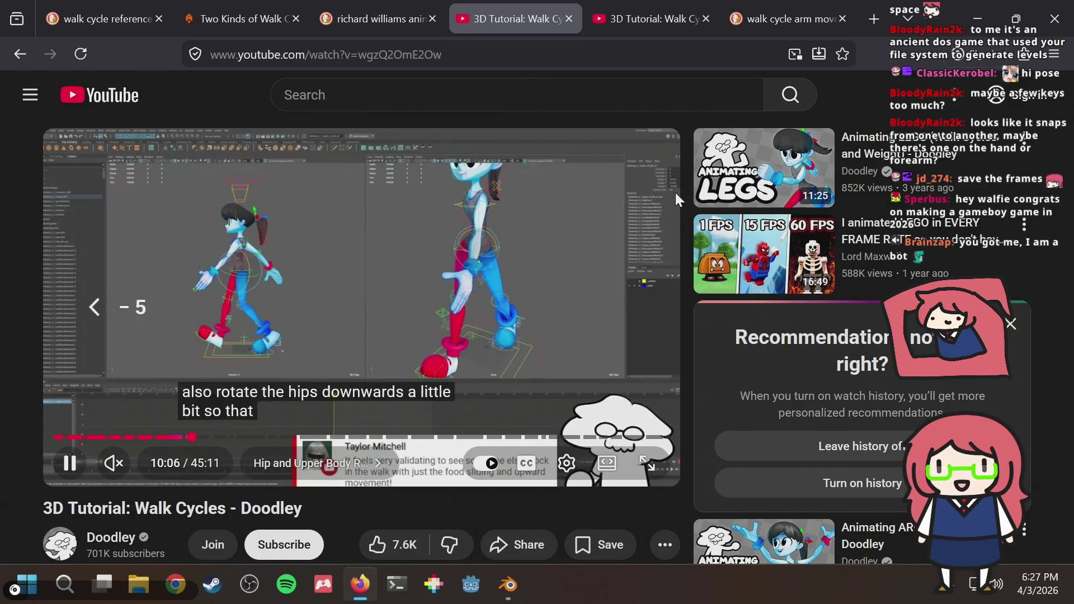
# Step: Return to the Blender scene and face the bunny from the front view
pyautogui.hotkey('alt', 'Tab')
pyautogui.moveTo(571, 193); pyautogui.dragTo(470, 193, button='middle')
pyautogui.click(811, 126)
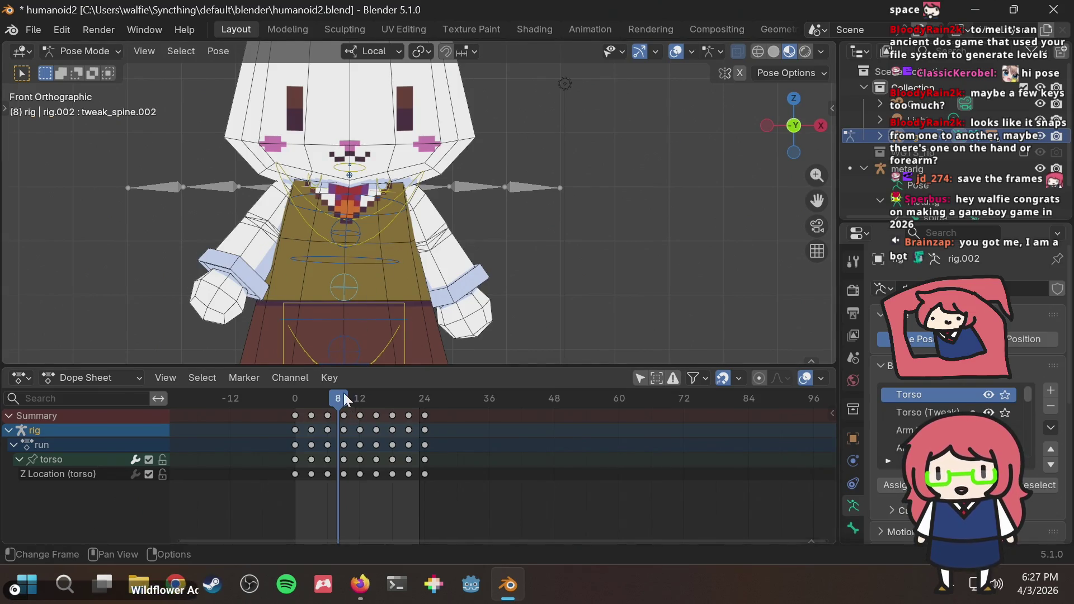
# Step: Move the playhead from frame 8 to 3 and inspect the spine FK and chest controls
pyautogui.moveTo(343, 400); pyautogui.dragTo(314, 400)
pyautogui.scroll(-2, 401, 286)
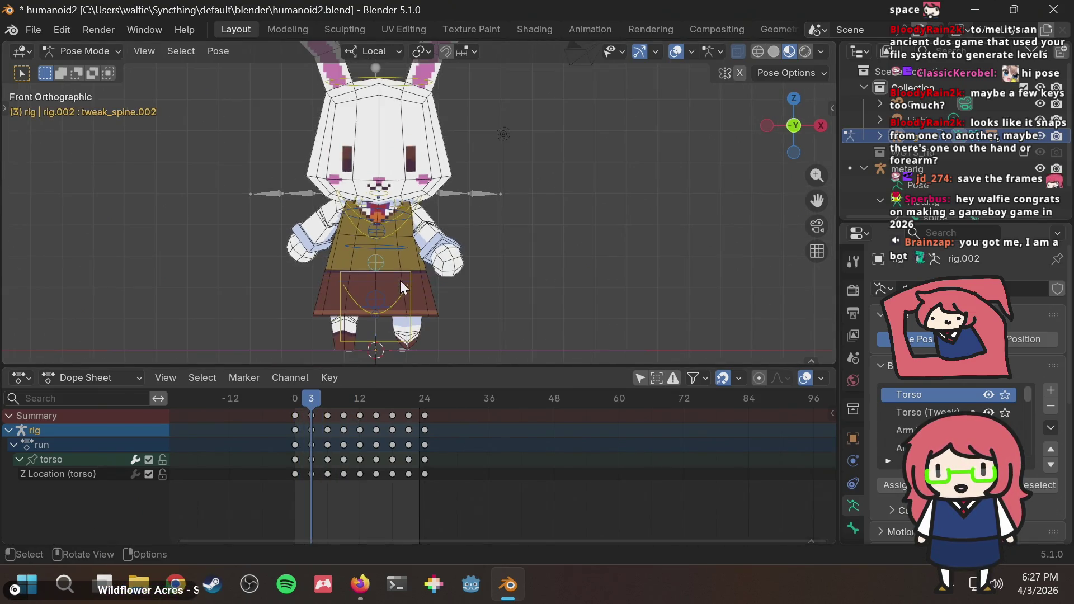
pyautogui.scroll(1, 385, 278)
pyautogui.scroll(1, 386, 279)
pyautogui.keyDown('shift'); pyautogui.moveTo(369, 286); pyautogui.dragTo(410, 197, button='middle'); pyautogui.keyUp('shift')
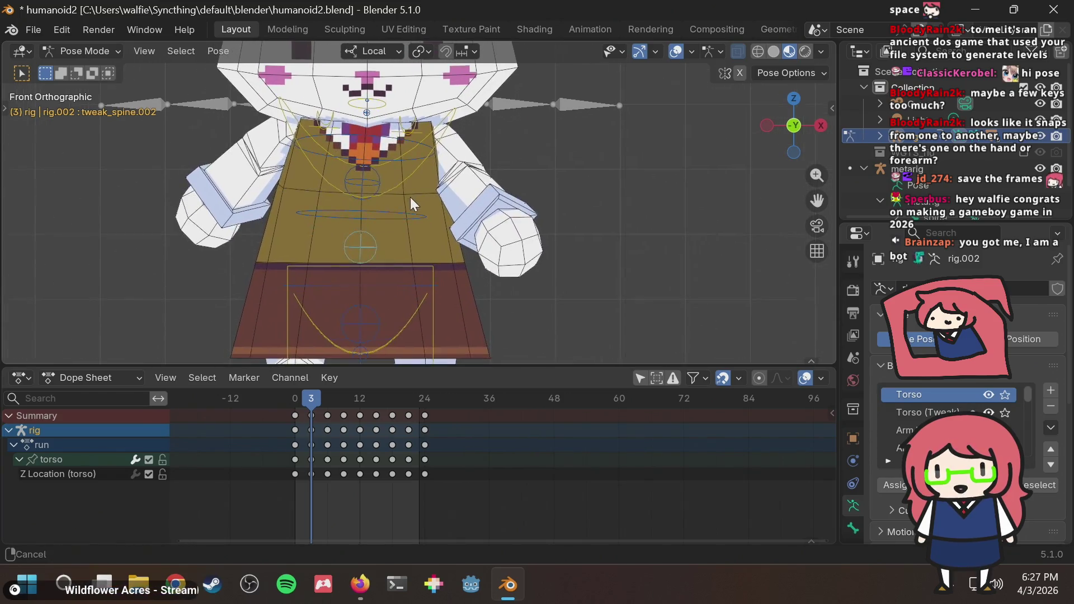
pyautogui.click(383, 214)
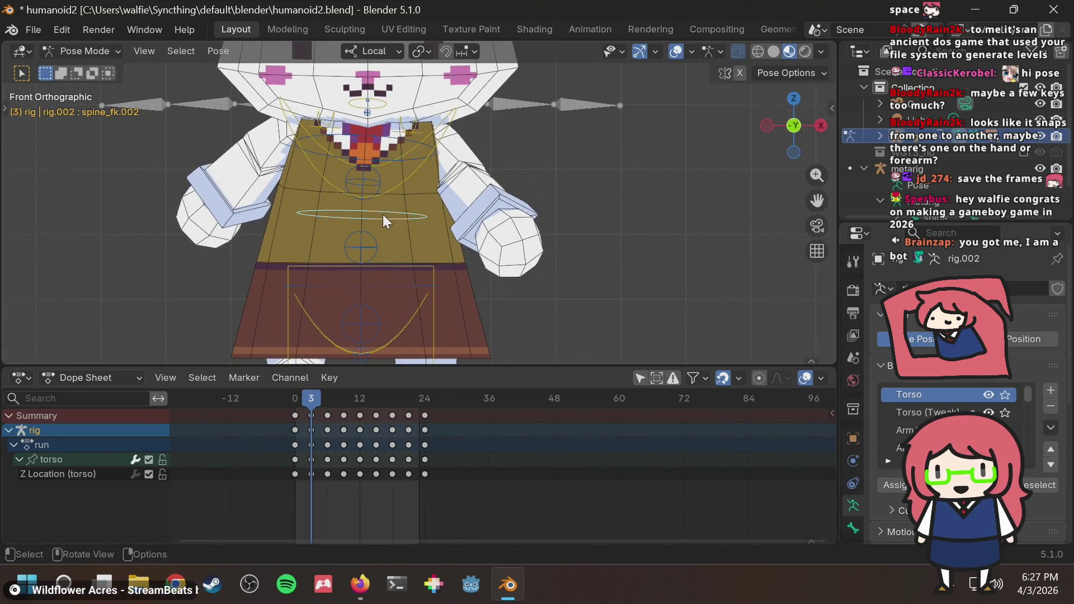
pyautogui.scroll(-1, 397, 192)
pyautogui.click(429, 164)
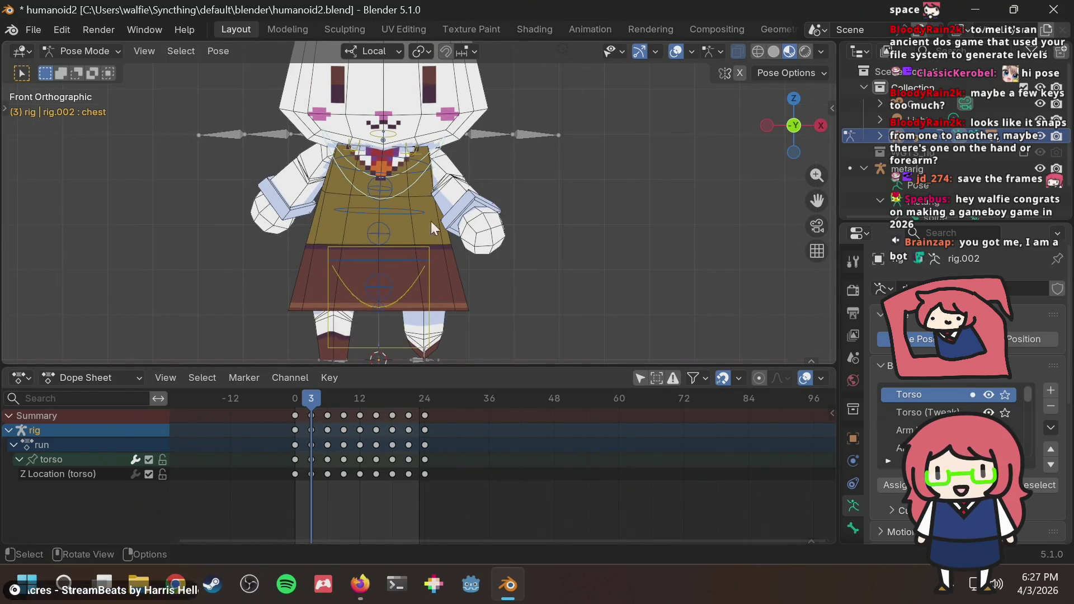
# Step: Look over the head and ears, then make the upper spine tweak control active
pyautogui.keyDown('shift'); pyautogui.moveTo(537, 172); pyautogui.dragTo(571, 335, button='middle'); pyautogui.keyUp('shift')
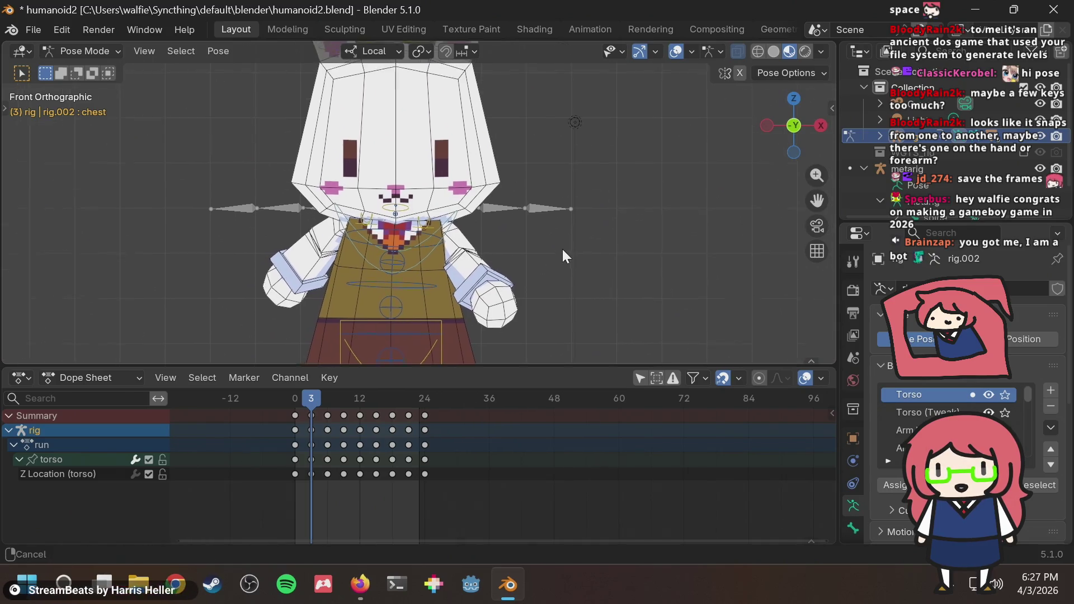
pyautogui.scroll(1, 570, 335)
pyautogui.moveTo(401, 98)
pyautogui.keyDown('shift'); pyautogui.mouseDown(button='middle')
pyautogui.moveTo(365, 134)
pyautogui.moveTo(432, 57)
pyautogui.moveTo(428, 290)
pyautogui.moveTo(431, 219)
pyautogui.mouseUp(button='middle'); pyautogui.keyUp('shift')
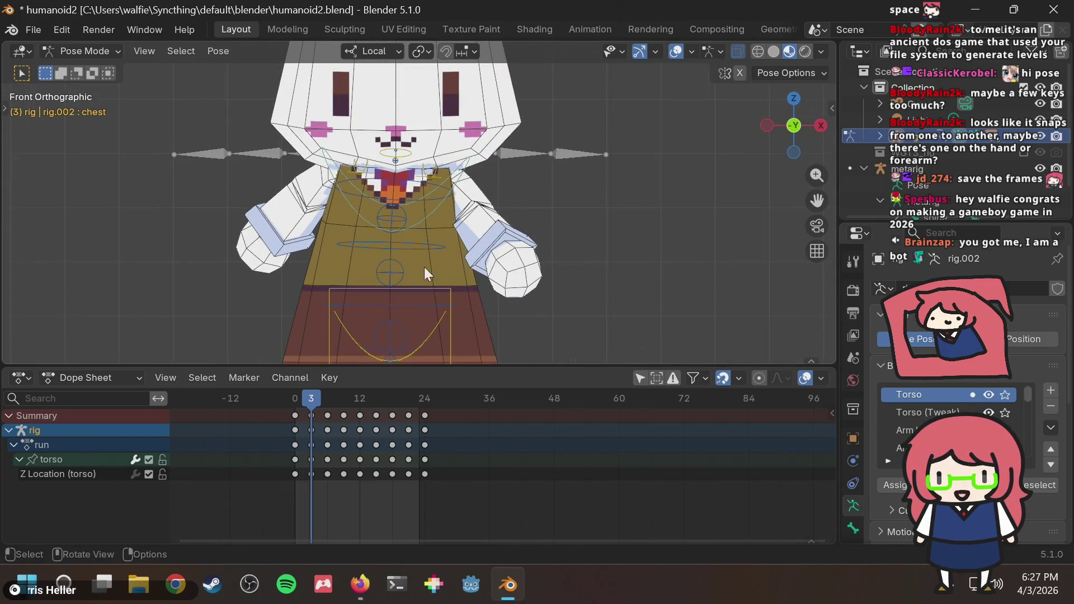
pyautogui.scroll(3, 431, 219)
pyautogui.click(392, 264)
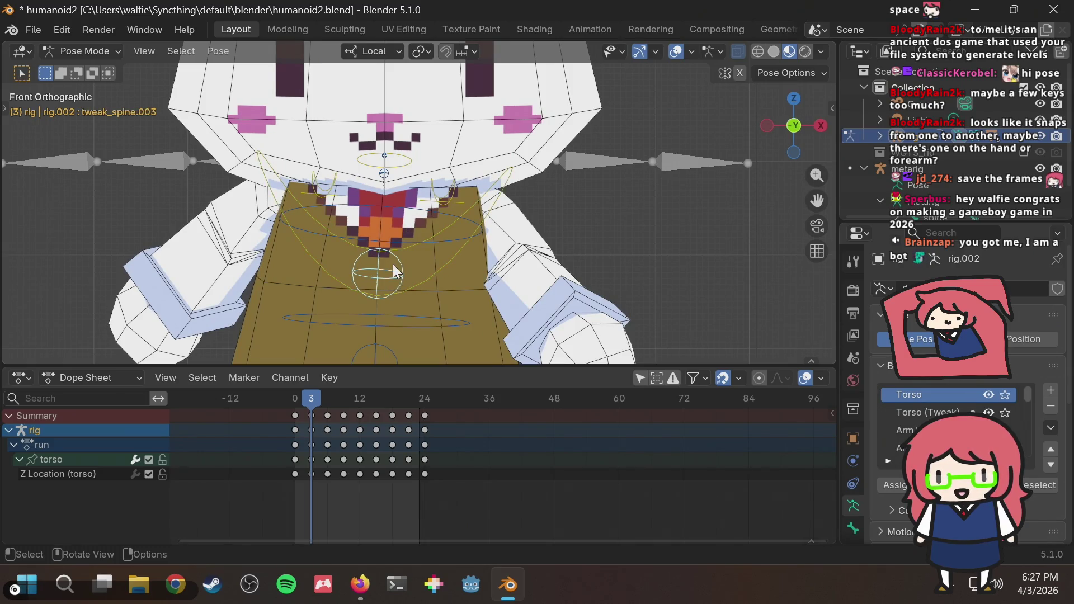
# Step: Key tweak_spine.003 at frame 3, undo the key, and save the bunny file
pyautogui.press('i')
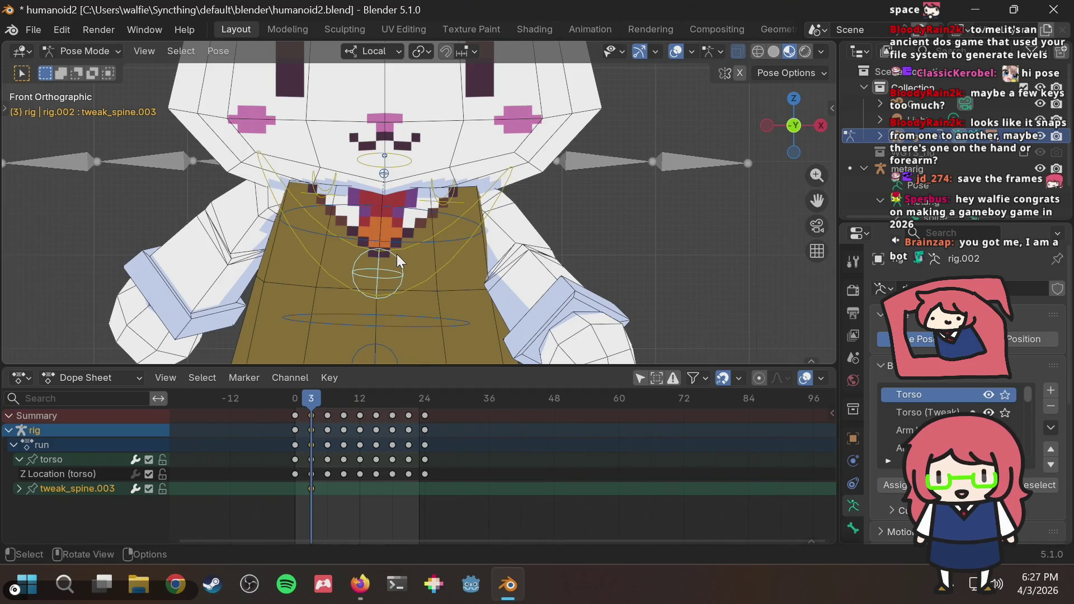
pyautogui.hotkey('ctrl', 'z')
pyautogui.hotkey('ctrl', 's')
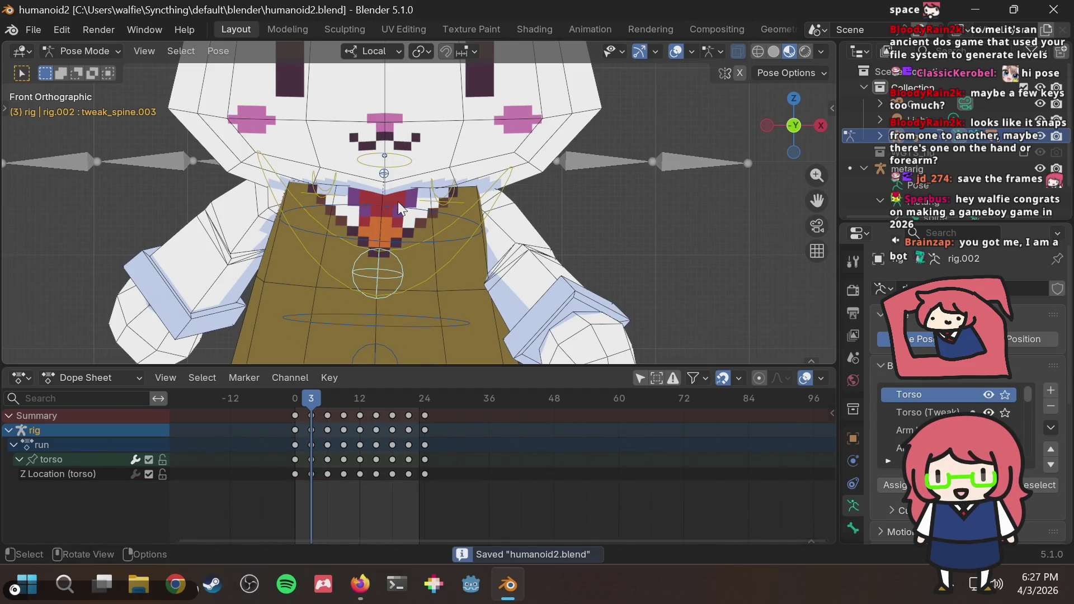
pyautogui.click(388, 159)
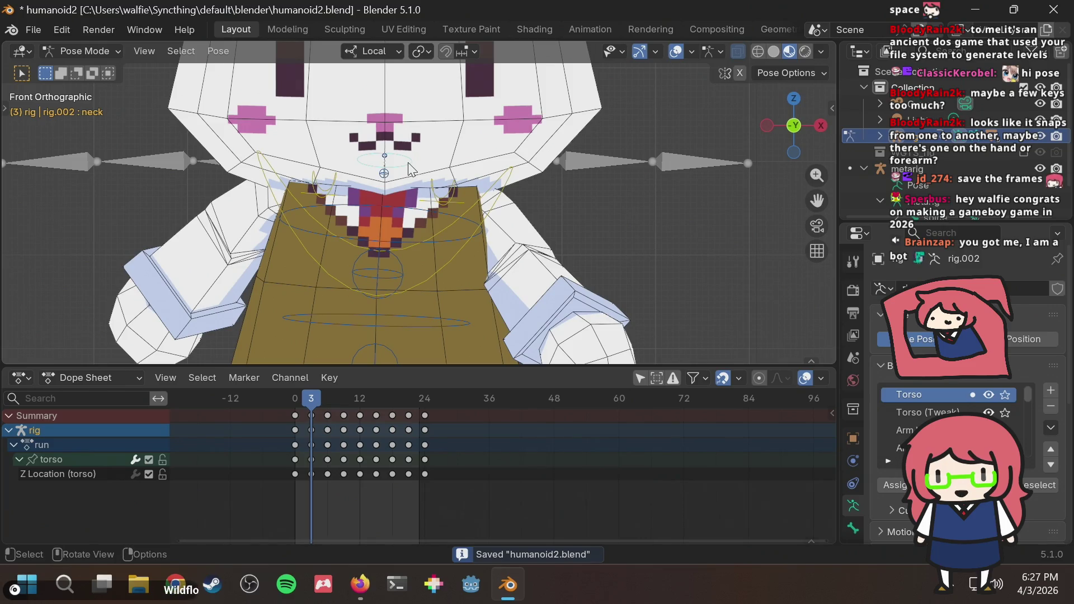
# Step: Show the torso Z Location channel and make the bunny's main torso control active
pyautogui.click(16, 458)
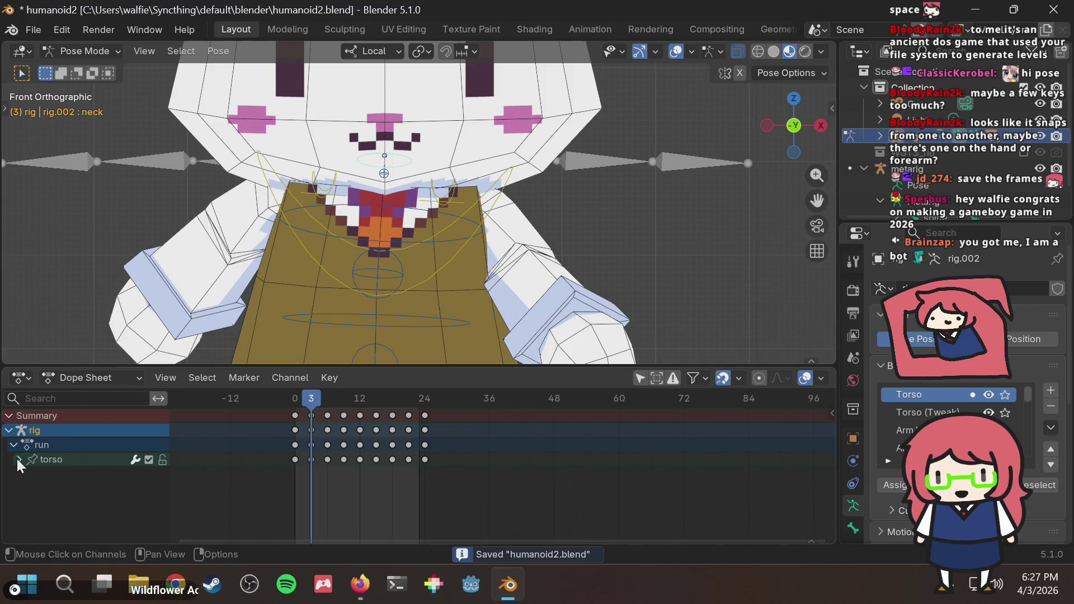
pyautogui.click(33, 473)
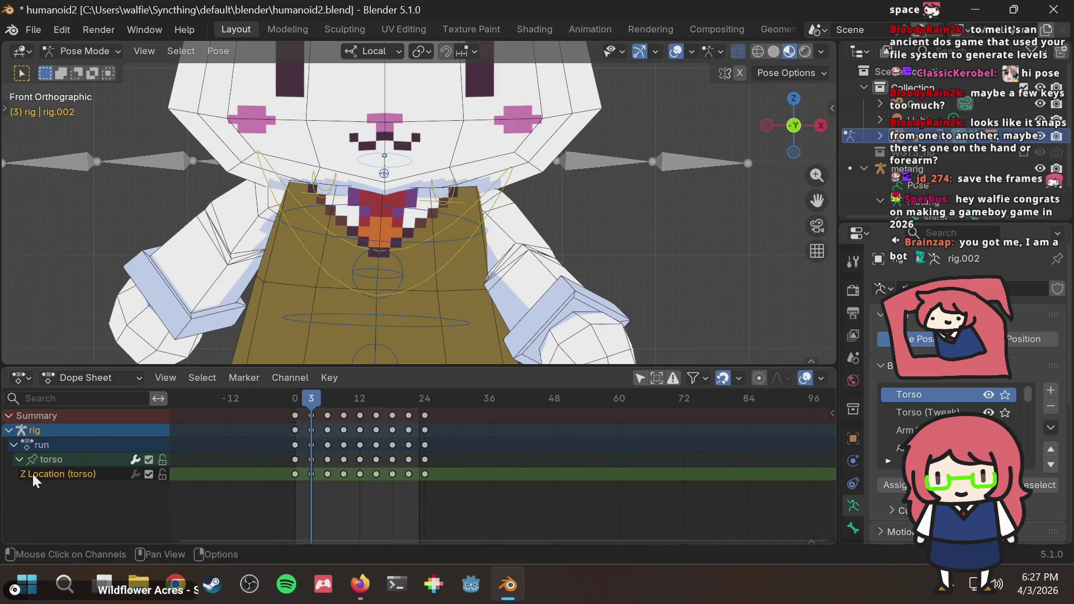
pyautogui.scroll(-2, 577, 221)
pyautogui.click(436, 243)
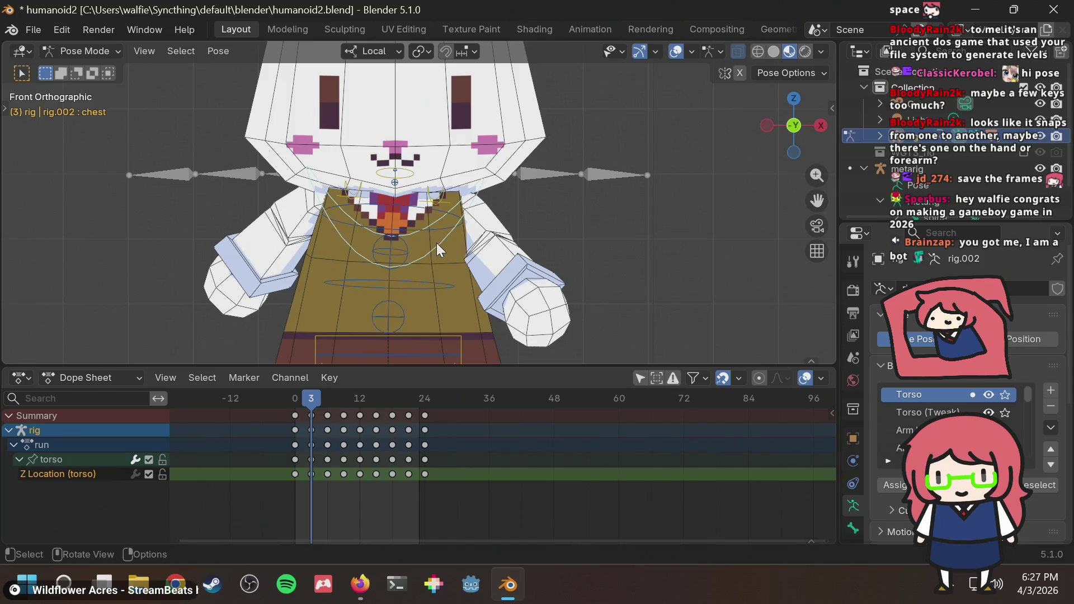
pyautogui.scroll(-1, 436, 243)
pyautogui.keyDown('shift'); pyautogui.moveTo(424, 285); pyautogui.dragTo(429, 223, button='middle'); pyautogui.keyUp('shift')
pyautogui.scroll(1, 424, 312)
pyautogui.click(424, 312)
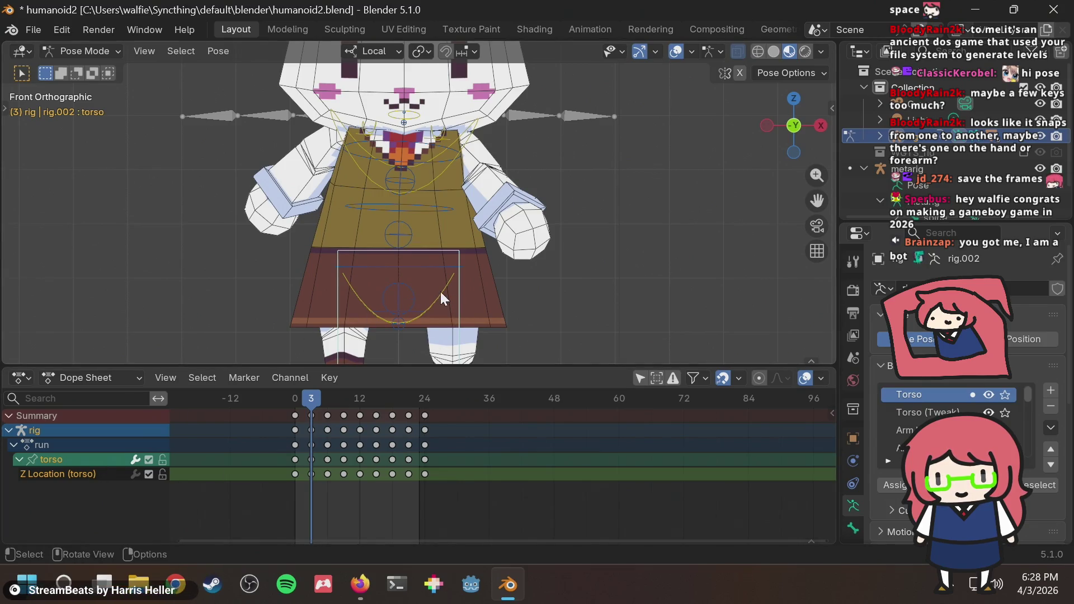
# Step: Try a hip rotation at frame 3 and undo it so the hips stay unrotated
pyautogui.click(445, 292)
pyautogui.press('r')
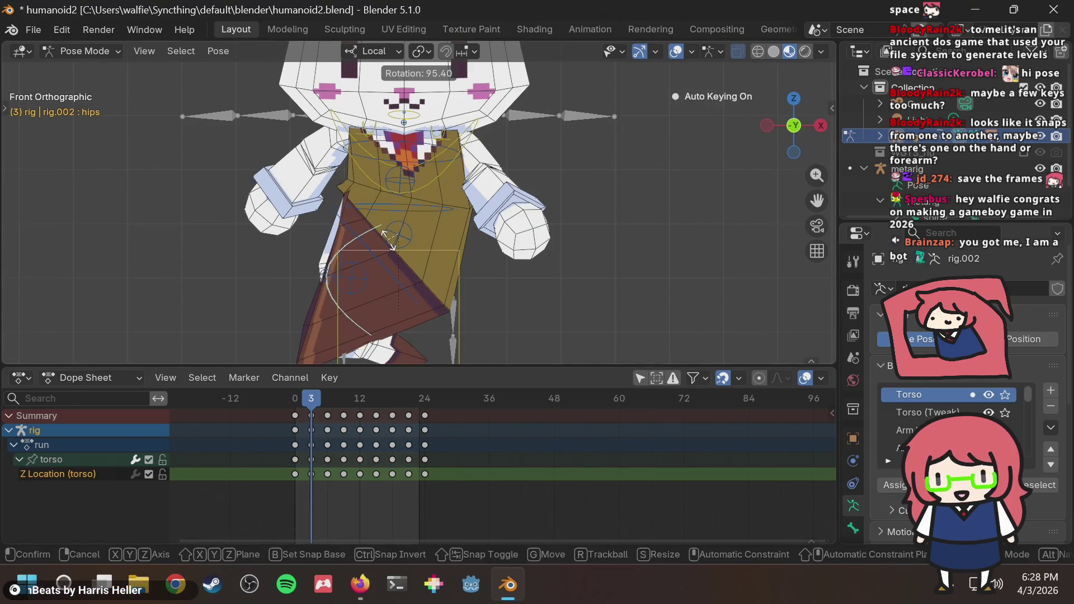
pyautogui.click(438, 240)
pyautogui.hotkey('ctrl', 'z')
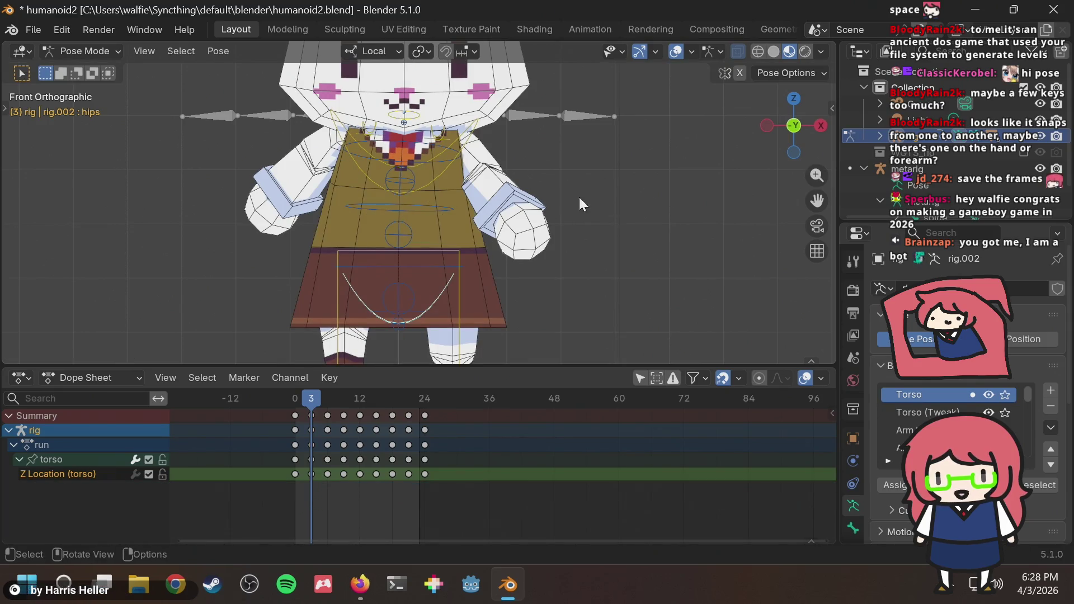
# Step: Make the upper spine tweak control active and save the bunny file
pyautogui.keyDown('shift'); pyautogui.moveTo(580, 204); pyautogui.dragTo(597, 283, button='middle'); pyautogui.keyUp('shift')
pyautogui.click(425, 254)
pyautogui.hotkey('ctrl', 's')
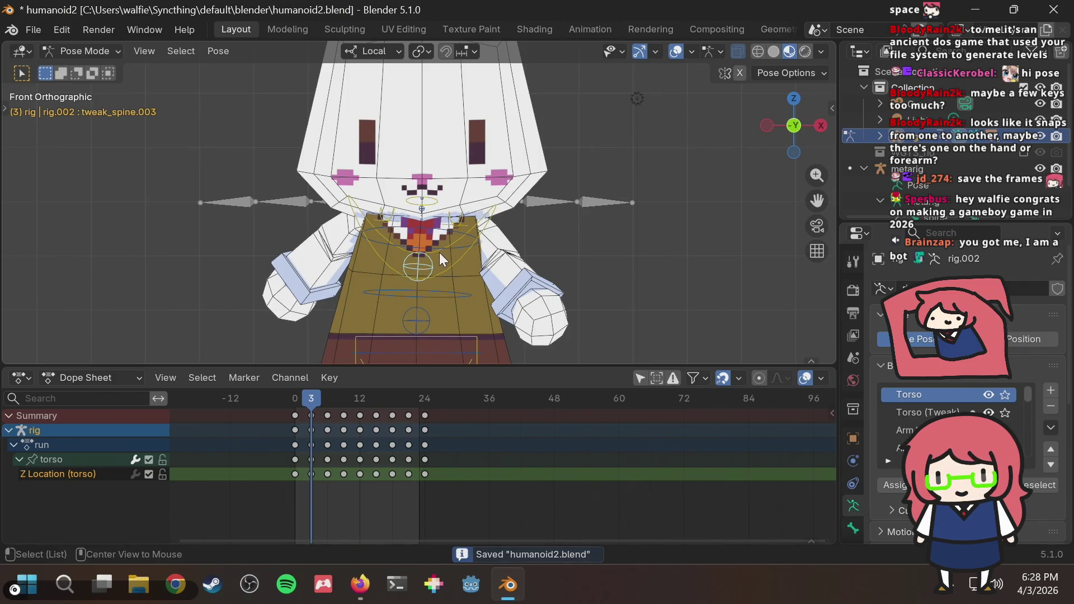
# Step: Key the tweak_spine.003 pose at frame 3 and select the head control
pyautogui.press('i')
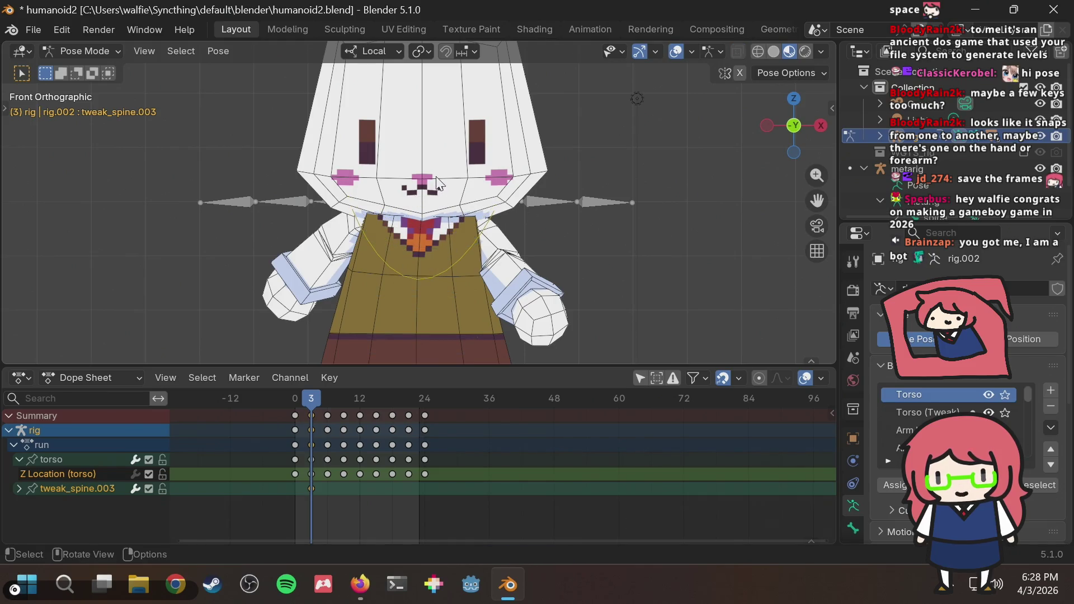
pyautogui.scroll(-2, 467, 209)
pyautogui.keyDown('shift'); pyautogui.moveTo(454, 151); pyautogui.dragTo(430, 217, button='middle'); pyautogui.keyUp('shift')
pyautogui.scroll(3, 430, 217)
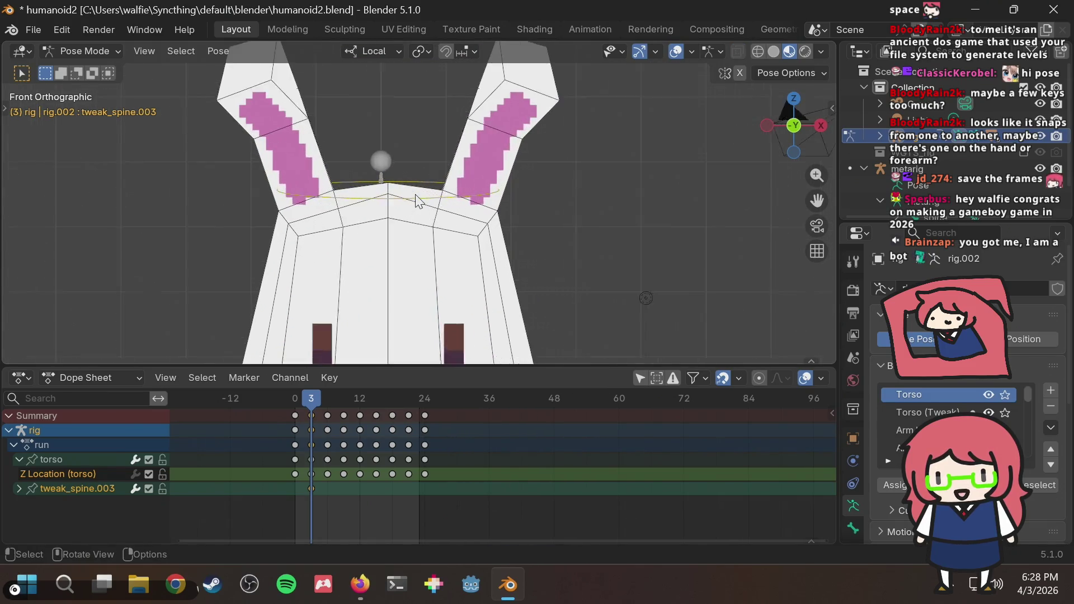
pyautogui.click(420, 186)
# Step: Key the head at frame 3, then remove that key again, leaving the head unkeyed
pyautogui.press('i')
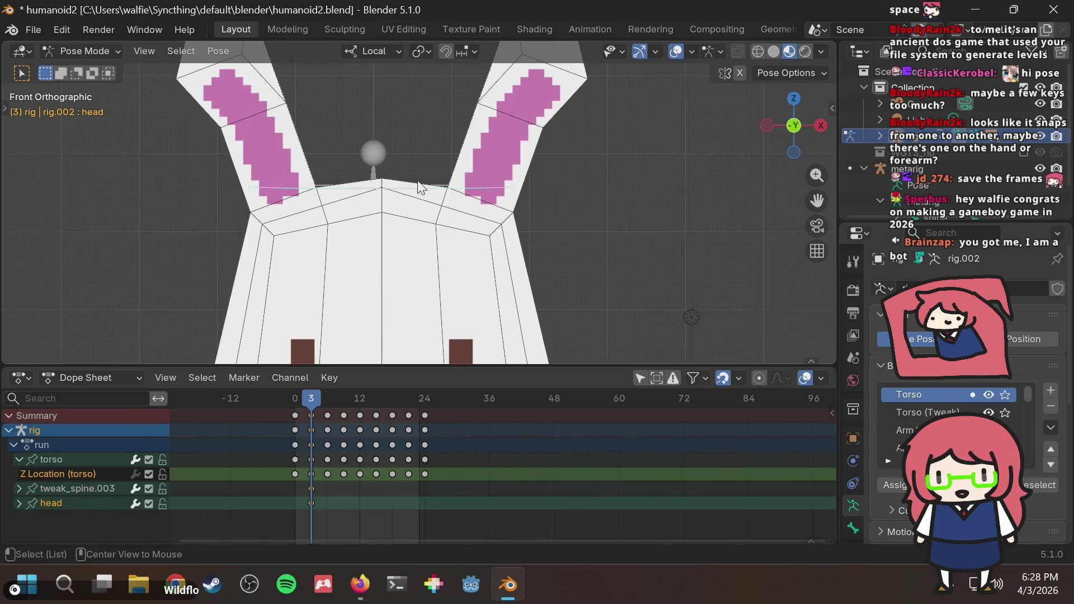
pyautogui.scroll(-3, 419, 187)
pyautogui.scroll(-2, 438, 193)
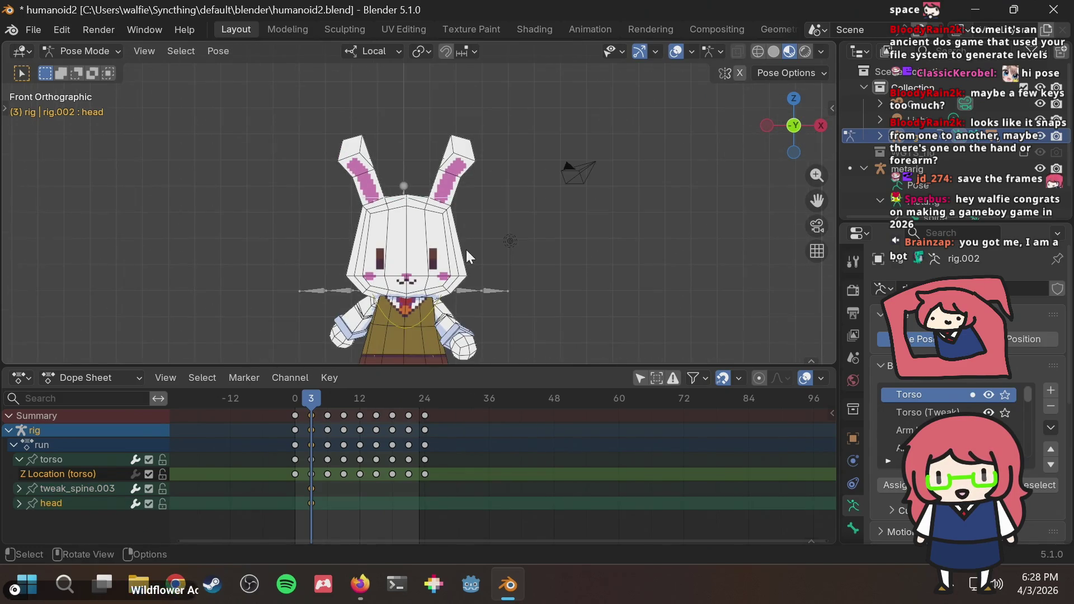
pyautogui.keyDown('shift'); pyautogui.moveTo(469, 249); pyautogui.dragTo(476, 189, button='middle'); pyautogui.keyUp('shift')
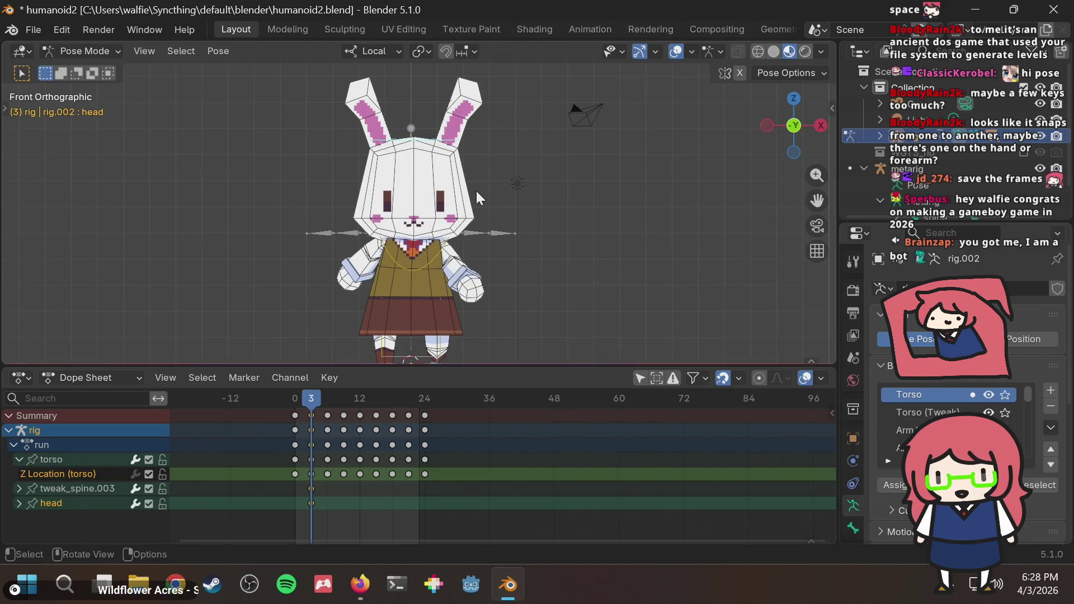
pyautogui.hotkey('ctrl', 'z')
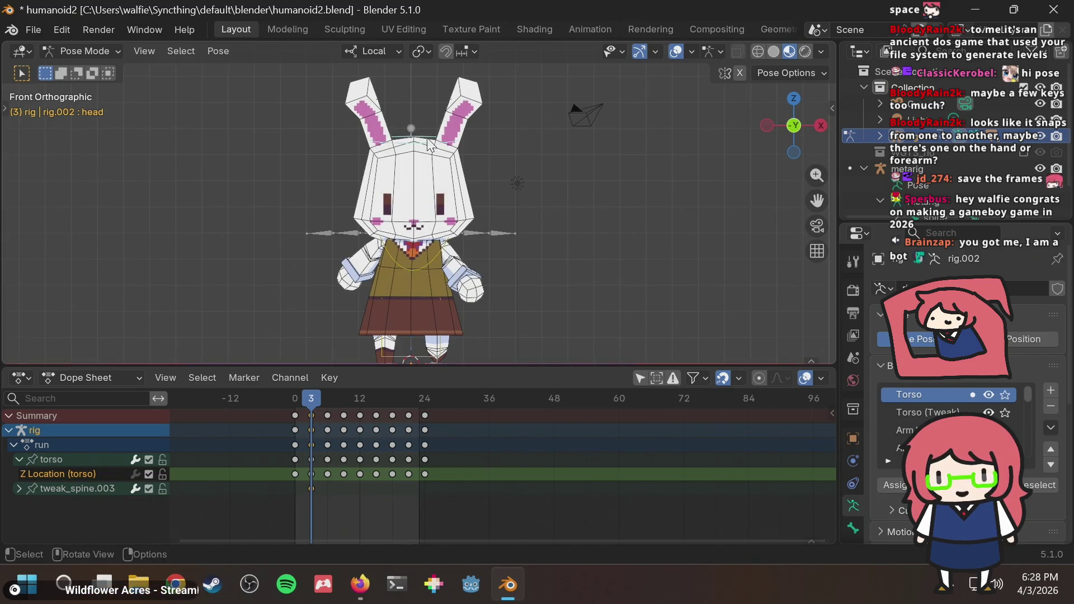
pyautogui.click(84, 378)
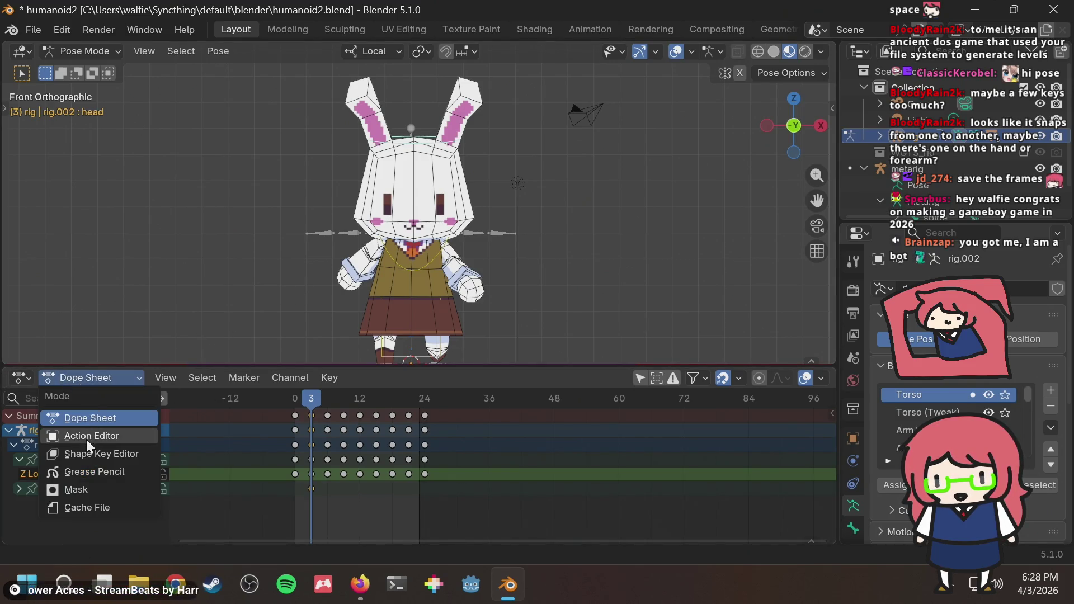
pyautogui.click(23, 377)
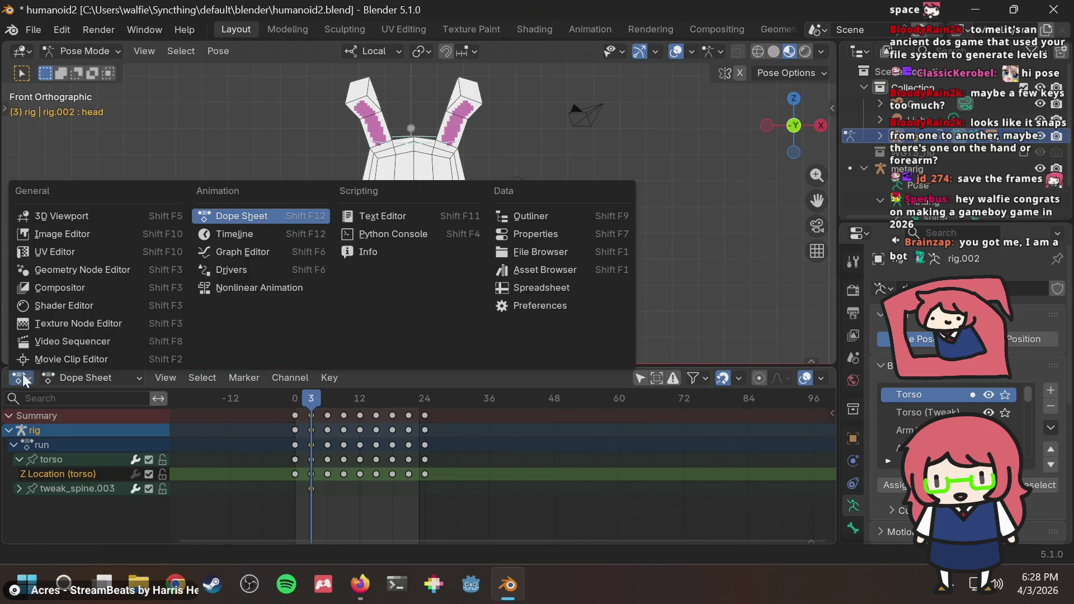
pyautogui.click(251, 235)
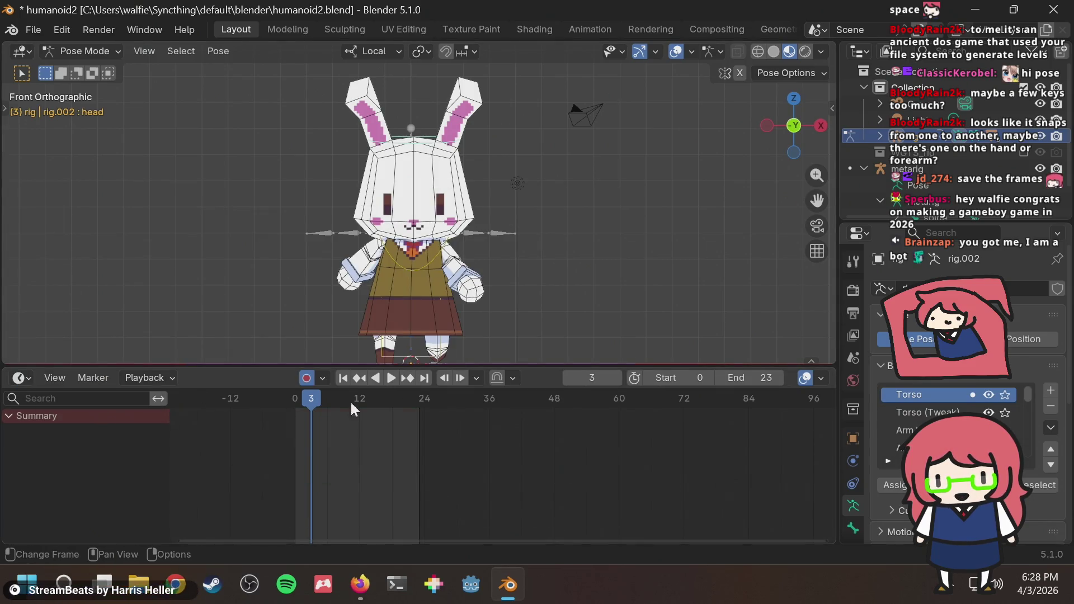
pyautogui.moveTo(308, 399); pyautogui.dragTo(294, 399)
pyautogui.click(9, 416)
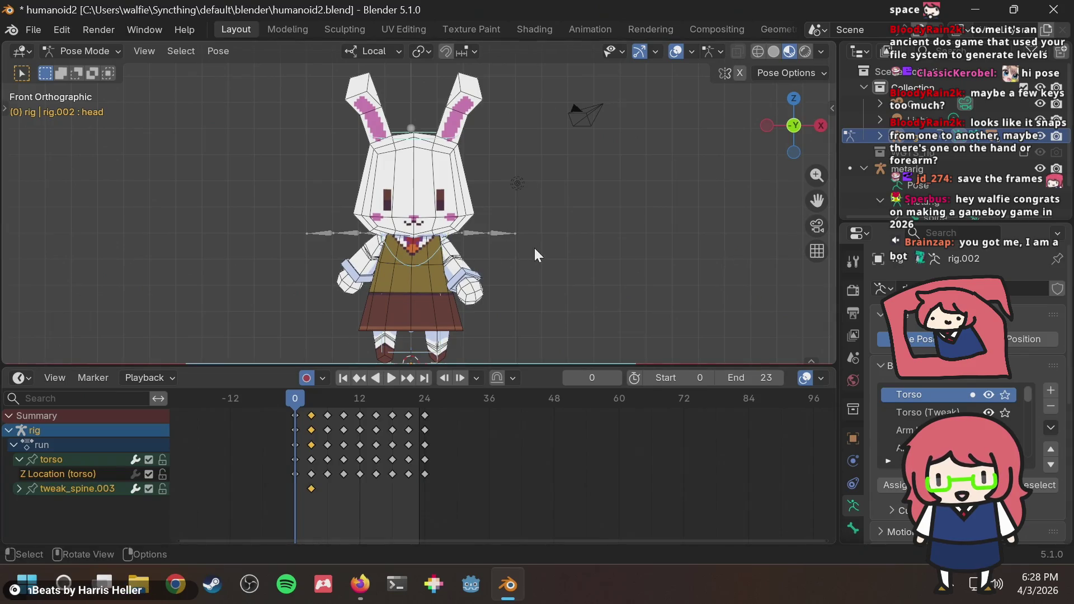
pyautogui.click(312, 490)
pyautogui.press('x')
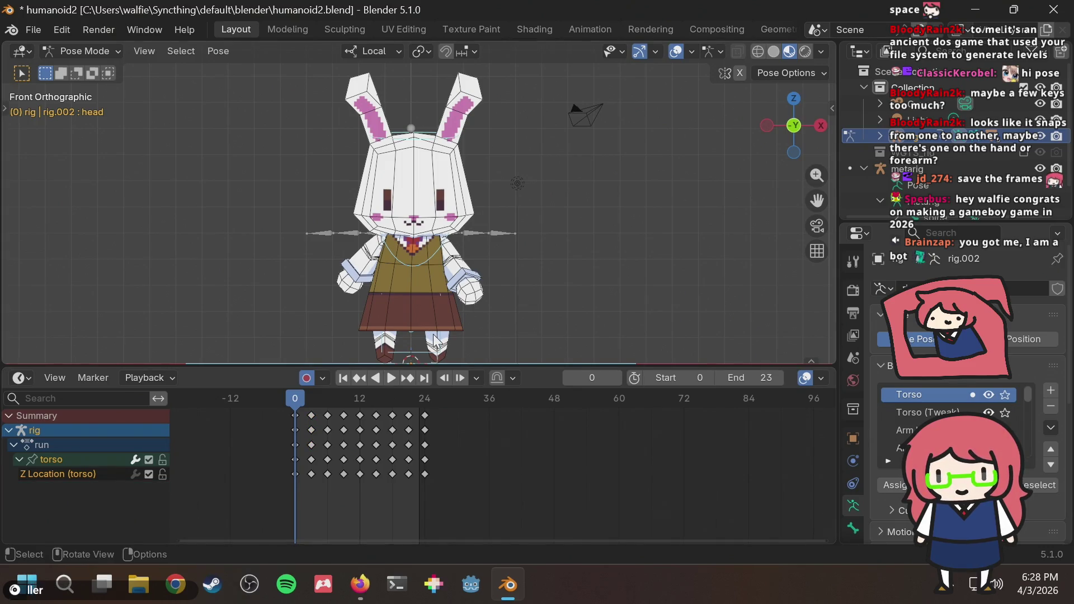
pyautogui.hotkey('ctrl', 'z')
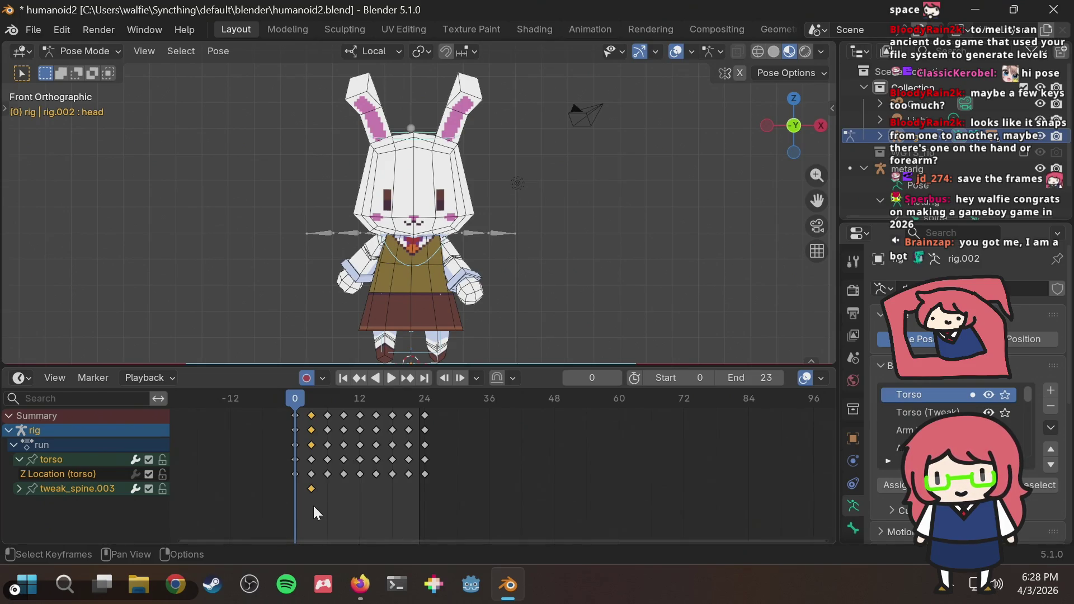
pyautogui.click(312, 489)
pyautogui.press('Delete')
pyautogui.moveTo(324, 496); pyautogui.dragTo(306, 481)
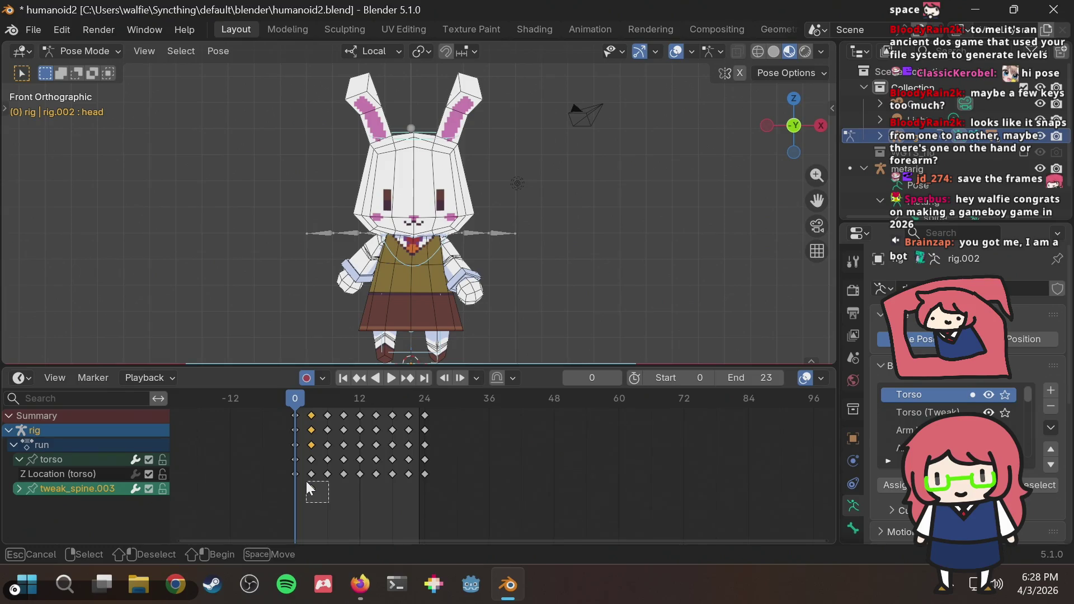
pyautogui.hotkey('ctrl', 'z')
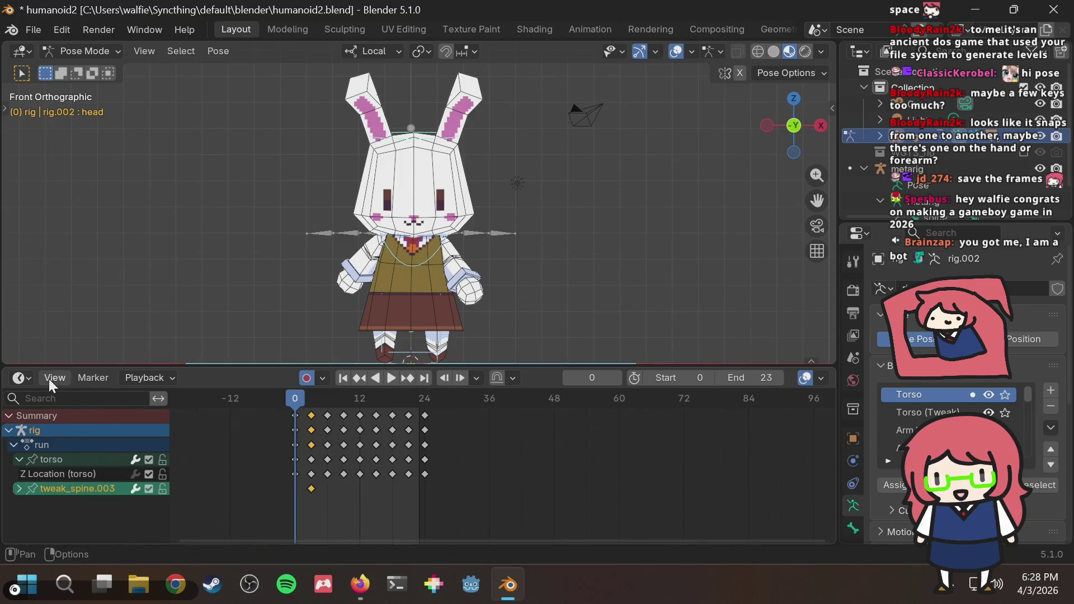
pyautogui.click(24, 378)
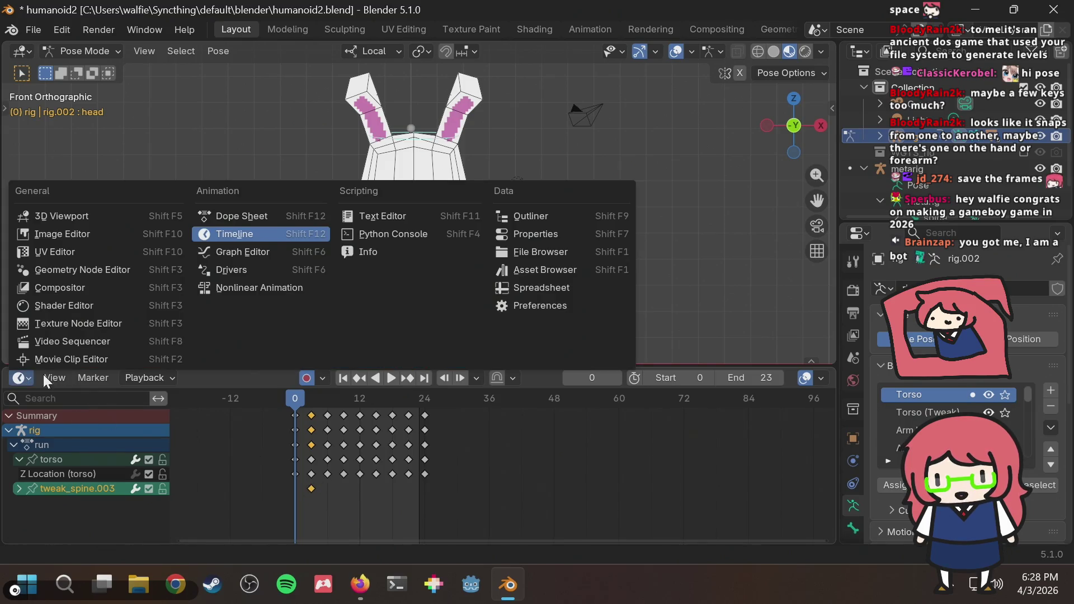
# Step: Turn the timeline into a Graph Editor and try deleting tweak_spine.003, undoing it for now
pyautogui.click(253, 252)
pyautogui.scroll(2, 311, 482)
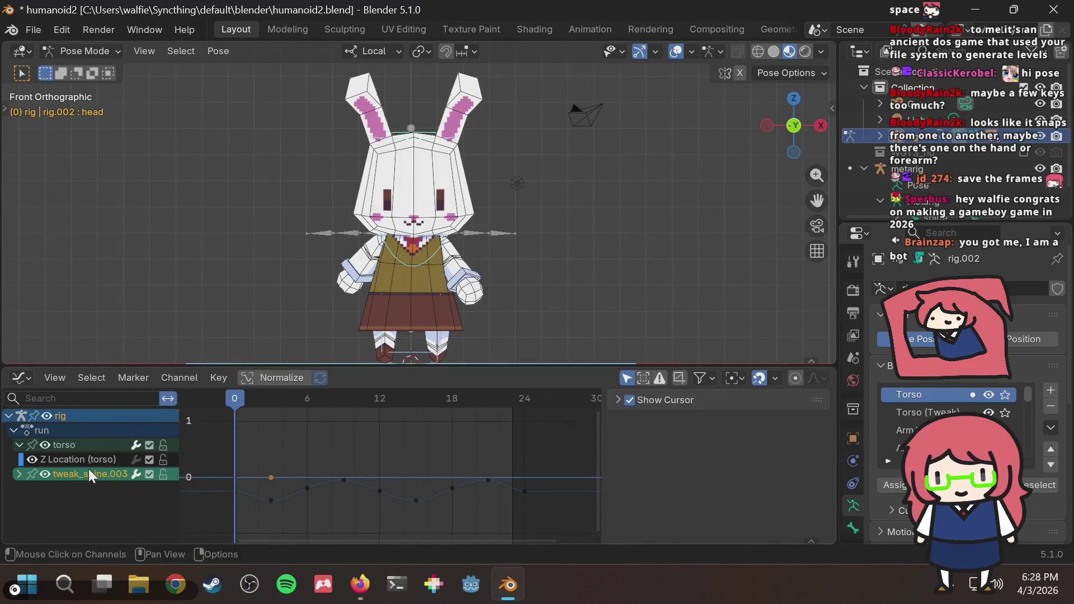
pyautogui.press('x')
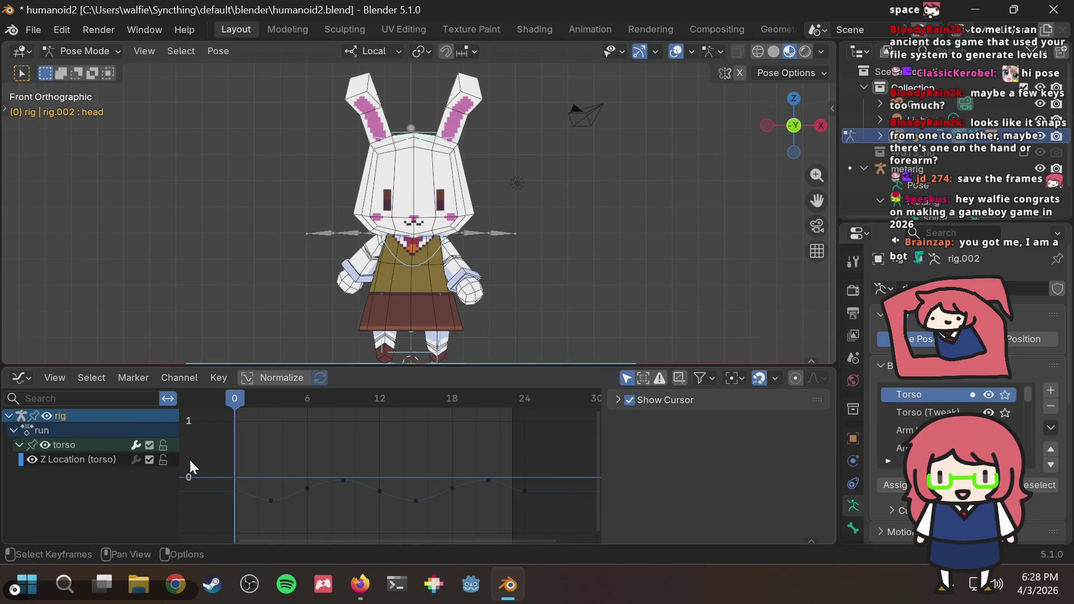
pyautogui.hotkey('ctrl', 'z')
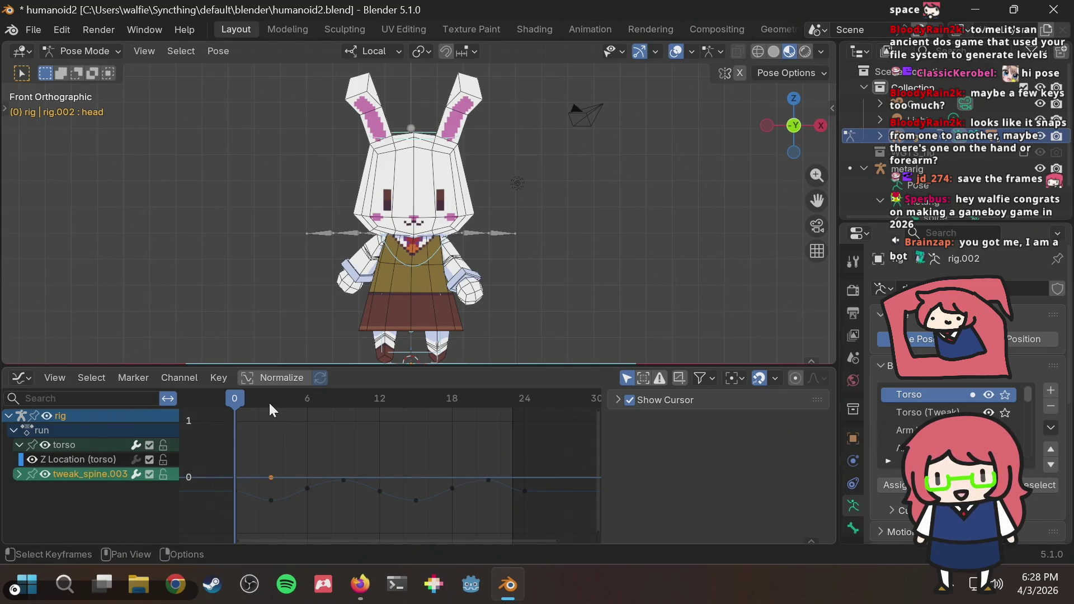
pyautogui.click(269, 401)
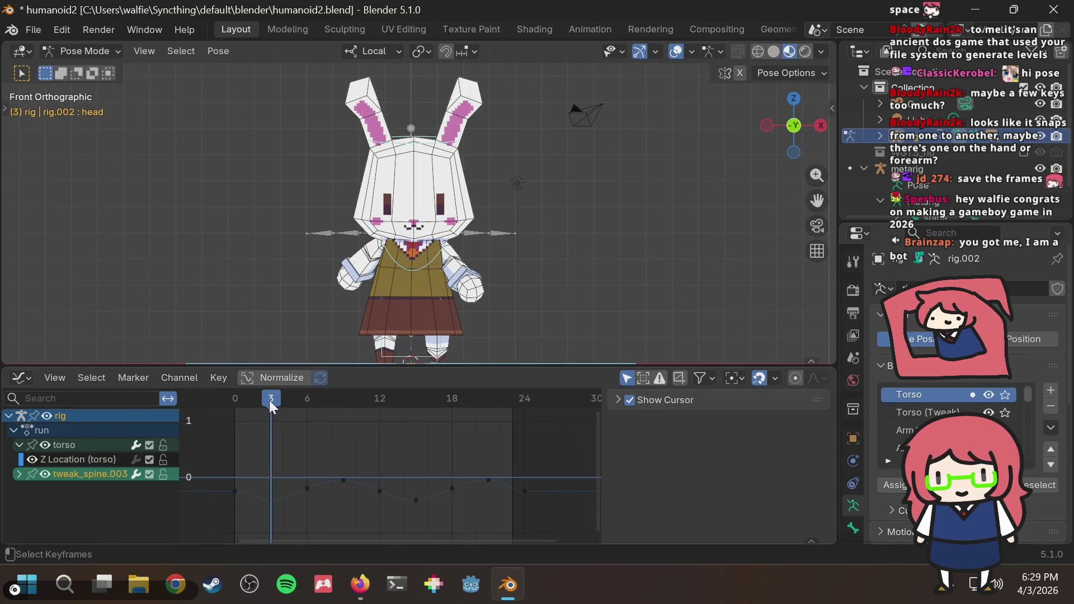
pyautogui.click(445, 227)
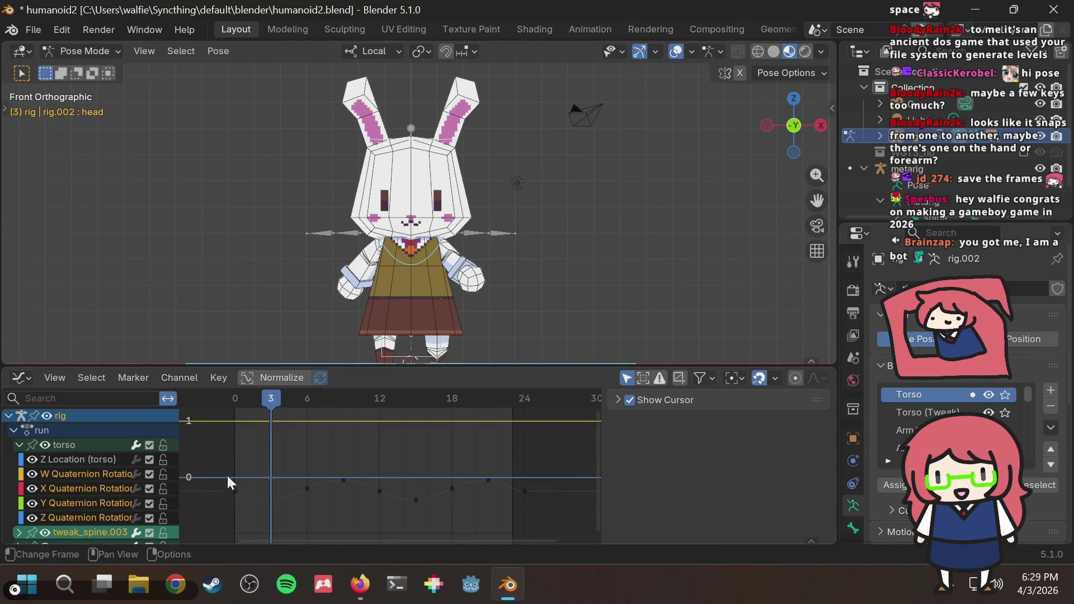
pyautogui.scroll(-2, 112, 500)
pyautogui.scroll(-2, 111, 500)
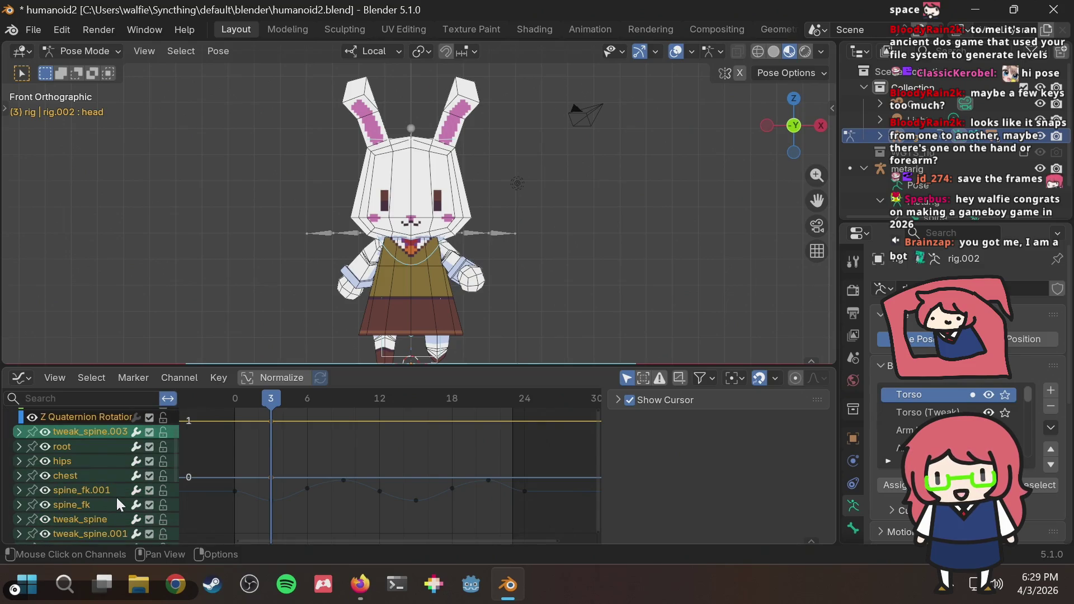
pyautogui.scroll(-2, 108, 500)
pyautogui.scroll(-3, 107, 498)
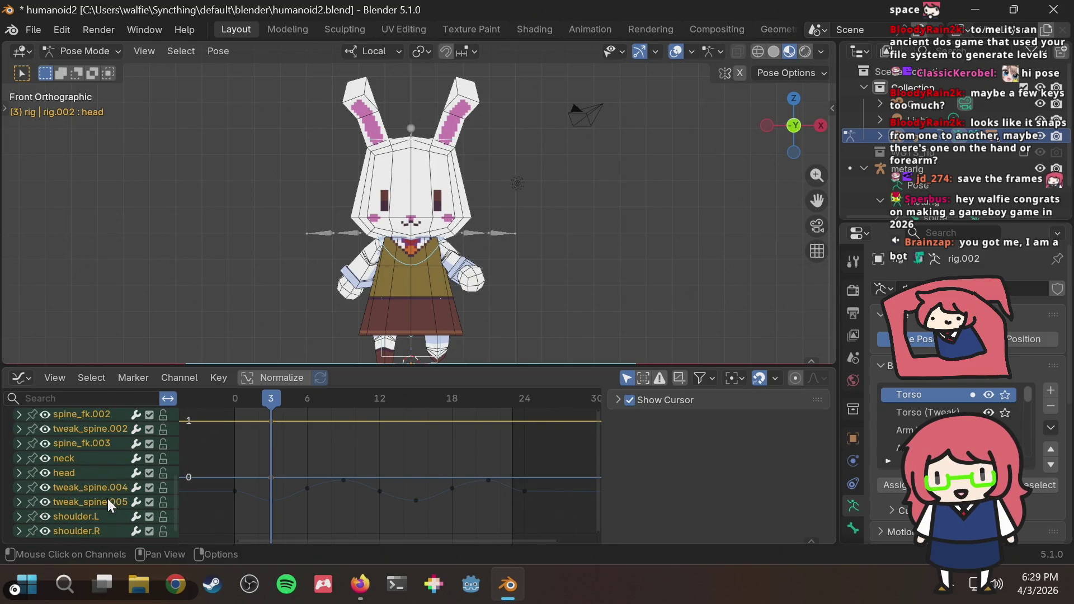
pyautogui.scroll(-2, 108, 499)
pyautogui.scroll(2, 81, 472)
pyautogui.scroll(2, 81, 475)
pyautogui.scroll(2, 81, 474)
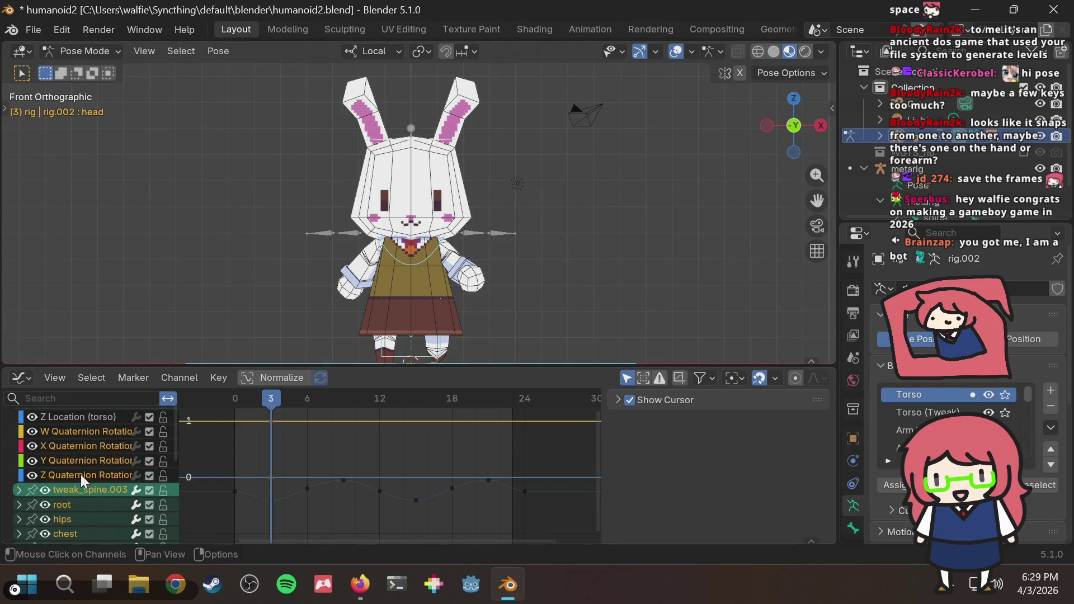
pyautogui.scroll(-2, 80, 475)
pyautogui.scroll(-2, 81, 474)
pyautogui.scroll(-2, 81, 475)
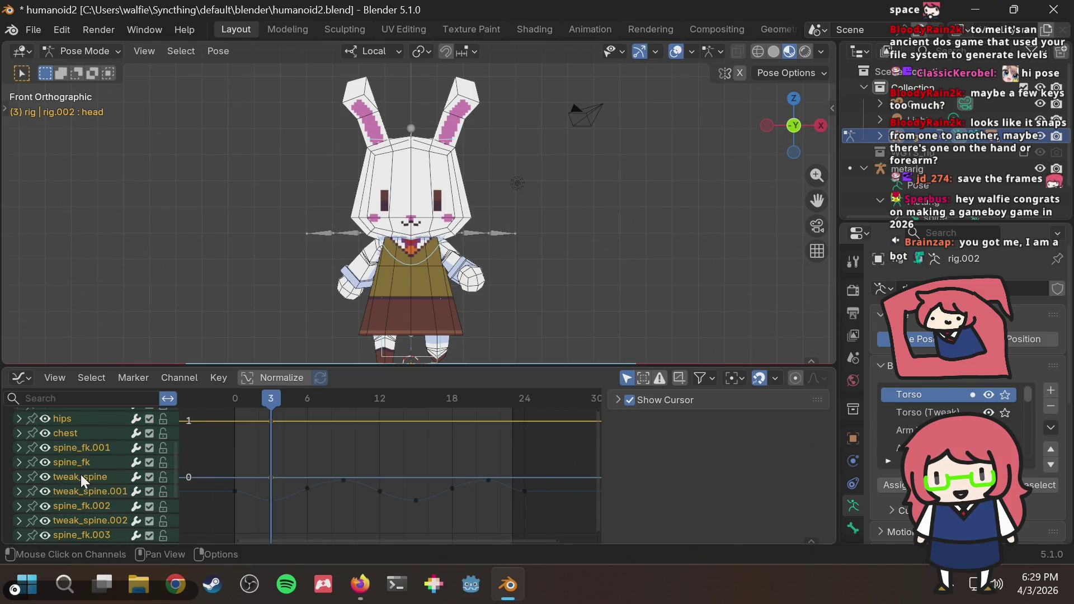
pyautogui.scroll(3, 82, 474)
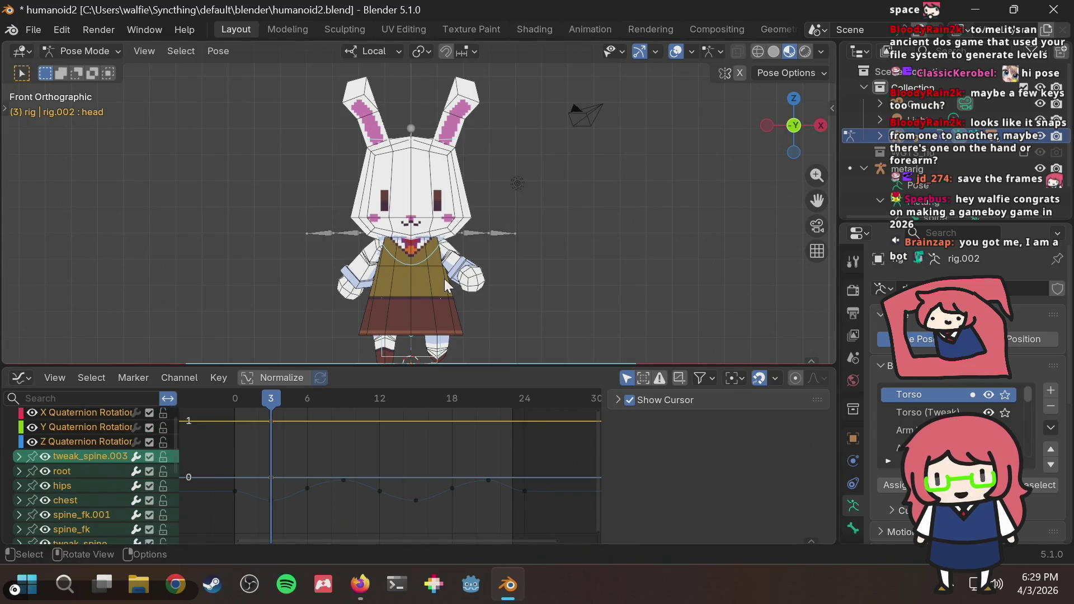
# Step: Inspect the root's W Quaternion Rotation curve and its properties panel
pyautogui.click(35, 456)
pyautogui.click(20, 471)
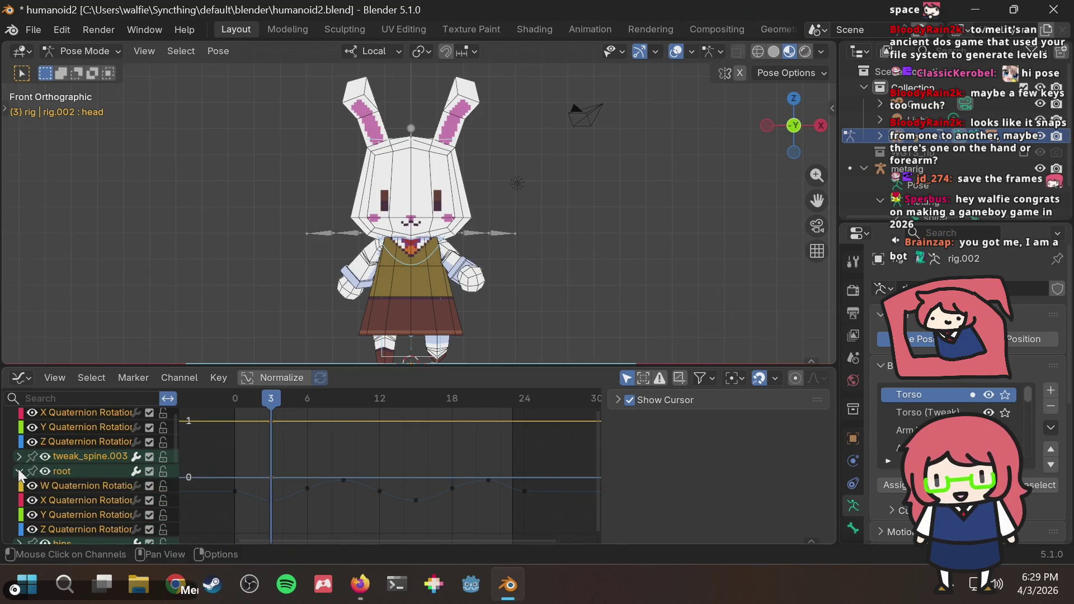
pyautogui.click(65, 486)
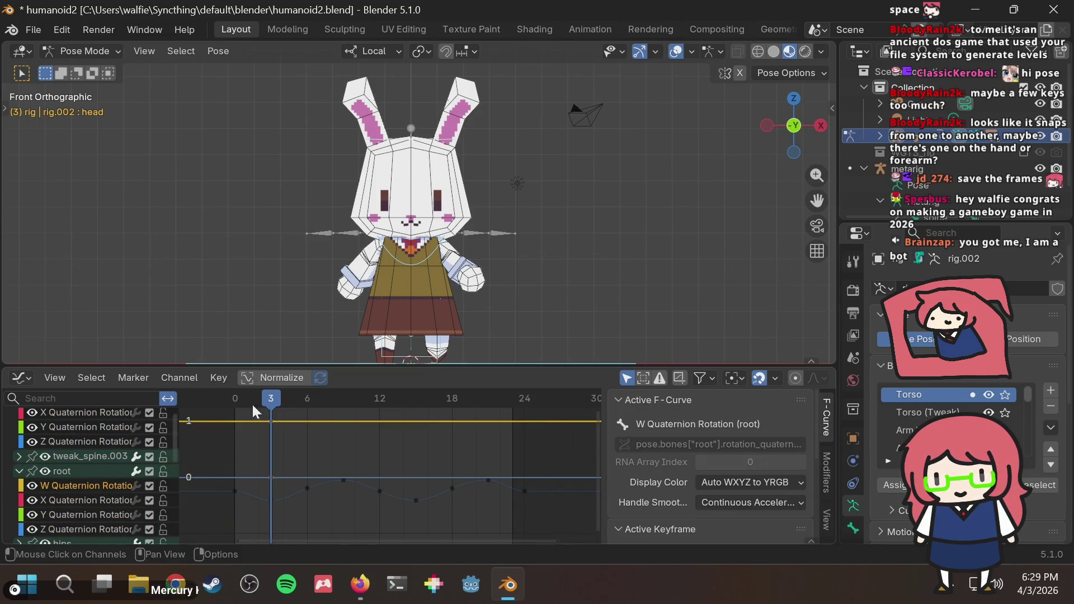
pyautogui.click(498, 302)
pyautogui.press('a')
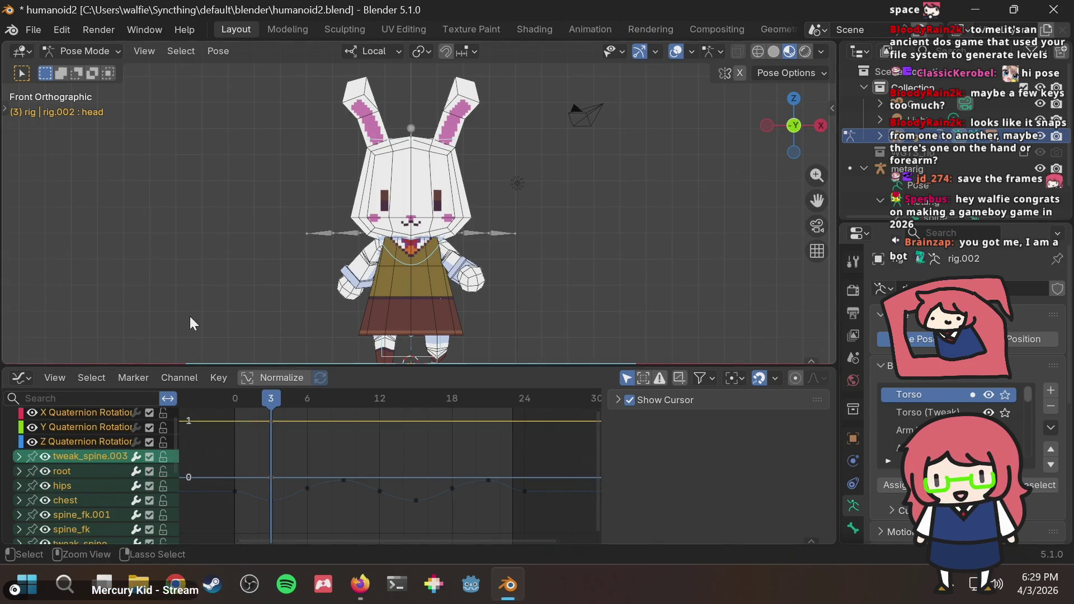
pyautogui.hotkey('ctrl', 'z')
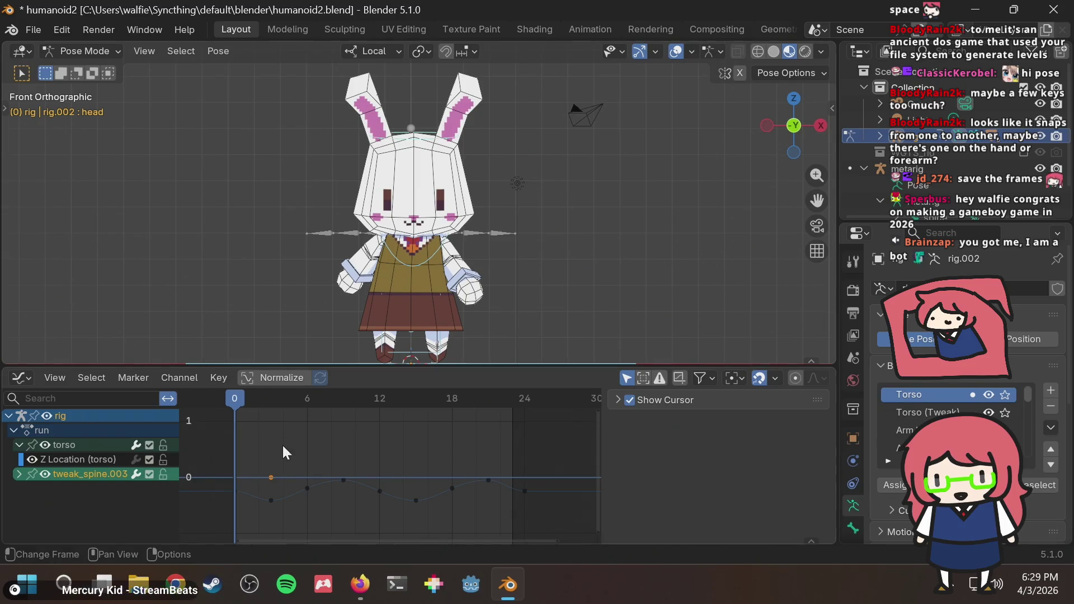
# Step: Delete the stray tweak_spine.003 channel and switch the rig into edit mode
pyautogui.press('x')
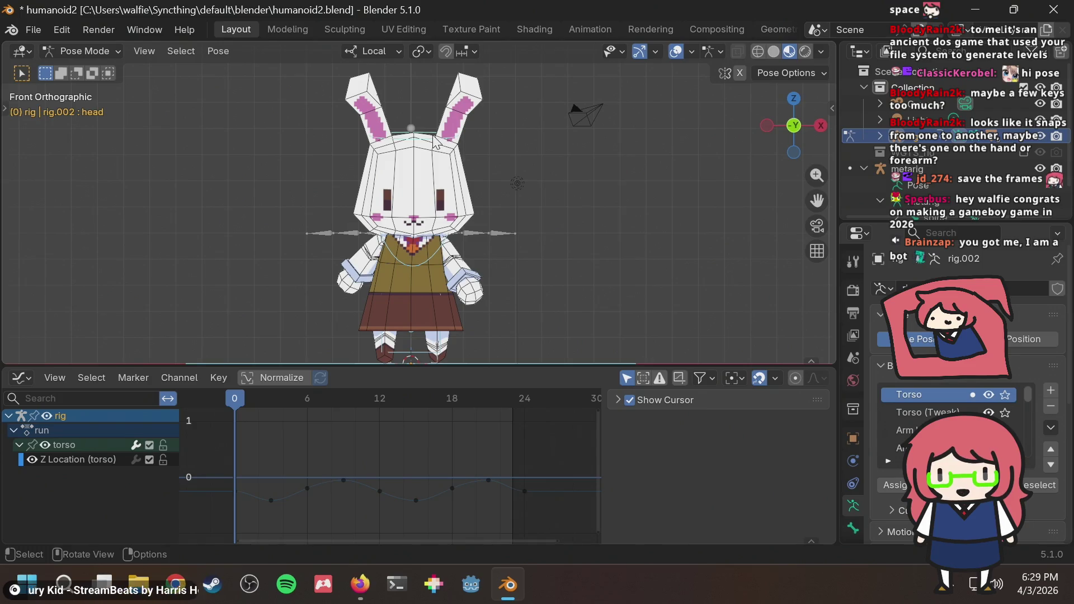
pyautogui.scroll(3, 426, 181)
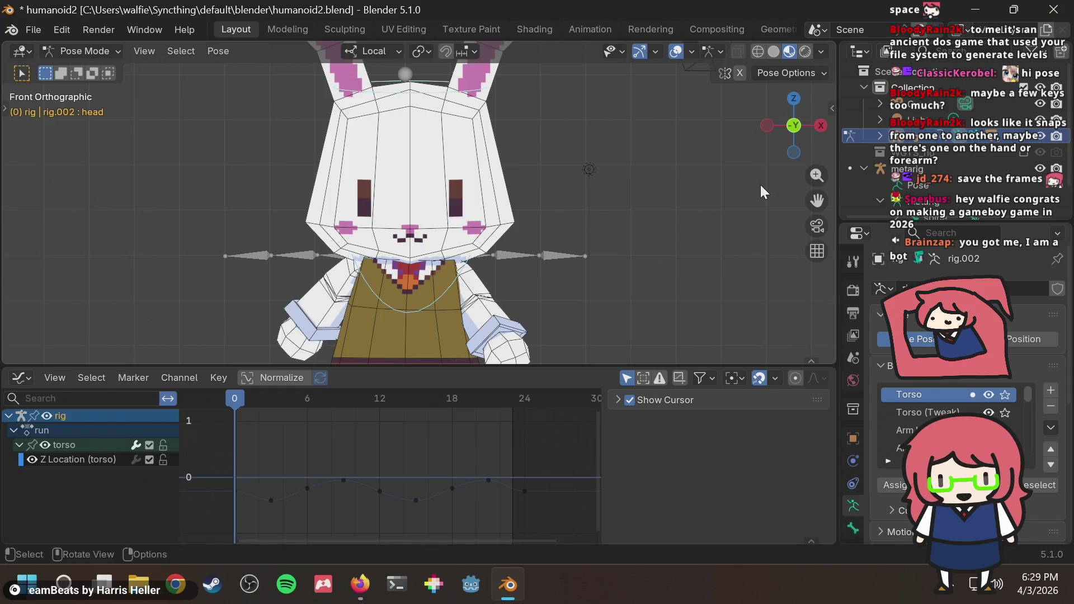
pyautogui.press('Tab')
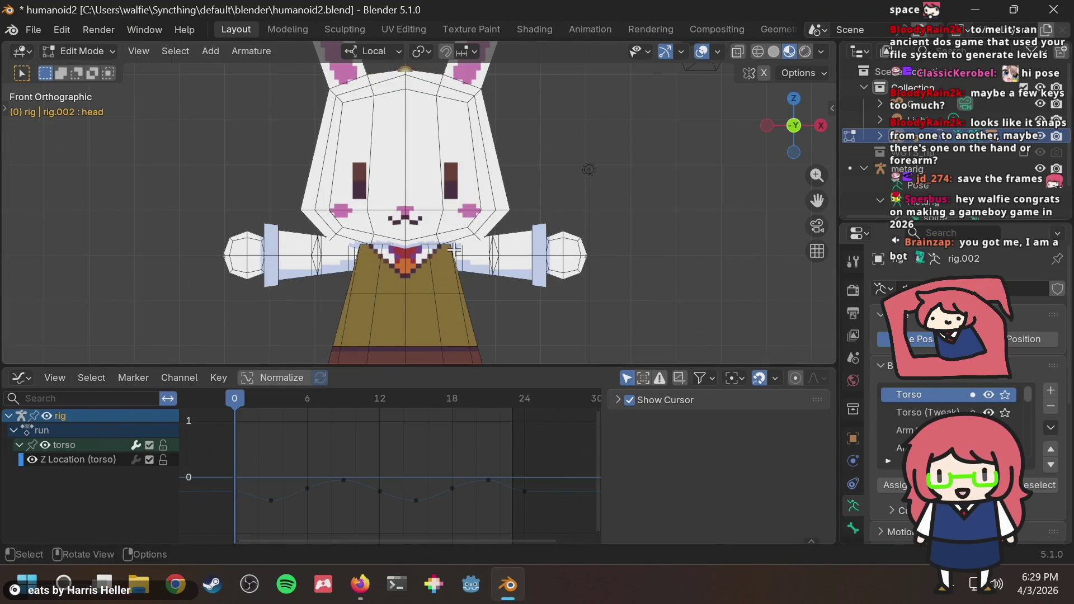
pyautogui.press('Tab')
pyautogui.press('Tab')
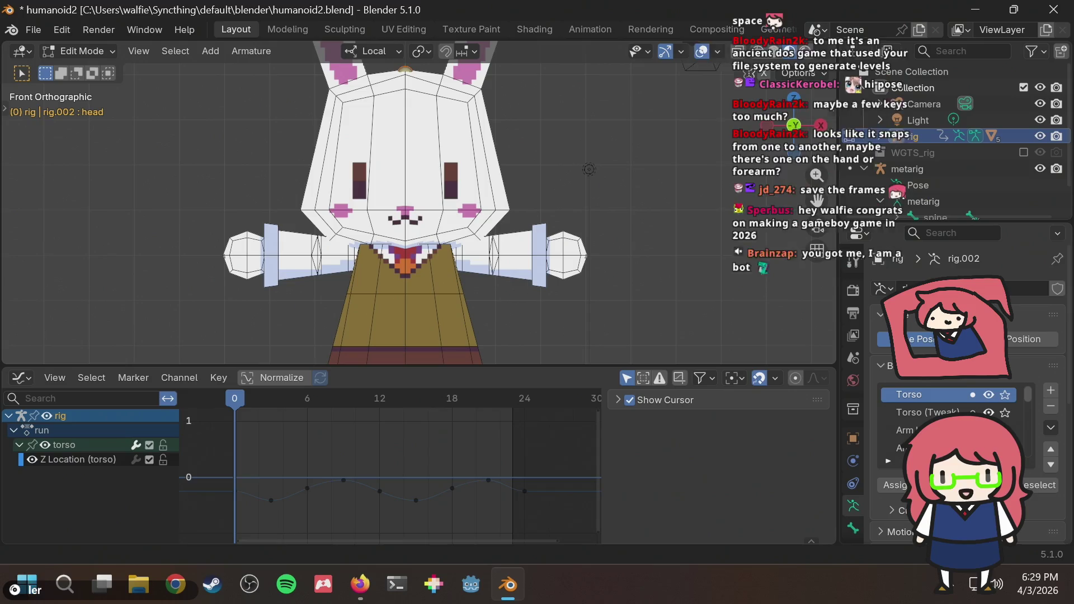
pyautogui.click(925, 201)
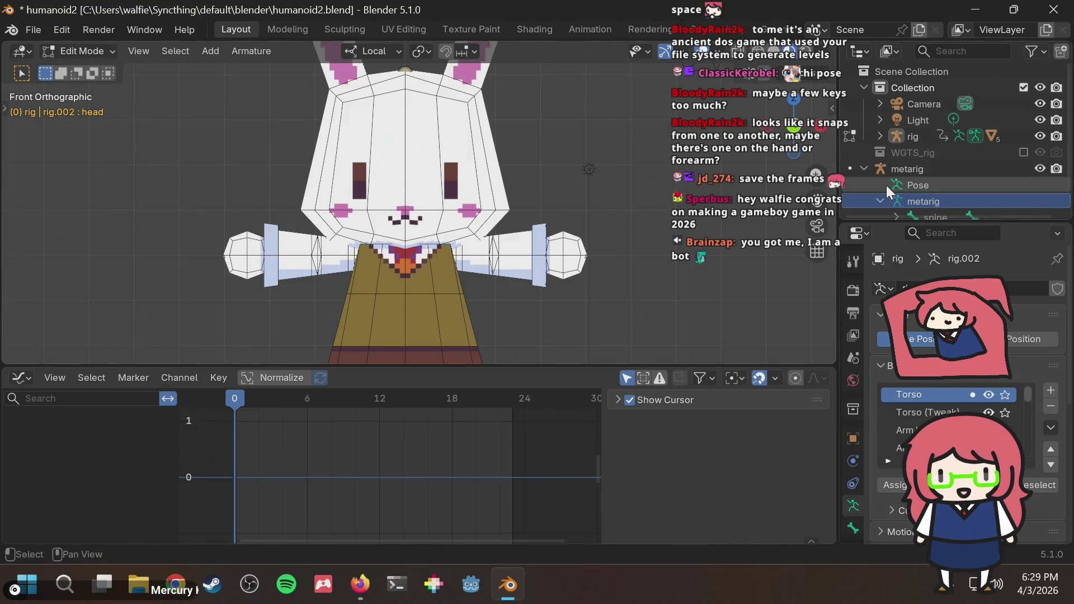
pyautogui.hotkey('alt', 'r')
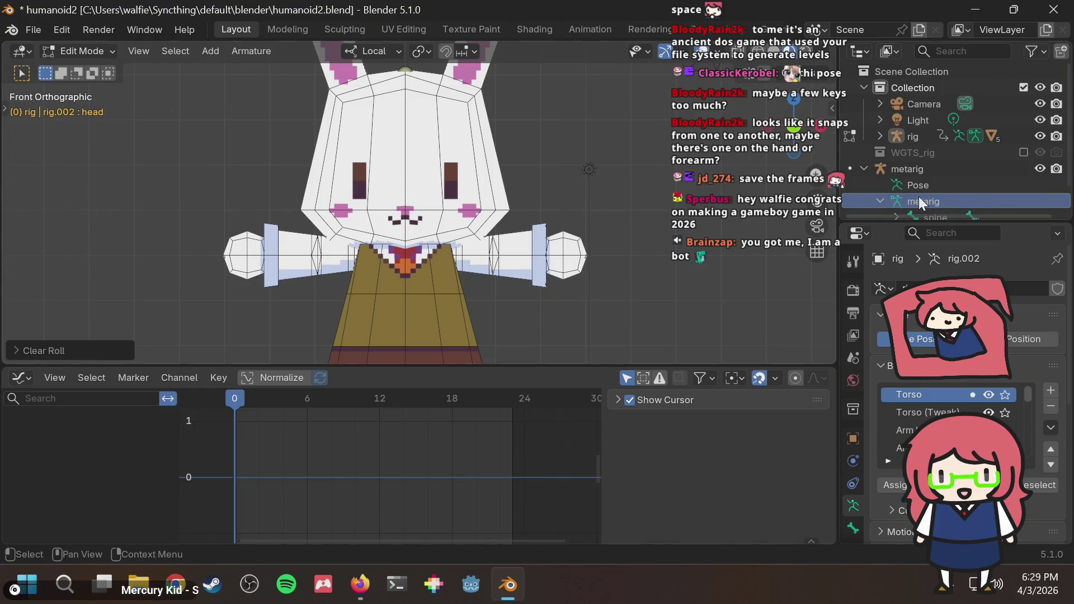
pyautogui.scroll(-2, 923, 196)
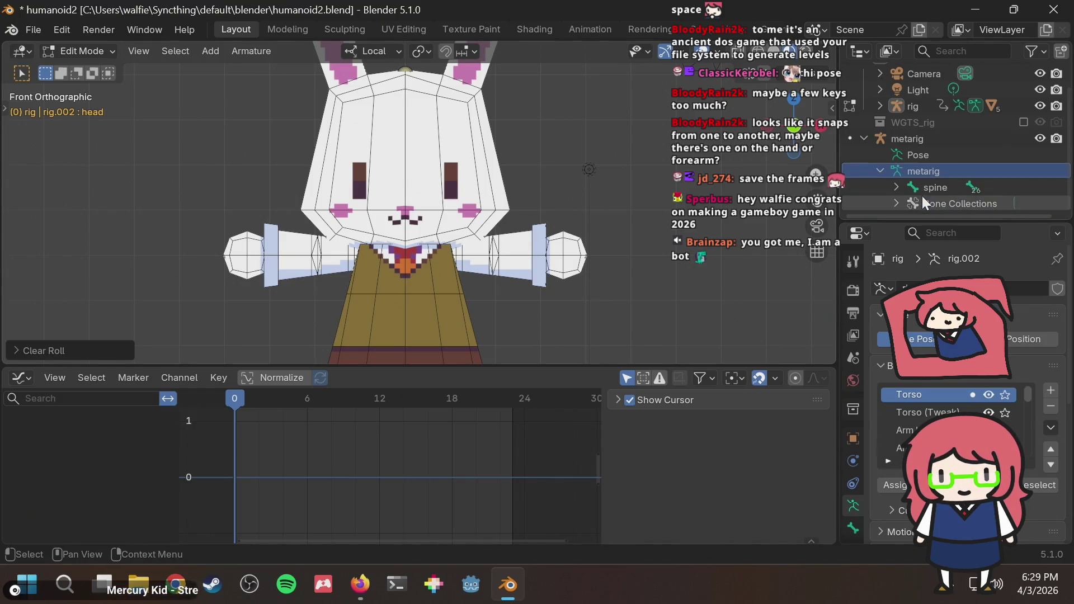
pyautogui.click(933, 139)
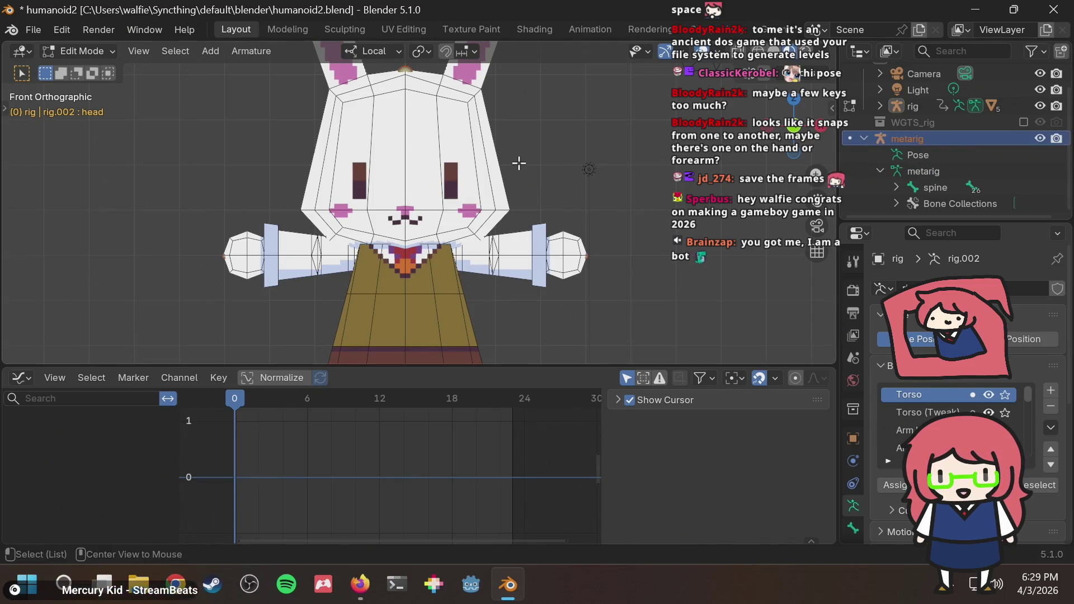
pyautogui.hotkey('alt', 'r')
pyautogui.scroll(-3, 522, 165)
pyautogui.scroll(2, 524, 165)
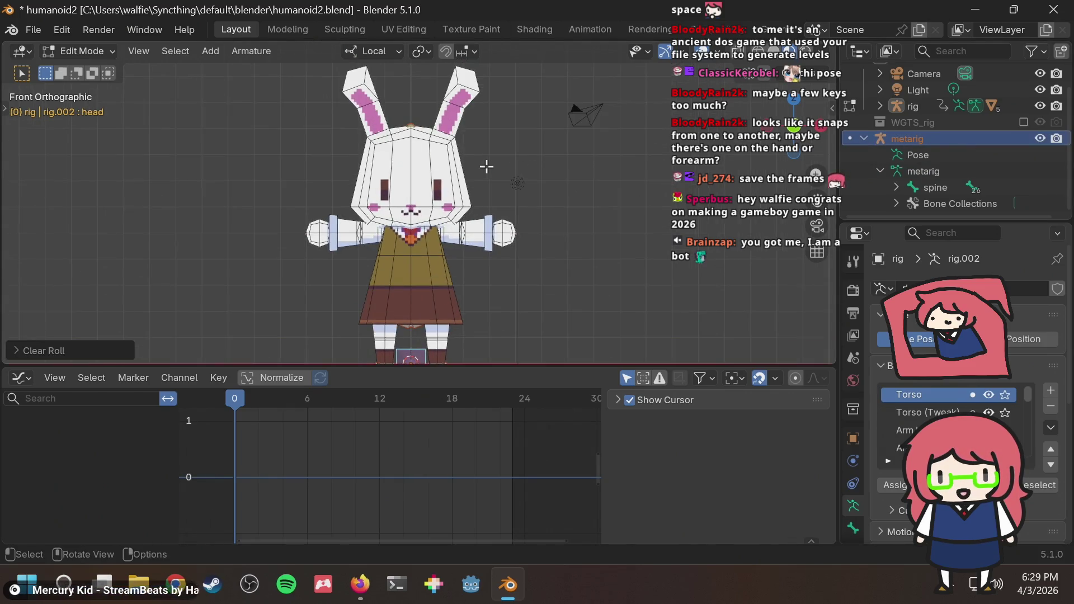
pyautogui.scroll(3, 454, 151)
pyautogui.scroll(-3, 432, 154)
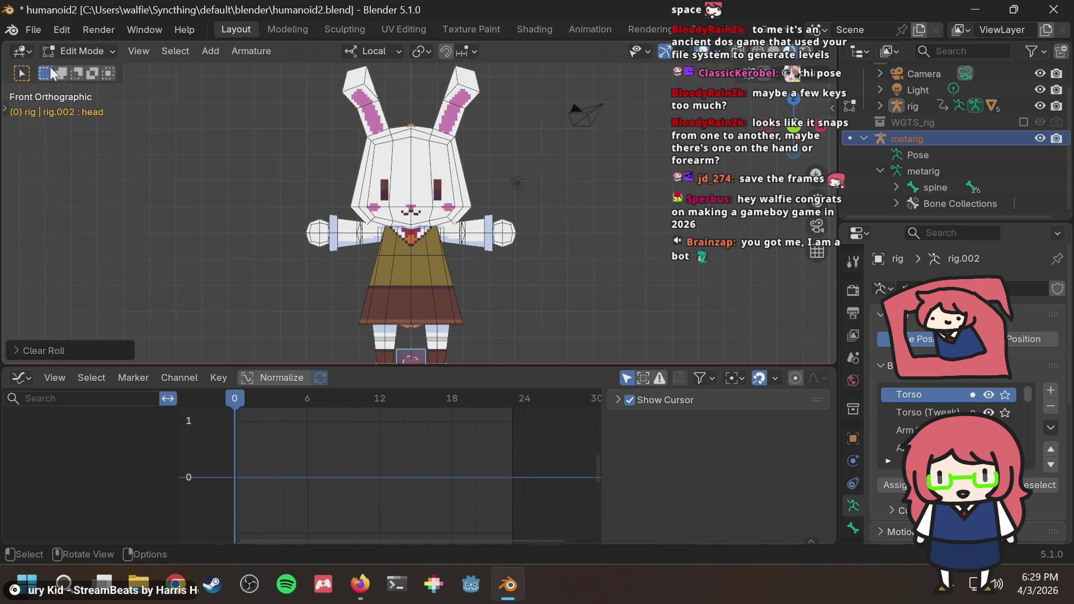
pyautogui.click(80, 51)
pyautogui.click(89, 105)
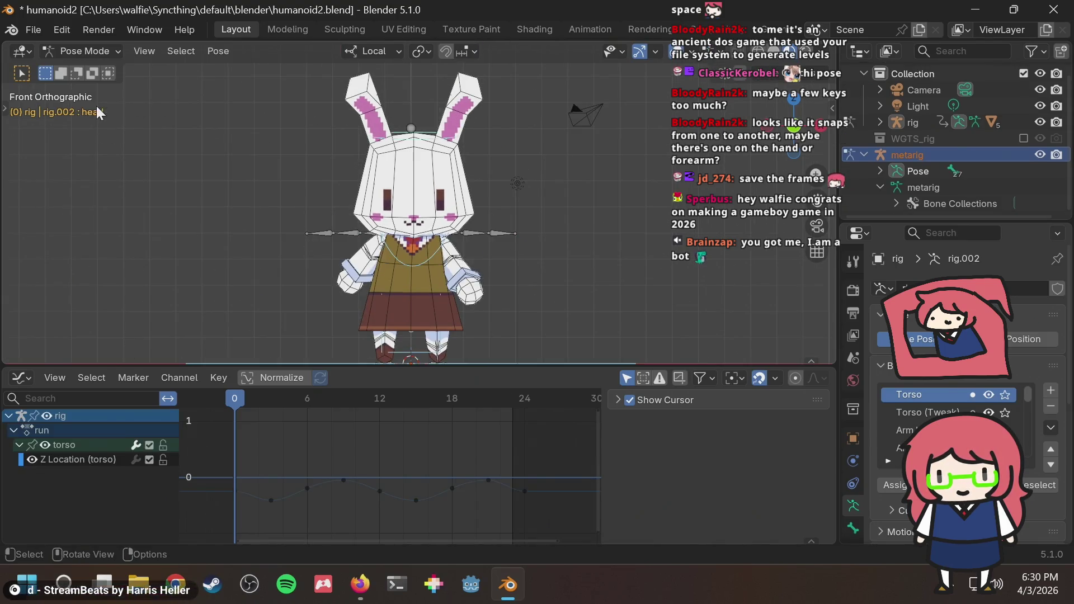
pyautogui.click(506, 181)
pyautogui.scroll(2, 506, 181)
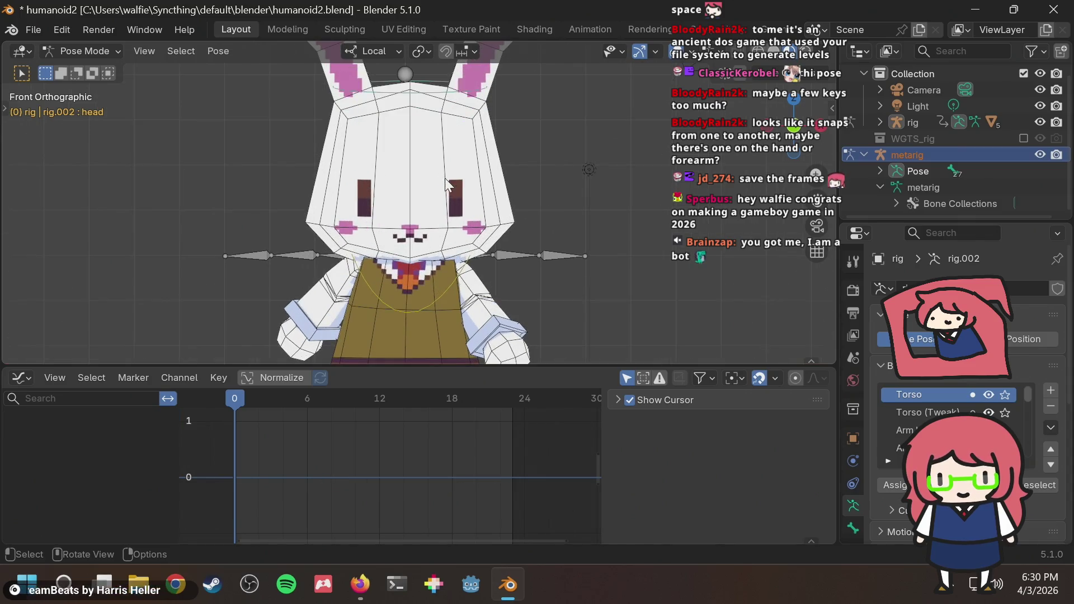
pyautogui.scroll(-1, 386, 219)
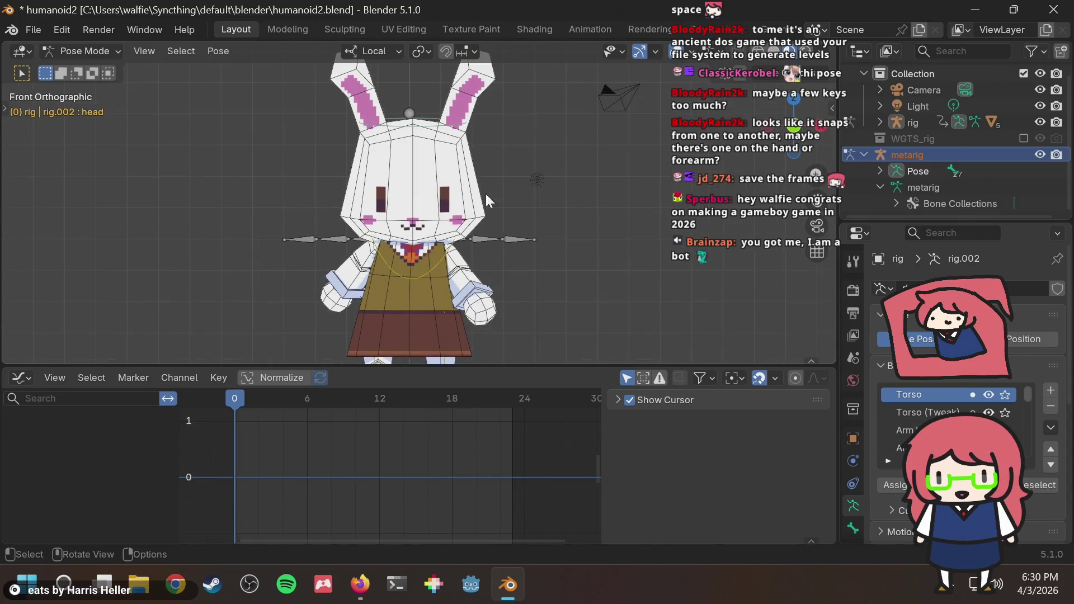
pyautogui.click(403, 244)
pyautogui.scroll(-1, 255, 290)
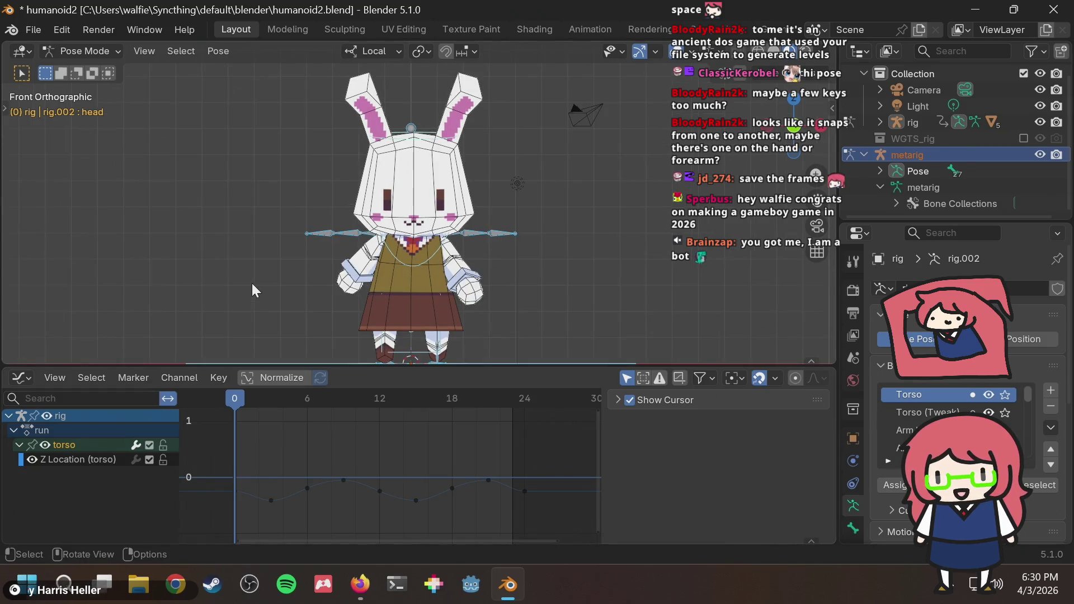
pyautogui.click(428, 143)
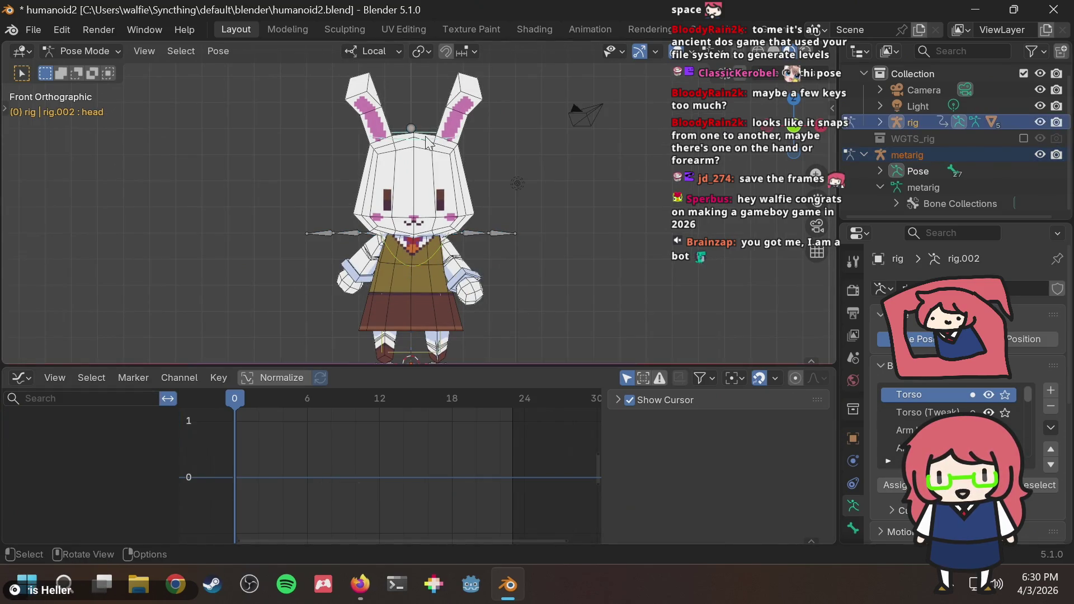
pyautogui.scroll(4, 433, 143)
pyautogui.press('g')
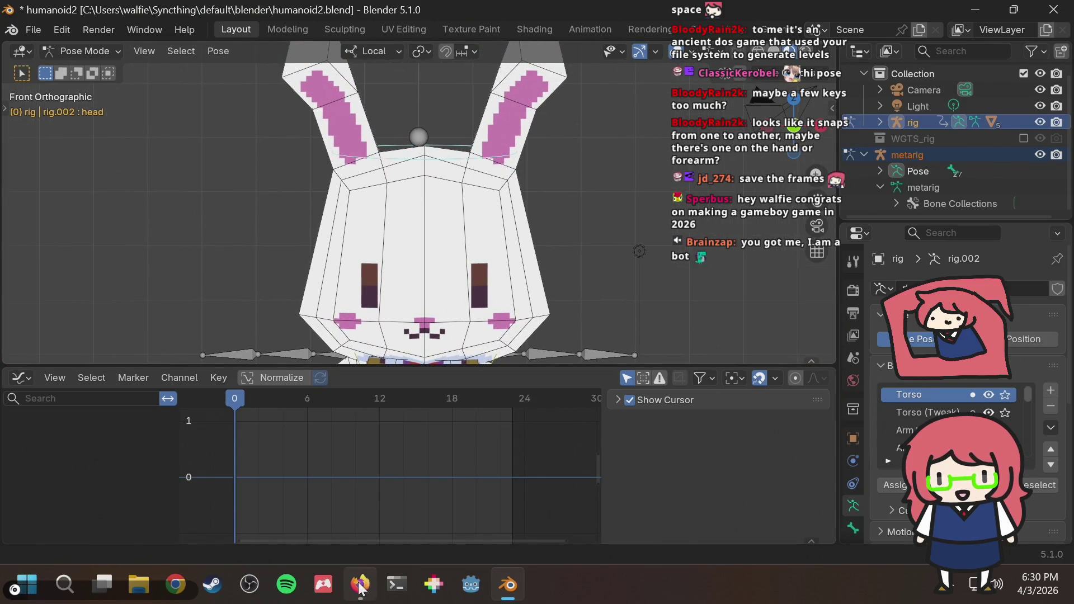
# Step: Search DuckDuckGo for 'how to see all keyframes in blender' in a new tab
pyautogui.click(360, 585)
pyautogui.hotkey('ctrl', 't')
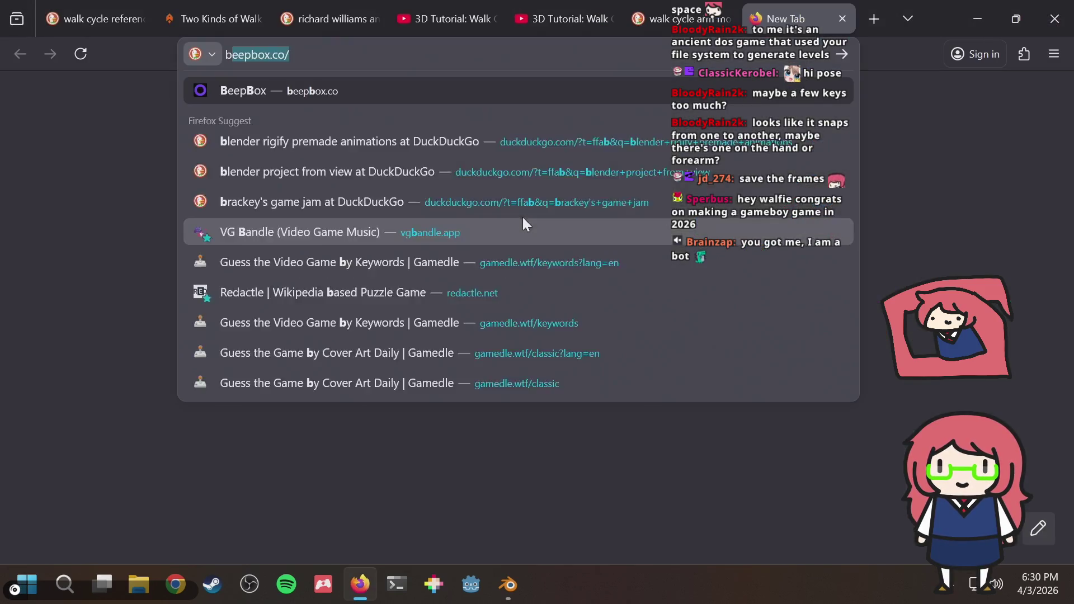
pyautogui.write('blender clear')
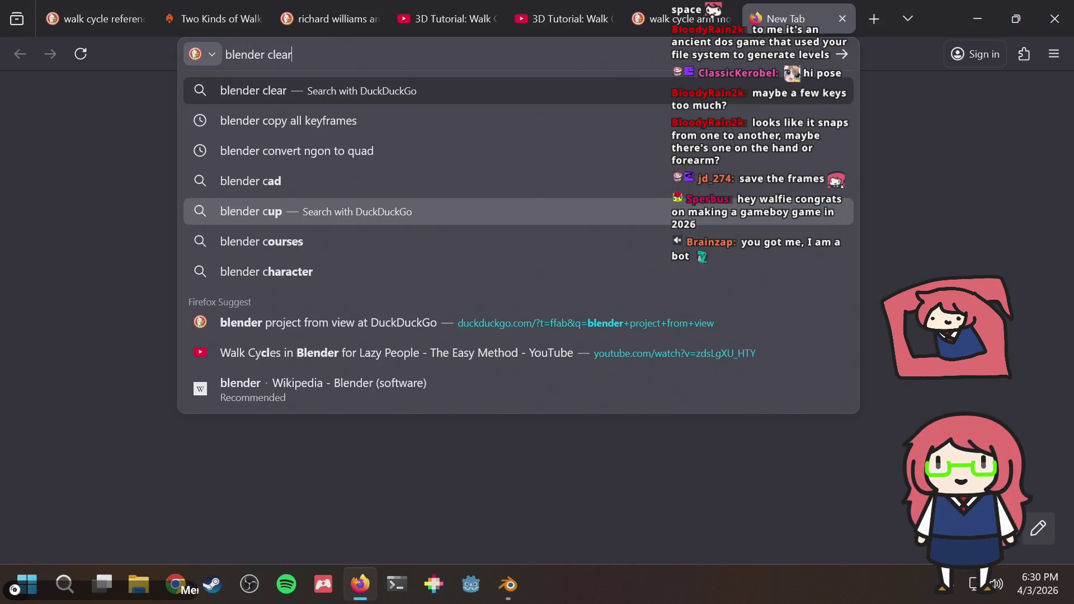
pyautogui.press('BackSpace')
pyautogui.press('BackSpace')
pyautogui.press('BackSpace')
pyautogui.press('BackSpace')
pyautogui.press('BackSpace')
pyautogui.write('see all keyfra')
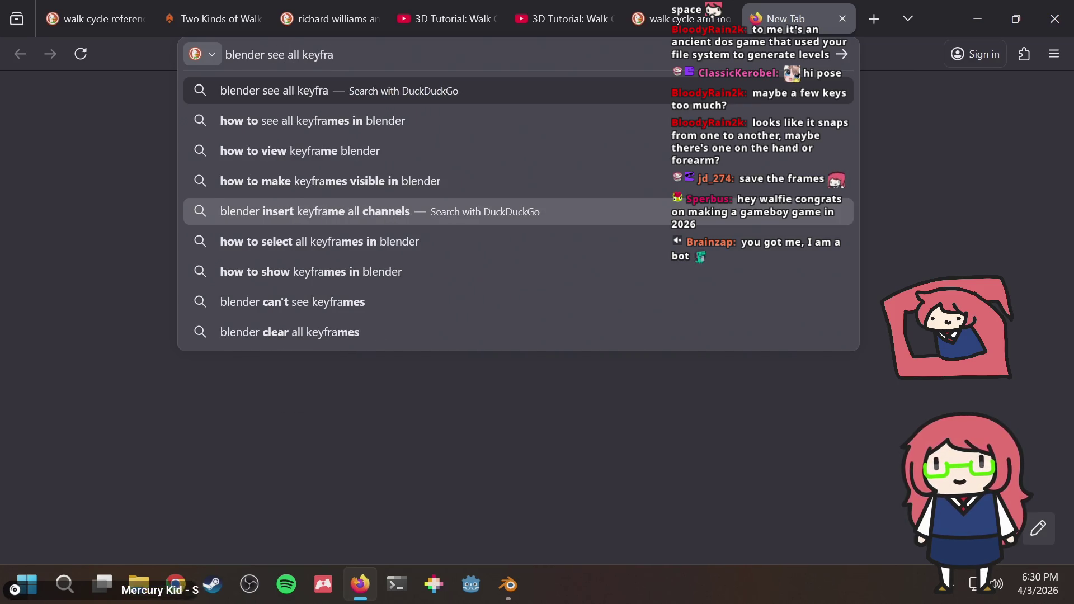
pyautogui.press('Down')
pyautogui.press('Return')
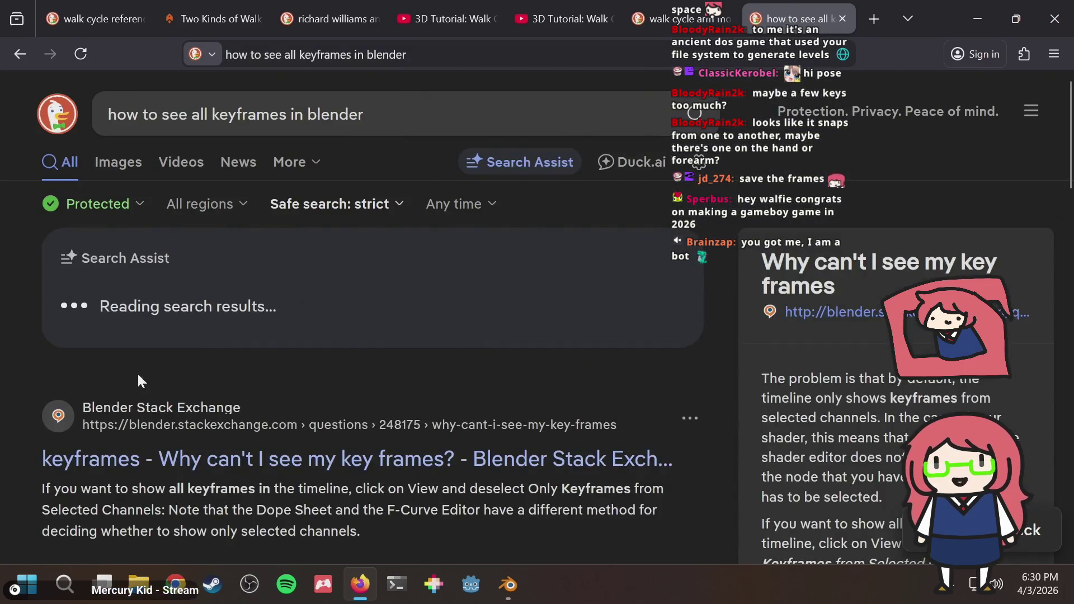
pyautogui.scroll(-3, 411, 463)
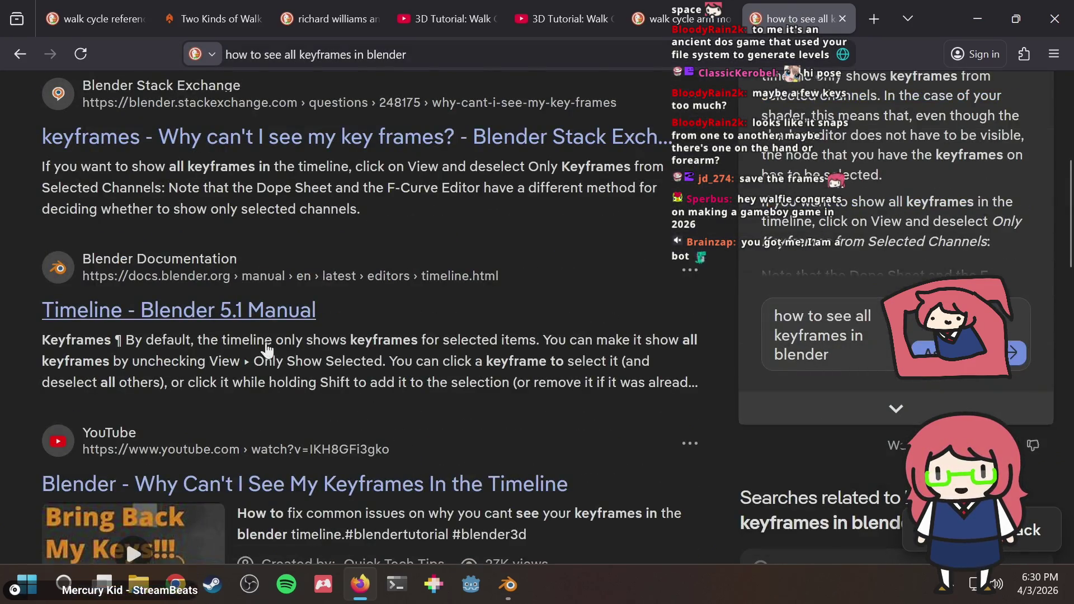
# Step: Read the Stack Exchange answer on missing keyframes, then switch back to Blender
pyautogui.click(406, 161)
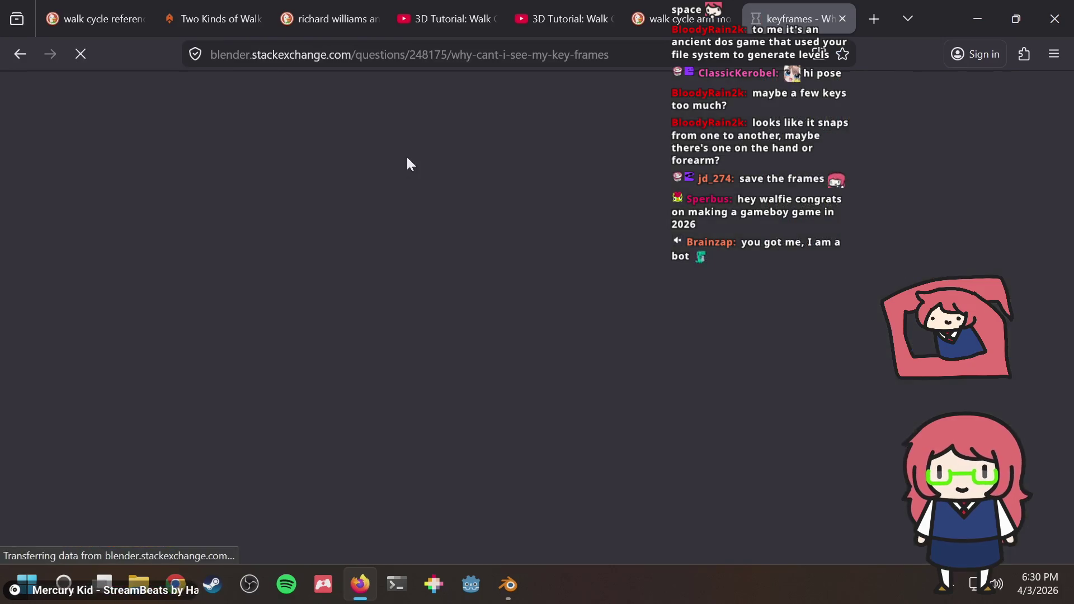
pyautogui.scroll(-3, 572, 341)
pyautogui.scroll(-5, 572, 340)
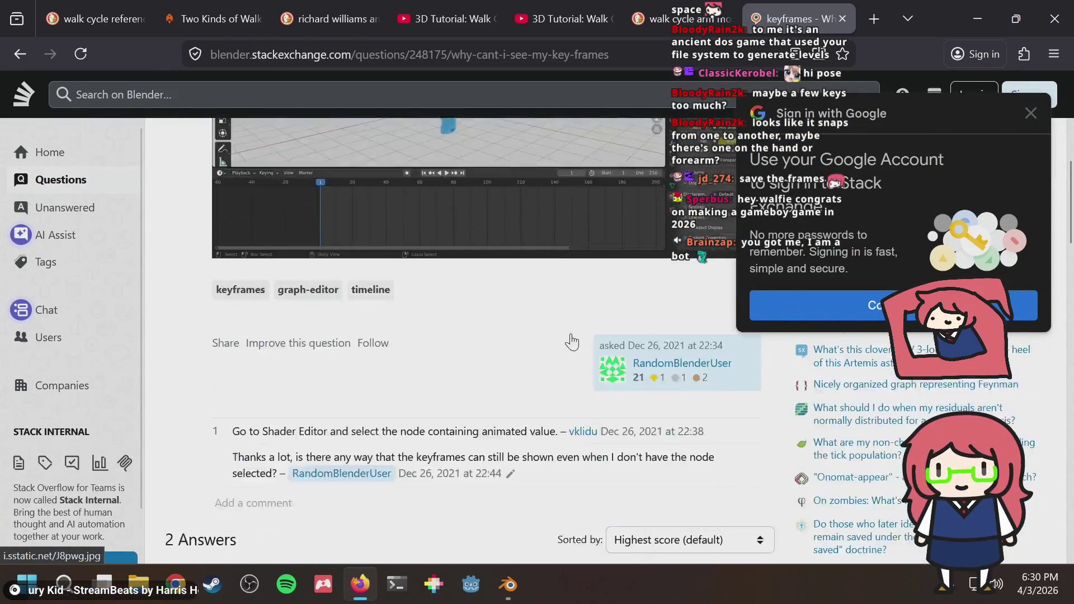
pyautogui.scroll(-3, 572, 340)
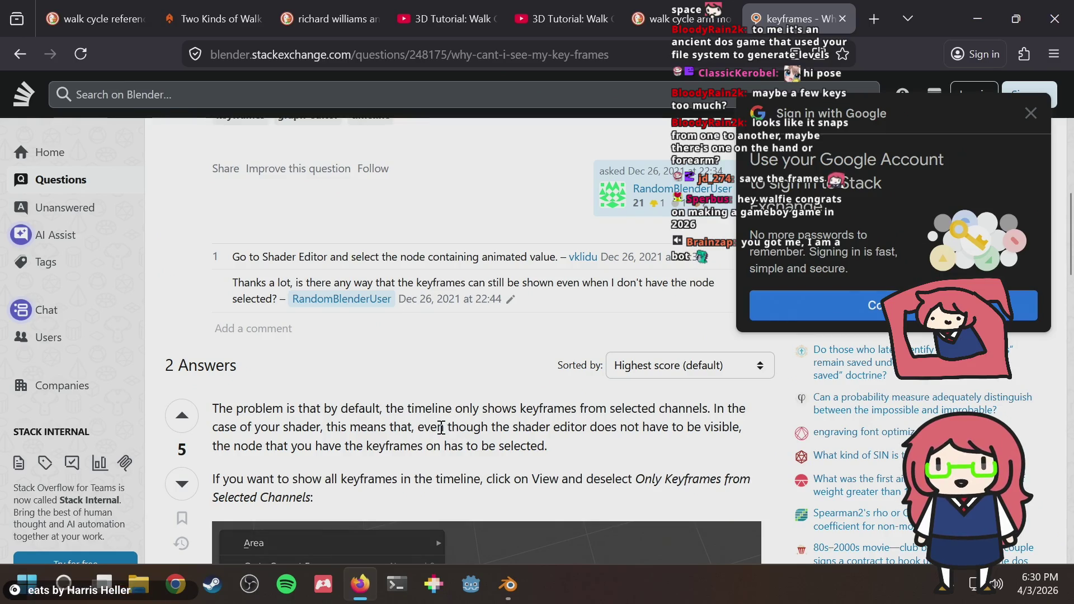
pyautogui.scroll(-1, 441, 428)
pyautogui.moveTo(346, 391); pyautogui.dragTo(540, 393)
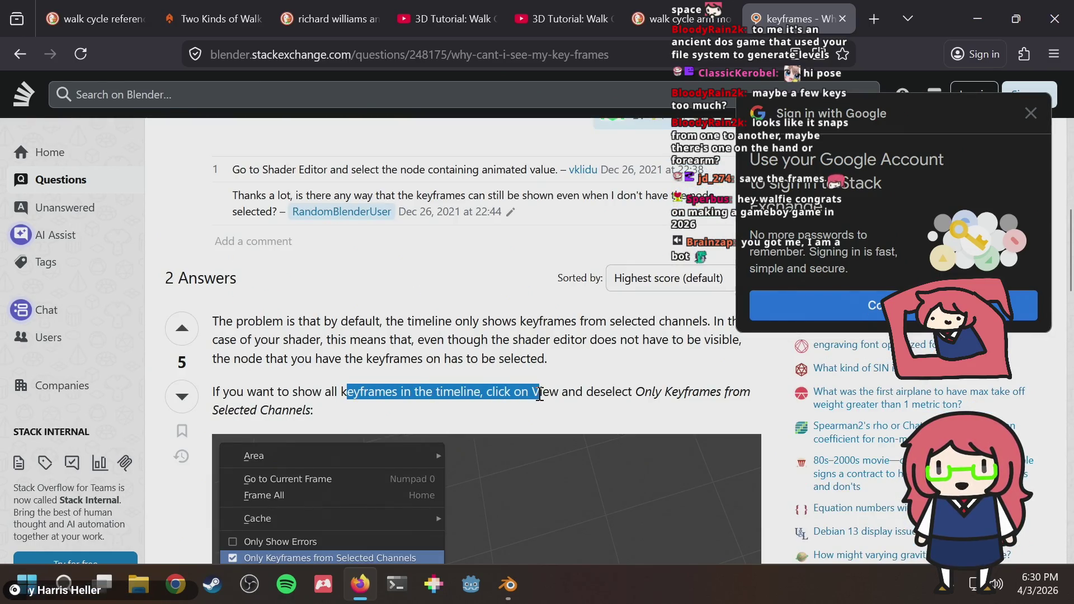
pyautogui.click(547, 408)
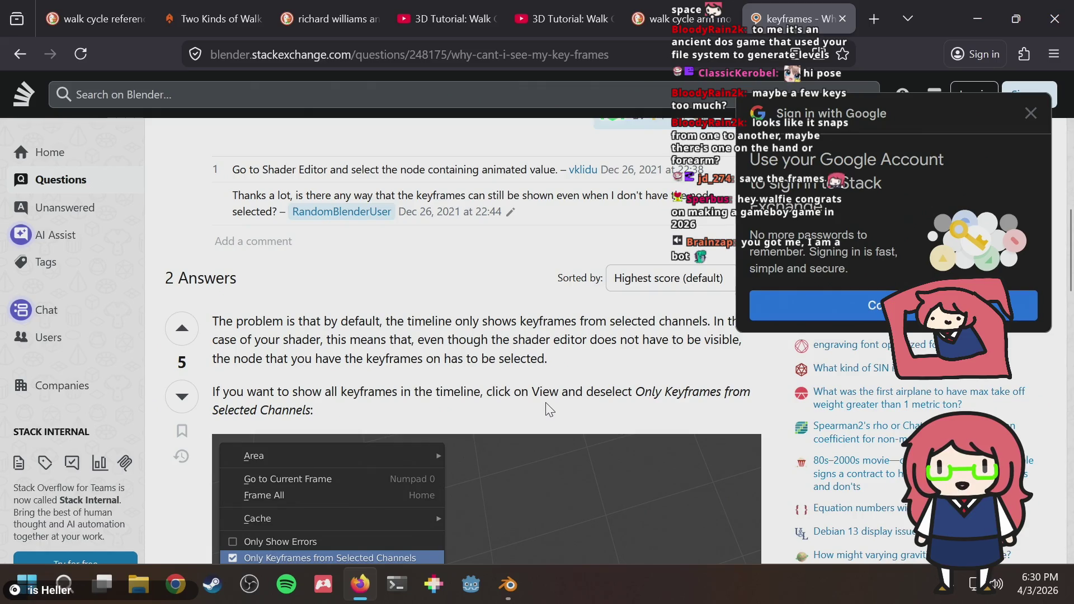
pyautogui.scroll(-1, 547, 408)
pyautogui.scroll(-1, 547, 408)
pyautogui.hotkey('alt', 'Tab')
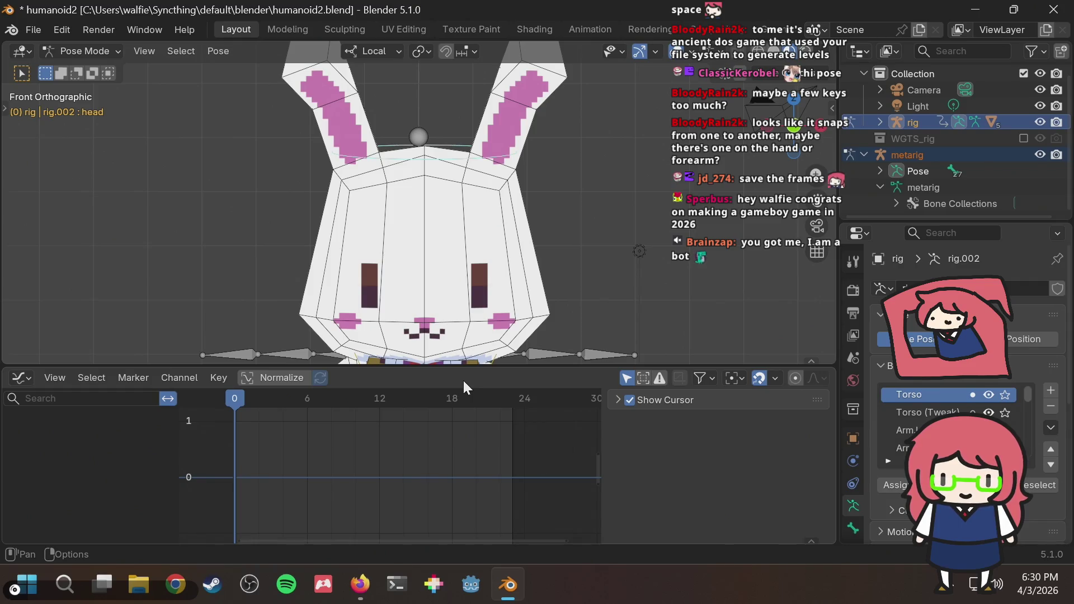
# Step: Review the Graph Editor's View menu unchanged, then bring up the editor type list
pyautogui.click(55, 377)
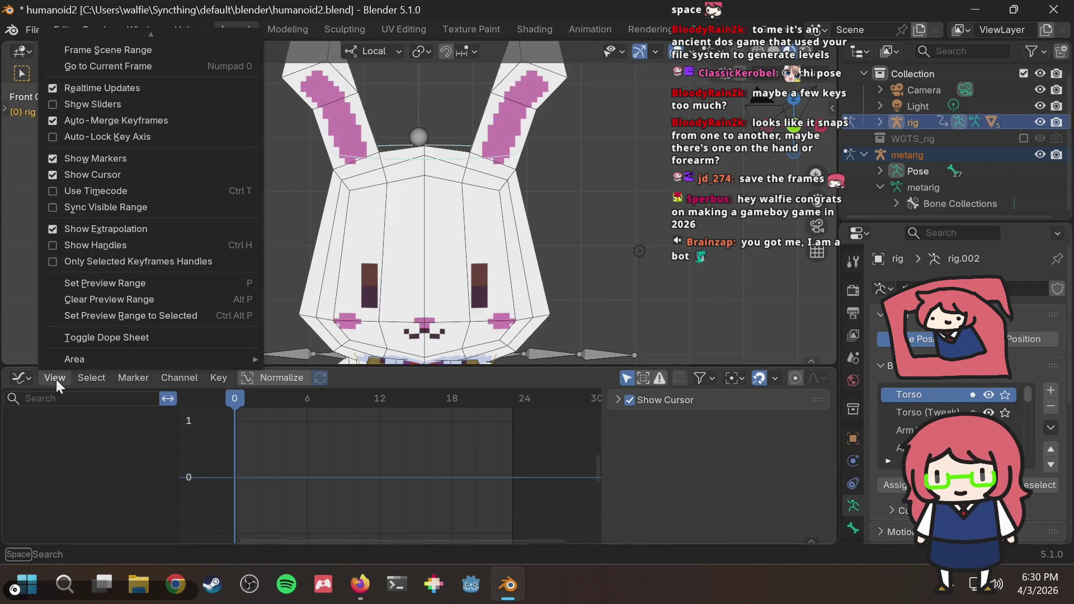
pyautogui.hotkey('alt', 'Tab')
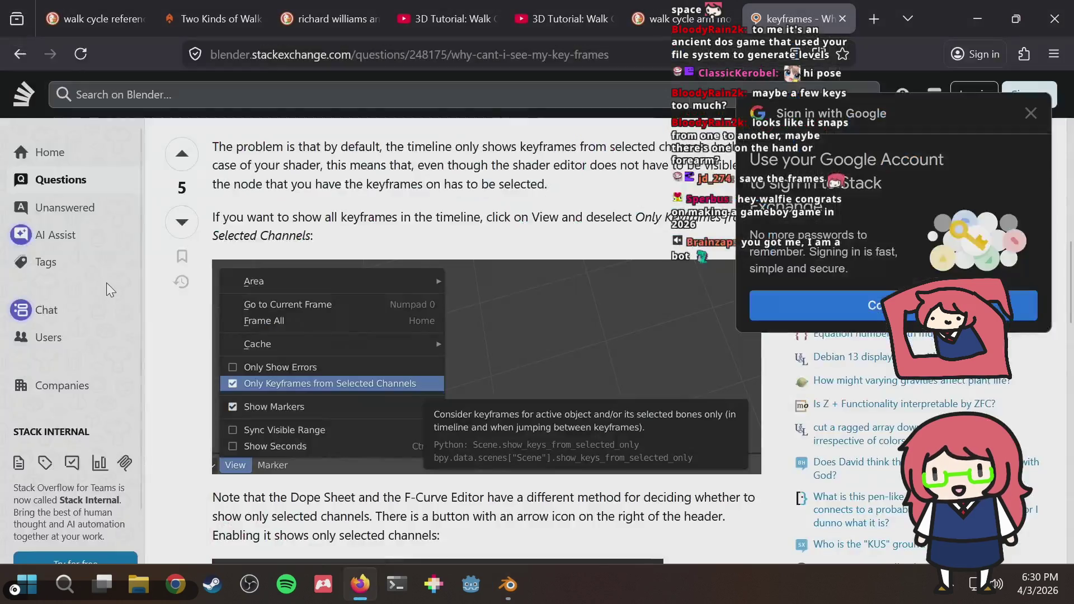
pyautogui.hotkey('alt', 'Tab')
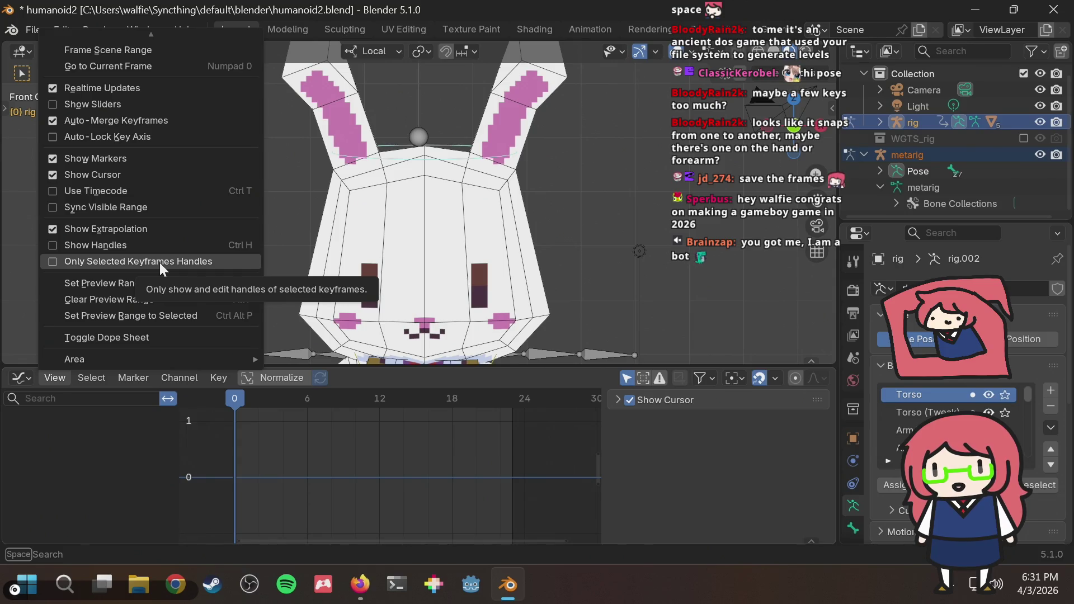
pyautogui.click(111, 414)
pyautogui.click(29, 378)
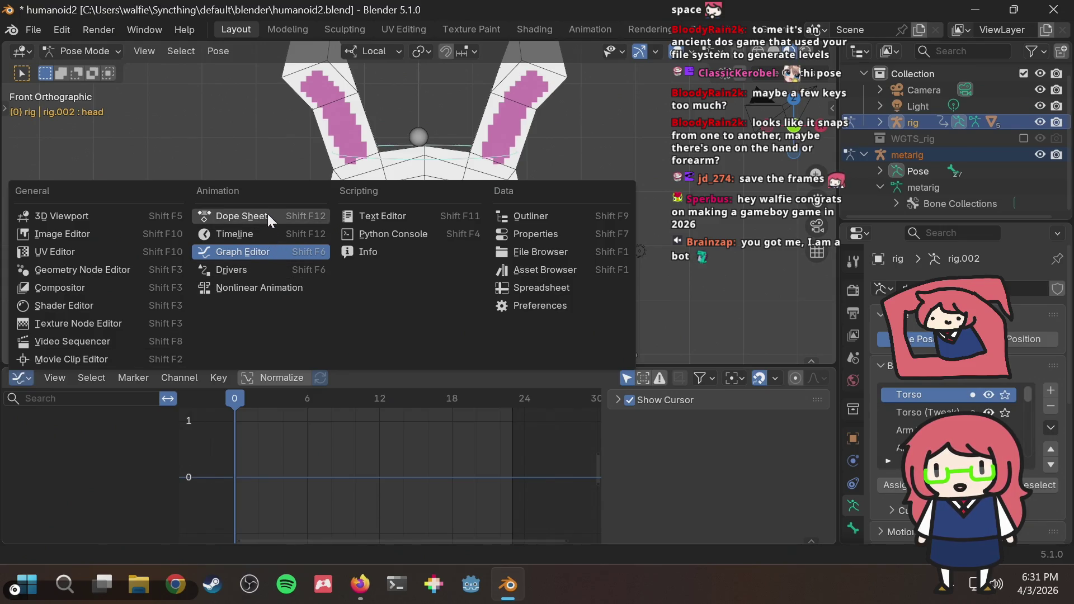
# Step: Turn the lower area into a Dope Sheet and compare its View menu with the answer's screenshot
pyautogui.click(242, 216)
pyautogui.click(164, 378)
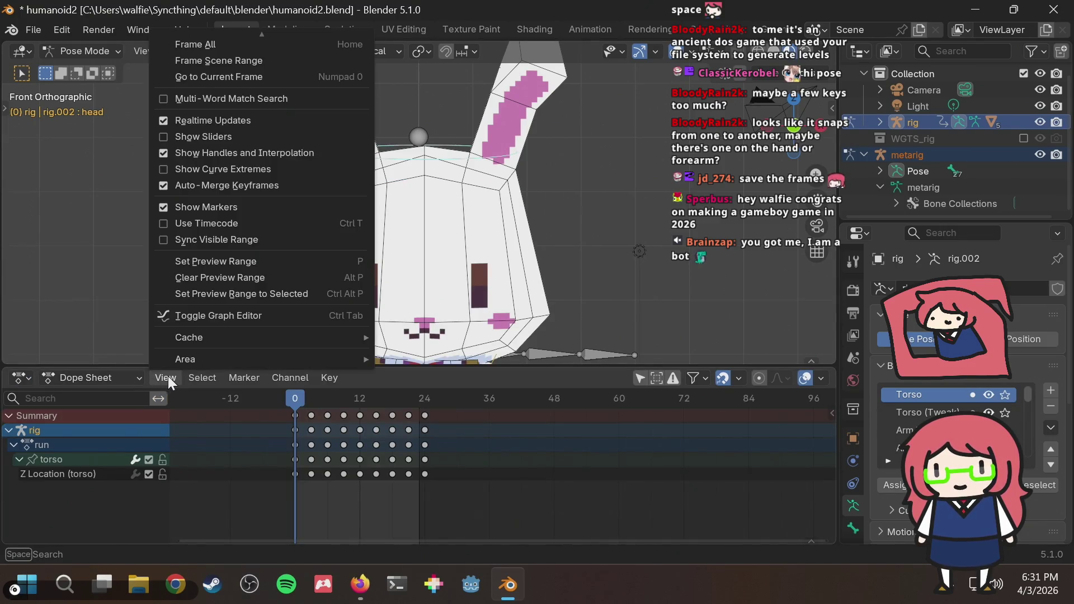
pyautogui.hotkey('alt', 'Tab')
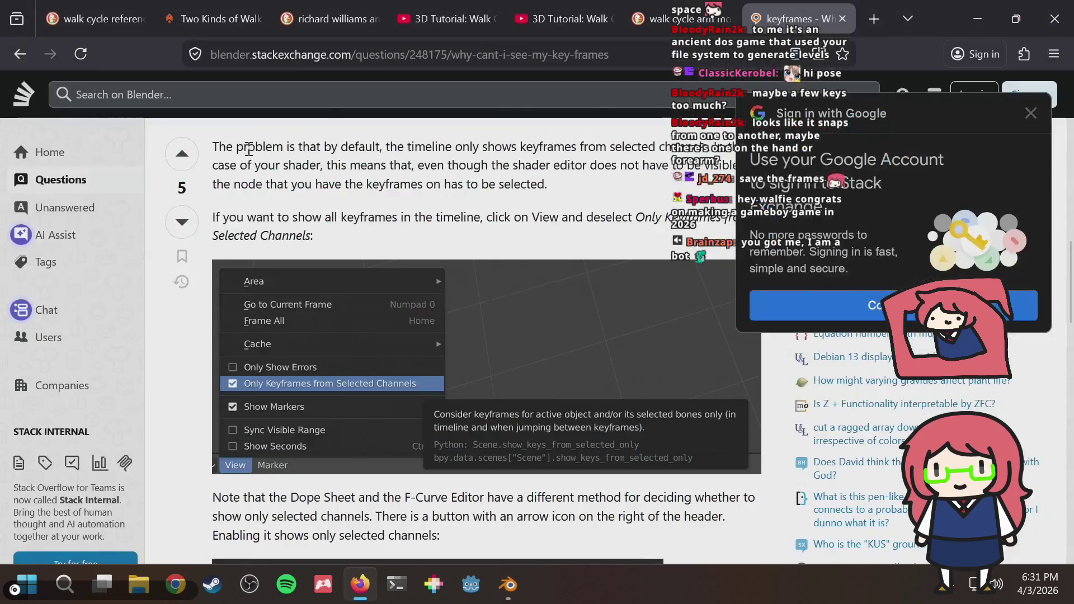
pyautogui.hotkey('alt', 'Tab')
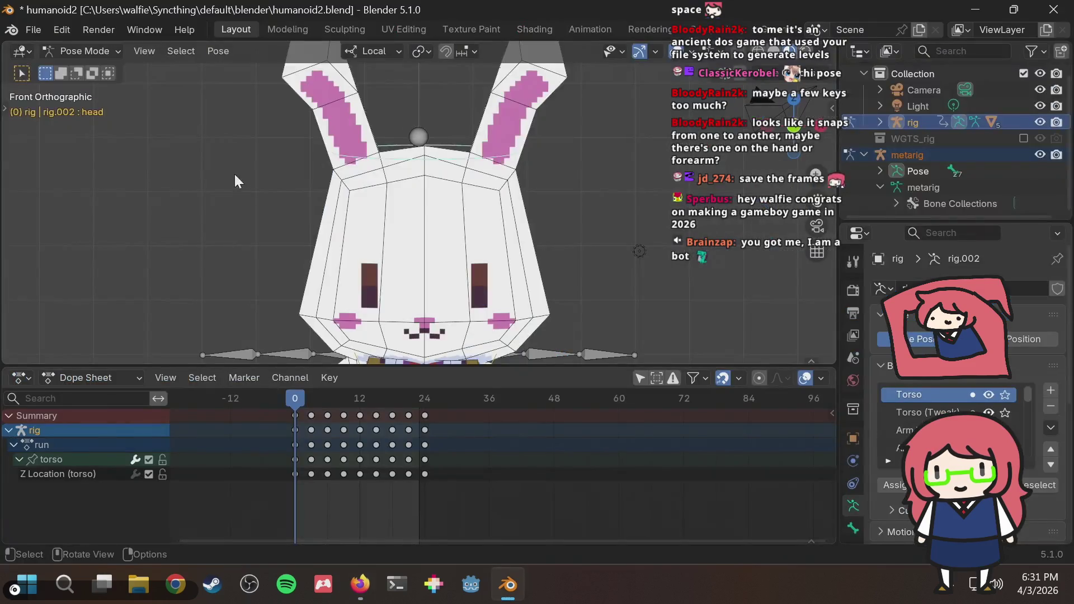
pyautogui.click(166, 377)
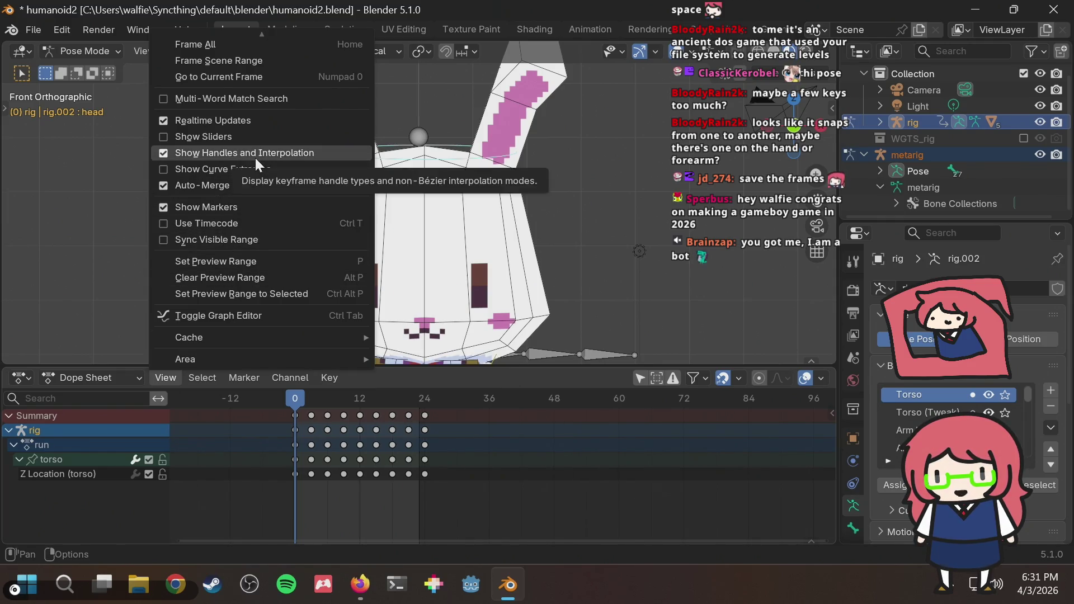
pyautogui.hotkey('alt', 'Tab')
pyautogui.hotkey('alt', 'Tab')
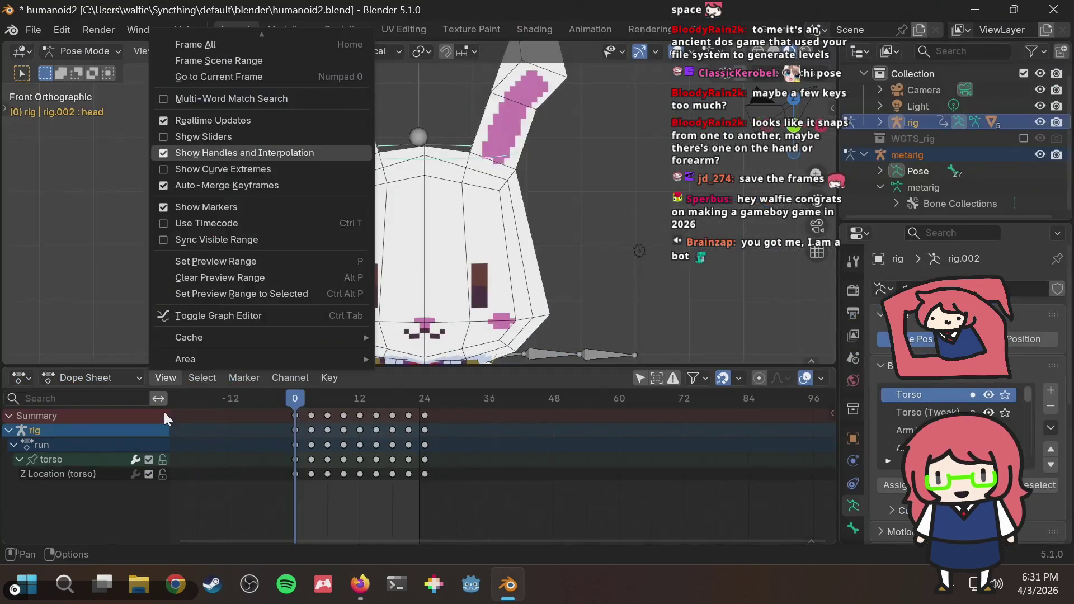
pyautogui.hotkey('alt', 'Tab')
pyautogui.scroll(-5, 219, 368)
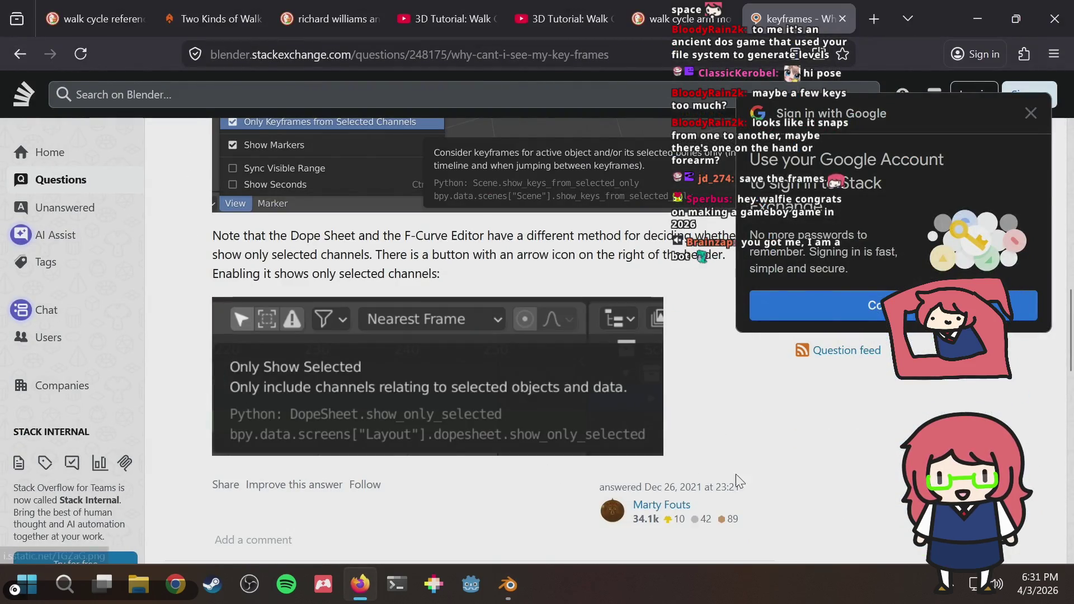
pyautogui.scroll(2, 706, 486)
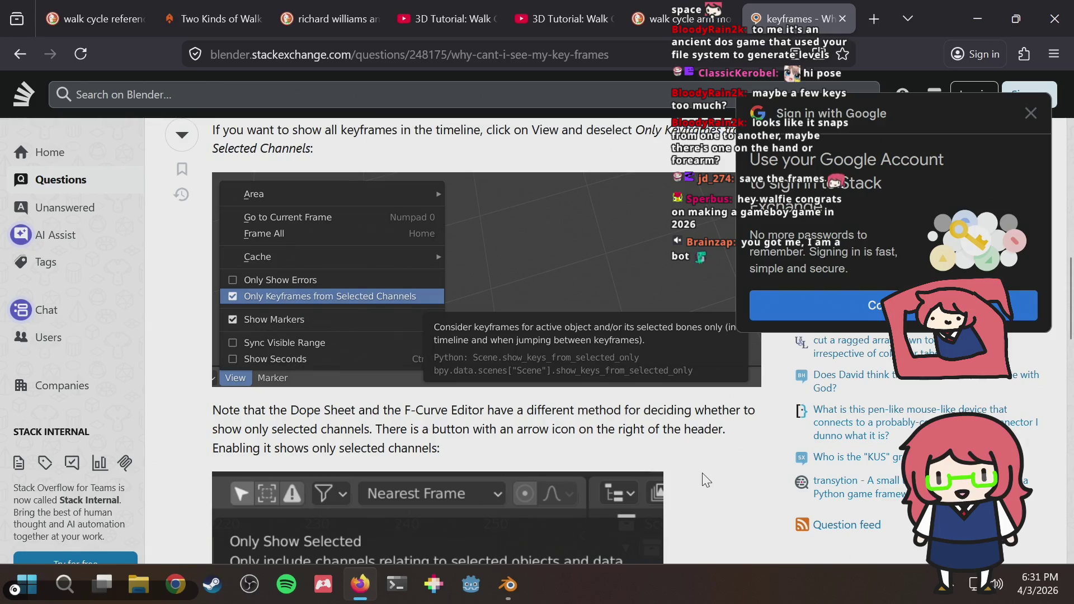
pyautogui.scroll(2, 705, 480)
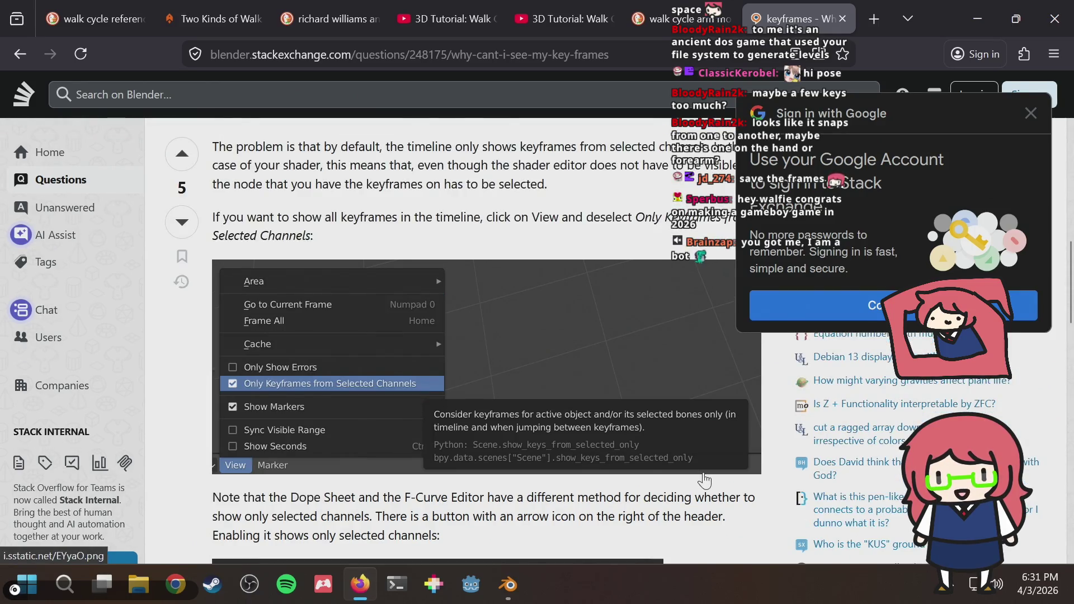
pyautogui.scroll(3, 705, 480)
pyautogui.scroll(-3, 705, 480)
# Step: Close the marker options, try an F3 command search, and return to the browser answer
pyautogui.hotkey('alt', 'Tab')
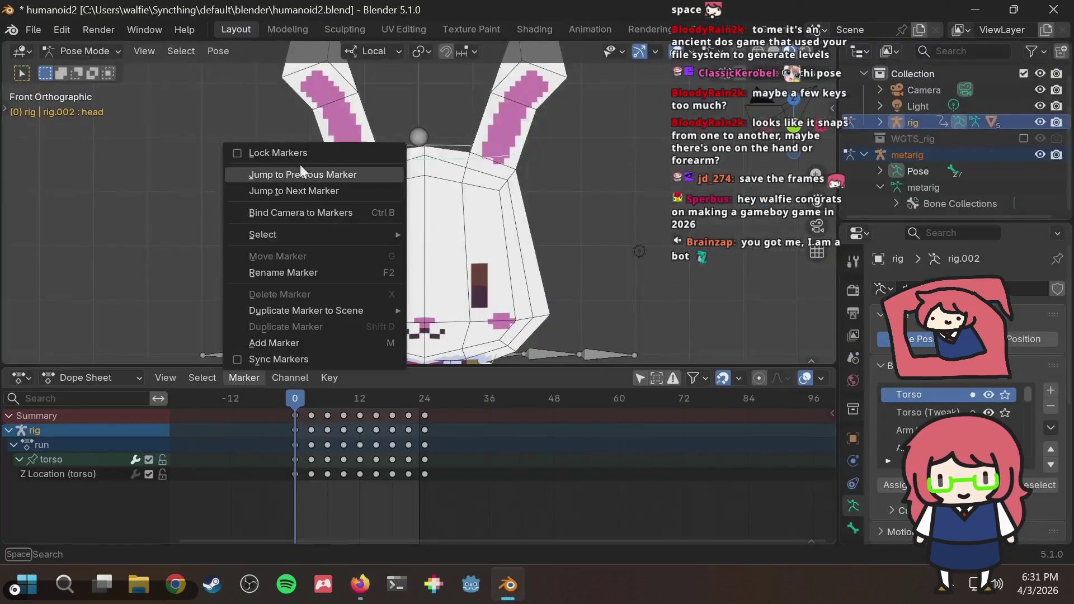
pyautogui.click(300, 165)
pyautogui.press('F3')
pyautogui.write('show onl')
pyautogui.press('Escape')
pyautogui.hotkey('alt', 'Tab')
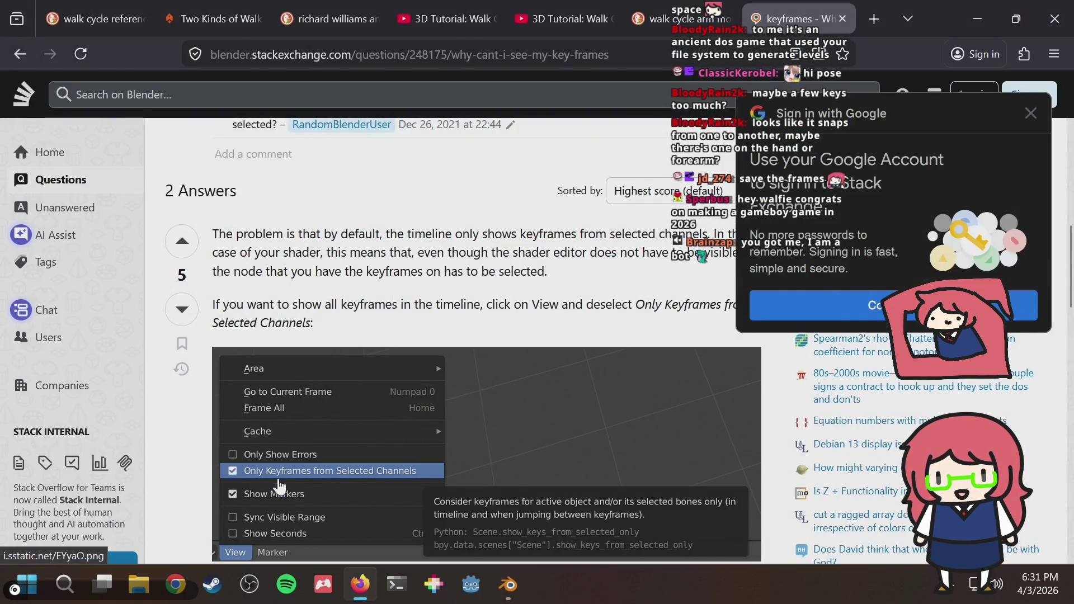
pyautogui.scroll(-1, 292, 466)
pyautogui.scroll(2, 304, 429)
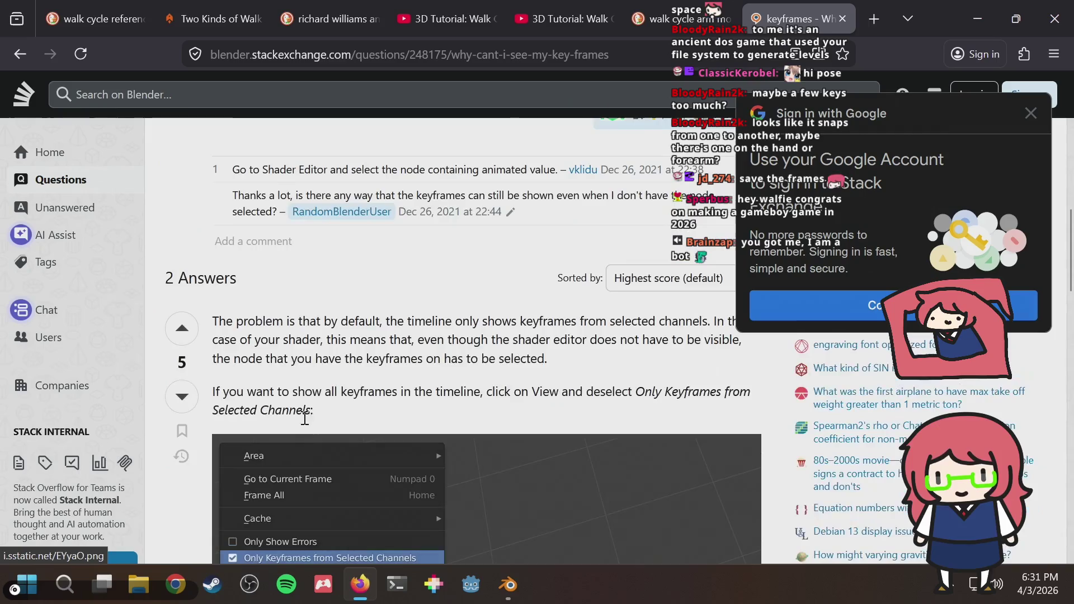
pyautogui.moveTo(539, 392)
pyautogui.mouseDown()
pyautogui.moveTo(626, 393)
pyautogui.moveTo(312, 411)
pyautogui.mouseUp()
pyautogui.click(642, 391)
pyautogui.click(504, 353)
pyautogui.hotkey('alt', 'Tab')
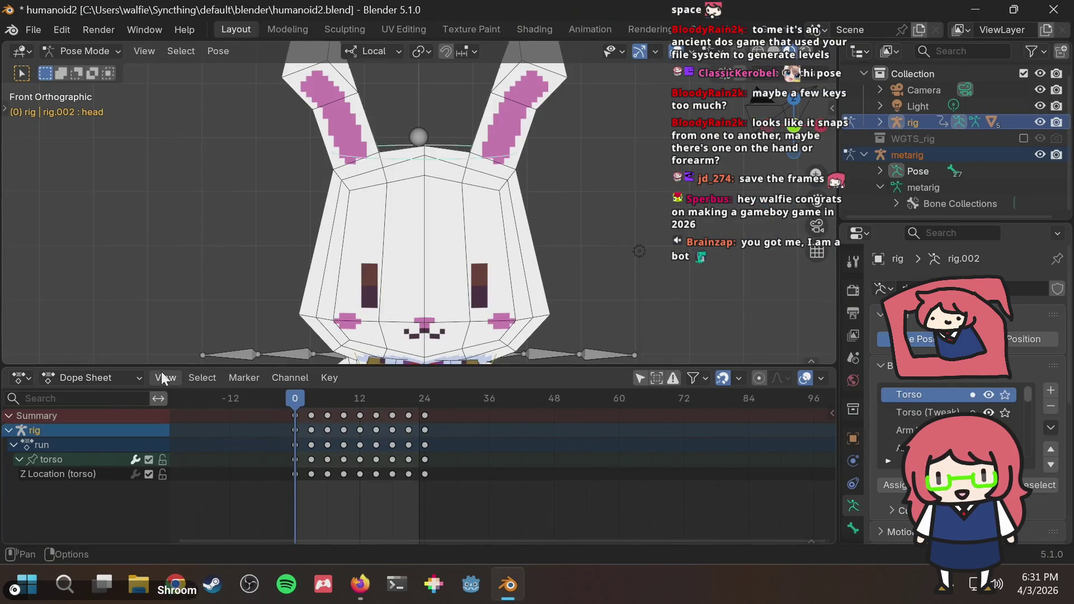
pyautogui.click(165, 378)
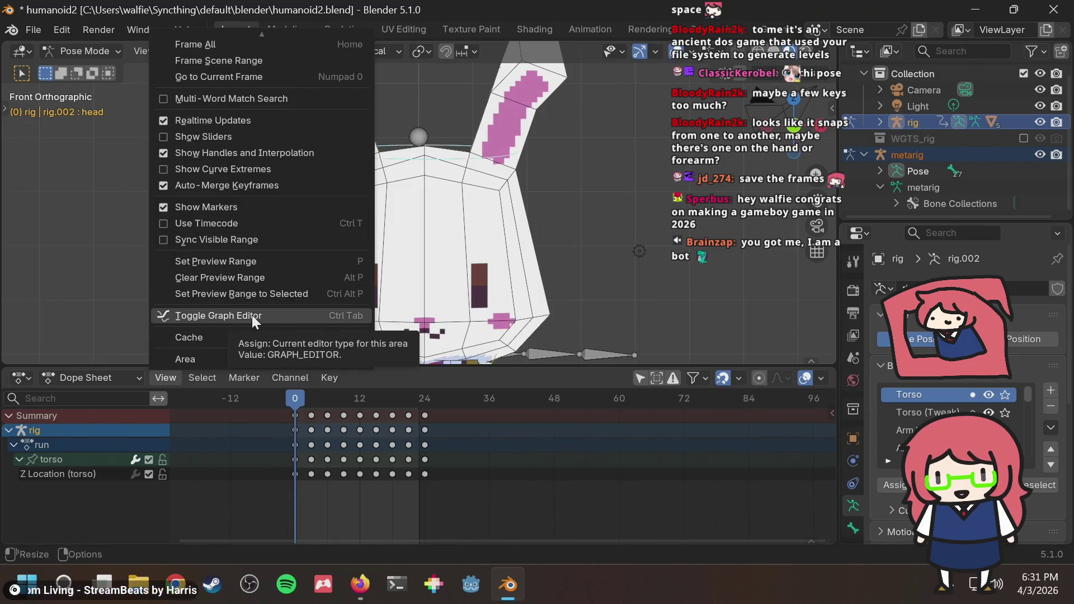
pyautogui.hotkey('alt', 'Tab')
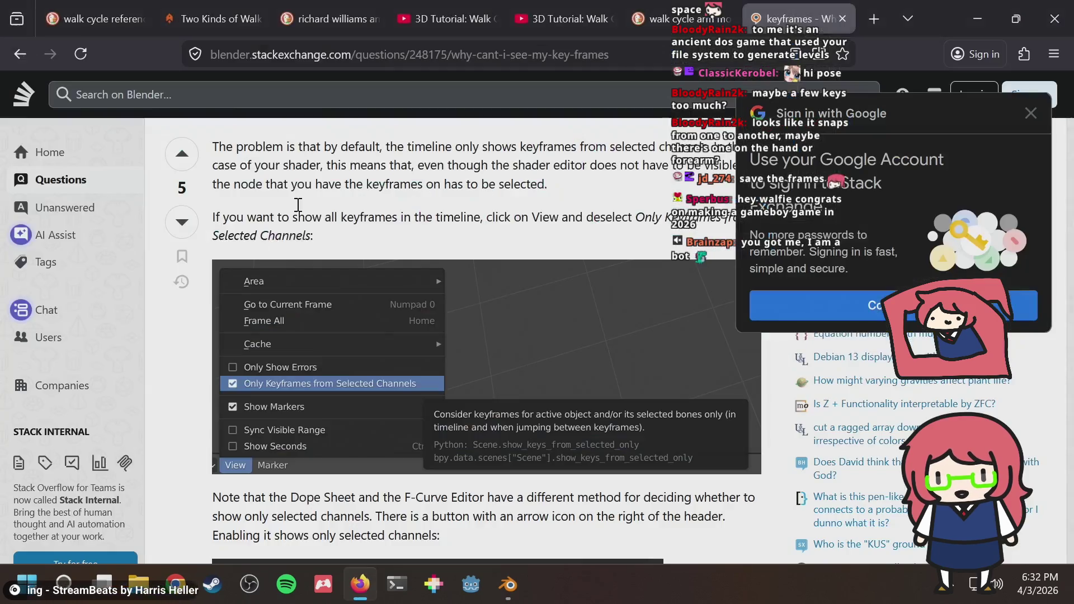
pyautogui.click(342, 55)
pyautogui.write('blender show ')
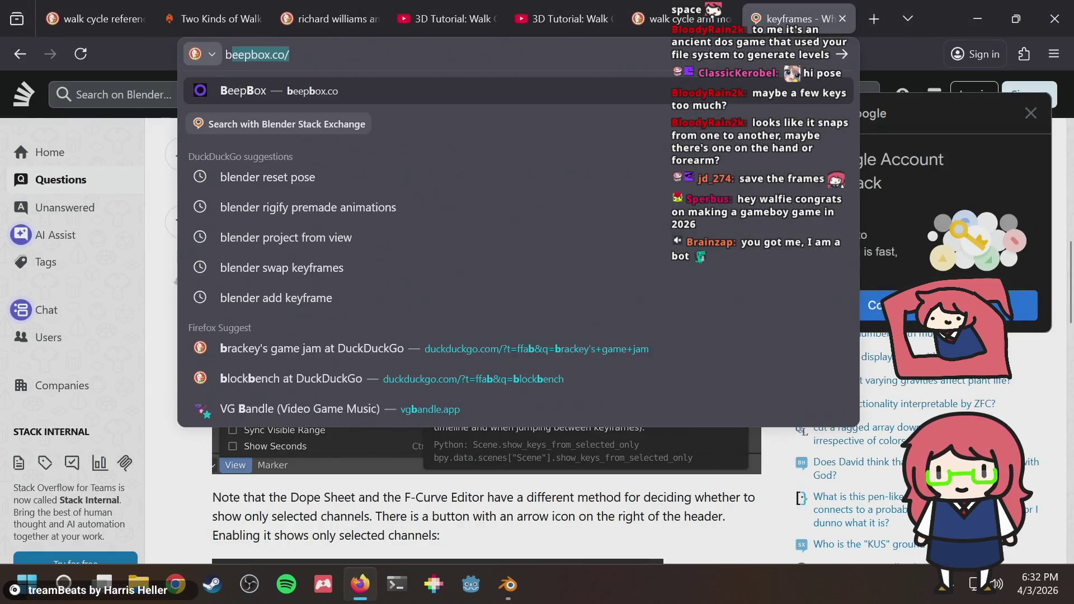
pyautogui.write('key')
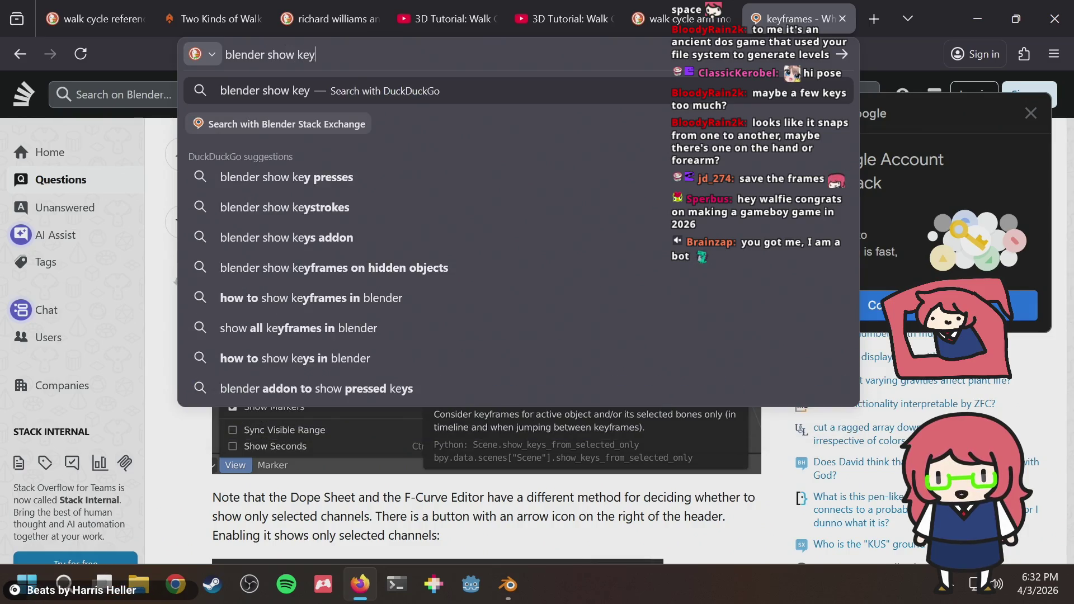
pyautogui.write('frames from all channels')
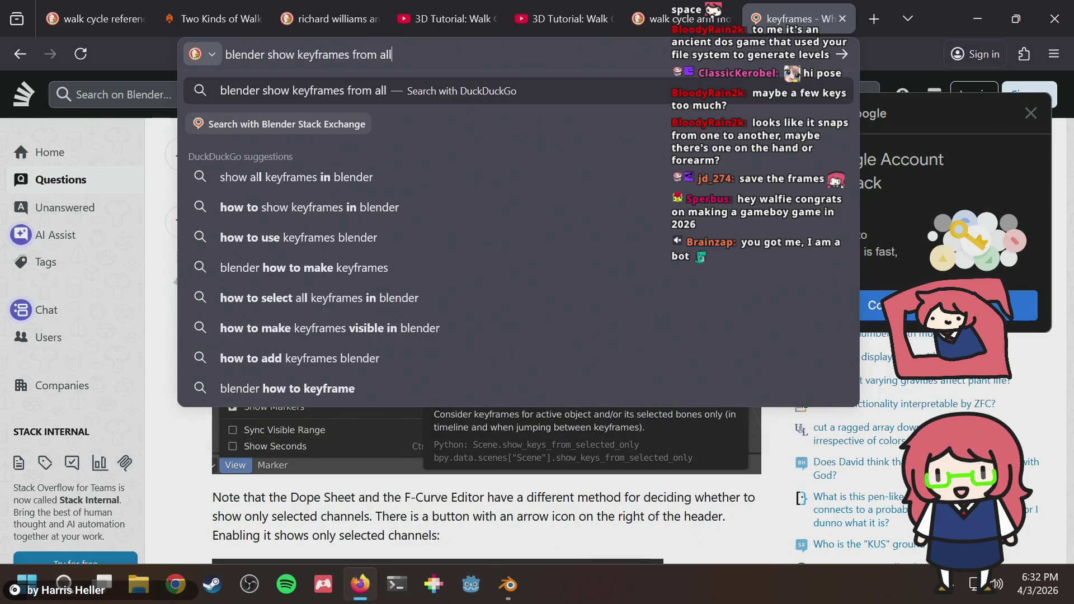
pyautogui.press('Return')
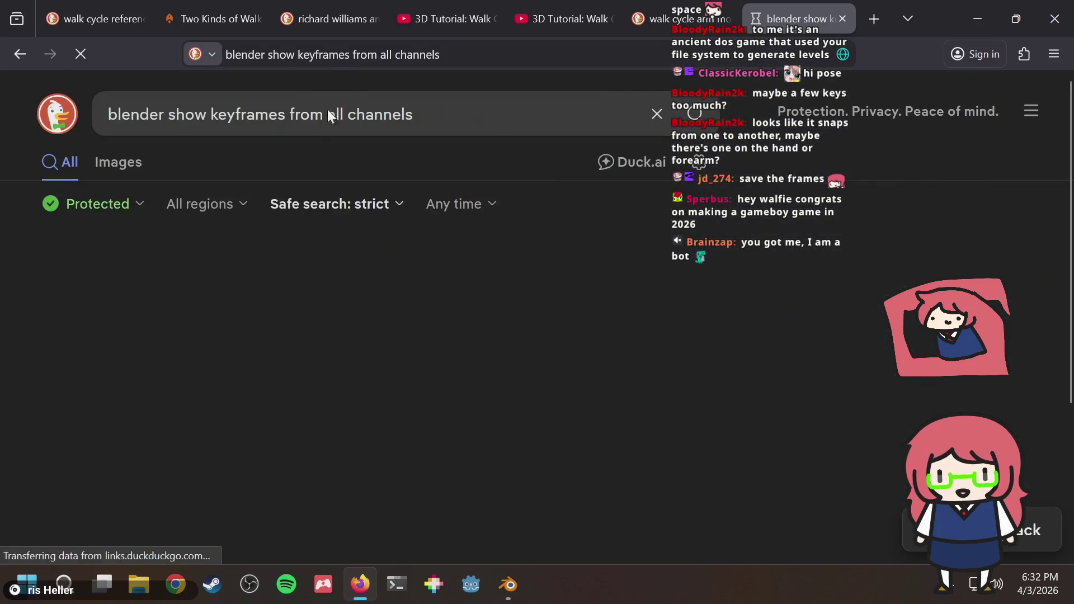
pyautogui.scroll(-3, 370, 328)
pyautogui.scroll(-3, 312, 442)
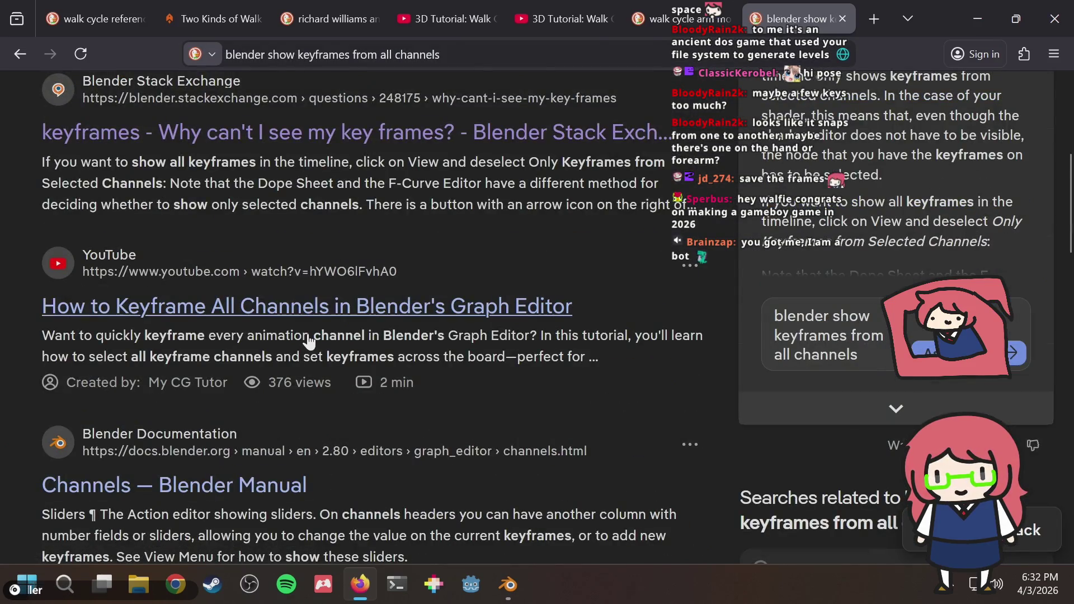
pyautogui.scroll(-1, 310, 338)
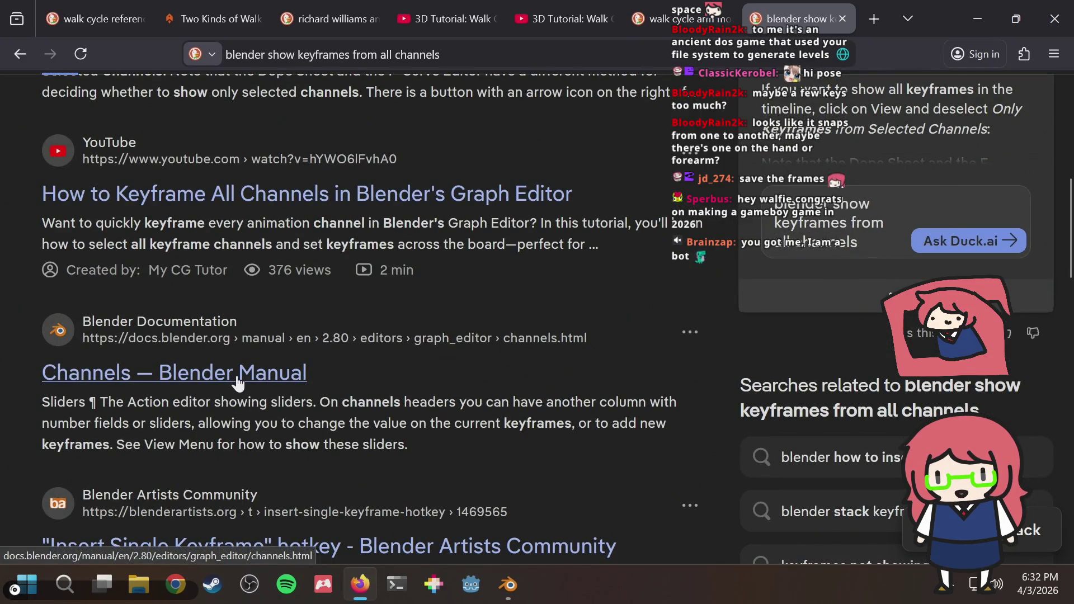
pyautogui.scroll(-1, 240, 382)
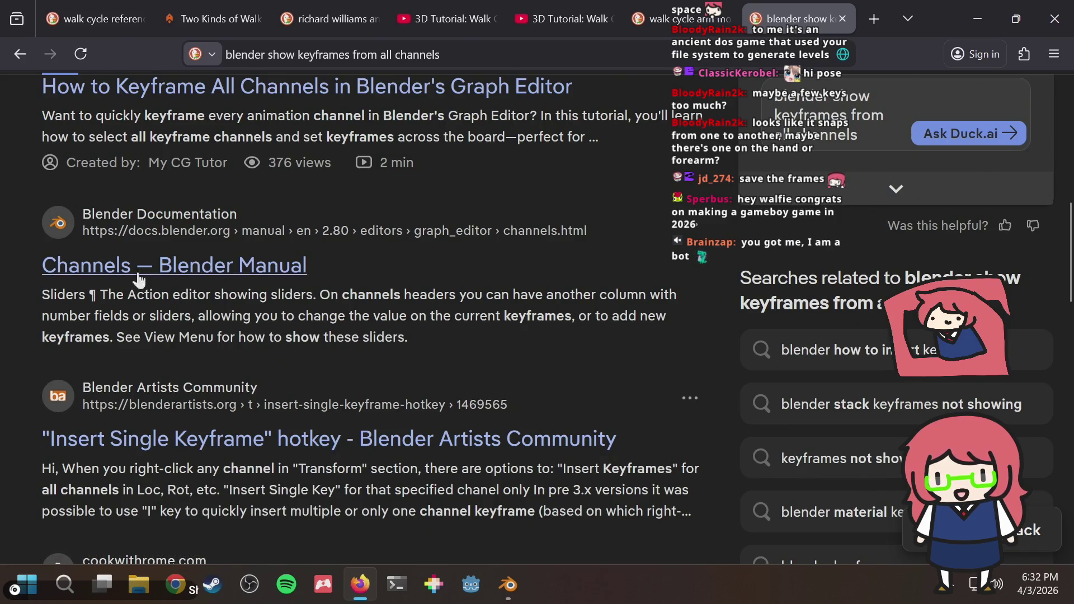
pyautogui.click(51, 54)
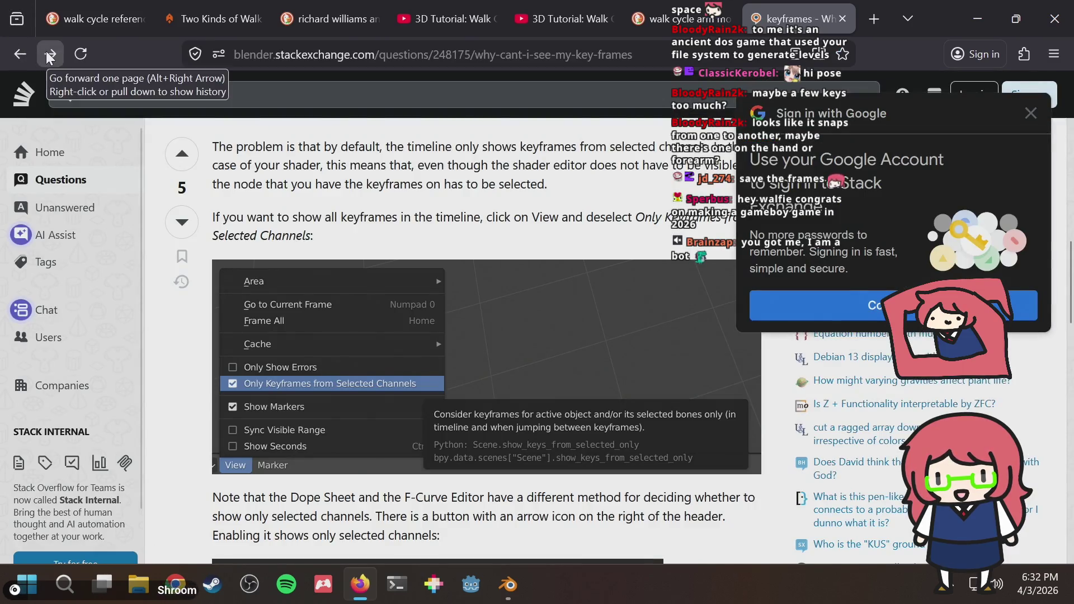
pyautogui.hotkey('alt', 'Left')
pyautogui.hotkey('alt', 'Tab')
pyautogui.click(593, 264)
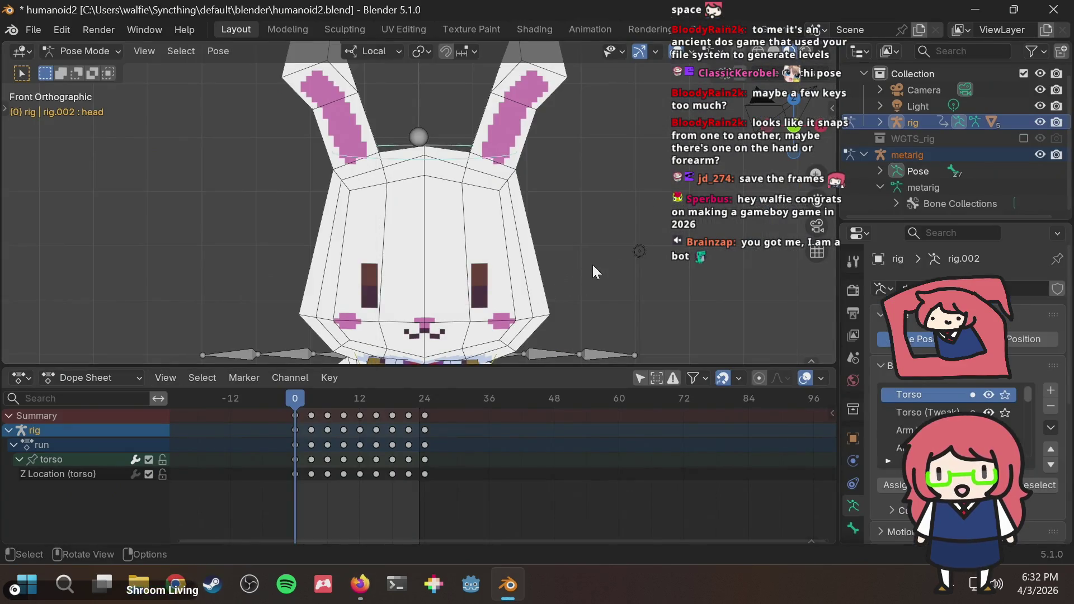
pyautogui.scroll(-3, 576, 274)
# Step: Try a head rotation on the rig and undo it
pyautogui.click(540, 308)
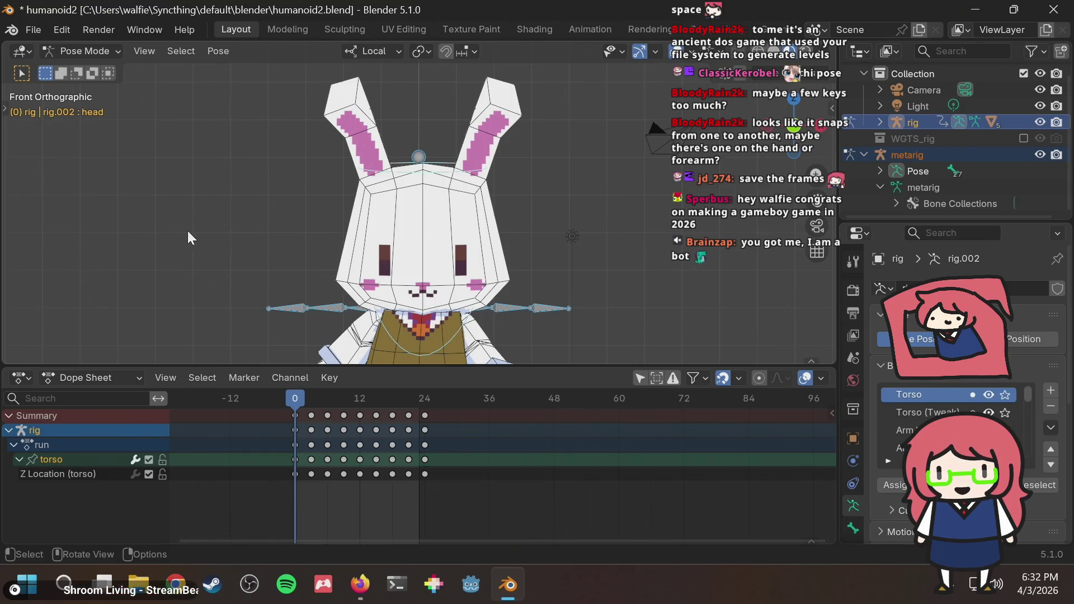
pyautogui.scroll(2, 576, 205)
pyautogui.scroll(2, 505, 202)
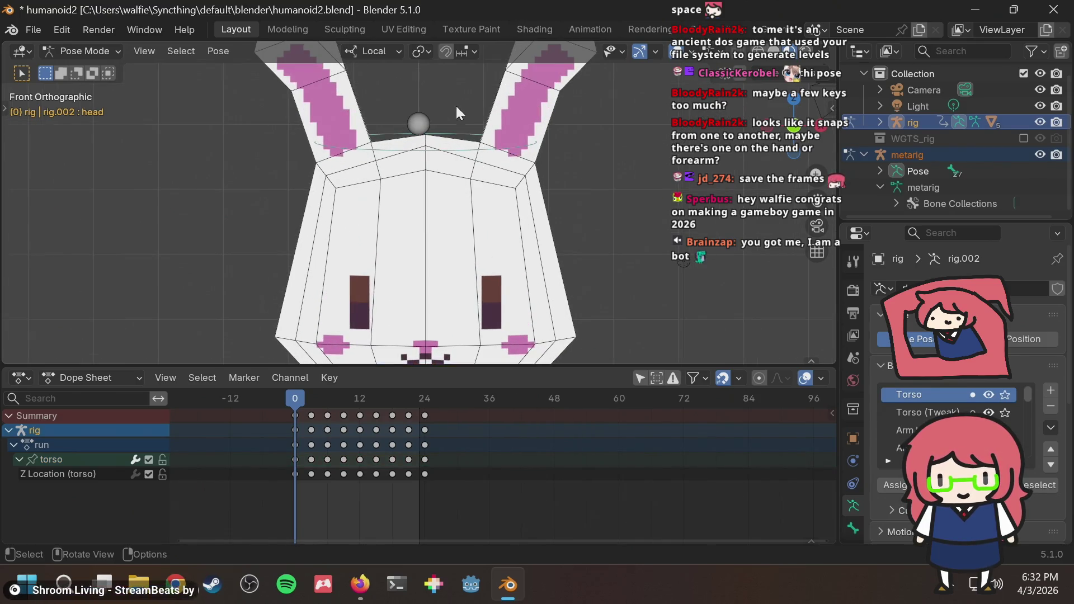
pyautogui.press('r')
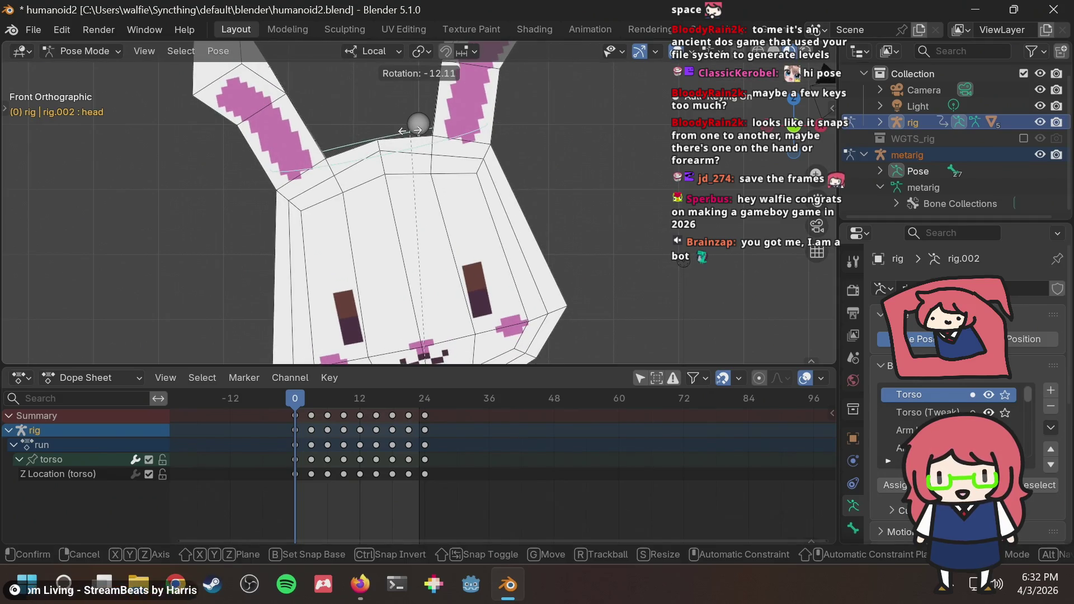
pyautogui.click(411, 131)
pyautogui.scroll(-2, 576, 152)
pyautogui.hotkey('ctrl', 'z')
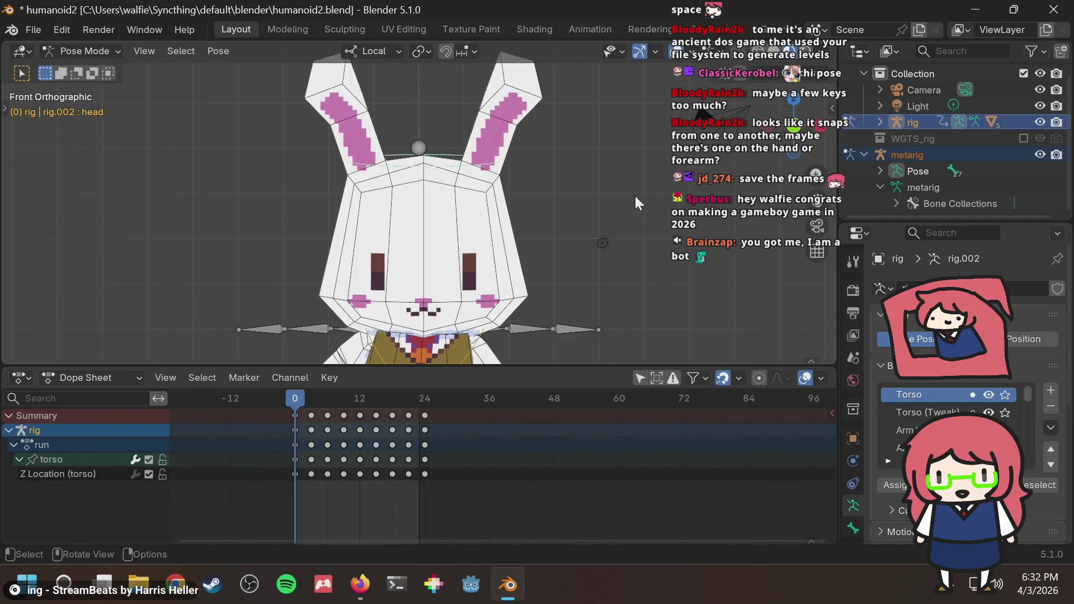
pyautogui.scroll(-2, 568, 199)
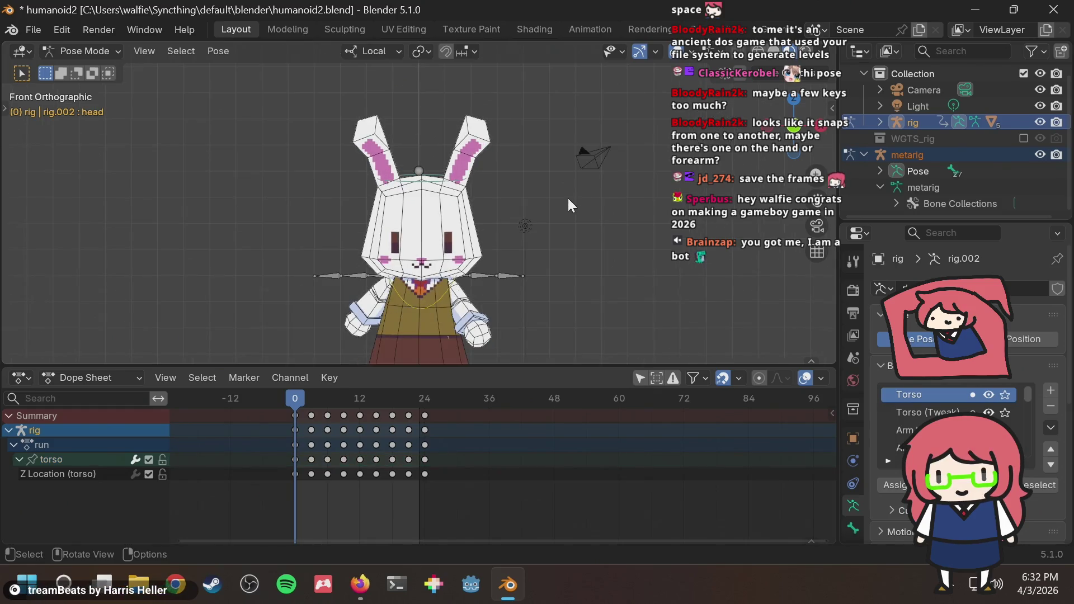
# Step: Start rotating the metarig's left forearm and cancel the rotation
pyautogui.click(495, 278)
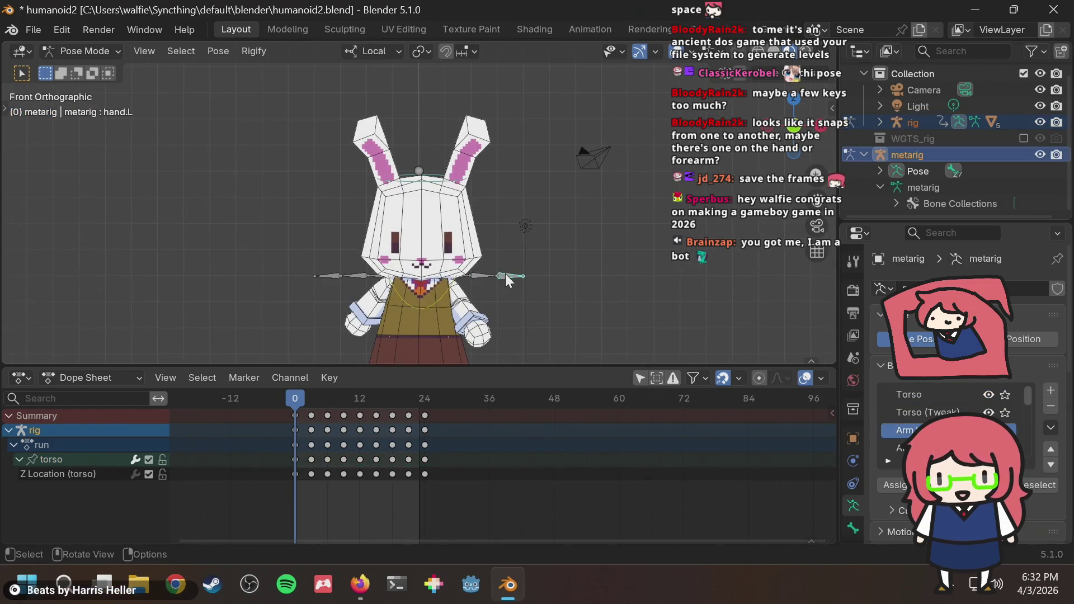
pyautogui.click(481, 273)
pyautogui.press('r')
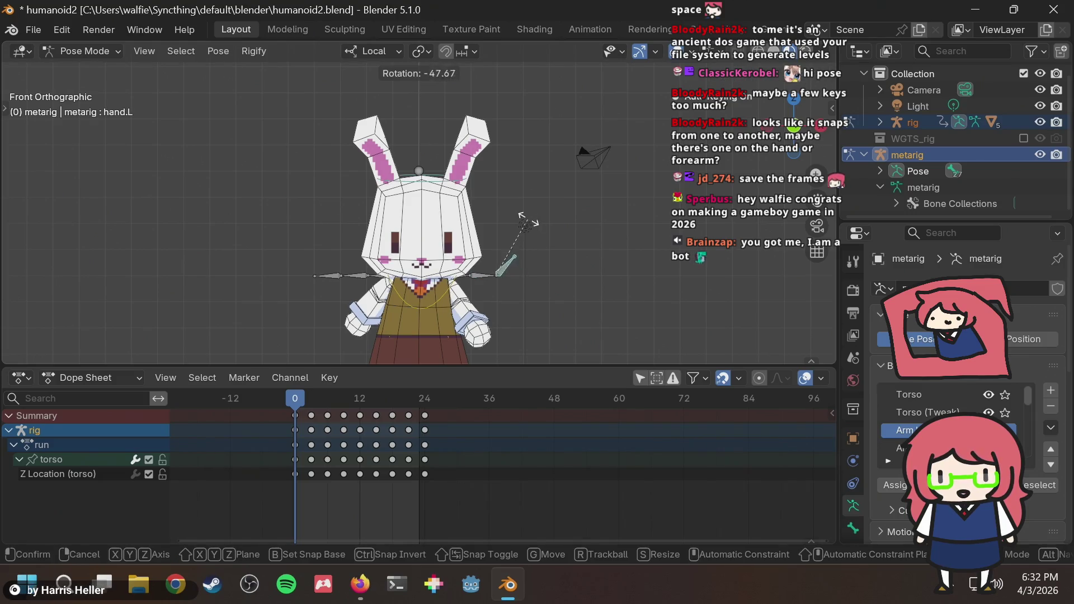
pyautogui.rightClick(520, 183)
pyautogui.scroll(2, 518, 235)
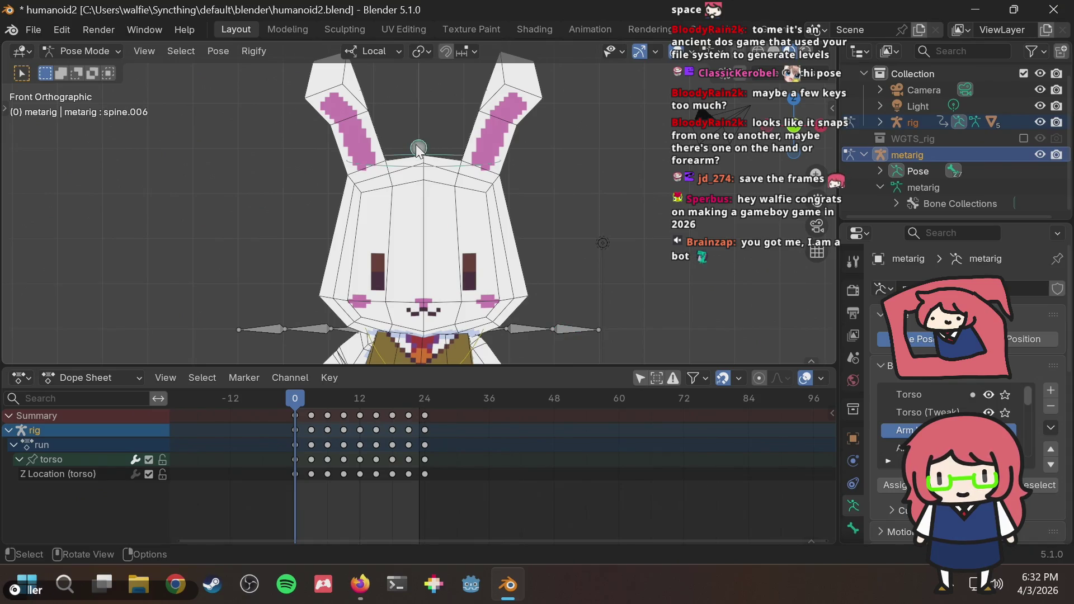
# Step: Move the spine.006 bone tip, undo it, and save humanoid2.blend unchanged
pyautogui.press('g')
pyautogui.click(618, 296)
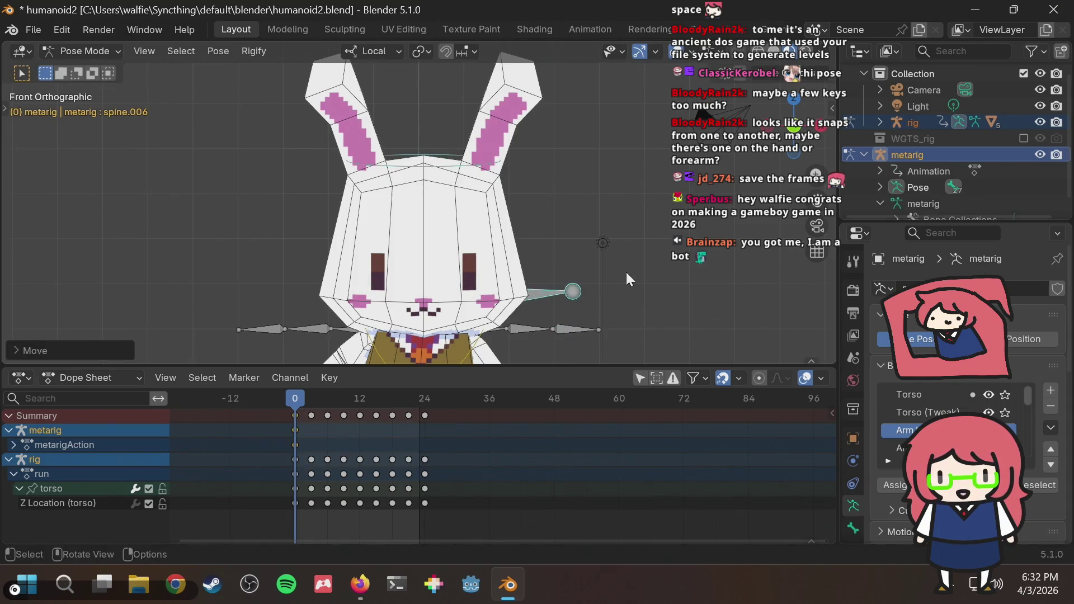
pyautogui.hotkey('ctrl', 'z')
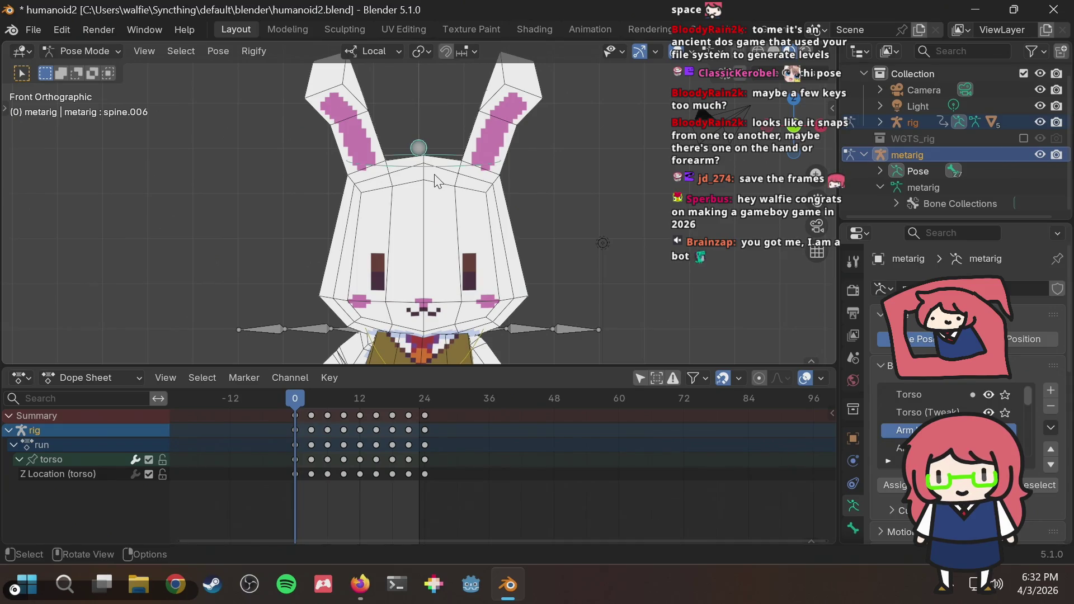
pyautogui.scroll(-2, 436, 181)
pyautogui.hotkey('ctrl', 's')
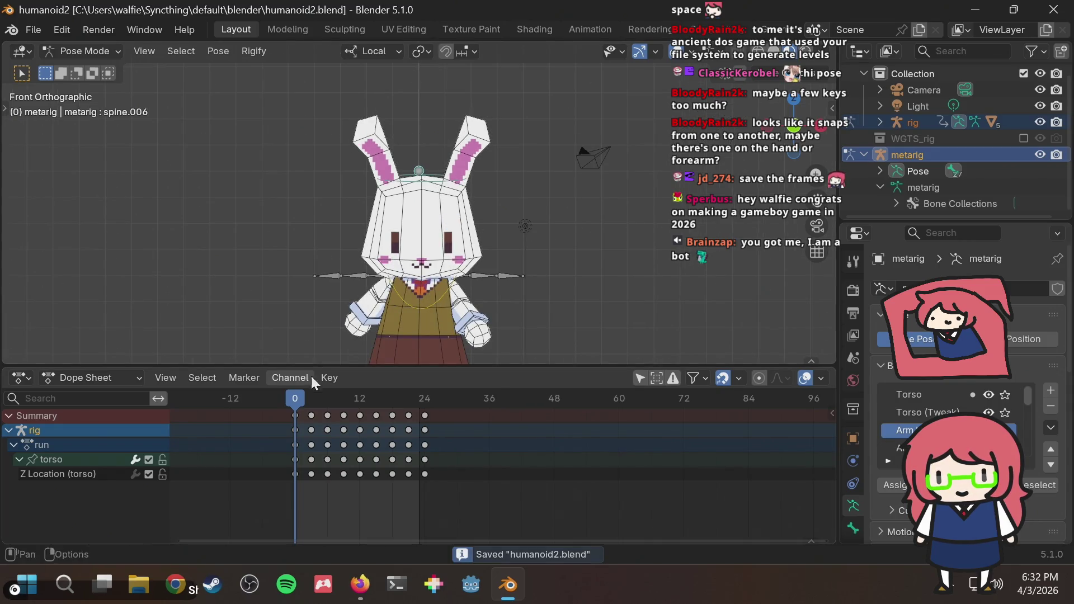
# Step: Scrub then play the run cycle, viewing the face, torso and skirt before stopping playback
pyautogui.moveTo(295, 399); pyautogui.dragTo(382, 399)
pyautogui.press('space')
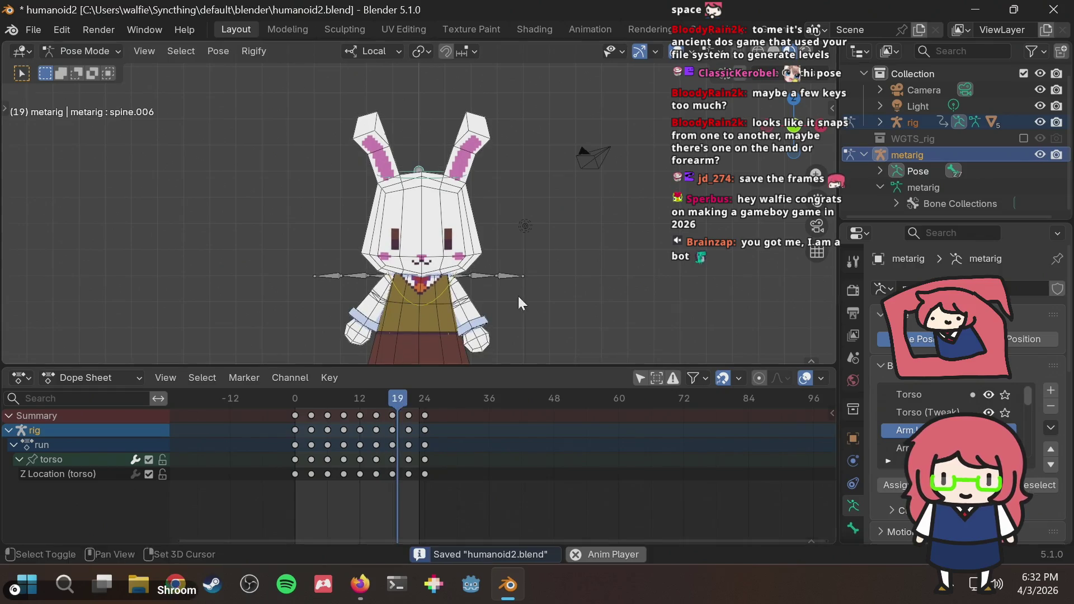
pyautogui.scroll(-2, 537, 283)
pyautogui.scroll(3, 514, 283)
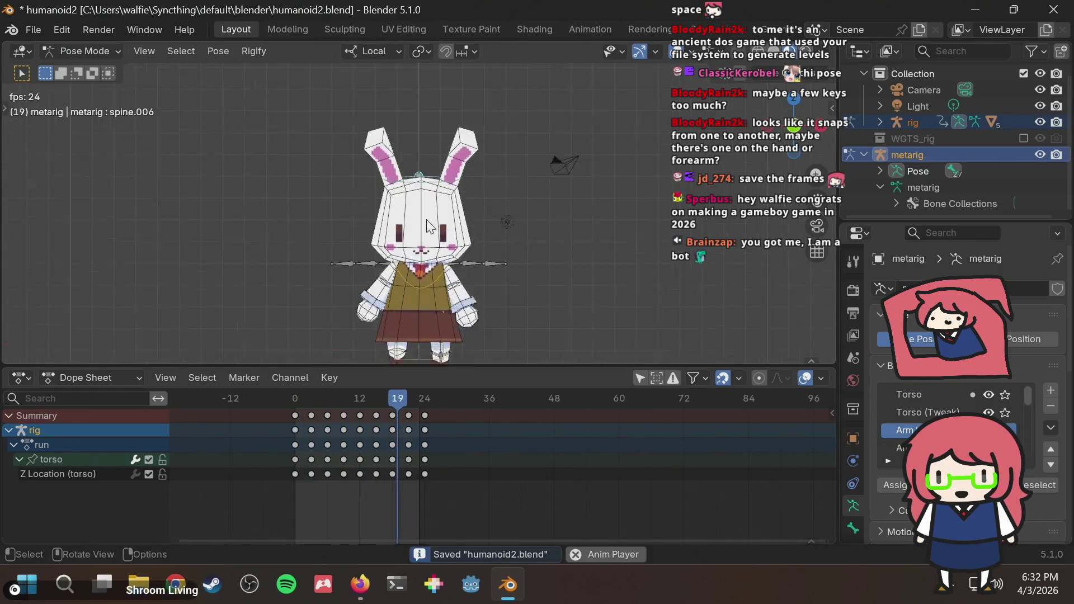
pyautogui.scroll(4, 487, 253)
pyautogui.scroll(3, 460, 204)
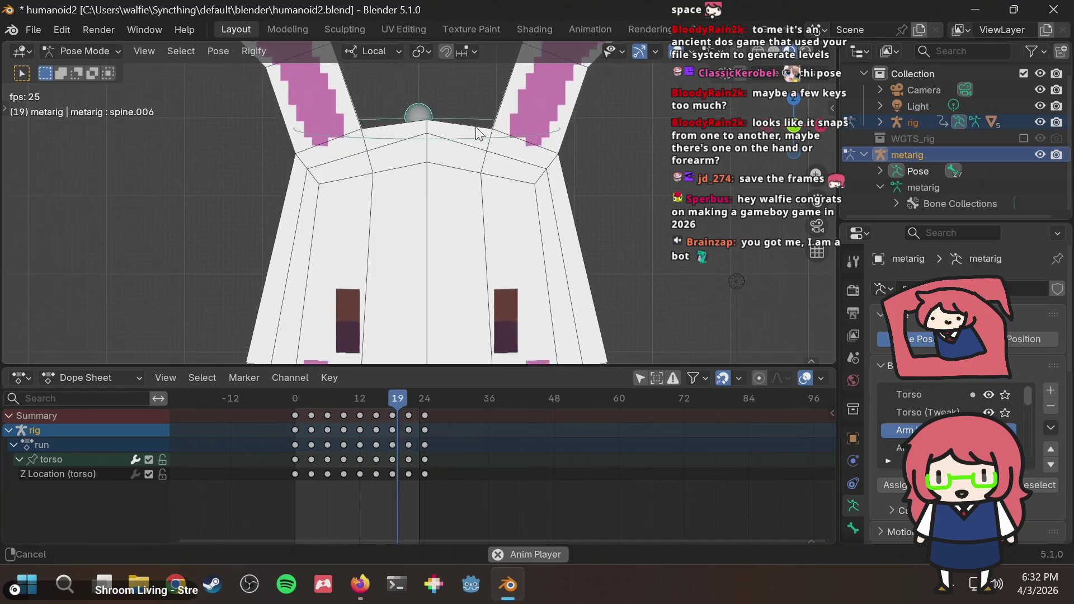
pyautogui.moveTo(476, 113); pyautogui.dragTo(476, 76, button='middle')
pyautogui.moveTo(472, 253)
pyautogui.keyDown('shift'); pyautogui.mouseDown(button='middle')
pyautogui.moveTo(463, 56)
pyautogui.moveTo(386, 153)
pyautogui.mouseUp(button='middle'); pyautogui.keyUp('shift')
pyautogui.scroll(-4, 385, 152)
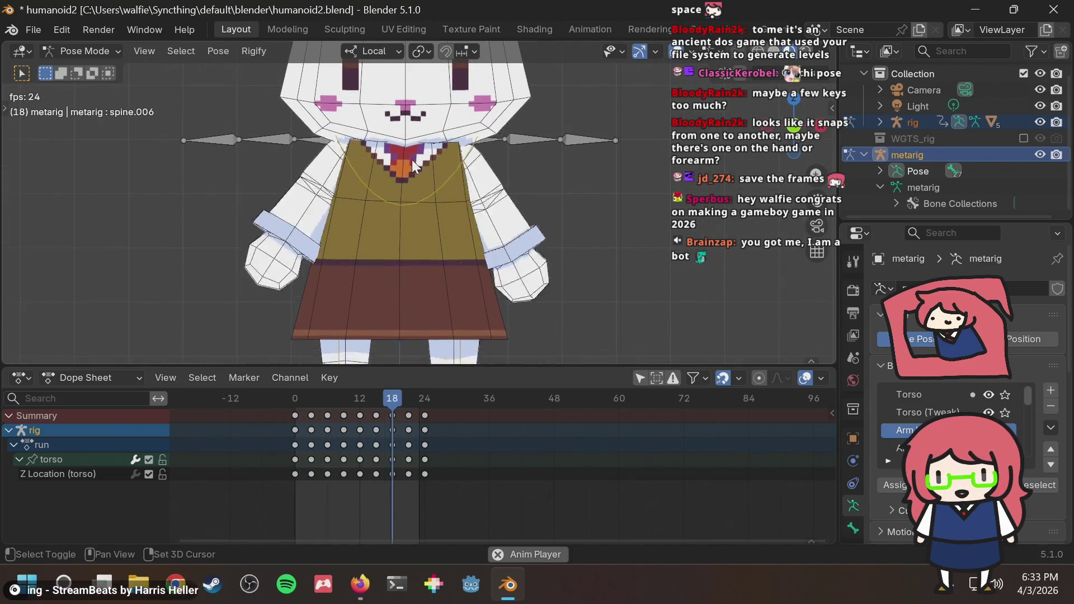
pyautogui.press('space')
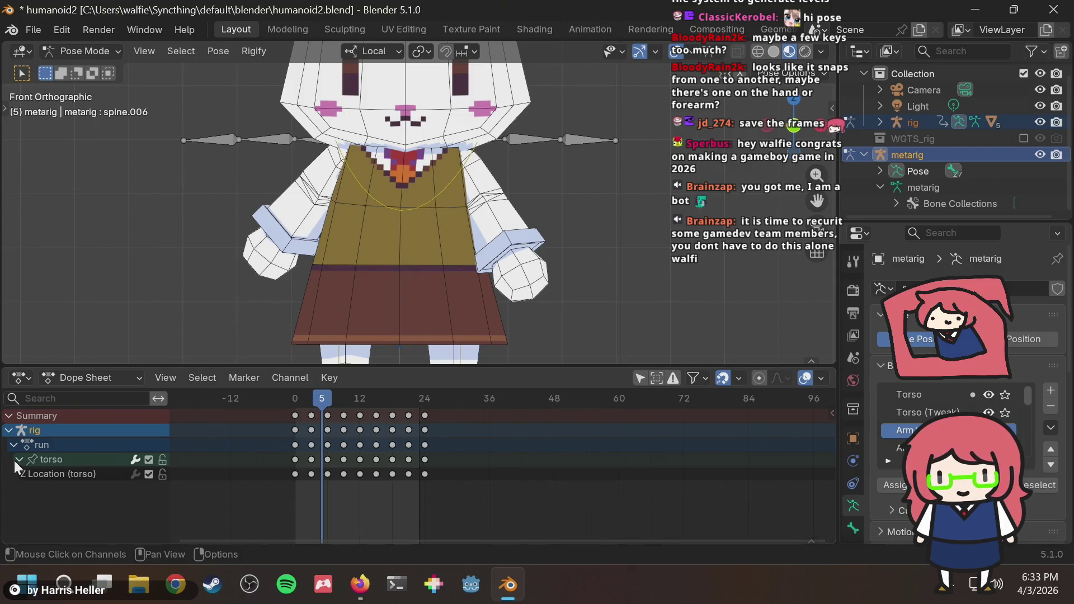
# Step: Switch the lower dope sheet area to the Graph Editor with the torso Z Location channel selected
pyautogui.click(48, 474)
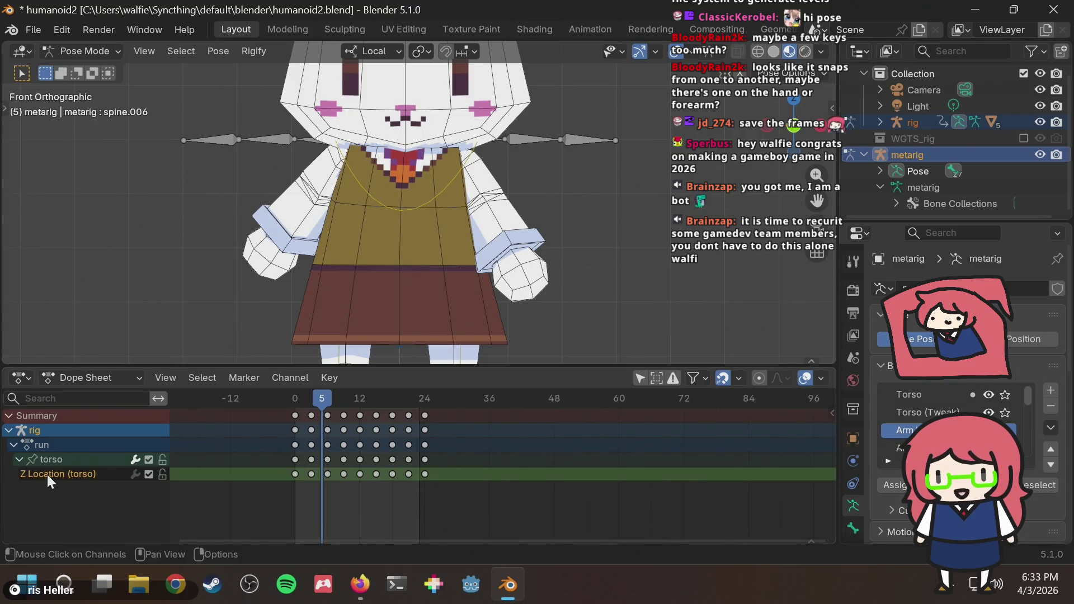
pyautogui.click(96, 380)
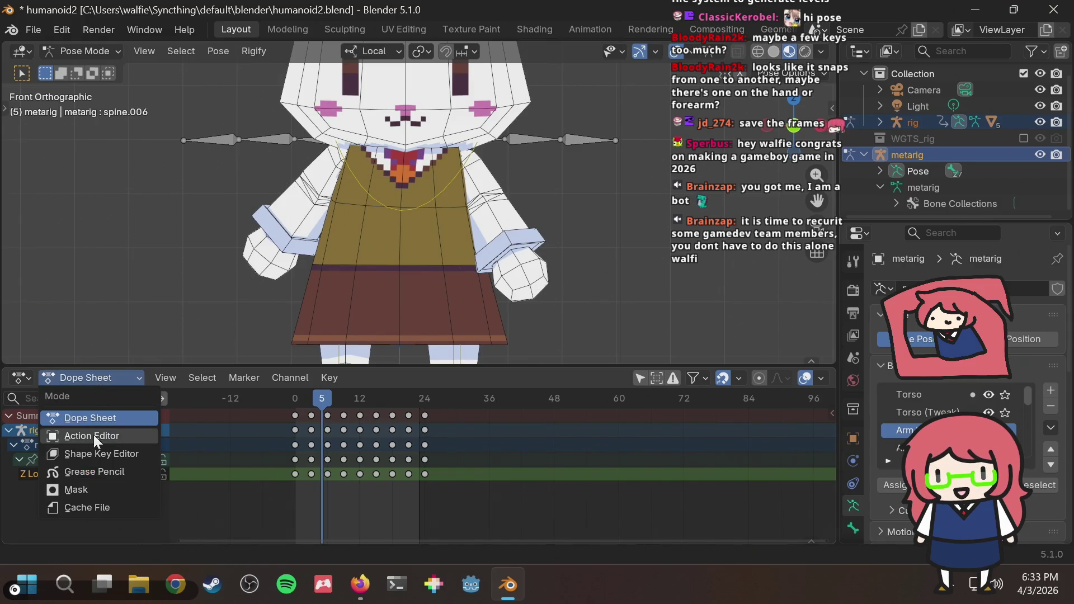
pyautogui.click(18, 380)
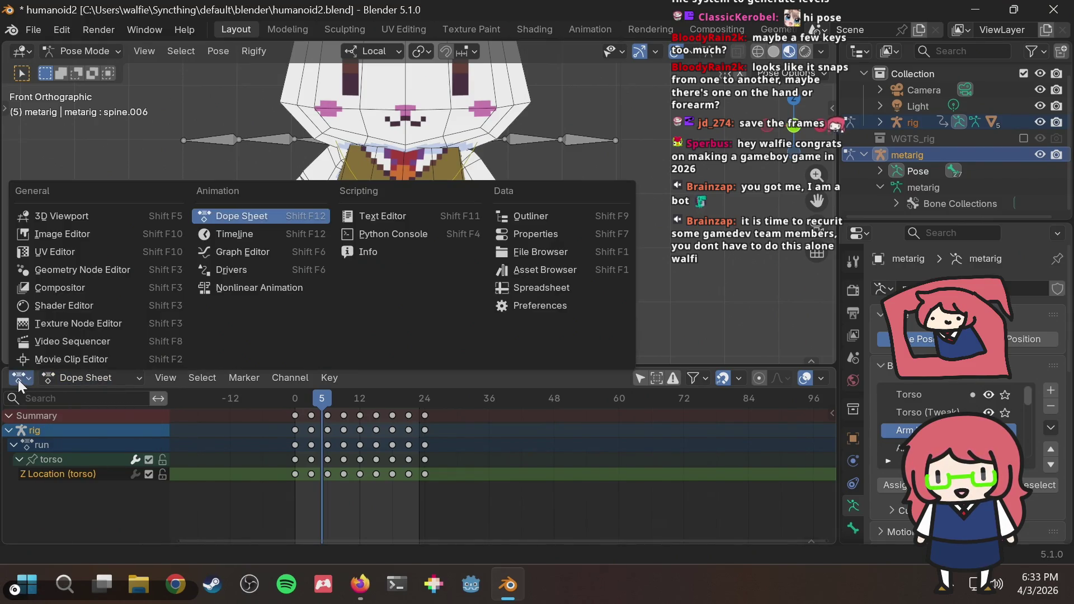
pyautogui.click(242, 253)
pyautogui.press('n')
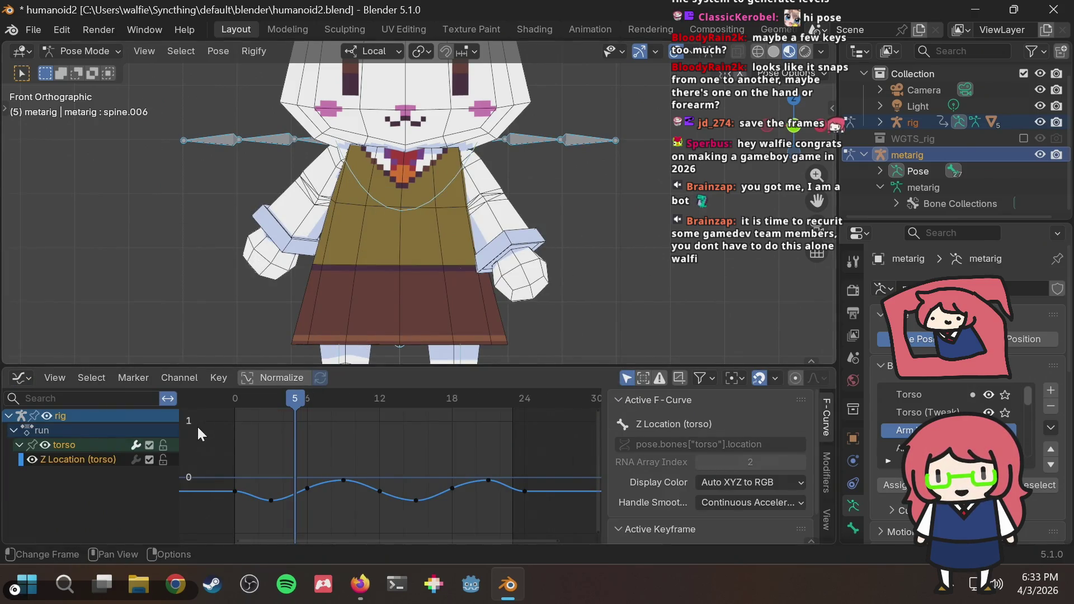
# Step: Show the 3D view sidebar on its Tool tab with the torso bone selected
pyautogui.click(159, 241)
pyautogui.scroll(-2, 160, 241)
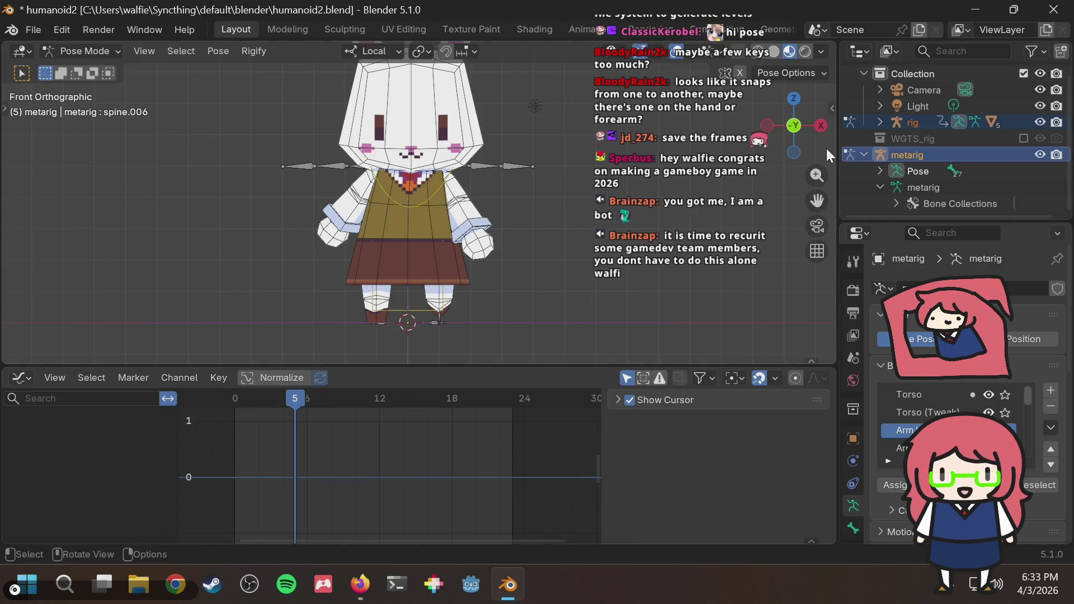
pyautogui.press('n')
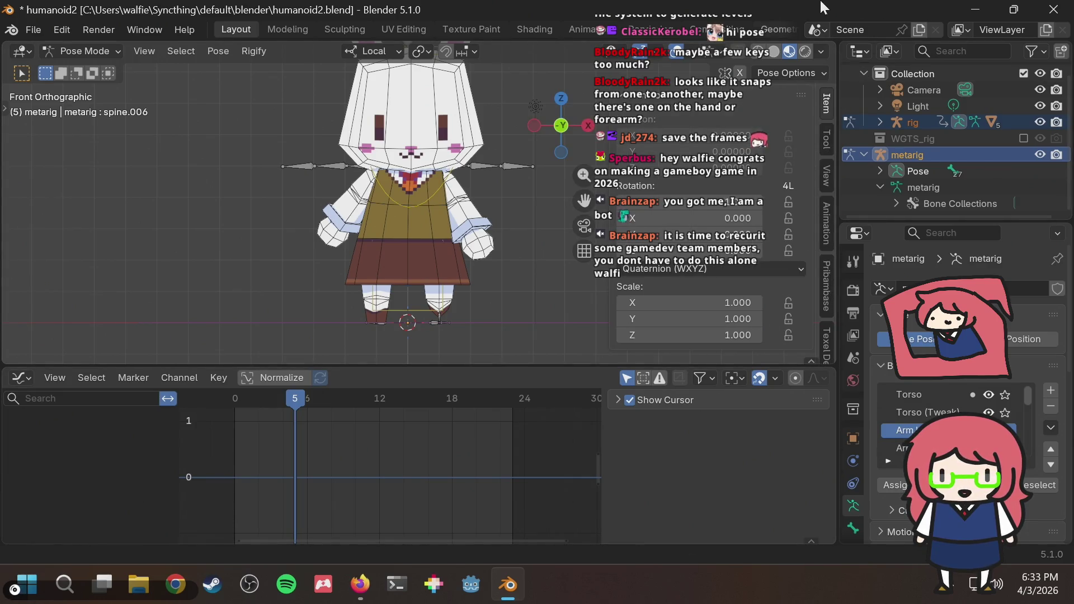
pyautogui.click(509, 220)
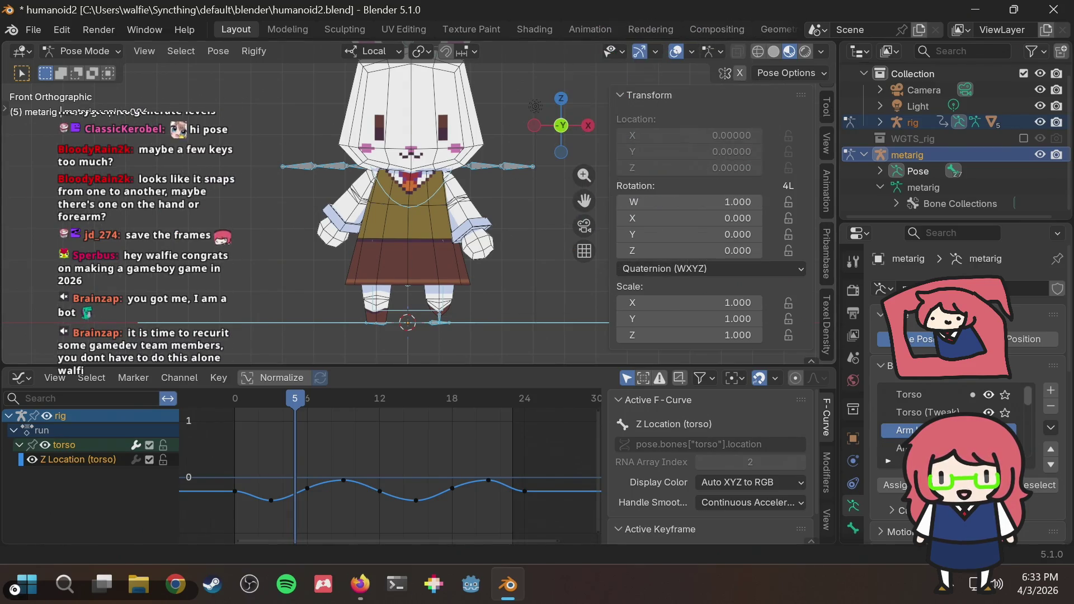
pyautogui.click(828, 106)
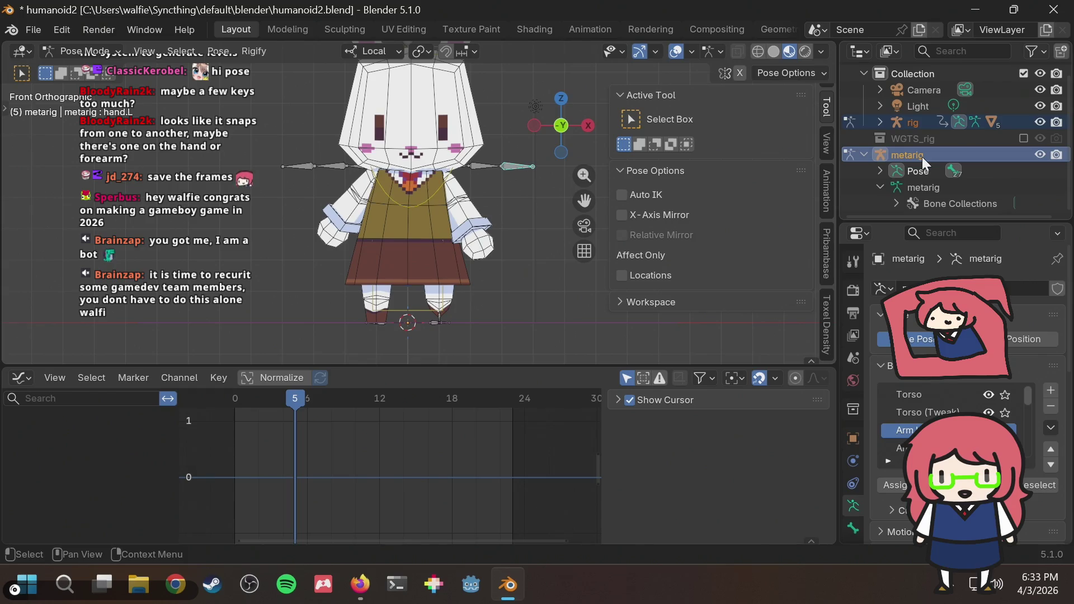
pyautogui.scroll(1, 923, 157)
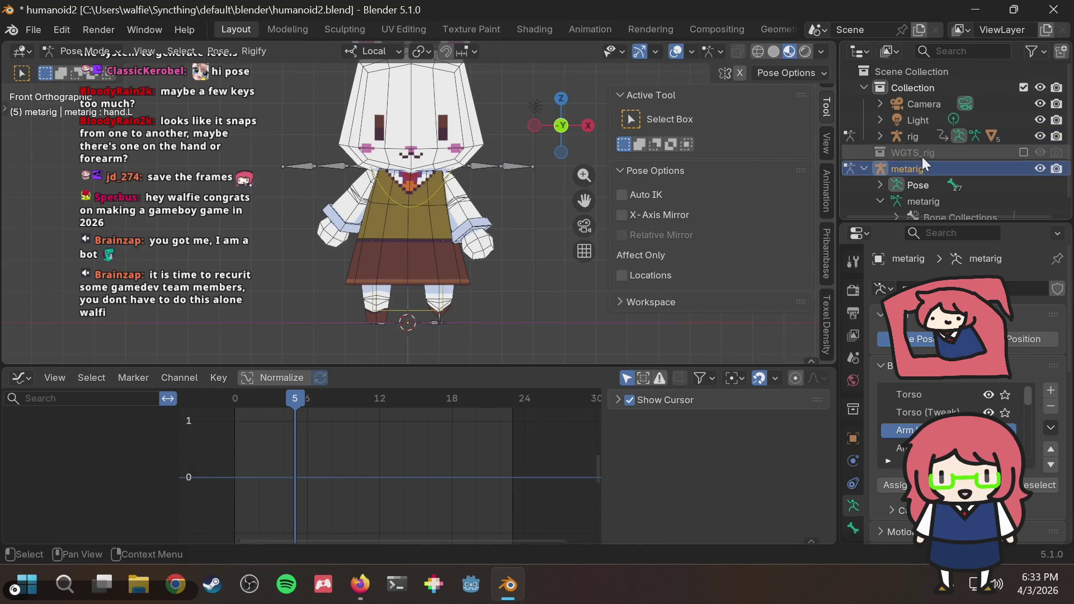
# Step: Make the rig active from the Outliner and toggle it to Object Mode and back to Pose Mode
pyautogui.click(908, 138)
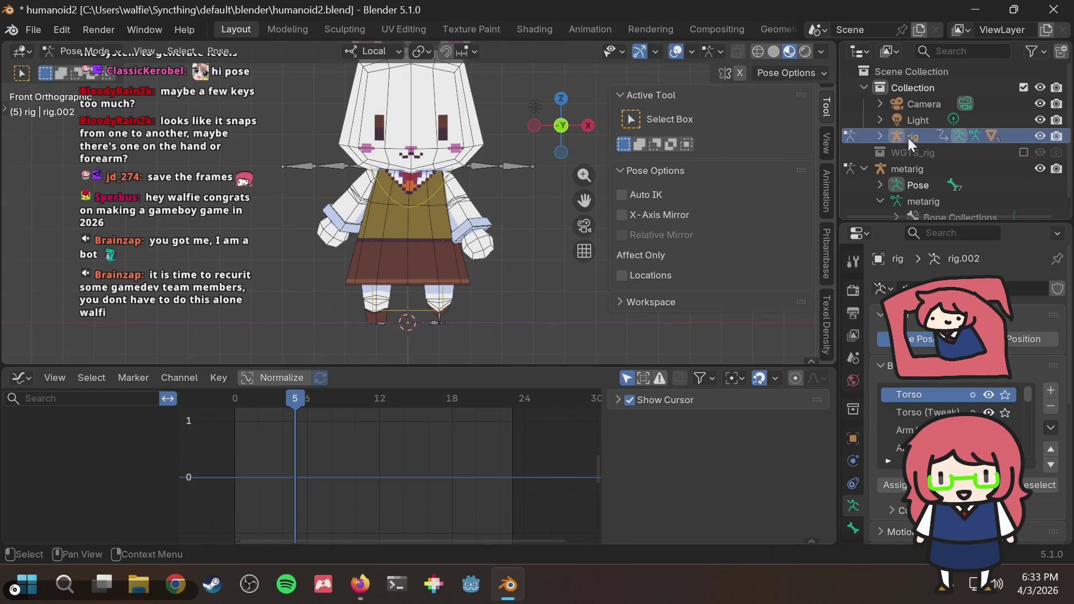
pyautogui.click(84, 51)
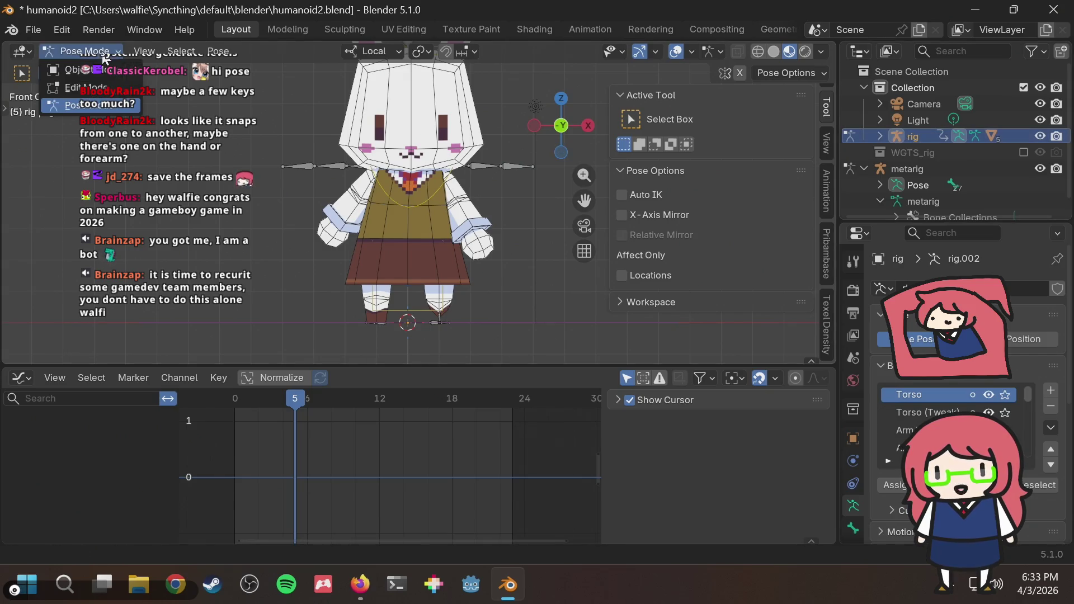
pyautogui.click(81, 72)
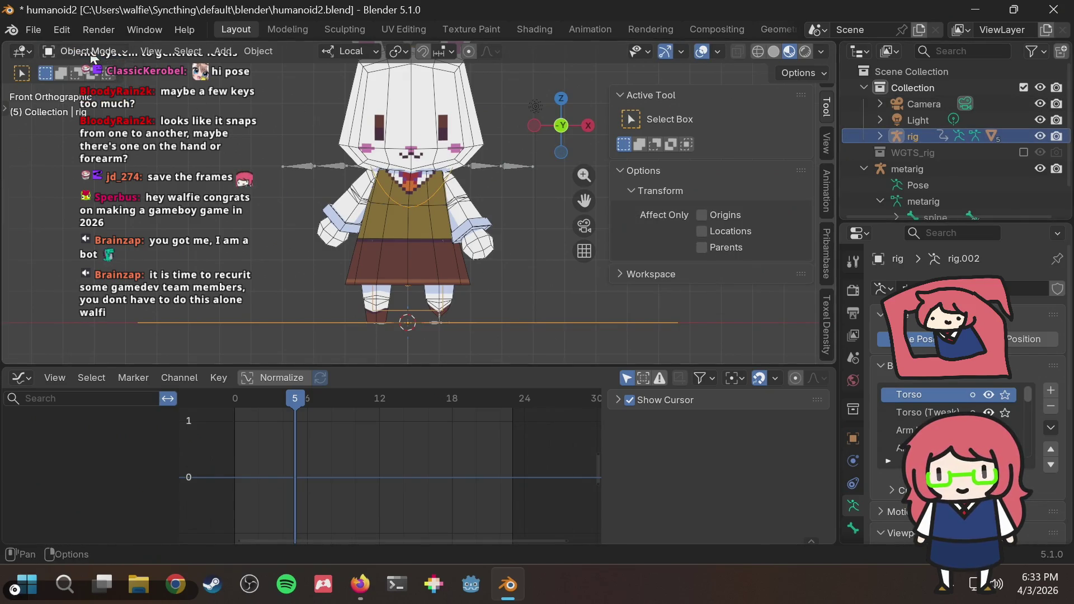
pyautogui.click(84, 52)
pyautogui.click(66, 104)
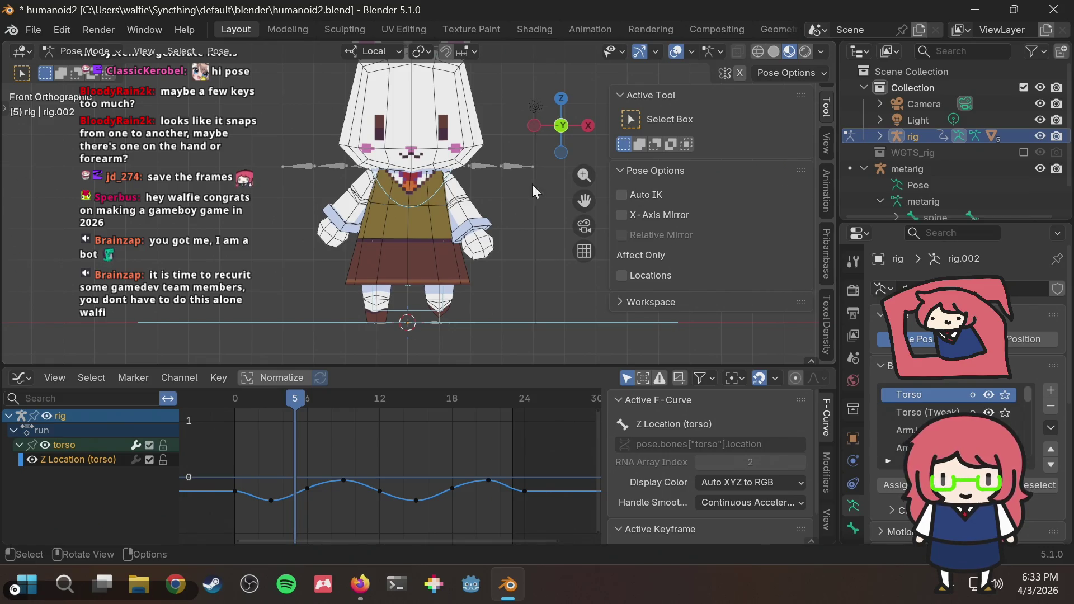
# Step: Switch the rig to Object Mode and select the bunny's head mesh
pyautogui.click(512, 198)
pyautogui.scroll(-3, 509, 165)
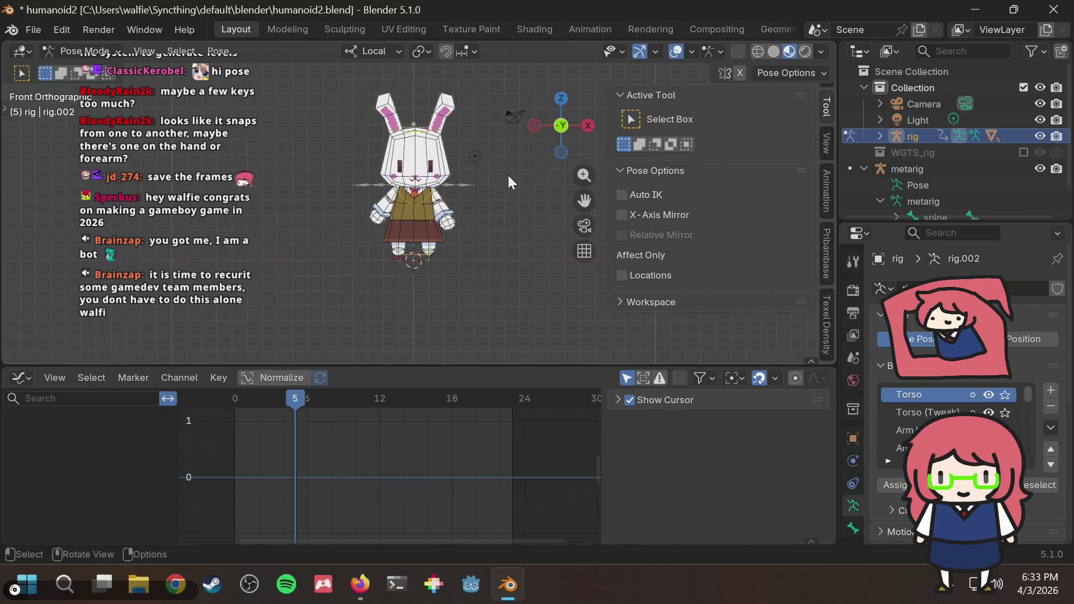
pyautogui.scroll(3, 483, 184)
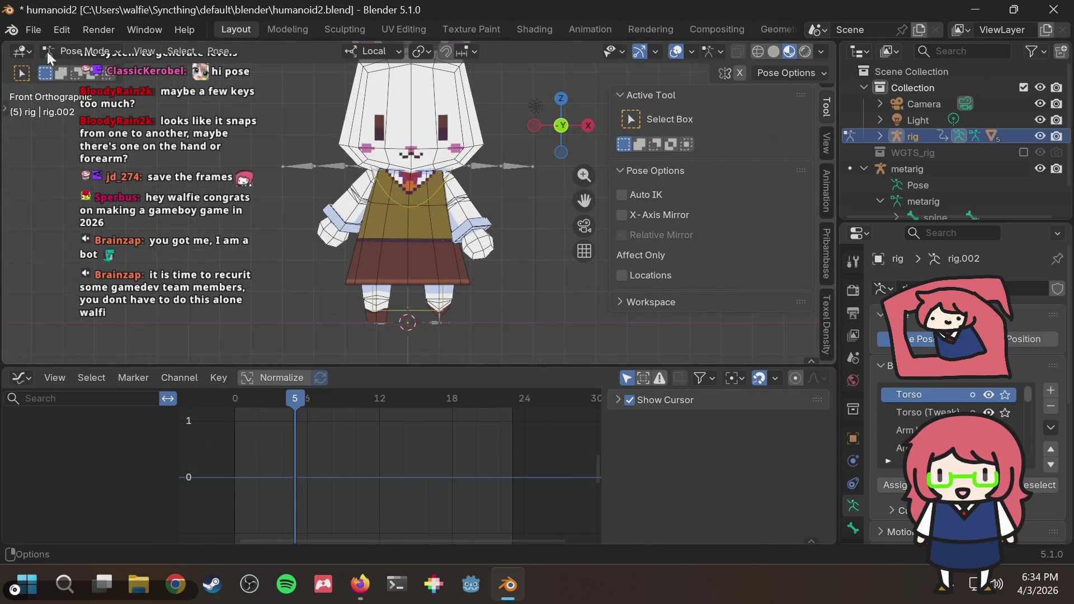
pyautogui.click(85, 52)
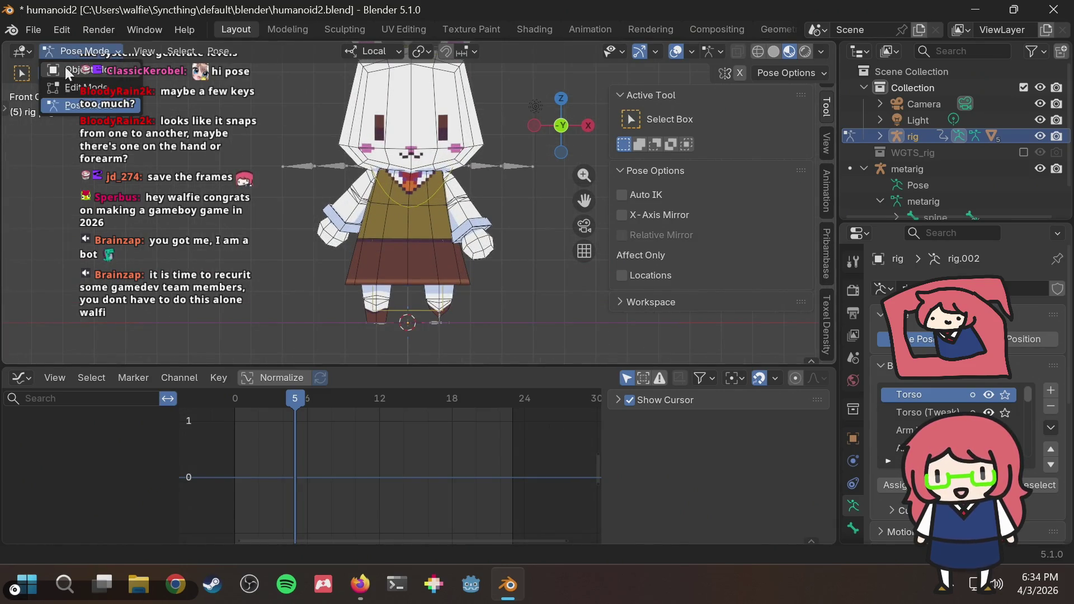
pyautogui.click(68, 73)
pyautogui.click(436, 175)
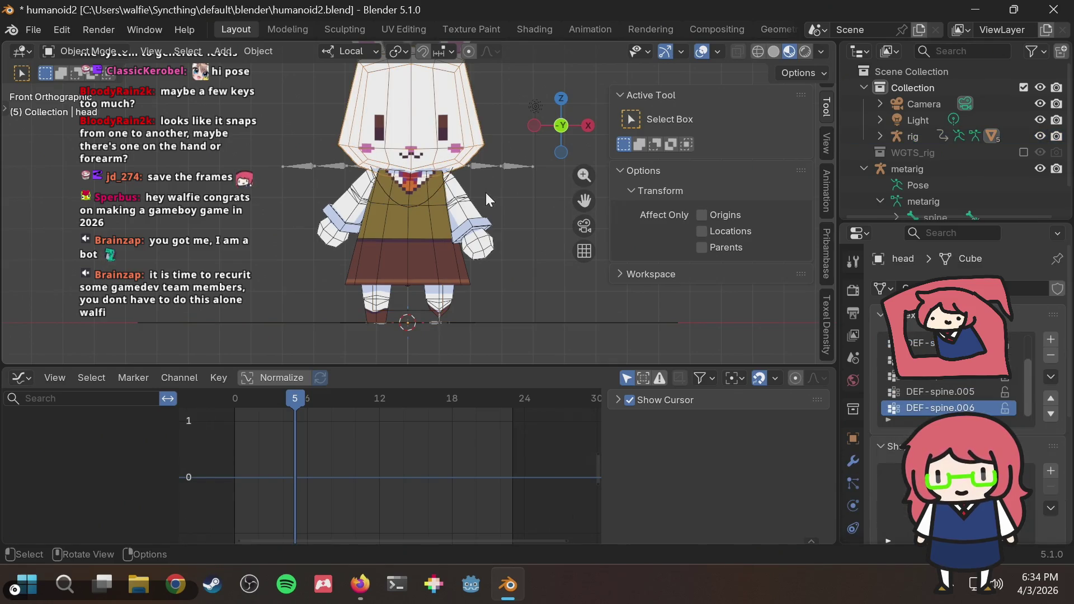
pyautogui.scroll(-2, 478, 202)
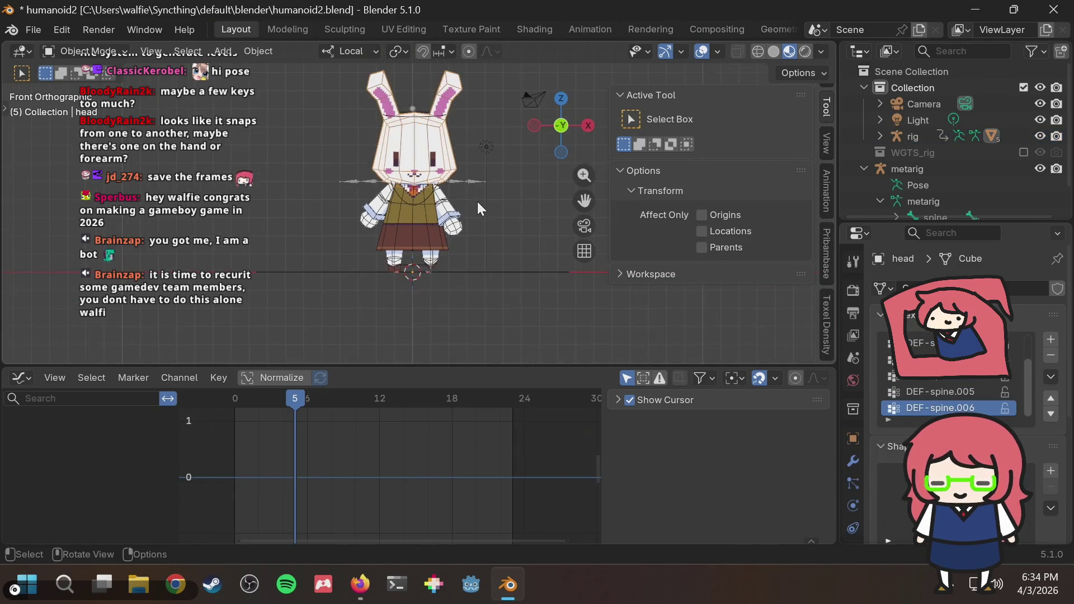
pyautogui.scroll(1, 478, 201)
pyautogui.scroll(1, 477, 202)
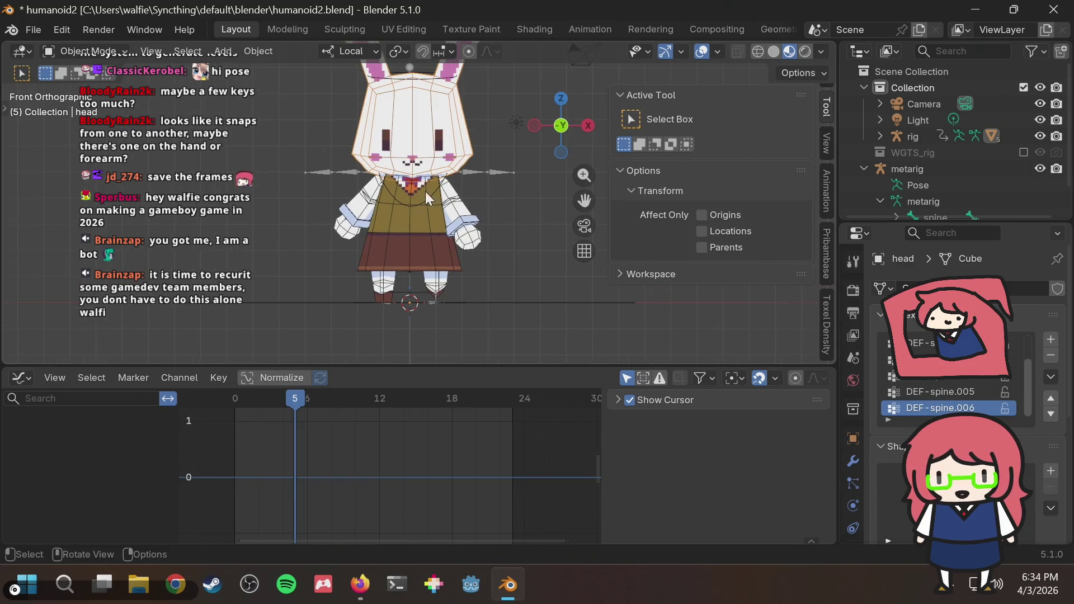
# Step: Clear the head mesh's rotation with Alt+R, try X-Ray, and select the body mesh
pyautogui.hotkey('alt', 'r')
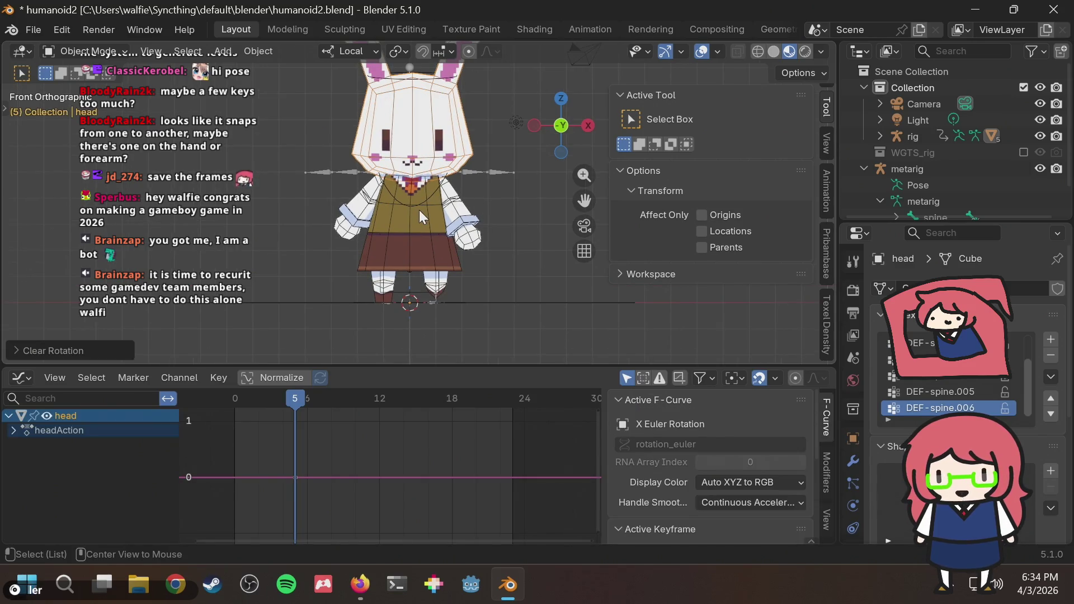
pyautogui.hotkey('alt', 'z')
pyautogui.hotkey('alt', 'a')
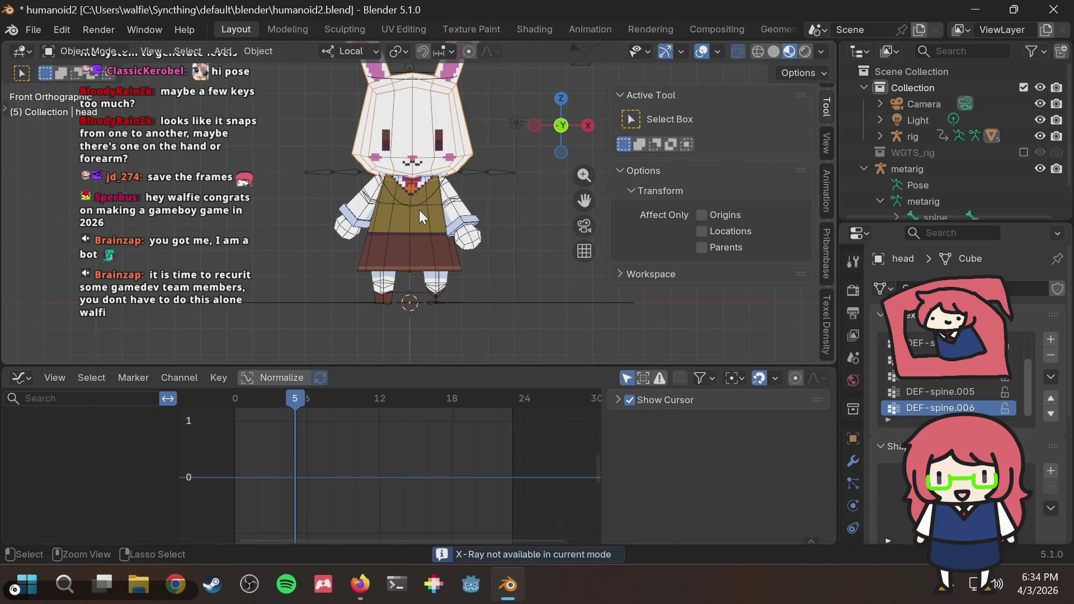
pyautogui.scroll(4, 529, 217)
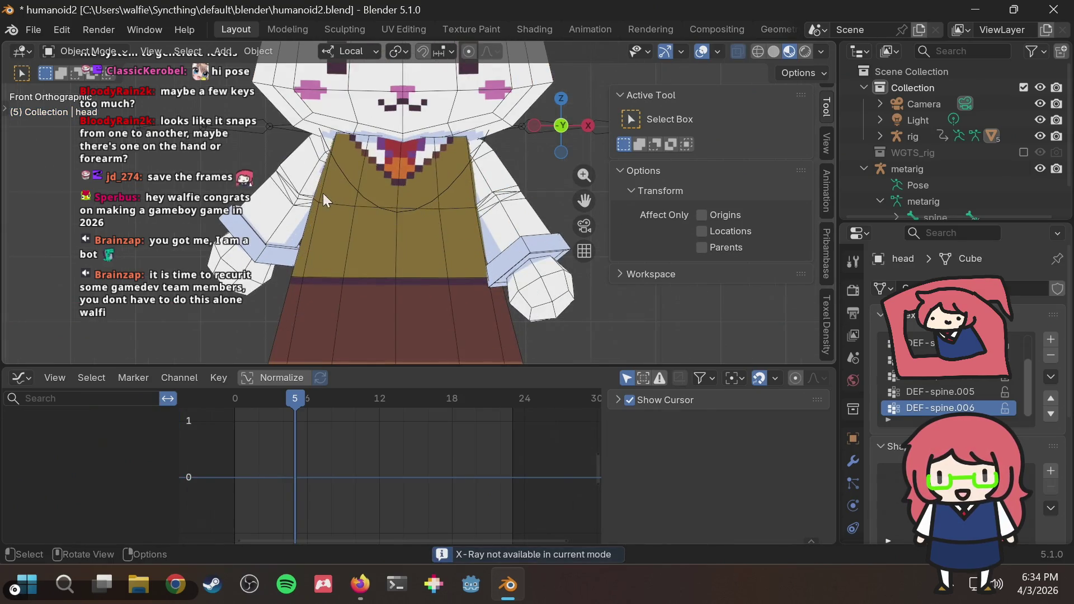
pyautogui.click(412, 168)
pyautogui.hotkey('alt', 'Tab')
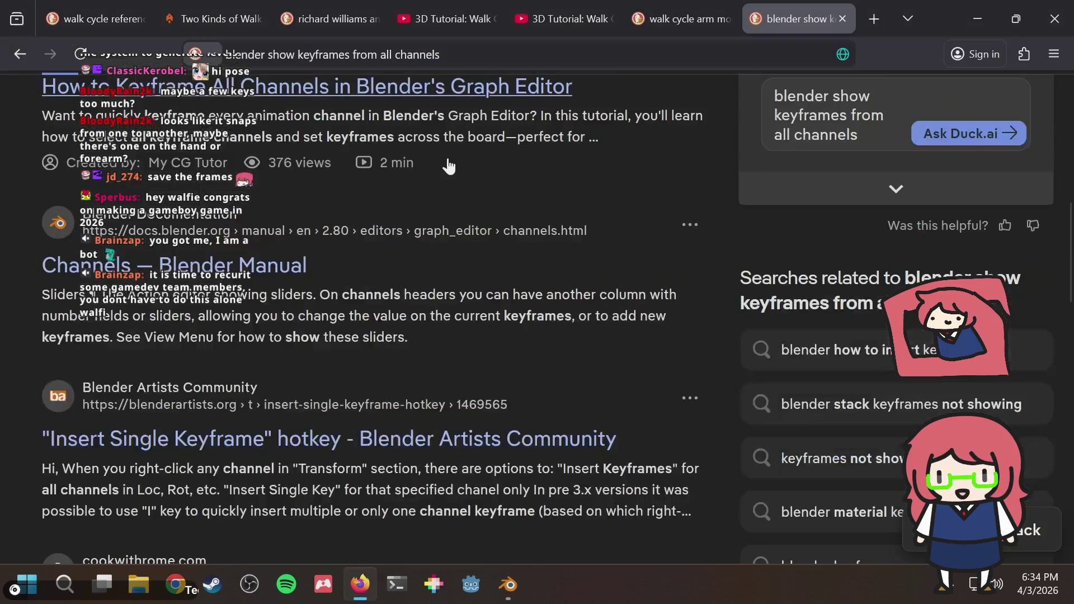
pyautogui.hotkey('alt', 'Tab')
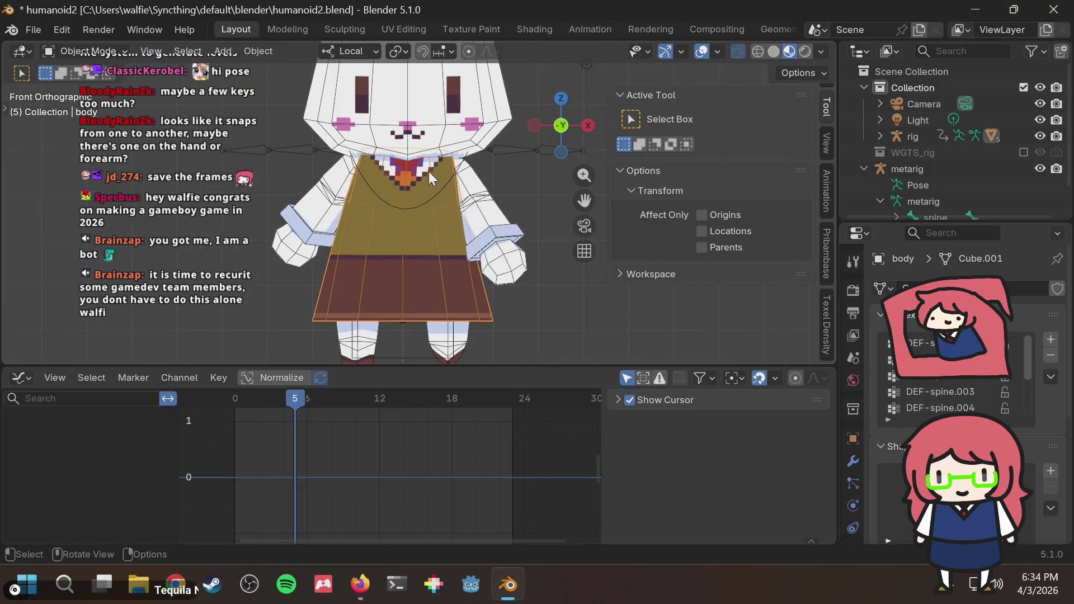
pyautogui.click(294, 403)
# Step: Return to frame 0, select the rig, and bring up the editing mode list
pyautogui.moveTo(294, 401); pyautogui.dragTo(227, 402)
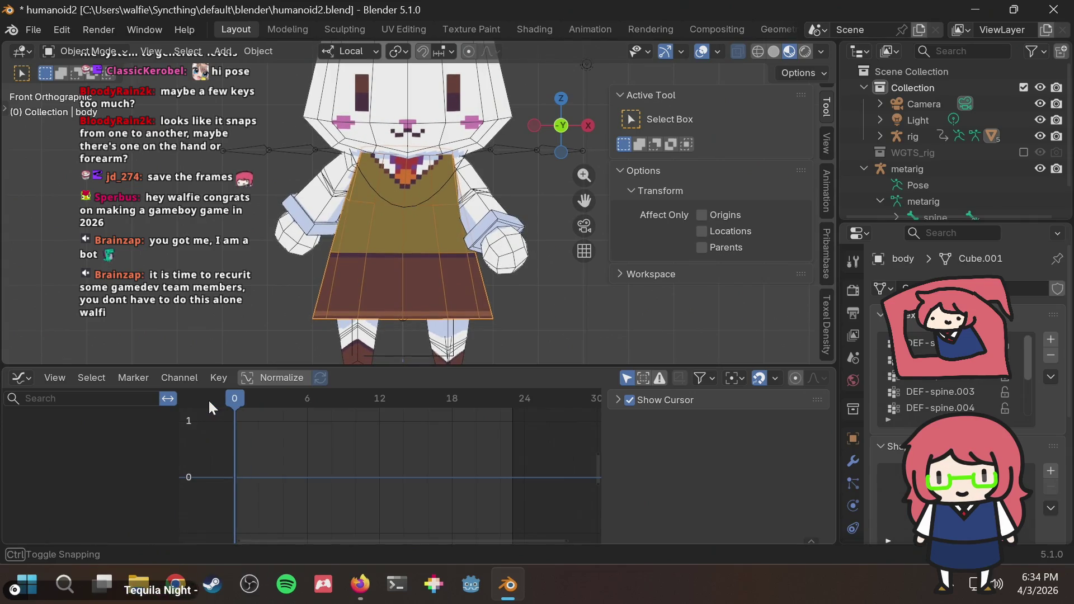
pyautogui.scroll(-3, 452, 243)
pyautogui.scroll(2, 453, 241)
pyautogui.scroll(2, 454, 241)
pyautogui.scroll(1, 420, 210)
pyautogui.click(415, 153)
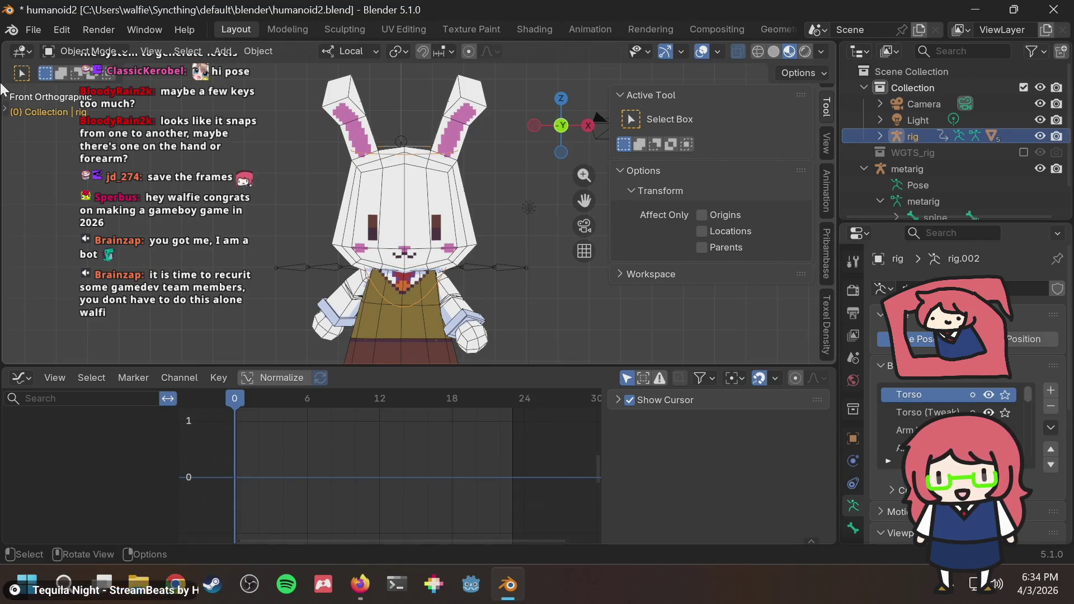
pyautogui.click(93, 51)
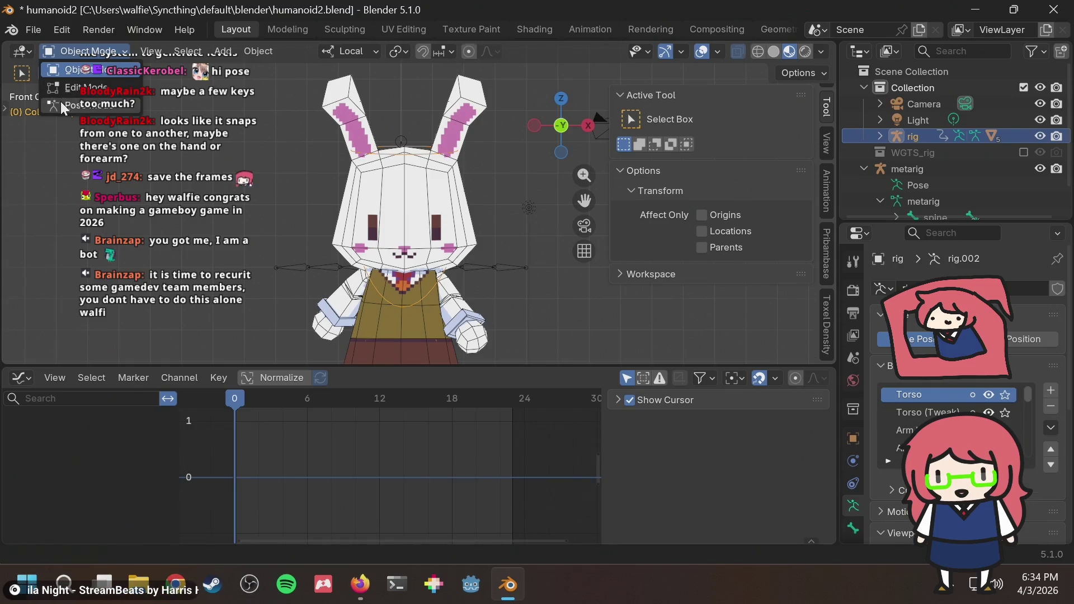
# Step: Enter Pose Mode and rotate the head bone slightly, then undo the rotation
pyautogui.click(84, 108)
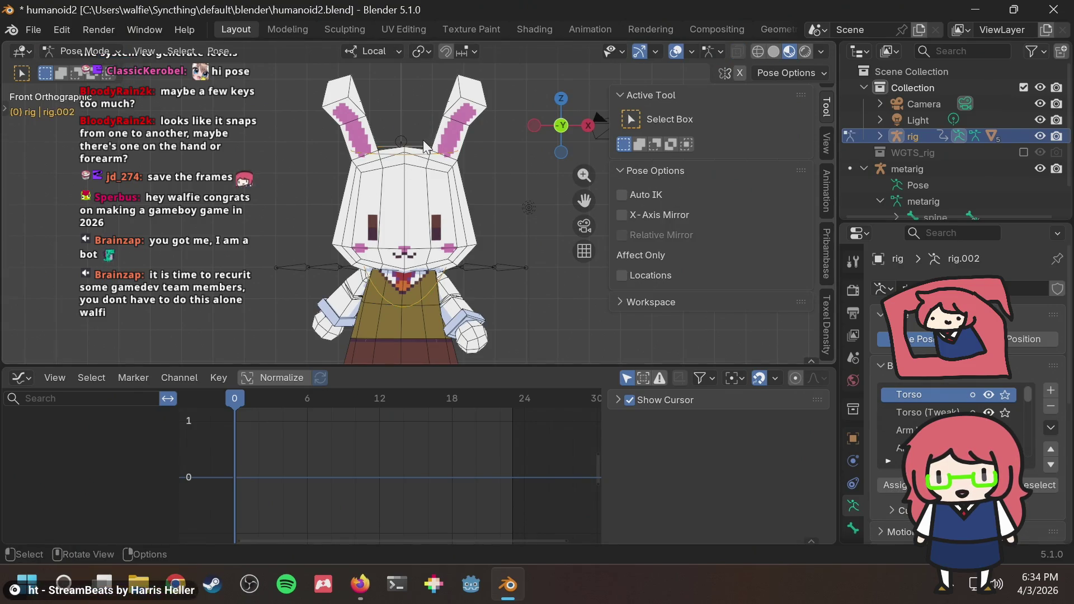
pyautogui.scroll(3, 424, 153)
pyautogui.scroll(2, 424, 154)
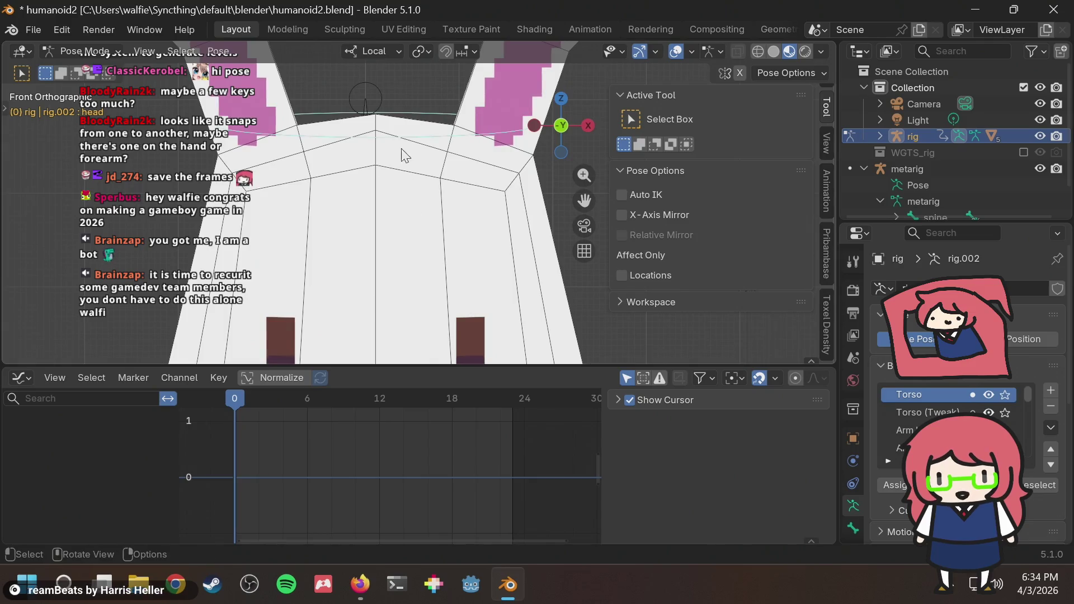
pyautogui.press('r')
pyautogui.click(389, 128)
pyautogui.scroll(-3, 412, 183)
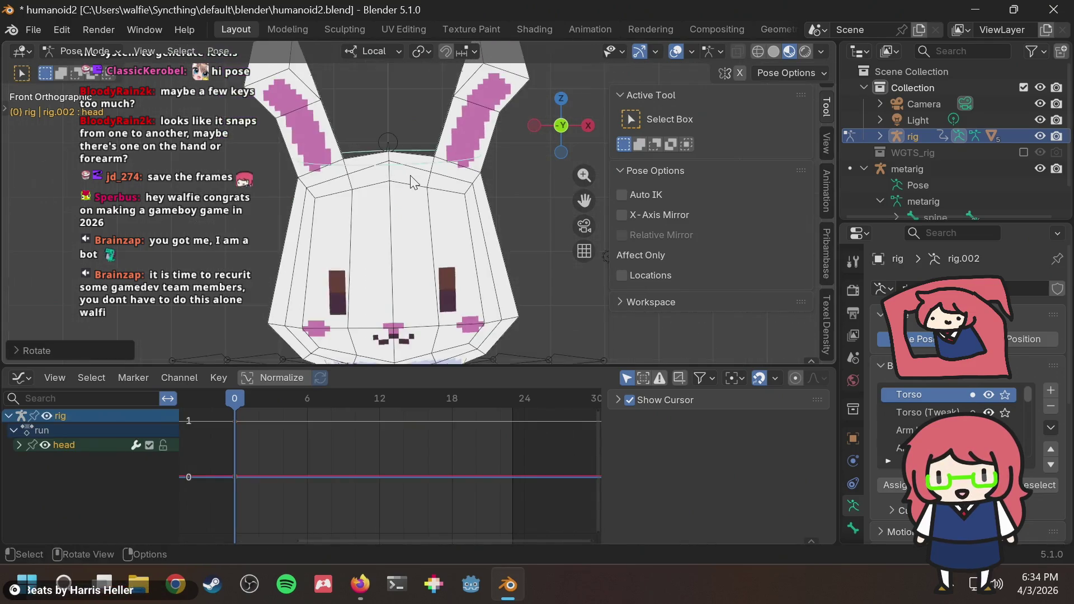
pyautogui.scroll(-2, 411, 183)
pyautogui.scroll(1, 302, 447)
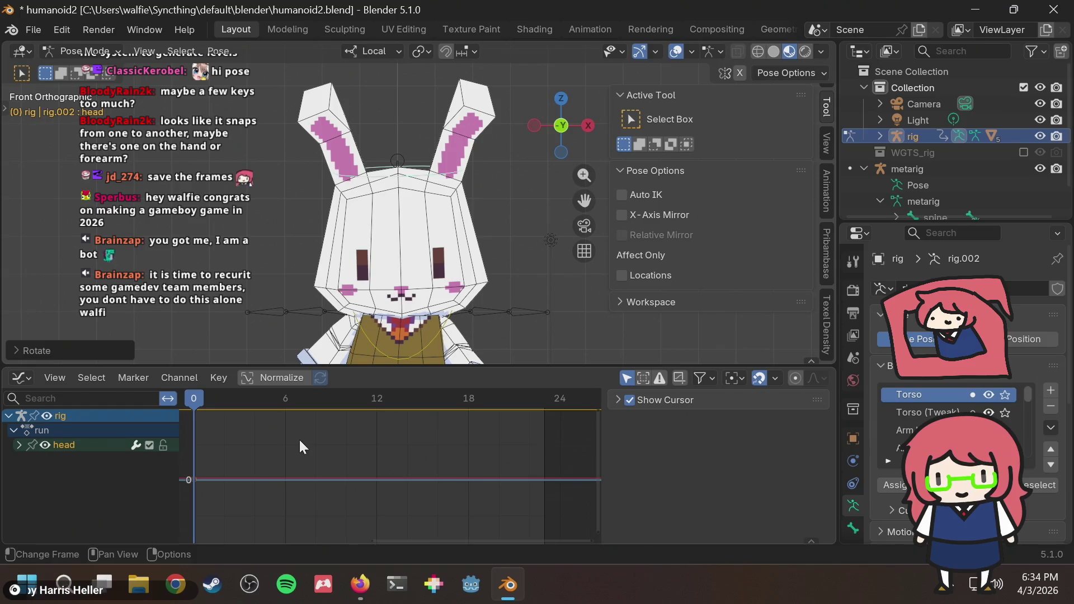
pyautogui.hotkey('ctrl', 'z')
pyautogui.press('r')
pyautogui.keyDown('ctrl'); pyautogui.scroll(-1, 419, 273); pyautogui.keyUp('ctrl')
pyautogui.keyDown('ctrl'); pyautogui.scroll(-2, 419, 252); pyautogui.keyUp('ctrl')
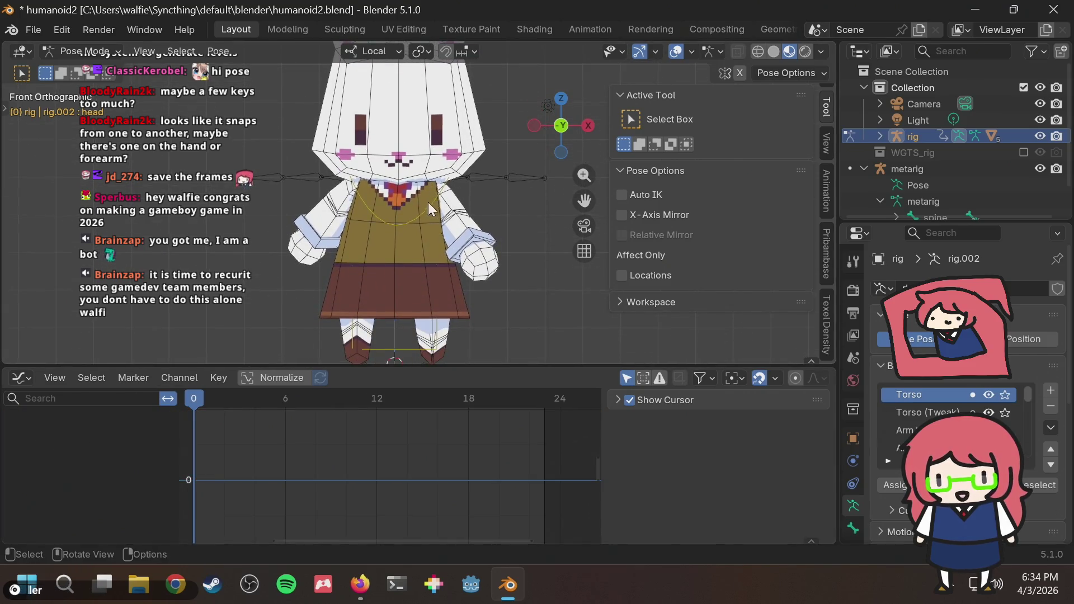
pyautogui.keyDown('ctrl'); pyautogui.scroll(-1, 419, 243); pyautogui.keyUp('ctrl')
pyautogui.scroll(2, 417, 237)
pyautogui.scroll(2, 417, 236)
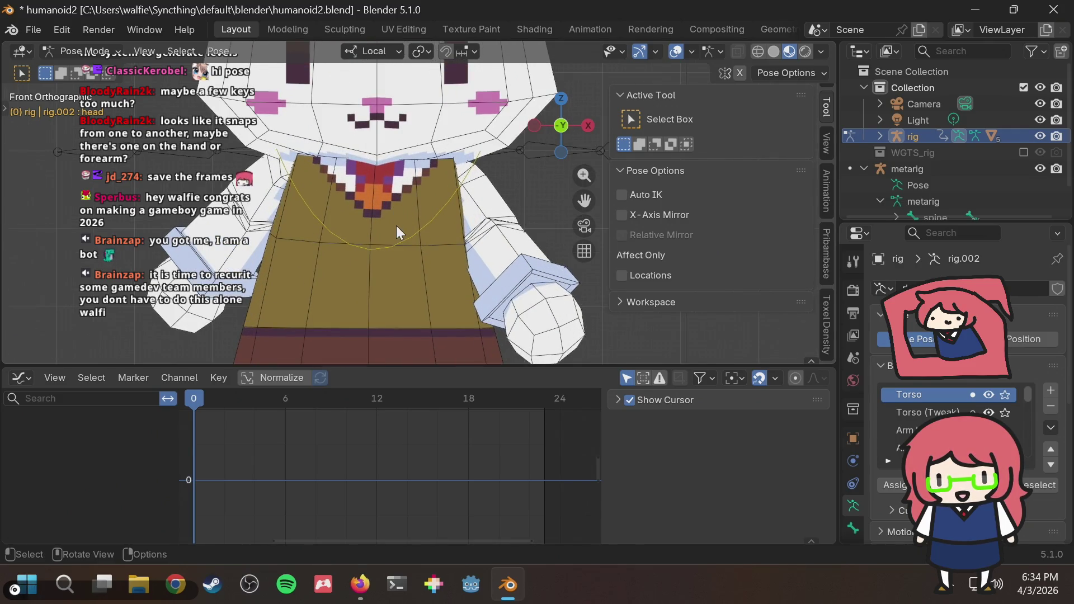
pyautogui.scroll(2, 397, 226)
# Step: Select the chest bone, cancel a rotation to keep its pose, and play the run cycle
pyautogui.click(411, 235)
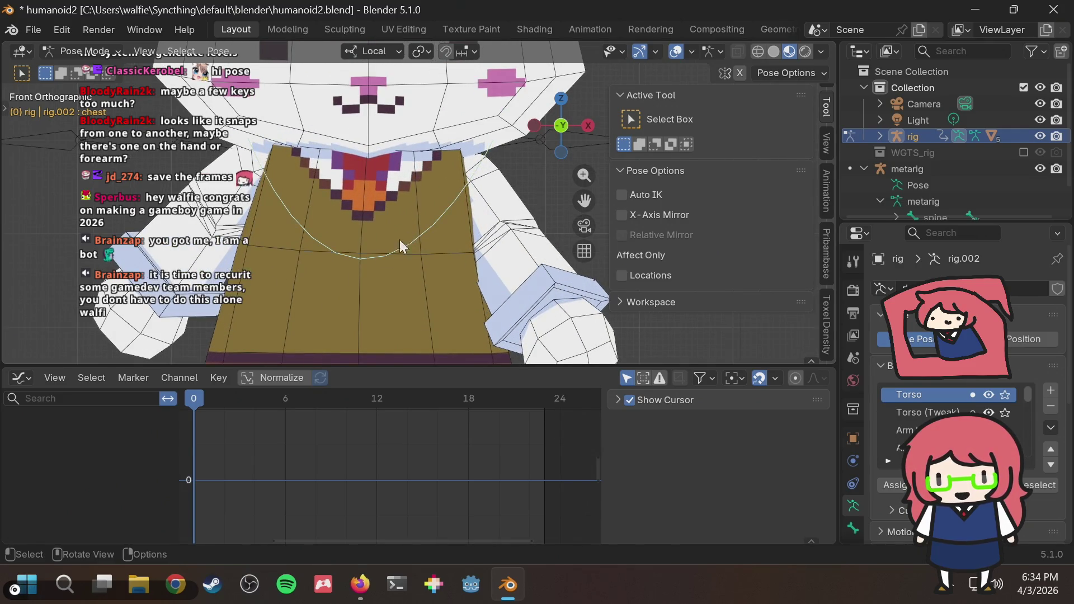
pyautogui.scroll(1, 436, 202)
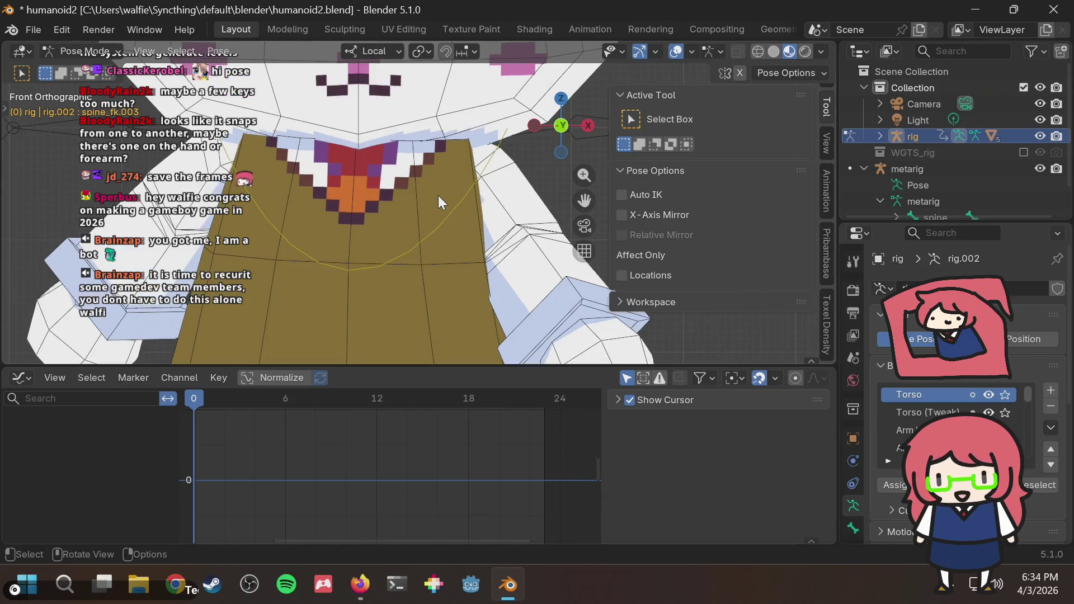
pyautogui.press('r')
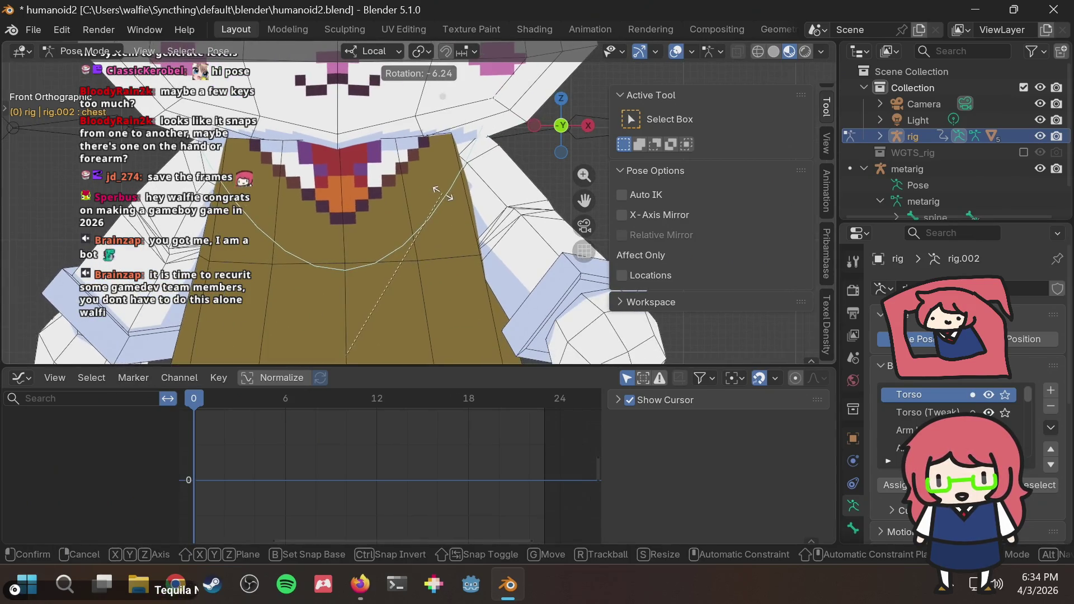
pyautogui.press('Escape')
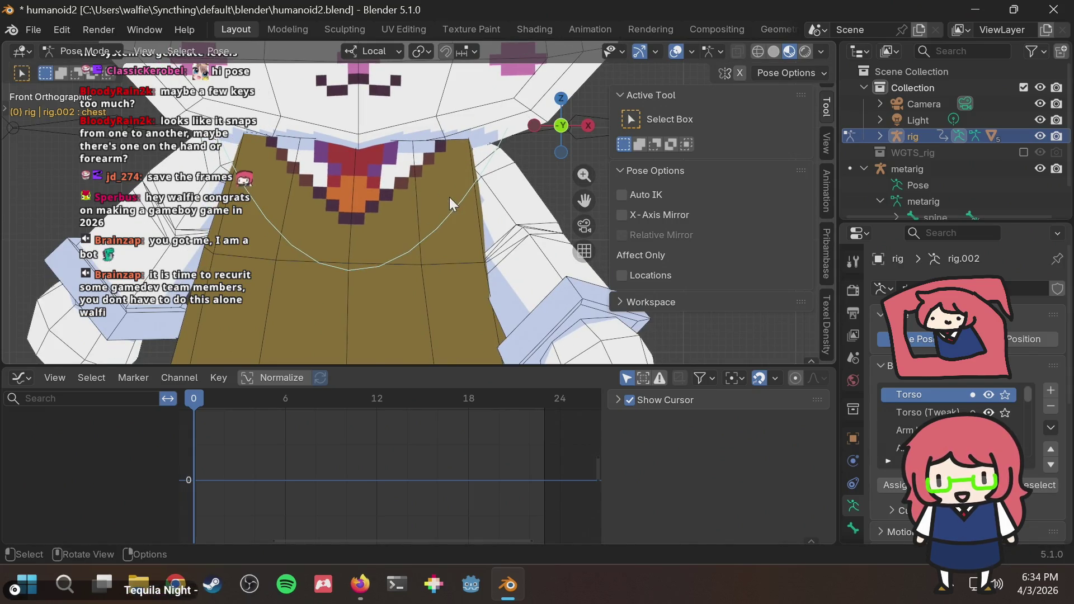
pyautogui.scroll(-1, 445, 210)
pyautogui.scroll(-2, 445, 209)
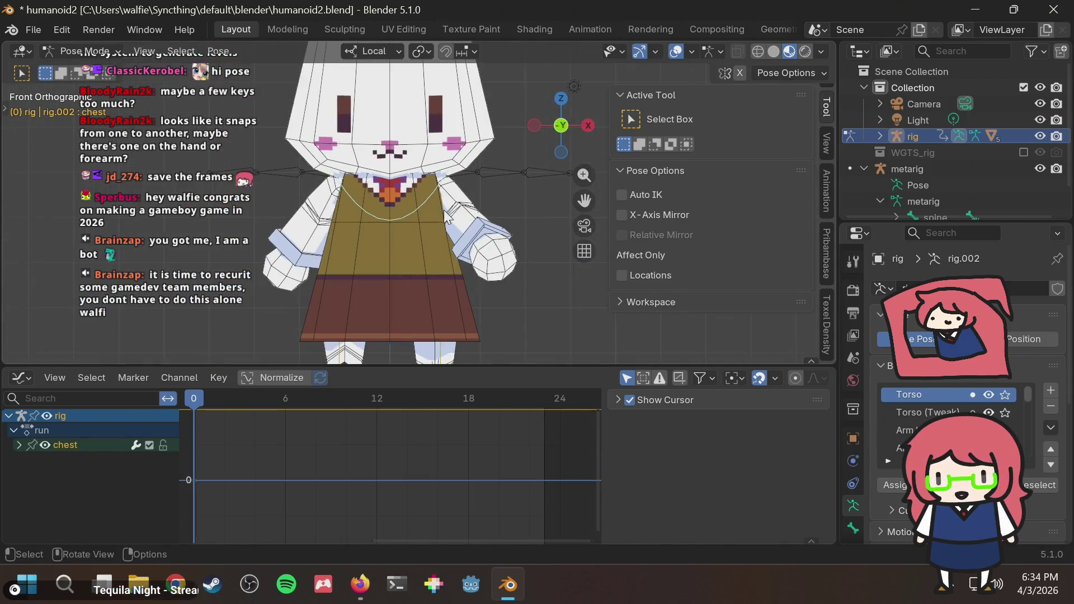
pyautogui.scroll(-1, 332, 286)
pyautogui.scroll(-1, 332, 286)
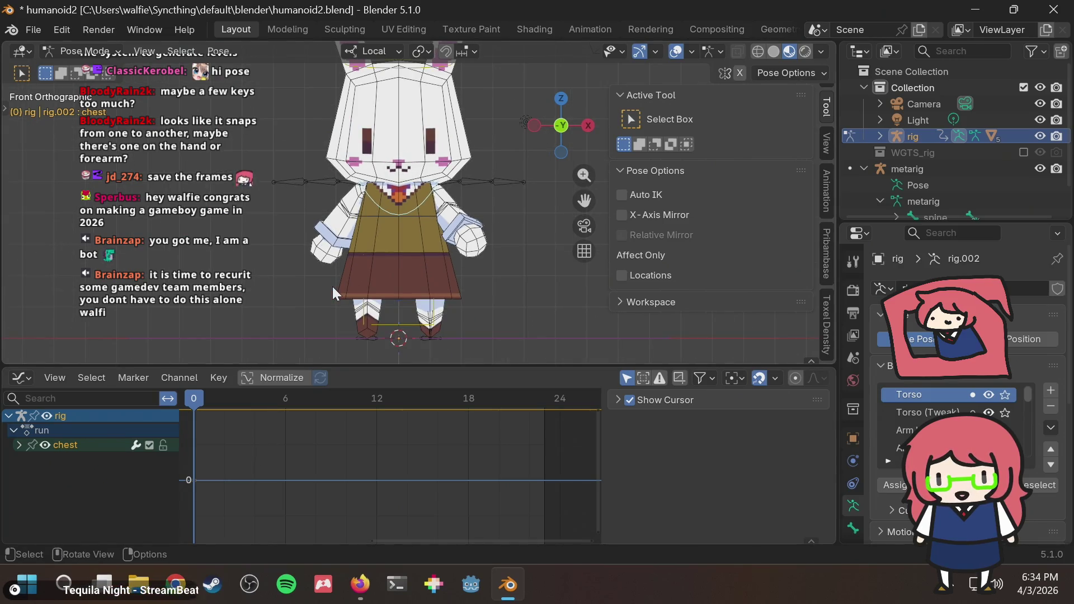
pyautogui.press('space')
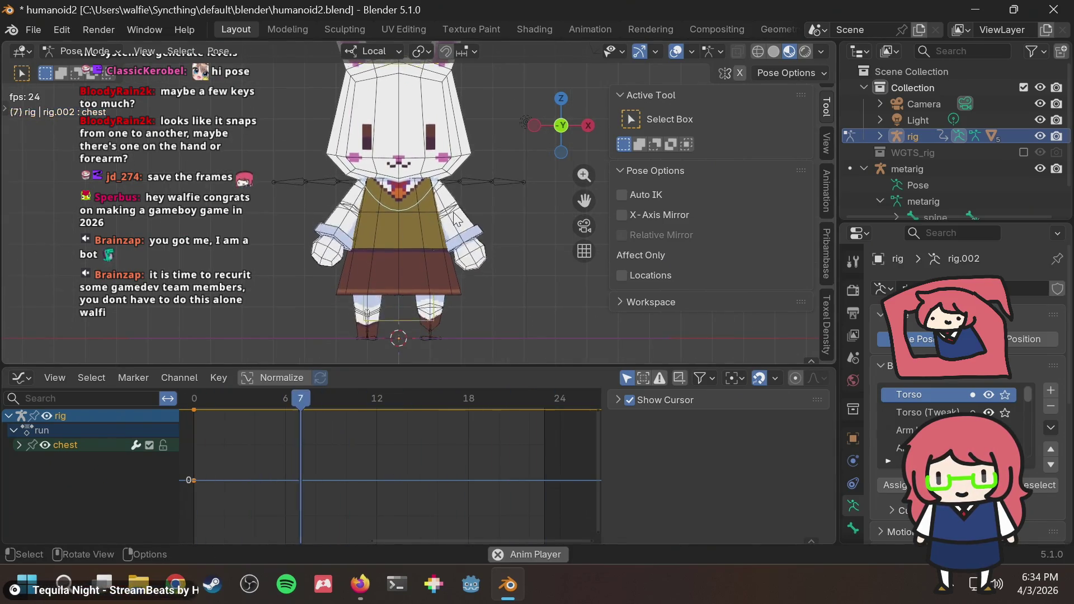
# Step: Stop playback, delete the chest's W Quaternion Rotation channel, and save the blend file
pyautogui.keyDown('shift'); pyautogui.moveTo(454, 220); pyautogui.dragTo(454, 324, button='middle'); pyautogui.keyUp('shift')
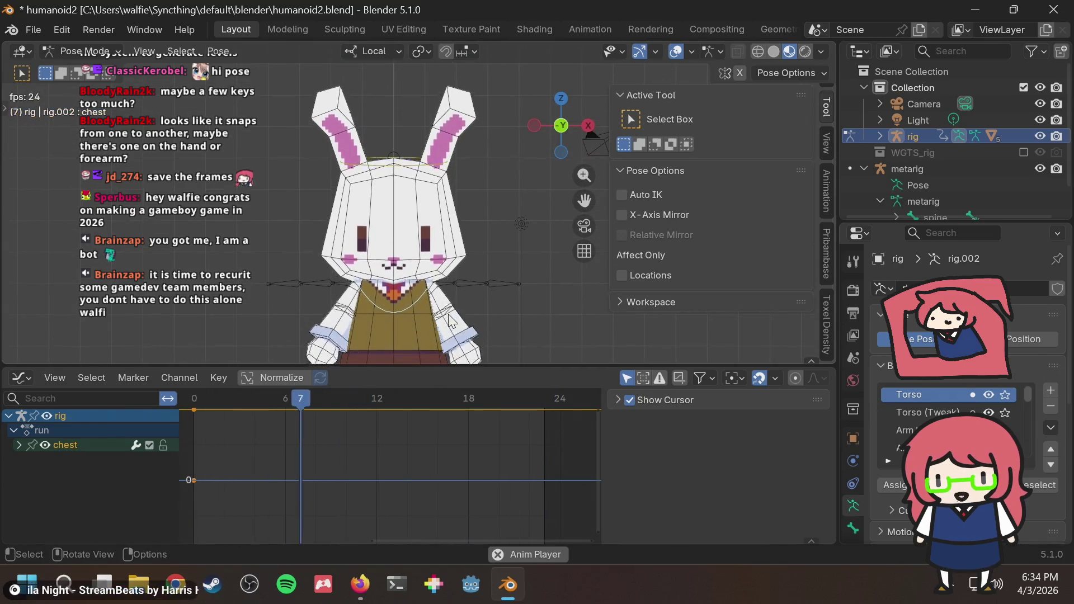
pyautogui.press('space')
pyautogui.moveTo(286, 406); pyautogui.dragTo(195, 411)
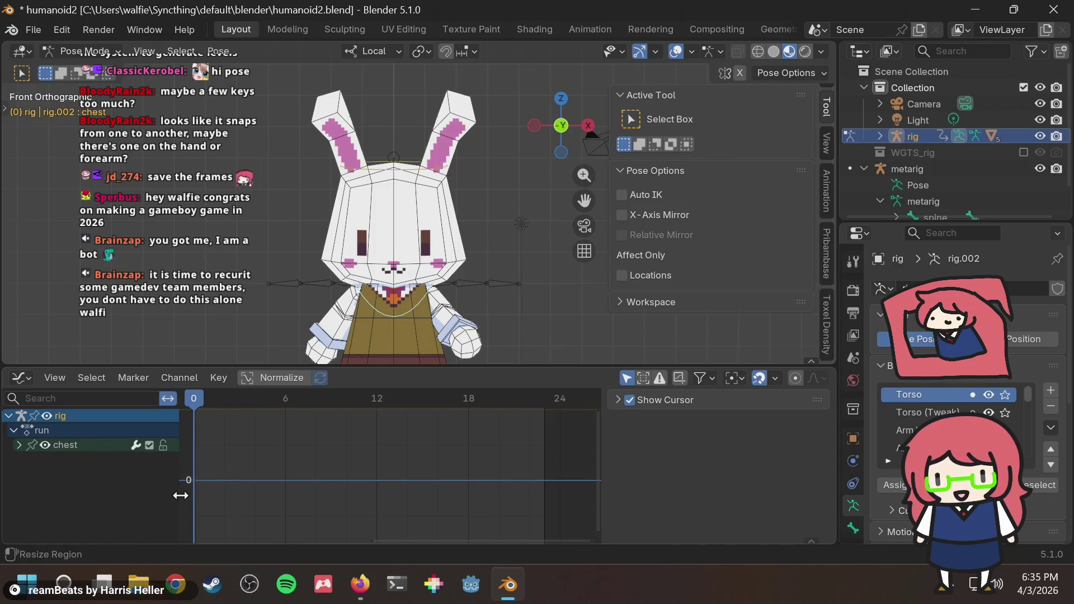
pyautogui.keyDown('ctrl'); pyautogui.scroll(1, 226, 449); pyautogui.keyUp('ctrl')
pyautogui.keyDown('ctrl'); pyautogui.scroll(1, 226, 449); pyautogui.keyUp('ctrl')
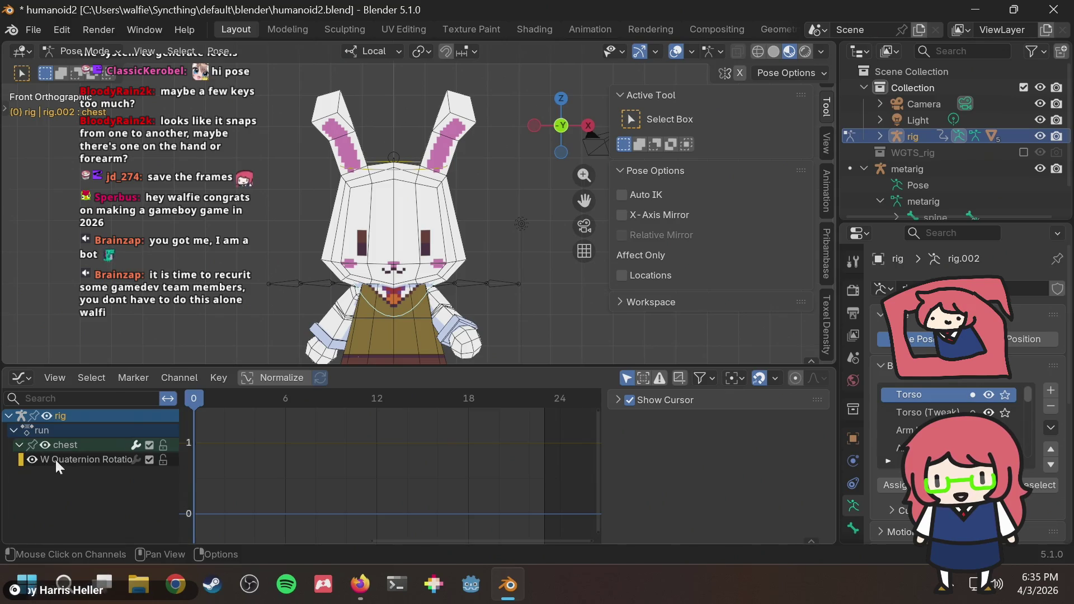
pyautogui.click(45, 459)
pyautogui.press('x')
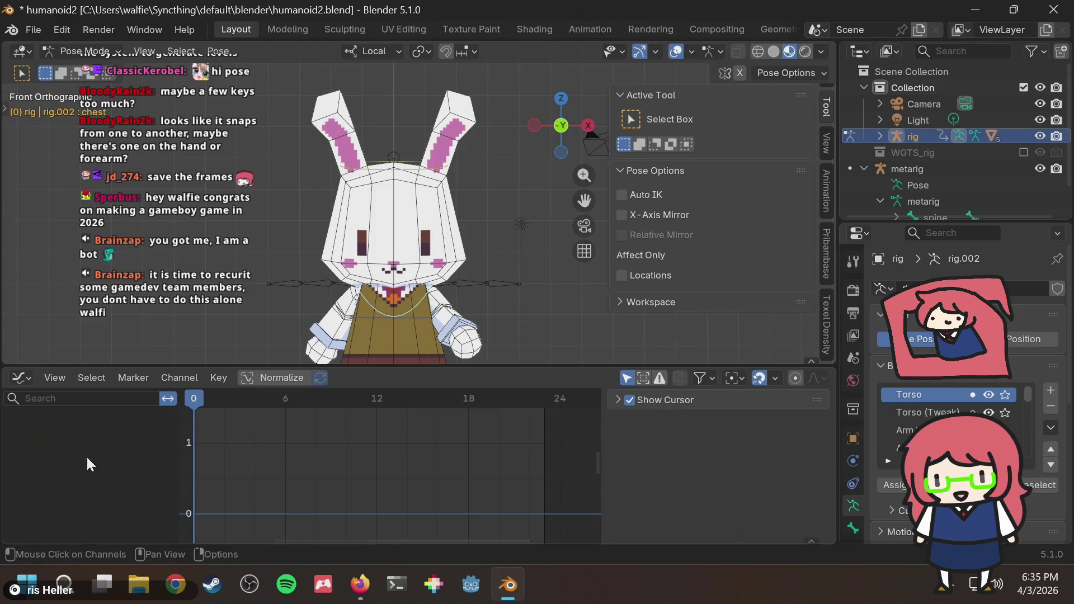
pyautogui.hotkey('ctrl', 's')
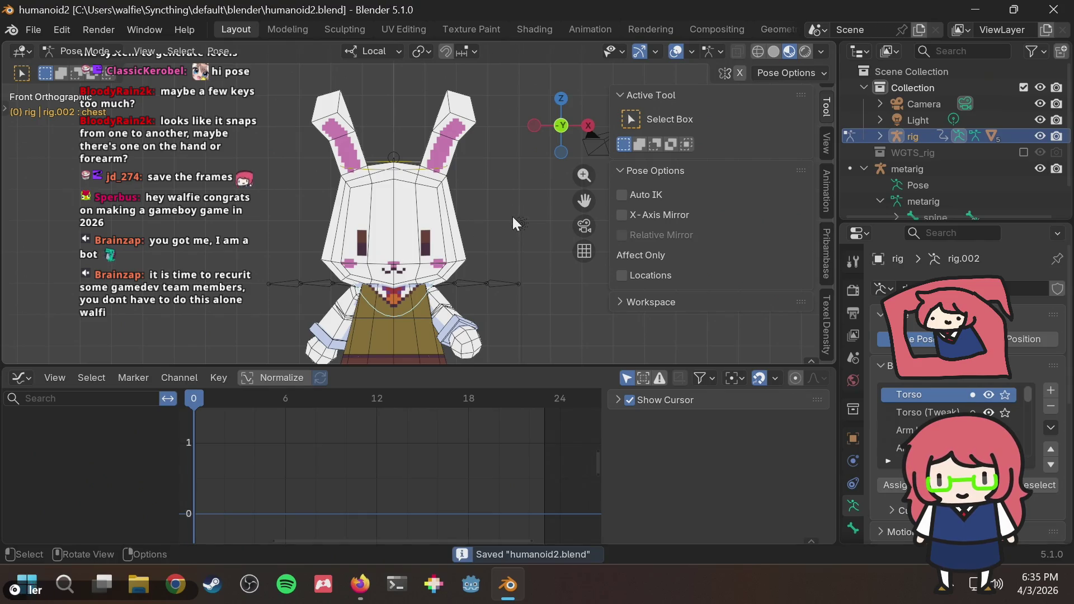
# Step: Play the run cycle and review it from front, angled and side views
pyautogui.press('space')
pyautogui.moveTo(502, 226); pyautogui.dragTo(454, 217, button='middle')
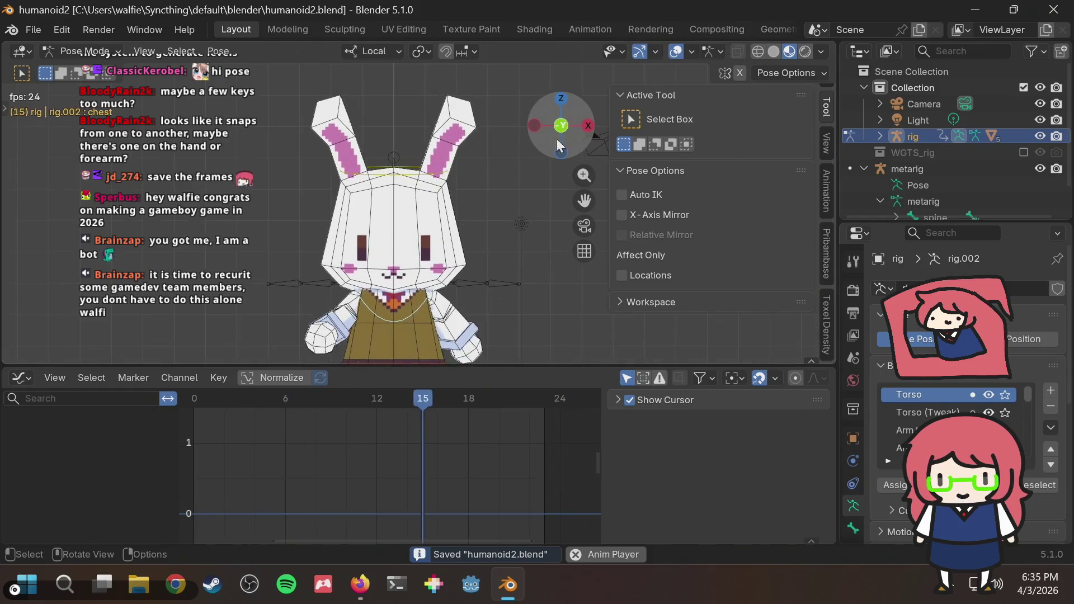
pyautogui.scroll(-3, 487, 243)
pyautogui.moveTo(498, 172)
pyautogui.mouseDown(button='middle')
pyautogui.moveTo(591, 209)
pyautogui.moveTo(533, 257)
pyautogui.mouseUp(button='middle')
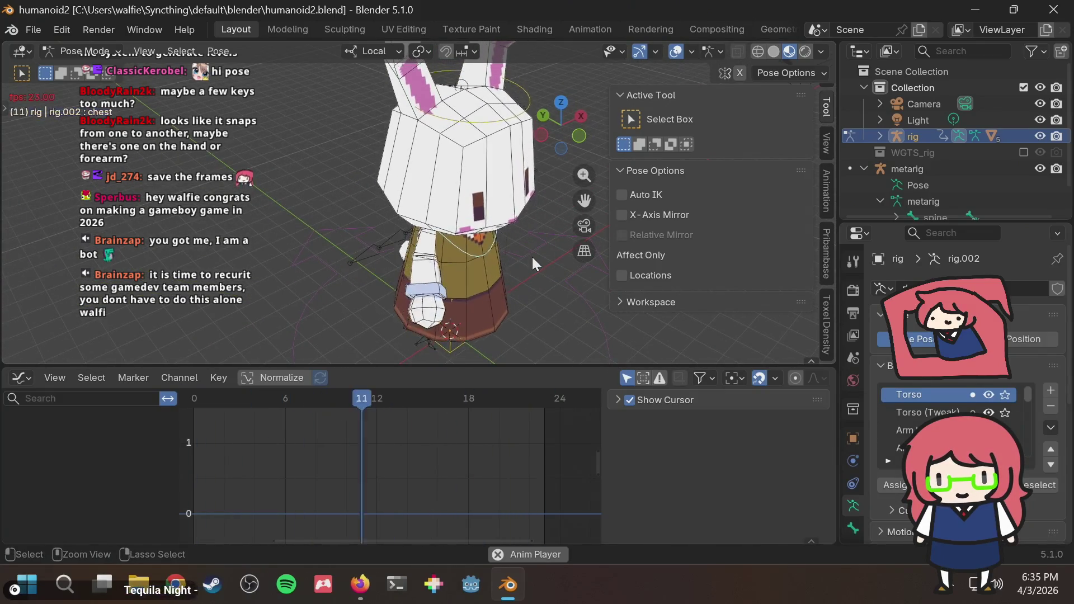
pyautogui.press('KP_1')
pyautogui.hotkey('ctrl', 's')
pyautogui.scroll(-3, 411, 219)
pyautogui.moveTo(443, 226)
pyautogui.mouseDown(button='middle')
pyautogui.moveTo(641, 202)
pyautogui.moveTo(622, 217)
pyautogui.moveTo(637, 151)
pyautogui.mouseUp(button='middle')
pyautogui.click(562, 126)
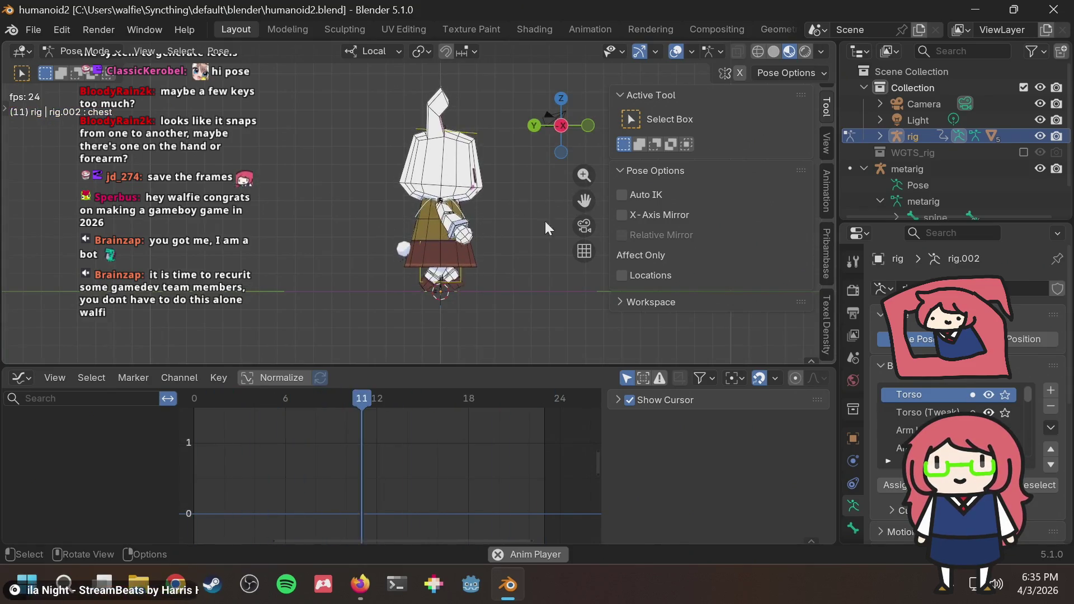
pyautogui.moveTo(510, 232)
pyautogui.mouseDown(button='middle')
pyautogui.moveTo(393, 226)
pyautogui.moveTo(477, 221)
pyautogui.moveTo(457, 250)
pyautogui.mouseUp(button='middle')
pyautogui.scroll(3, 456, 228)
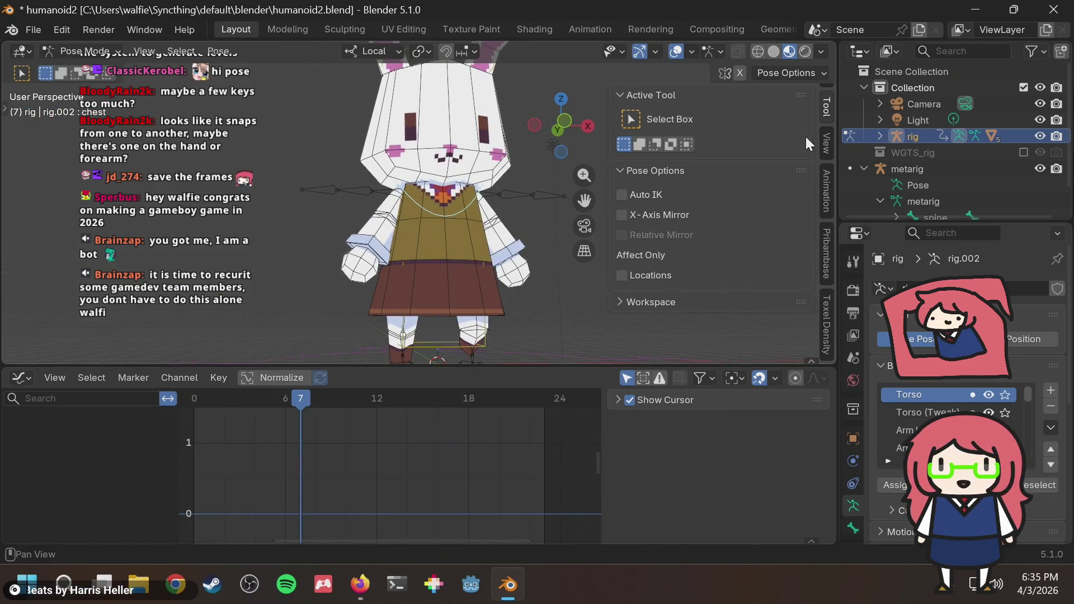
# Step: Switch to the browser and bring up the walk cycle tutorial video
pyautogui.hotkey('alt', 'Tab')
pyautogui.click(559, 19)
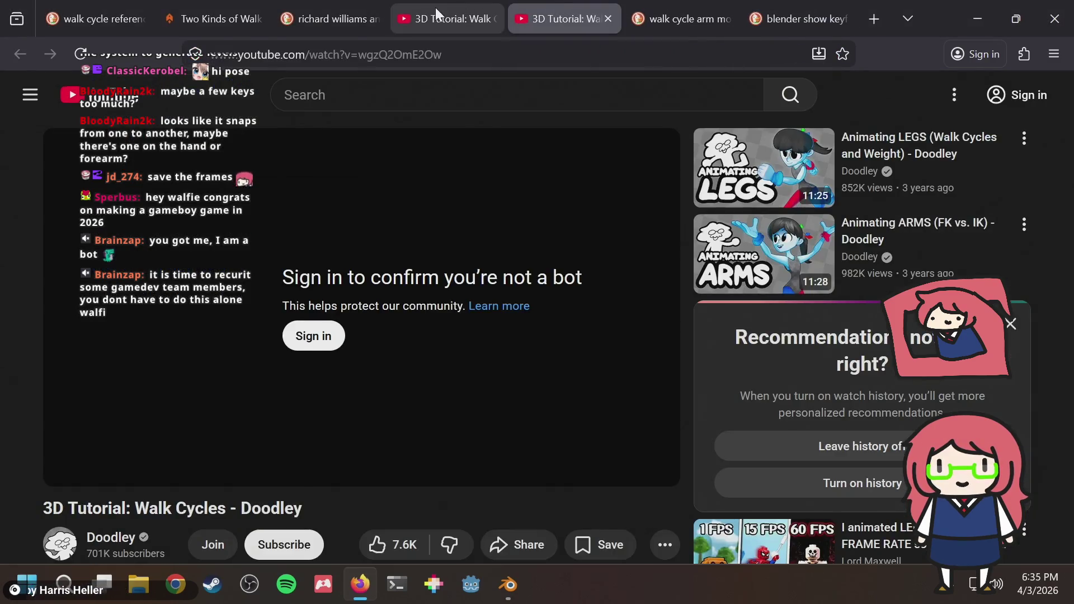
# Step: Check the other tutorial tab's hip section, then return to Blender and view the bunny from below
pyautogui.click(439, 11)
pyautogui.hotkey('alt', 'Tab')
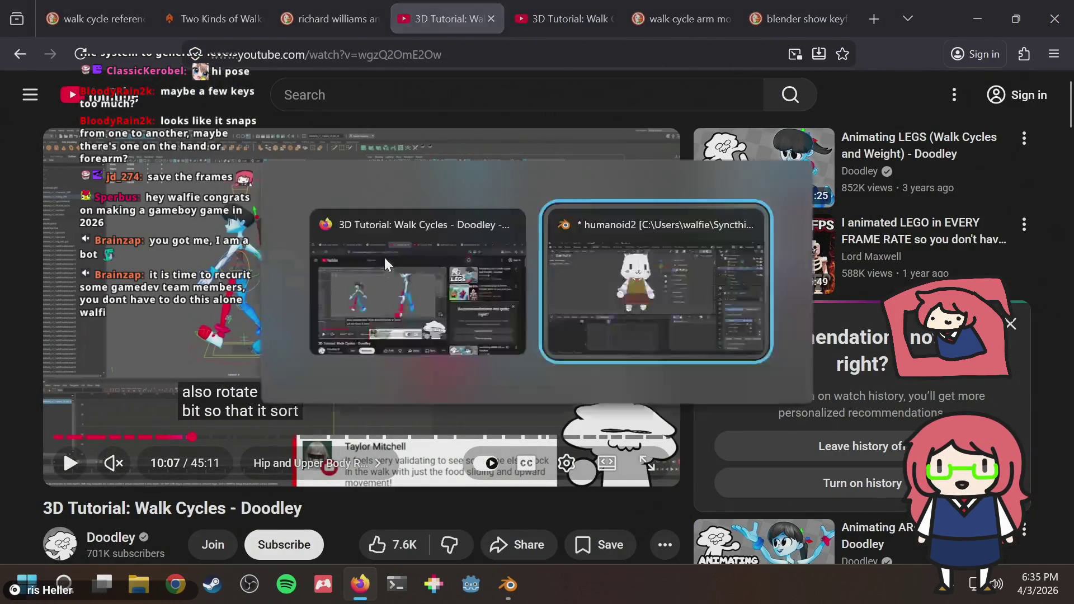
pyautogui.moveTo(426, 254)
pyautogui.mouseDown(button='middle')
pyautogui.moveTo(468, 241)
pyautogui.moveTo(439, 276)
pyautogui.mouseUp(button='middle')
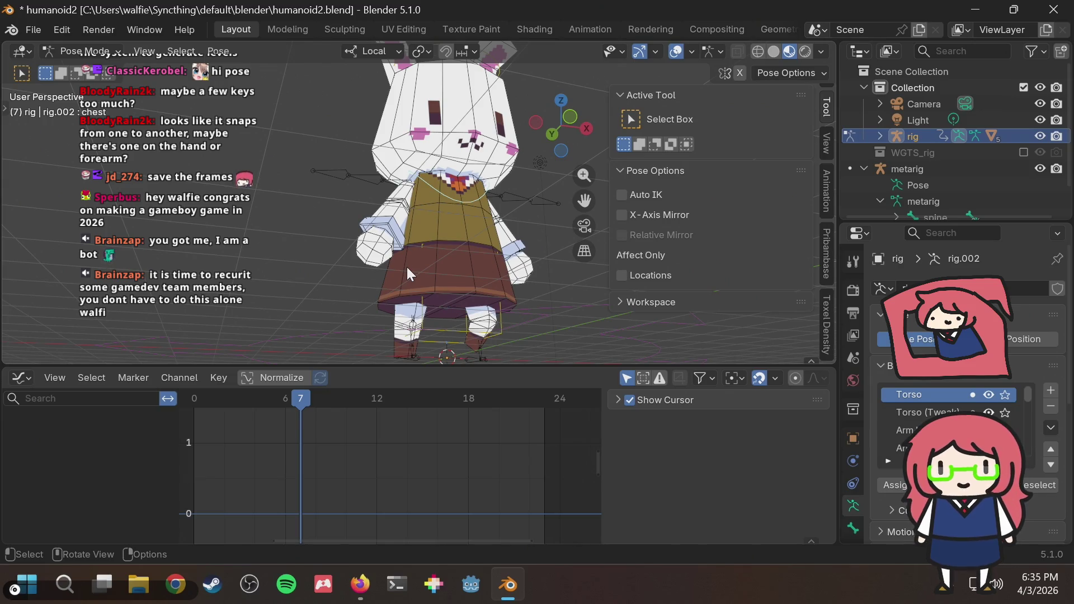
# Step: Jump to frame 0, view the torso's Z Location curve, then select the root control in a front view
pyautogui.hotkey('shift', 'Left')
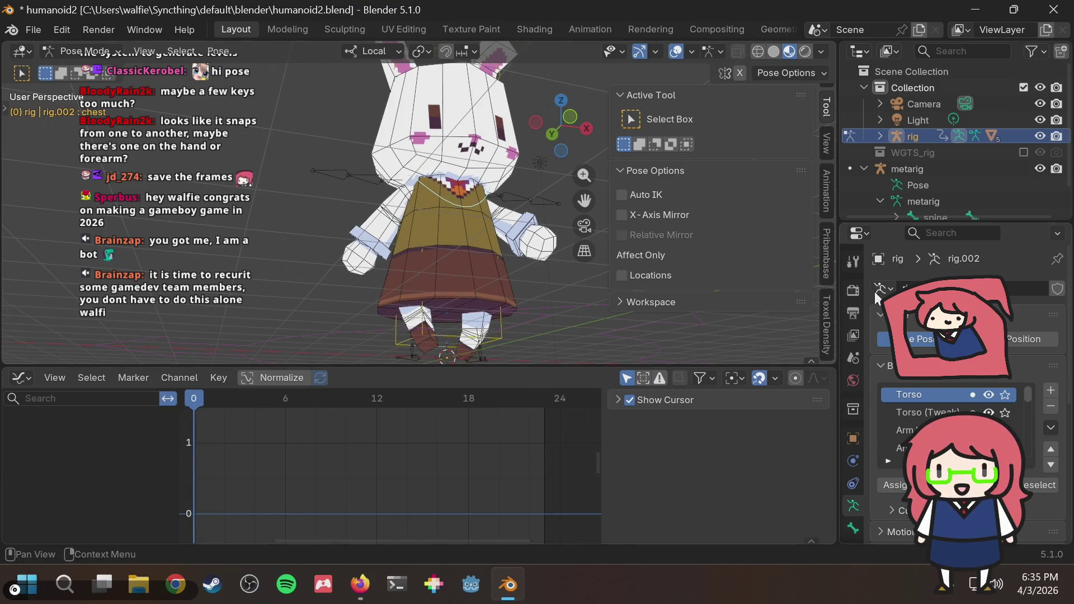
pyautogui.click(459, 257)
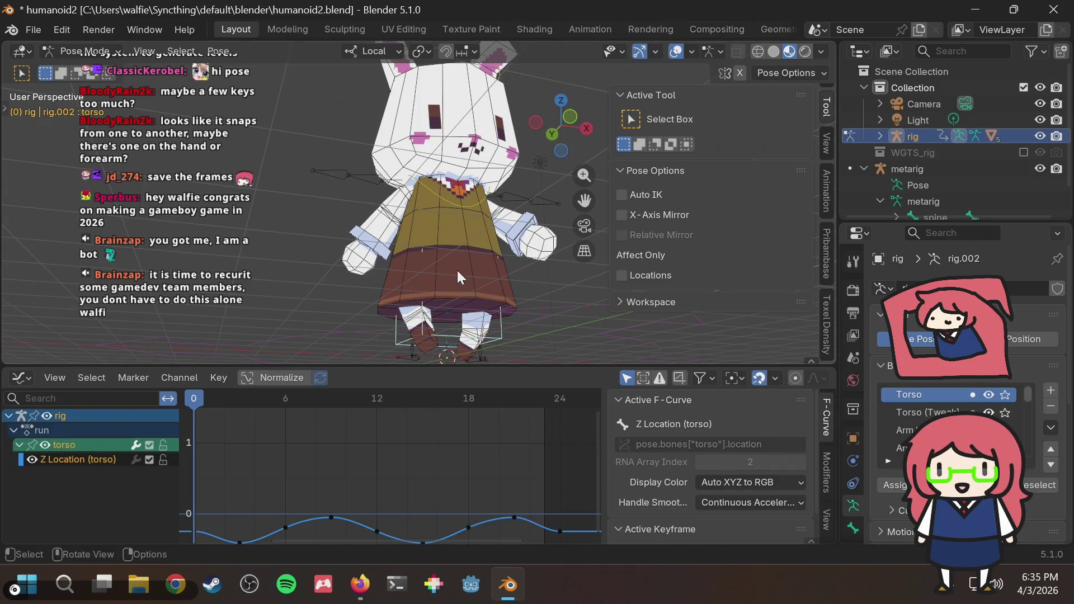
pyautogui.click(448, 313)
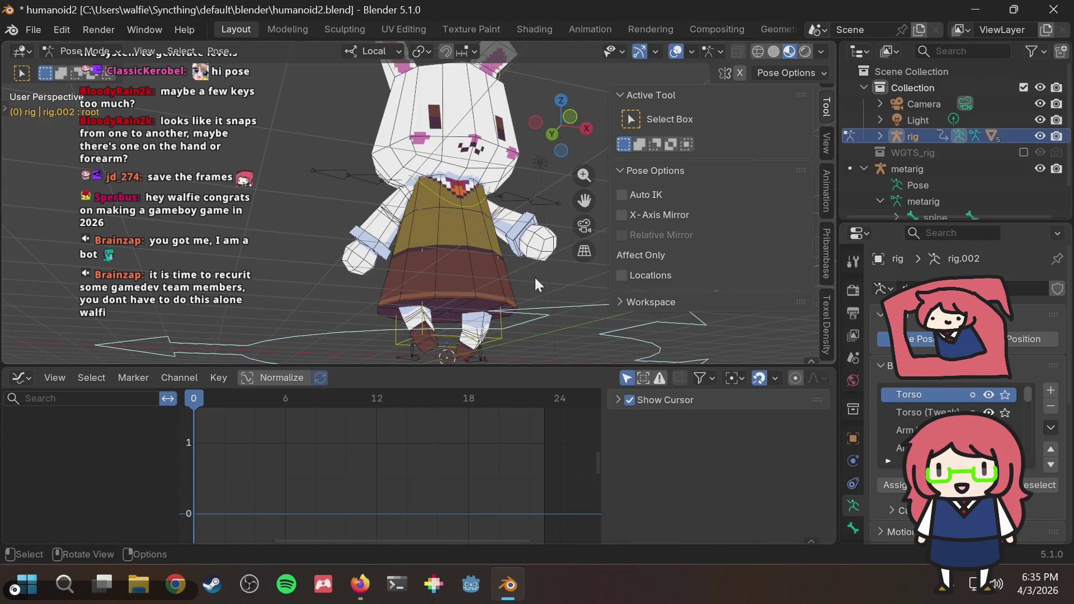
pyautogui.moveTo(534, 284); pyautogui.dragTo(525, 283, button='middle')
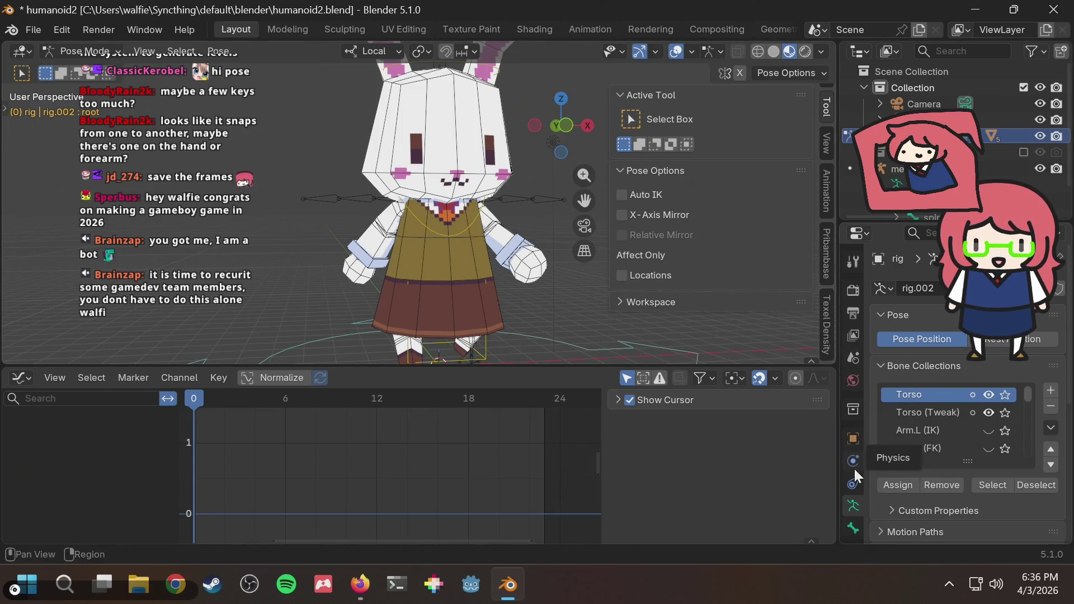
pyautogui.scroll(-3, 944, 491)
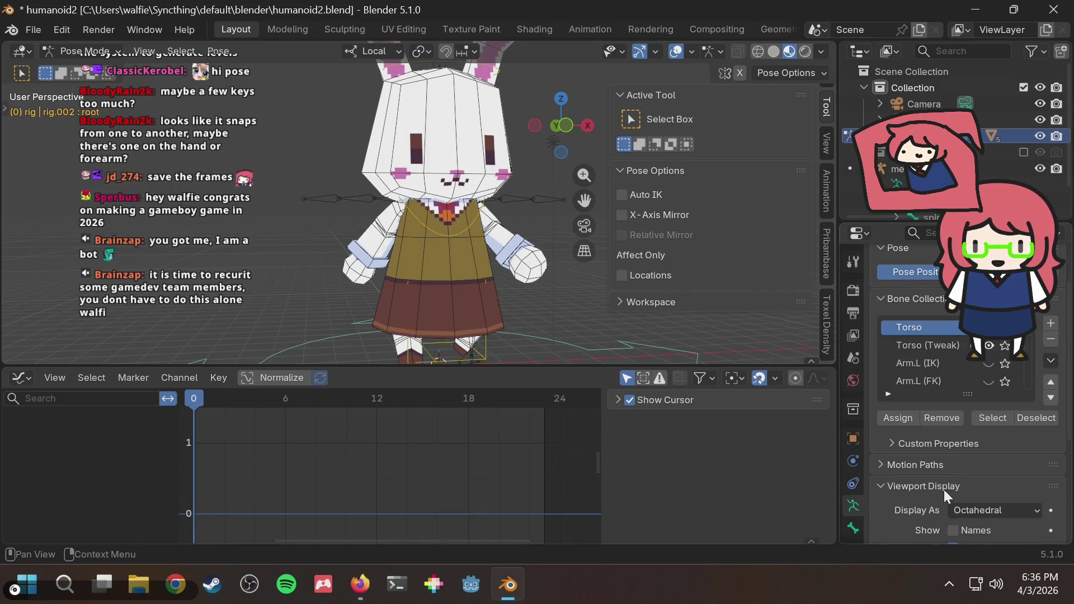
pyautogui.scroll(-3, 945, 488)
# Step: Enable In Front for the armature, save the file, return to front view, and switch to the tutorial
pyautogui.click(954, 406)
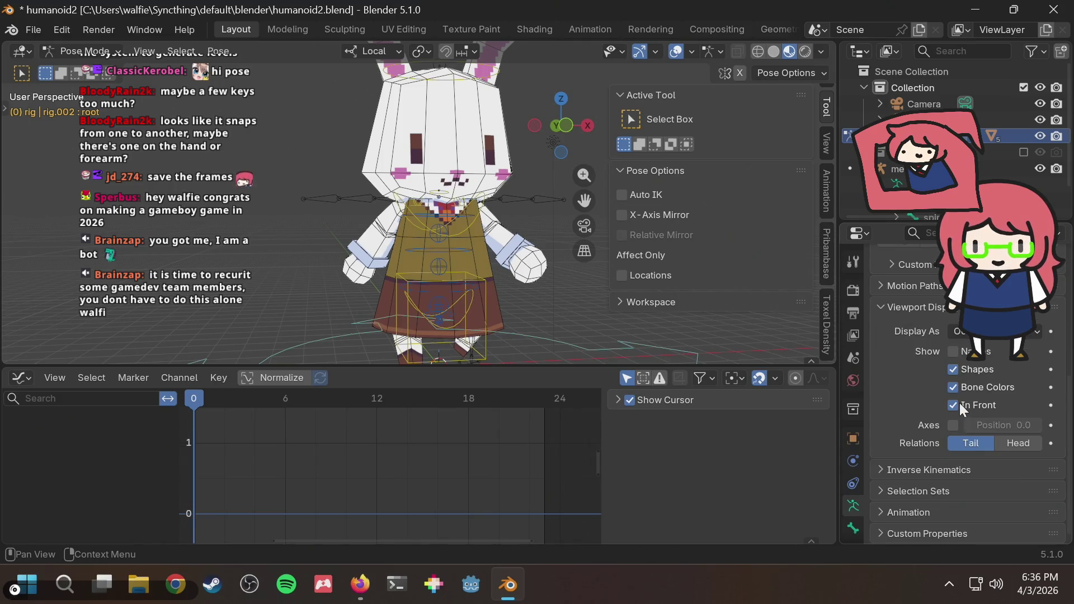
pyautogui.hotkey('ctrl', 's')
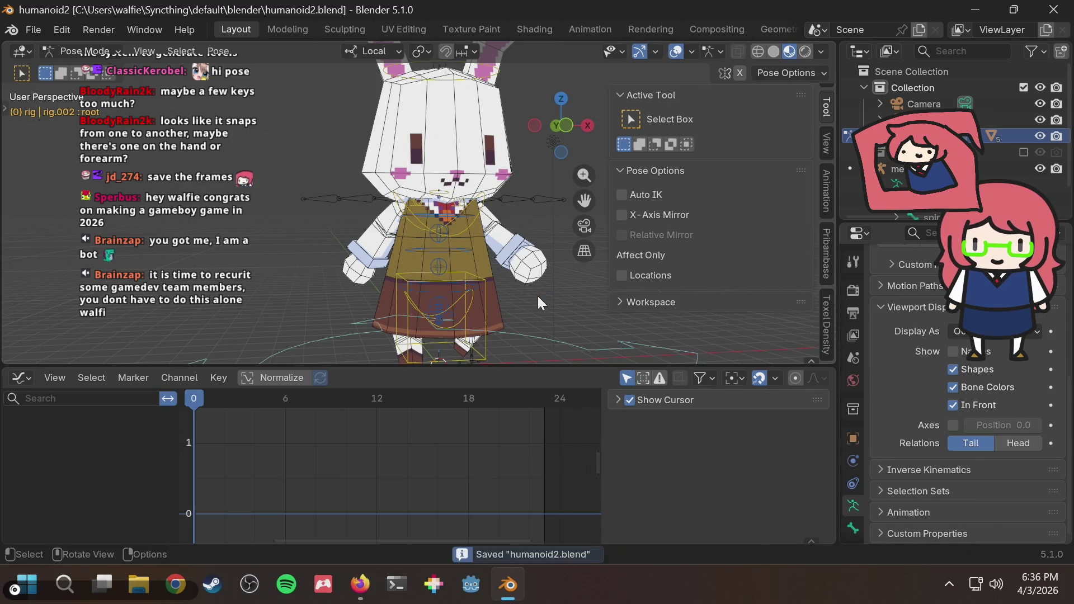
pyautogui.moveTo(538, 296); pyautogui.dragTo(482, 301, button='middle')
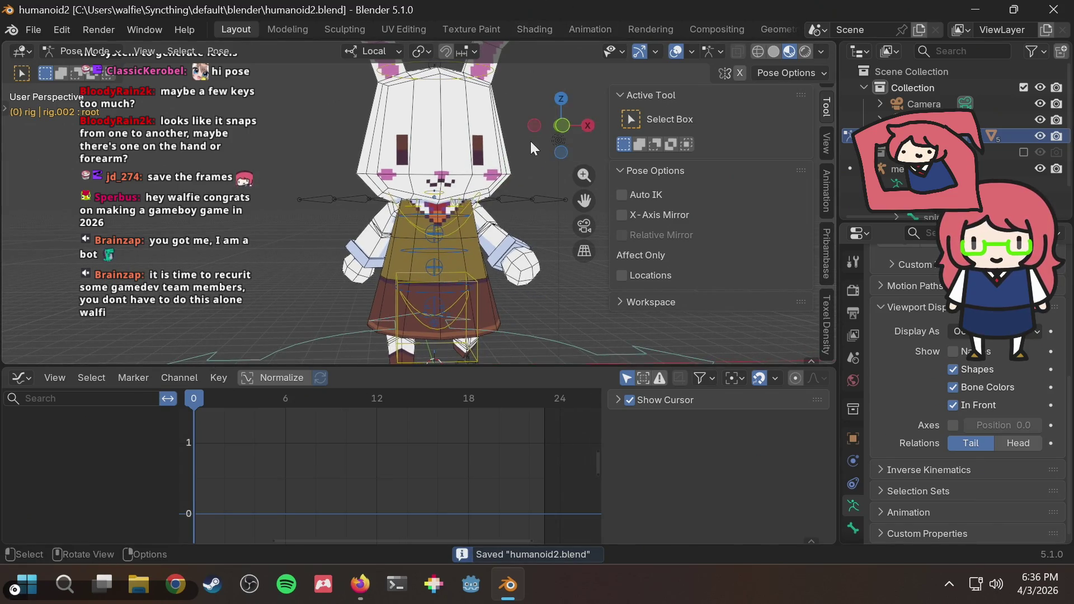
pyautogui.press('KP_1')
pyautogui.keyDown('ctrl'); pyautogui.moveTo(522, 265); pyautogui.dragTo(505, 263, button='middle'); pyautogui.keyUp('ctrl')
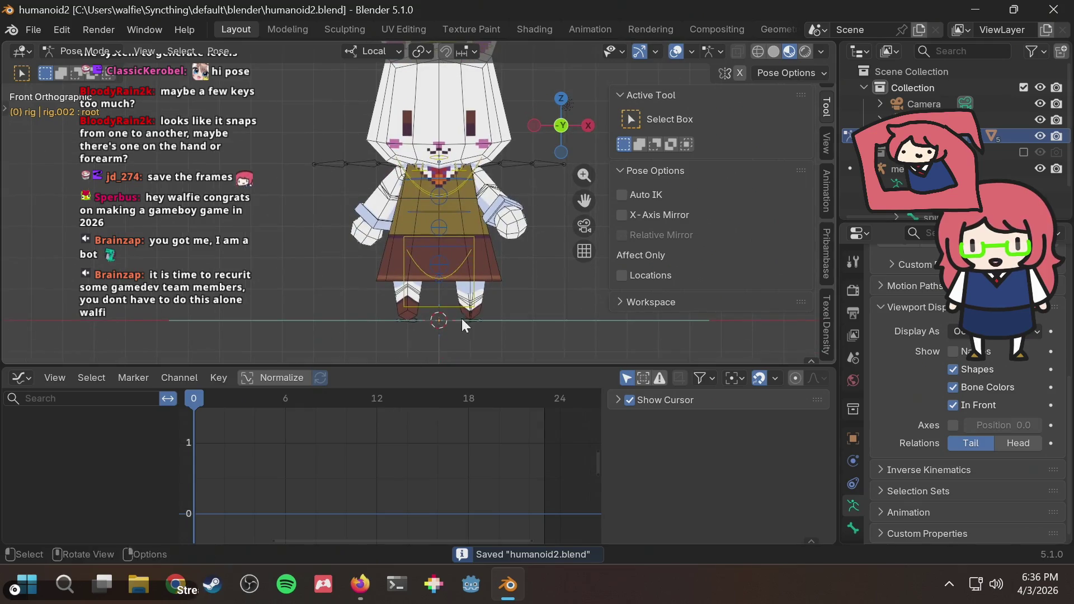
pyautogui.click(233, 399)
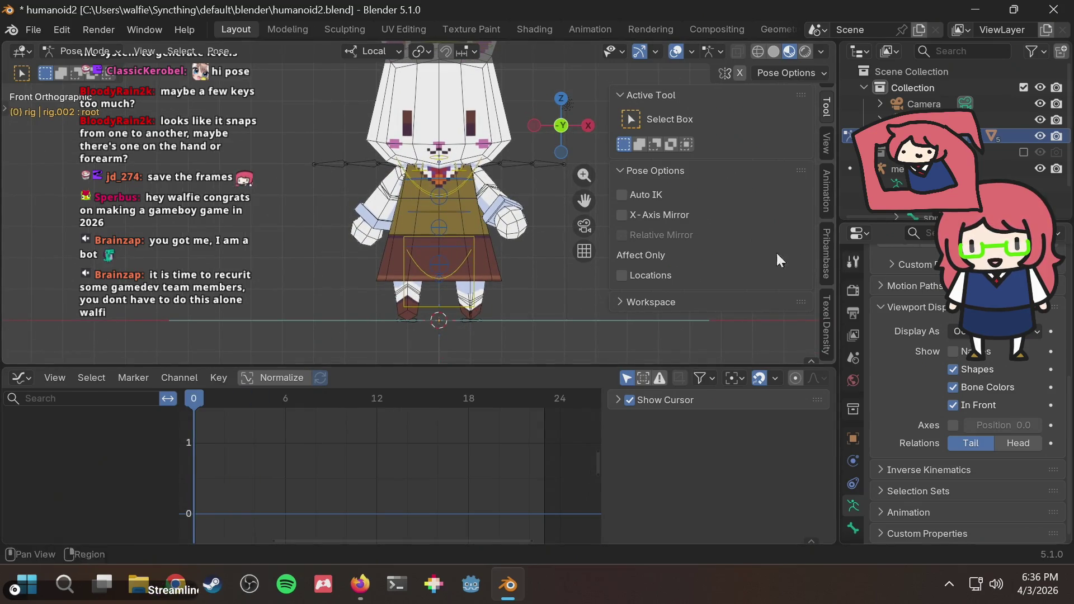
pyautogui.hotkey('alt', 'Tab')
# Step: Replay the tutorial video's hip section, rewinding and skipping, then pause it
pyautogui.click(364, 177)
pyautogui.press('Left')
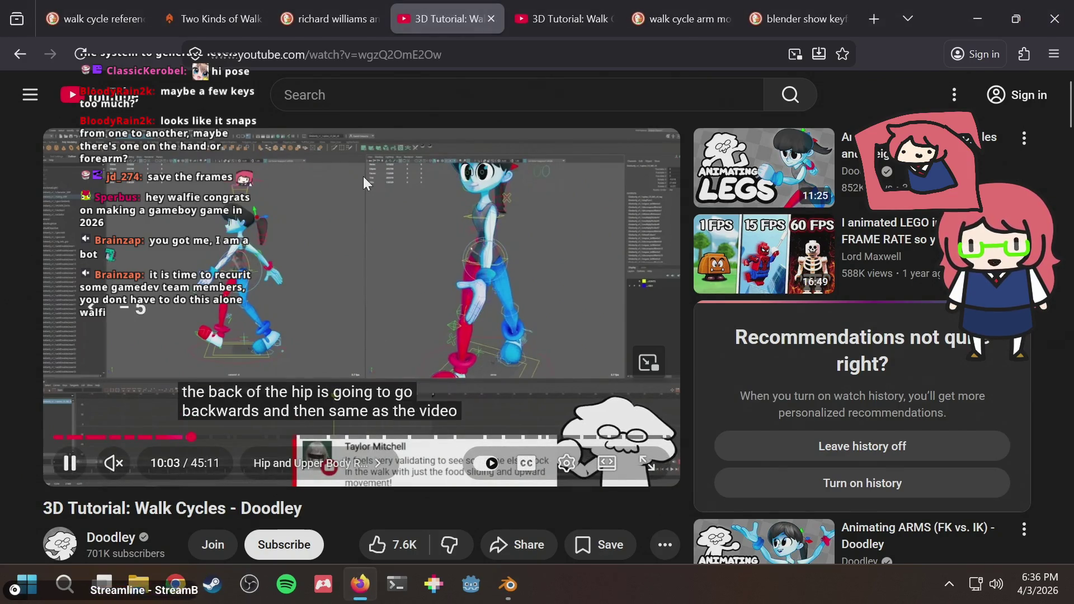
pyautogui.press('Left')
pyautogui.press('Left')
pyautogui.press('Left')
pyautogui.press('Right')
pyautogui.press('space')
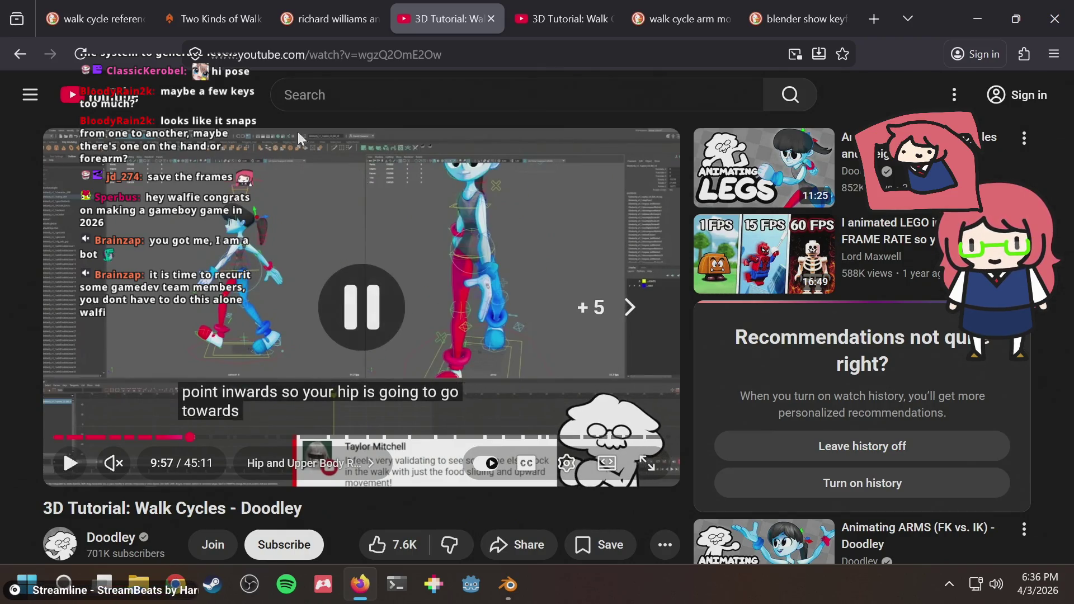
# Step: Bring up the Two Kinds of Walk Cycles reference image, then return to the bunny rig
pyautogui.click(205, 18)
pyautogui.click(85, 18)
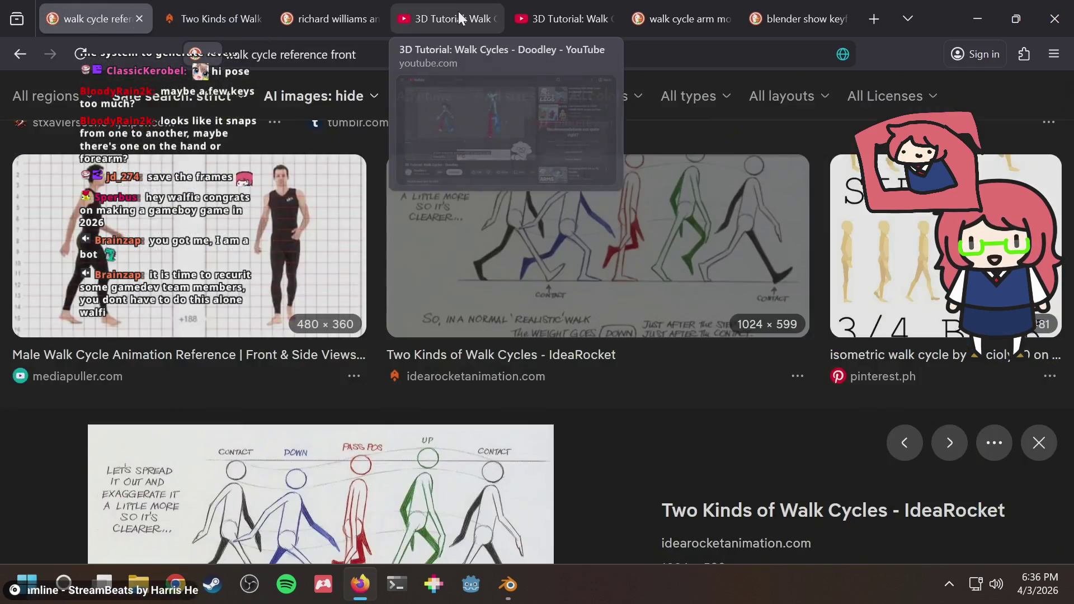
pyautogui.scroll(-3, 436, 382)
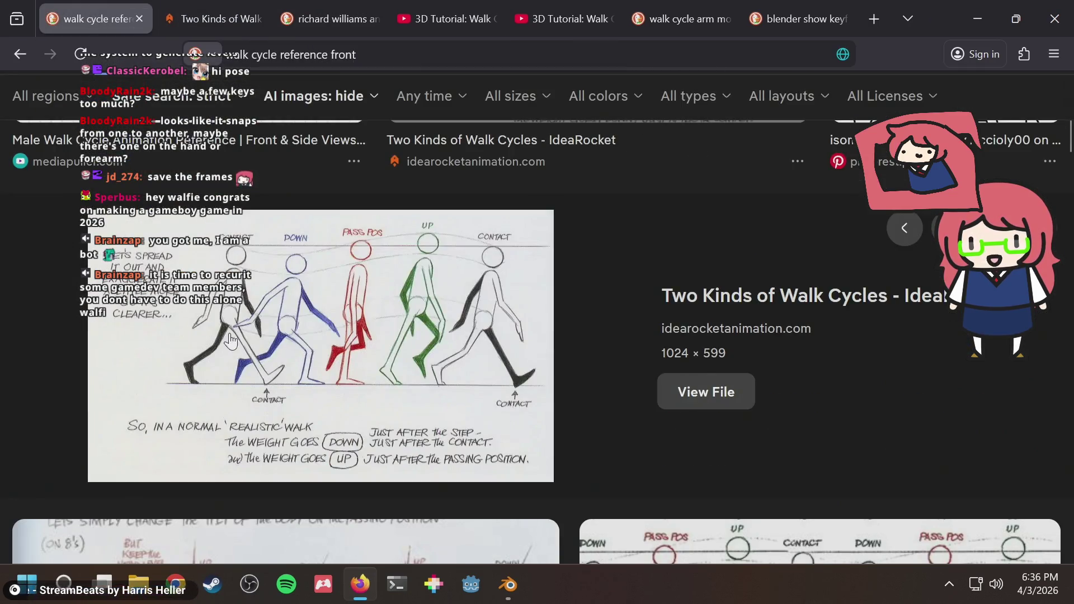
pyautogui.hotkey('alt', 'Tab')
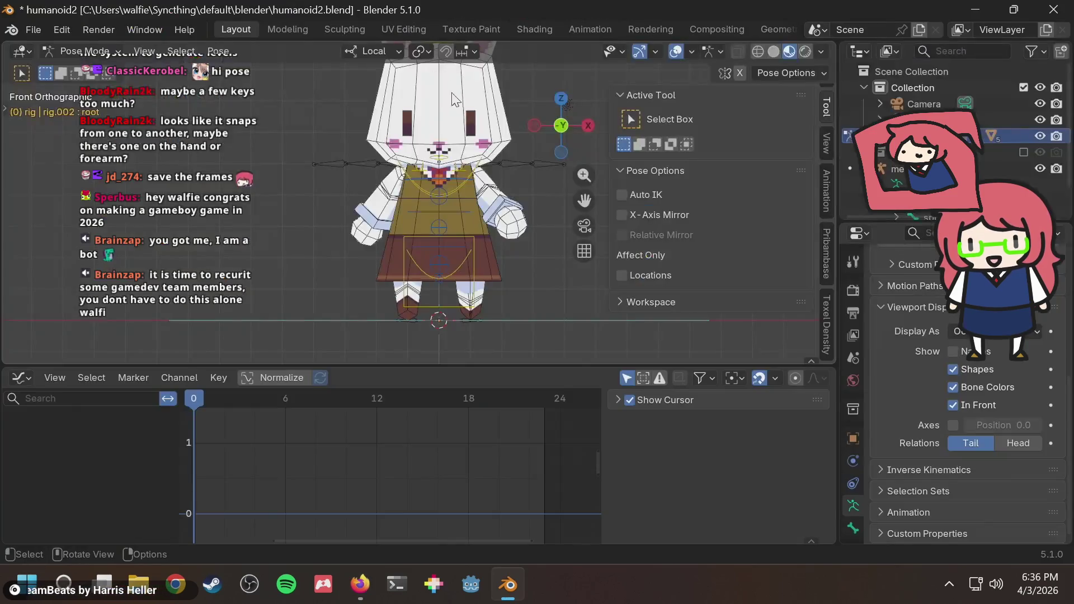
pyautogui.scroll(1, 429, 272)
# Step: Select the hips bone and scrub the walk cycle to frame 6, viewing from the right side
pyautogui.click(476, 265)
pyautogui.moveTo(441, 292)
pyautogui.mouseDown(button='middle')
pyautogui.moveTo(541, 280)
pyautogui.moveTo(304, 286)
pyautogui.moveTo(270, 304)
pyautogui.moveTo(441, 303)
pyautogui.moveTo(285, 360)
pyautogui.mouseUp(button='middle')
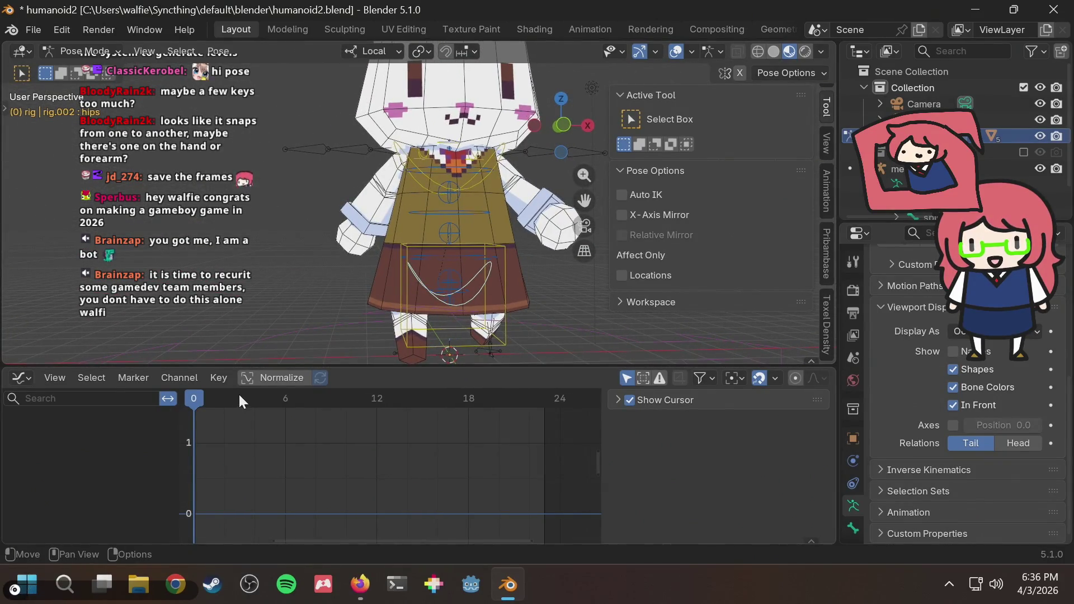
pyautogui.moveTo(238, 398); pyautogui.dragTo(269, 398)
pyautogui.moveTo(380, 272); pyautogui.dragTo(571, 194, button='middle')
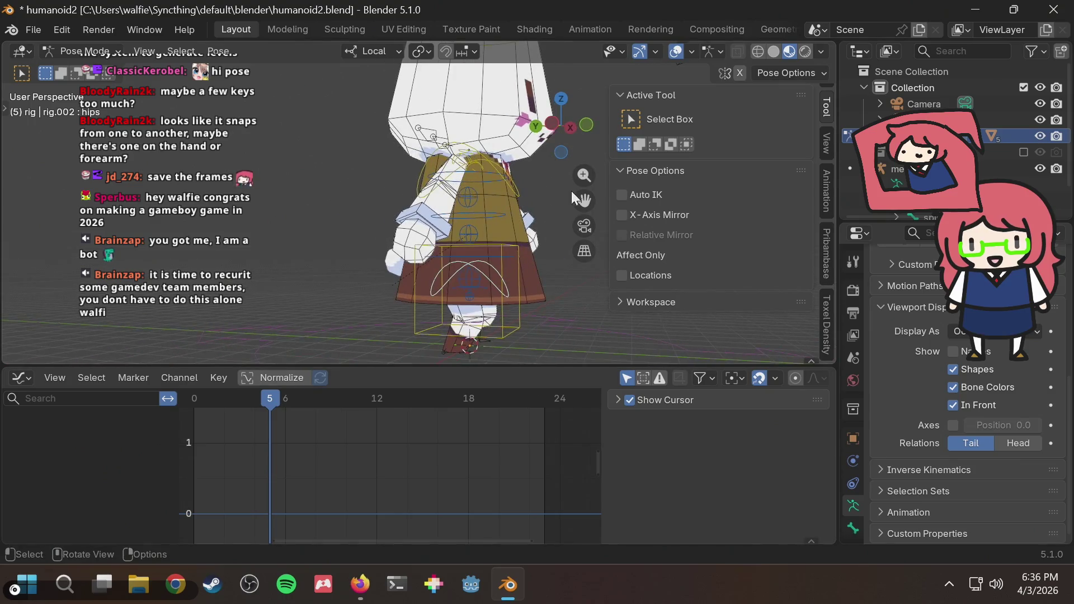
pyautogui.click(571, 127)
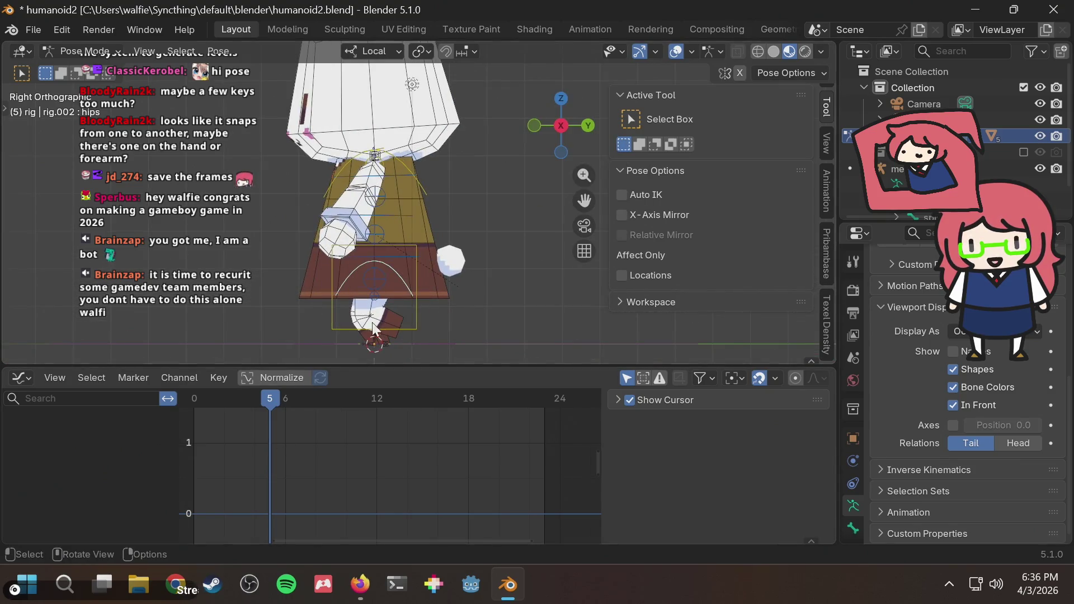
pyautogui.moveTo(270, 402)
pyautogui.mouseDown()
pyautogui.moveTo(306, 401)
pyautogui.moveTo(285, 404)
pyautogui.mouseUp()
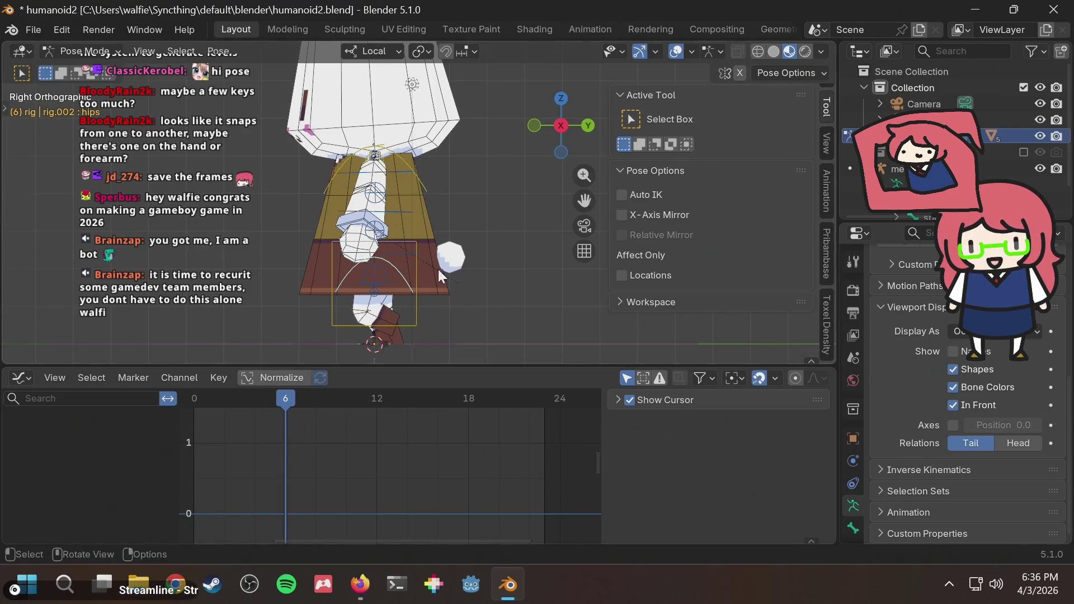
# Step: Check the hip pose from left, right and front views, orbiting around the bunny
pyautogui.click(562, 126)
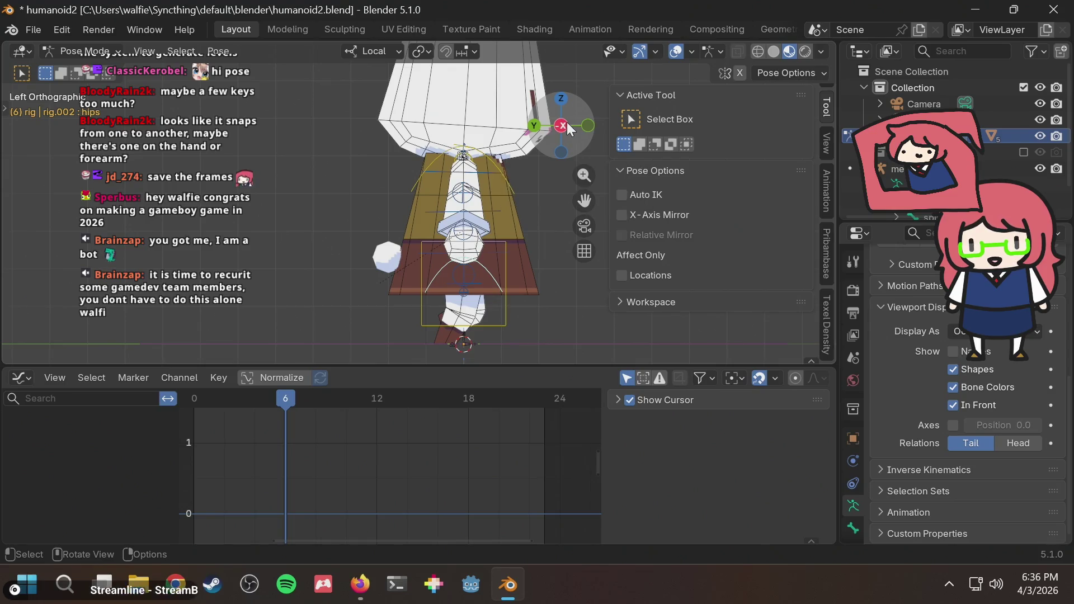
pyautogui.click(561, 126)
pyautogui.click(535, 126)
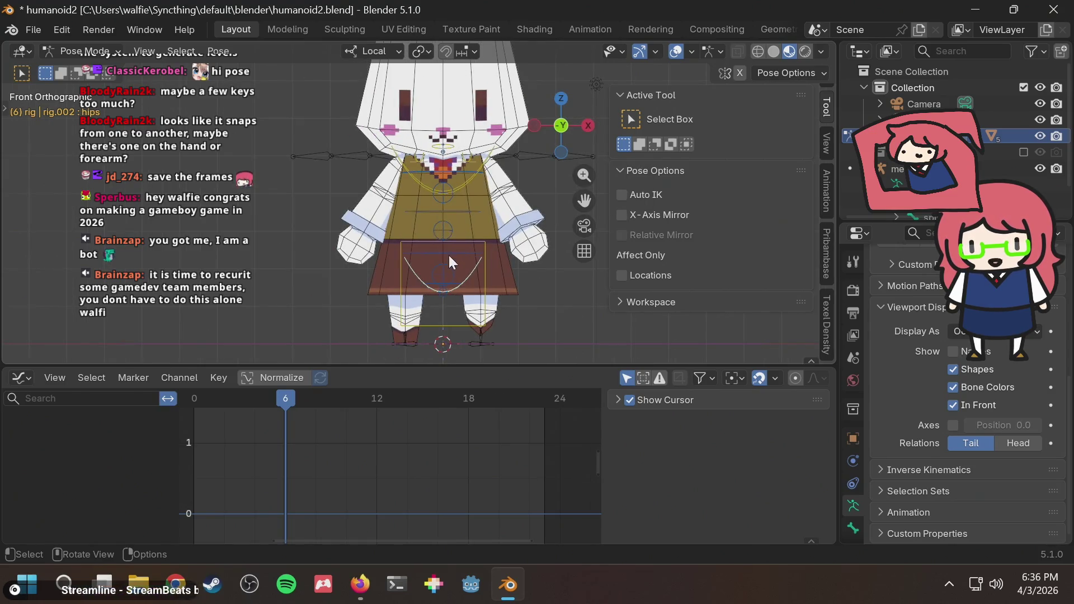
pyautogui.moveTo(433, 276); pyautogui.dragTo(502, 304, button='middle')
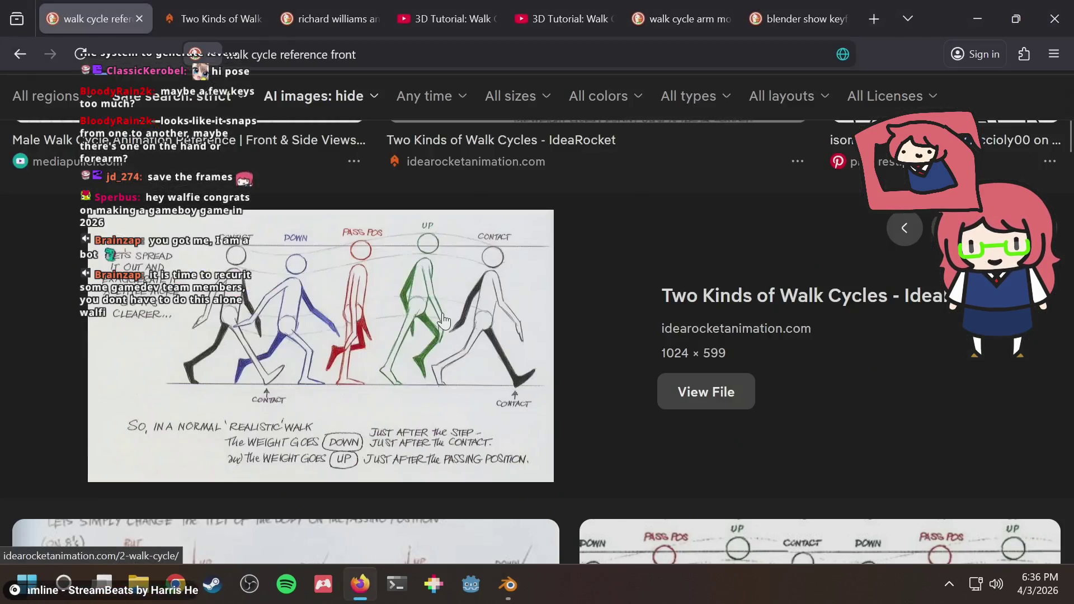
pyautogui.moveTo(415, 327)
pyautogui.mouseDown(button='middle')
pyautogui.moveTo(406, 295)
pyautogui.moveTo(552, 152)
pyautogui.mouseUp(button='middle')
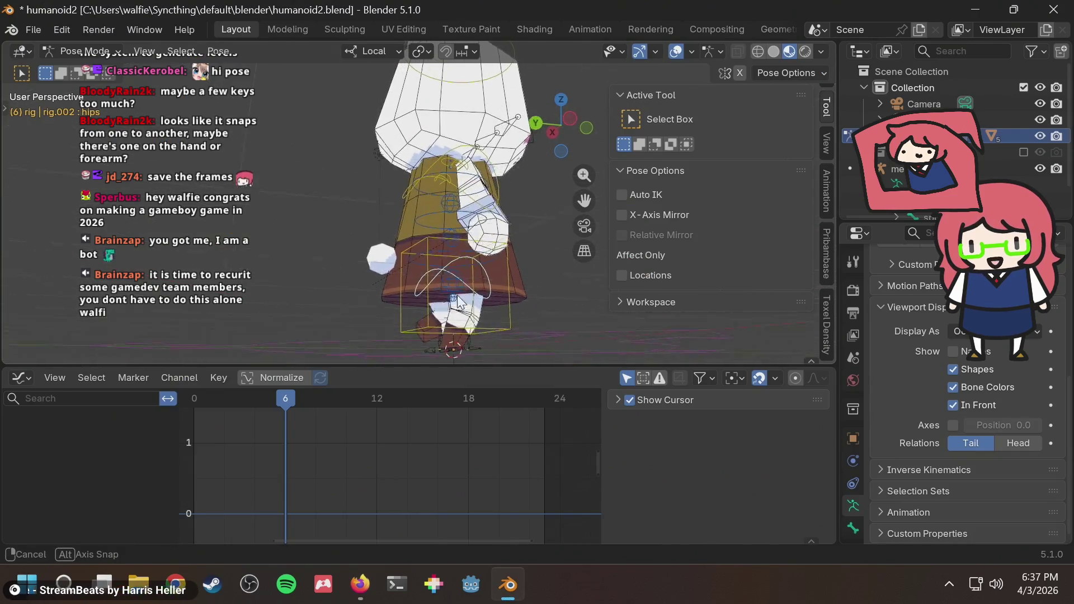
pyautogui.click(562, 123)
pyautogui.scroll(3, 500, 311)
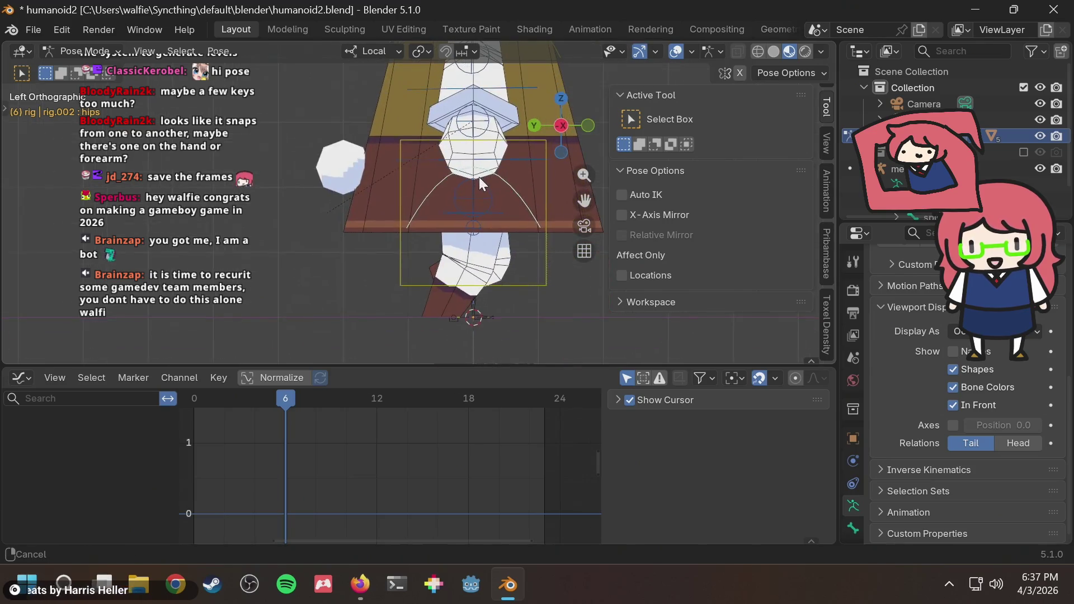
# Step: Compare against the walk cycle reference, hide the sidebar and realign to a straight side view
pyautogui.hotkey('alt', 'Tab')
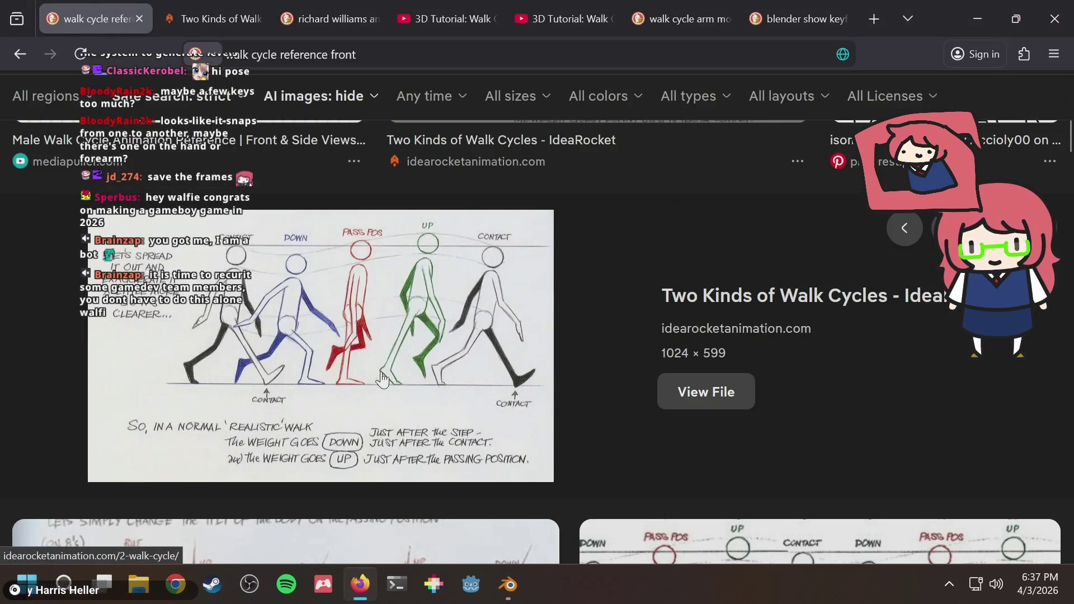
pyautogui.hotkey('alt', 'Tab')
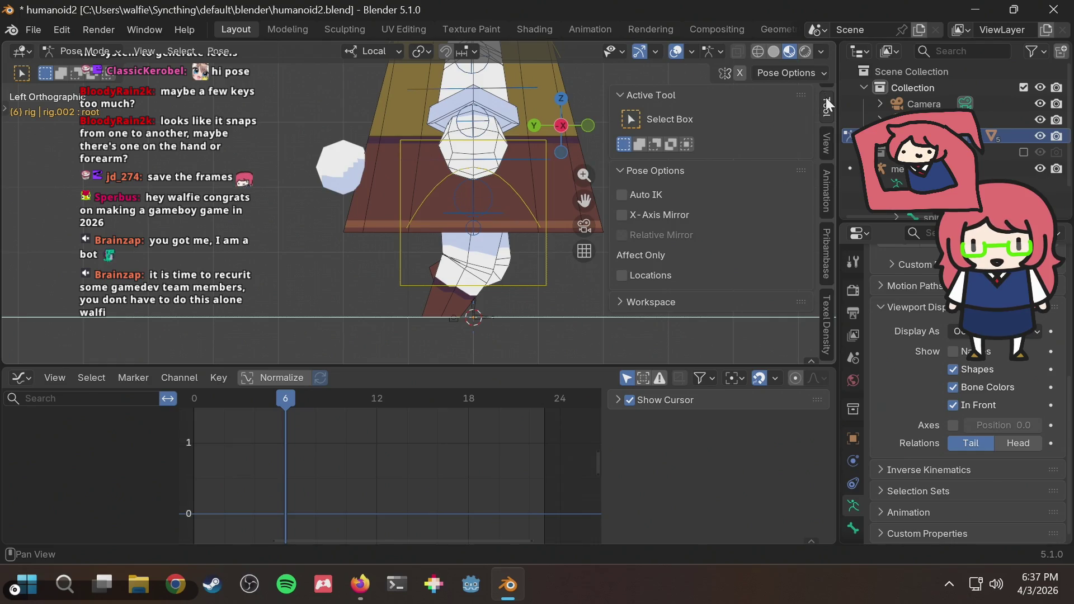
pyautogui.press('n')
pyautogui.click(801, 126)
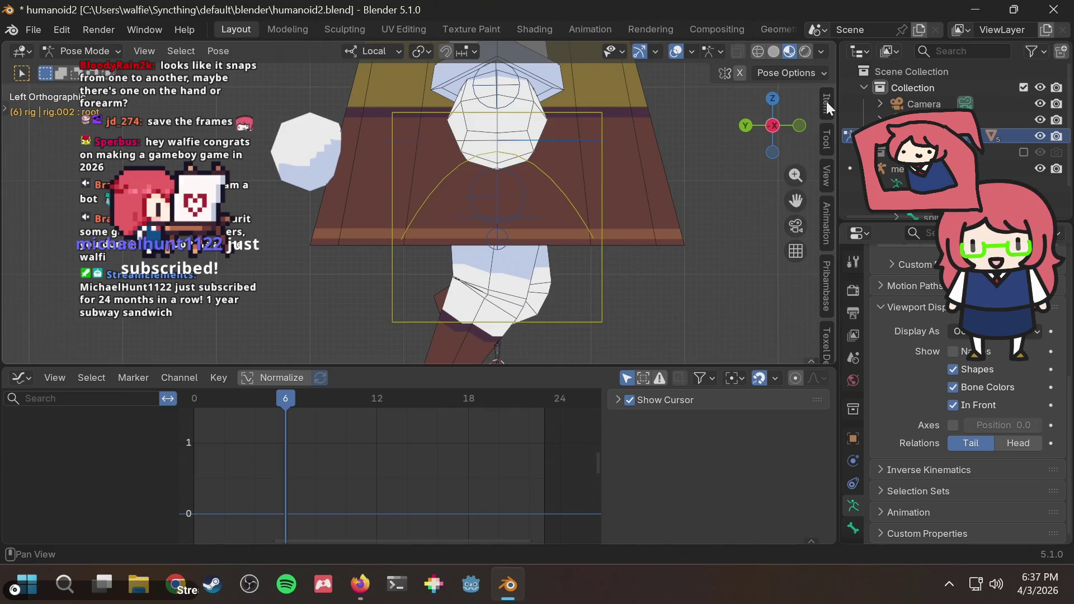
# Step: Show the bone's Item properties and save the humanoid2 blend file
pyautogui.click(826, 101)
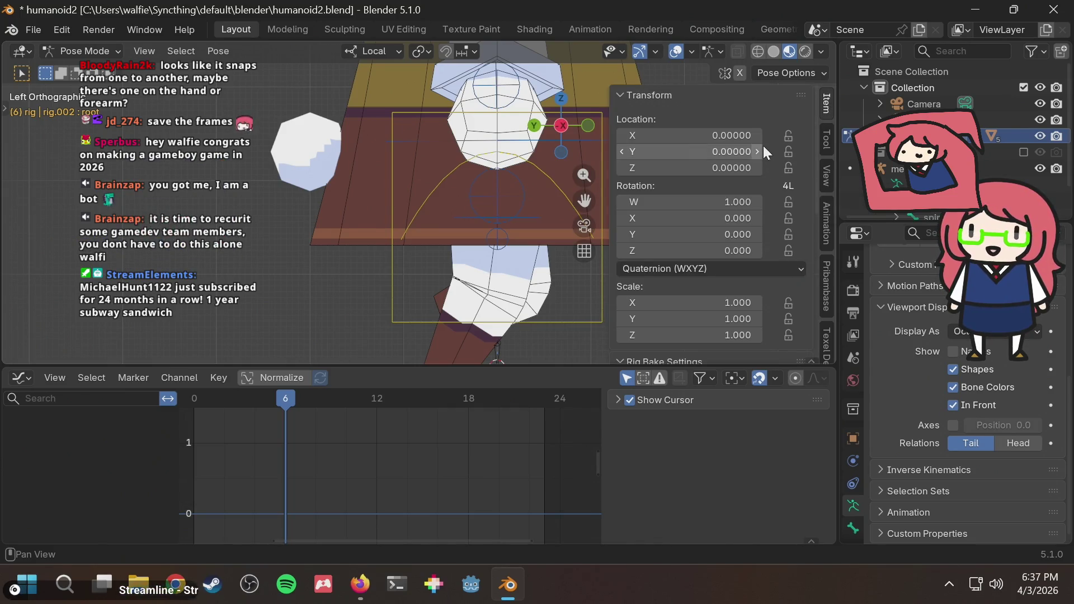
pyautogui.scroll(-3, 796, 146)
pyautogui.scroll(-3, 797, 144)
pyautogui.scroll(-2, 796, 144)
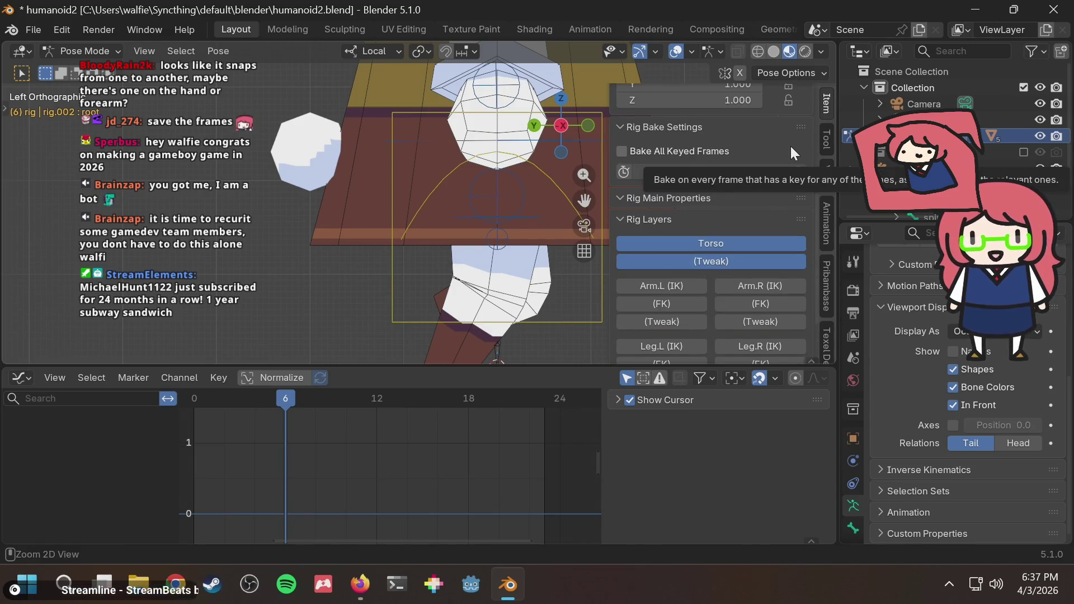
pyautogui.hotkey('ctrl', 's')
pyautogui.scroll(-2, 737, 241)
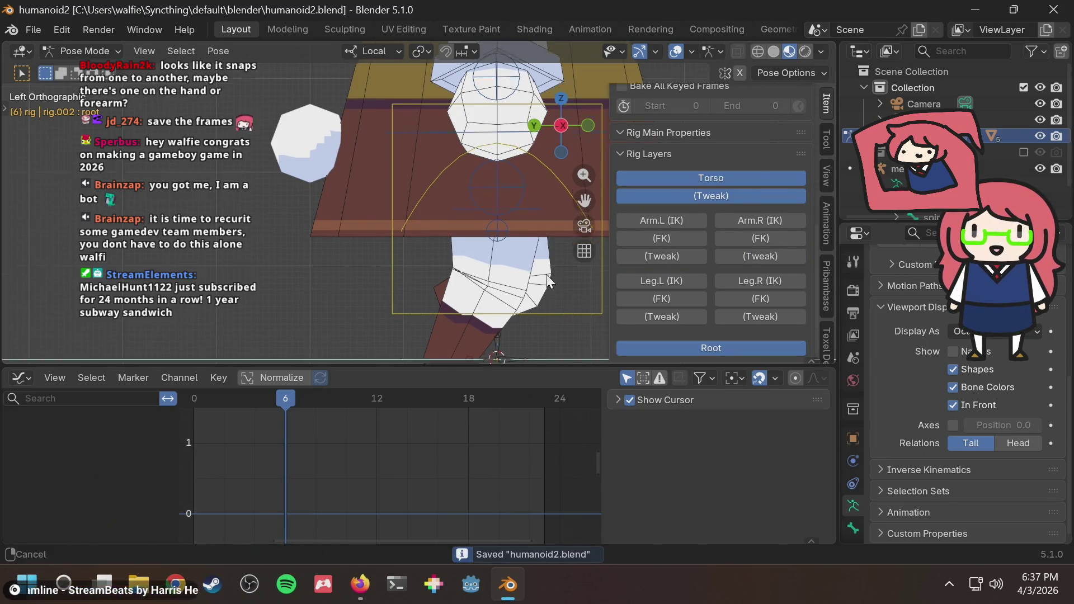
# Step: Make the right leg IK bone collection visible in Rig Layers and frame the right foot
pyautogui.keyDown('shift'); pyautogui.moveTo(580, 295); pyautogui.dragTo(530, 208, button='middle'); pyautogui.keyUp('shift')
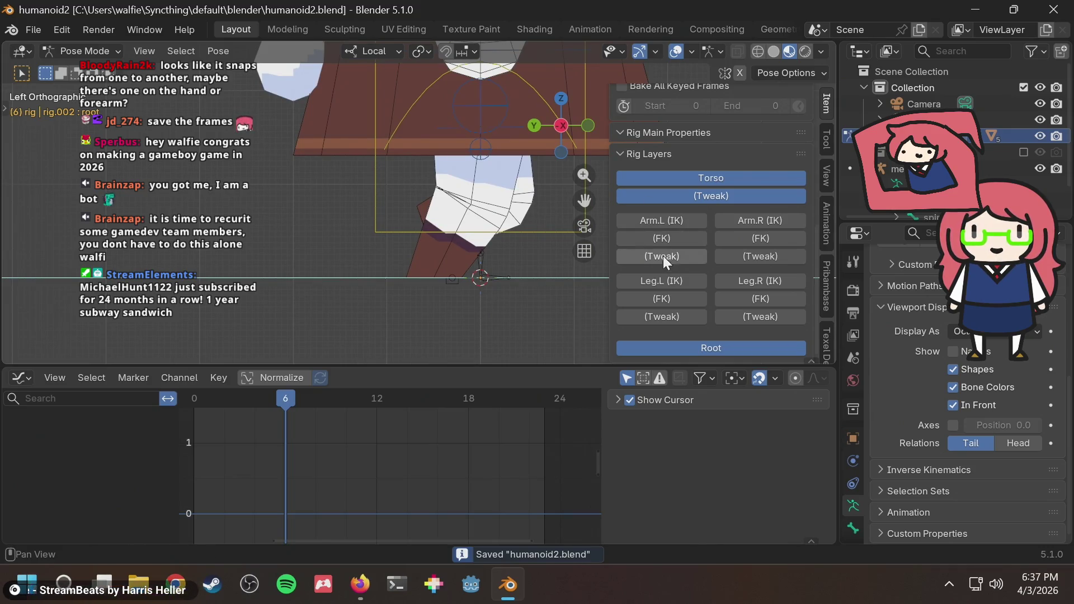
pyautogui.click(653, 280)
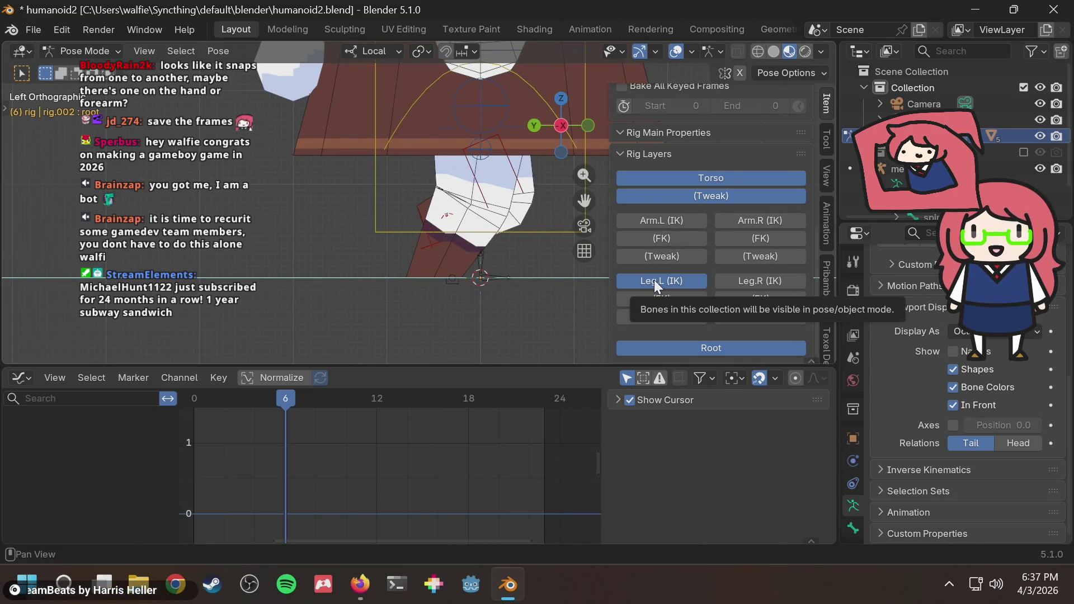
pyautogui.click(746, 280)
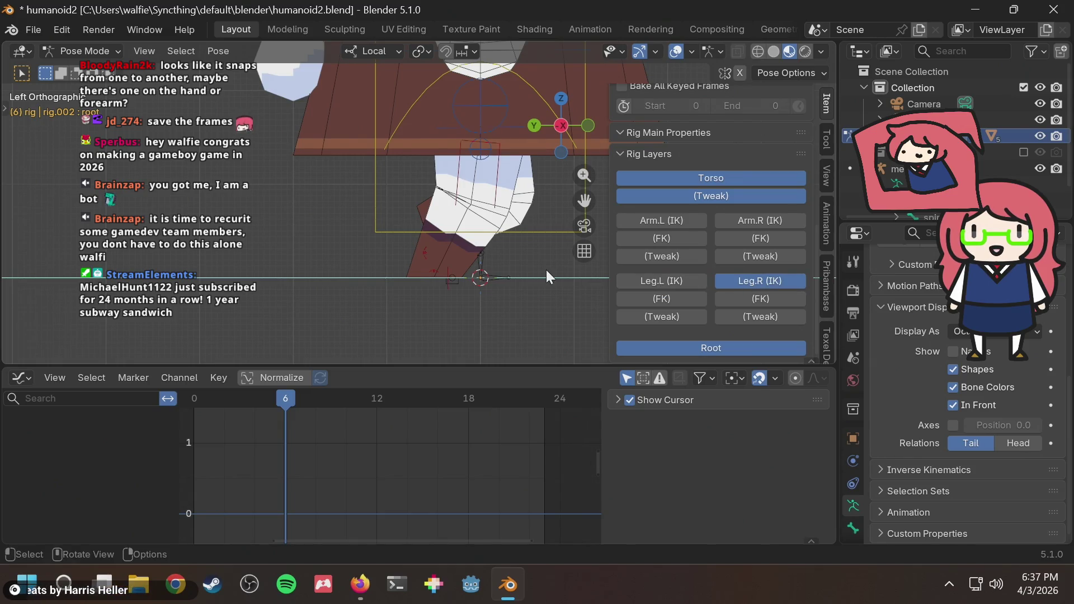
pyautogui.scroll(2, 447, 278)
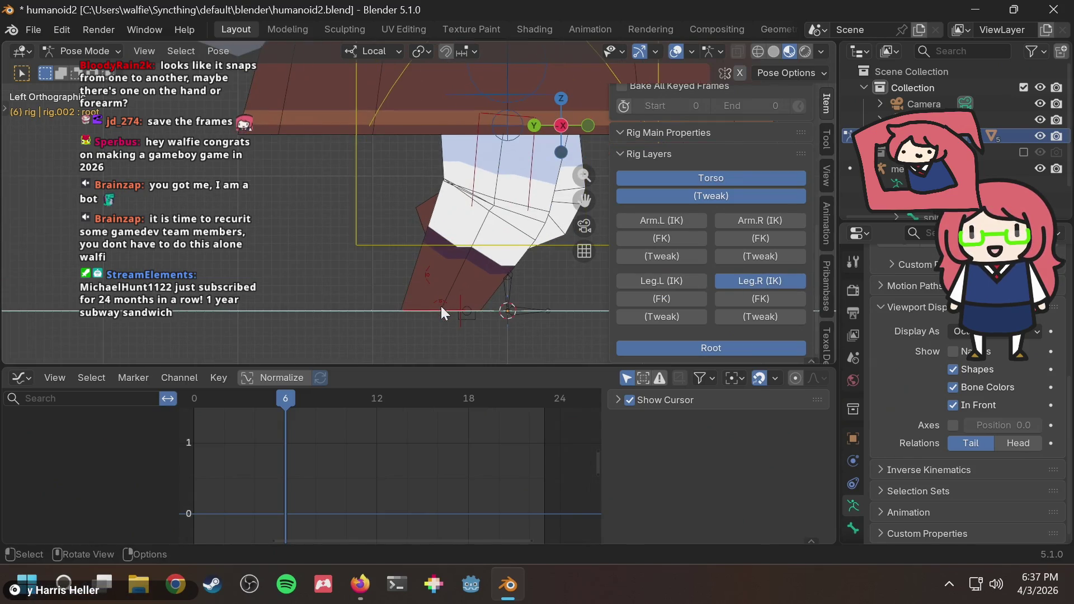
pyautogui.scroll(2, 472, 305)
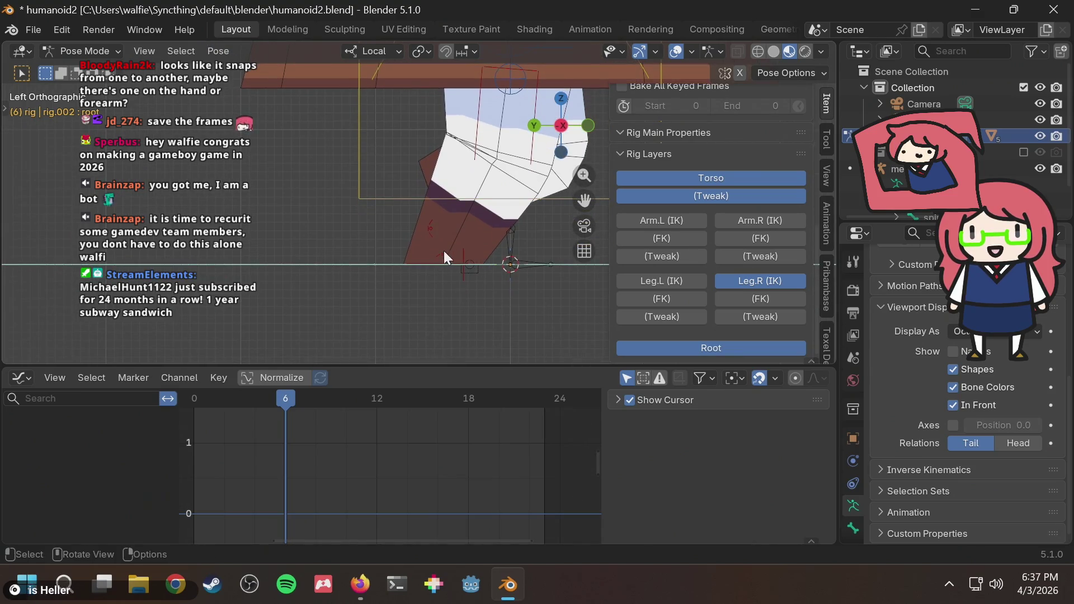
pyautogui.scroll(2, 444, 251)
pyautogui.moveTo(461, 272); pyautogui.dragTo(462, 299, button='middle')
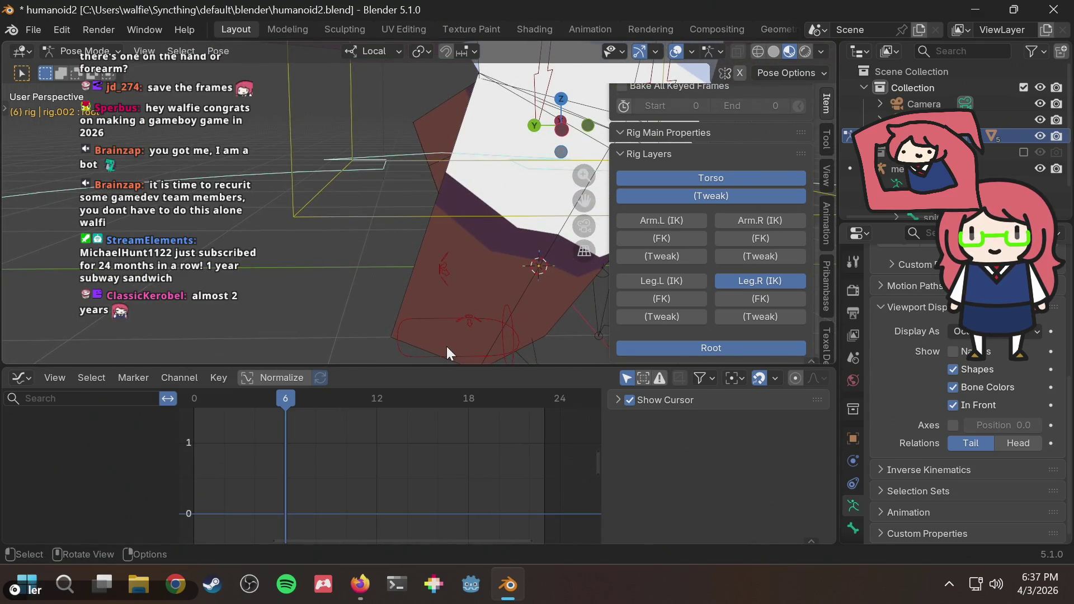
pyautogui.click(404, 349)
pyautogui.moveTo(404, 341); pyautogui.dragTo(434, 291, button='middle')
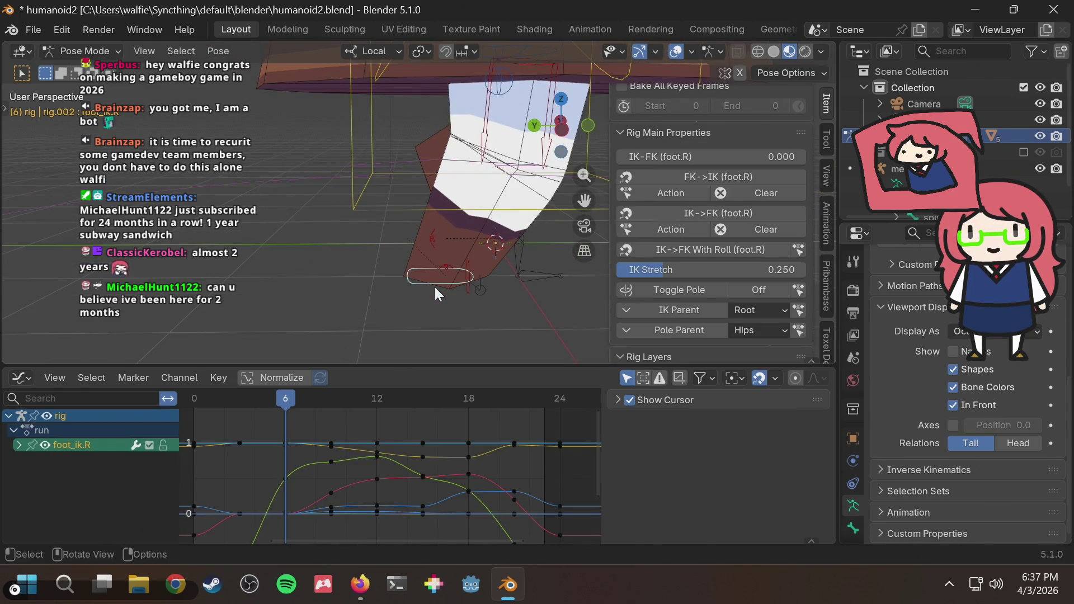
pyautogui.click(565, 128)
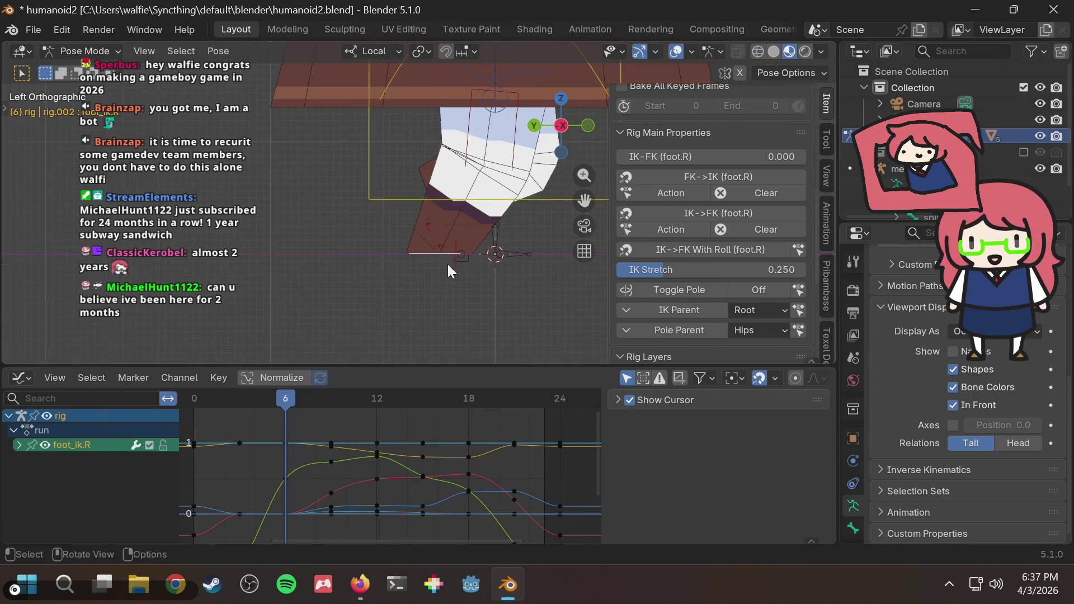
pyautogui.scroll(-3, 448, 264)
pyautogui.scroll(3, 442, 272)
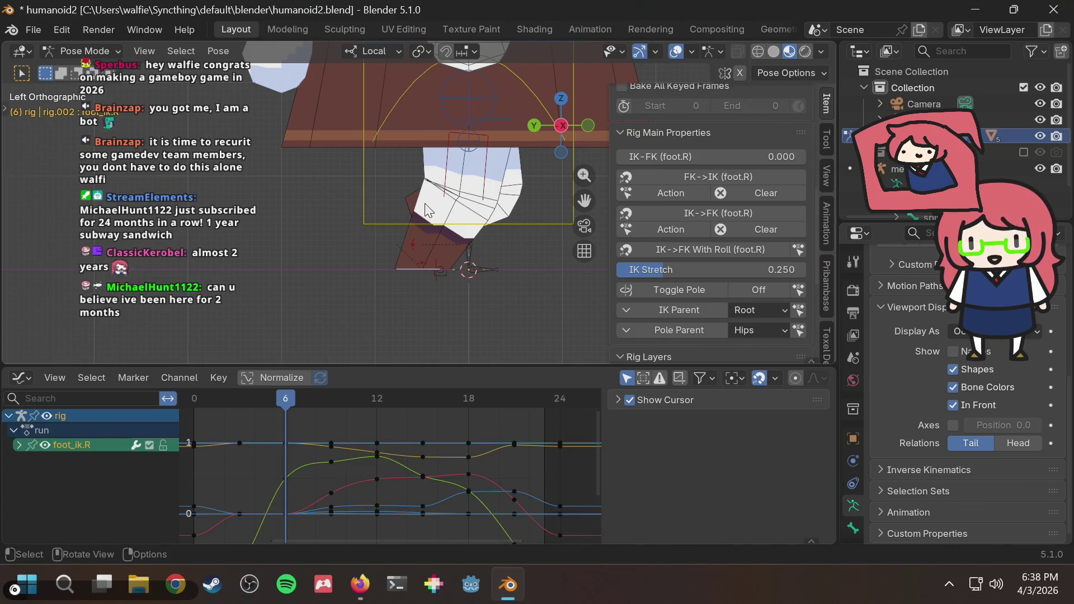
pyautogui.press('g')
pyautogui.press('y')
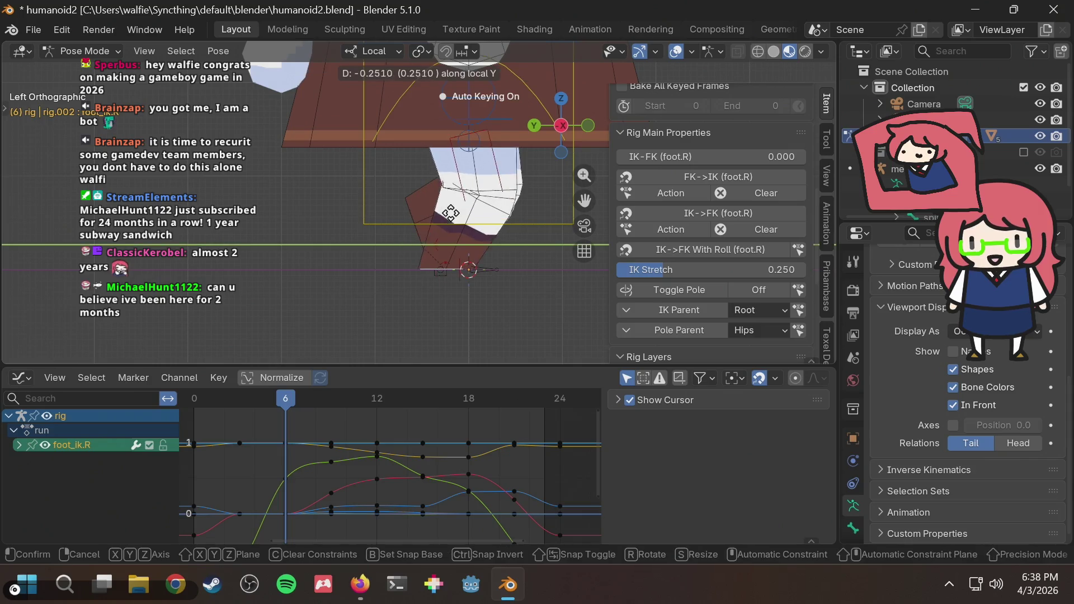
pyautogui.click(452, 214)
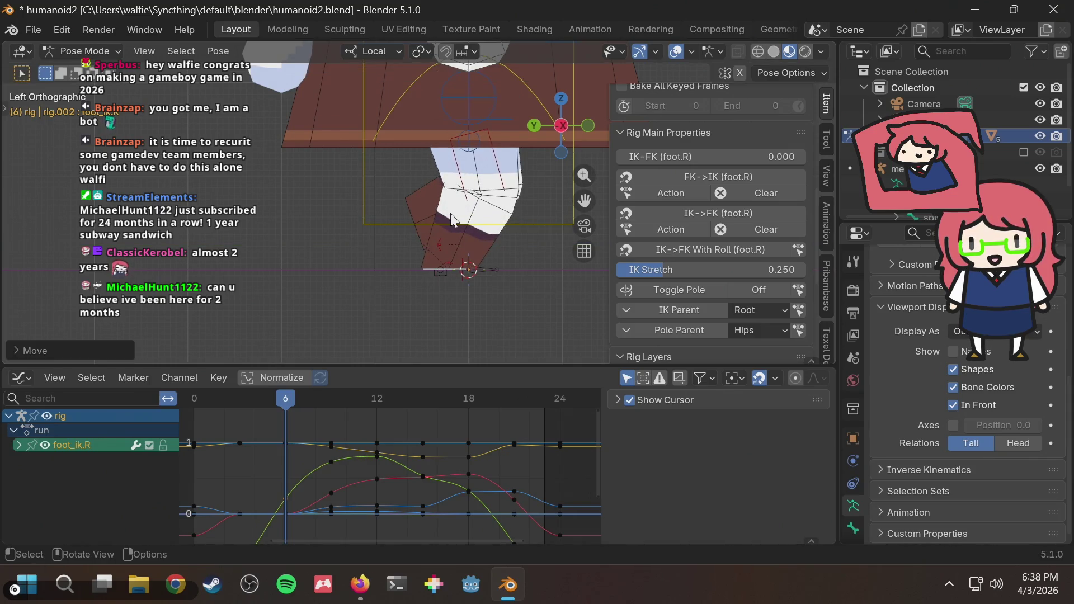
pyautogui.hotkey('alt', 'Tab')
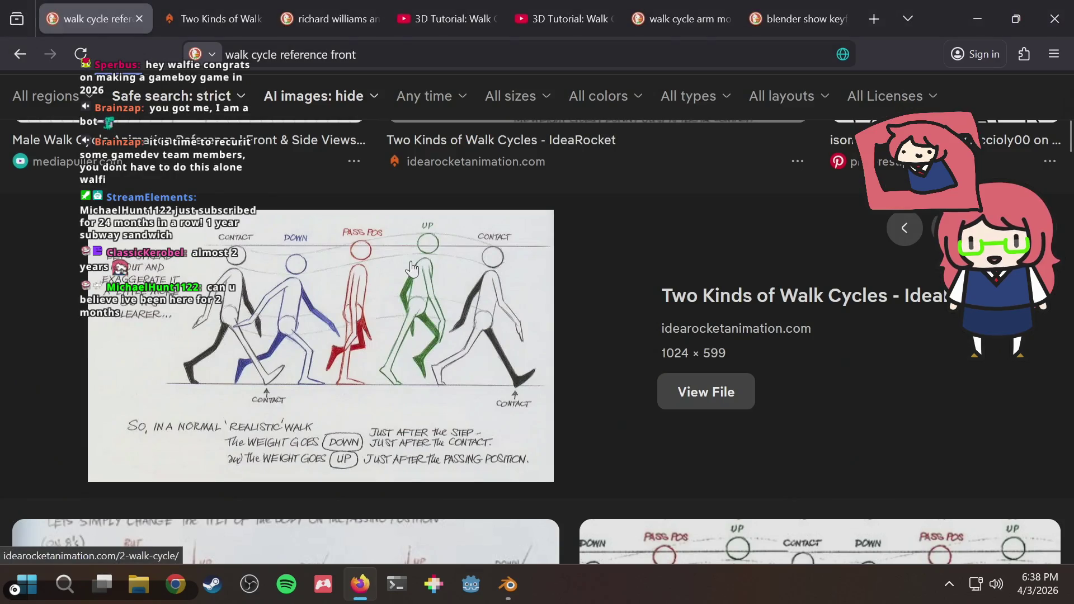
pyautogui.hotkey('alt', 'Tab')
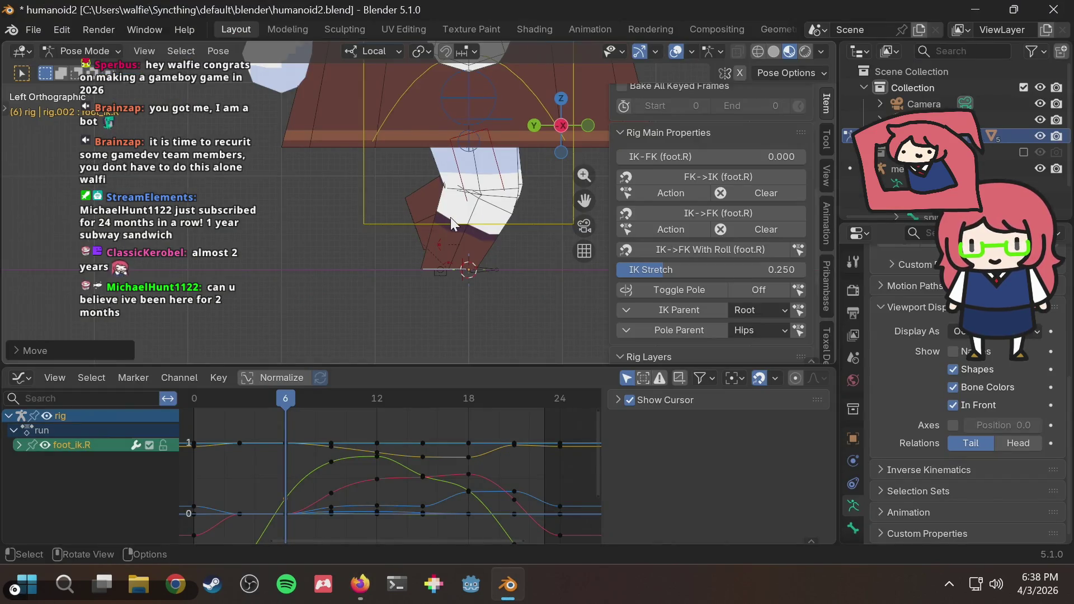
pyautogui.hotkey('alt', 'Tab')
pyautogui.hotkey('alt', 'Tab')
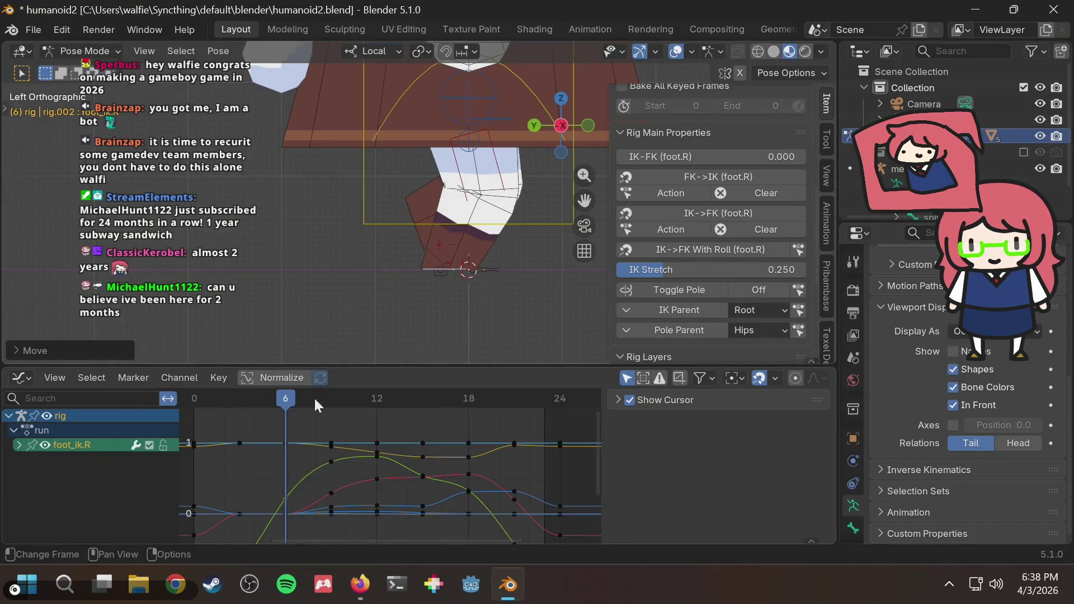
pyautogui.scroll(-3, 407, 256)
pyautogui.scroll(2, 413, 252)
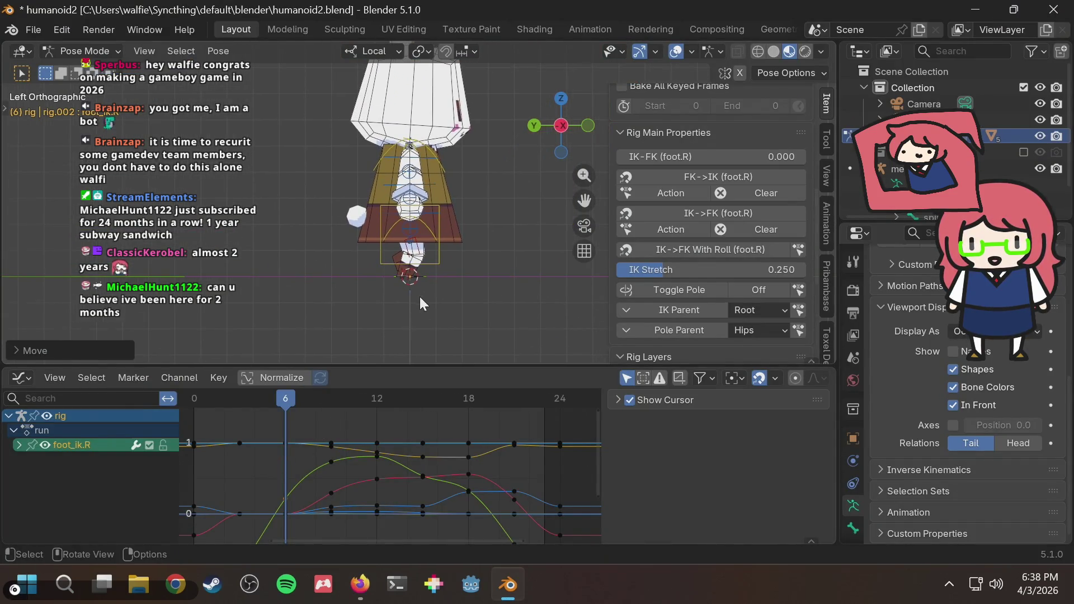
pyautogui.press('space')
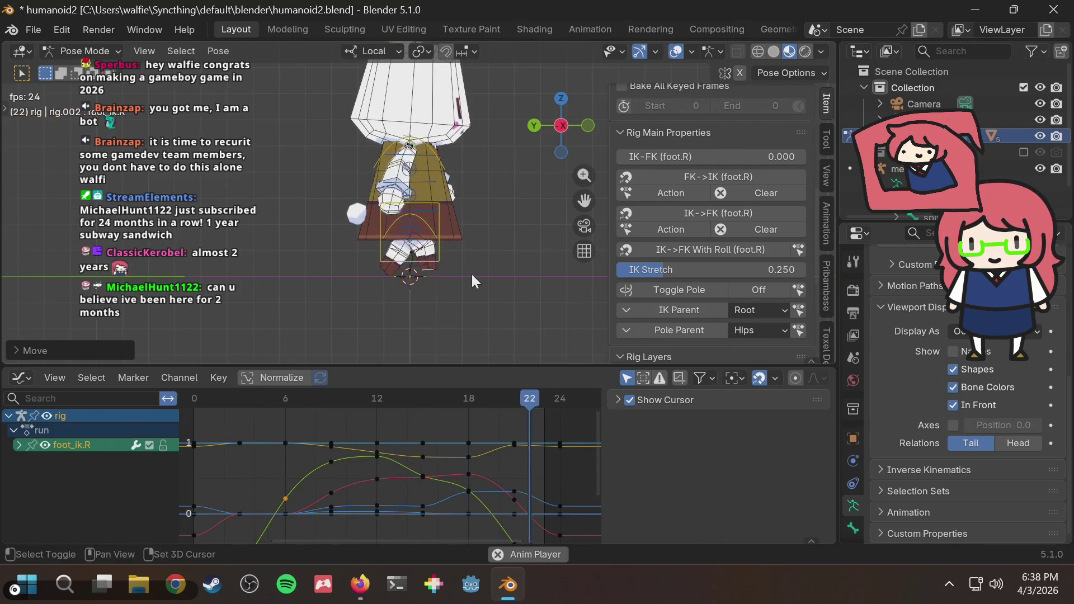
pyautogui.press('space')
pyautogui.moveTo(208, 391); pyautogui.dragTo(208, 391)
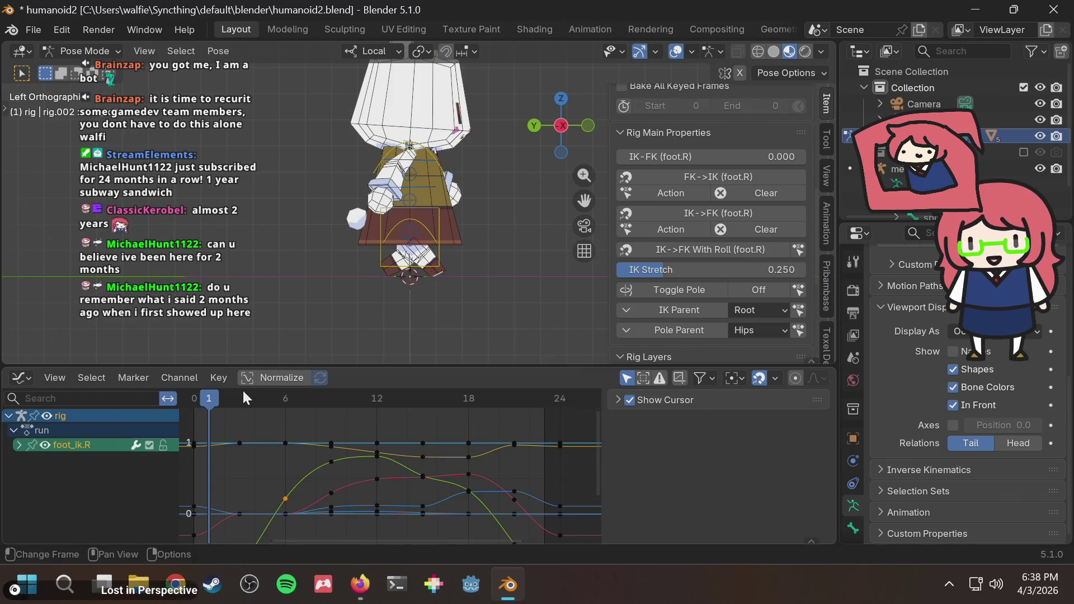
pyautogui.moveTo(240, 399)
pyautogui.mouseDown()
pyautogui.moveTo(285, 398)
pyautogui.moveTo(185, 401)
pyautogui.moveTo(333, 408)
pyautogui.moveTo(288, 406)
pyautogui.mouseUp()
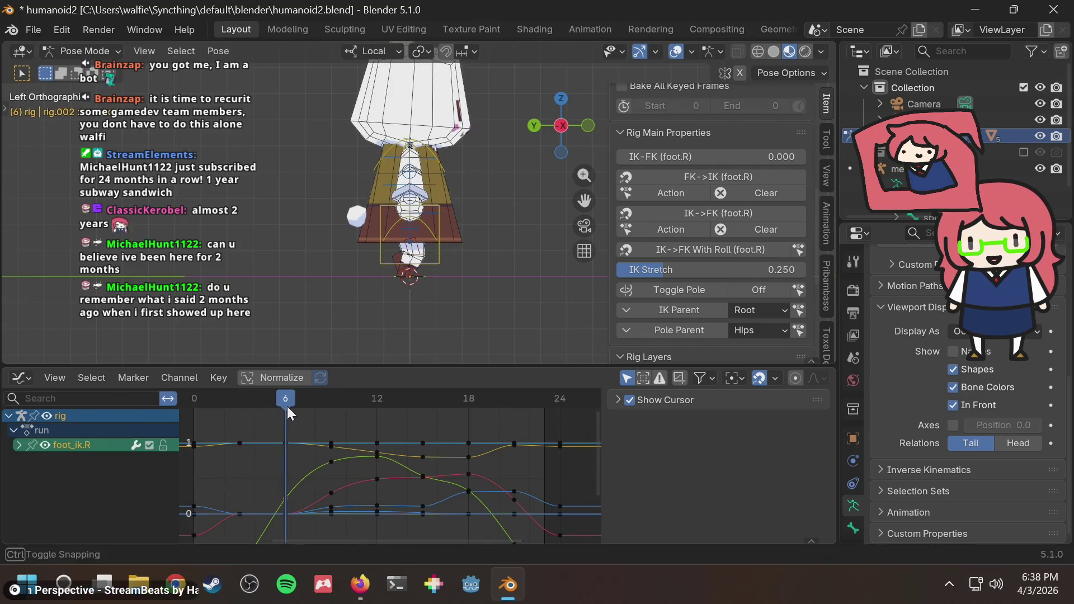
pyautogui.press('b')
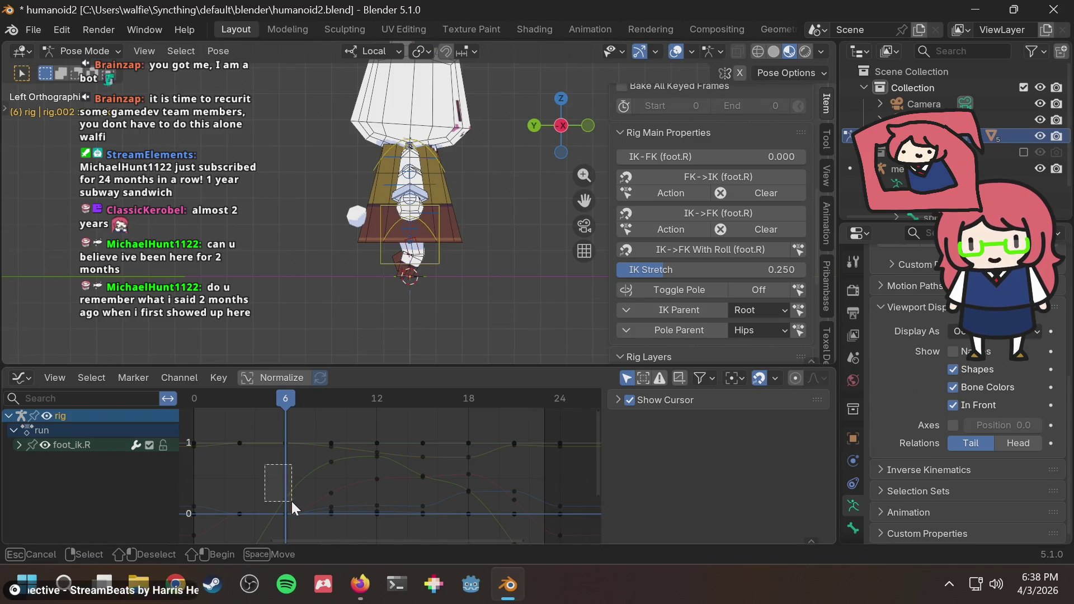
# Step: Copy the right IK foot's pose at frame 6 and bring back the rig properties panel
pyautogui.moveTo(292, 502); pyautogui.dragTo(292, 509)
pyautogui.hotkey('ctrl', 'c')
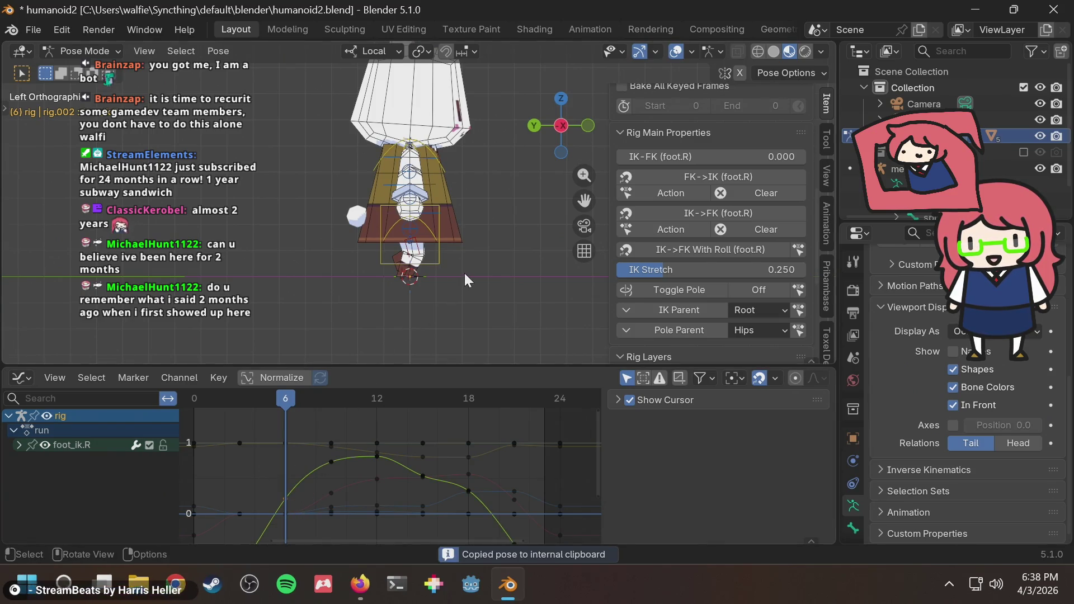
pyautogui.moveTo(464, 273); pyautogui.dragTo(391, 278, button='middle')
pyautogui.scroll(4, 391, 279)
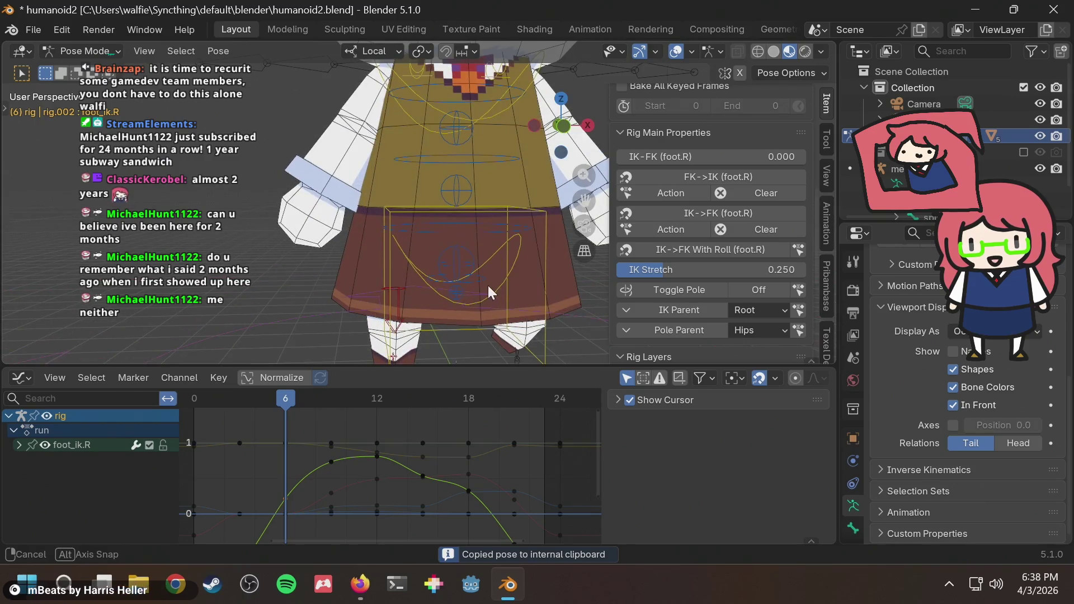
pyautogui.moveTo(491, 285); pyautogui.dragTo(345, 256, button='middle')
pyautogui.moveTo(436, 261)
pyautogui.mouseDown(button='middle')
pyautogui.moveTo(506, 319)
pyautogui.moveTo(541, 193)
pyautogui.mouseUp(button='middle')
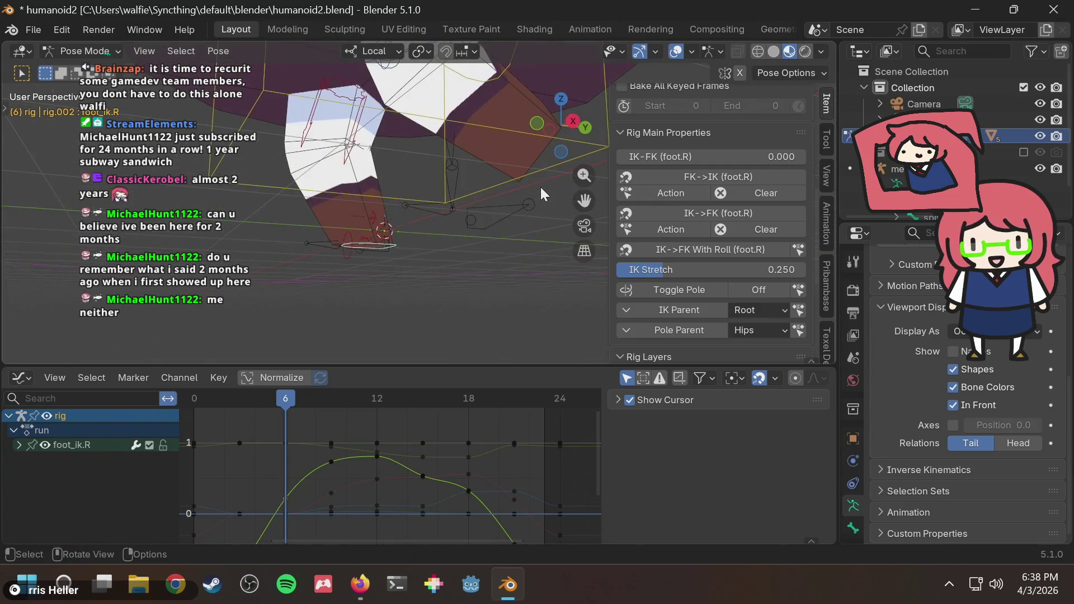
pyautogui.click(828, 134)
pyautogui.click(826, 105)
pyautogui.scroll(-3, 713, 193)
pyautogui.scroll(-5, 746, 214)
pyautogui.scroll(-4, 747, 215)
pyautogui.scroll(-3, 747, 214)
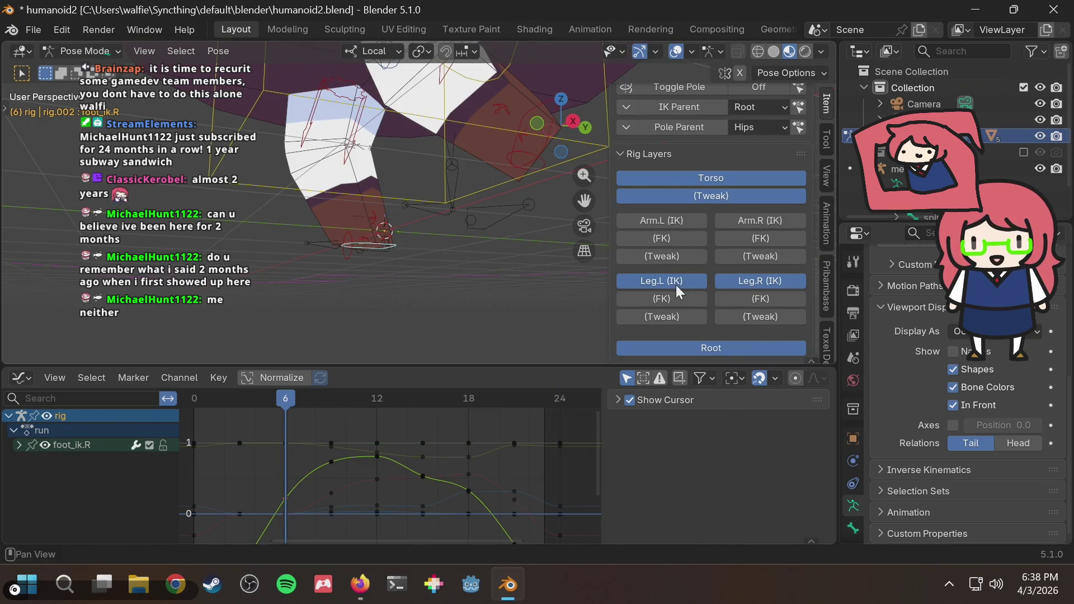
# Step: Select the left IK foot, go to frame 18 and paste the copied pose onto it
pyautogui.moveTo(426, 290)
pyautogui.mouseDown(button='middle')
pyautogui.moveTo(379, 305)
pyautogui.moveTo(427, 202)
pyautogui.mouseUp(button='middle')
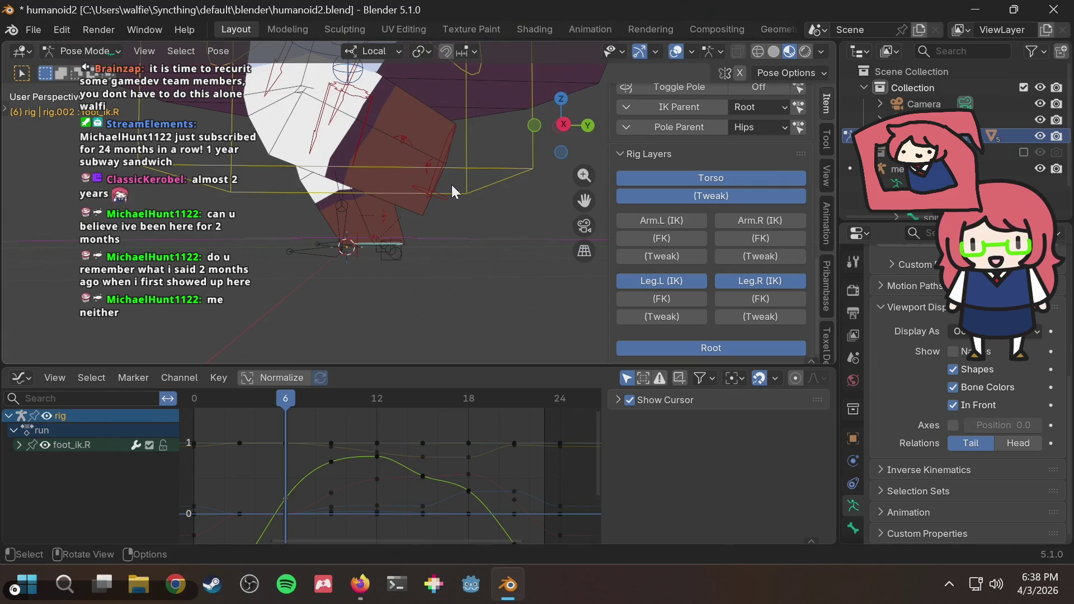
pyautogui.click(444, 162)
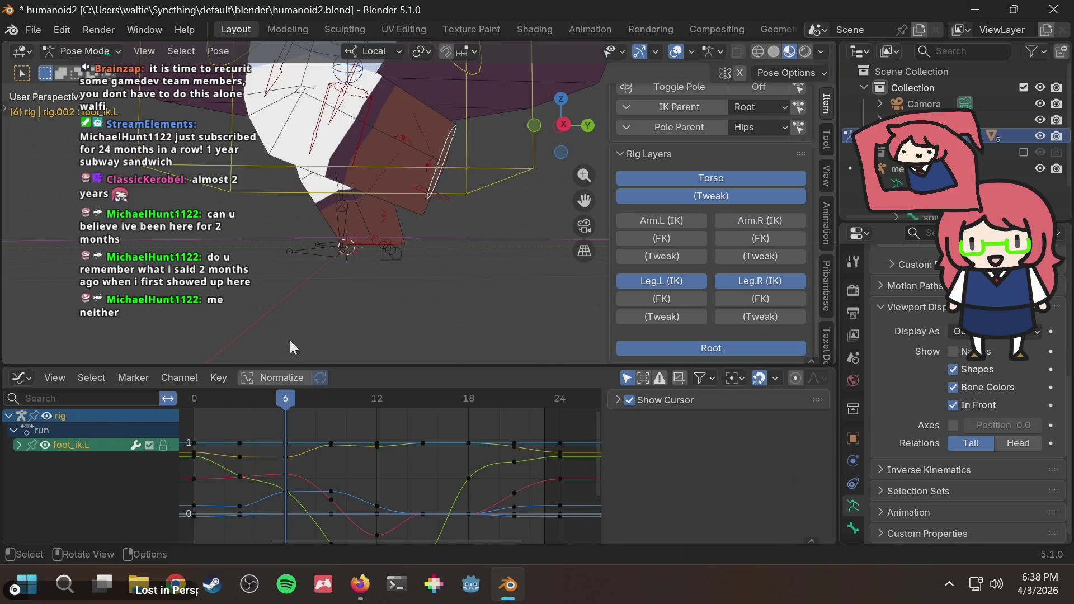
pyautogui.moveTo(350, 396)
pyautogui.mouseDown()
pyautogui.moveTo(456, 397)
pyautogui.moveTo(423, 397)
pyautogui.mouseUp()
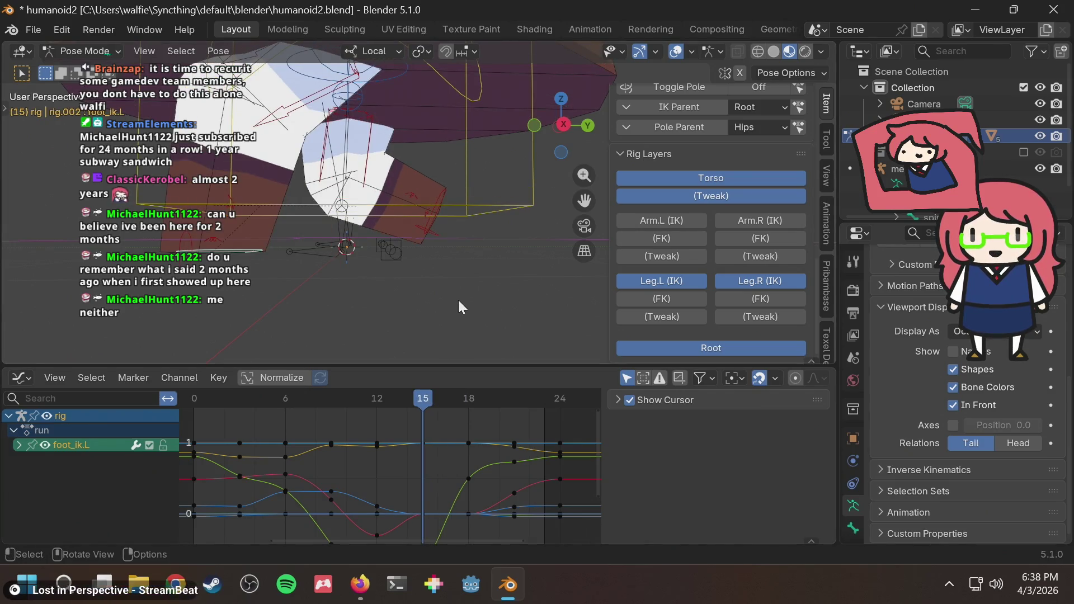
pyautogui.scroll(-2, 458, 305)
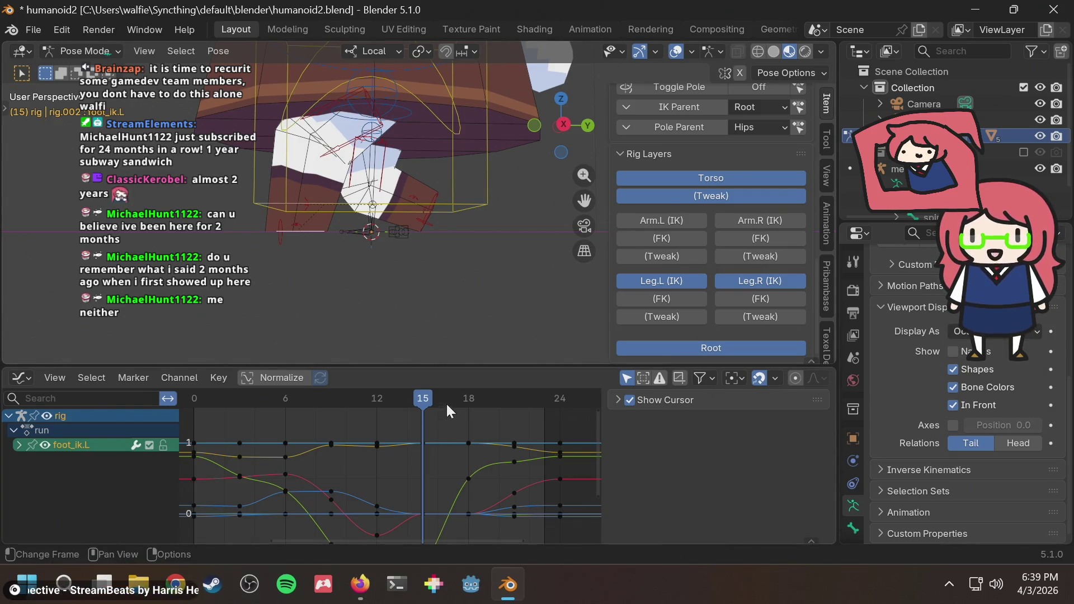
pyautogui.moveTo(445, 403); pyautogui.dragTo(466, 396)
pyautogui.hotkey('ctrl', 'v')
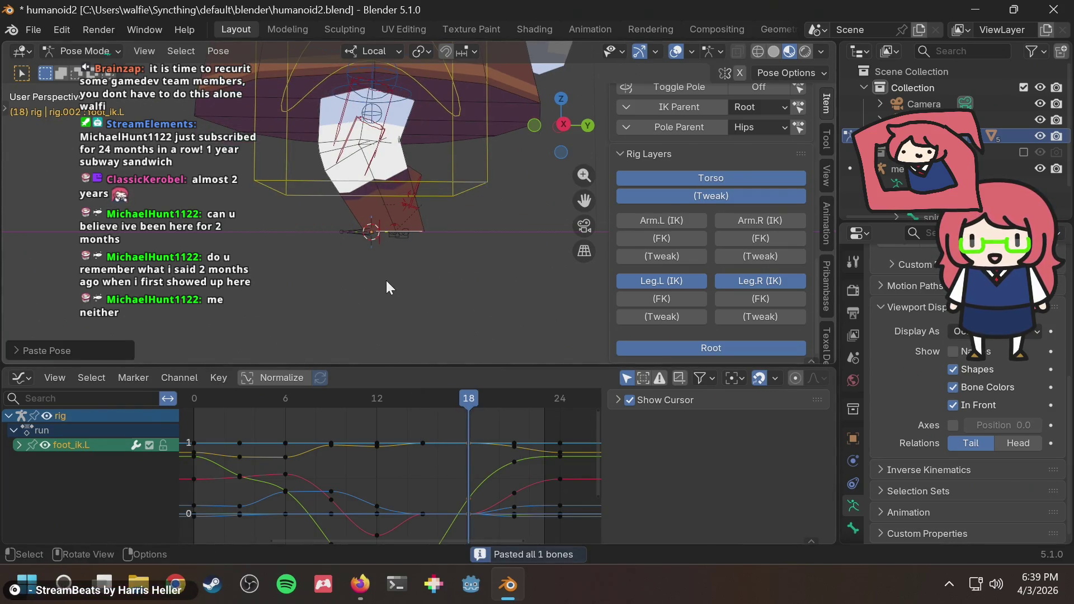
pyautogui.moveTo(386, 282); pyautogui.dragTo(526, 281, button='middle')
# Step: Play and scrub the cycle from the left side to check the legs, then switch to the reference images
pyautogui.press('space')
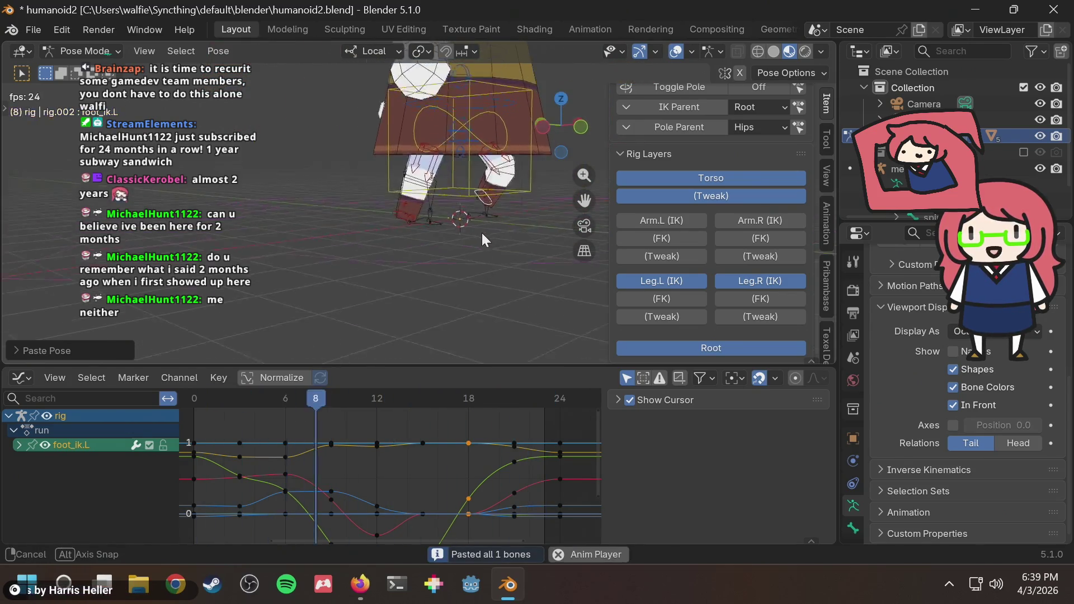
pyautogui.moveTo(497, 232)
pyautogui.mouseDown(button='middle')
pyautogui.moveTo(501, 195)
pyautogui.moveTo(484, 216)
pyautogui.moveTo(540, 208)
pyautogui.moveTo(387, 215)
pyautogui.mouseUp(button='middle')
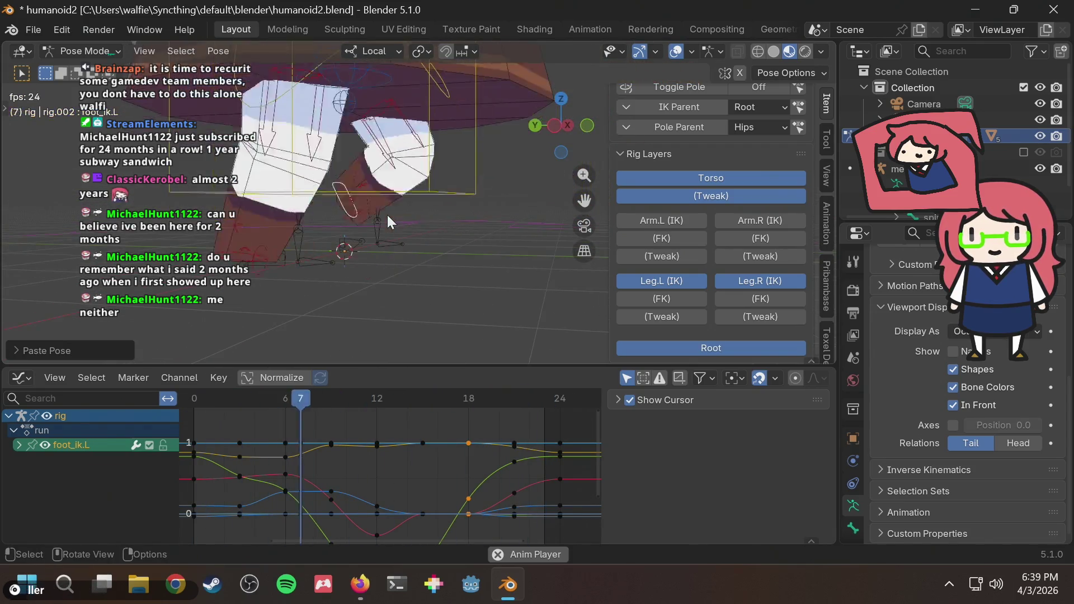
pyautogui.press('space')
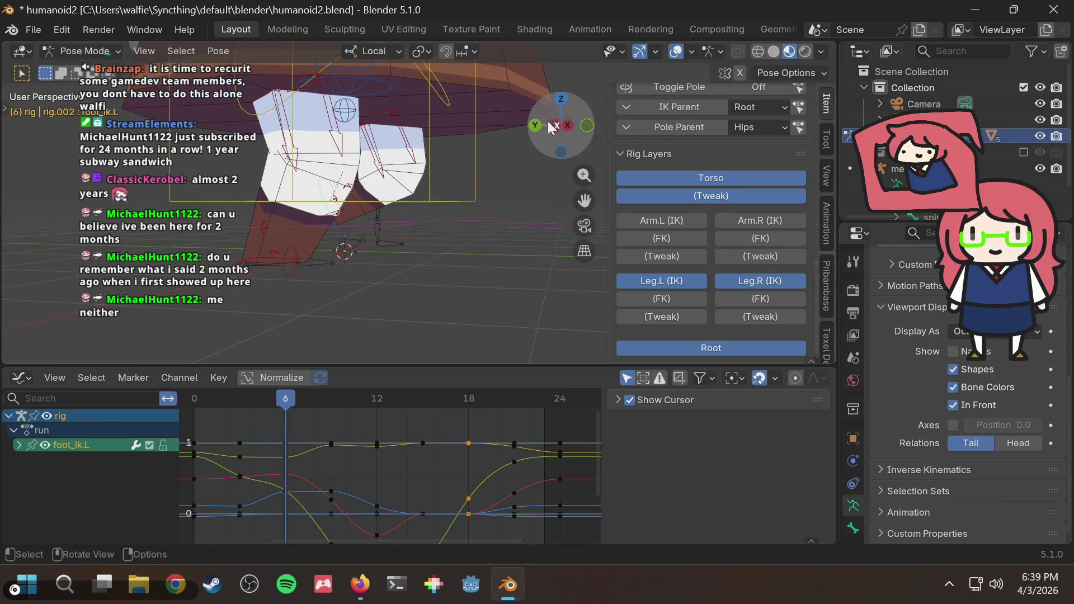
pyautogui.click(568, 127)
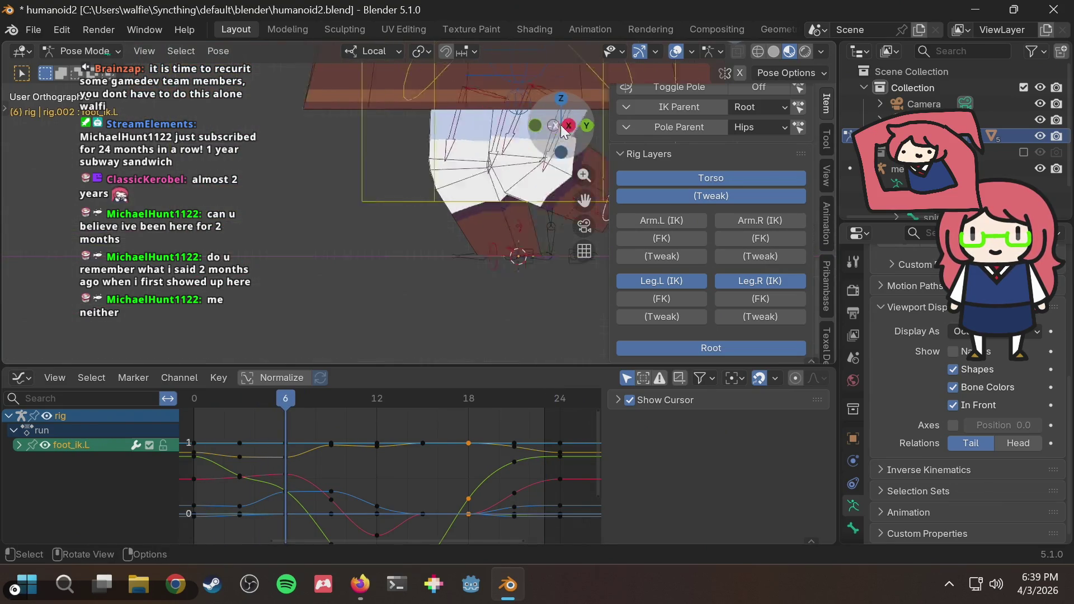
pyautogui.scroll(2, 460, 219)
pyautogui.moveTo(287, 402)
pyautogui.mouseDown()
pyautogui.moveTo(497, 396)
pyautogui.moveTo(385, 400)
pyautogui.moveTo(426, 403)
pyautogui.mouseUp()
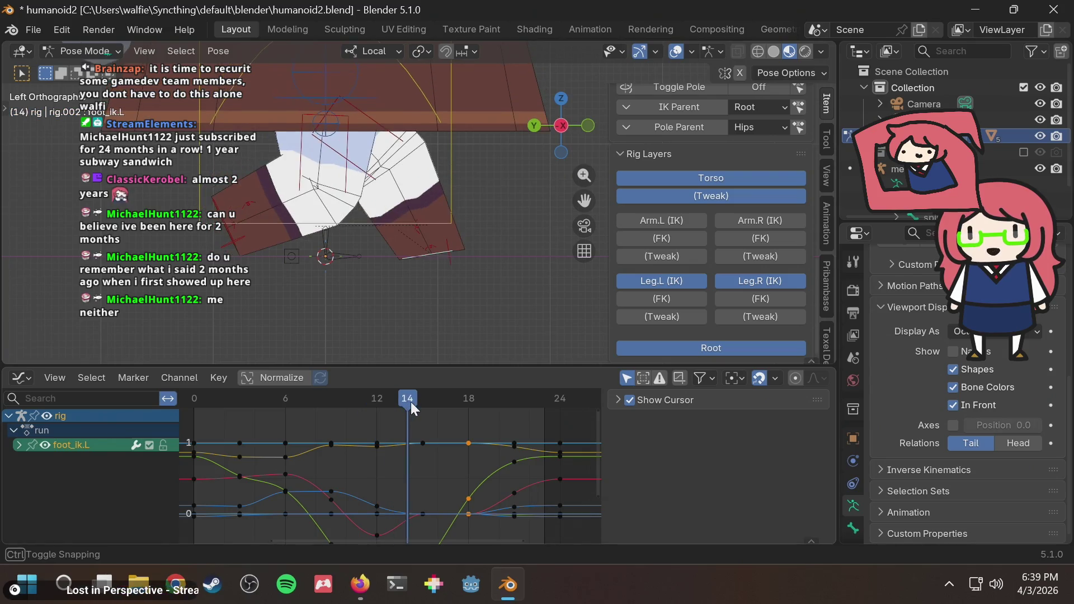
pyautogui.hotkey('alt', 'Tab')
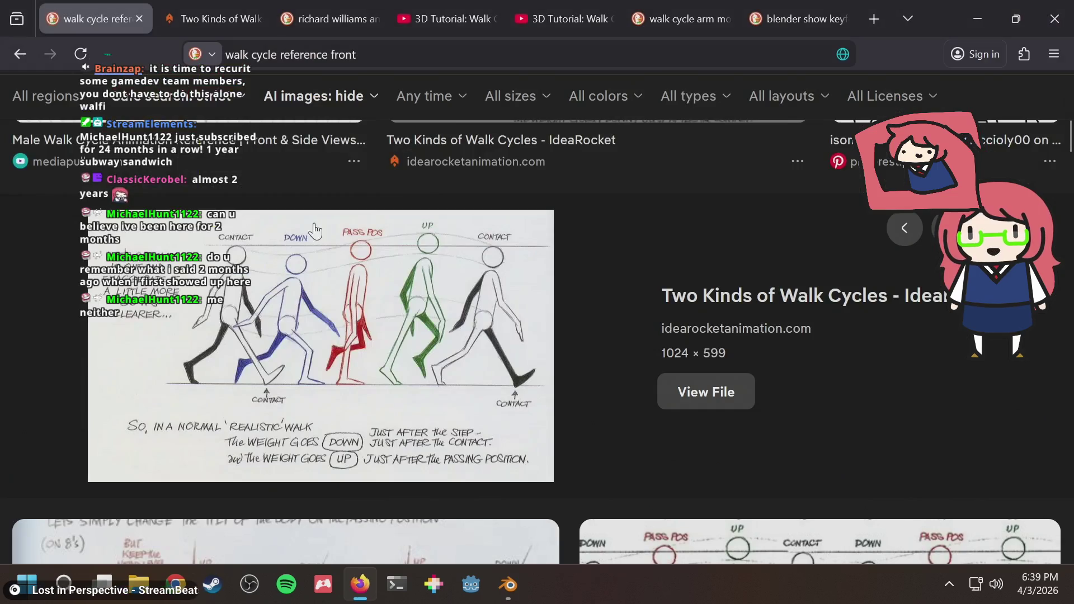
# Step: Scrub through the early frames to around 17, comparing with the walk cycle reference
pyautogui.hotkey('alt', 'Tab')
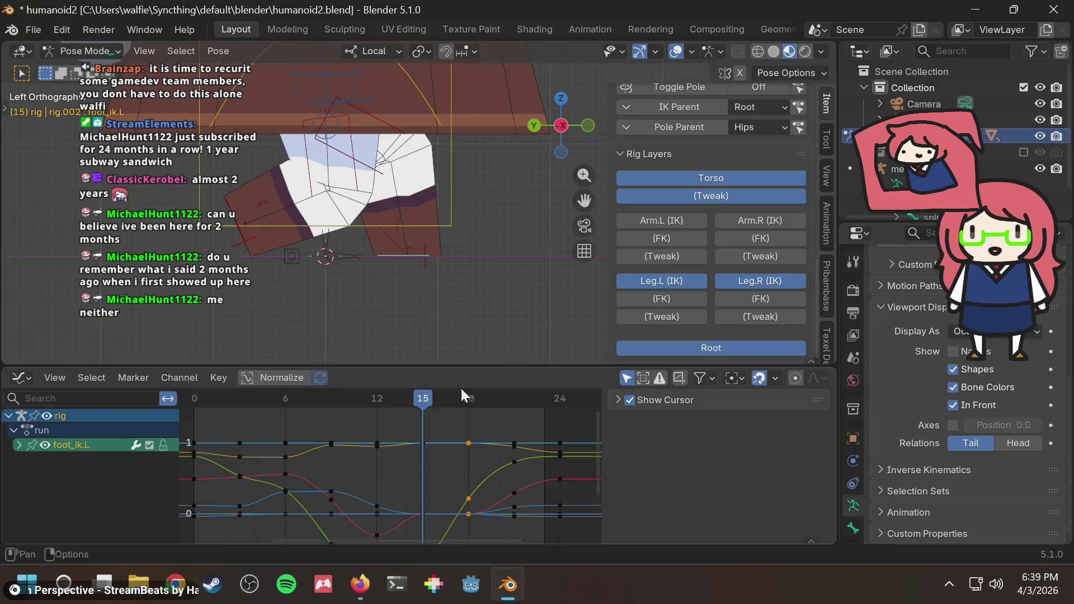
pyautogui.moveTo(423, 400)
pyautogui.mouseDown()
pyautogui.moveTo(300, 418)
pyautogui.moveTo(473, 399)
pyautogui.moveTo(406, 407)
pyautogui.mouseUp()
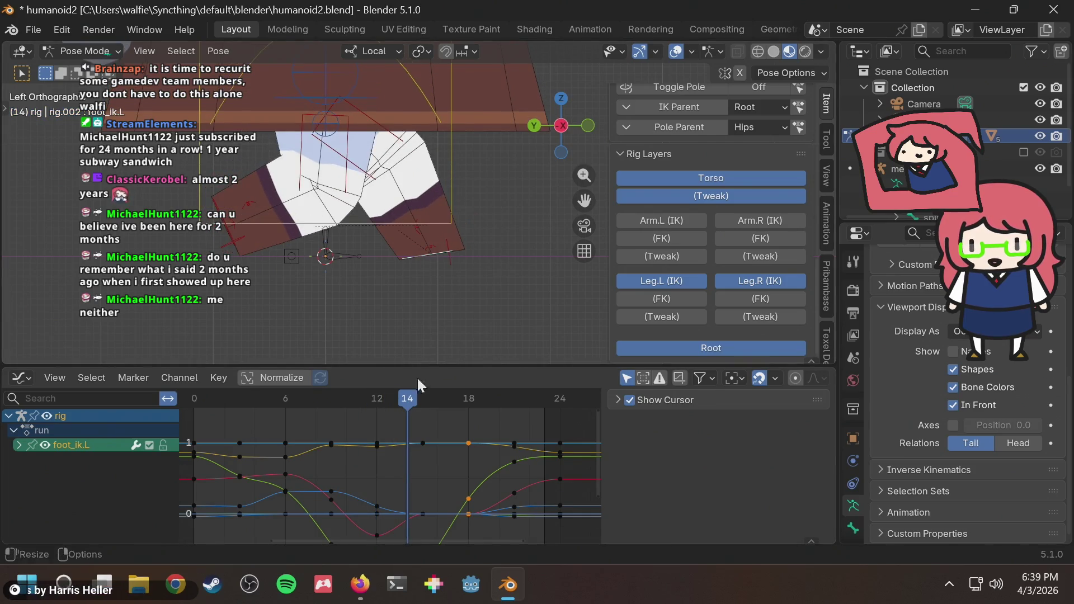
pyautogui.moveTo(405, 407); pyautogui.dragTo(465, 394)
pyautogui.hotkey('alt', 'Tab')
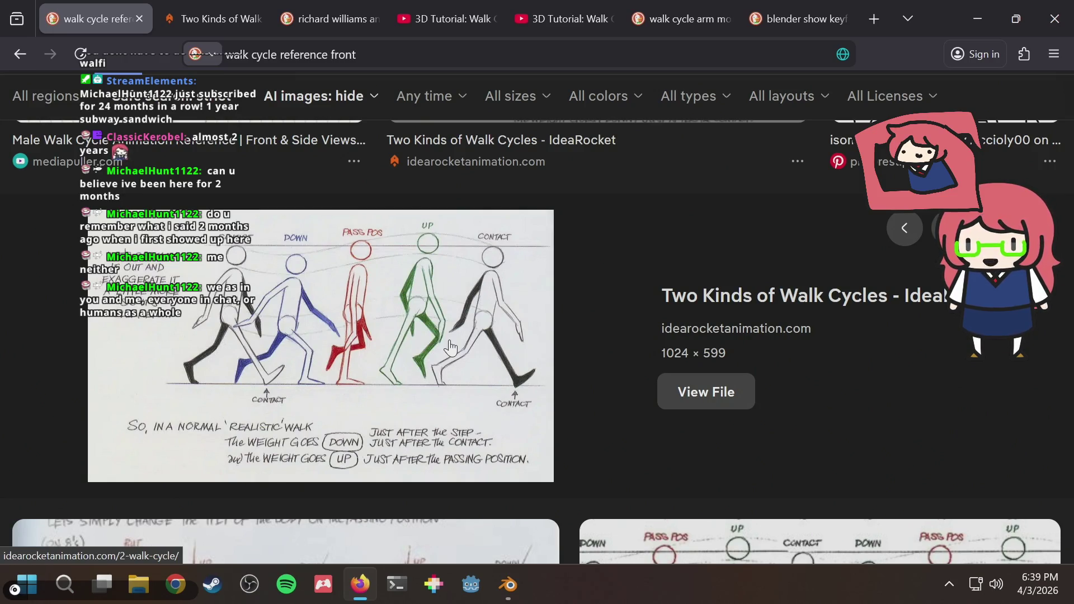
pyautogui.hotkey('alt', 'Tab')
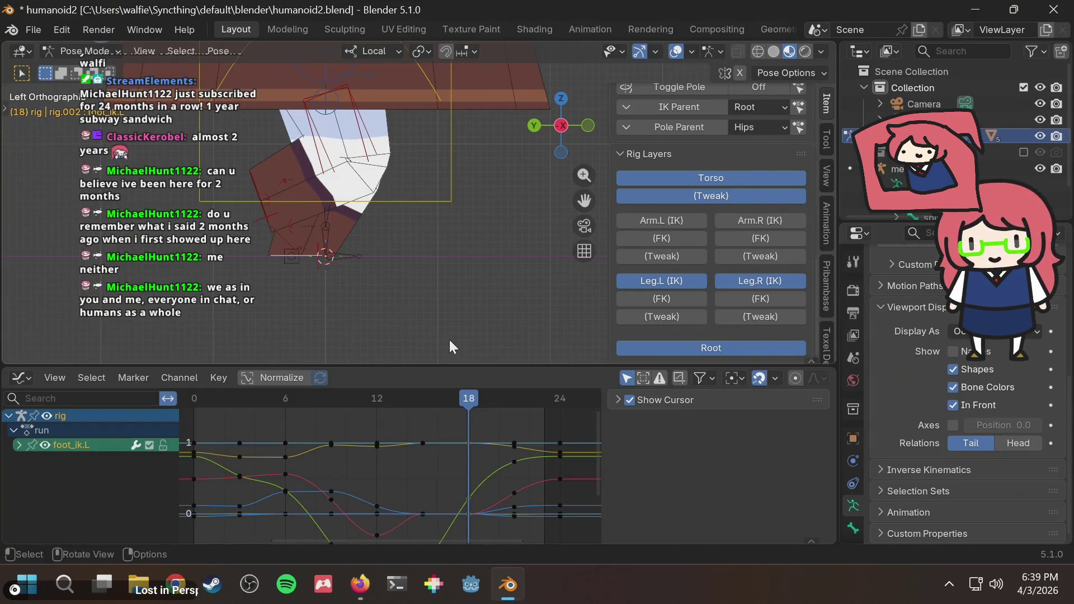
# Step: Save humanoid2.blend, play the run cycle briefly and scrub back near the start
pyautogui.hotkey('ctrl', 's')
pyautogui.press('space')
pyautogui.press('space')
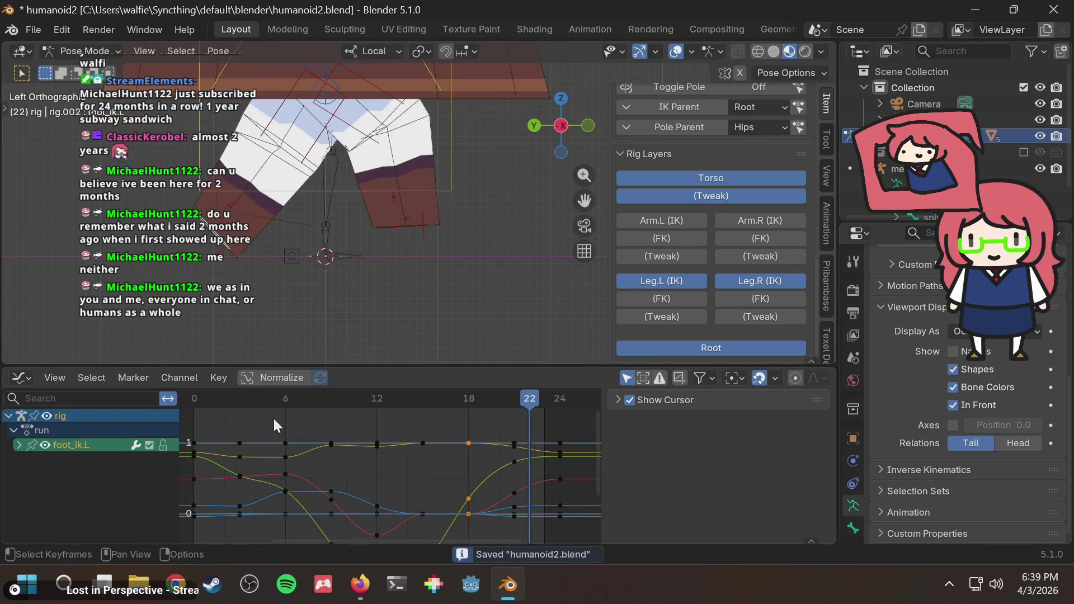
pyautogui.moveTo(195, 400)
pyautogui.mouseDown()
pyautogui.moveTo(363, 402)
pyautogui.moveTo(234, 427)
pyautogui.moveTo(425, 417)
pyautogui.moveTo(377, 403)
pyautogui.mouseUp()
pyautogui.press('Right')
pyautogui.press('Right')
pyautogui.press('space')
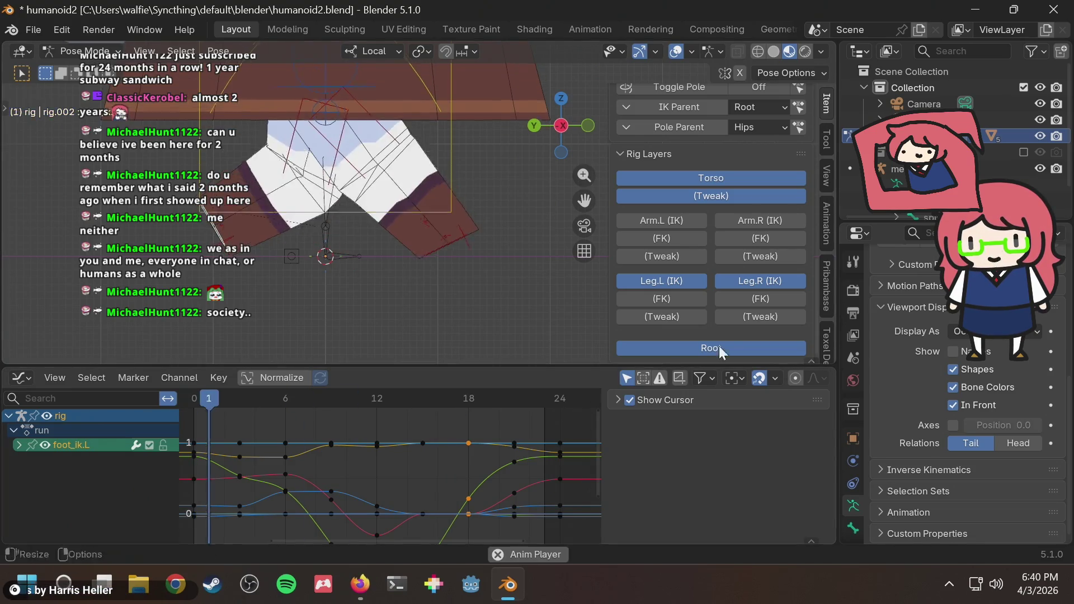
pyautogui.press('space')
pyautogui.moveTo(388, 398)
pyautogui.mouseDown()
pyautogui.moveTo(202, 405)
pyautogui.moveTo(454, 398)
pyautogui.mouseUp()
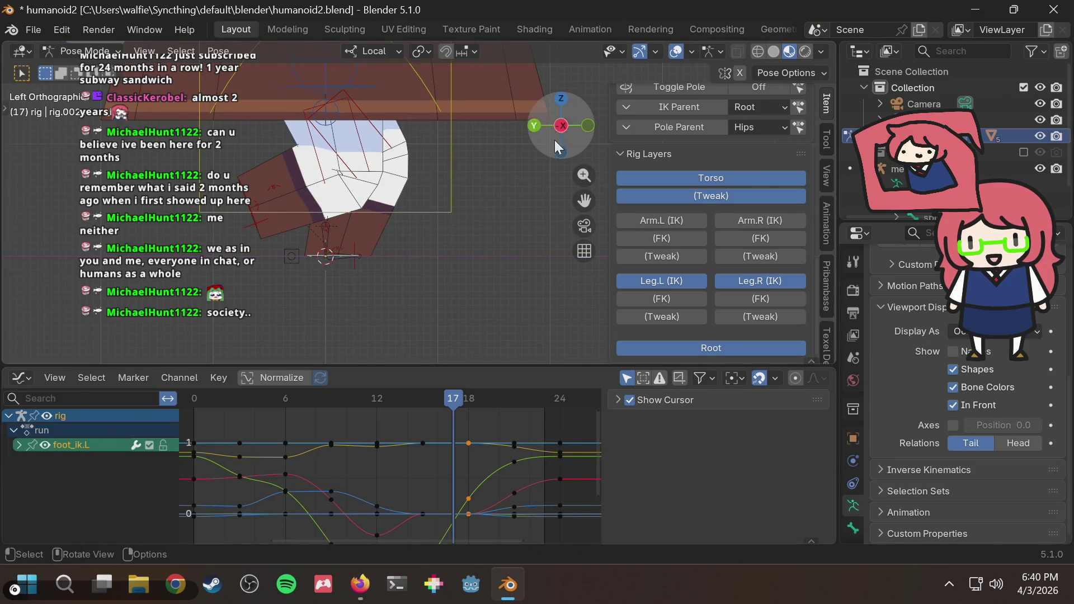
pyautogui.moveTo(561, 126); pyautogui.dragTo(538, 138)
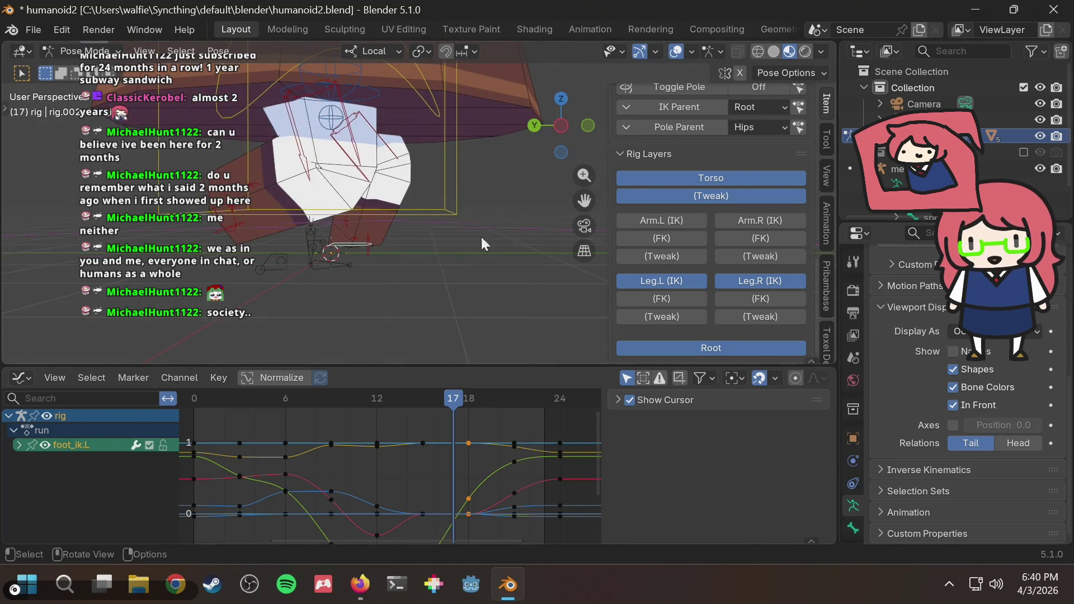
pyautogui.click(562, 126)
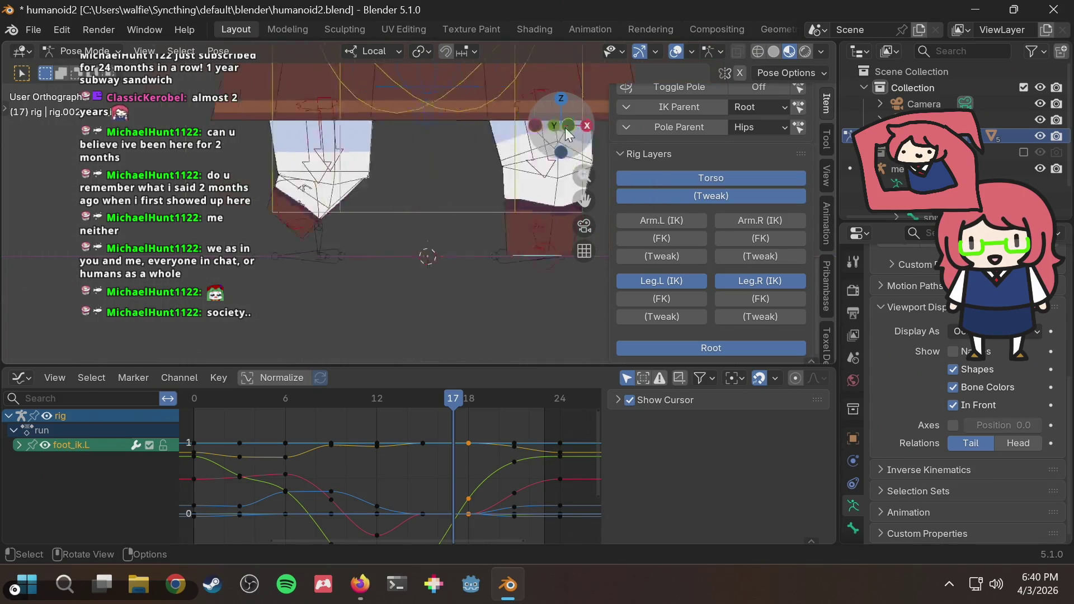
pyautogui.moveTo(253, 411); pyautogui.dragTo(529, 389)
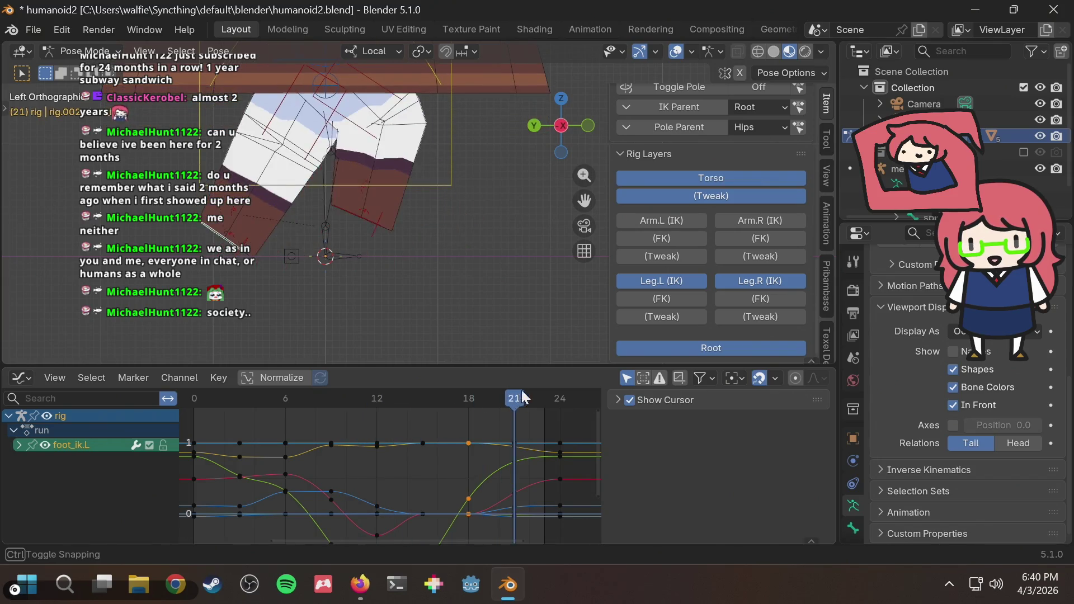
pyautogui.hotkey('alt', 'Tab')
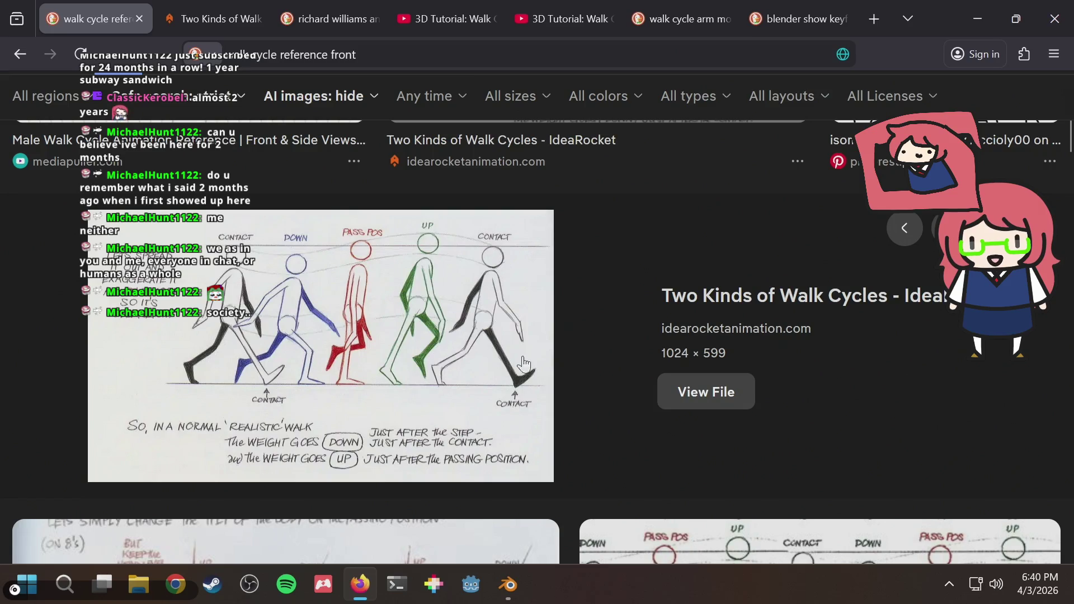
# Step: Jump the walk cycle to frame 0 then forward, checking each pose against the reference image
pyautogui.hotkey('alt', 'Tab')
pyautogui.moveTo(420, 400); pyautogui.dragTo(194, 400)
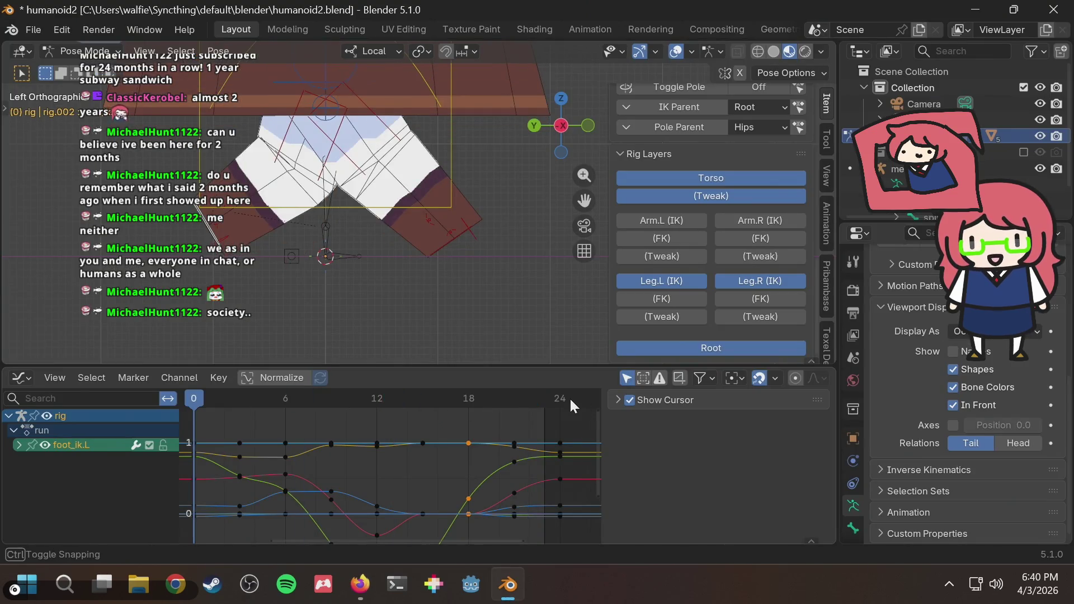
pyautogui.hotkey('alt', 'Tab')
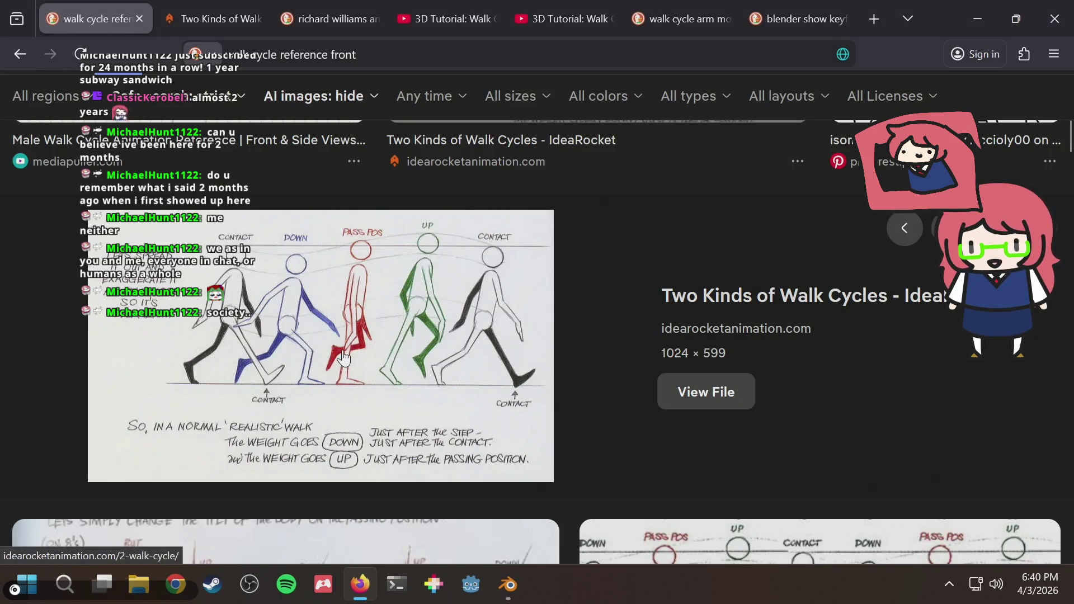
pyautogui.hotkey('alt', 'Tab')
pyautogui.moveTo(238, 398)
pyautogui.mouseDown()
pyautogui.moveTo(286, 401)
pyautogui.moveTo(238, 410)
pyautogui.moveTo(241, 425)
pyautogui.moveTo(206, 426)
pyautogui.moveTo(249, 430)
pyautogui.moveTo(188, 436)
pyautogui.mouseUp()
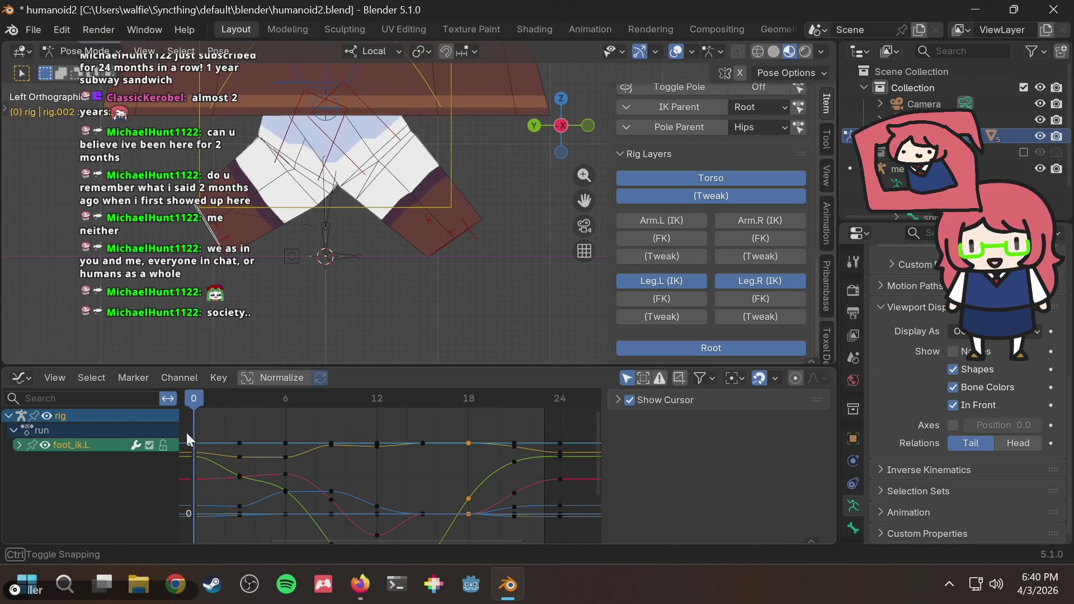
pyautogui.hotkey('alt', 'Tab')
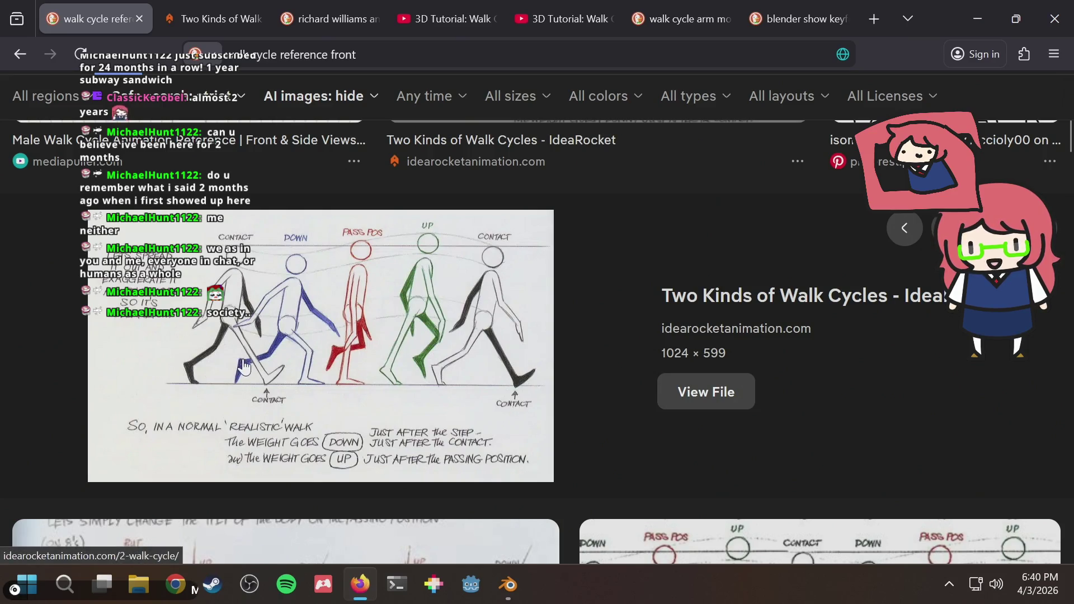
pyautogui.hotkey('alt', 'Tab')
# Step: Step forward to frame 6, comparing the leg pose with the reference each time
pyautogui.moveTo(203, 399); pyautogui.dragTo(237, 401)
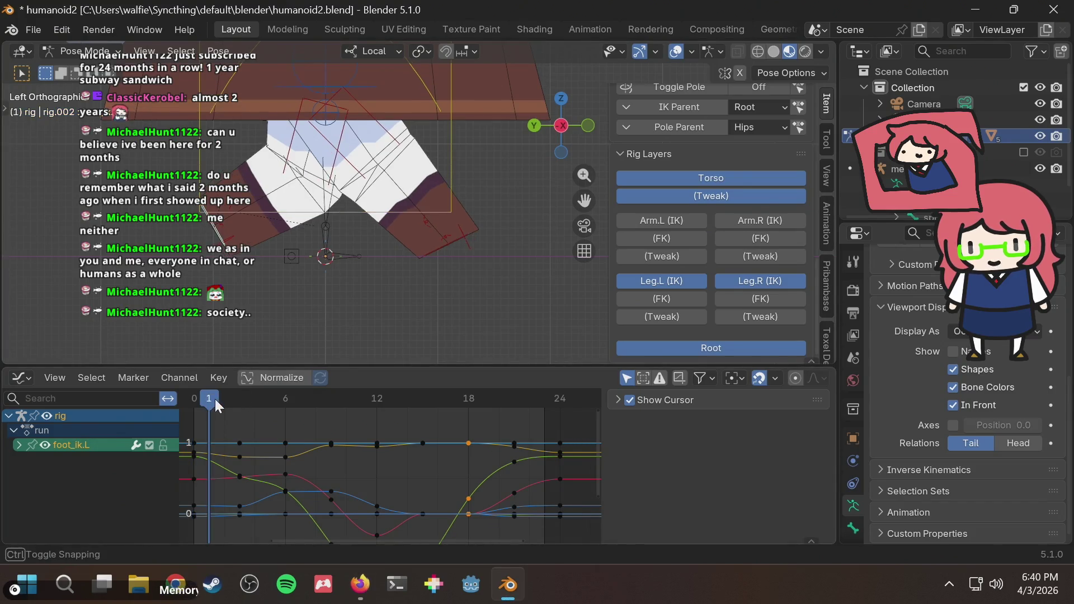
pyautogui.hotkey('alt', 'Tab')
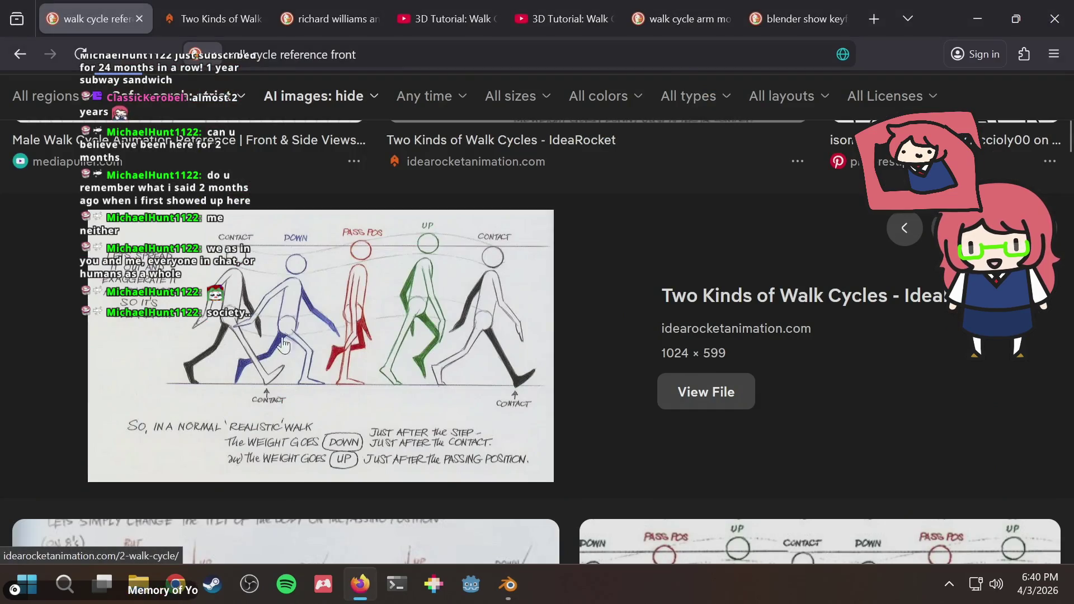
pyautogui.hotkey('alt', 'Tab')
pyautogui.moveTo(258, 398); pyautogui.dragTo(286, 401)
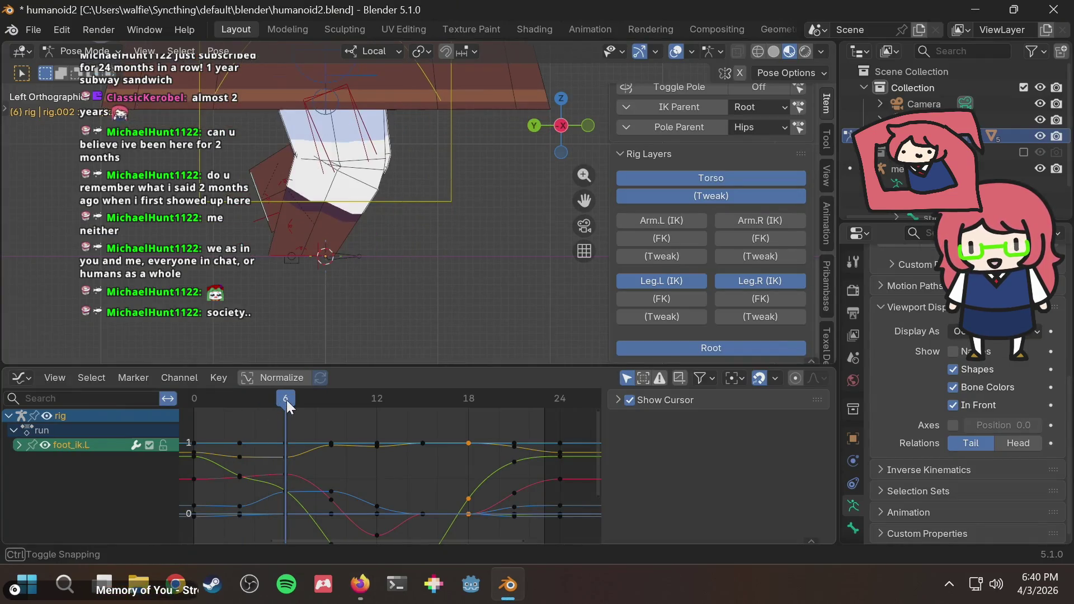
pyautogui.hotkey('alt', 'Tab')
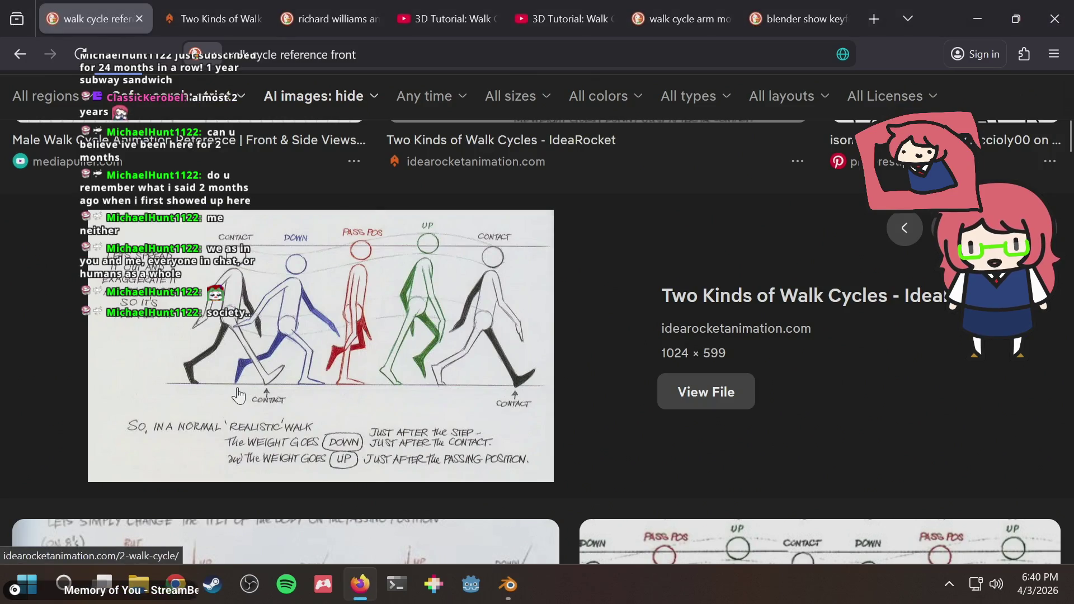
pyautogui.hotkey('alt', 'Tab')
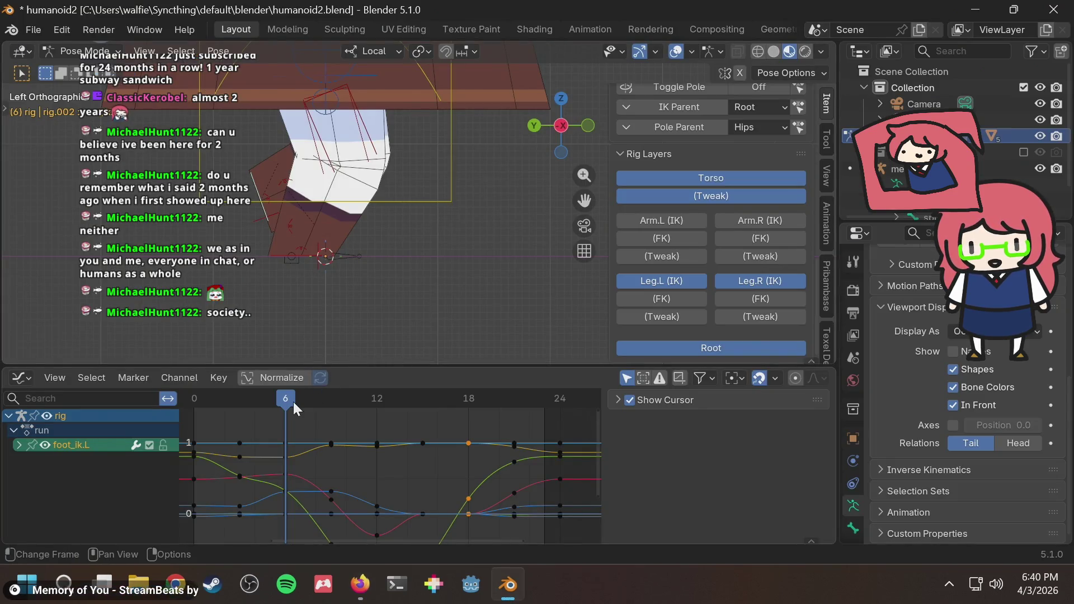
# Step: Flip repeatedly to the reference's passing position, then pan toward the left leg
pyautogui.hotkey('alt', 'Tab')
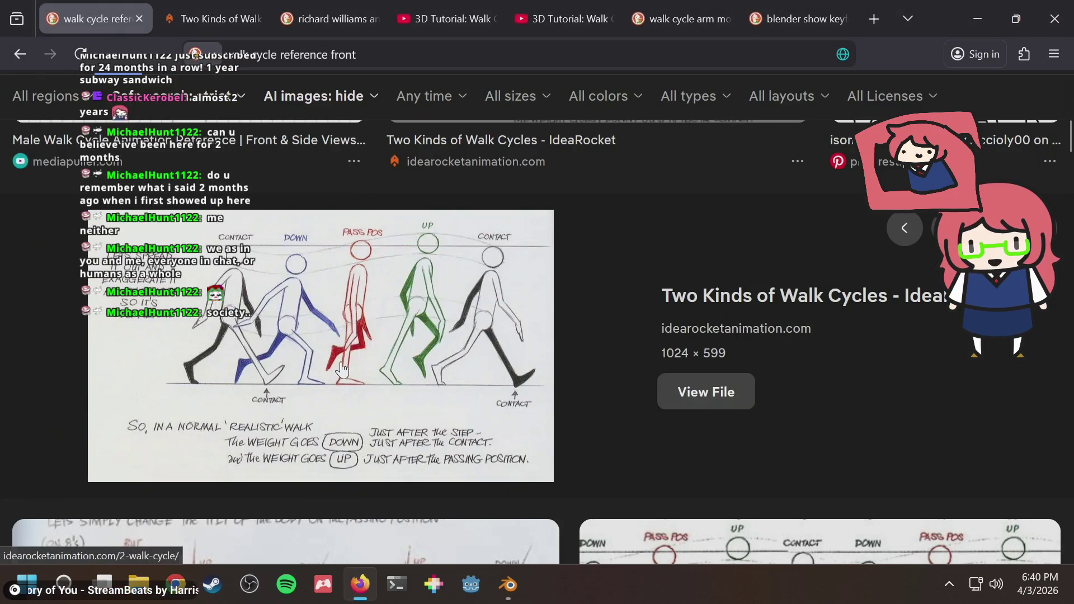
pyautogui.hotkey('alt', 'Tab')
pyautogui.hotkey('alt', 'Tab')
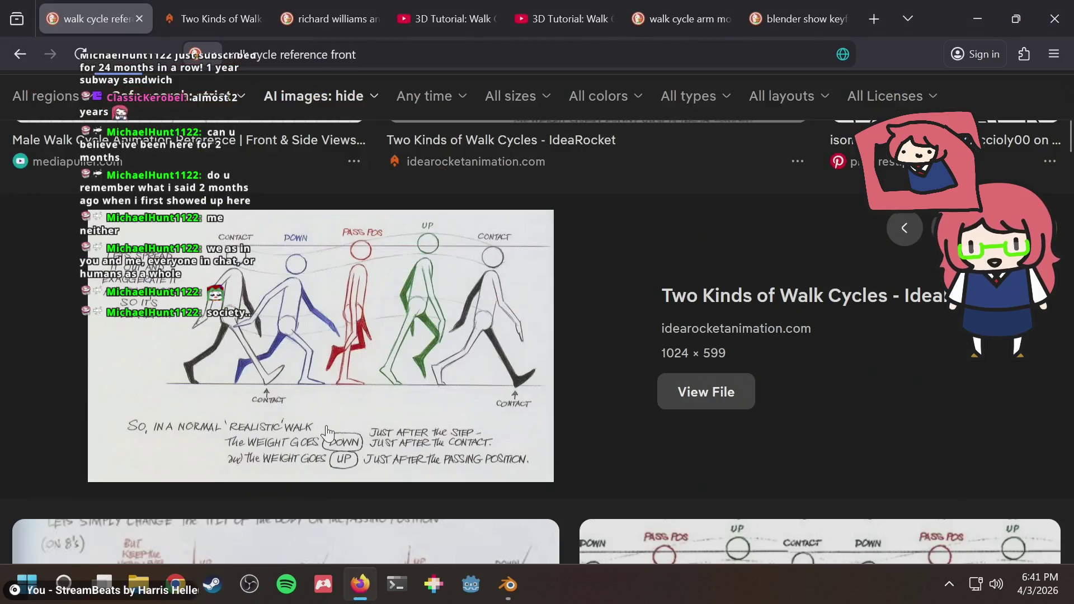
pyautogui.hotkey('alt', 'Tab')
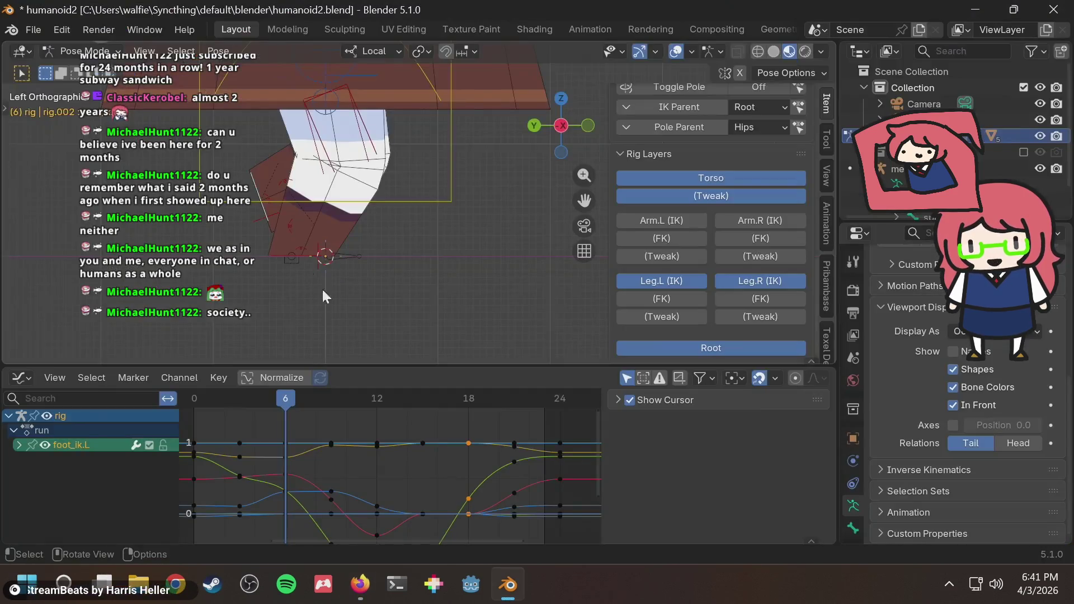
pyautogui.hotkey('alt', 'Tab')
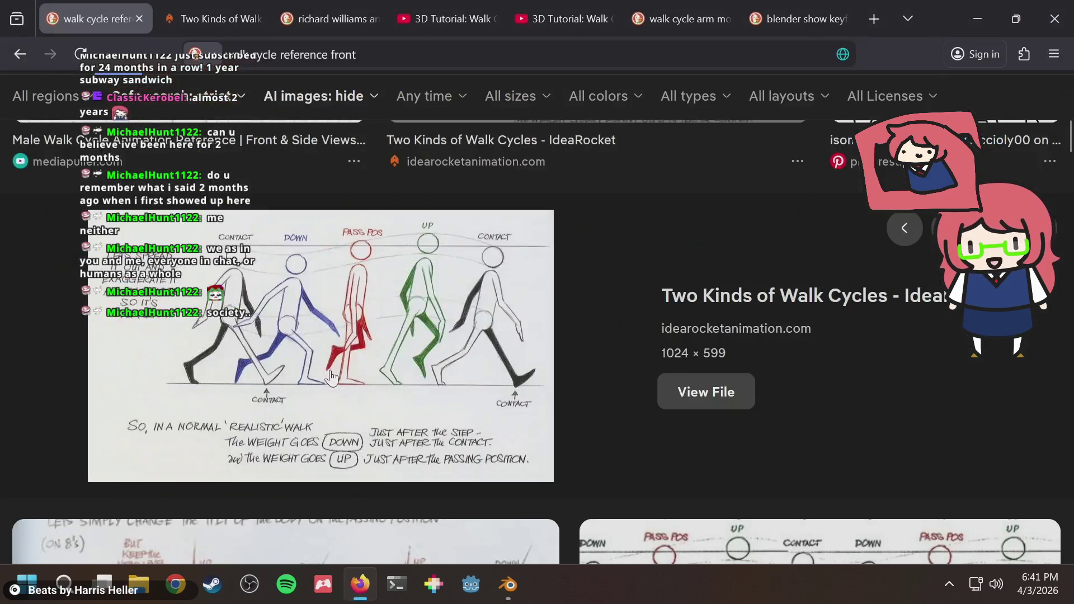
pyautogui.hotkey('alt', 'Tab')
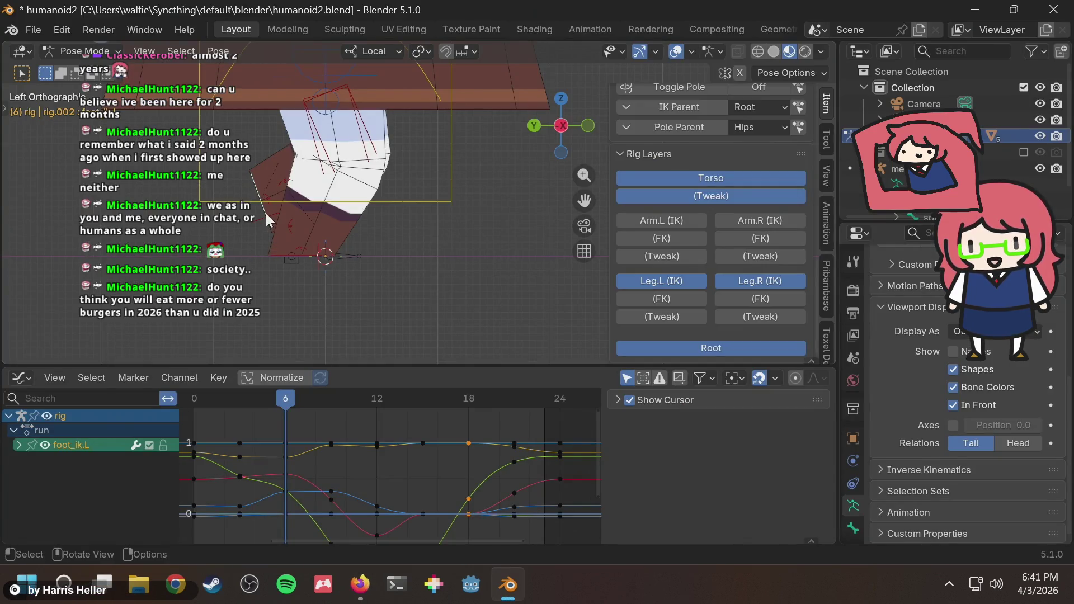
pyautogui.keyDown('shift'); pyautogui.moveTo(300, 252); pyautogui.dragTo(426, 262, button='middle'); pyautogui.keyUp('shift')
pyautogui.scroll(1, 379, 241)
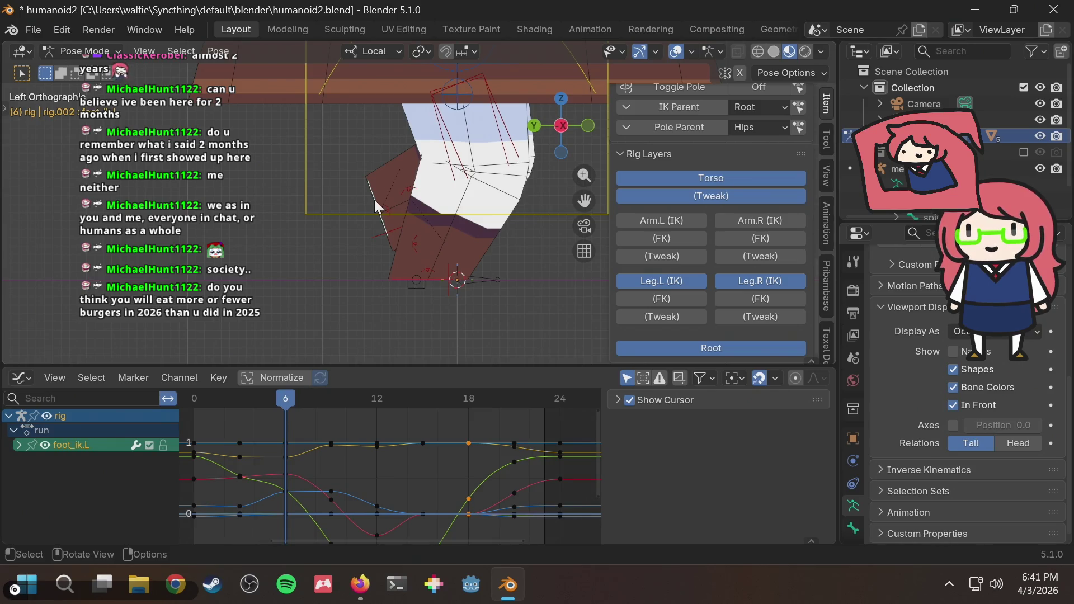
pyautogui.scroll(1, 374, 200)
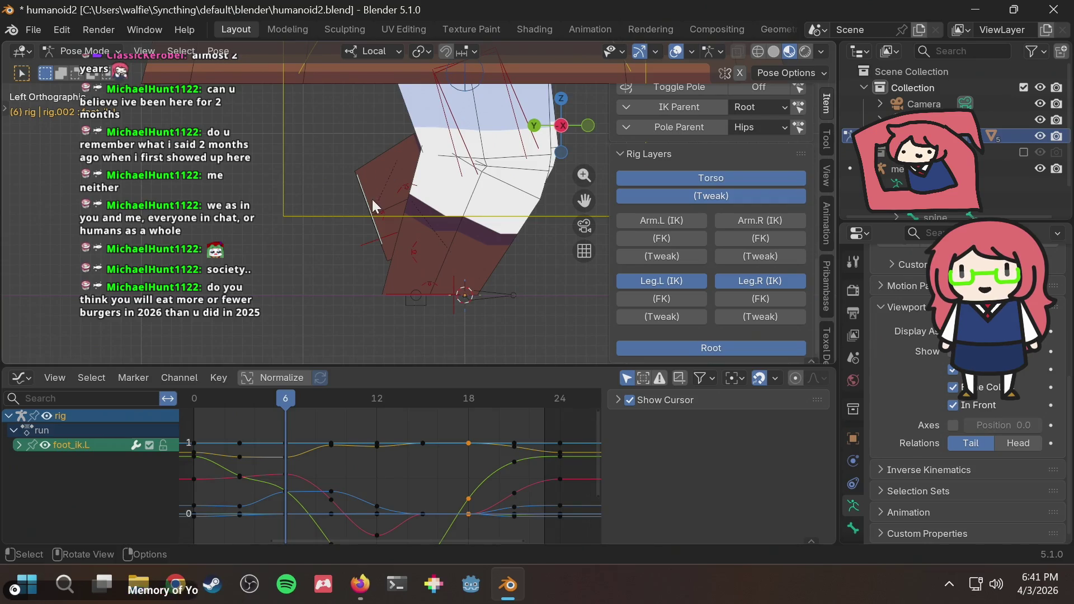
# Step: View the left leg in Right Orthographic, then bring the walk cycle reference back up
pyautogui.moveTo(371, 199); pyautogui.dragTo(375, 192, button='middle')
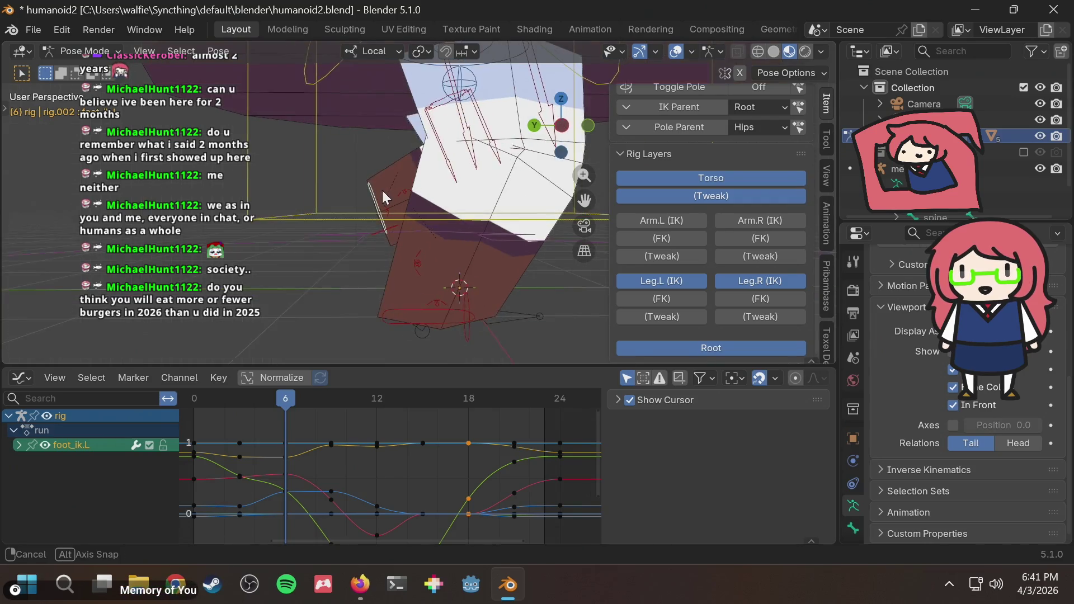
pyautogui.click(561, 125)
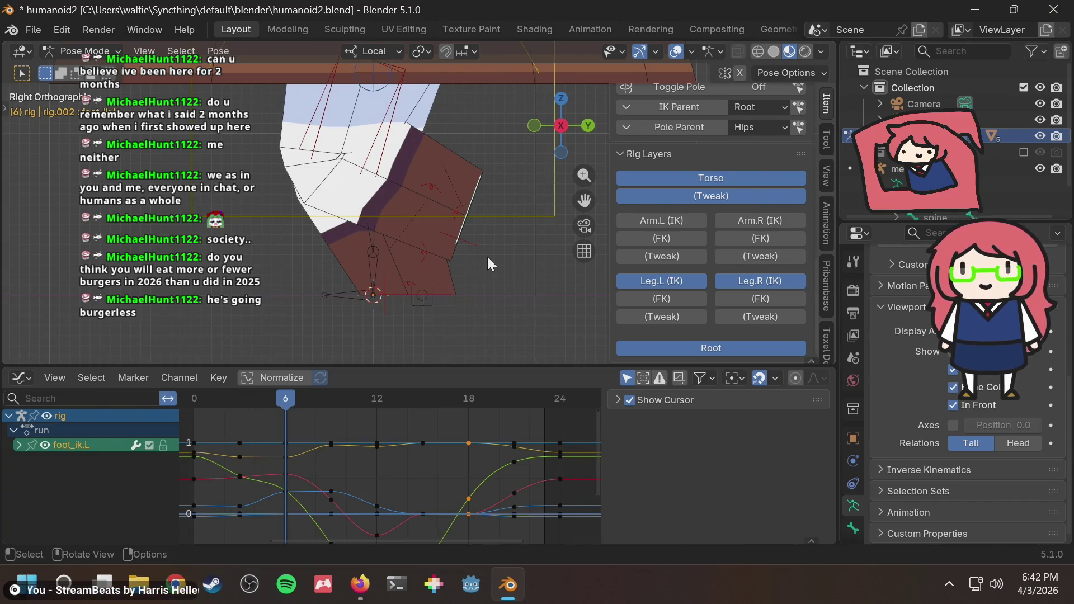
pyautogui.hotkey('alt', 'Tab')
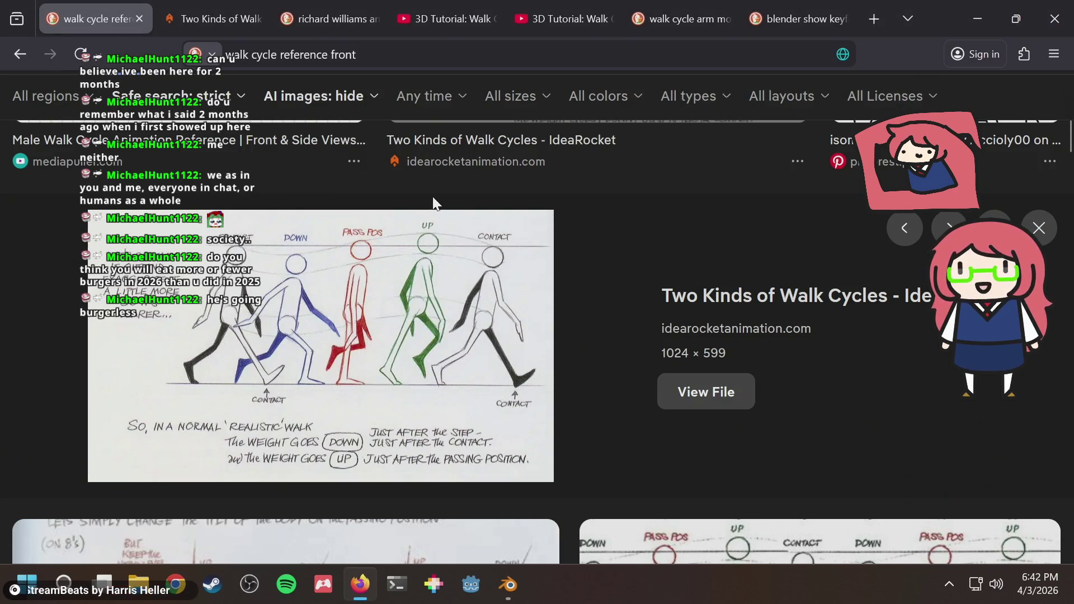
# Step: Rotate the left IK foot at frame 6, matching its angle to the reference
pyautogui.hotkey('alt', 'Tab')
pyautogui.press('r')
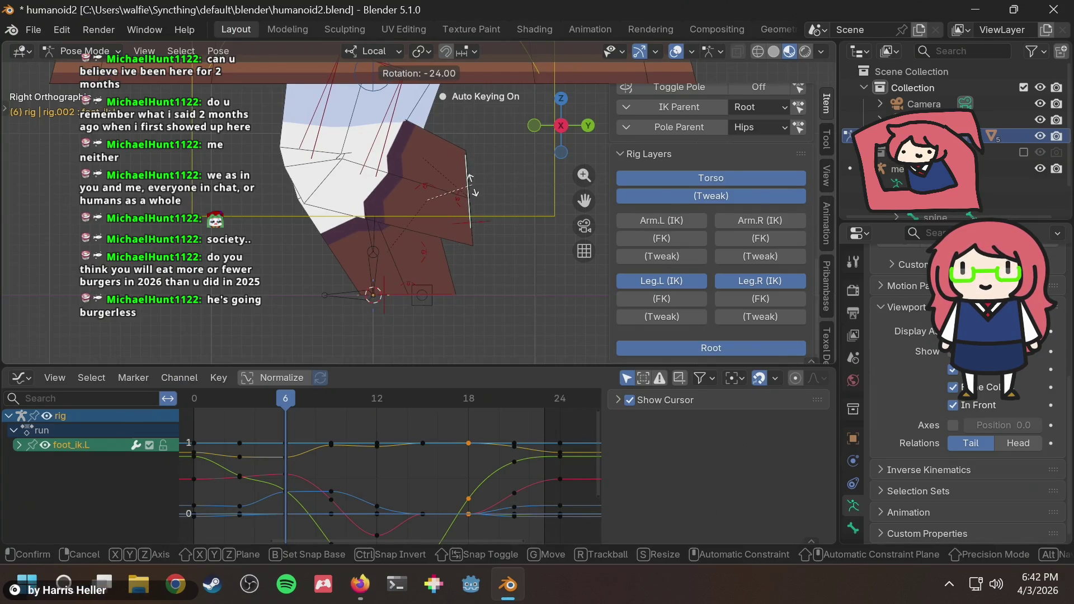
pyautogui.hotkey('alt', 'Tab')
pyautogui.hotkey('alt', 'Tab')
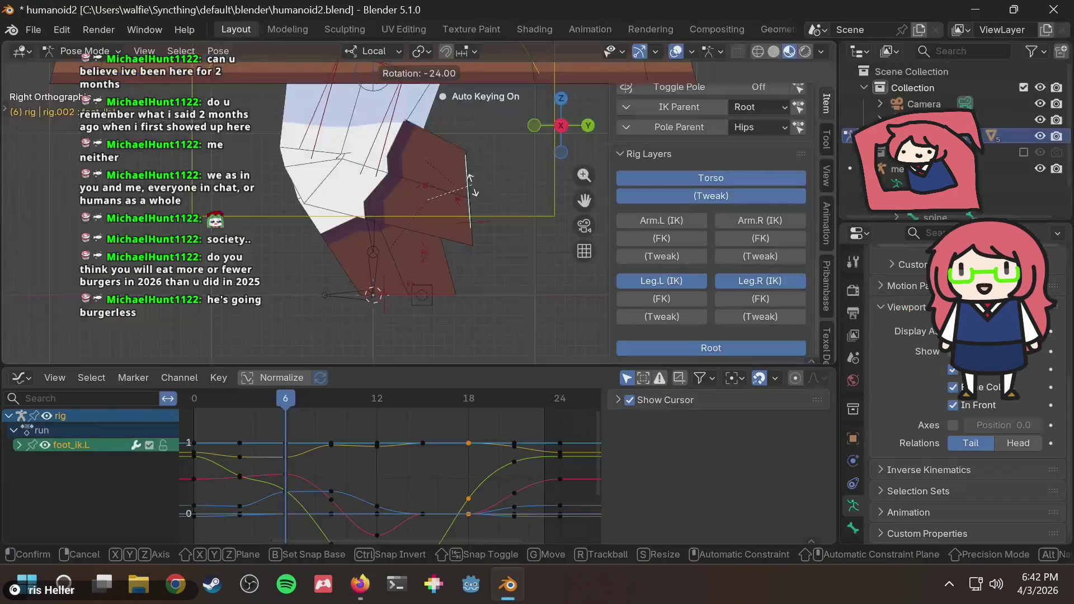
pyautogui.click(472, 186)
# Step: Move the left IK foot to its new position and adjust its final tilt
pyautogui.press('g')
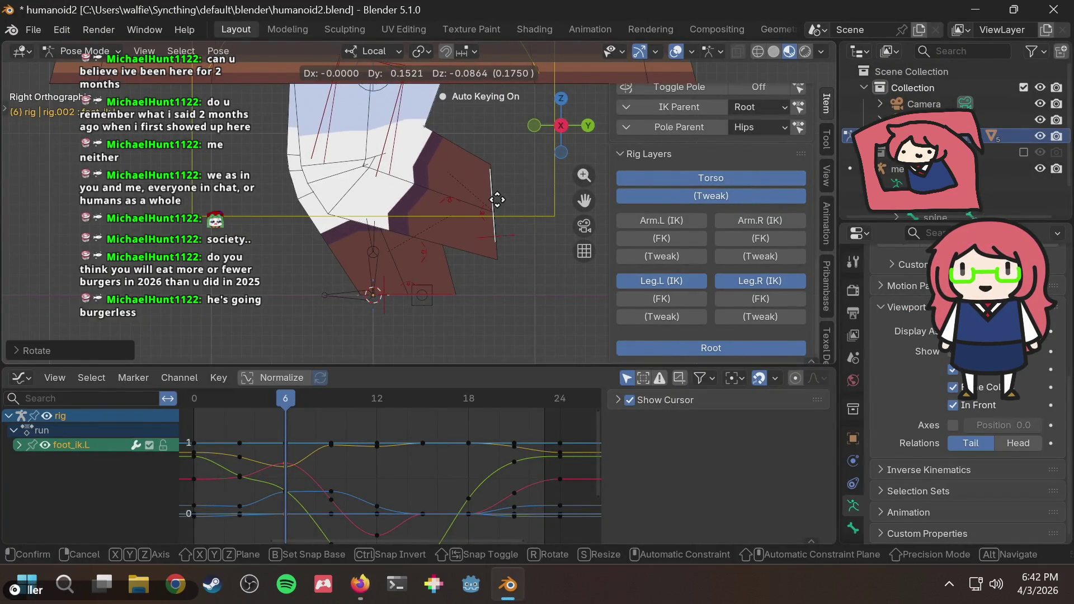
pyautogui.click(510, 199)
pyautogui.press('r')
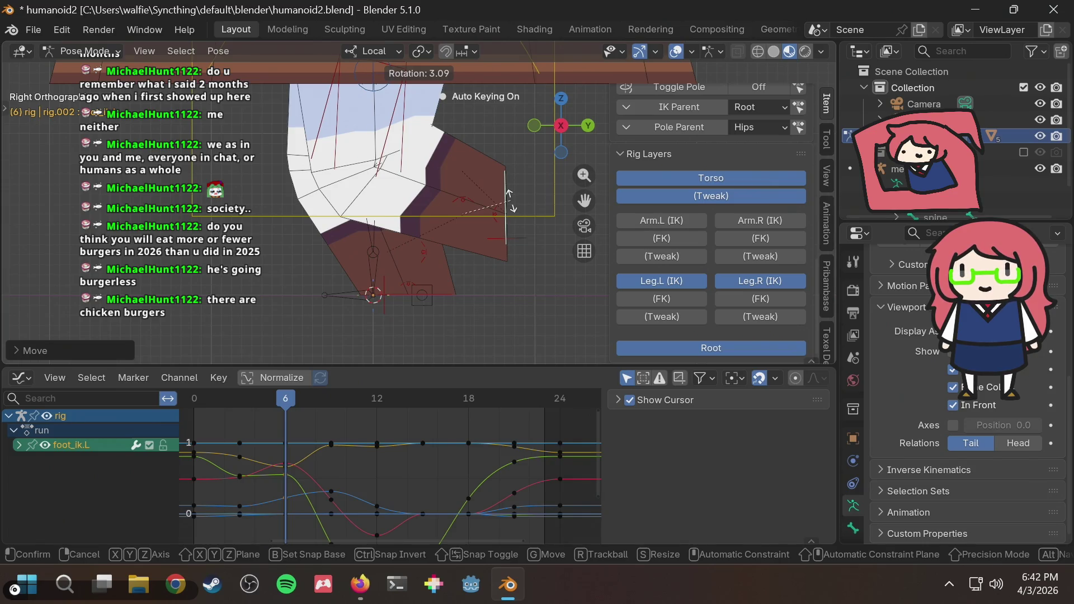
pyautogui.click(510, 199)
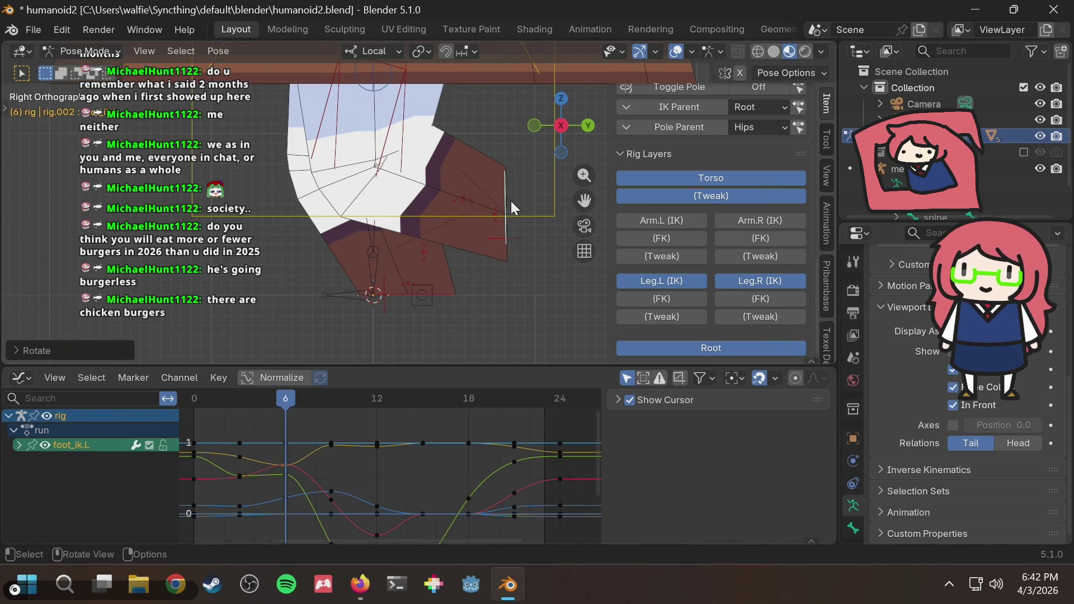
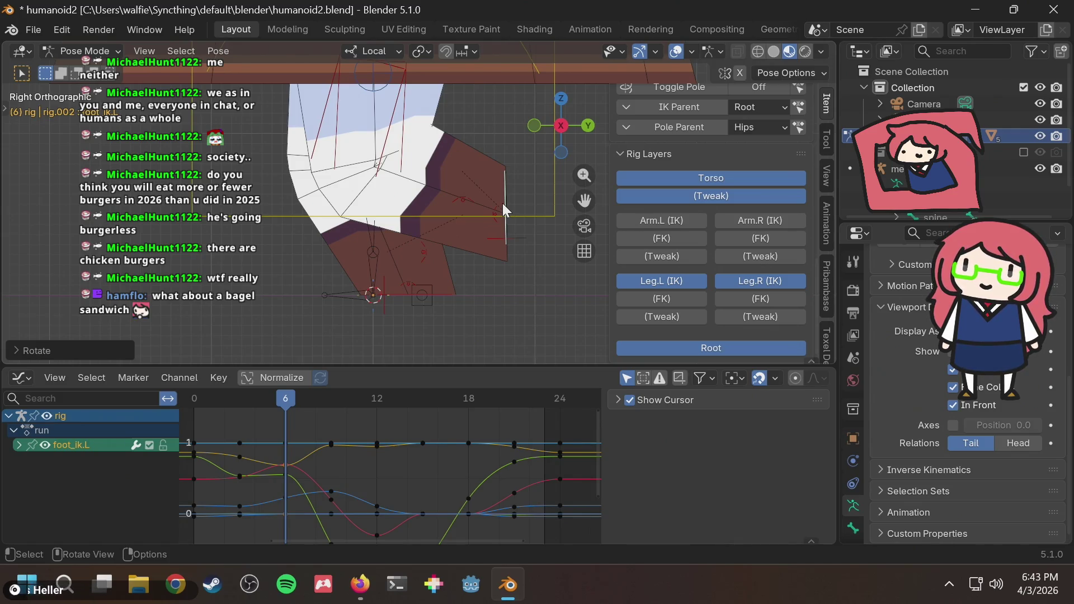
# Step: Search 'bagel sandwich' in a new browser tab, browse the results, then return to the rig
pyautogui.hotkey('alt', 'Tab')
pyautogui.hotkey('ctrl', 't')
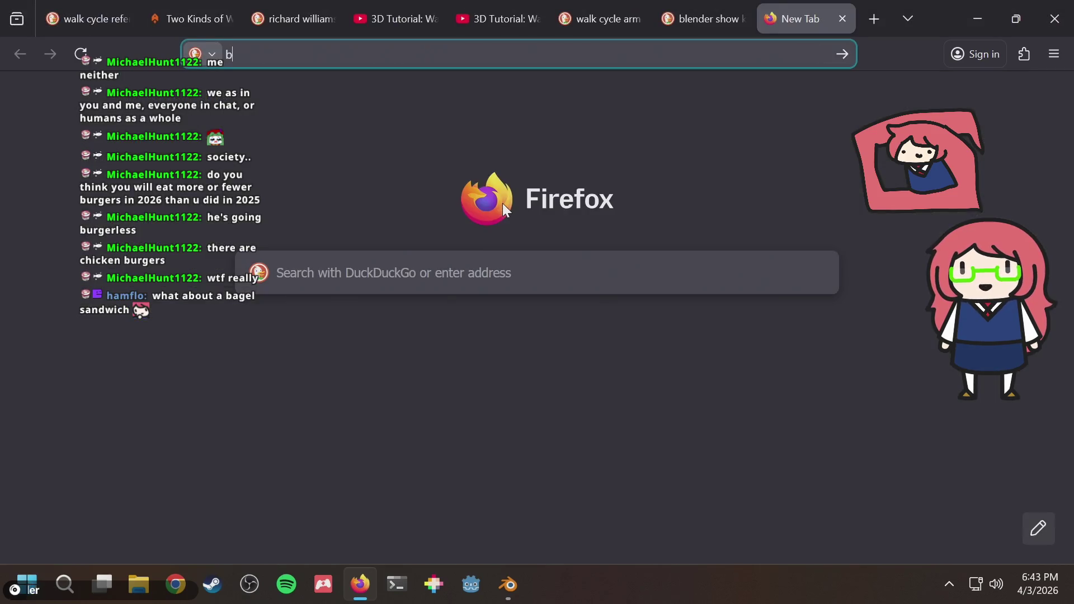
pyautogui.write('bagel sandwich')
pyautogui.press('Return')
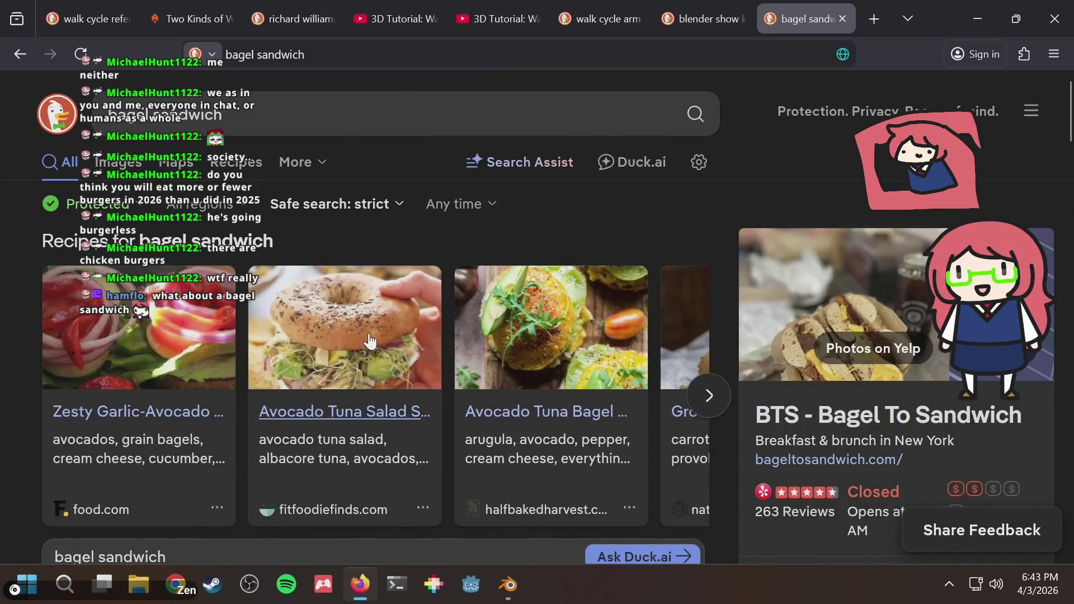
pyautogui.scroll(-3, 369, 340)
pyautogui.scroll(-3, 369, 341)
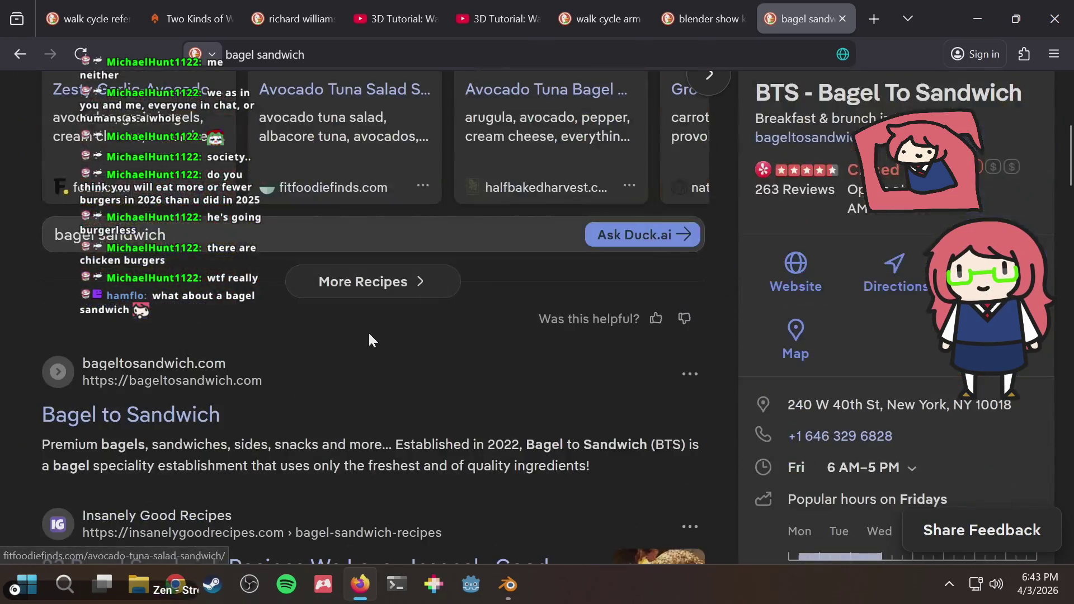
pyautogui.scroll(-2, 290, 393)
pyautogui.scroll(-3, 286, 385)
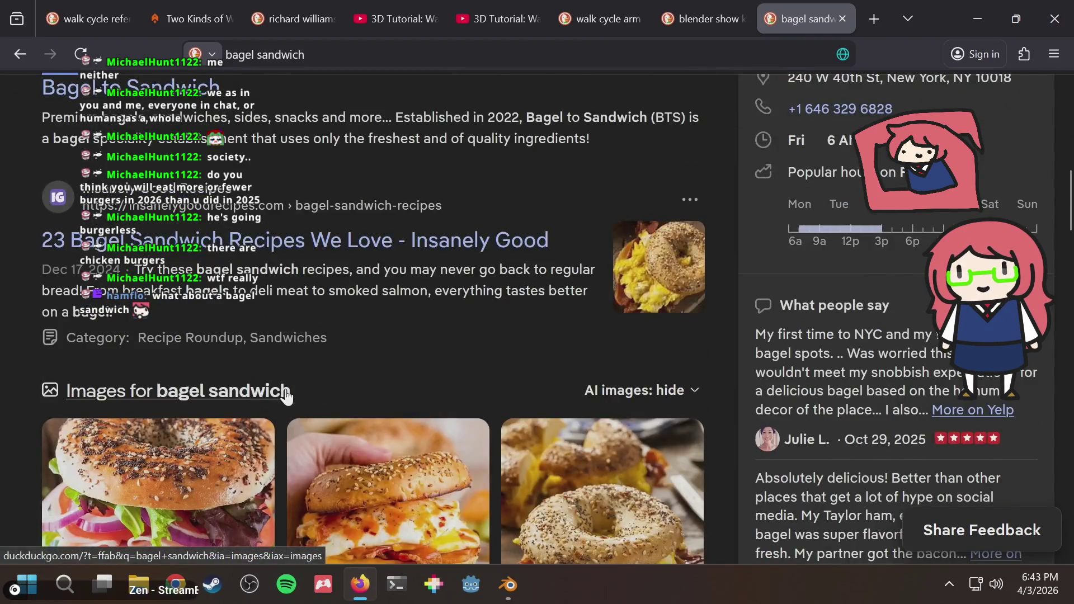
pyautogui.scroll(-3, 286, 385)
pyautogui.scroll(-4, 285, 387)
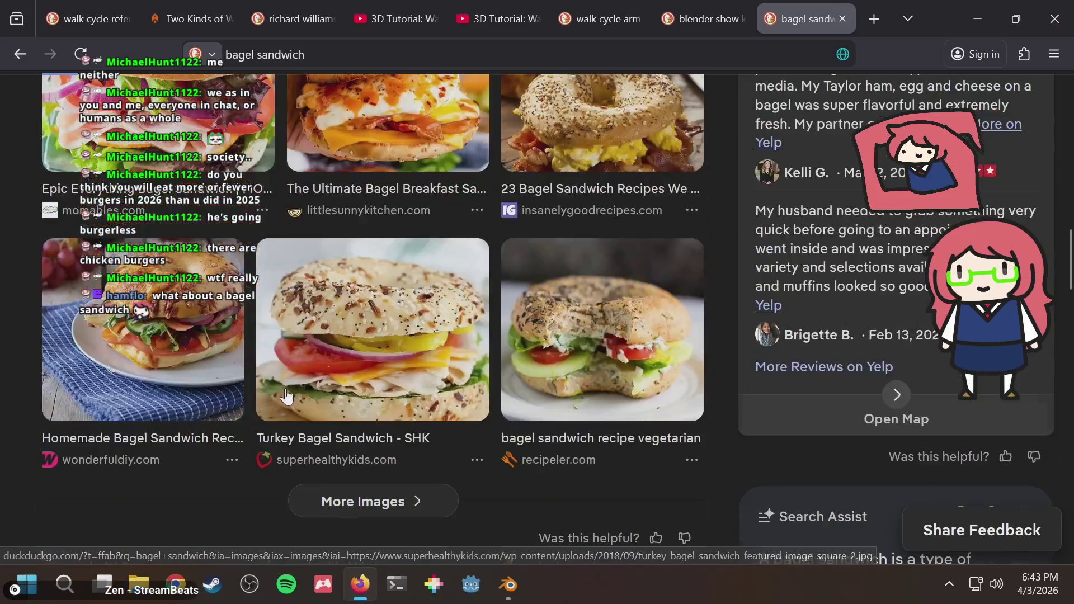
pyautogui.scroll(3, 286, 389)
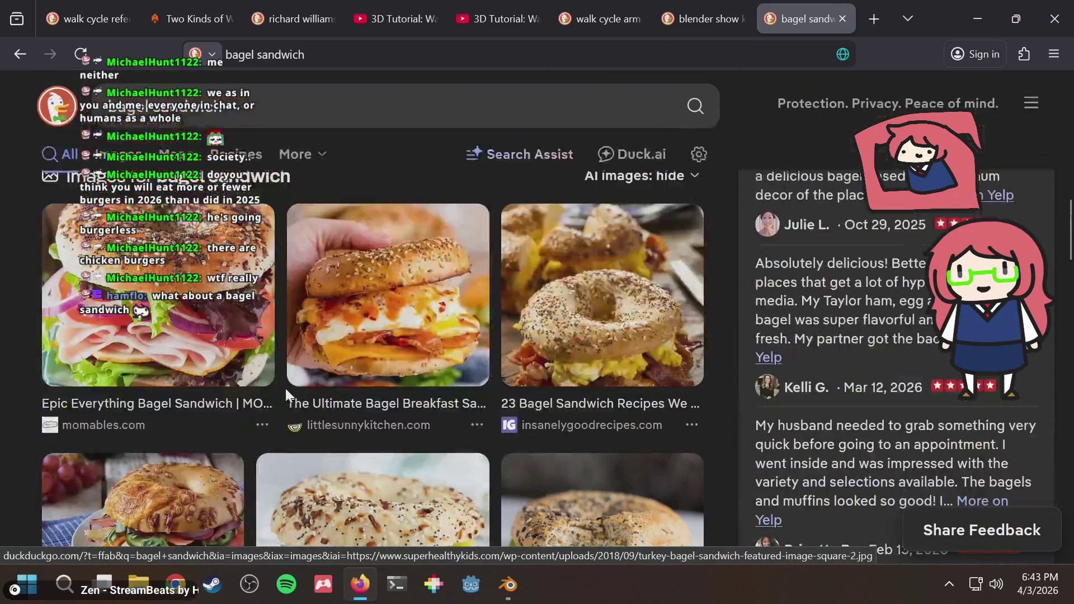
pyautogui.scroll(2, 286, 389)
pyautogui.scroll(4, 285, 389)
pyautogui.scroll(-3, 285, 388)
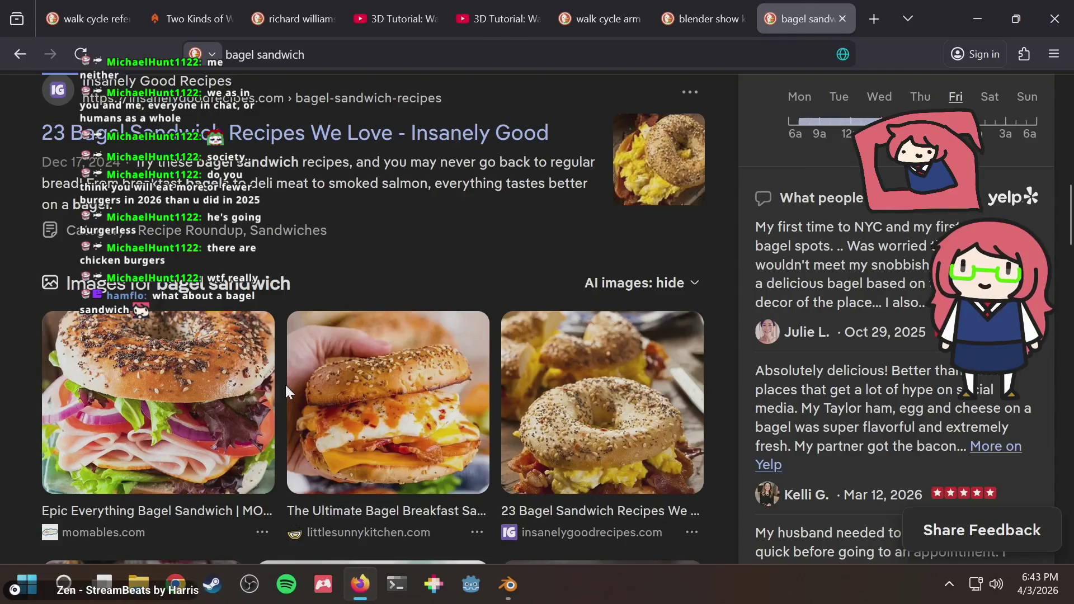
pyautogui.scroll(6, 285, 383)
pyautogui.hotkey('alt', 'Tab')
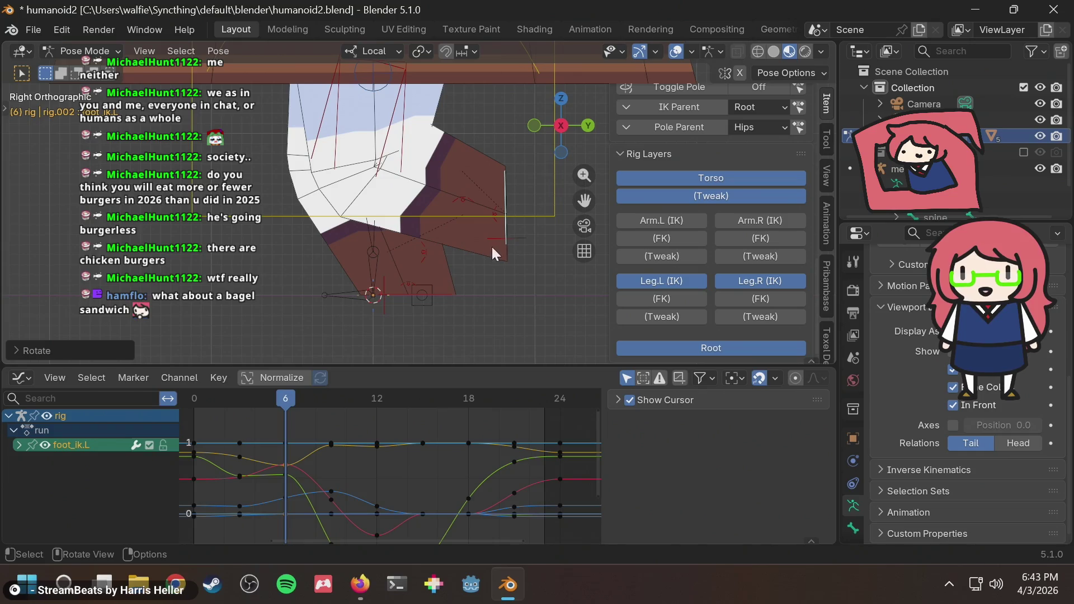
# Step: Check the walk cycle reference tabs in the browser and return to the bunny rig
pyautogui.hotkey('alt', 'Tab')
pyautogui.hotkey('ctrl', 'shift', 'Tab')
pyautogui.hotkey('ctrl', 'shift', 'Tab')
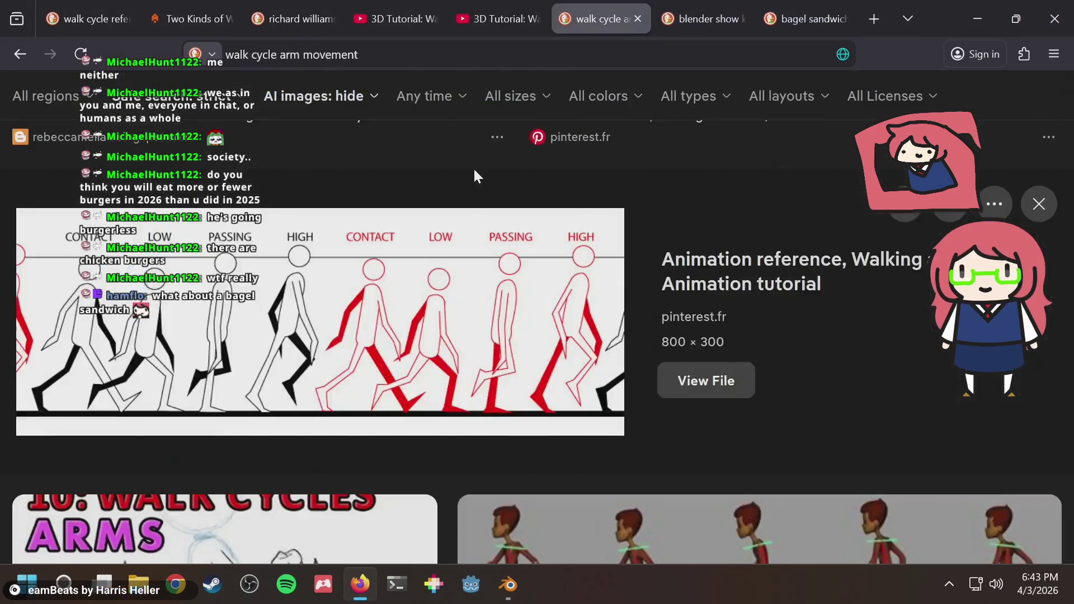
pyautogui.hotkey('ctrl', 'shift', 'Tab')
pyautogui.hotkey('ctrl', 'shift', 'Tab')
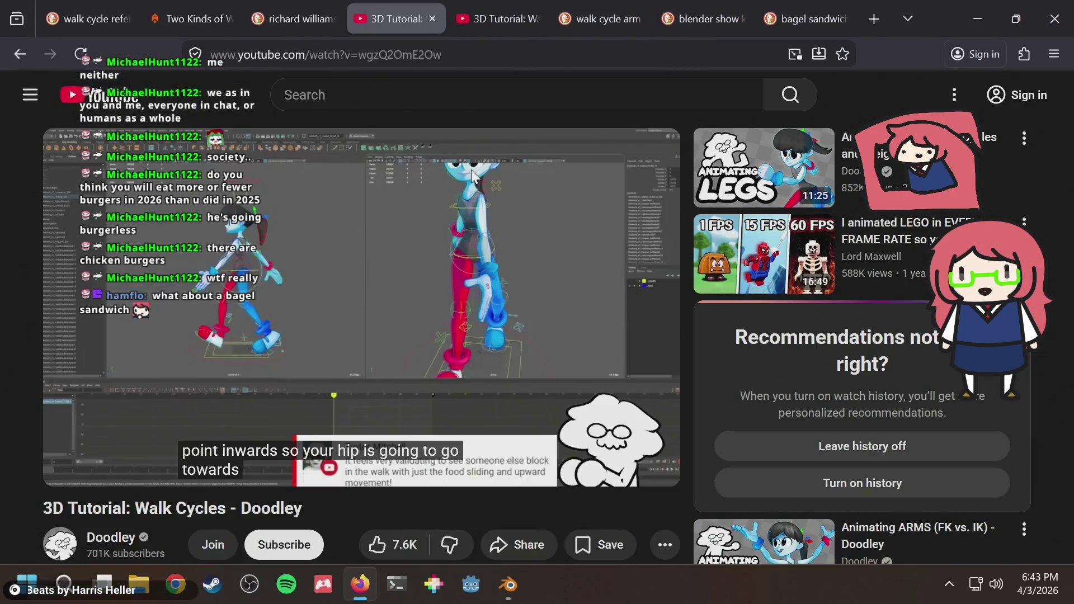
pyautogui.hotkey('ctrl', 'shift', 'Tab')
pyautogui.hotkey('ctrl', 'shift', 'Tab')
pyautogui.hotkey('ctrl', 'shift', 'Tab')
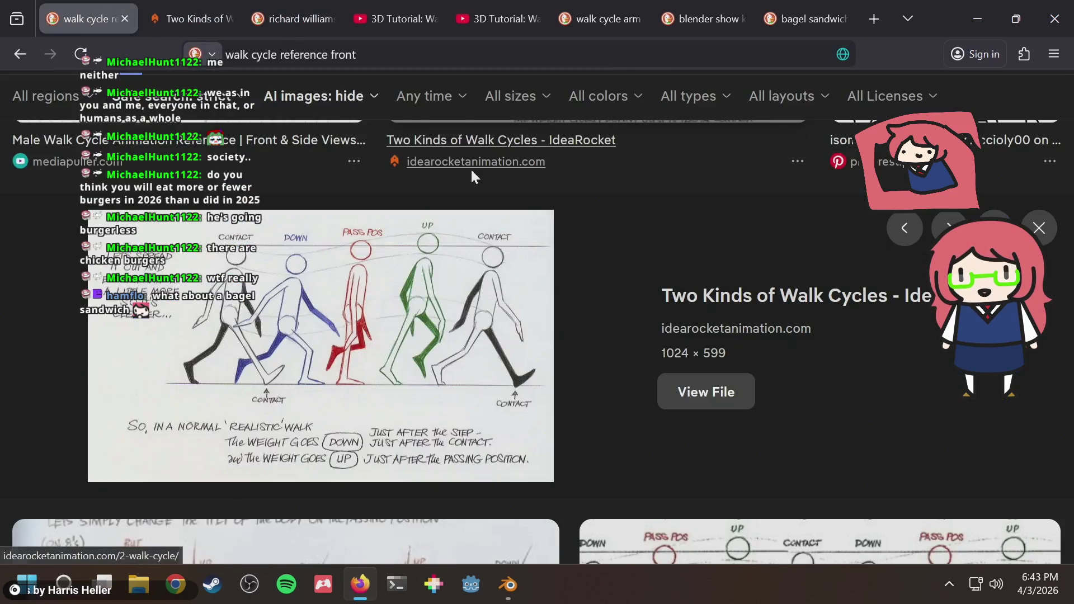
pyautogui.hotkey('alt', 'Tab')
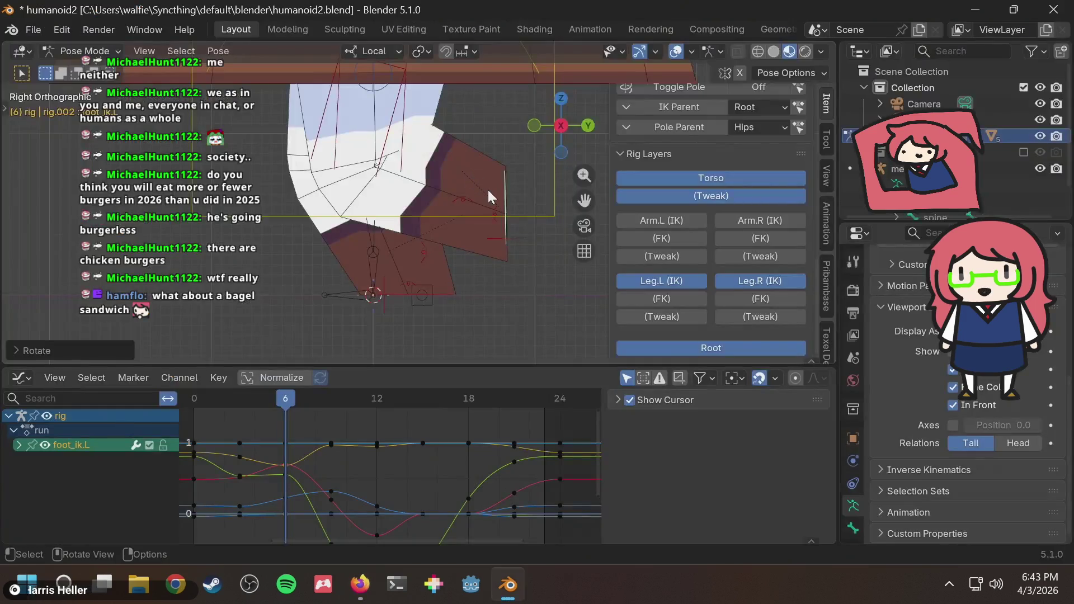
# Step: Tilt foot_ik.L slightly at frame 6 and scrub the early frames to review
pyautogui.press('r')
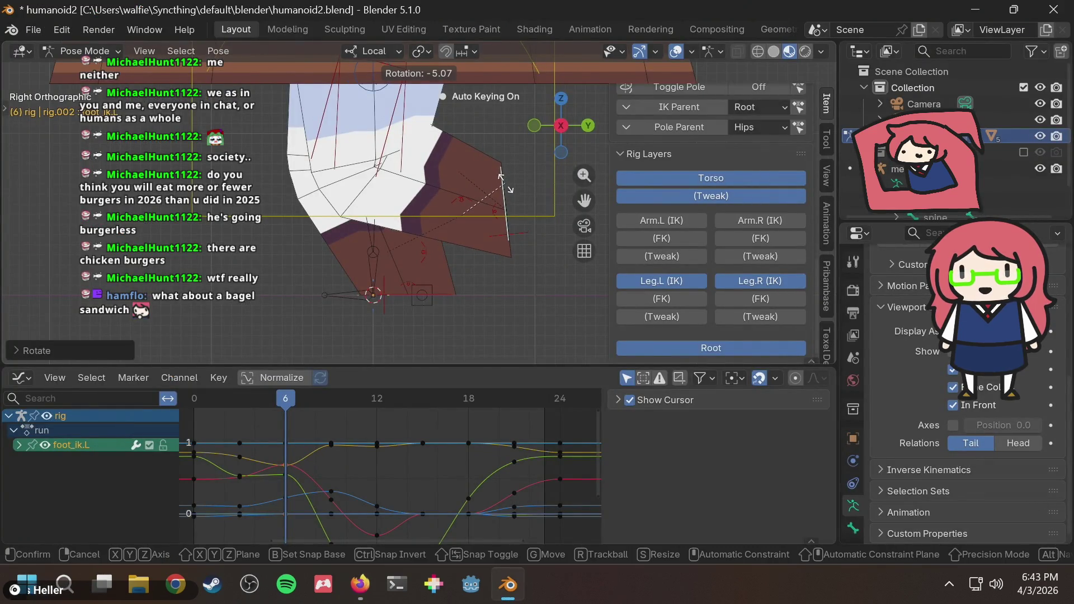
pyautogui.click(505, 191)
pyautogui.moveTo(286, 401)
pyautogui.mouseDown()
pyautogui.moveTo(267, 401)
pyautogui.moveTo(295, 400)
pyautogui.moveTo(212, 412)
pyautogui.moveTo(283, 410)
pyautogui.moveTo(193, 412)
pyautogui.moveTo(272, 416)
pyautogui.mouseUp()
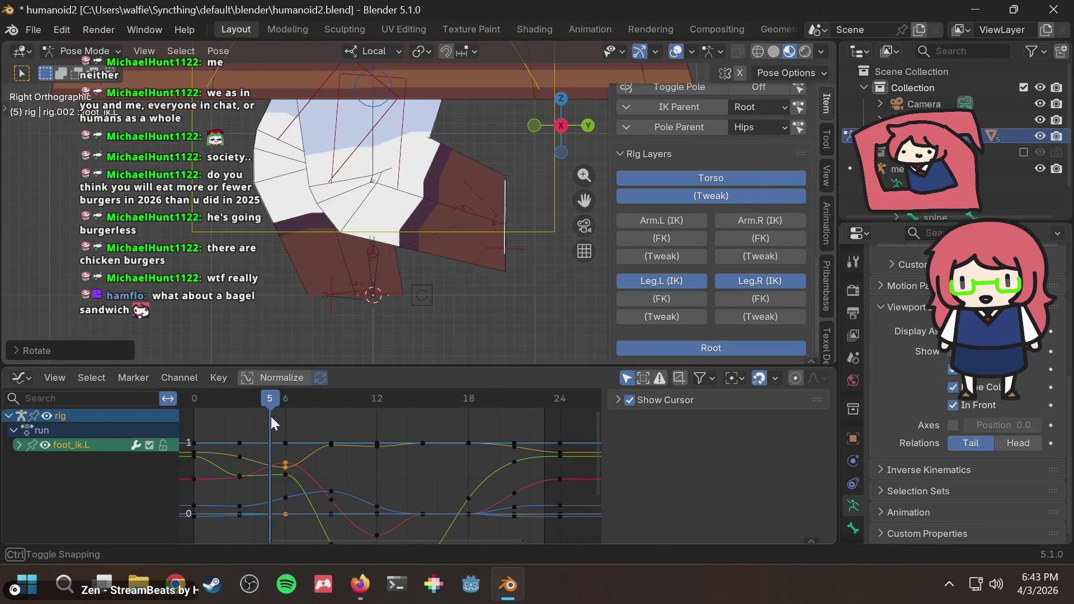
# Step: Compare frame 0 against the walk cycle reference and frame the legs in the viewport
pyautogui.hotkey('alt', 'Tab')
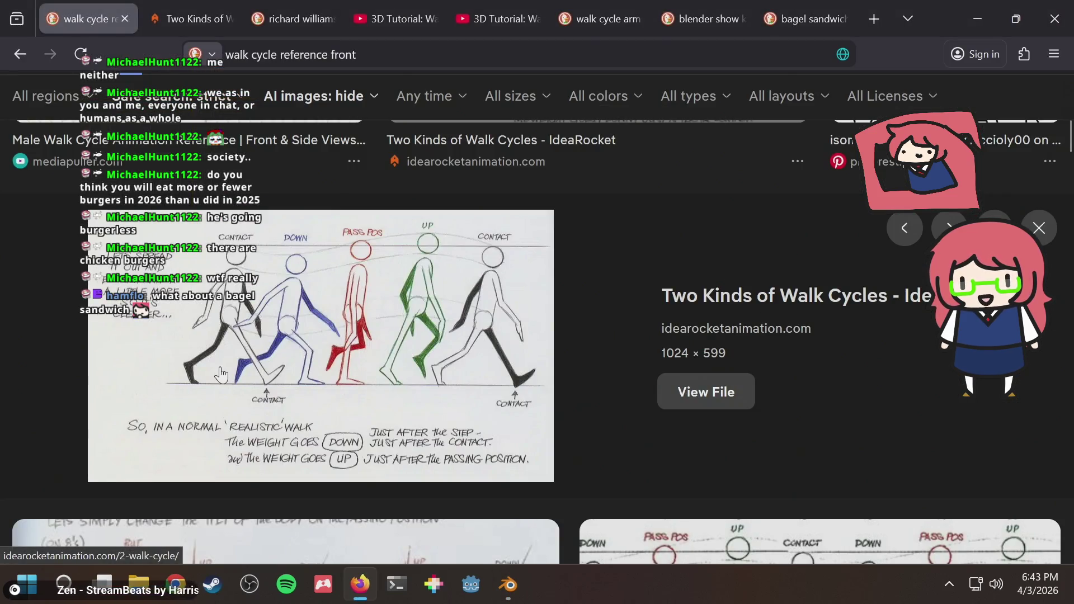
pyautogui.hotkey('alt', 'Tab')
pyautogui.moveTo(275, 404); pyautogui.dragTo(195, 405)
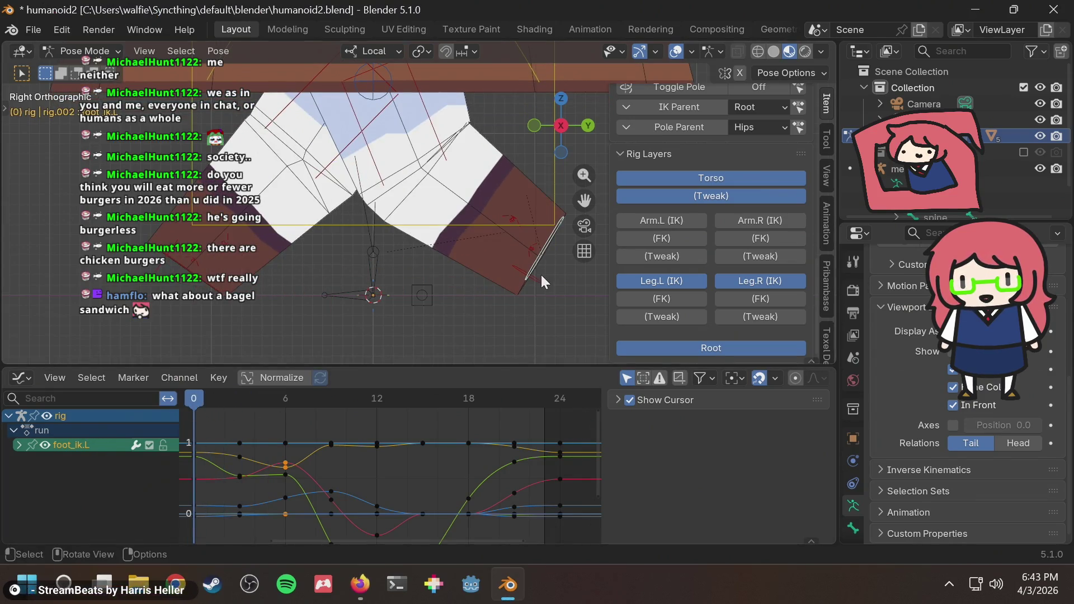
pyautogui.keyDown('shift'); pyautogui.moveTo(542, 275); pyautogui.dragTo(514, 245, button='middle'); pyautogui.keyUp('shift')
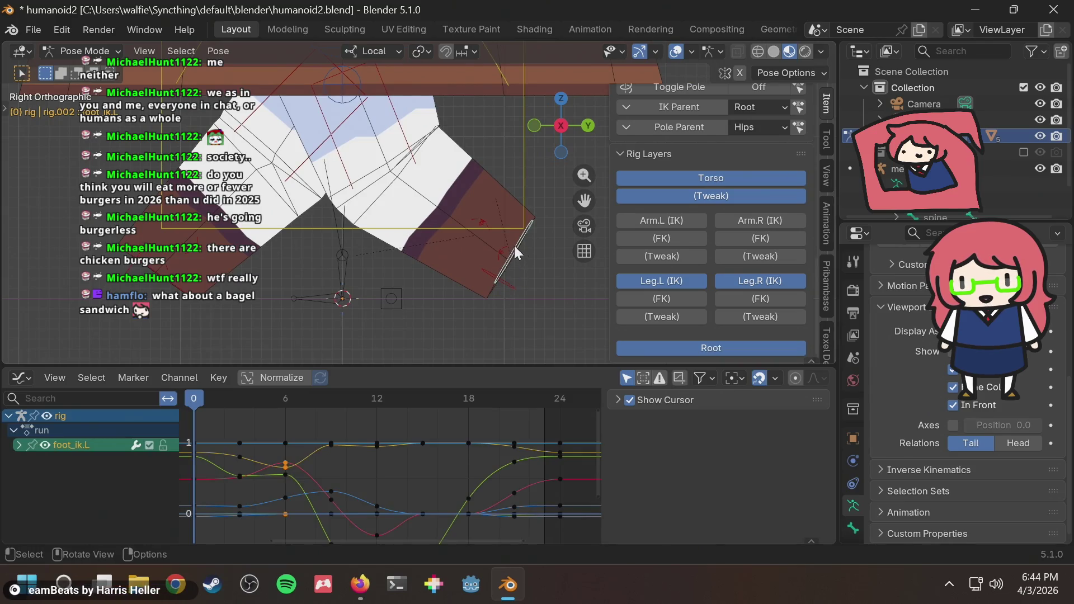
pyautogui.hotkey('alt', 'Tab')
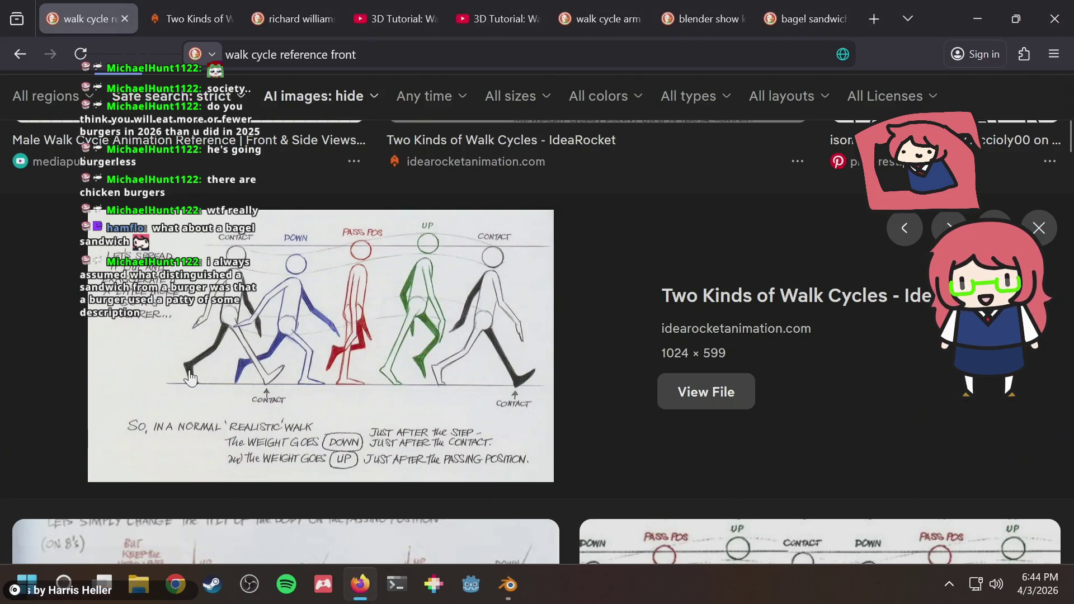
pyautogui.hotkey('alt', 'Tab')
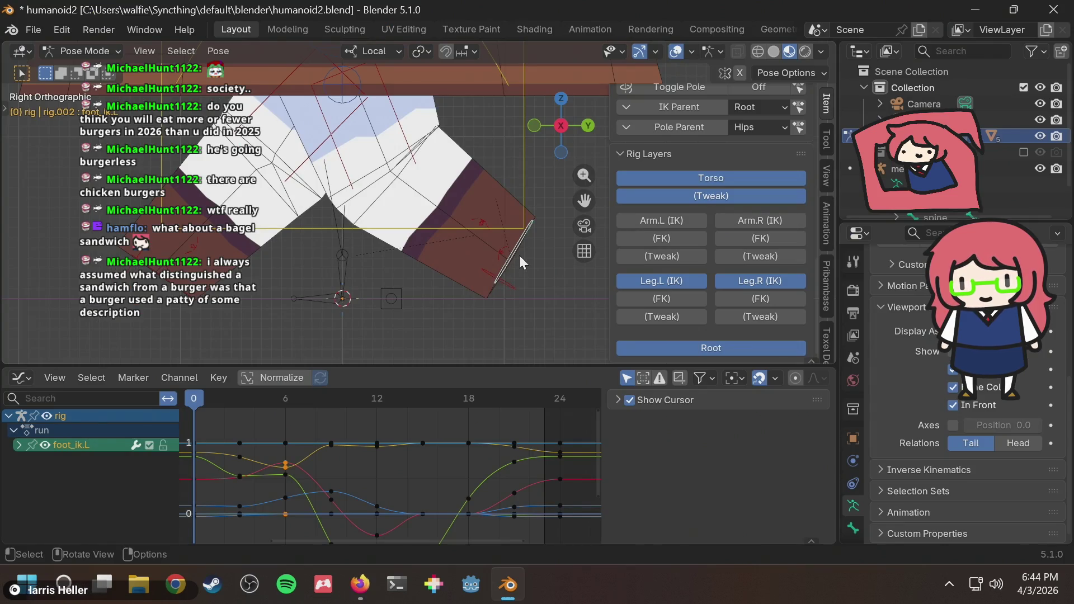
# Step: Rotate foot_ik.L at frame 0 and nudge it along its local Z axis to match the contact pose
pyautogui.press('r')
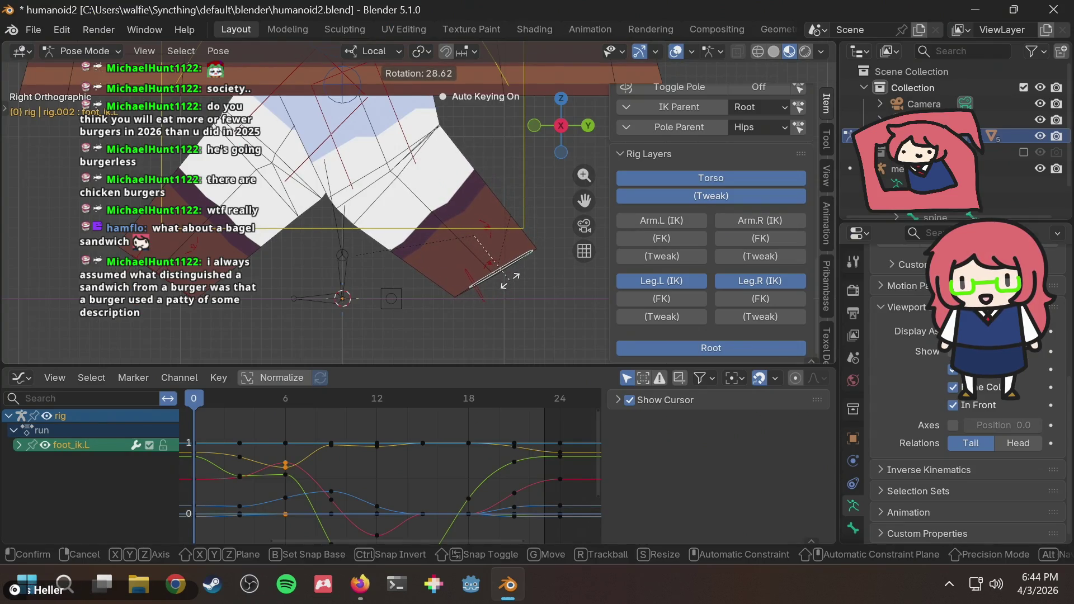
pyautogui.click(500, 285)
pyautogui.press('g')
pyautogui.press('z')
pyautogui.press('z')
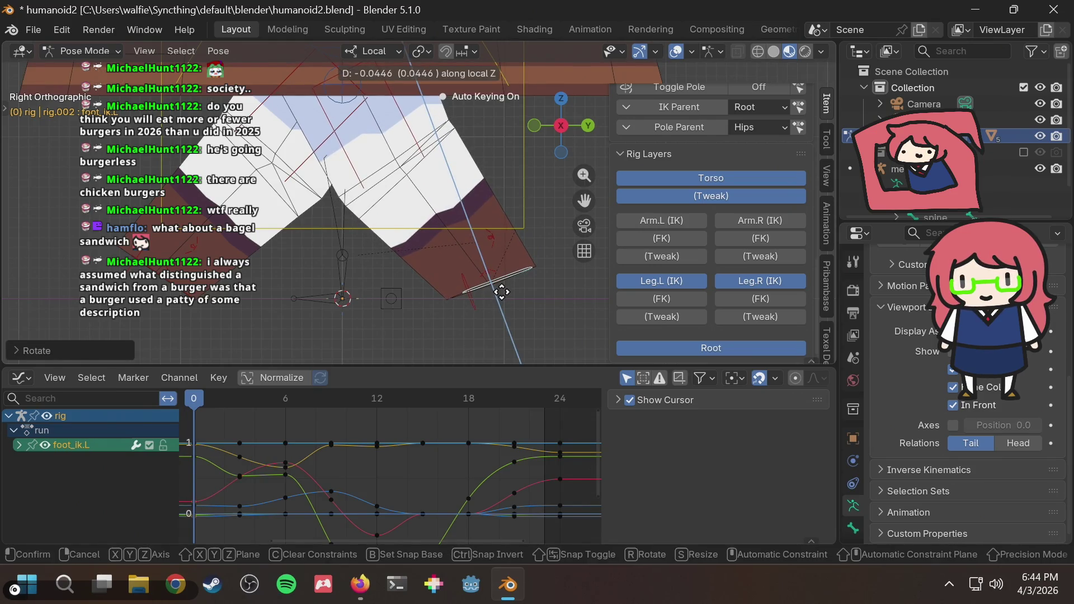
pyautogui.click(502, 291)
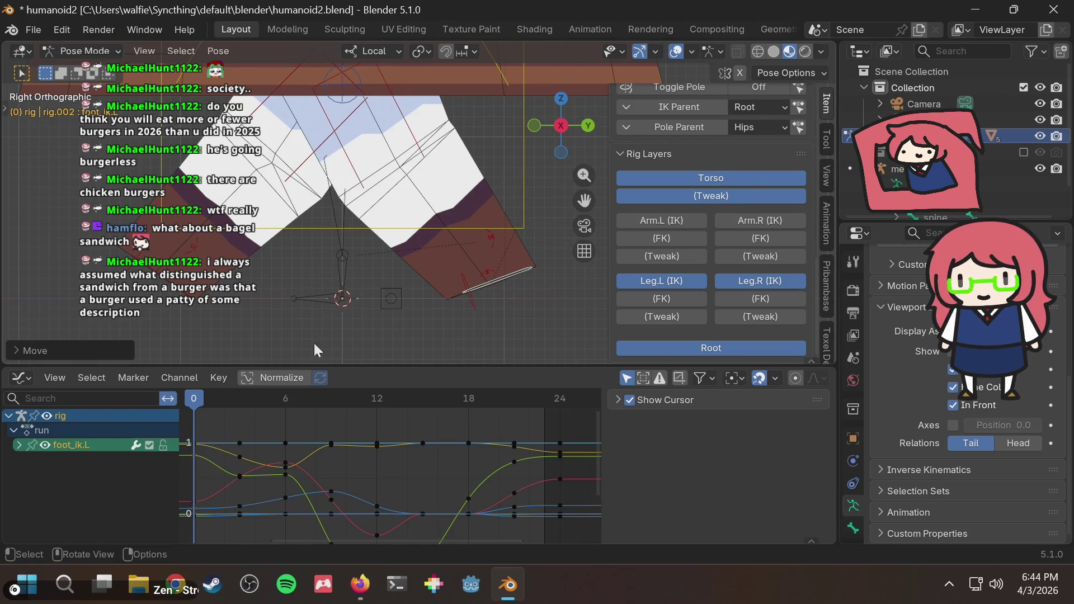
pyautogui.click(203, 401)
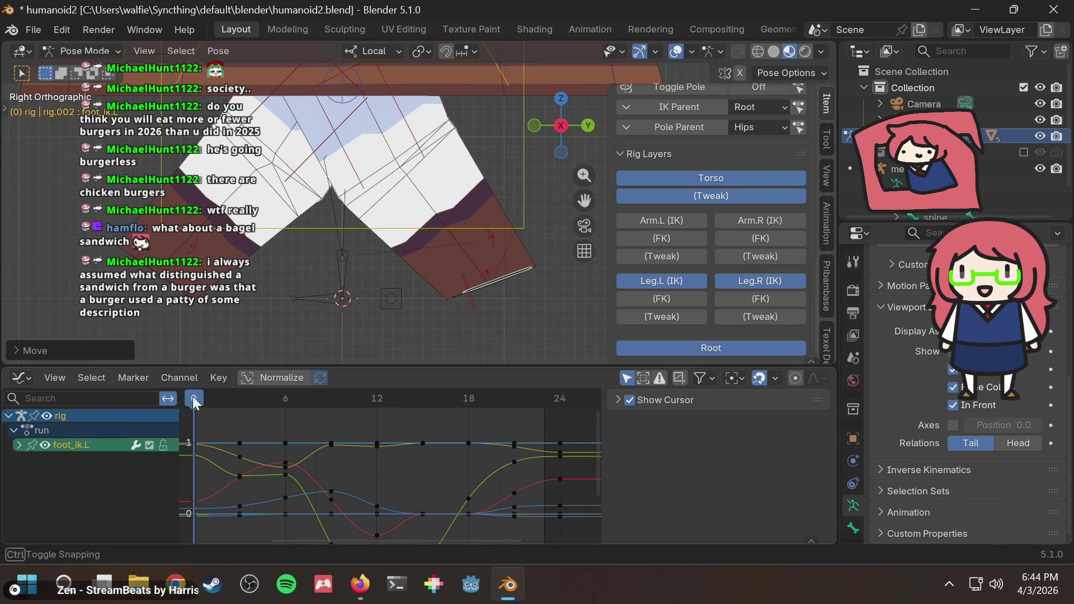
# Step: Scrub around frames 0–3 comparing the left foot against the walk cycle reference
pyautogui.moveTo(193, 401); pyautogui.dragTo(223, 401)
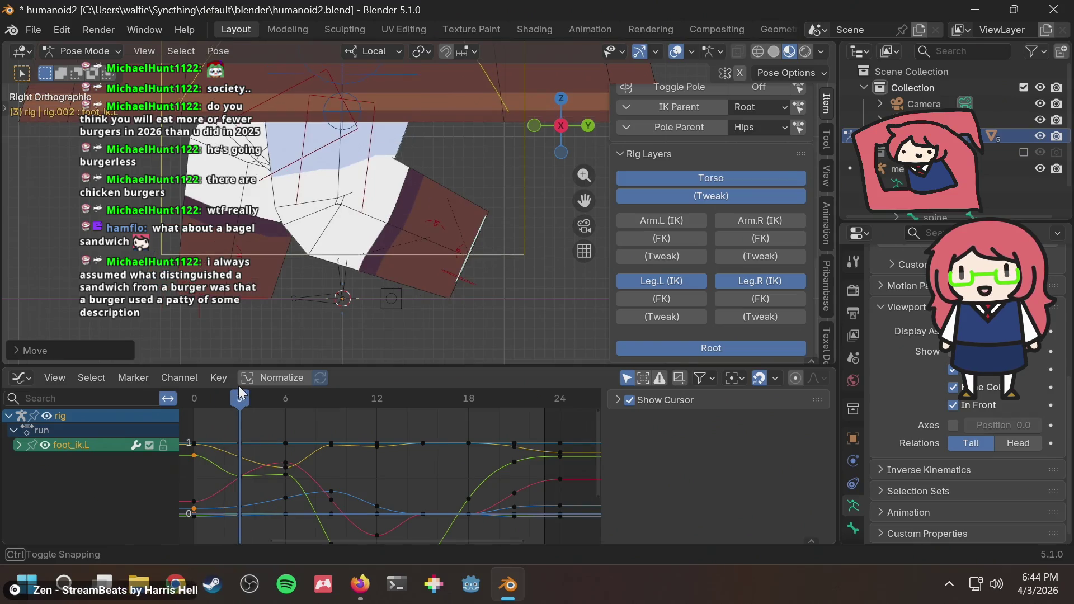
pyautogui.hotkey('alt', 'Tab')
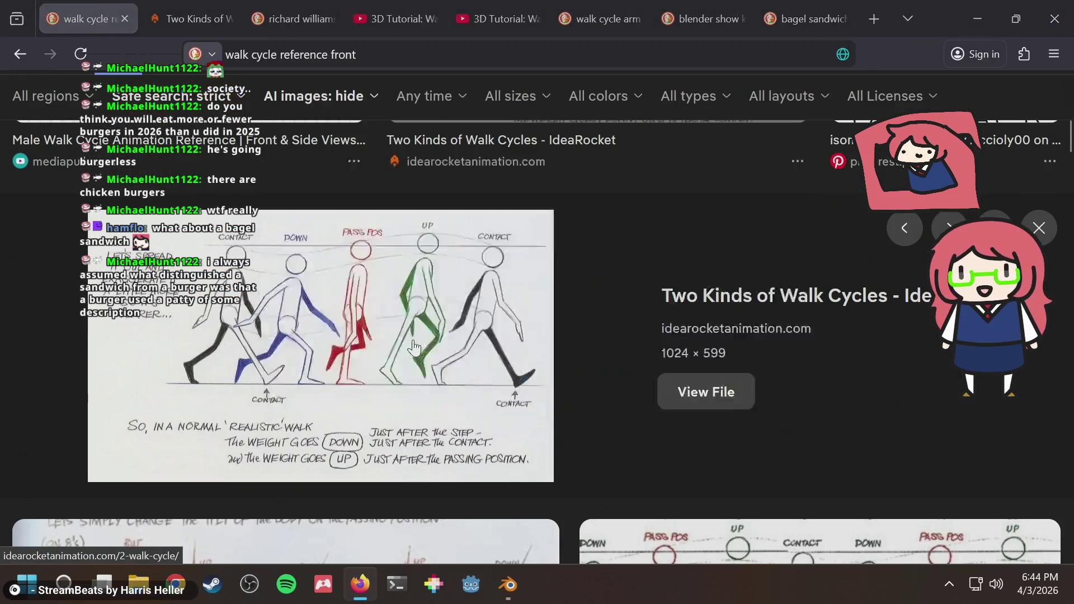
pyautogui.hotkey('alt', 'Tab')
pyautogui.moveTo(252, 399); pyautogui.dragTo(194, 398)
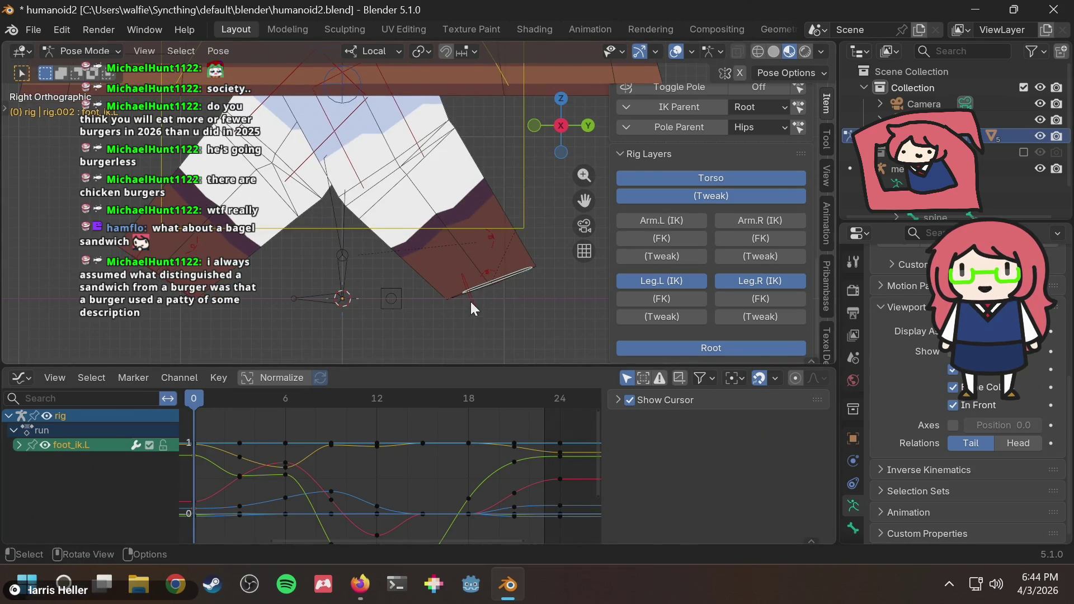
pyautogui.hotkey('alt', 'Tab')
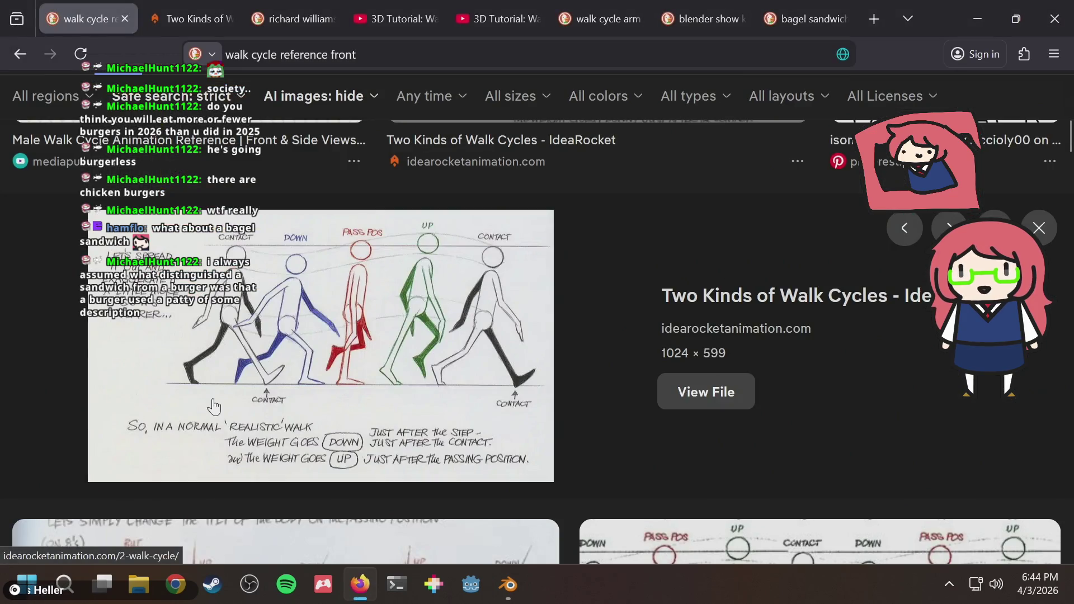
pyautogui.hotkey('alt', 'Tab')
pyautogui.moveTo(197, 401); pyautogui.dragTo(240, 401)
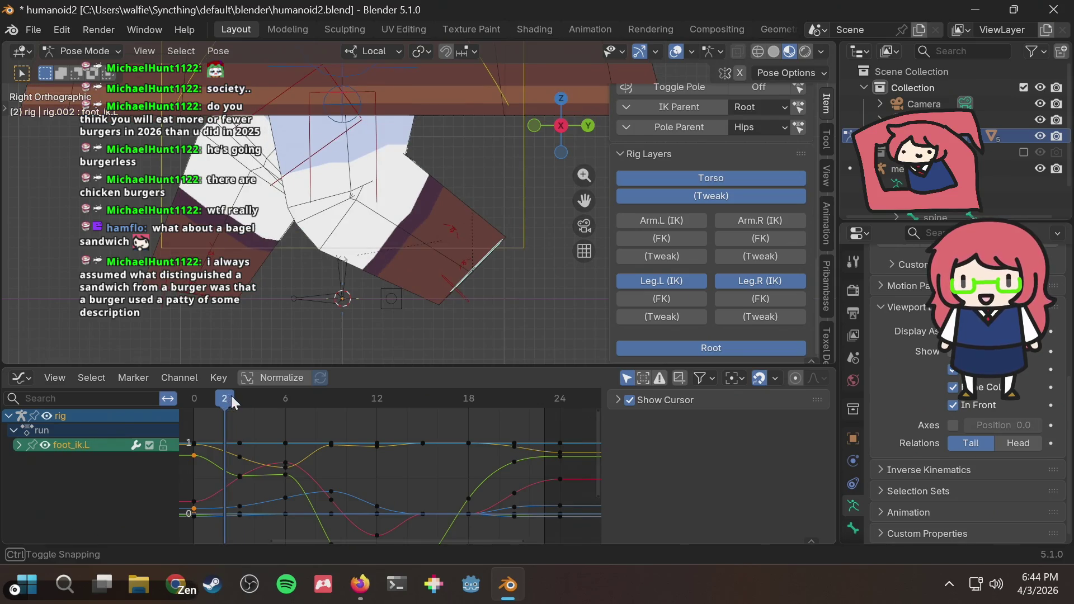
pyautogui.hotkey('shift', 'Left')
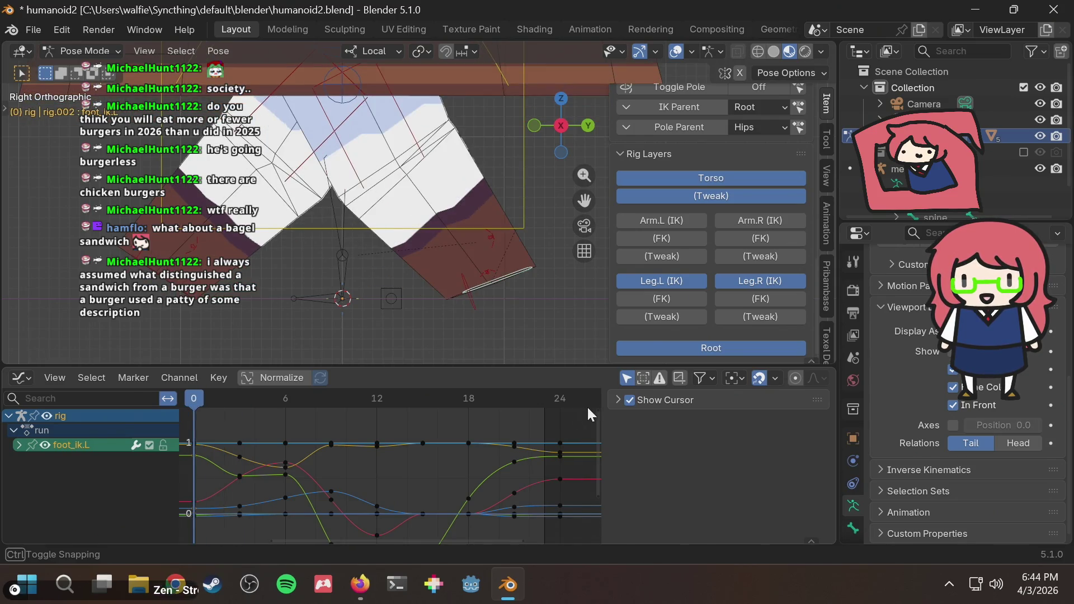
pyautogui.moveTo(195, 401); pyautogui.dragTo(241, 401)
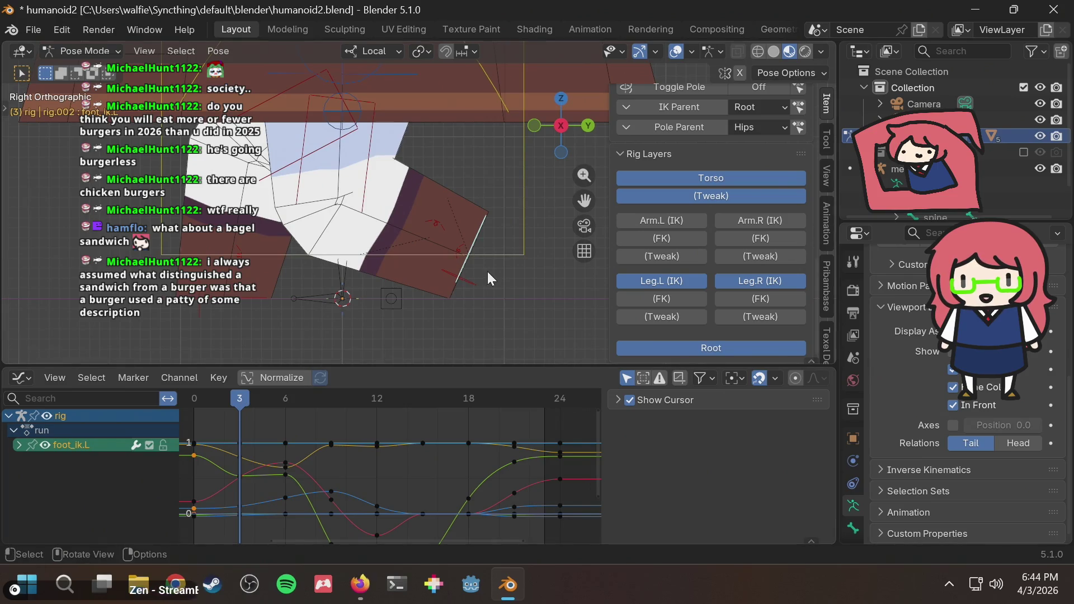
# Step: At frame 3 slide foot_ik.L slightly along its local Y axis, then move to frame 6
pyautogui.press('g')
pyautogui.rightClick(471, 270)
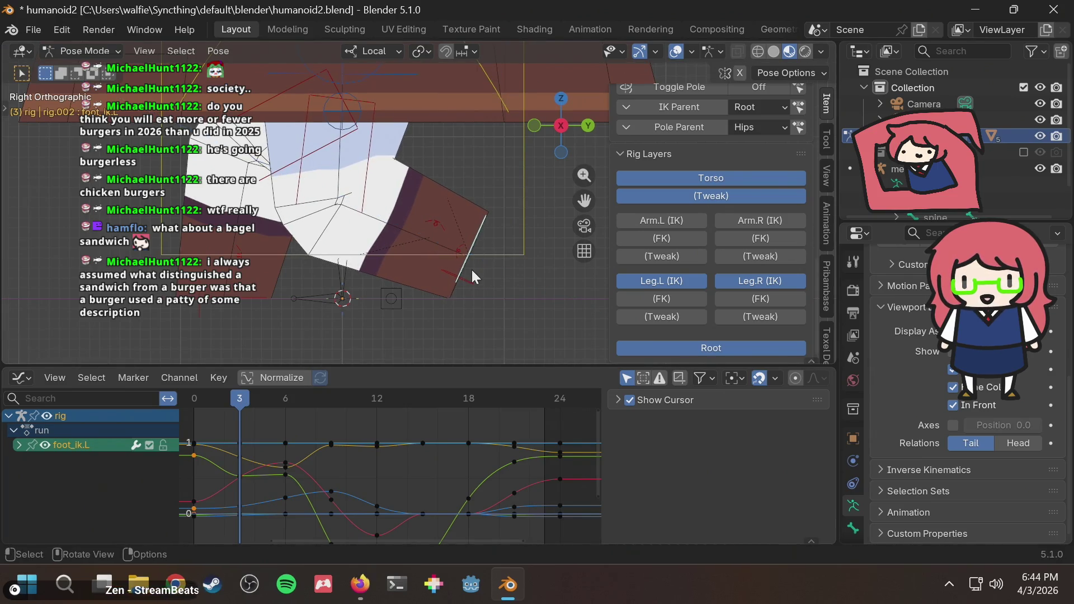
pyautogui.press('g')
pyautogui.press('y')
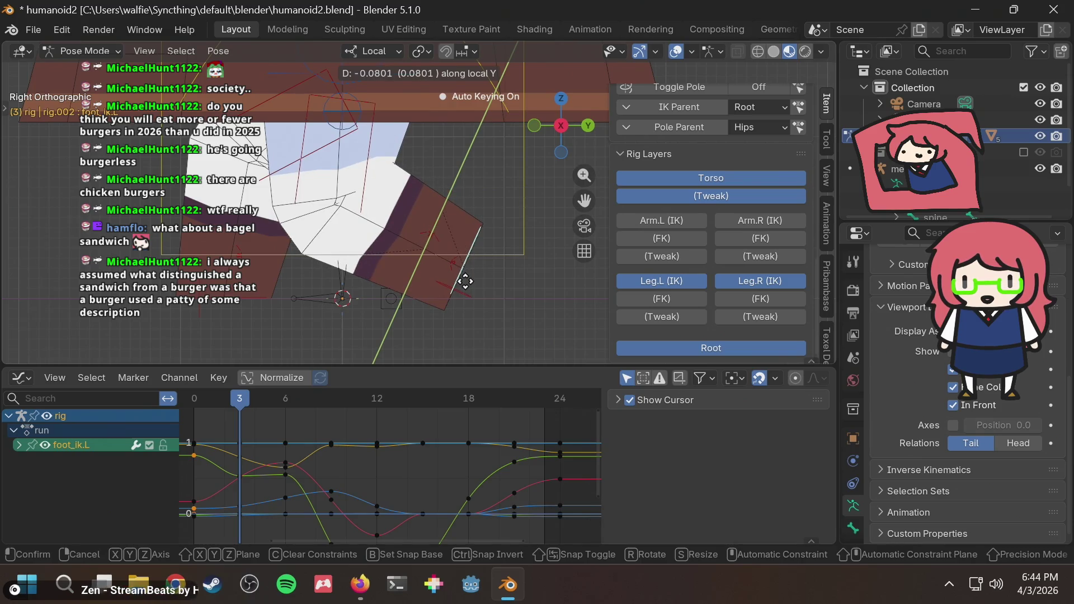
pyautogui.click(465, 281)
pyautogui.moveTo(258, 399); pyautogui.dragTo(286, 403)
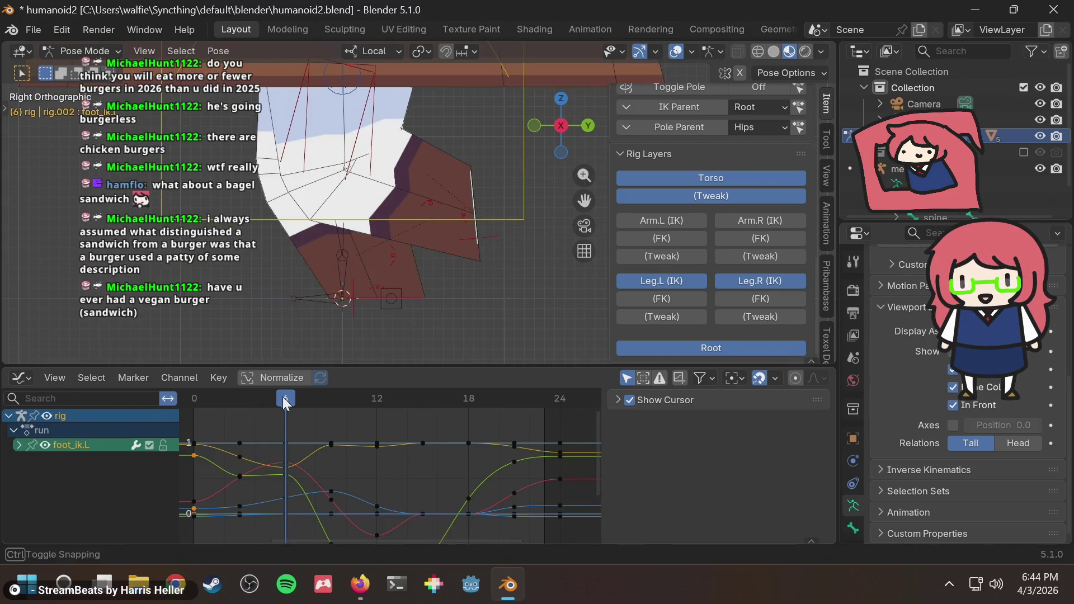
# Step: Scrub the left-foot motion from frame 1 to 5, then bring up the reference images
pyautogui.moveTo(283, 398)
pyautogui.mouseDown()
pyautogui.moveTo(203, 396)
pyautogui.moveTo(301, 401)
pyautogui.moveTo(206, 413)
pyautogui.moveTo(425, 405)
pyautogui.moveTo(213, 399)
pyautogui.mouseUp()
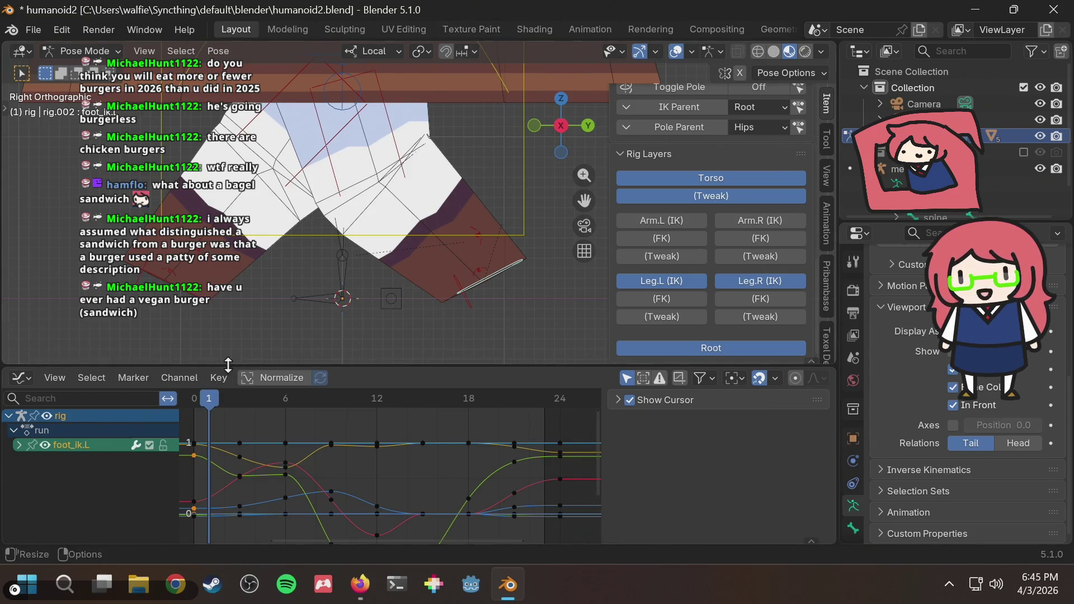
pyautogui.moveTo(209, 401); pyautogui.dragTo(277, 393)
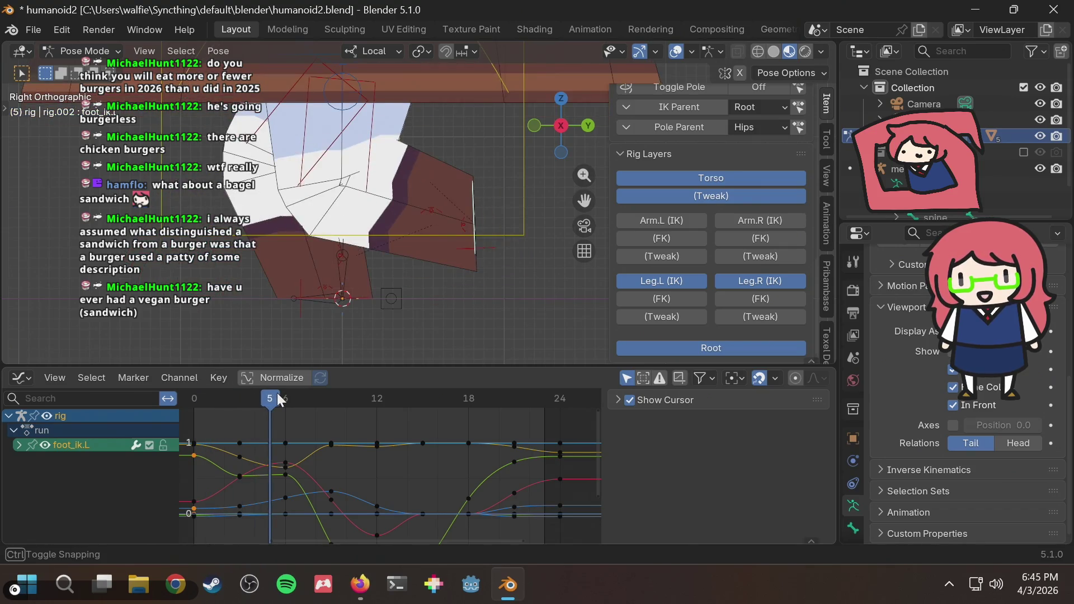
pyautogui.hotkey('alt', 'Tab')
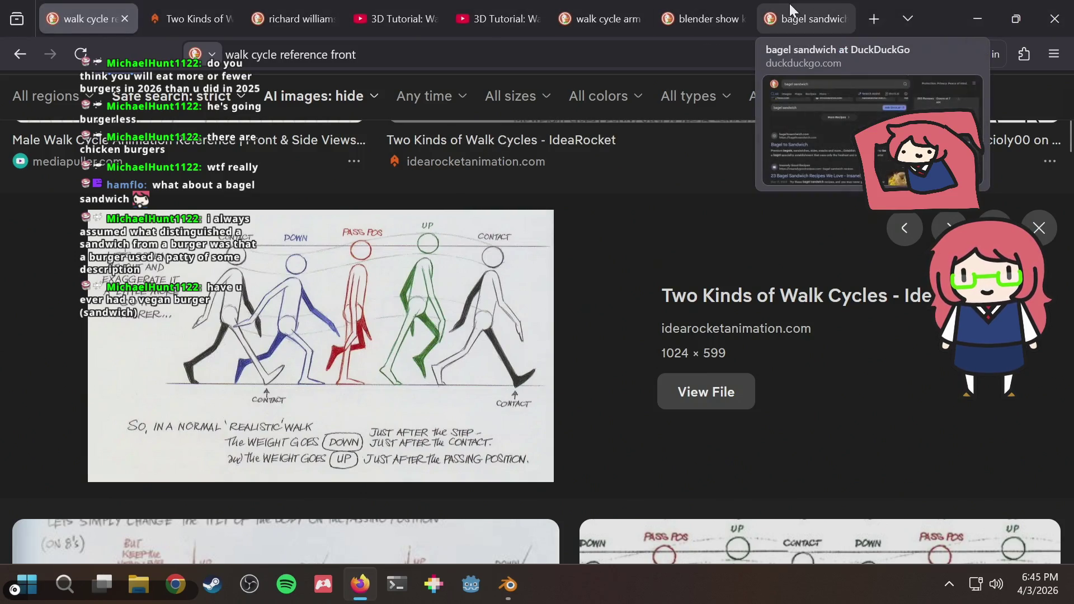
# Step: Replace the bagel query with 'falafel sandwich', open a falafel pita recipe and back out
pyautogui.click(790, 7)
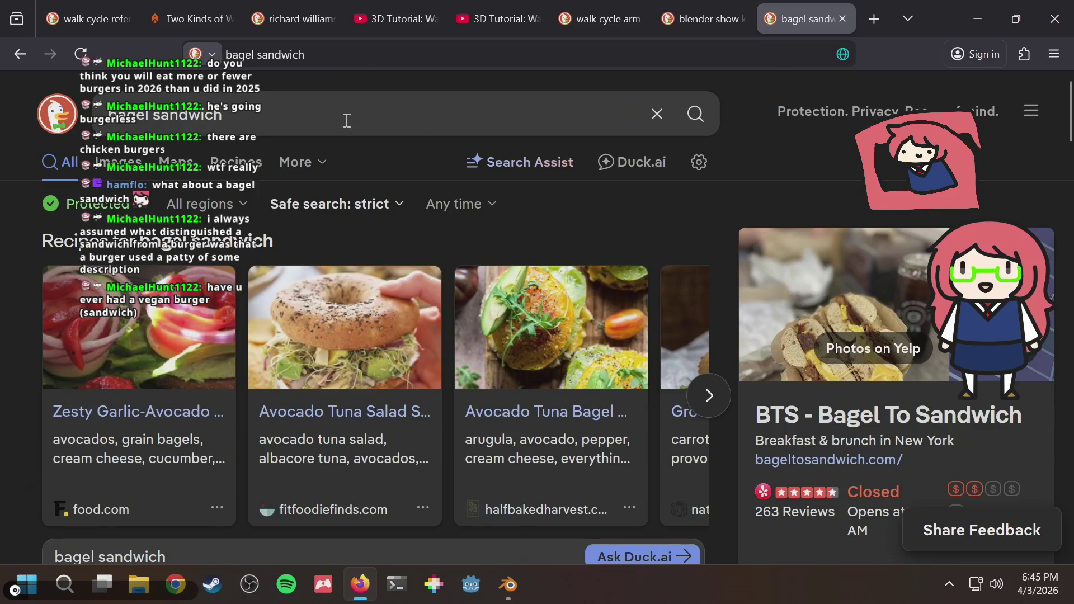
pyautogui.click(347, 120)
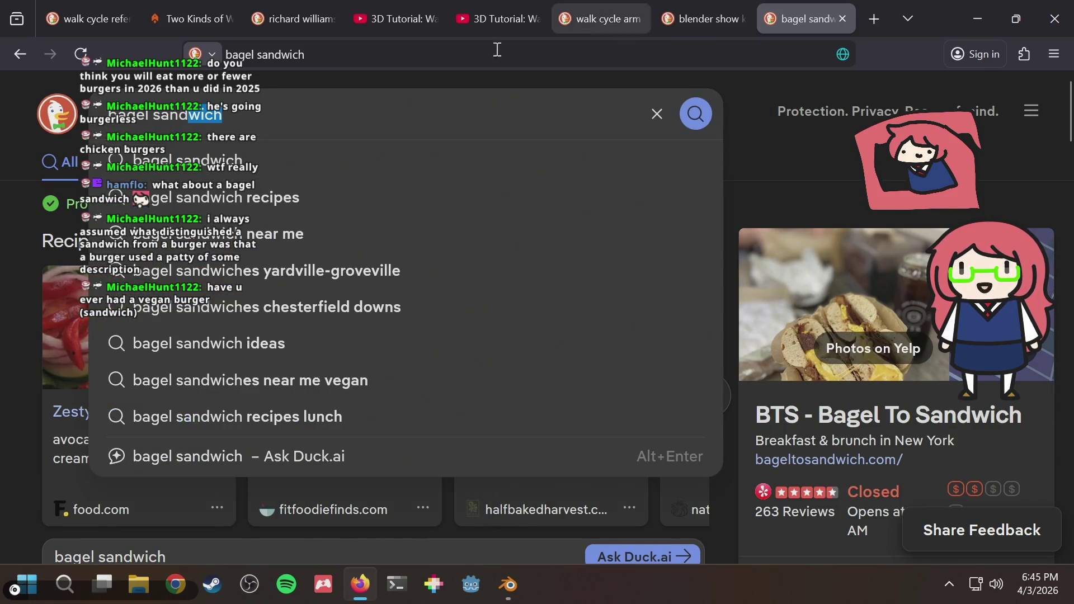
pyautogui.hotkey('ctrl', 'a')
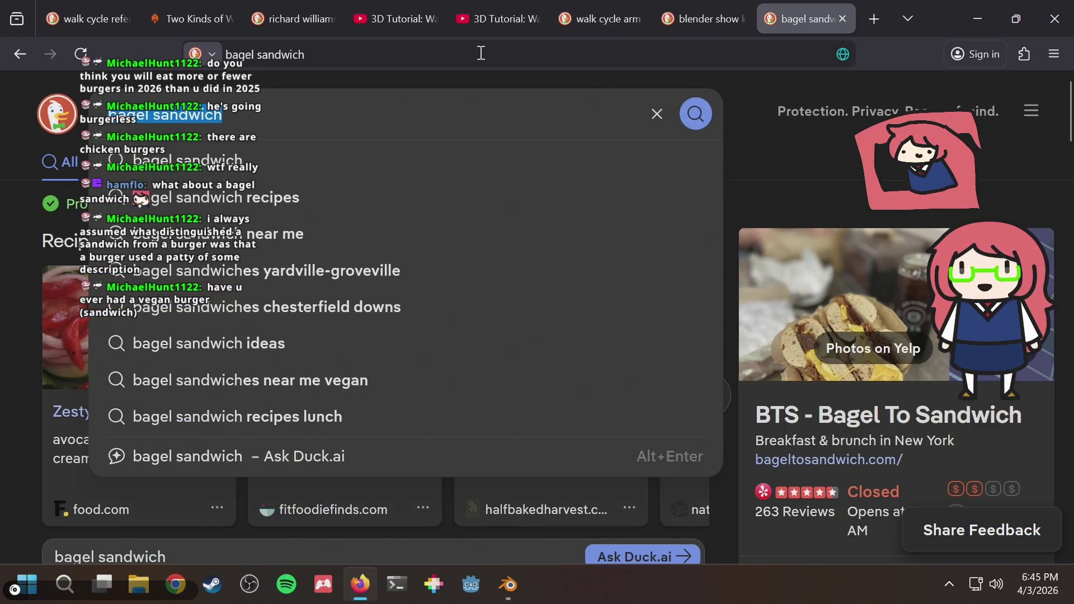
pyautogui.write('falafel s')
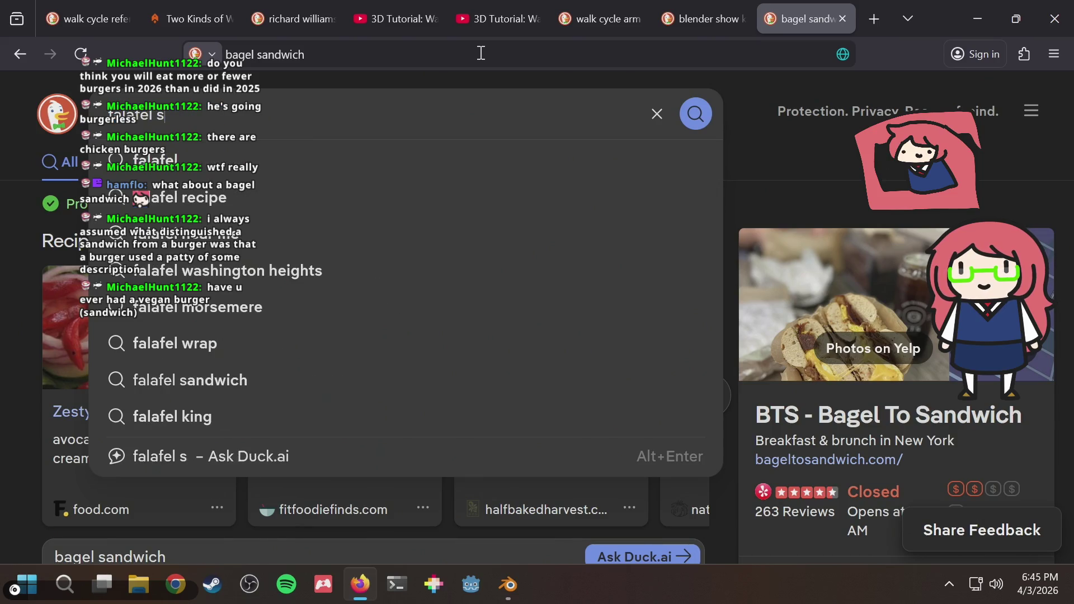
pyautogui.write('andwich')
pyautogui.press('Return')
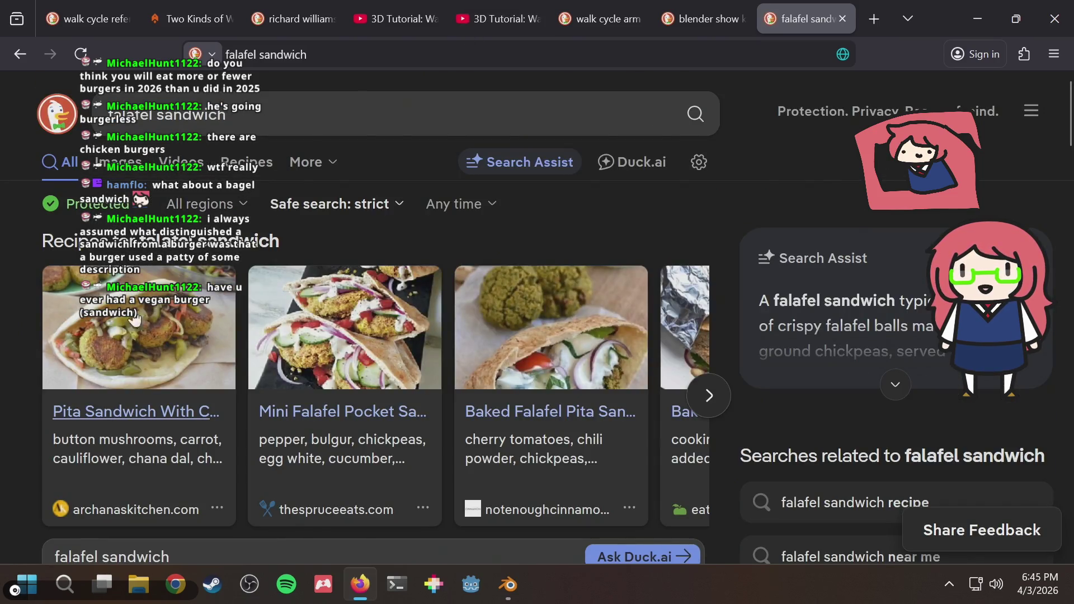
pyautogui.click(135, 411)
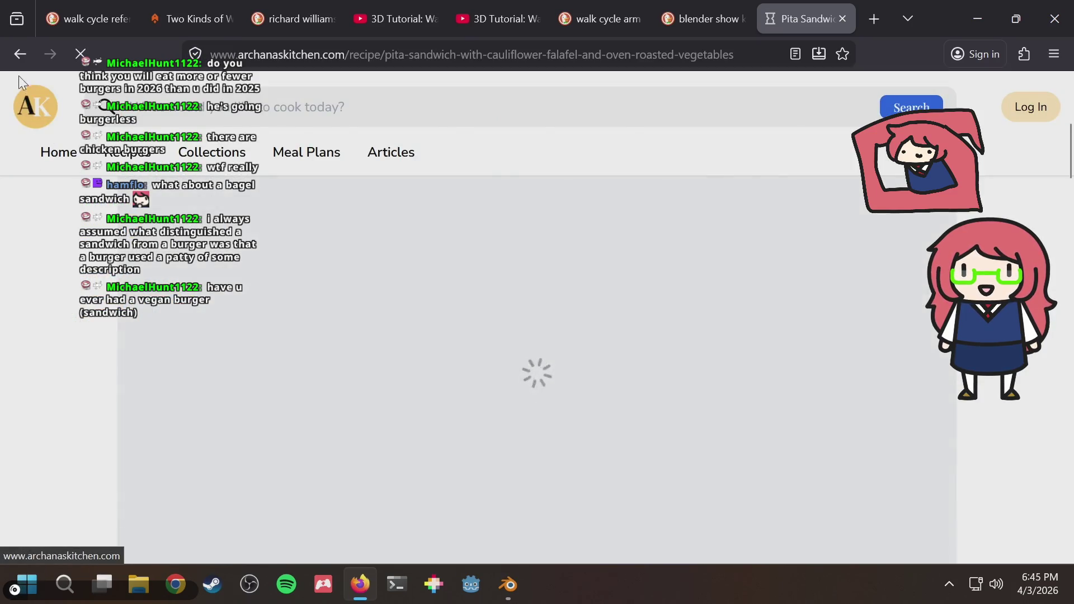
pyautogui.click(20, 55)
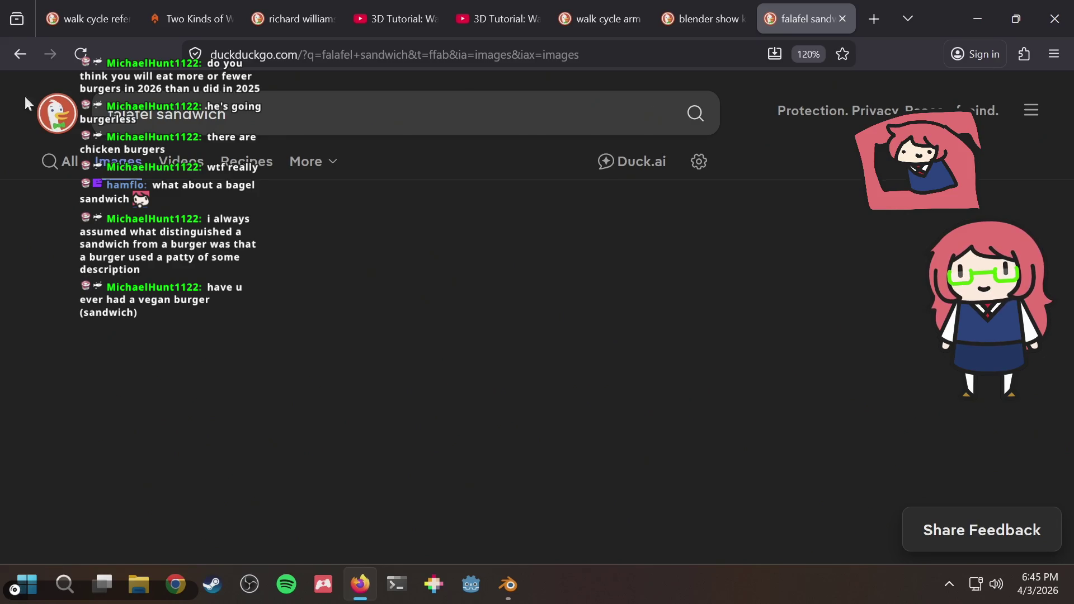
# Step: Browse the falafel sandwich image results, previewing a couple, then return to Blender
pyautogui.click(82, 54)
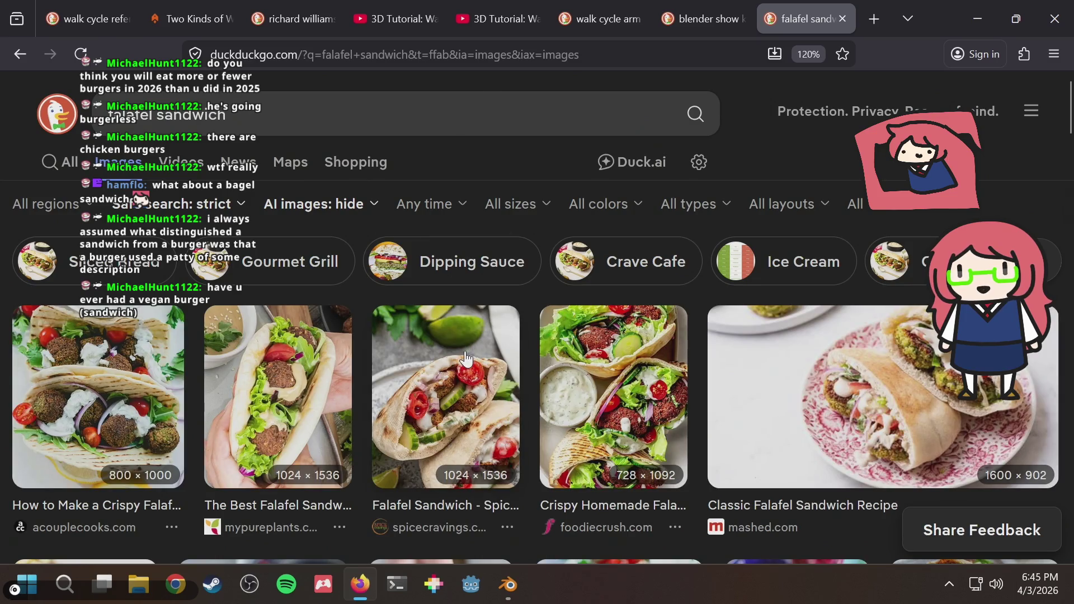
pyautogui.scroll(-3, 490, 334)
pyautogui.scroll(-2, 490, 334)
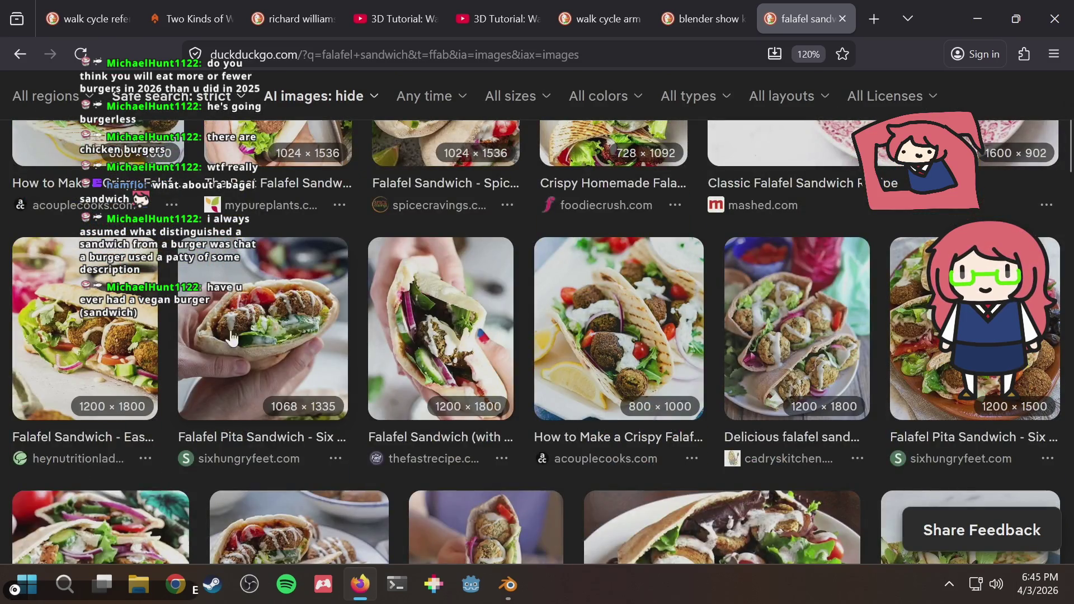
pyautogui.click(286, 330)
pyautogui.scroll(-3, 286, 330)
pyautogui.scroll(-3, 492, 298)
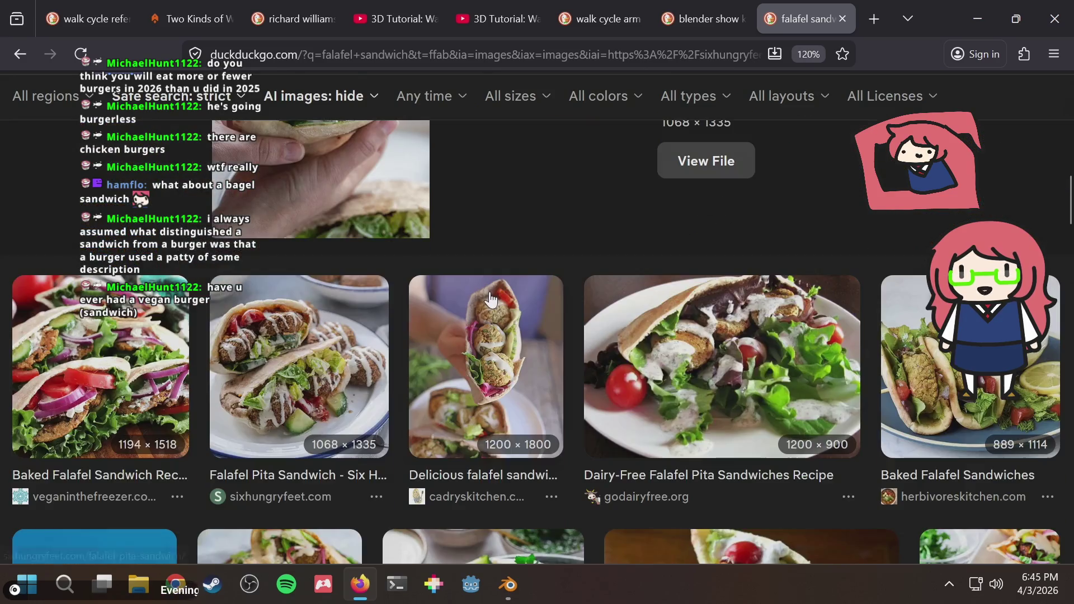
pyautogui.scroll(-3, 599, 306)
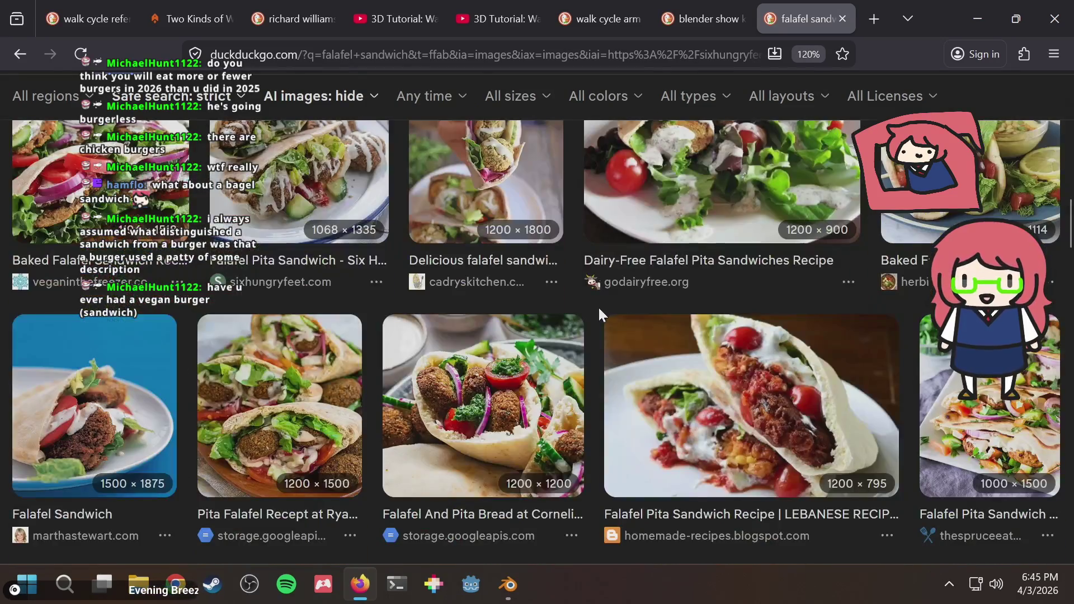
pyautogui.scroll(-3, 598, 306)
pyautogui.scroll(-3, 598, 308)
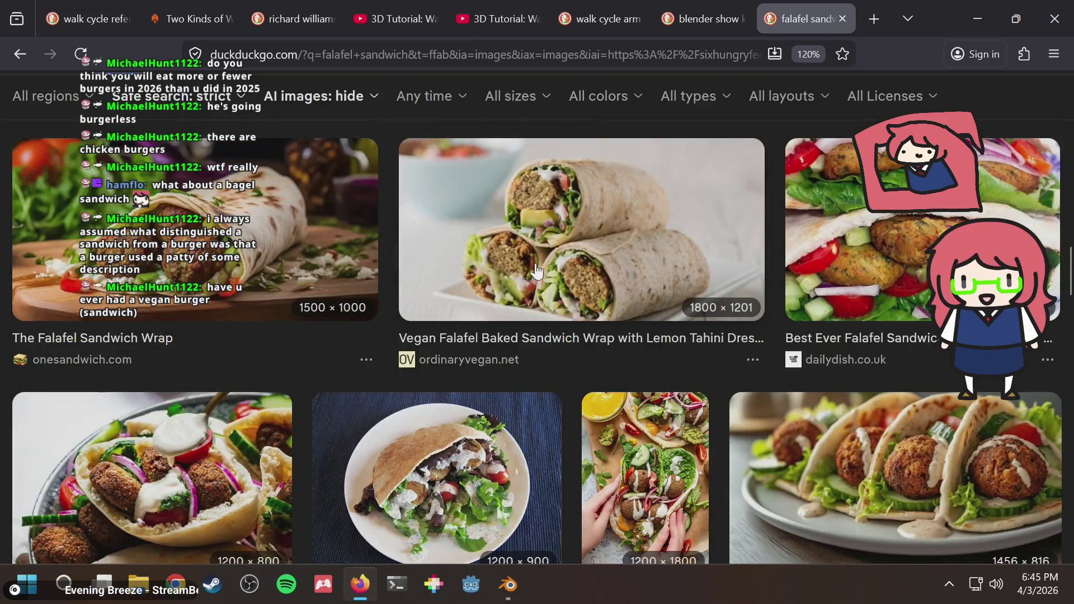
pyautogui.scroll(-3, 593, 279)
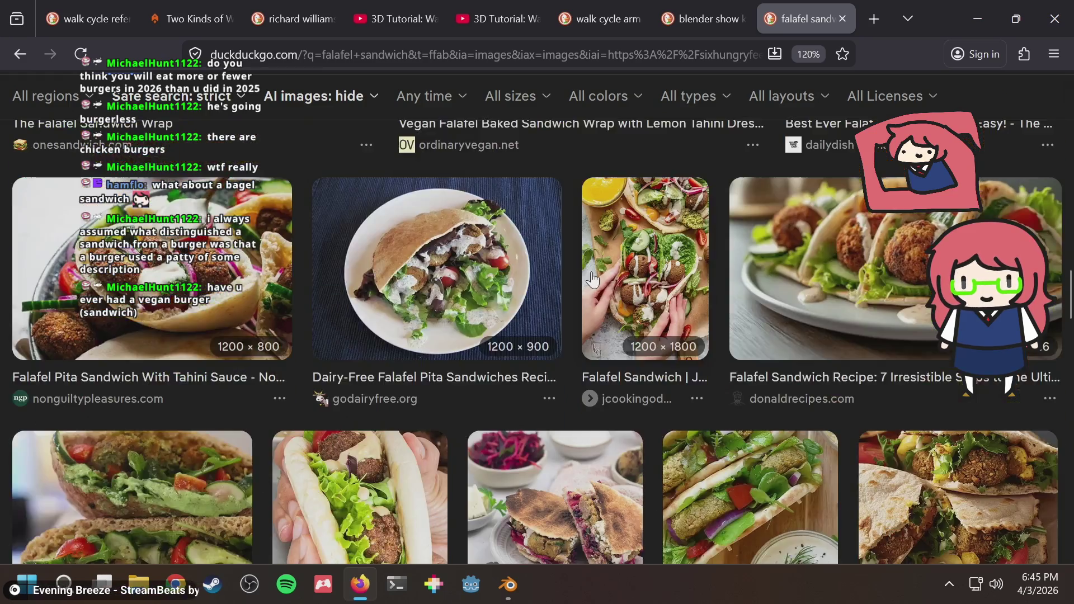
pyautogui.scroll(-3, 594, 278)
pyautogui.scroll(-1, 593, 279)
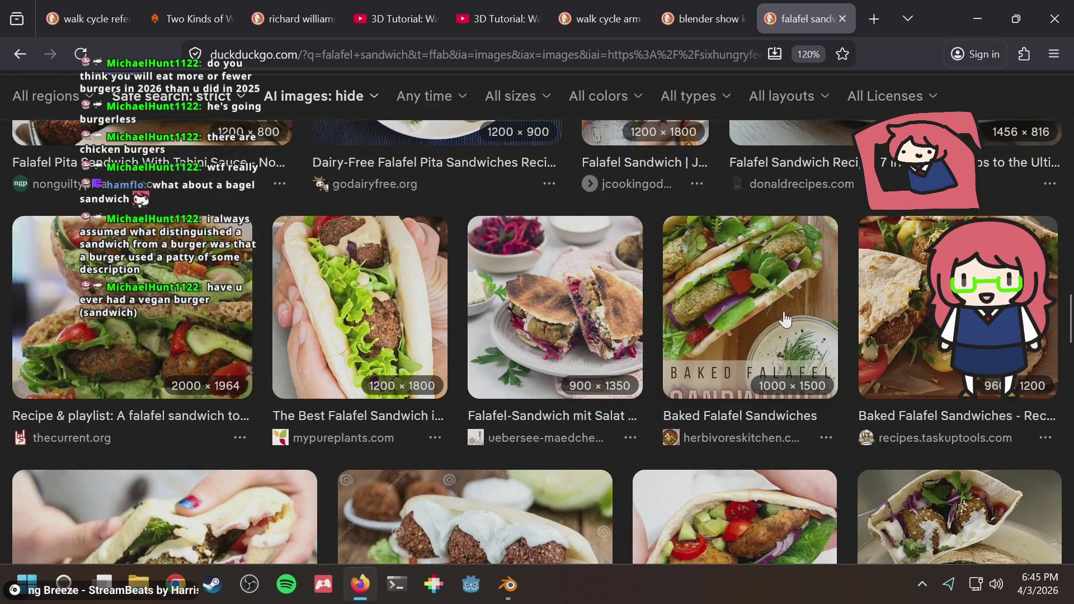
pyautogui.scroll(-3, 785, 319)
pyautogui.scroll(-3, 534, 335)
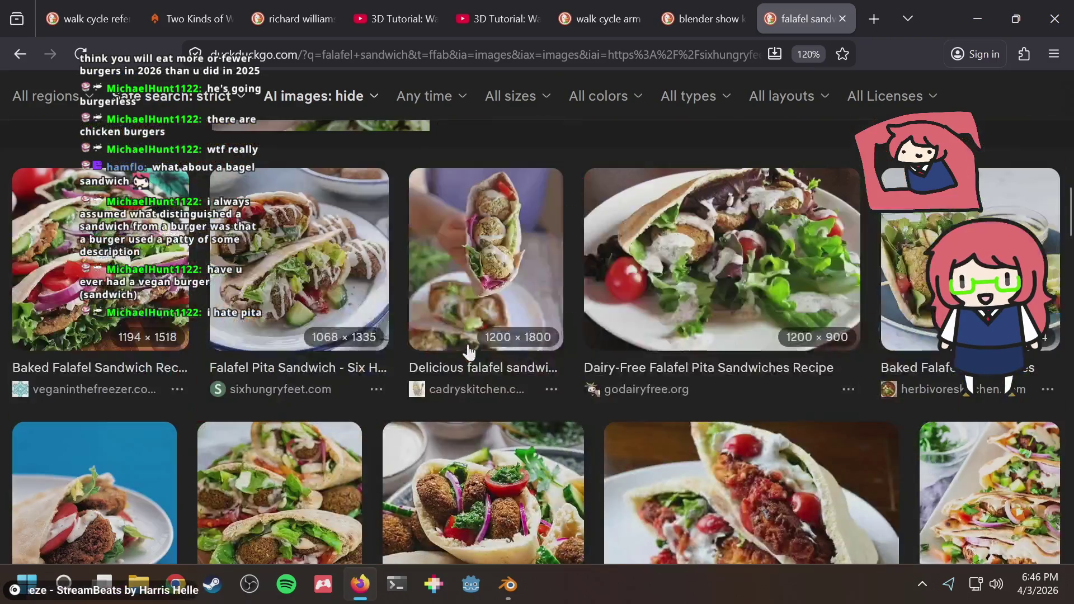
pyautogui.click(377, 277)
pyautogui.hotkey('alt', 'Tab')
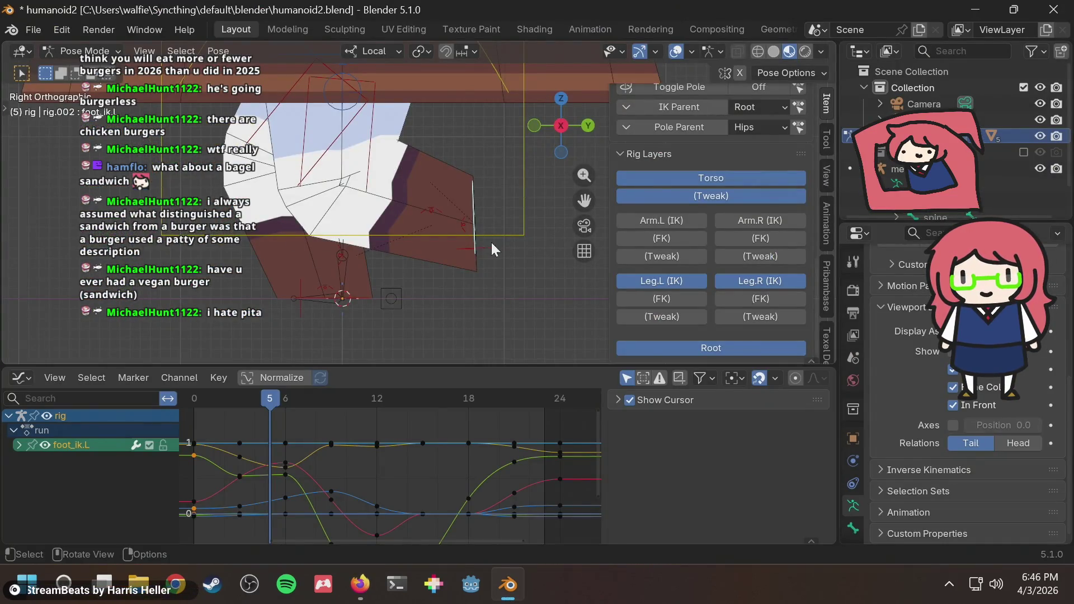
# Step: Tilt foot_ik.L and raise it slightly at frame 5 of the run cycle
pyautogui.press('r')
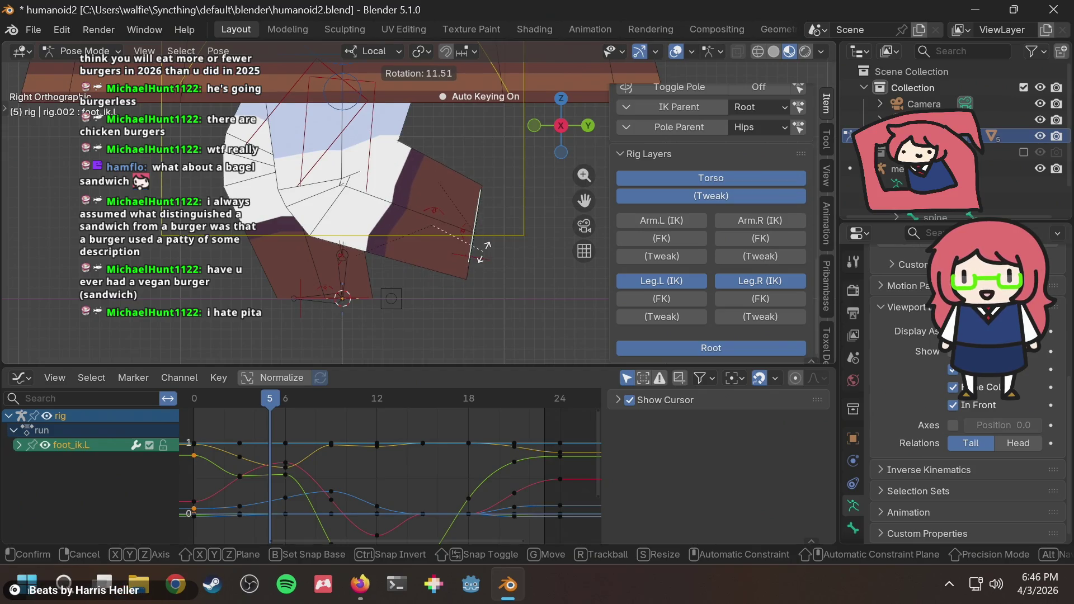
pyautogui.click(484, 250)
pyautogui.press('g')
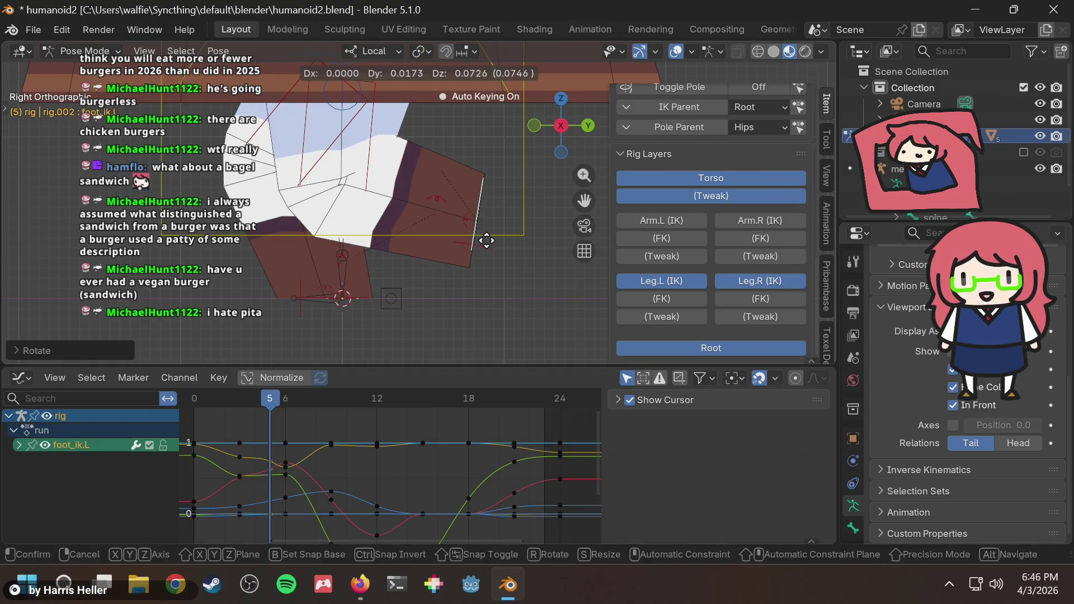
pyautogui.click(486, 240)
pyautogui.press('g')
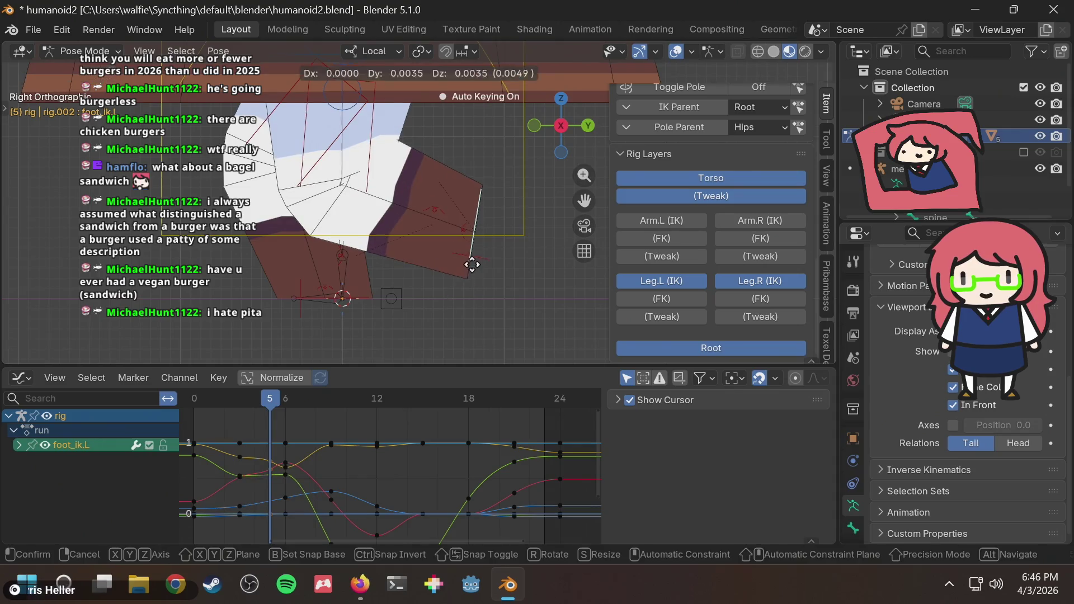
pyautogui.click(478, 250)
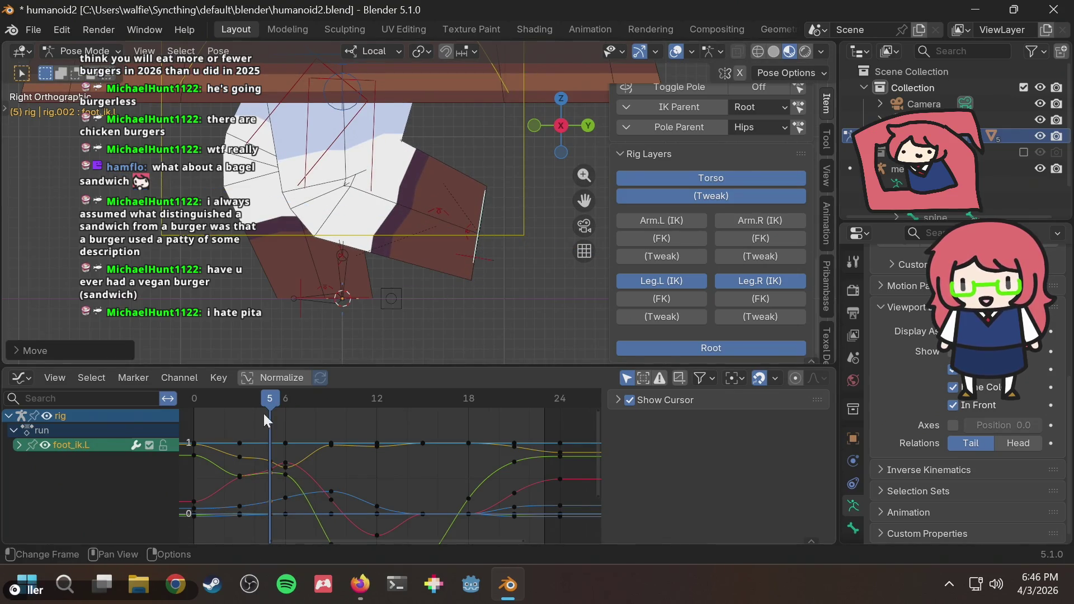
# Step: Flip between frame 5 and its neighbours and scrub frames 2–8 to review the foot motion
pyautogui.press('Left')
pyautogui.press('Right')
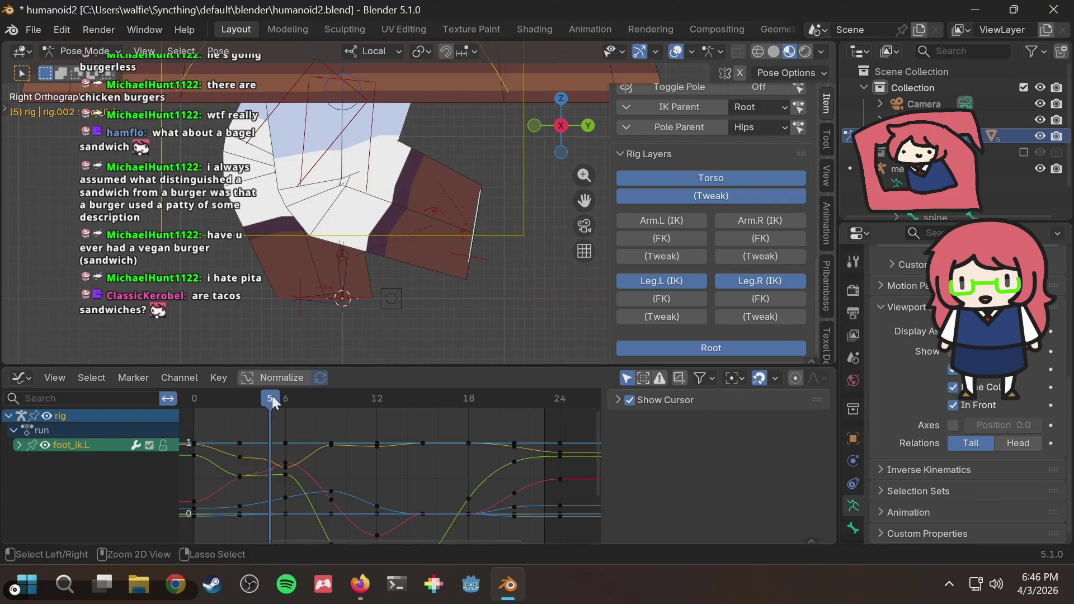
pyautogui.press('Left')
pyautogui.press('Right')
pyautogui.press('Left')
pyautogui.press('Right')
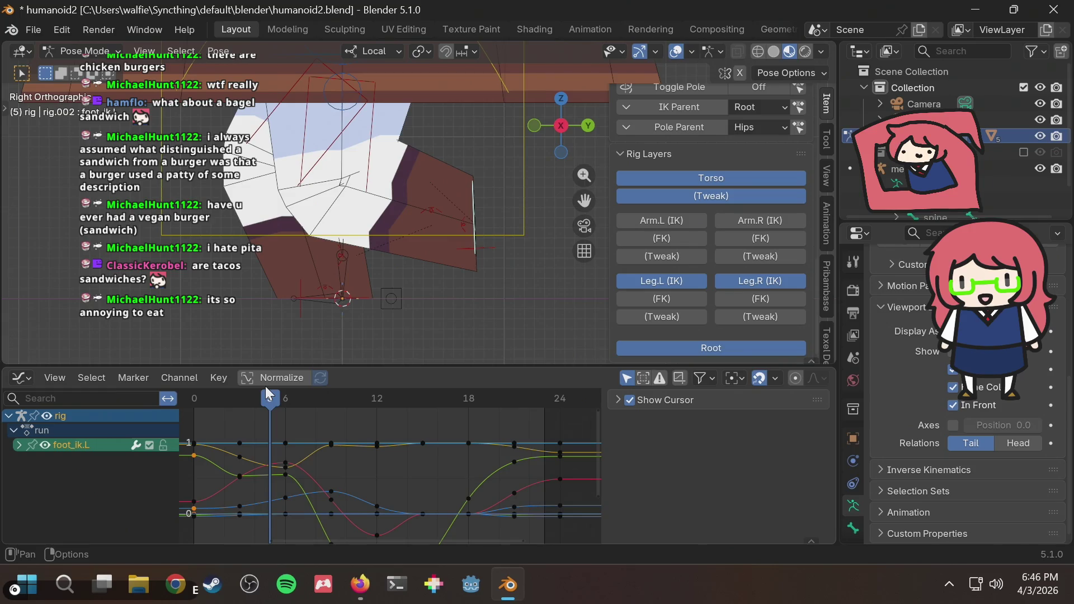
pyautogui.moveTo(269, 399)
pyautogui.mouseDown()
pyautogui.moveTo(211, 403)
pyautogui.moveTo(241, 401)
pyautogui.mouseUp()
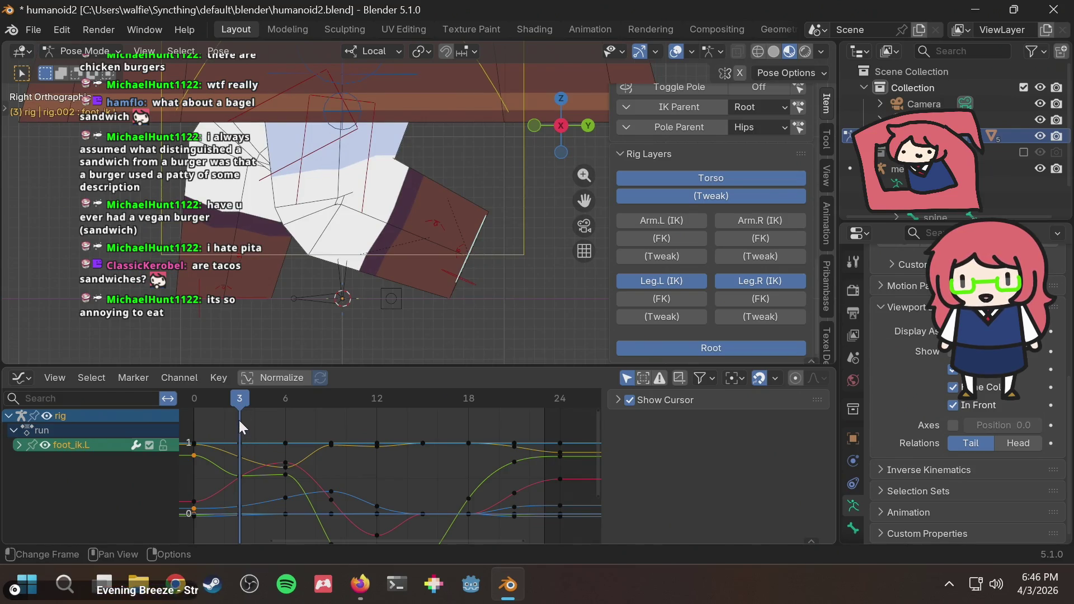
pyautogui.moveTo(256, 402)
pyautogui.mouseDown()
pyautogui.moveTo(233, 417)
pyautogui.moveTo(342, 419)
pyautogui.moveTo(285, 430)
pyautogui.moveTo(316, 427)
pyautogui.mouseUp()
# Step: Key the foot pose at frame 6, save the rig file and scrub through the cycle
pyautogui.press('i')
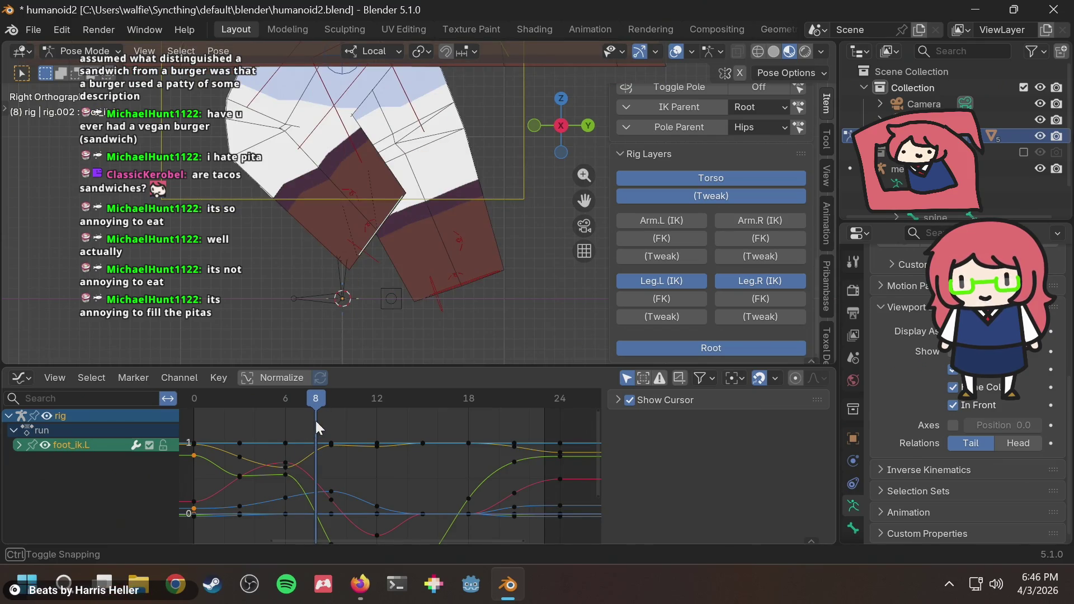
pyautogui.hotkey('ctrl', 's')
pyautogui.moveTo(291, 402)
pyautogui.mouseDown()
pyautogui.moveTo(194, 403)
pyautogui.moveTo(495, 407)
pyautogui.moveTo(311, 412)
pyautogui.moveTo(239, 429)
pyautogui.moveTo(286, 430)
pyautogui.mouseUp()
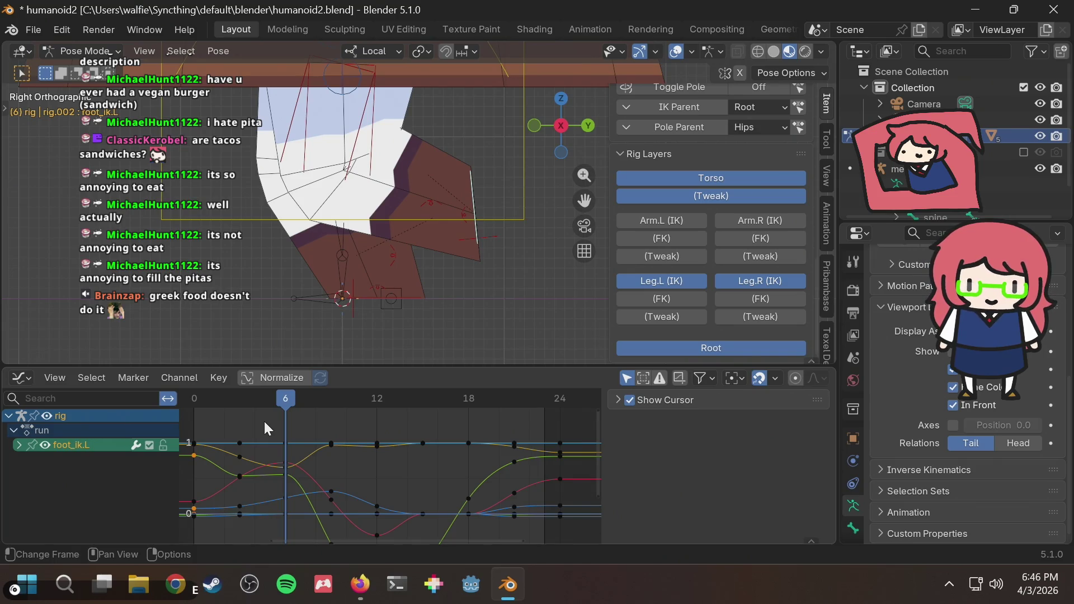
pyautogui.moveTo(274, 400)
pyautogui.mouseDown()
pyautogui.moveTo(192, 409)
pyautogui.moveTo(485, 409)
pyautogui.mouseUp()
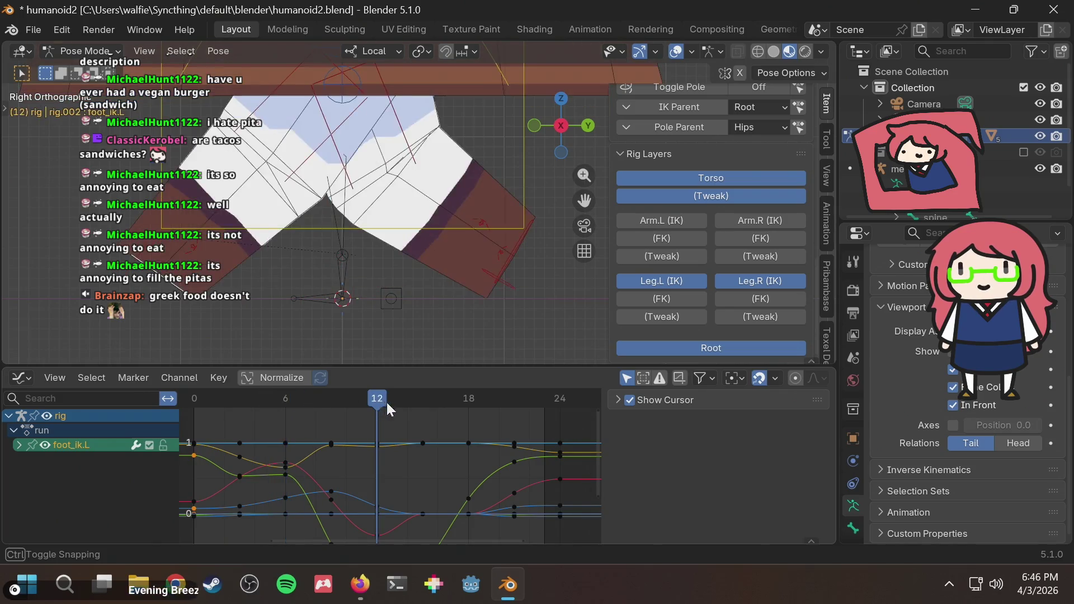
# Step: Play the walk cycle, stop it, and jump back to frame 0
pyautogui.press('space')
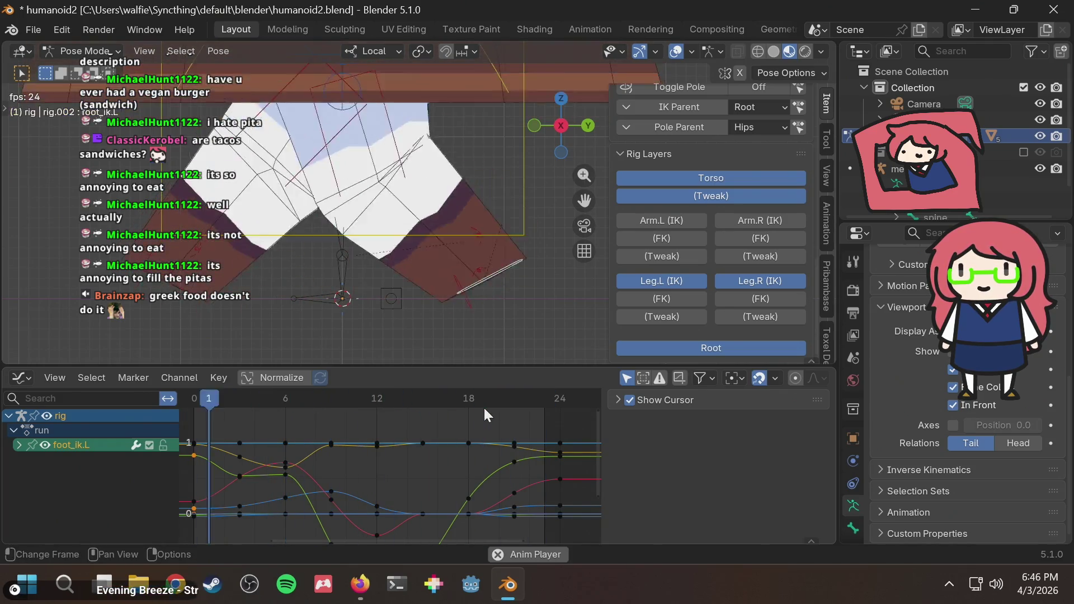
pyautogui.press('space')
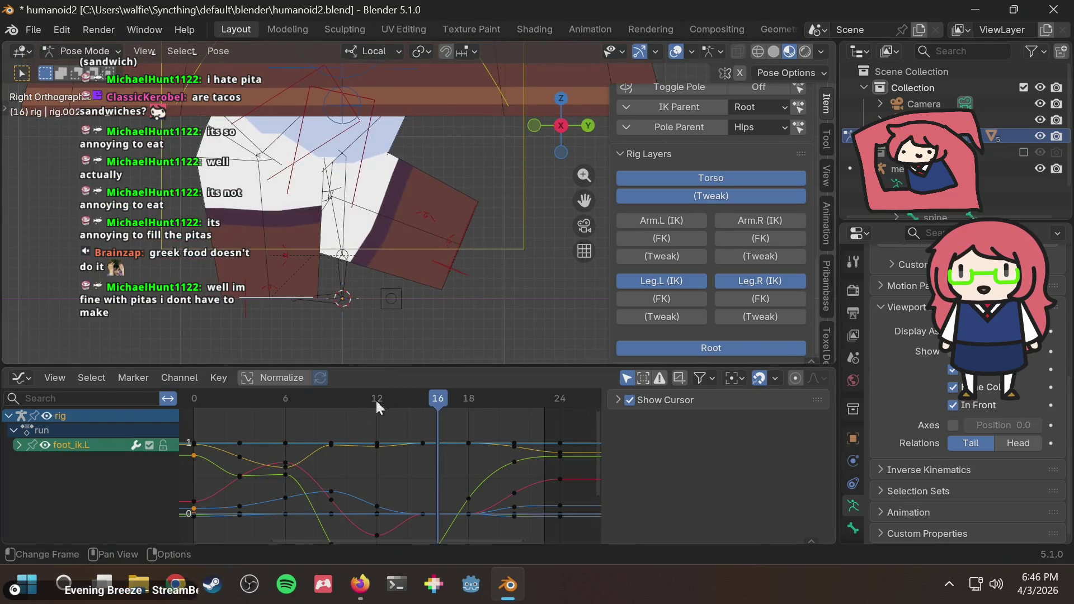
pyautogui.hotkey('shift', 'Left')
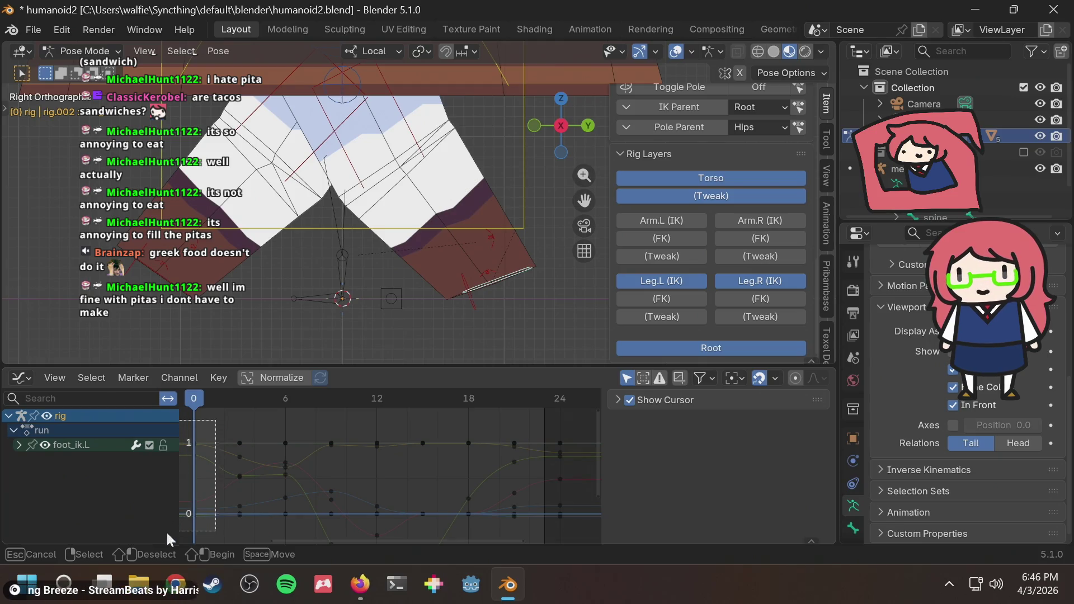
# Step: Paste the starting foot keys at frame 24 so the cycle loops, then play it from the front view
pyautogui.moveTo(273, 515)
pyautogui.mouseDown(button='middle')
pyautogui.moveTo(291, 493)
pyautogui.moveTo(341, 504)
pyautogui.mouseUp(button='middle')
pyautogui.moveTo(356, 538); pyautogui.dragTo(408, 539)
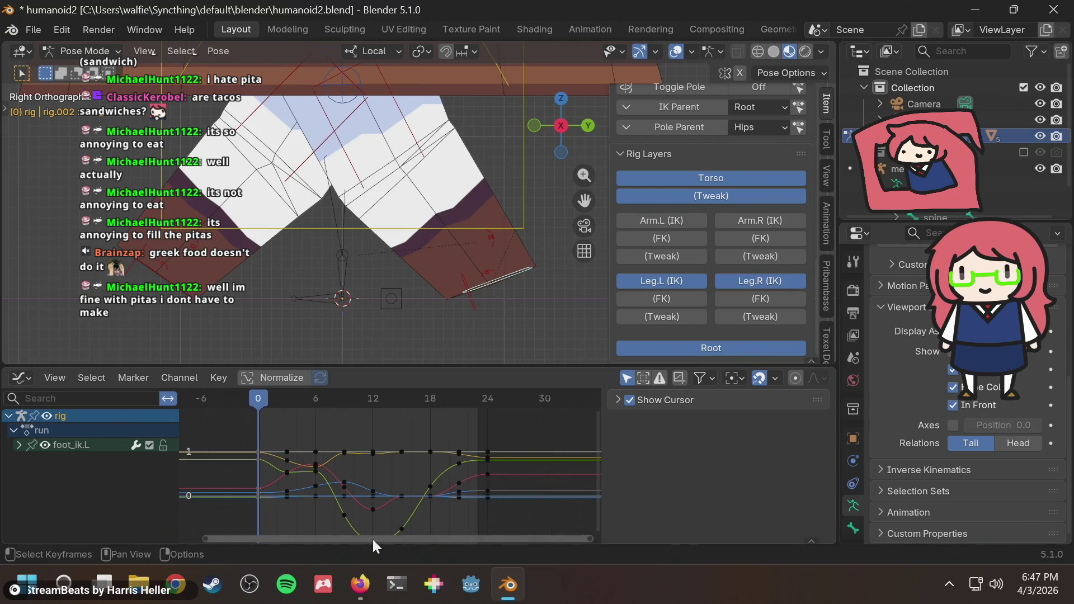
pyautogui.click(385, 398)
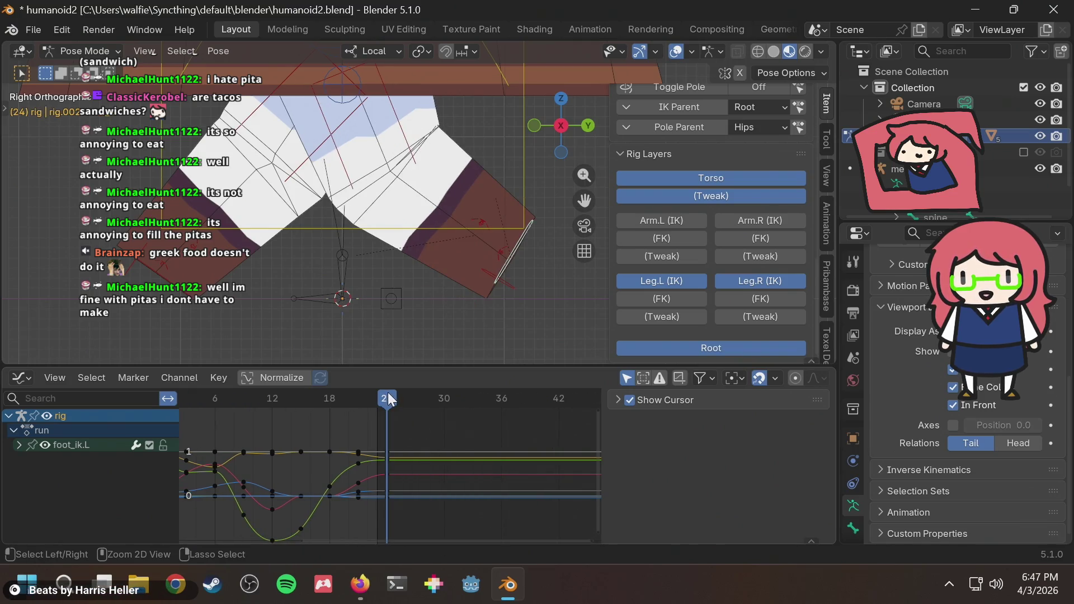
pyautogui.hotkey('ctrl', 'v')
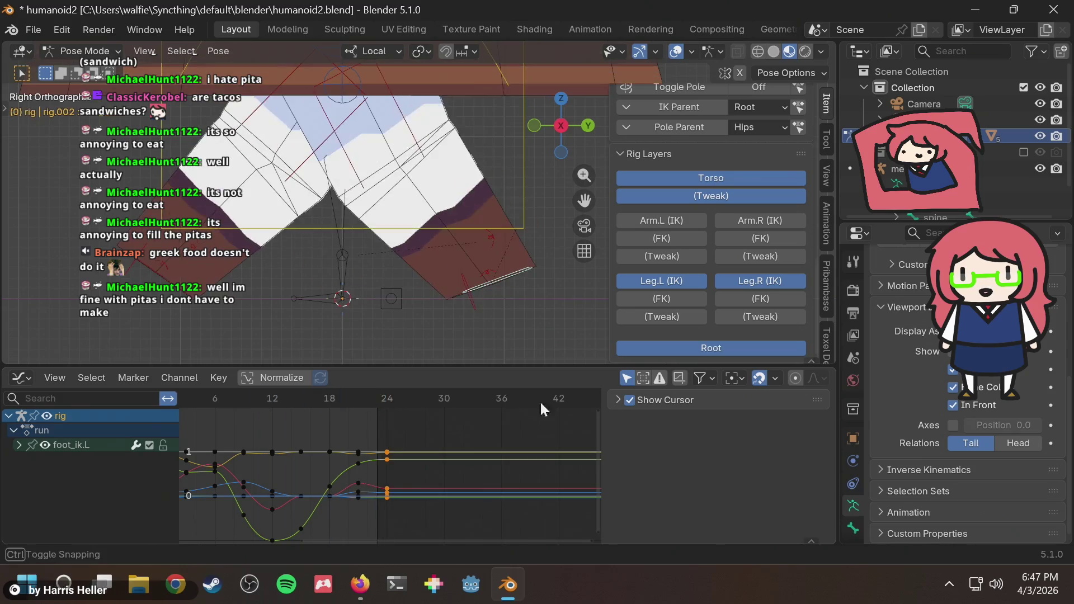
pyautogui.press('space')
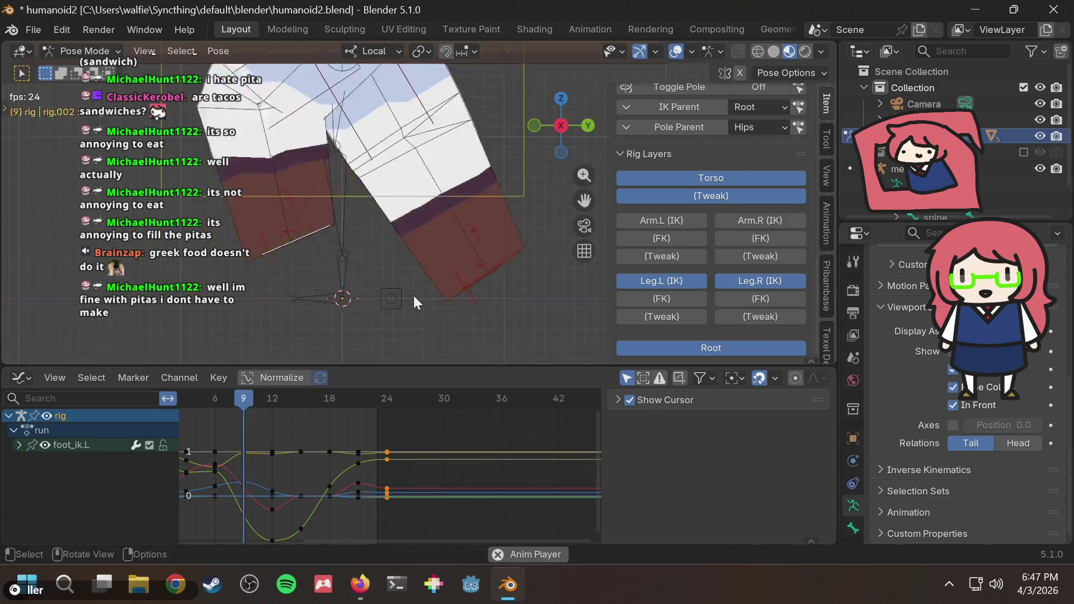
pyautogui.press('KP_1')
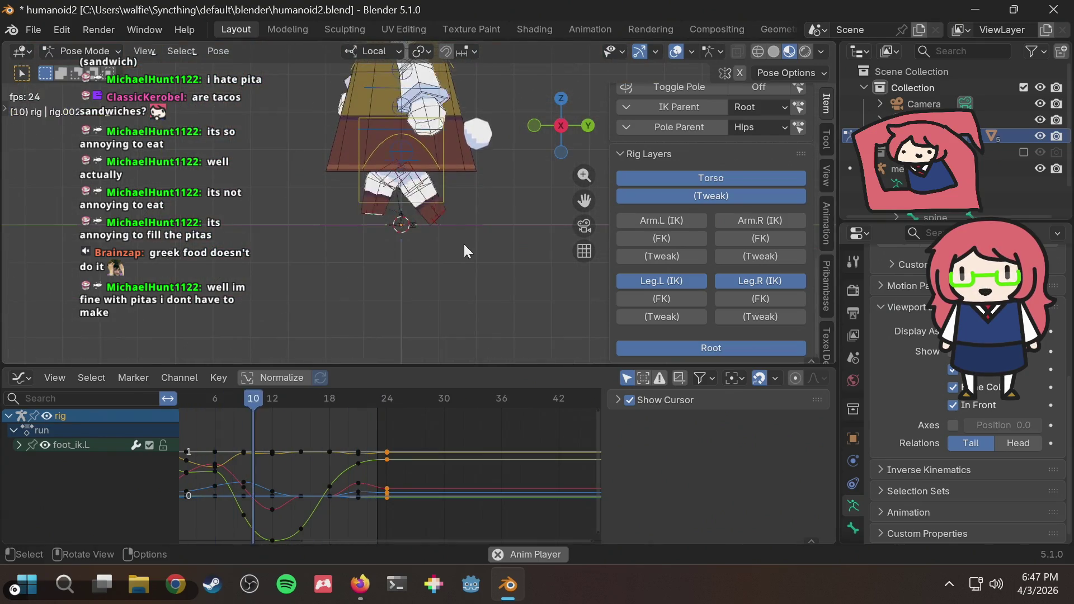
# Step: Deselect the foot control, stop playback at frame 16 to inspect the legs, then switch to the browser
pyautogui.click(467, 247)
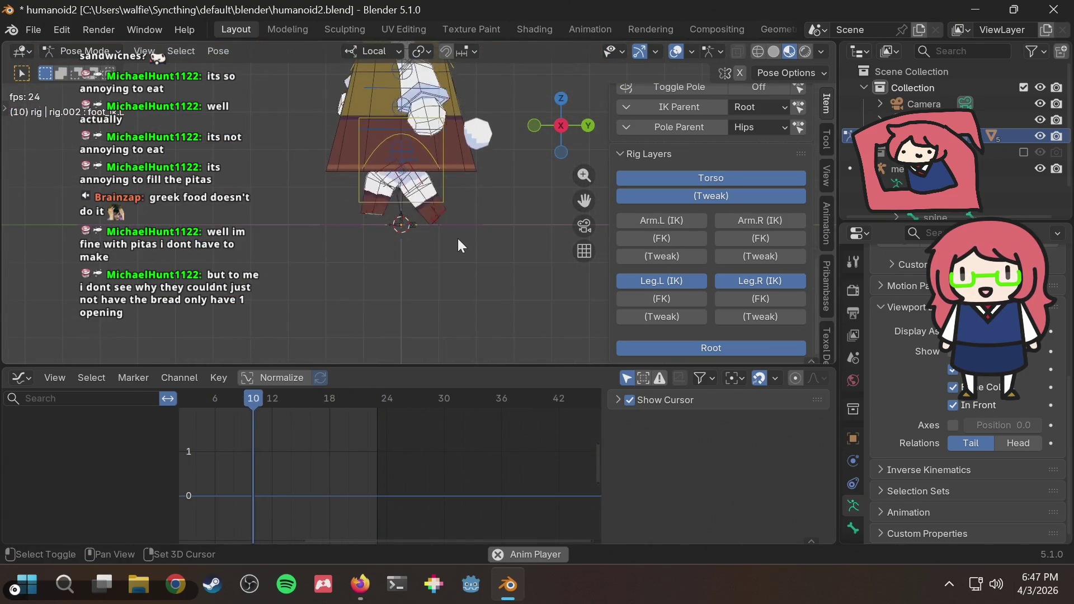
pyautogui.press('space')
pyautogui.scroll(2, 398, 252)
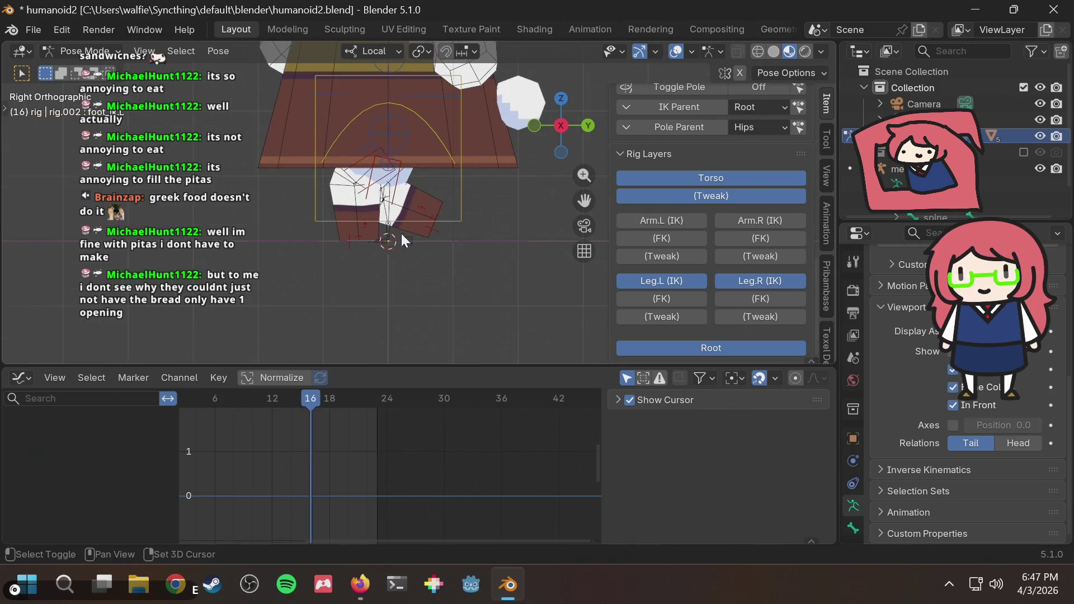
pyautogui.scroll(1, 404, 248)
pyautogui.scroll(1, 410, 256)
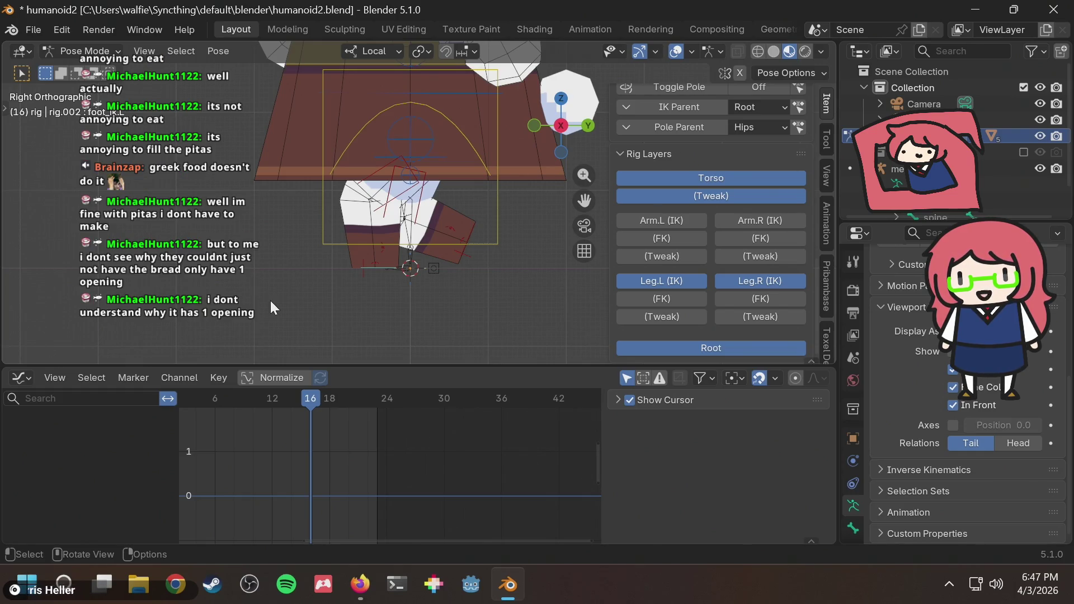
pyautogui.scroll(1, 378, 284)
pyautogui.scroll(1, 378, 283)
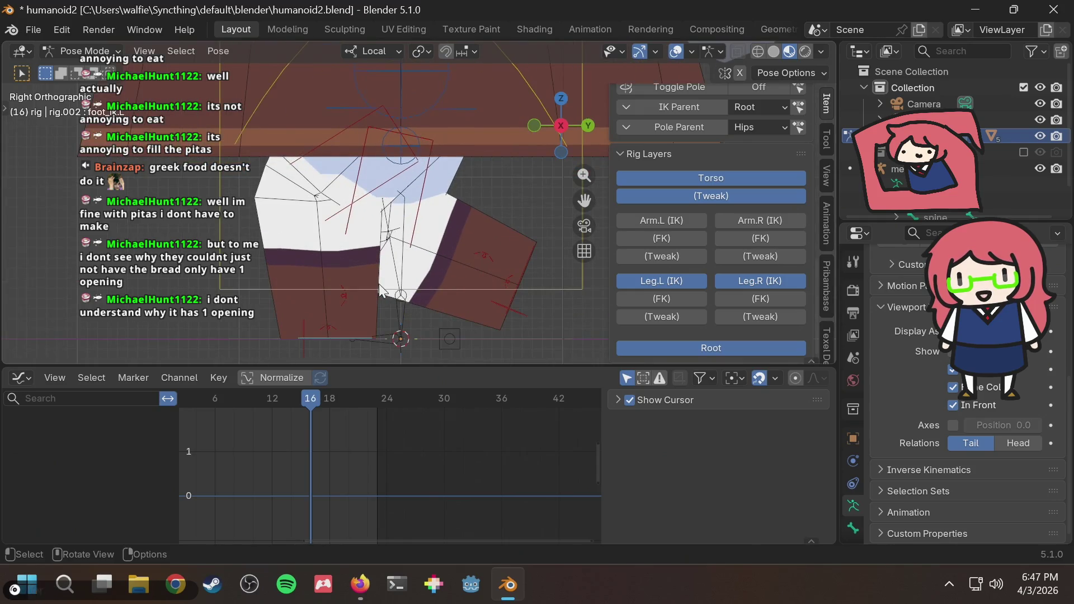
pyautogui.hotkey('alt', 'Tab')
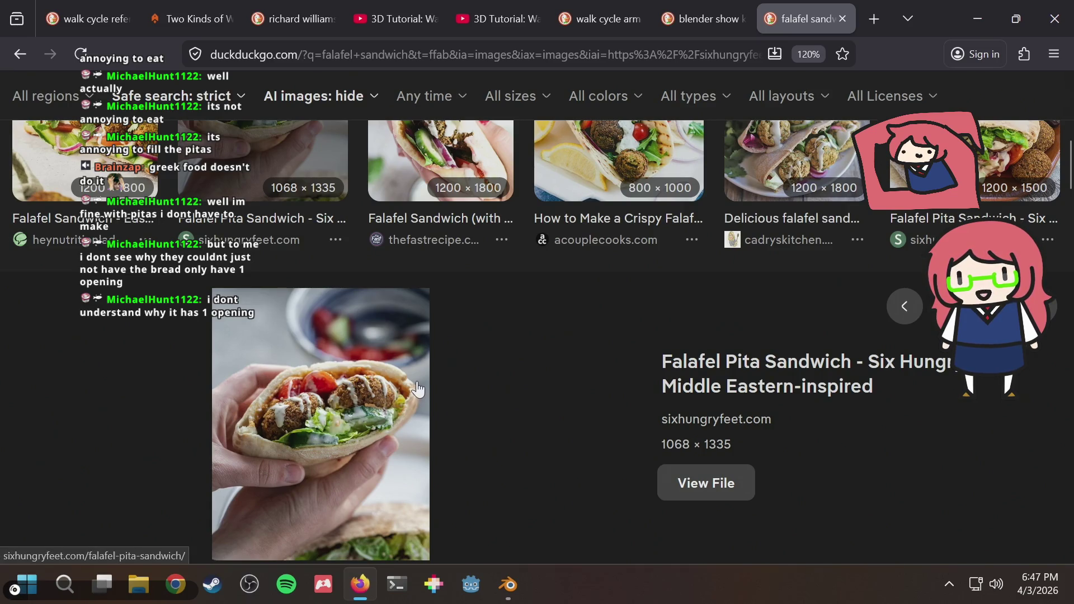
pyautogui.scroll(3, 418, 387)
pyautogui.scroll(-5, 418, 387)
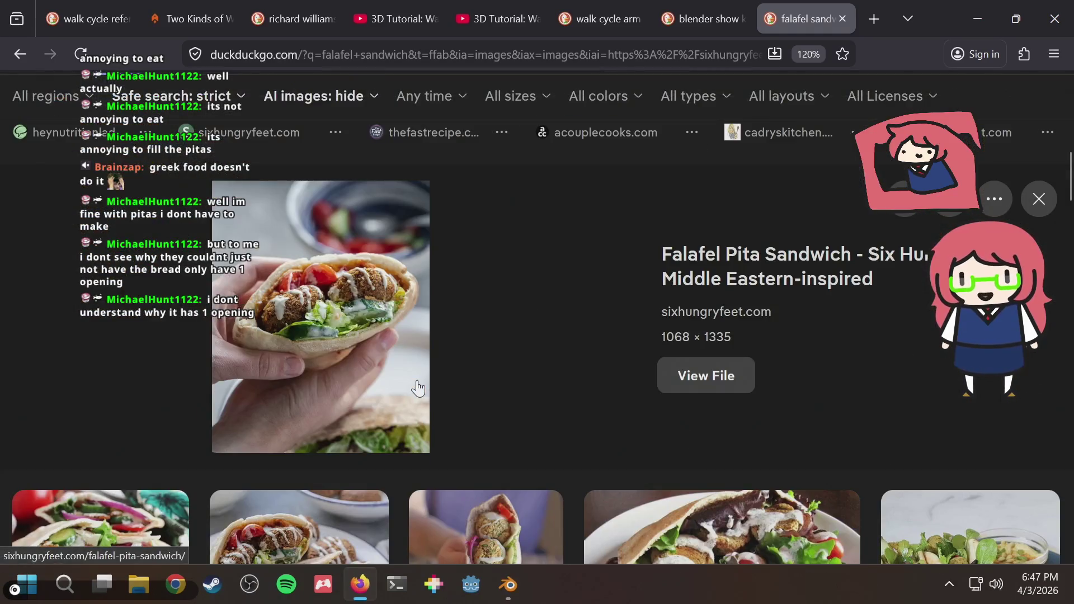
pyautogui.scroll(3, 418, 386)
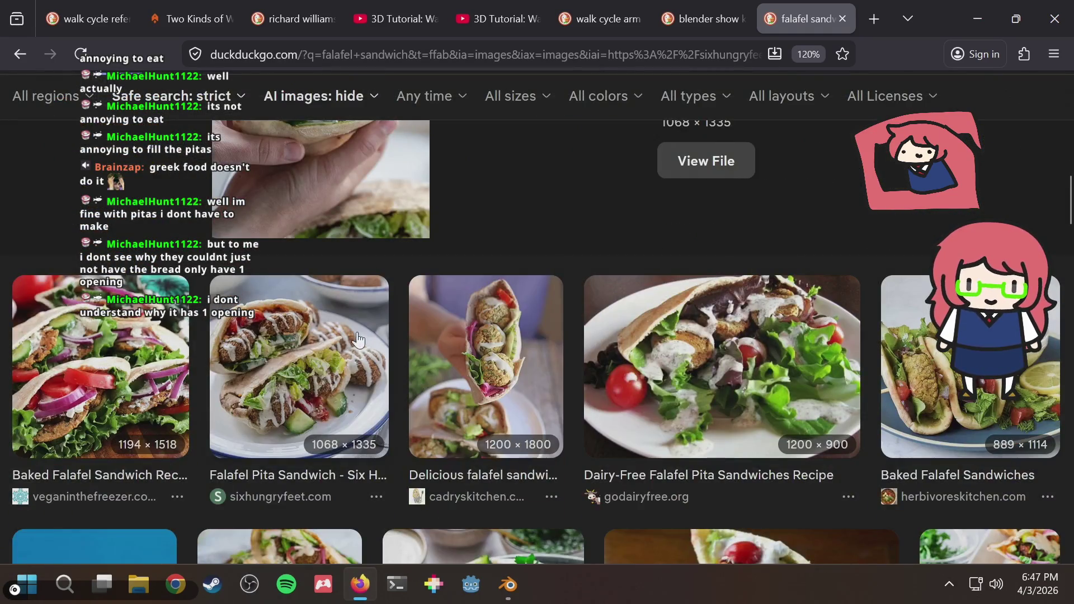
pyautogui.scroll(-3, 353, 336)
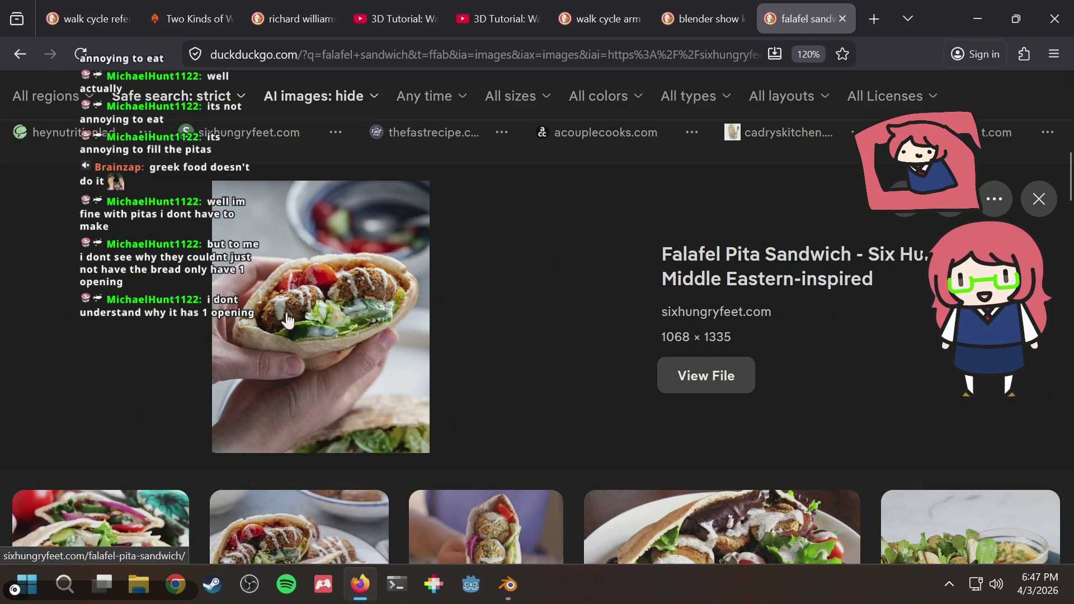
pyautogui.scroll(-3, 363, 306)
pyautogui.scroll(-3, 364, 305)
pyautogui.scroll(3, 364, 306)
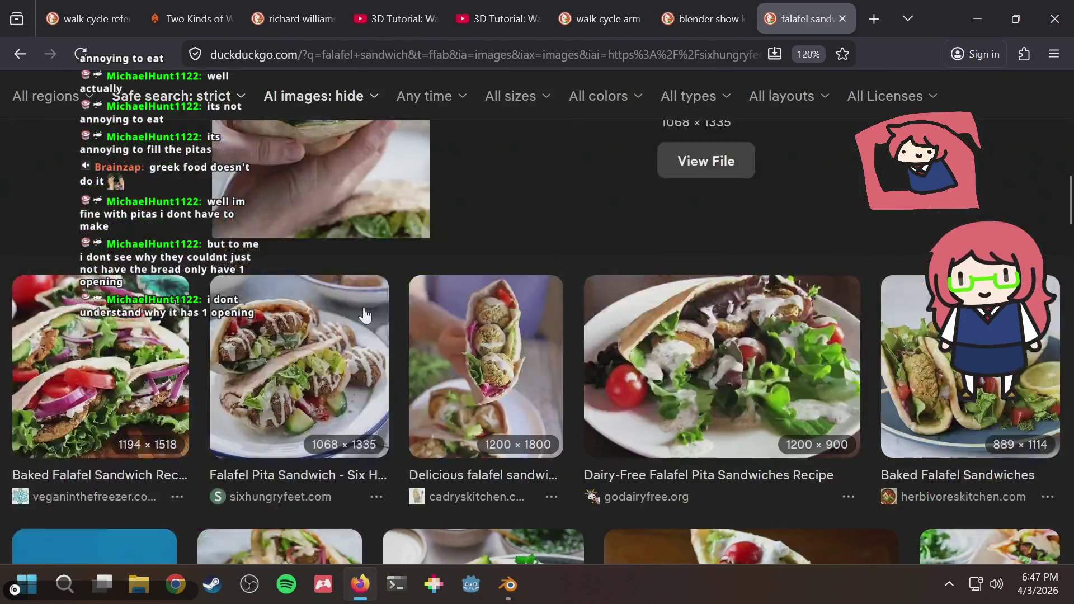
pyautogui.scroll(4, 364, 306)
pyautogui.scroll(5, 363, 307)
# Step: Dismiss the falafel image preview and menu bar, then open a fresh blank browser tab
pyautogui.press('alt')
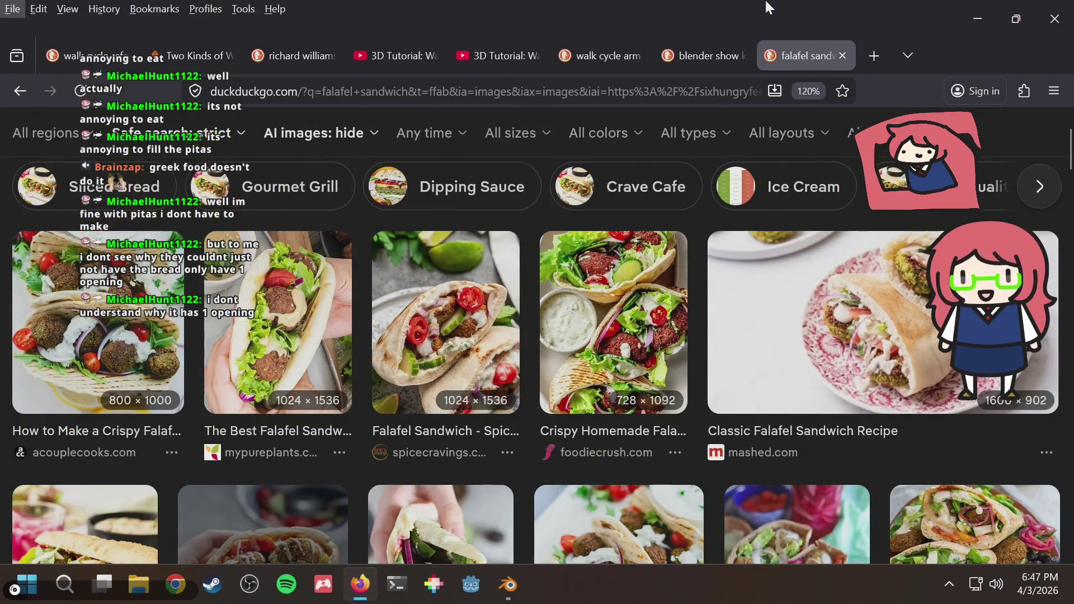
pyautogui.press('alt')
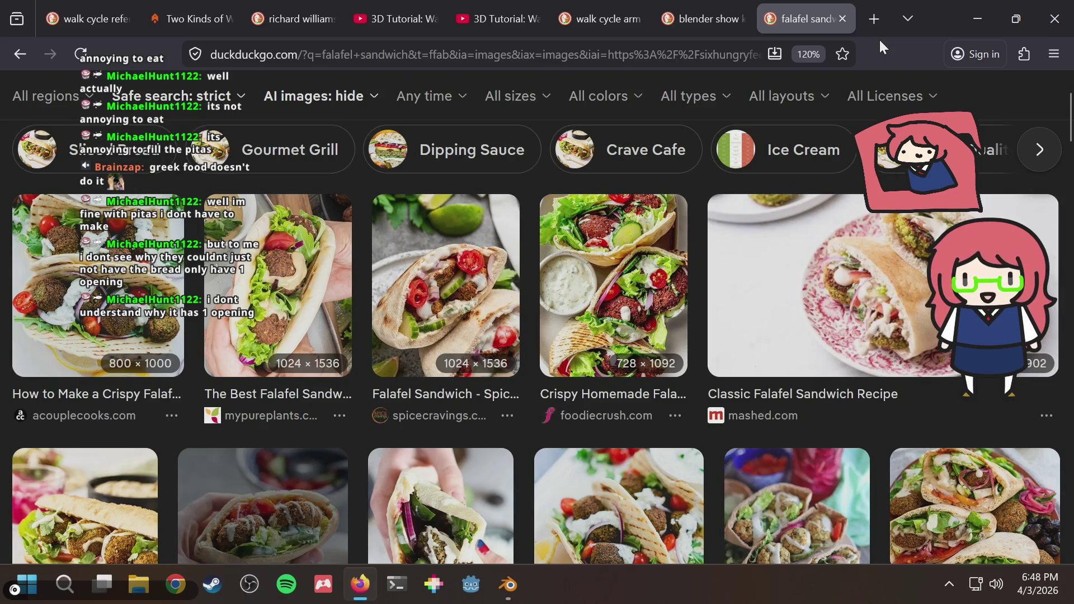
pyautogui.click(874, 18)
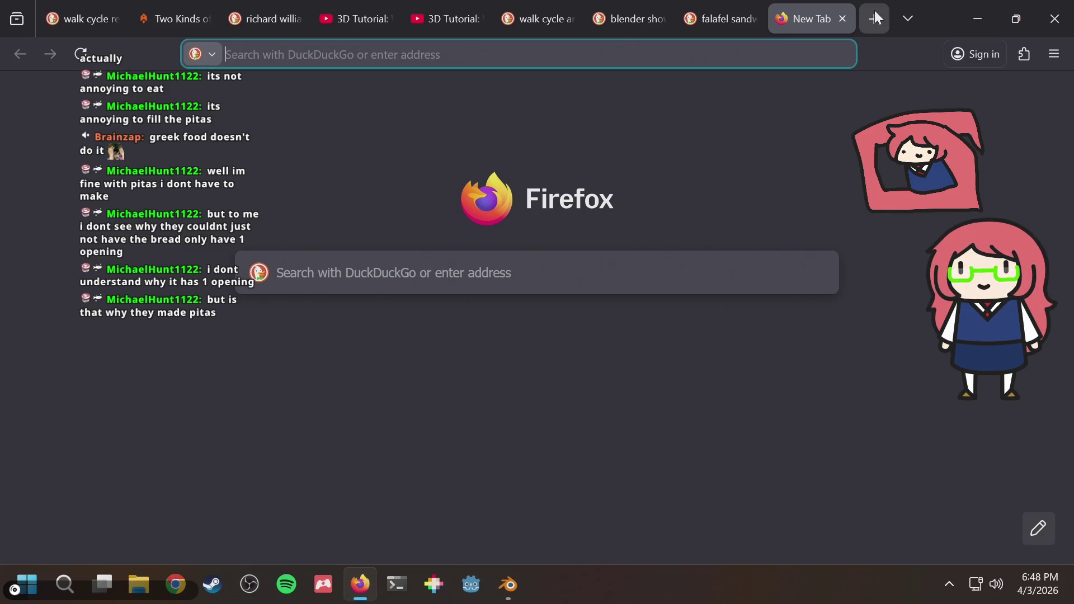
pyautogui.write('prozd eats')
# Step: Search DuckDuckGo for 'prozd eats' and open the ProZD Eats Food YouTube channel result
pyautogui.press('Return')
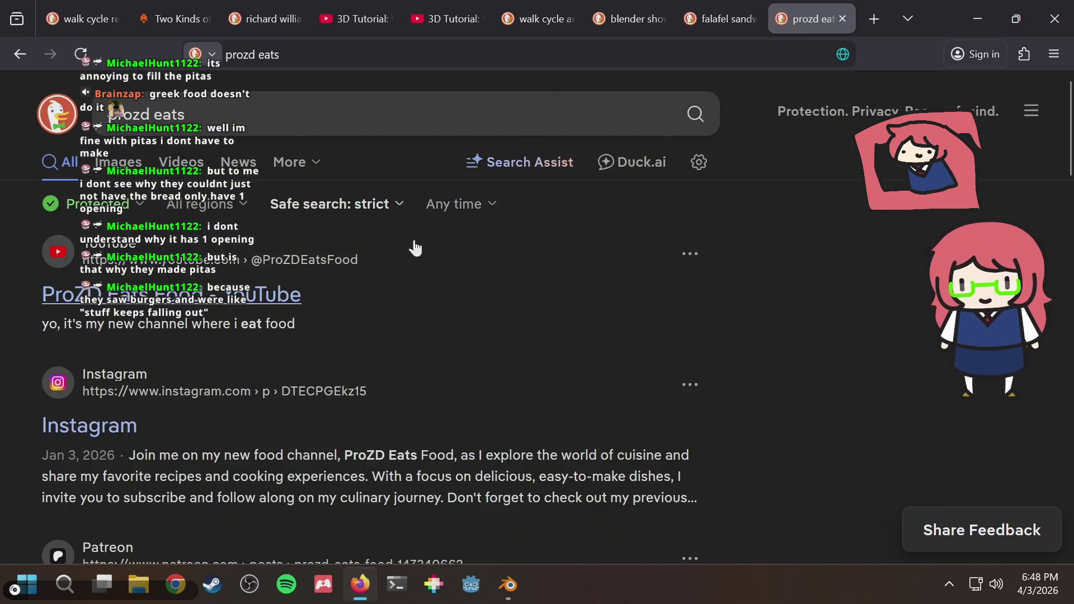
pyautogui.click(191, 315)
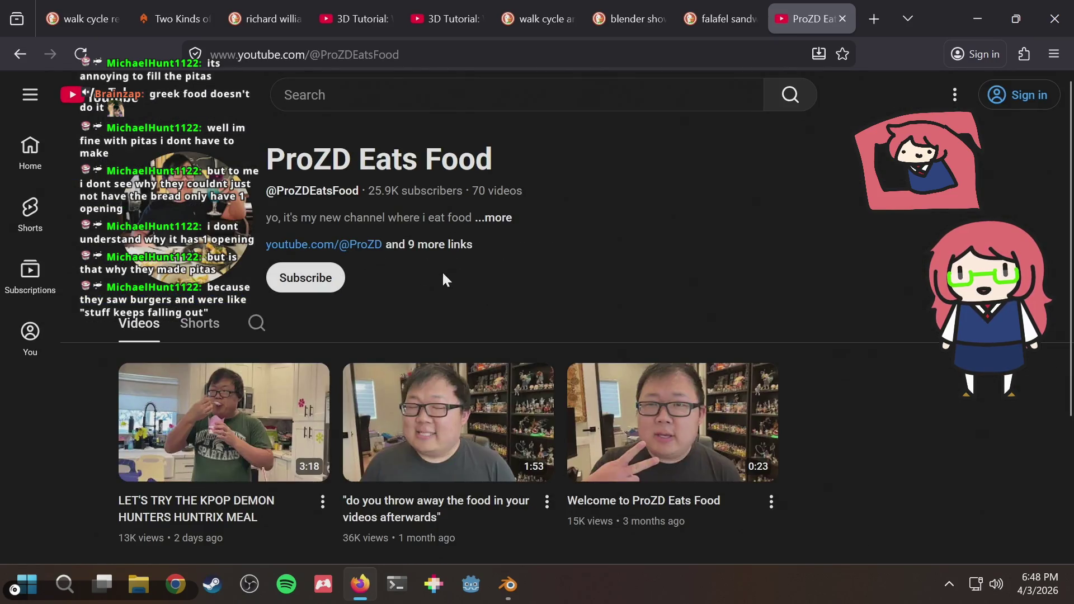
# Step: Sort the channel's Shorts by popularity and open the McDonald's Big Arch Burger short
pyautogui.click(198, 323)
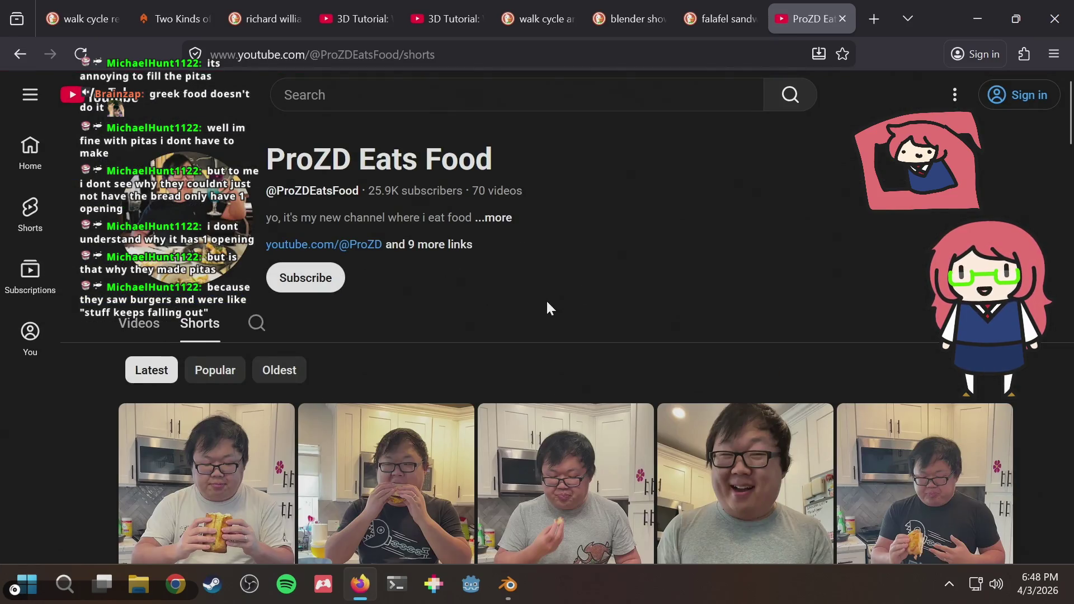
pyautogui.scroll(-1, 547, 300)
pyautogui.click(217, 282)
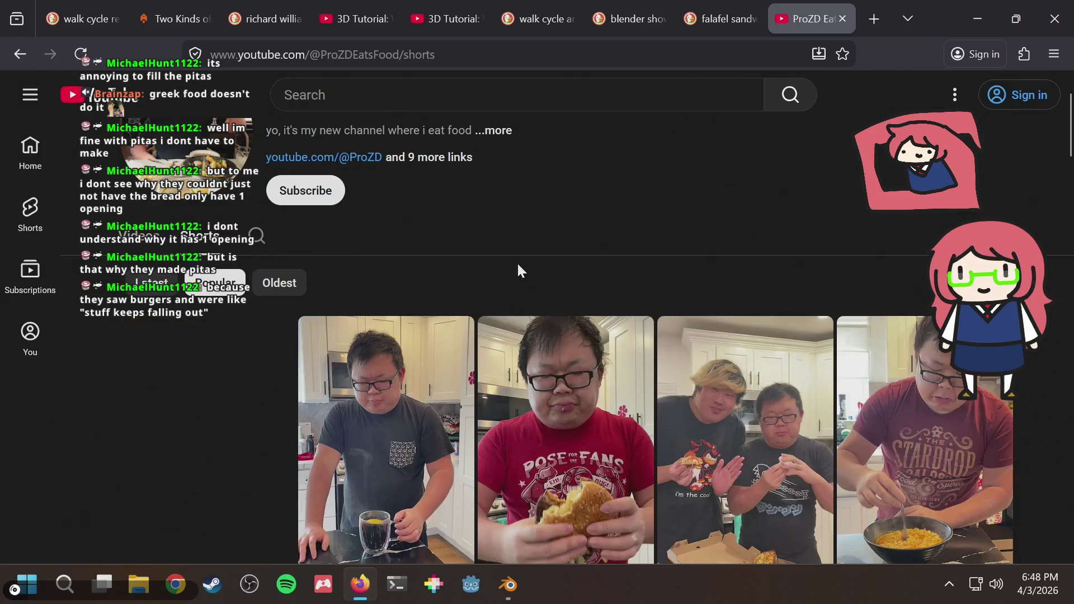
pyautogui.scroll(-2, 517, 262)
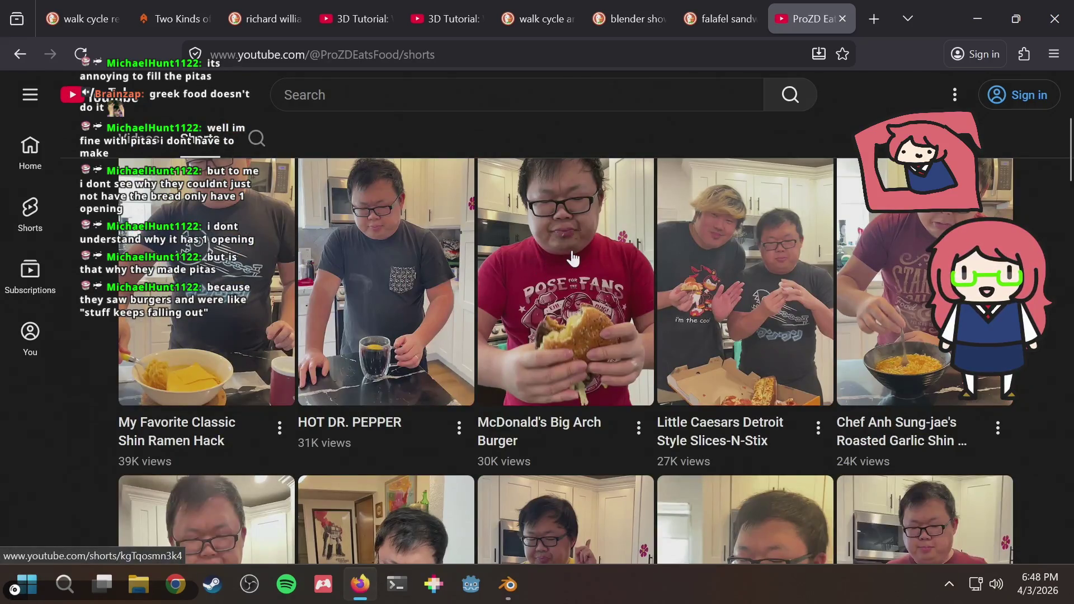
pyautogui.click(571, 250)
pyautogui.moveTo(528, 344)
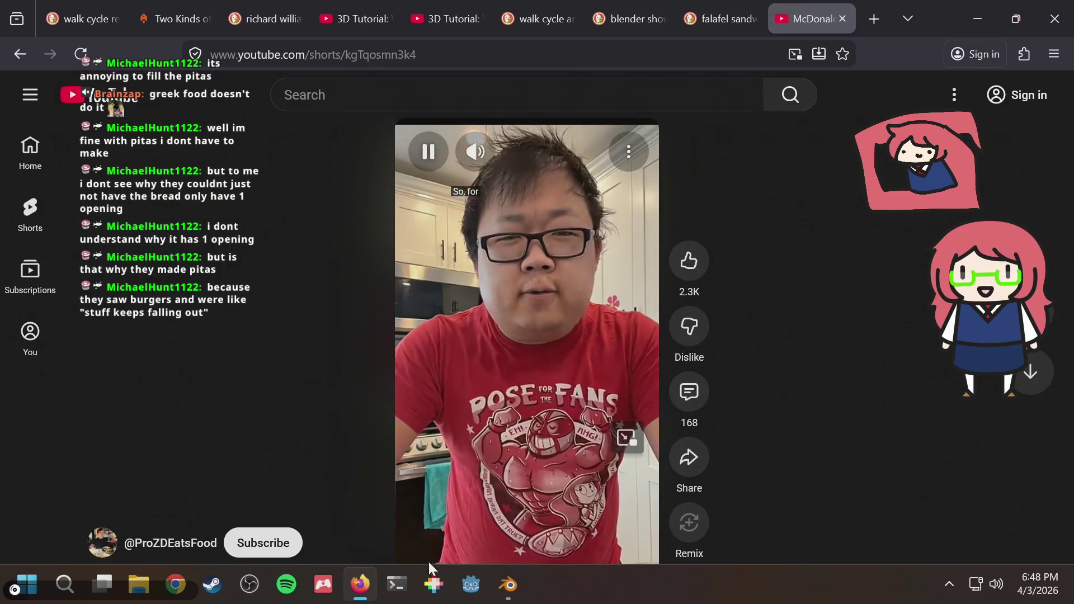
pyautogui.rightClick(470, 336)
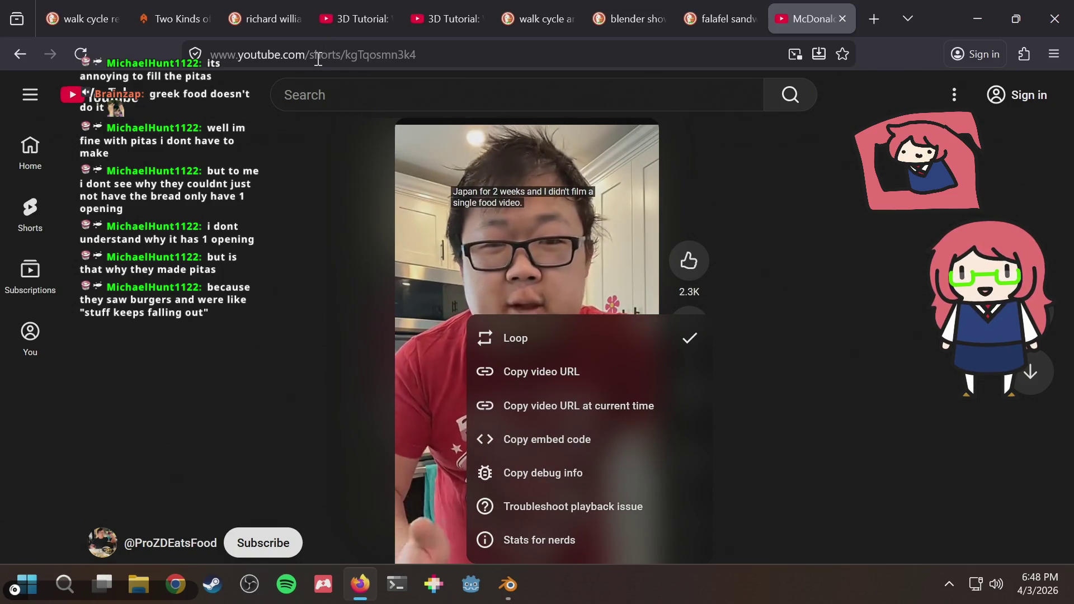
# Step: Edit the address from 'shorts/' to 'watch?v=' so the short loads as a regular watch page
pyautogui.doubleClick(362, 55)
pyautogui.write('v?')
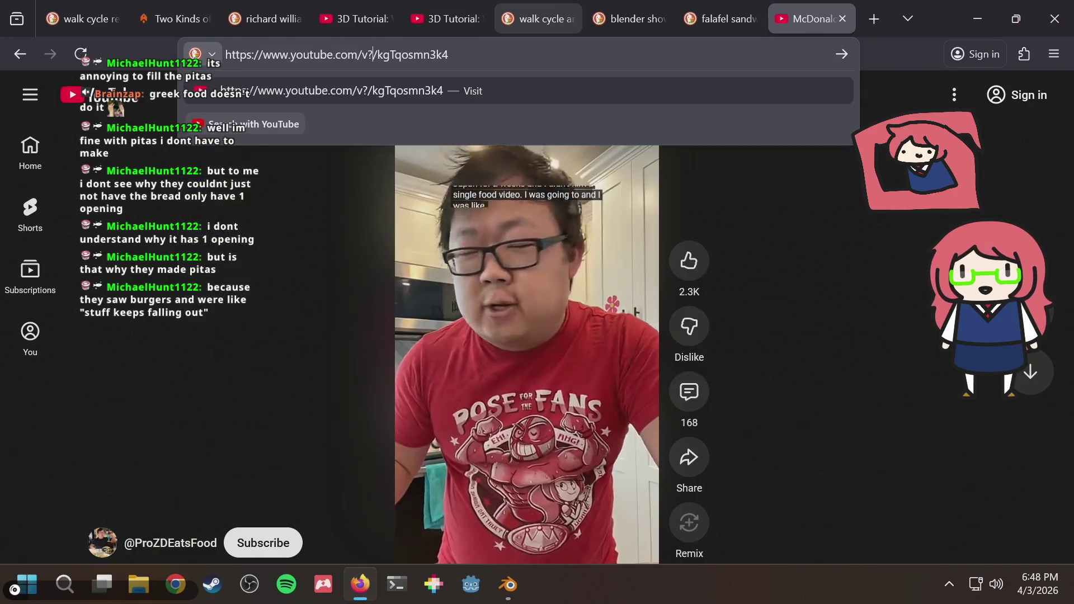
pyautogui.write('v=')
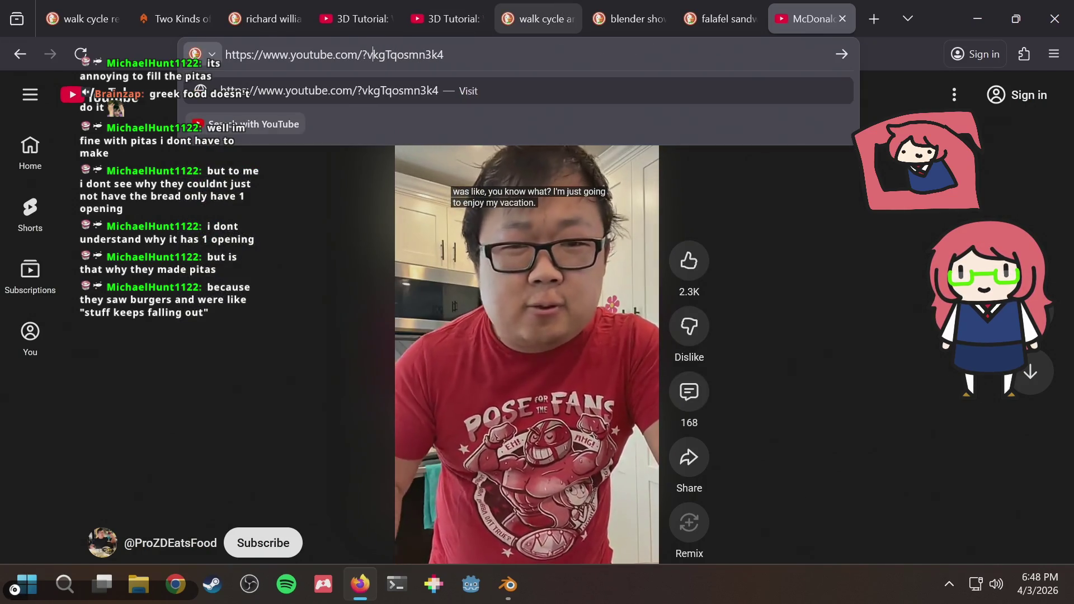
pyautogui.press('Return')
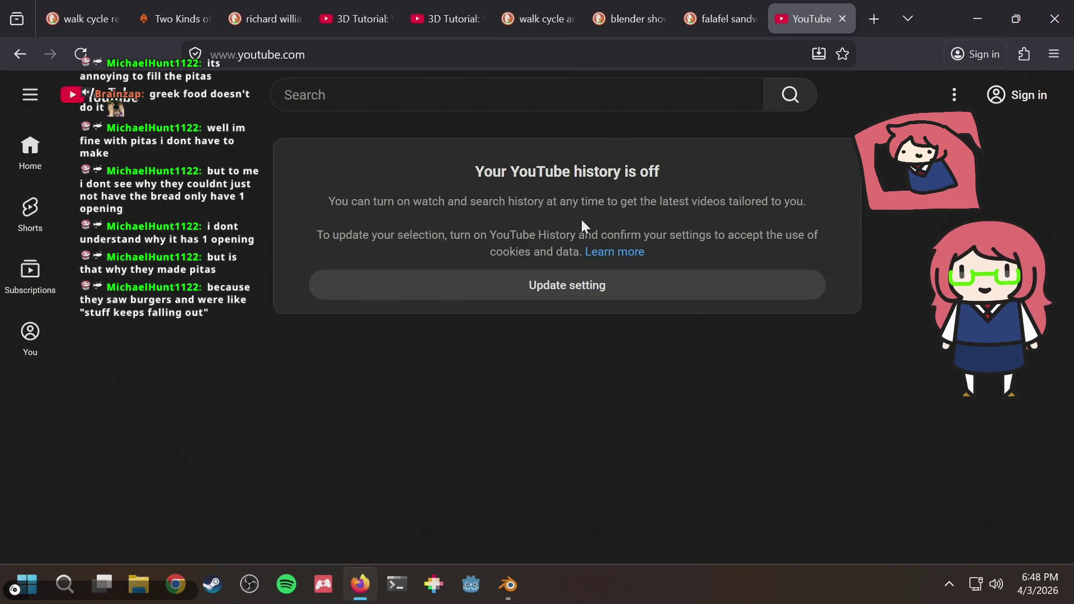
pyautogui.click(19, 55)
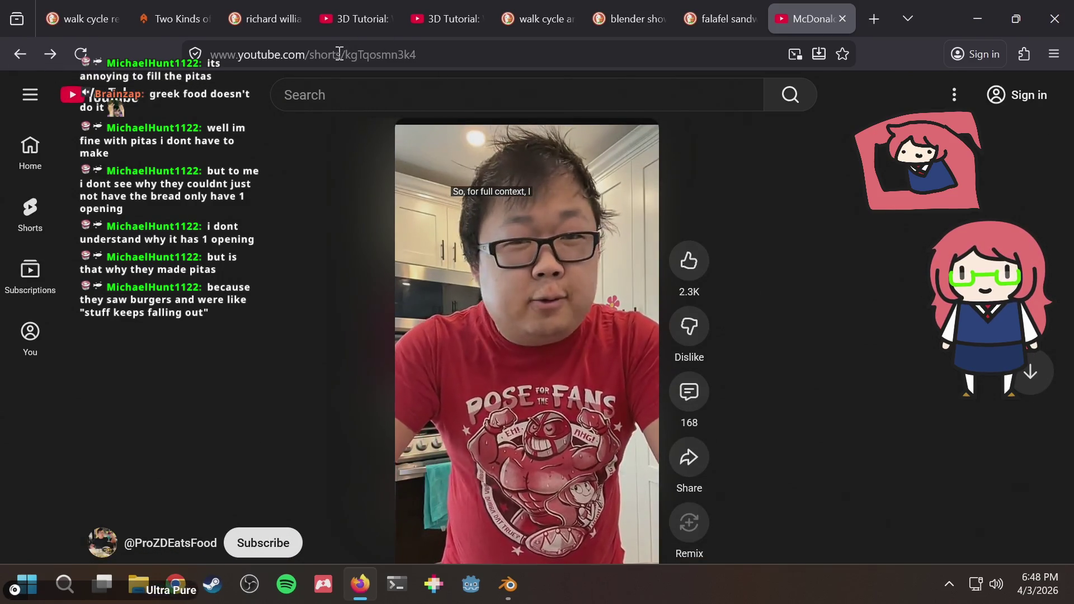
pyautogui.moveTo(309, 55); pyautogui.dragTo(525, 70)
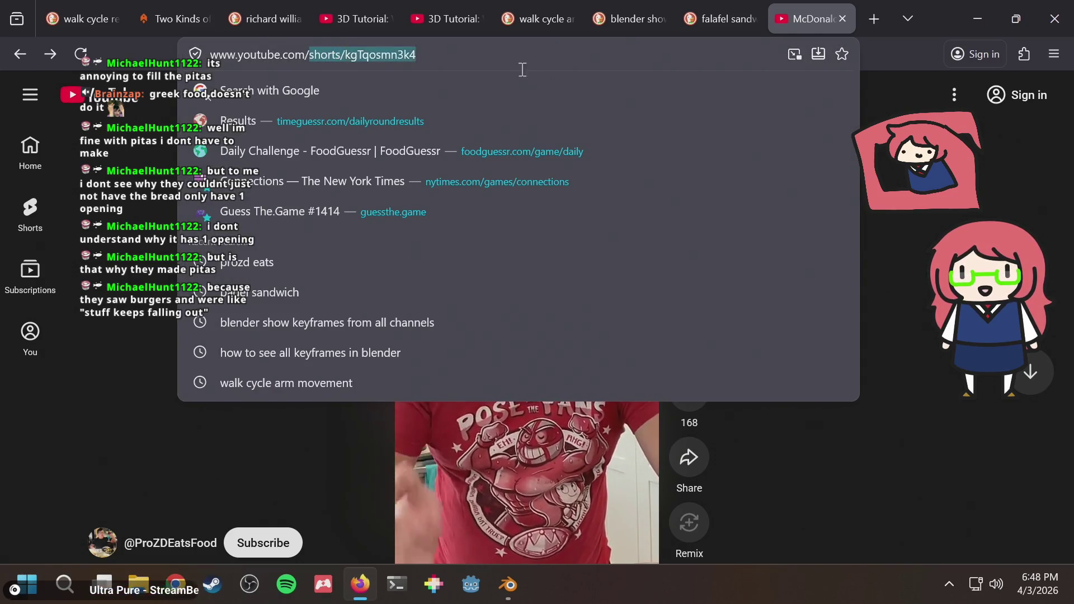
pyautogui.press('BackSpace')
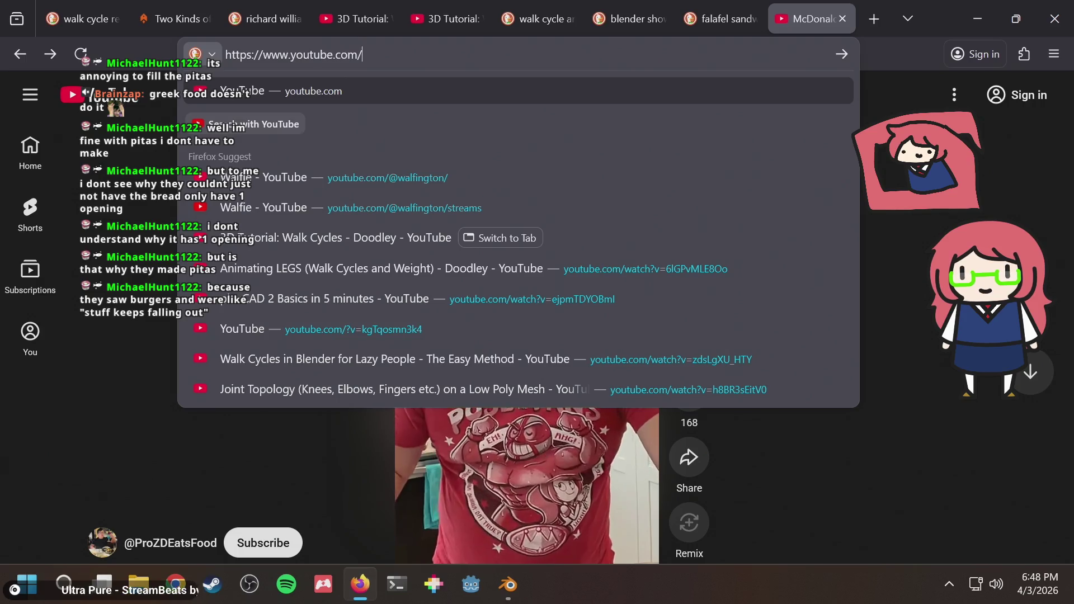
pyautogui.hotkey('ctrl', 'z')
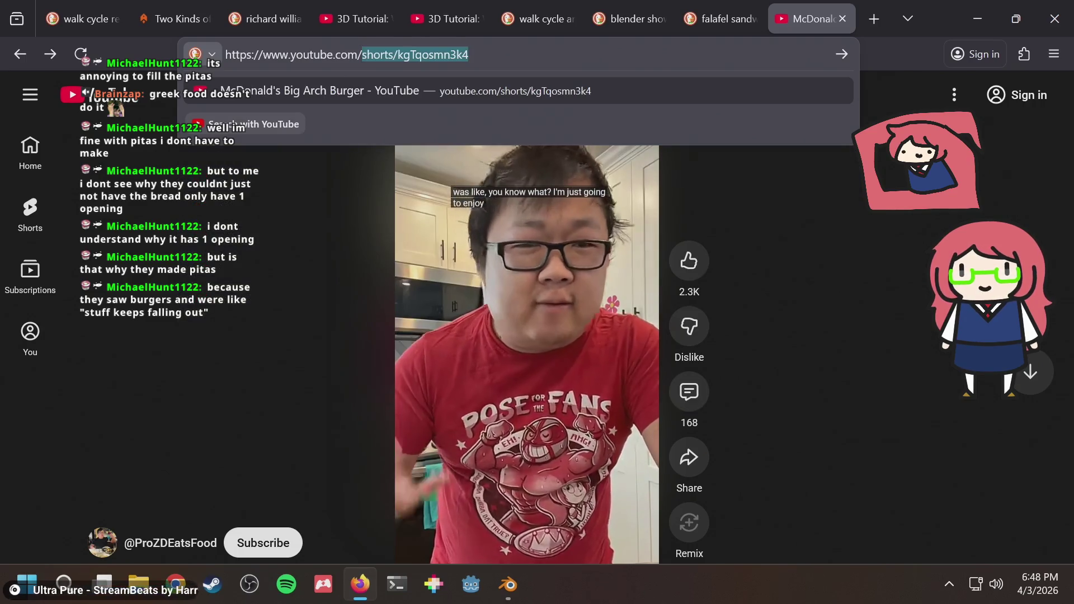
pyautogui.press('BackSpace')
pyautogui.press('BackSpace')
pyautogui.press('BackSpace')
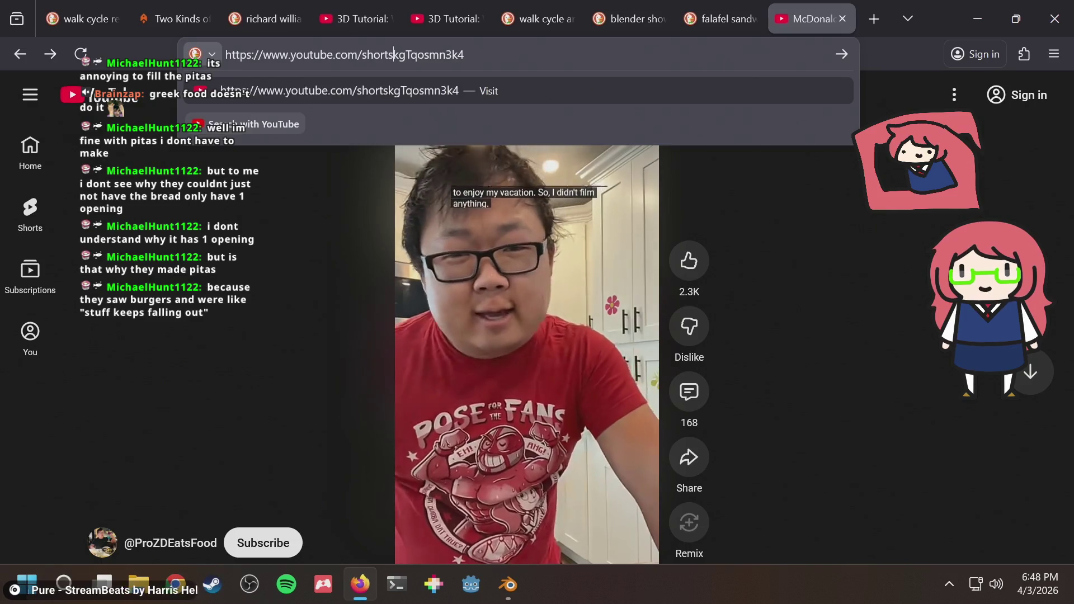
pyautogui.press('BackSpace')
pyautogui.press('BackSpace')
pyautogui.write('watch?')
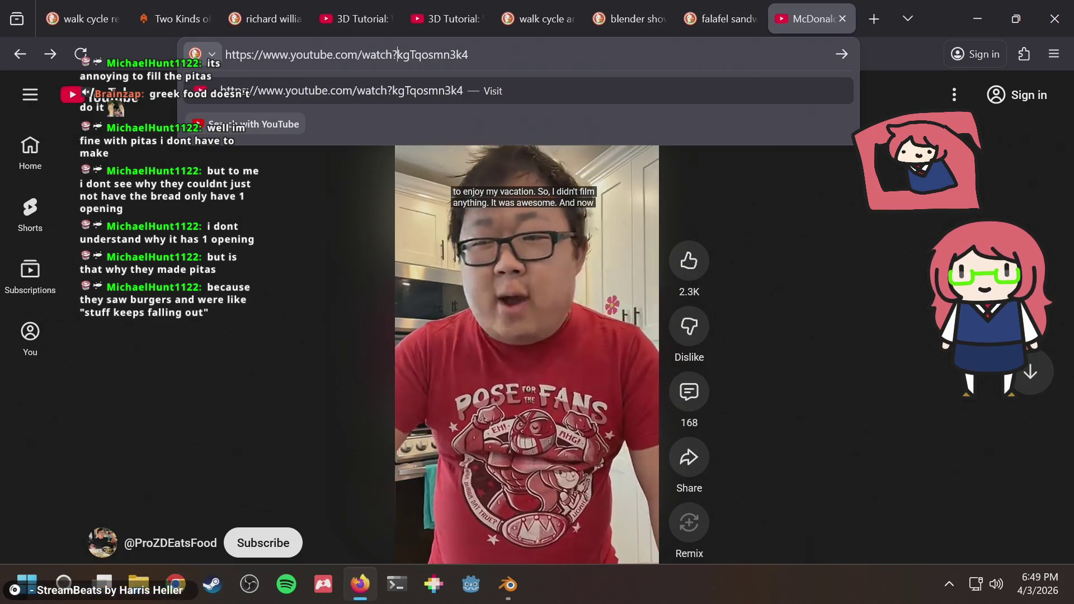
pyautogui.write('v=')
pyautogui.press('Return')
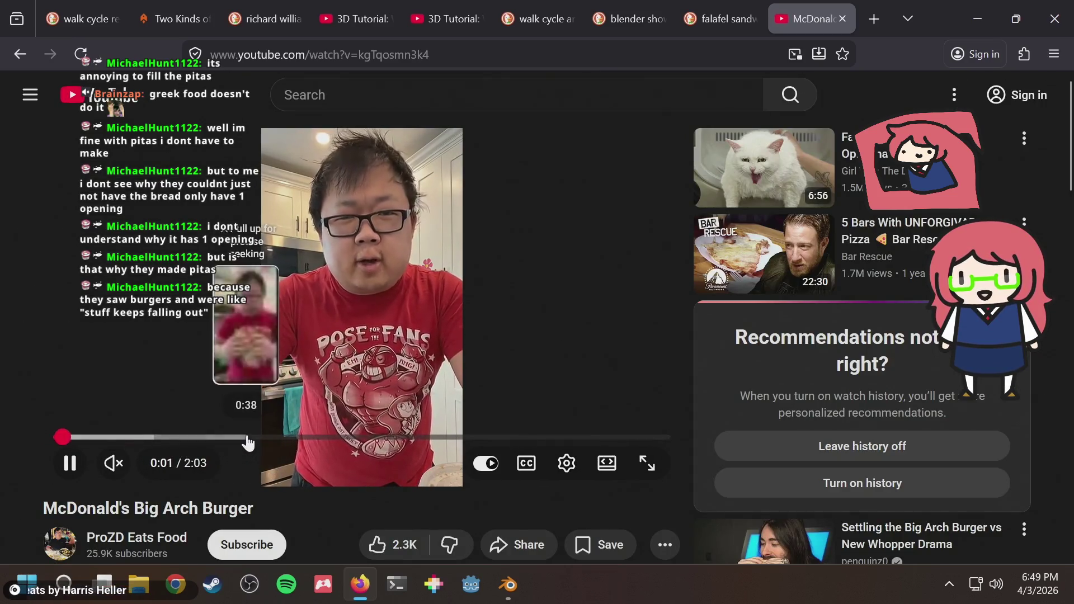
# Step: Scrub the Big Arch Burger video's progress bar between about 0:24 and 0:42
pyautogui.click(251, 437)
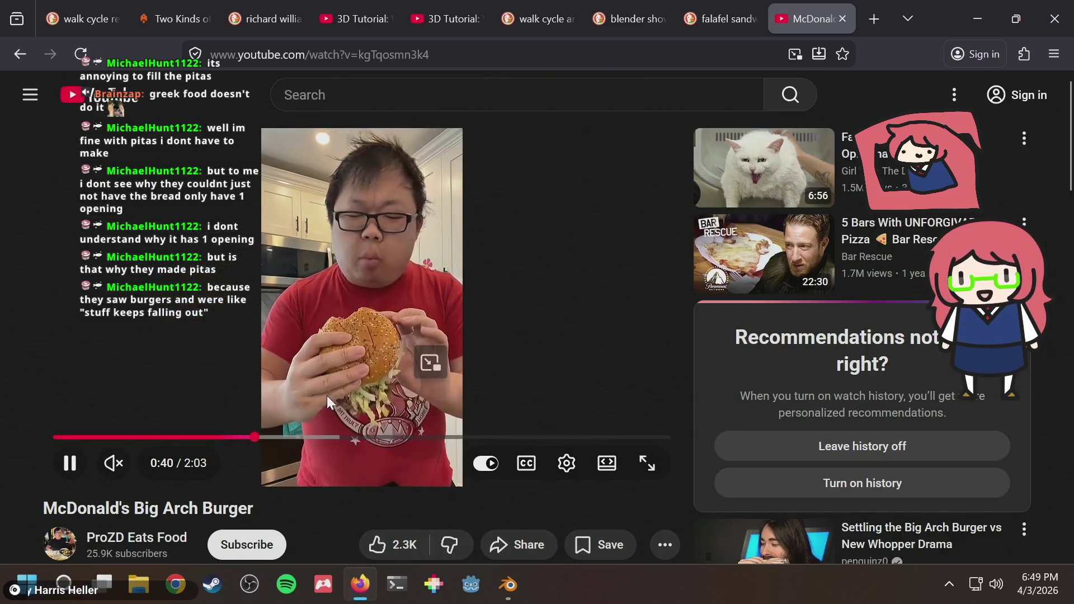
pyautogui.click(139, 438)
pyautogui.click(181, 438)
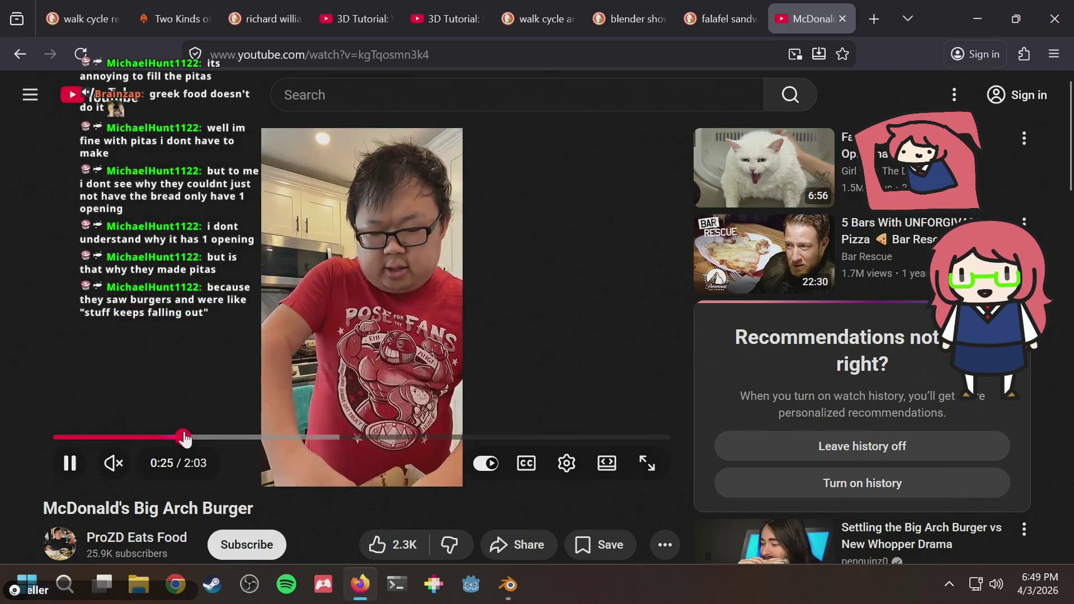
pyautogui.click(214, 438)
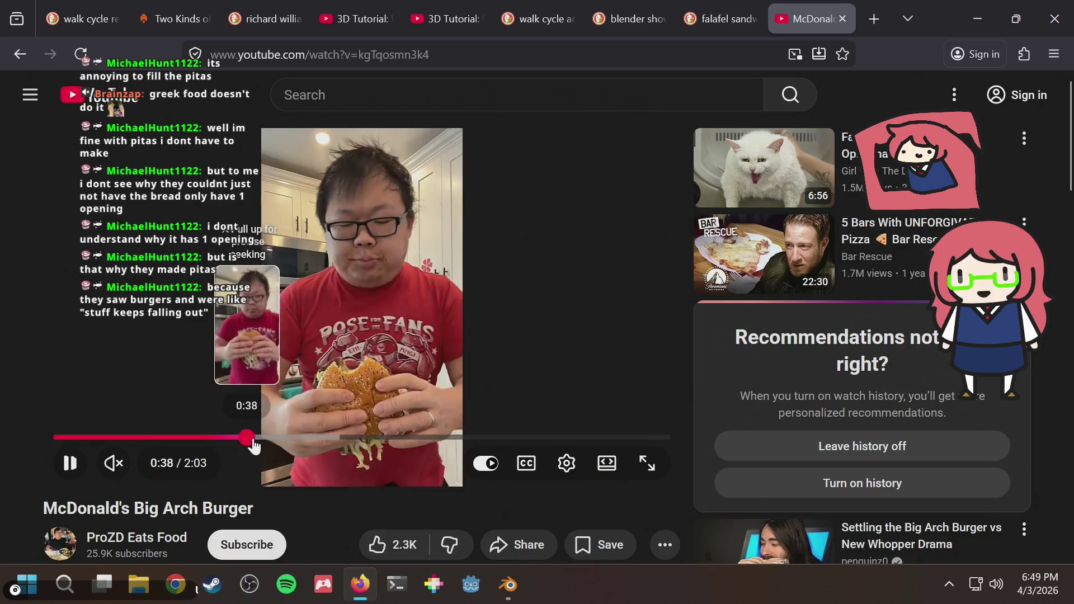
pyautogui.moveTo(236, 438); pyautogui.dragTo(309, 442)
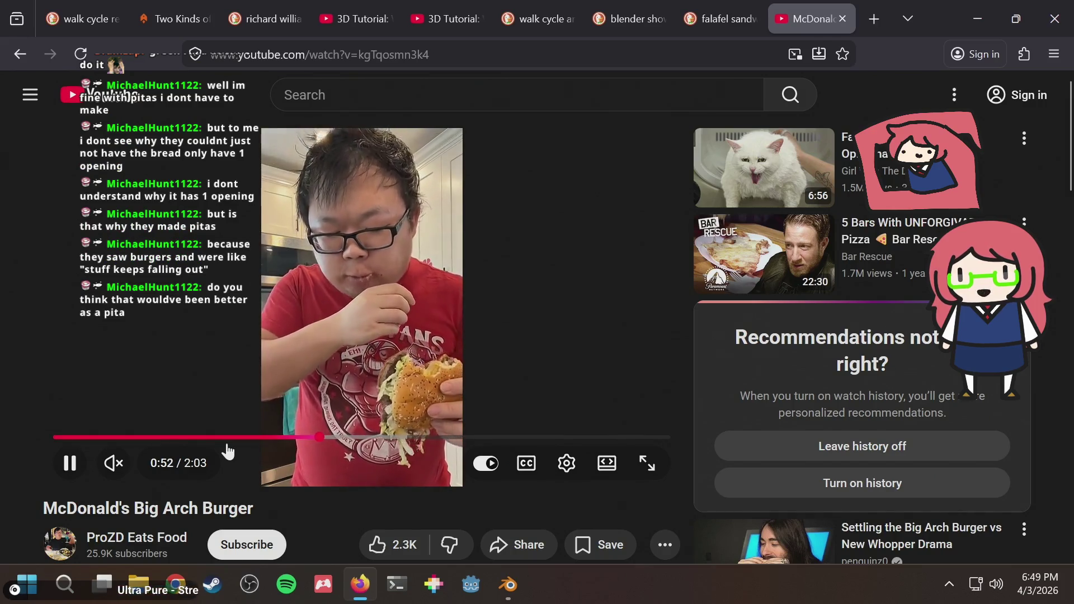
# Step: Skip ahead in five-second jumps to near the video's end and pause it there
pyautogui.press('Right')
pyautogui.press('Right')
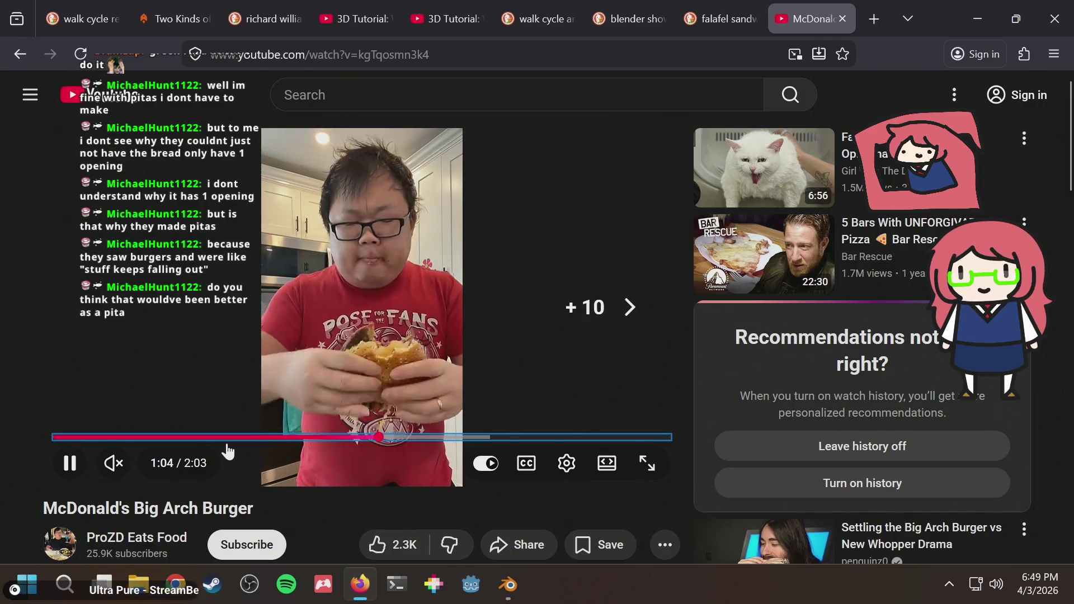
pyautogui.press('Right')
pyautogui.press('Right')
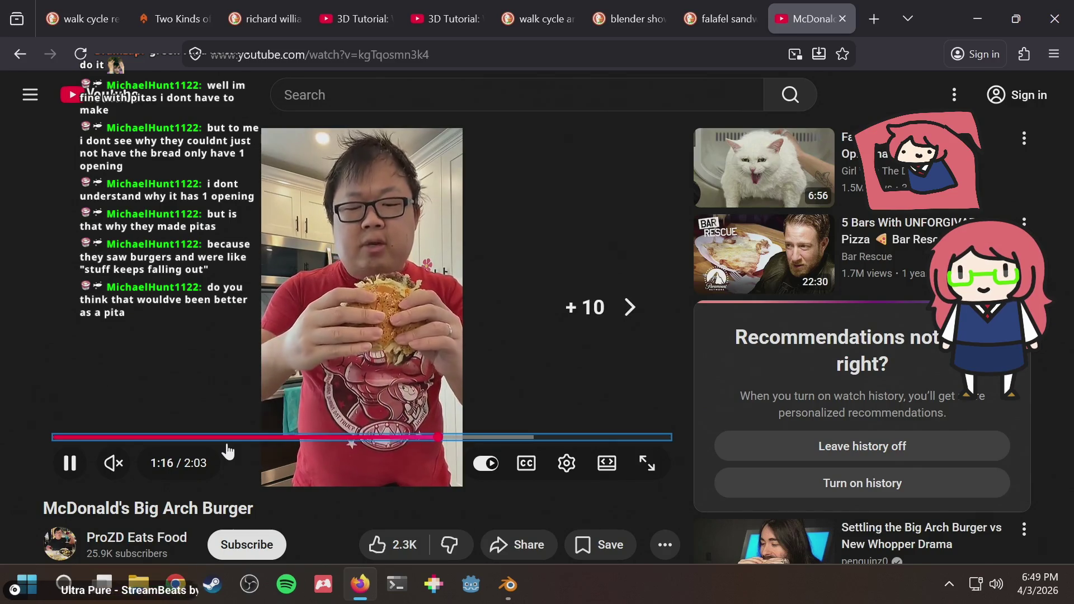
pyautogui.press('Left')
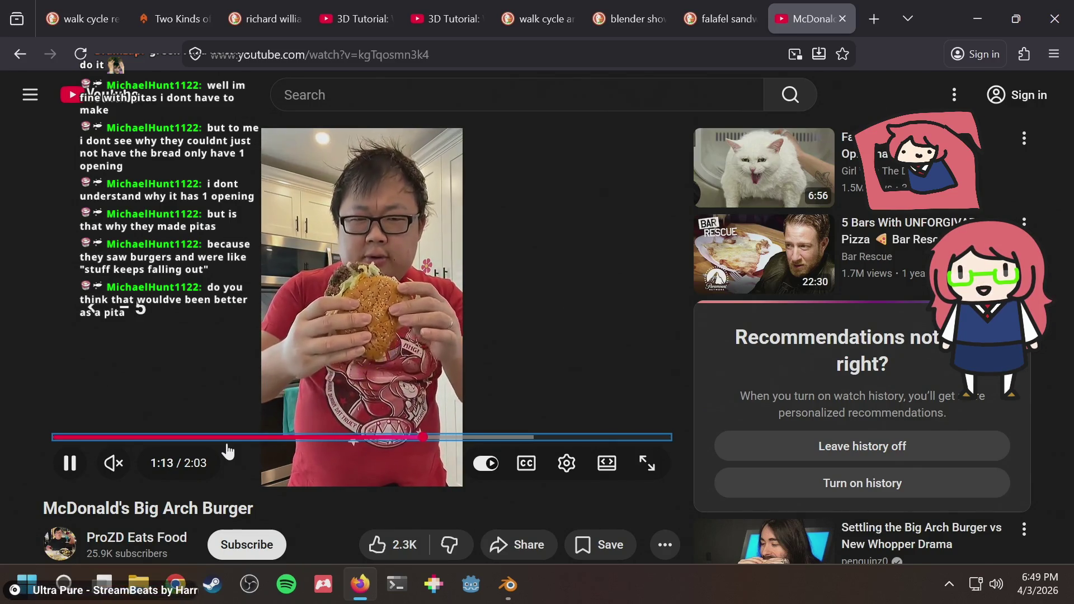
pyautogui.press('Right')
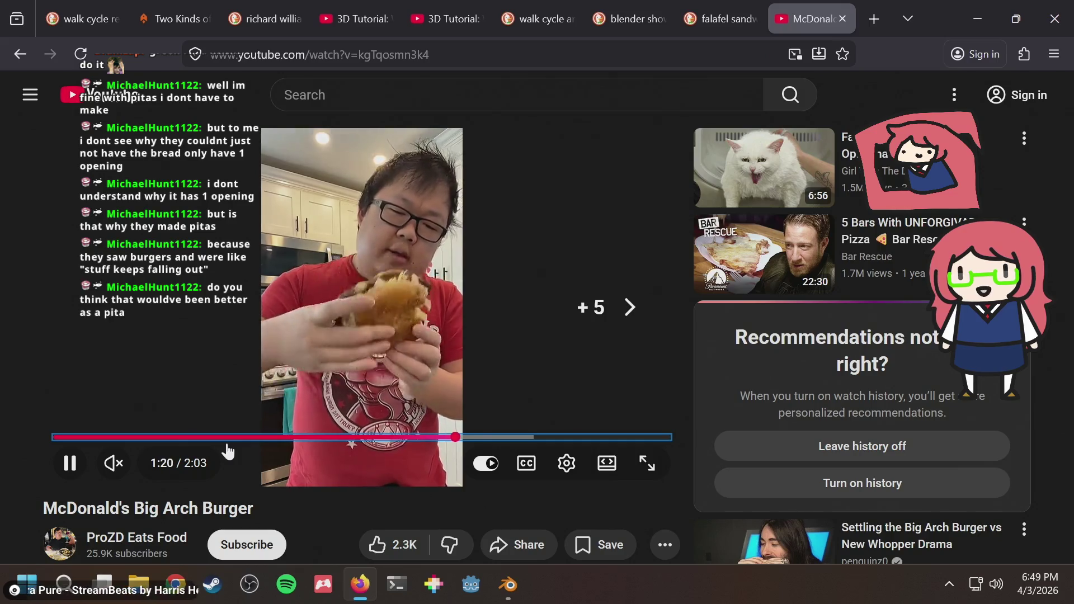
pyautogui.press('Right')
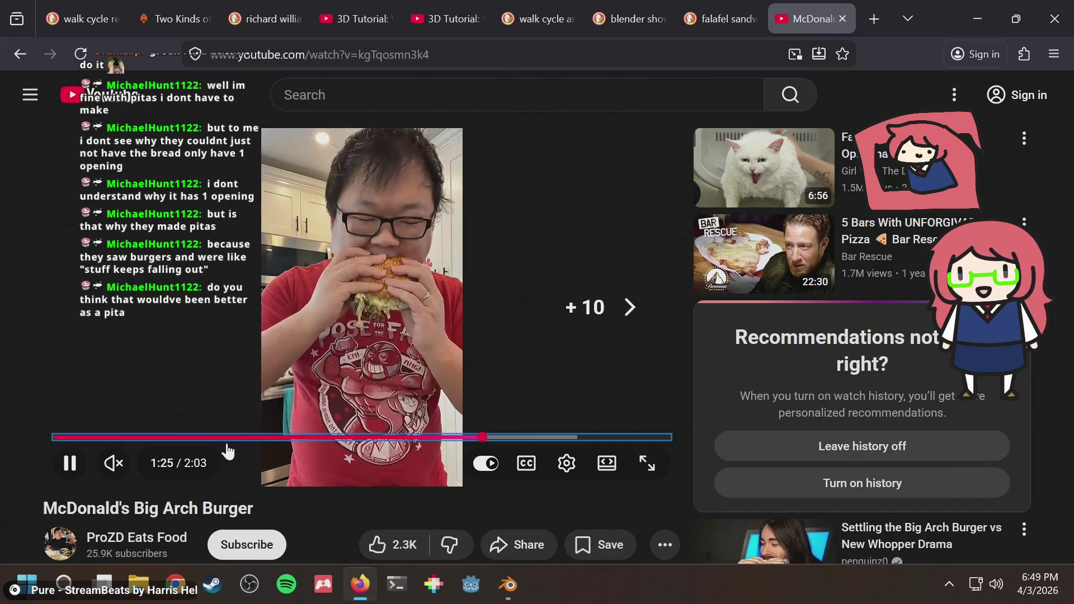
pyautogui.press('Right')
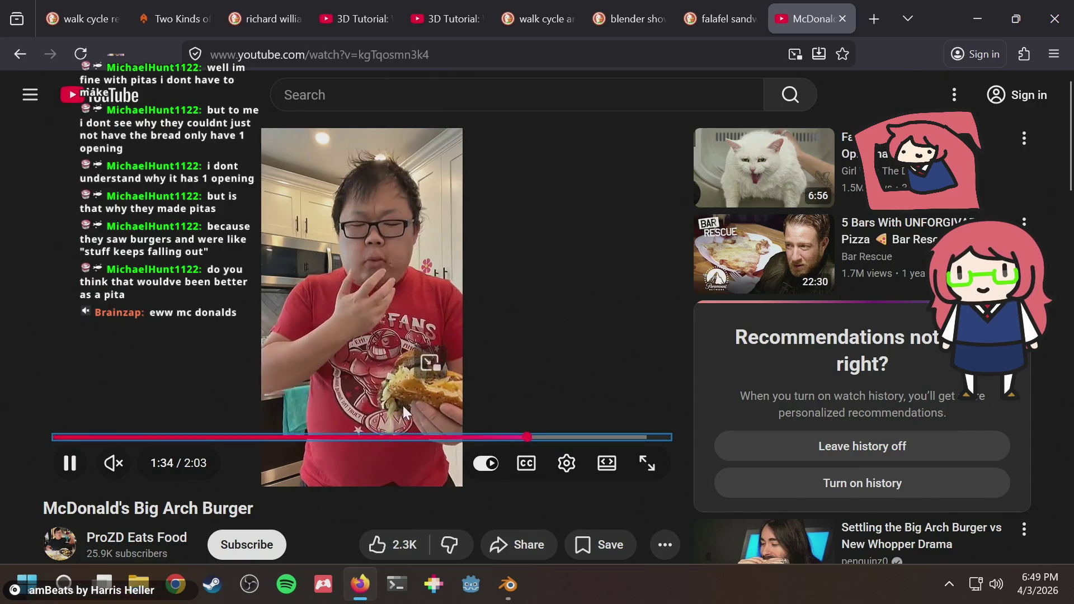
pyautogui.press('Right')
pyautogui.press('Right')
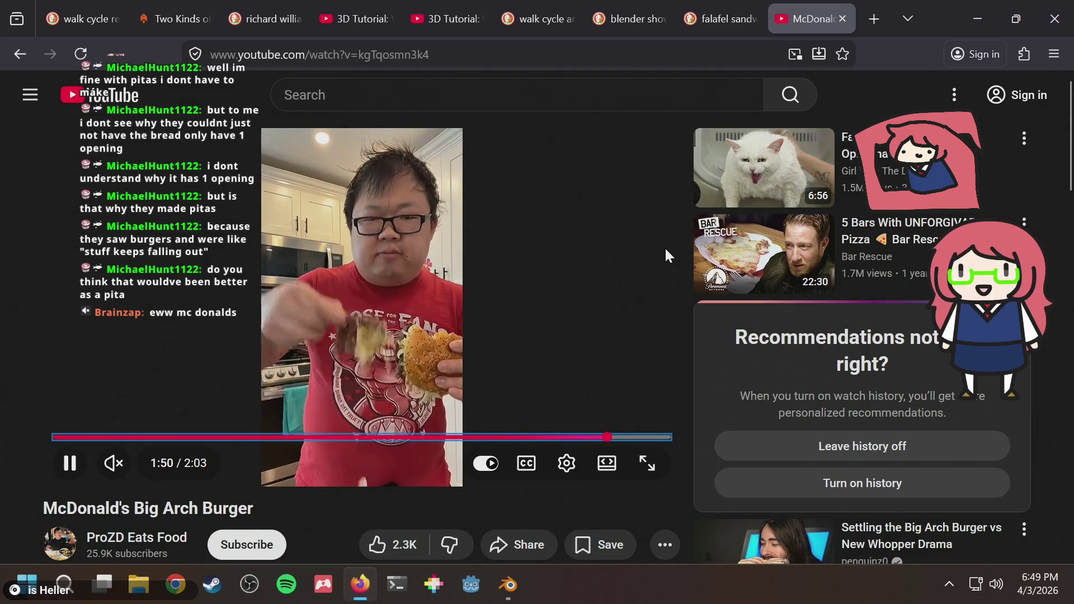
pyautogui.press('Right')
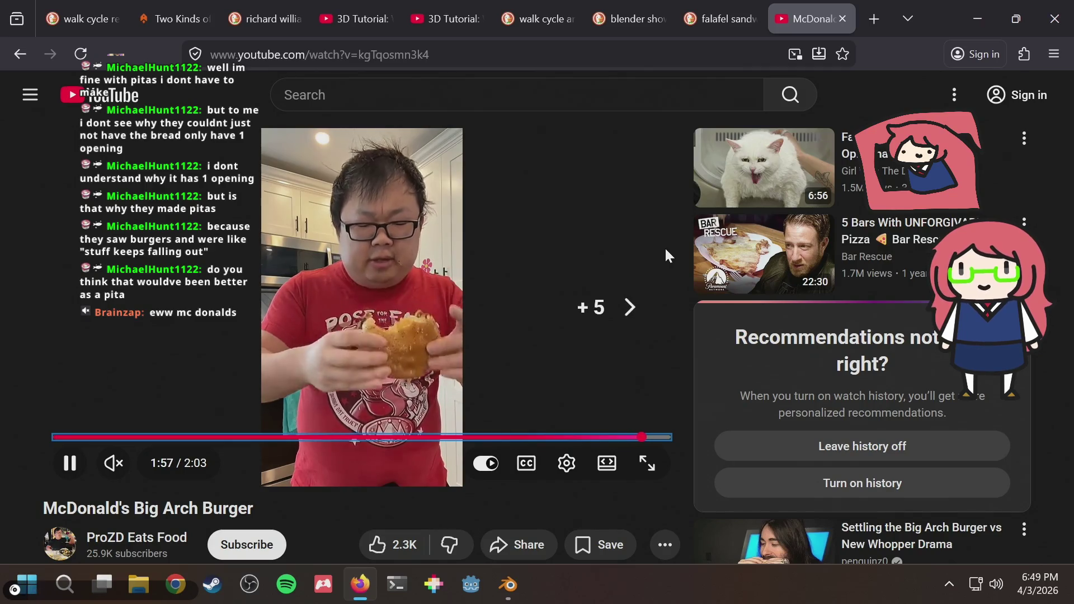
pyautogui.press('space')
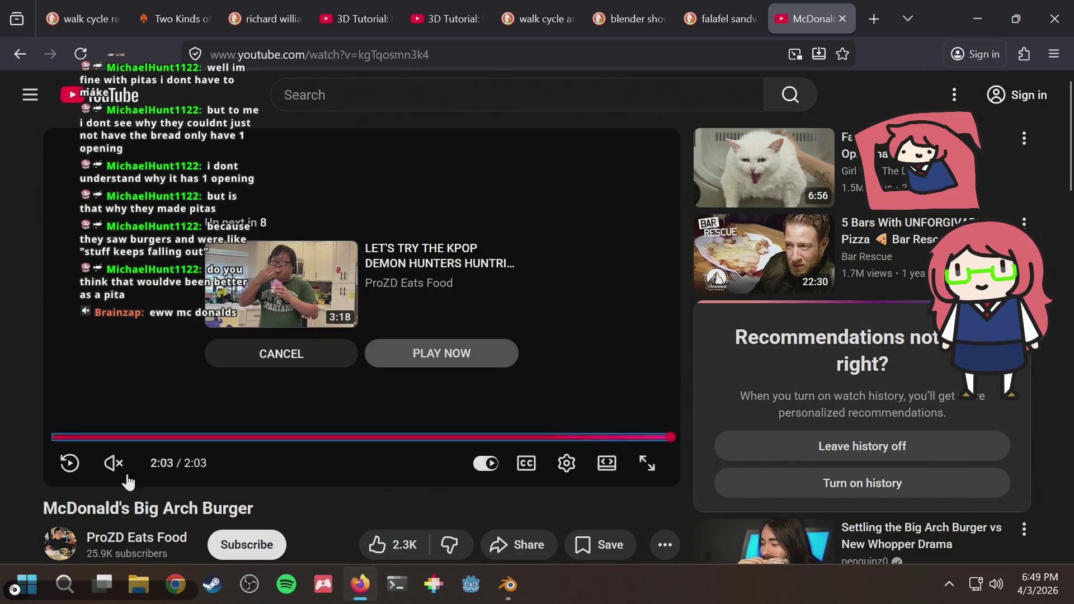
# Step: Browse the ProZD Eats Food channel's Shorts grid, close the tab, and return to Blender
pyautogui.click(108, 541)
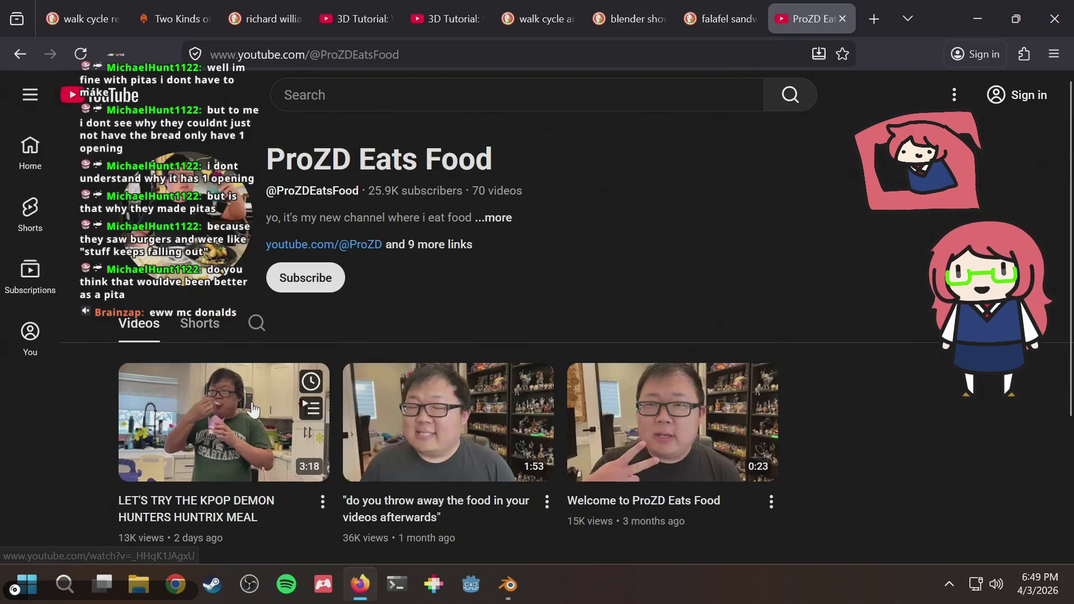
pyautogui.click(200, 324)
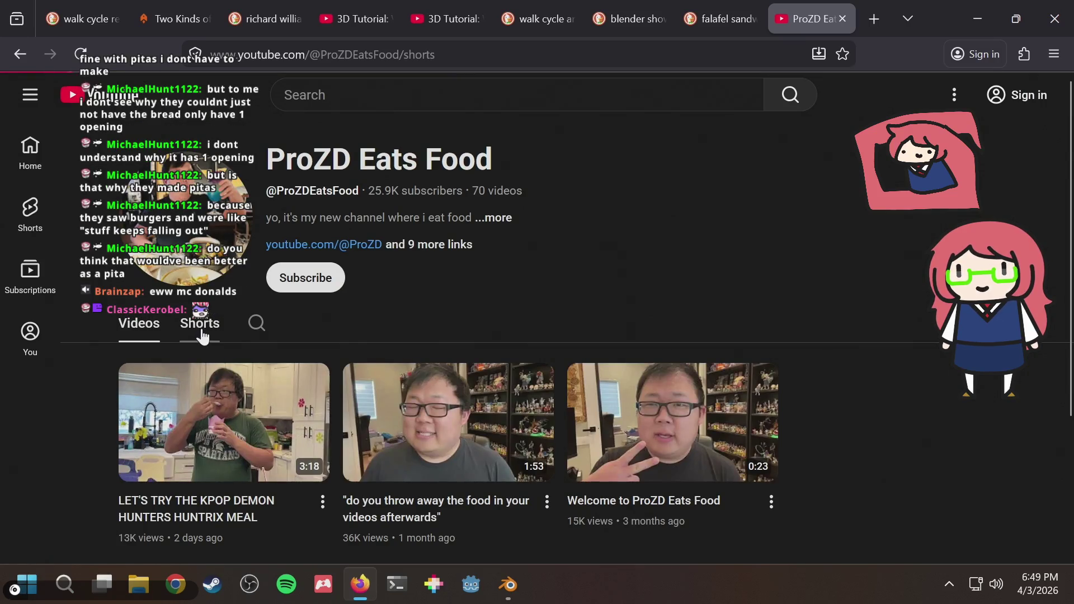
pyautogui.scroll(-3, 202, 333)
pyautogui.scroll(-3, 252, 336)
pyautogui.scroll(-2, 295, 345)
pyautogui.scroll(4, 322, 354)
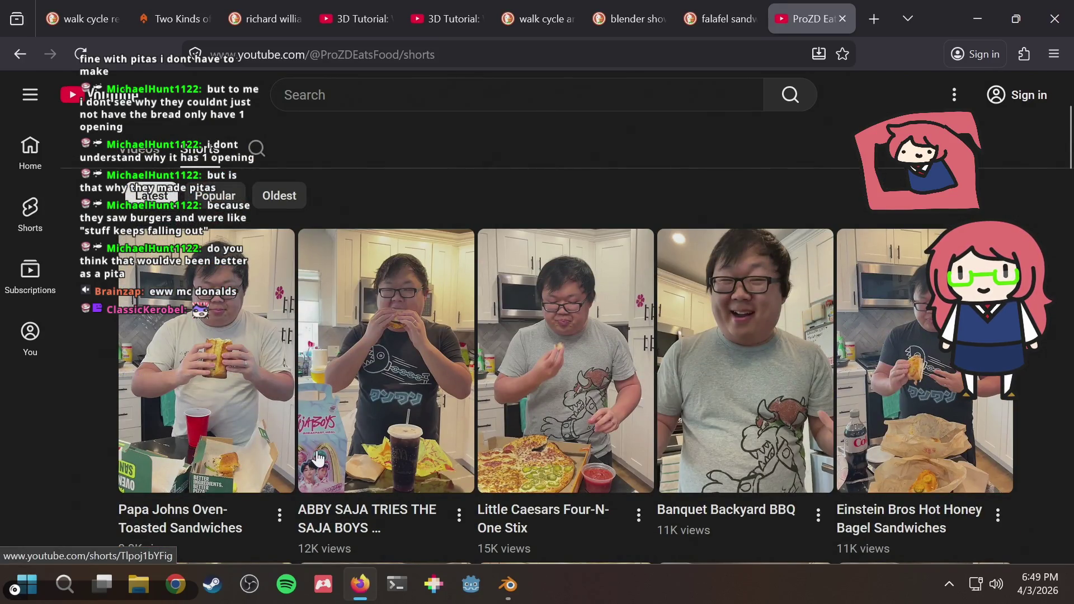
pyautogui.scroll(3, 319, 458)
pyautogui.scroll(-3, 320, 458)
pyautogui.scroll(-2, 323, 458)
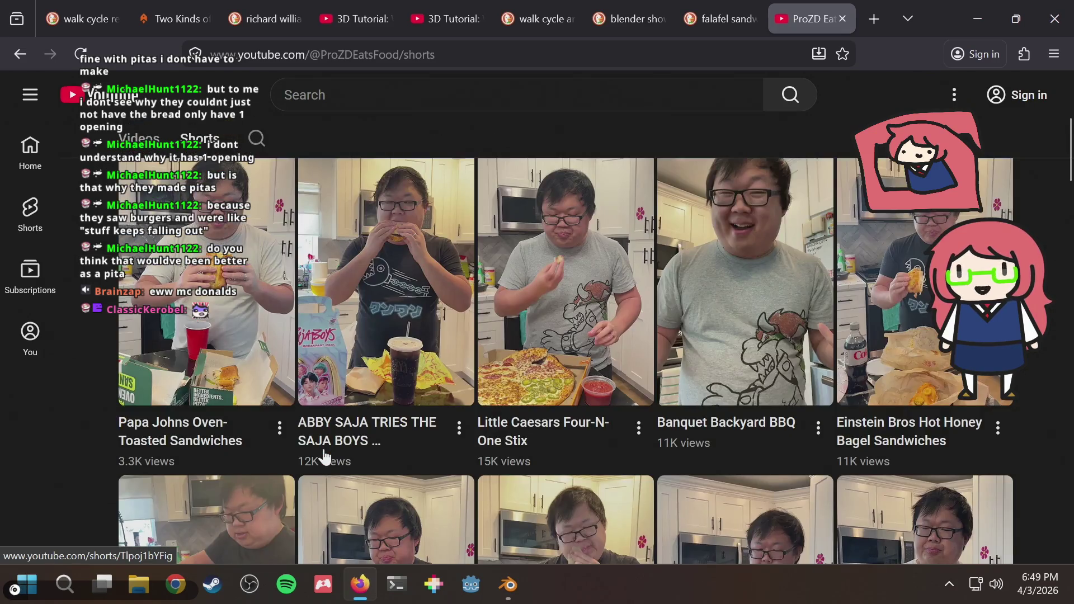
pyautogui.scroll(3, 325, 457)
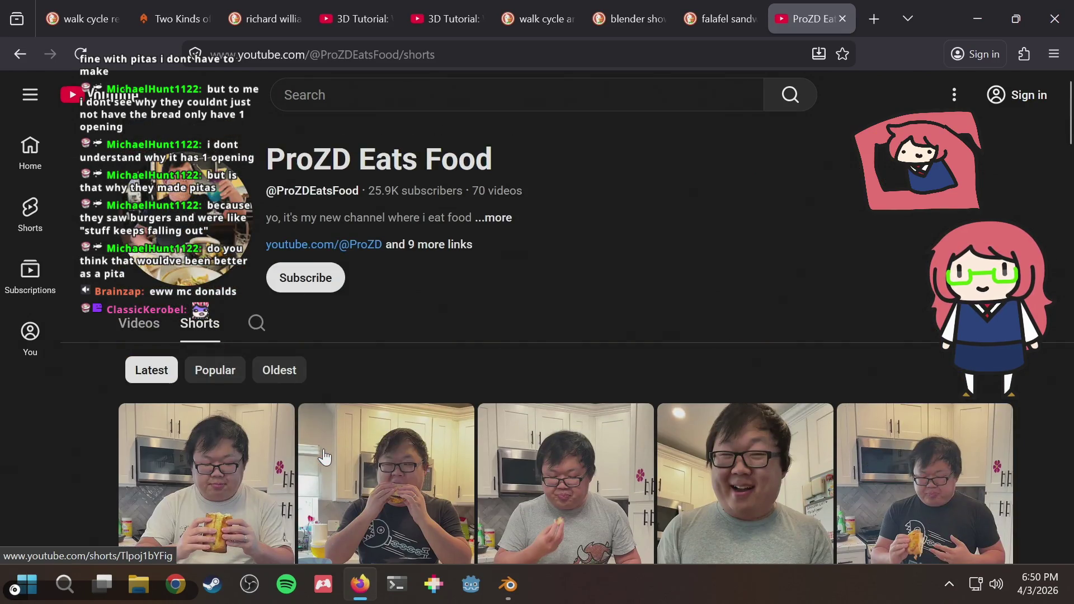
pyautogui.hotkey('ctrl', 'w')
pyautogui.hotkey('alt', 'Tab')
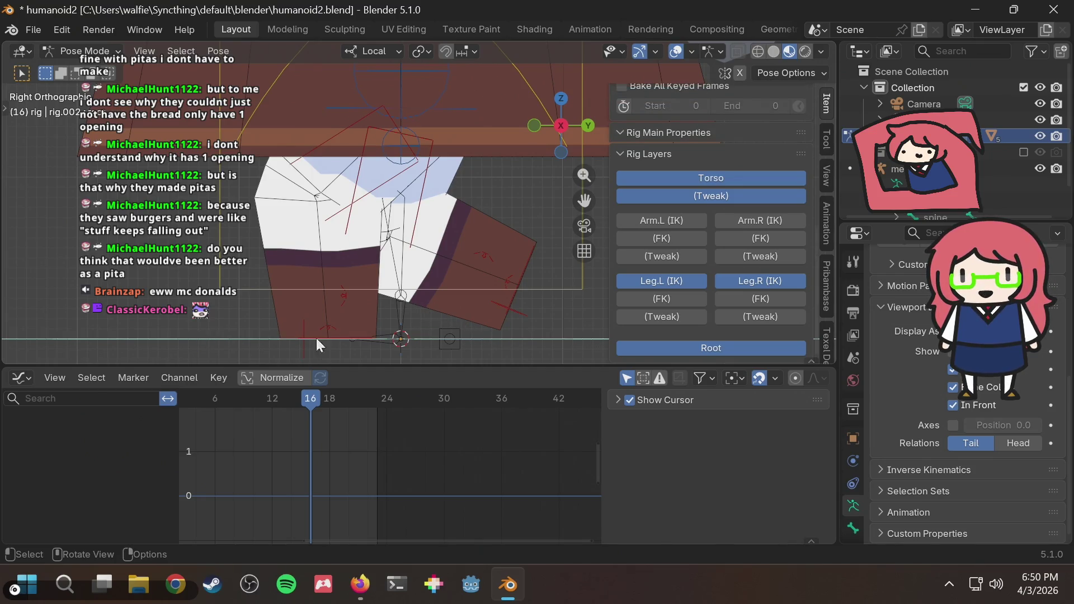
pyautogui.scroll(-2, 386, 351)
pyautogui.scroll(2, 384, 348)
pyautogui.scroll(1, 391, 319)
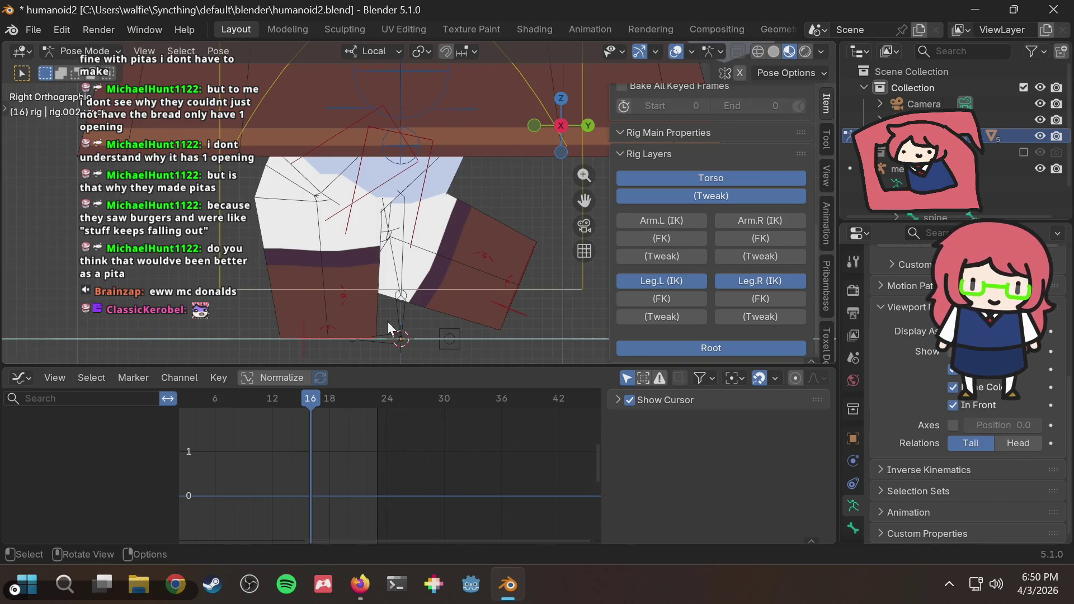
# Step: Save humanoid2 and select foot_ik.R to show its run-cycle curves in the Graph Editor
pyautogui.hotkey('ctrl', 's')
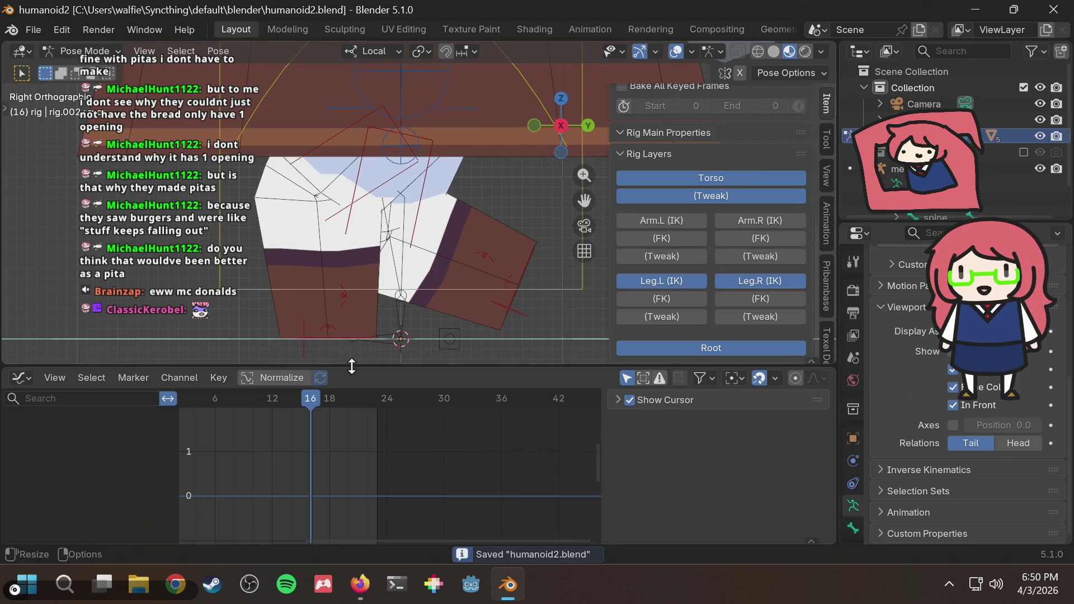
pyautogui.click(340, 338)
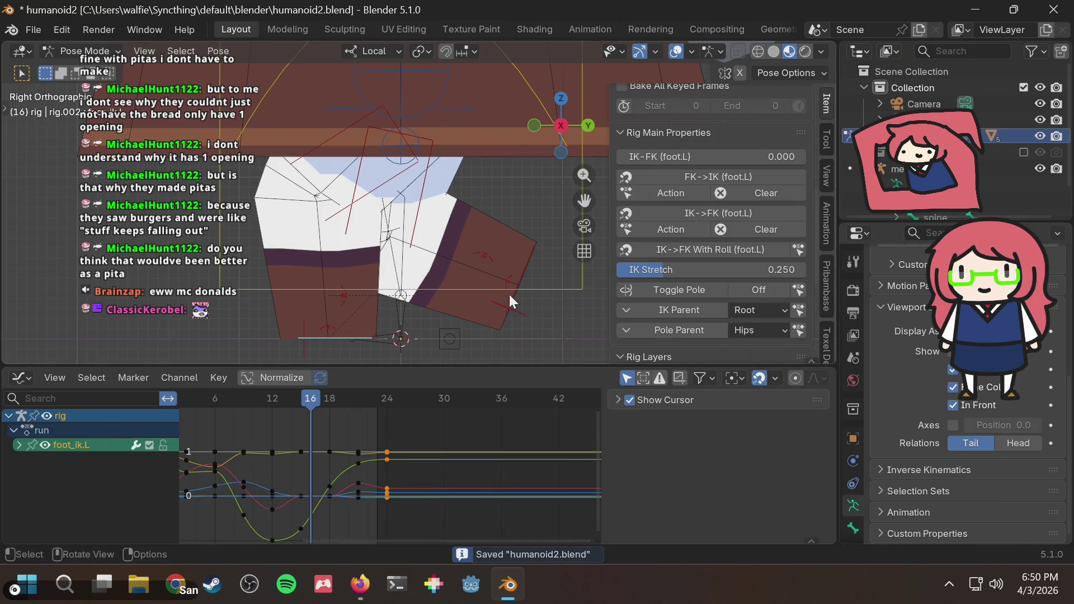
pyautogui.click(516, 295)
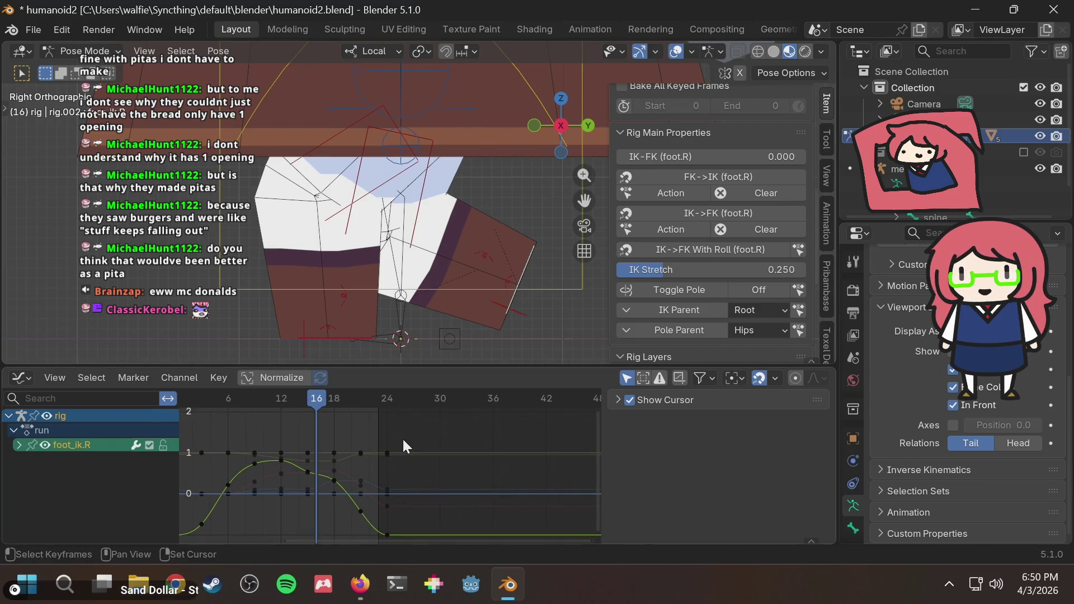
# Step: Box-select and copy all of foot_ik.R's keyframes, then select foot_ik.L
pyautogui.moveTo(402, 438); pyautogui.dragTo(498, 429, button='middle')
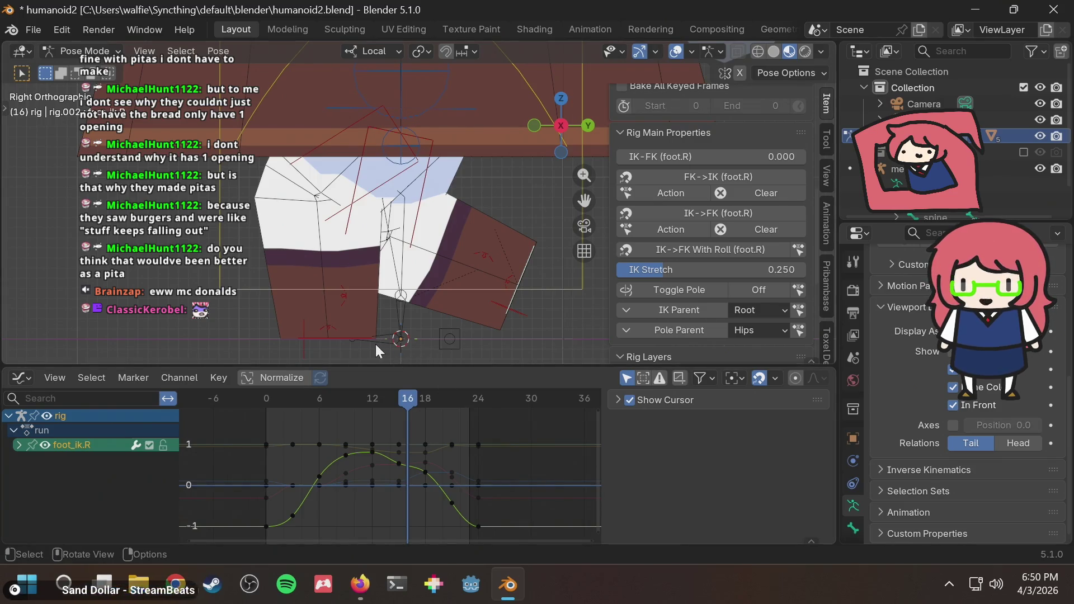
pyautogui.click(345, 340)
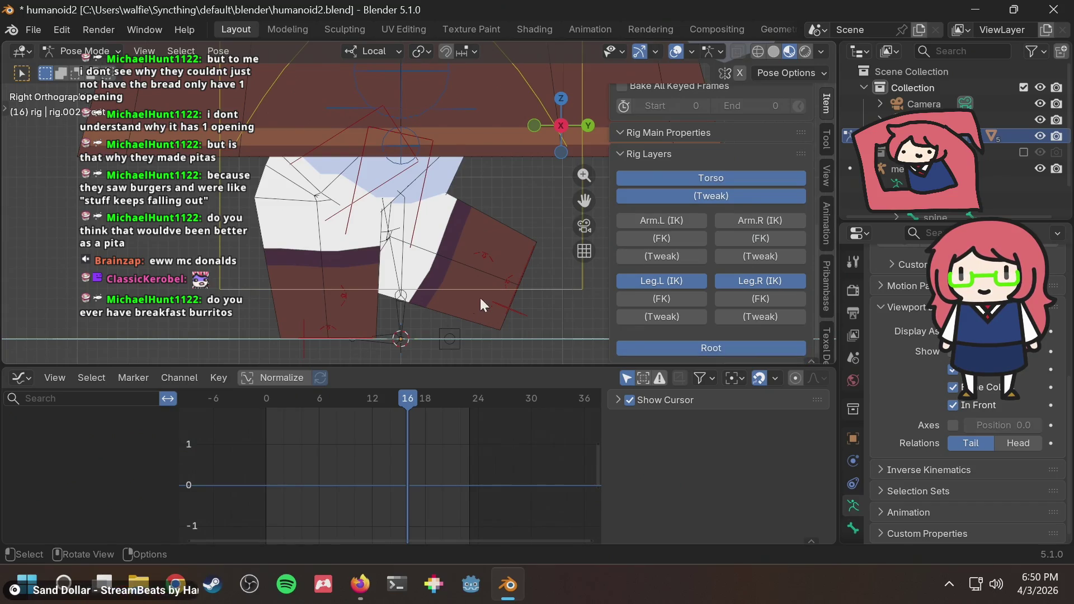
pyautogui.click(517, 296)
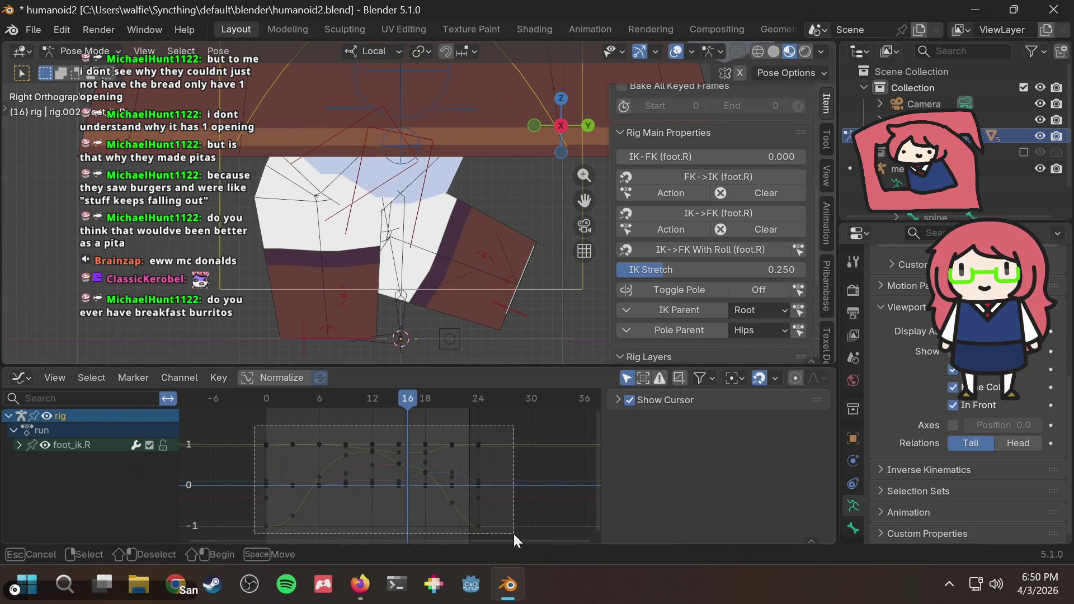
pyautogui.moveTo(255, 424); pyautogui.dragTo(512, 534)
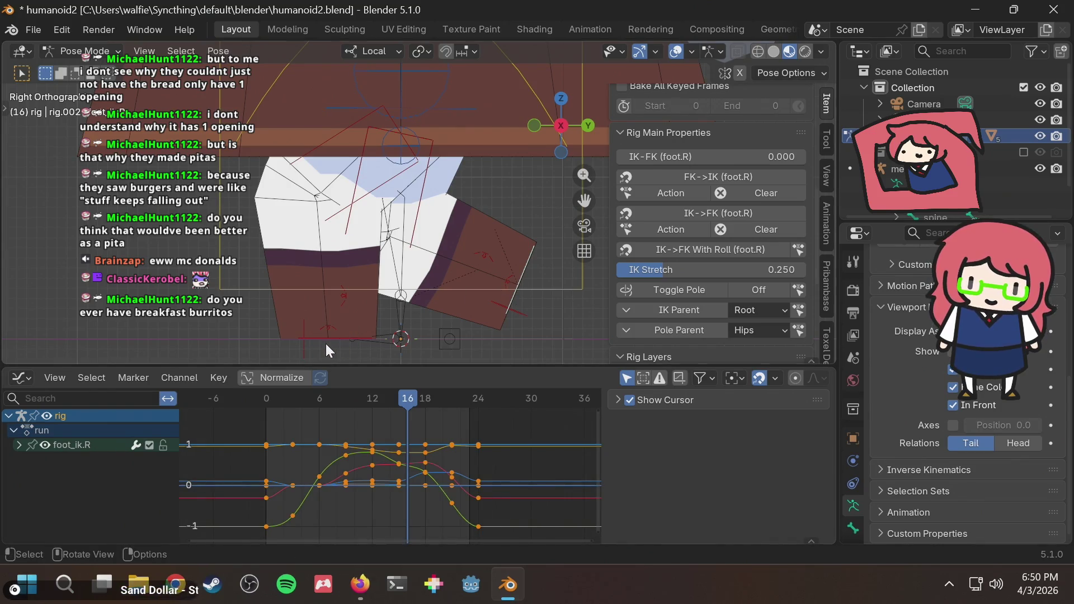
pyautogui.hotkey('ctrl', 'c')
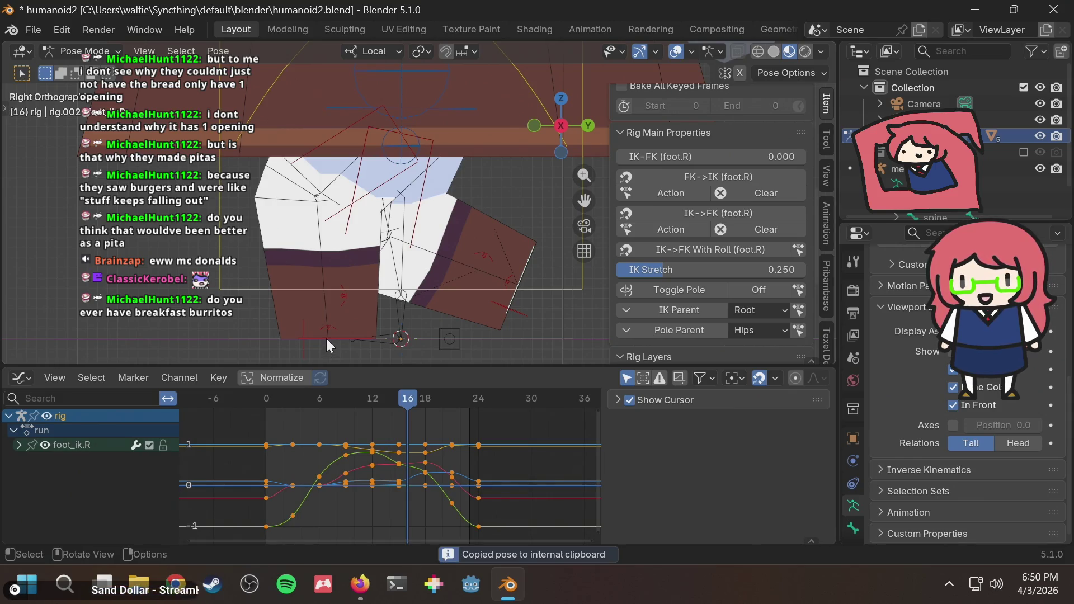
pyautogui.keyDown('ctrl'); pyautogui.click(323, 337); pyautogui.keyUp('ctrl')
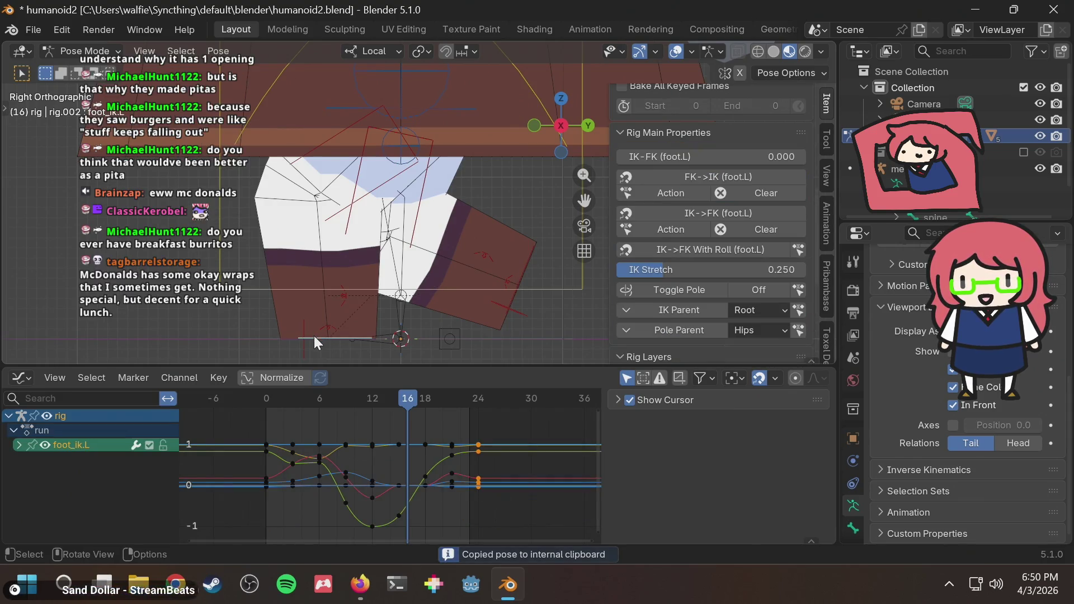
# Step: Return to frame 0 and copy all of the left foot's keyframes
pyautogui.moveTo(368, 401)
pyautogui.mouseDown()
pyautogui.moveTo(255, 412)
pyautogui.moveTo(307, 402)
pyautogui.mouseUp()
pyautogui.press('i')
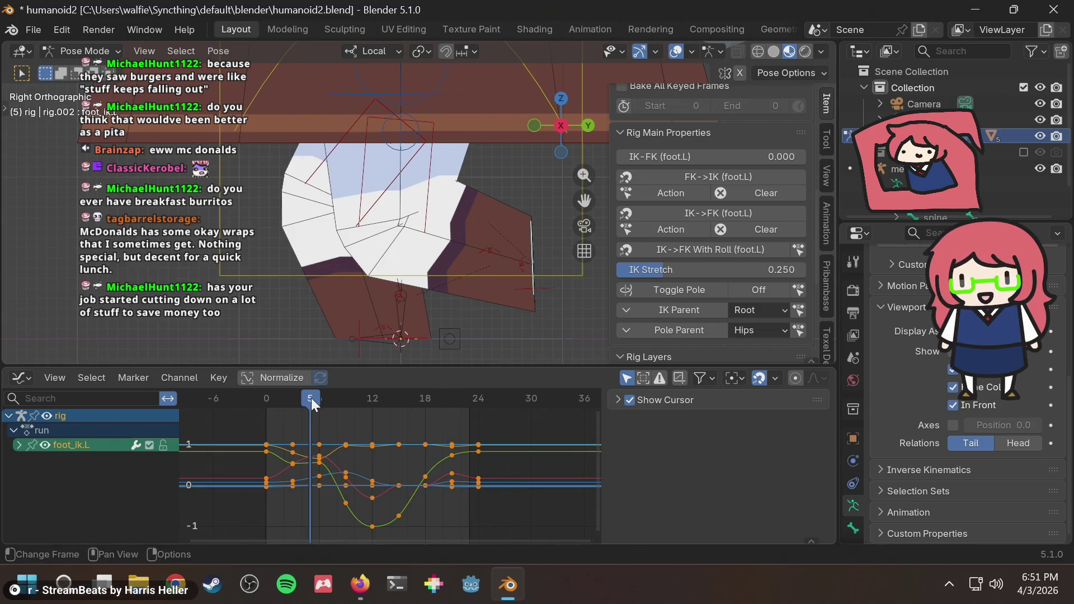
pyautogui.moveTo(308, 402); pyautogui.dragTo(262, 413)
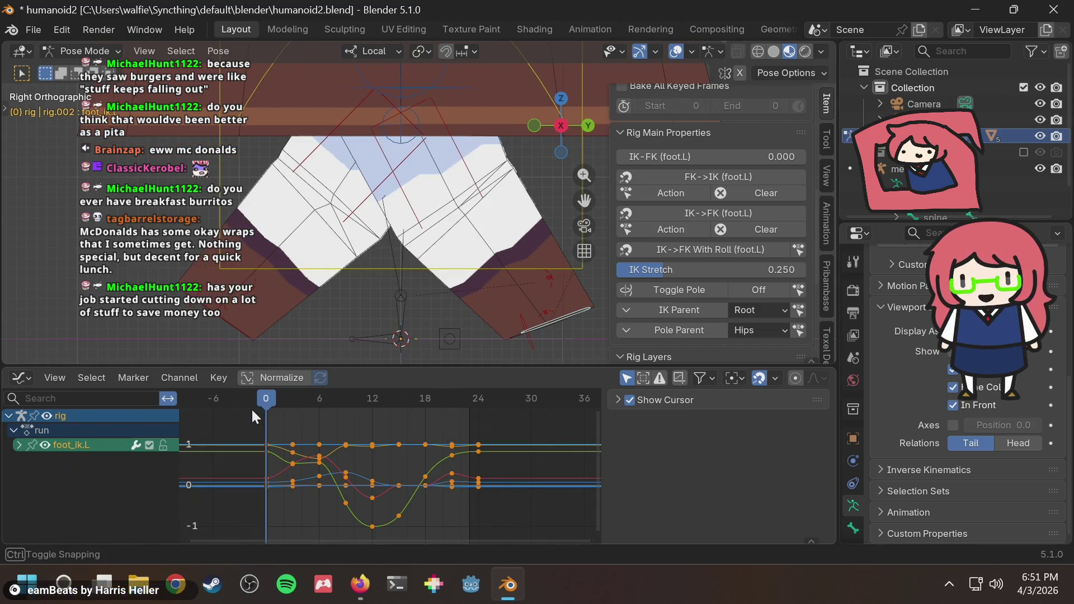
pyautogui.click(492, 529)
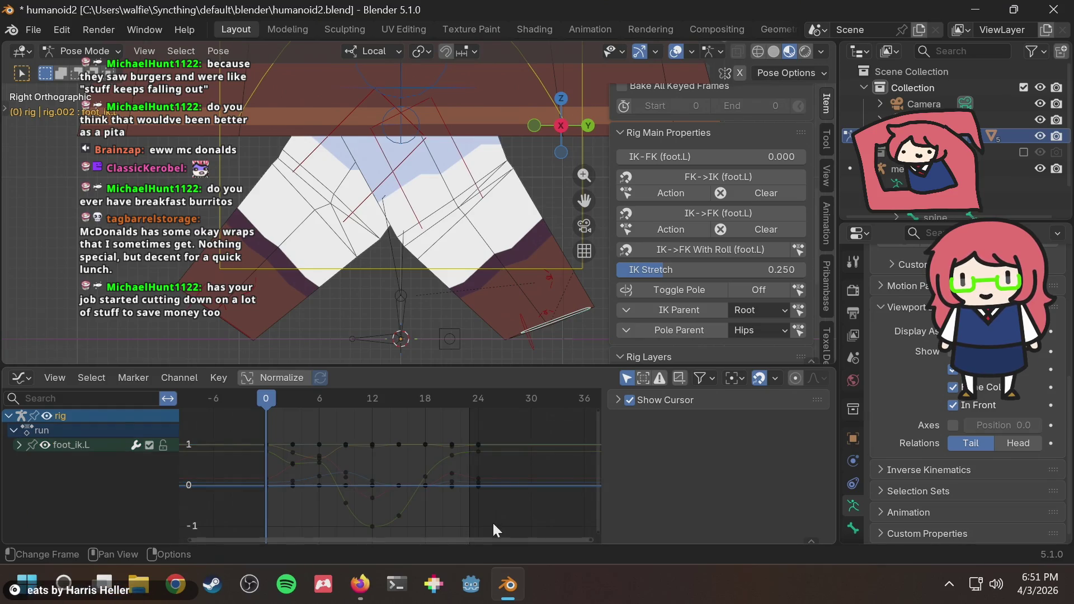
pyautogui.click(165, 416)
pyautogui.hotkey('ctrl', 'c')
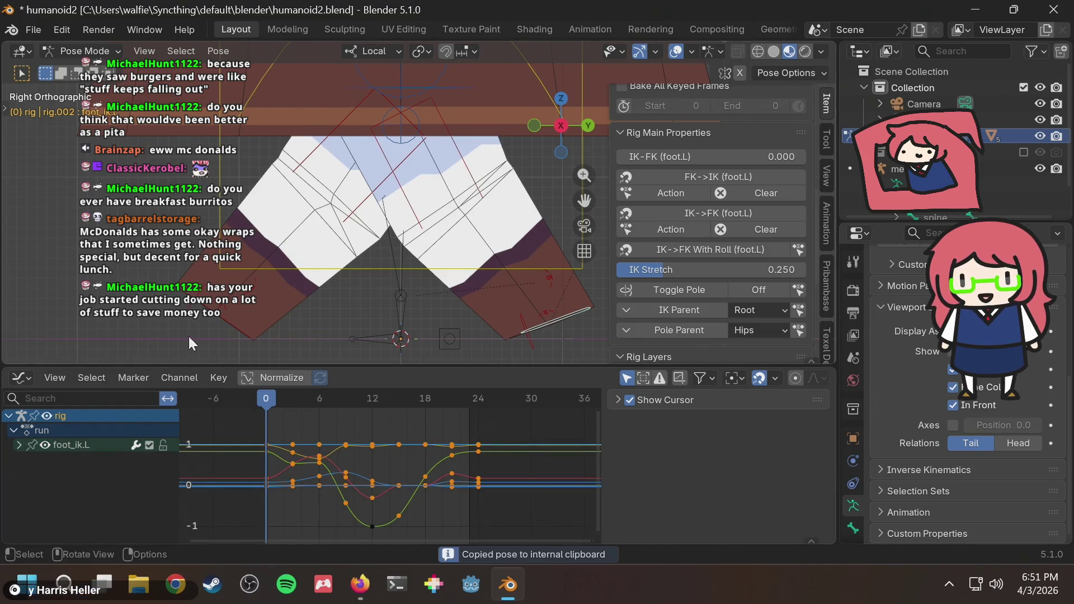
pyautogui.hotkey('ctrl', 'shift', 'v')
# Step: Paste the keys flipped onto foot_ik.R, undo that paste, and reselect foot_ik.L
pyautogui.moveTo(340, 396)
pyautogui.mouseDown()
pyautogui.moveTo(253, 400)
pyautogui.moveTo(453, 401)
pyautogui.moveTo(263, 407)
pyautogui.mouseUp()
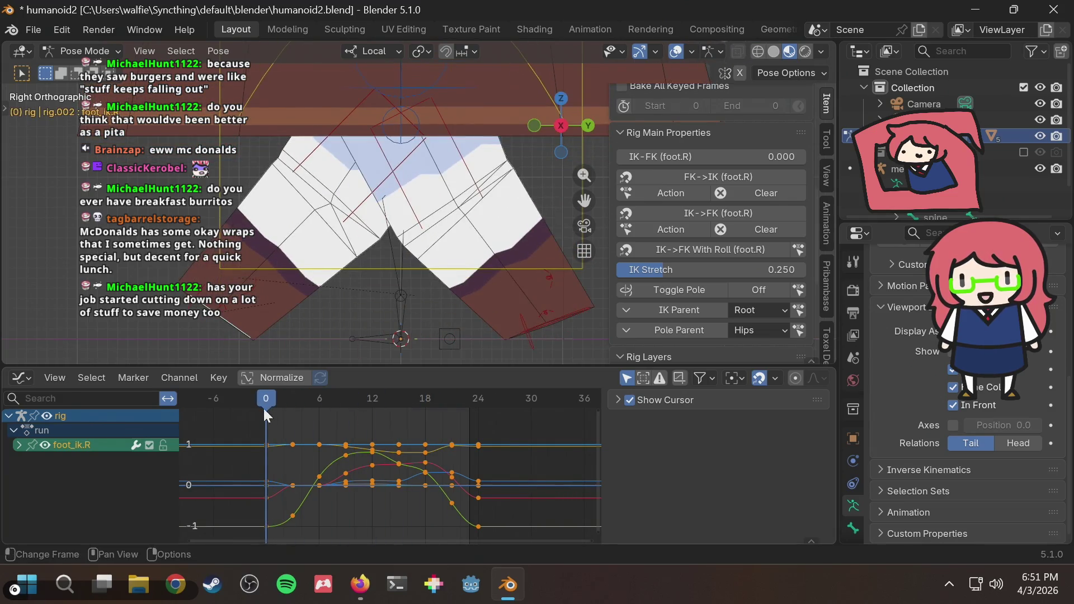
pyautogui.click(264, 424)
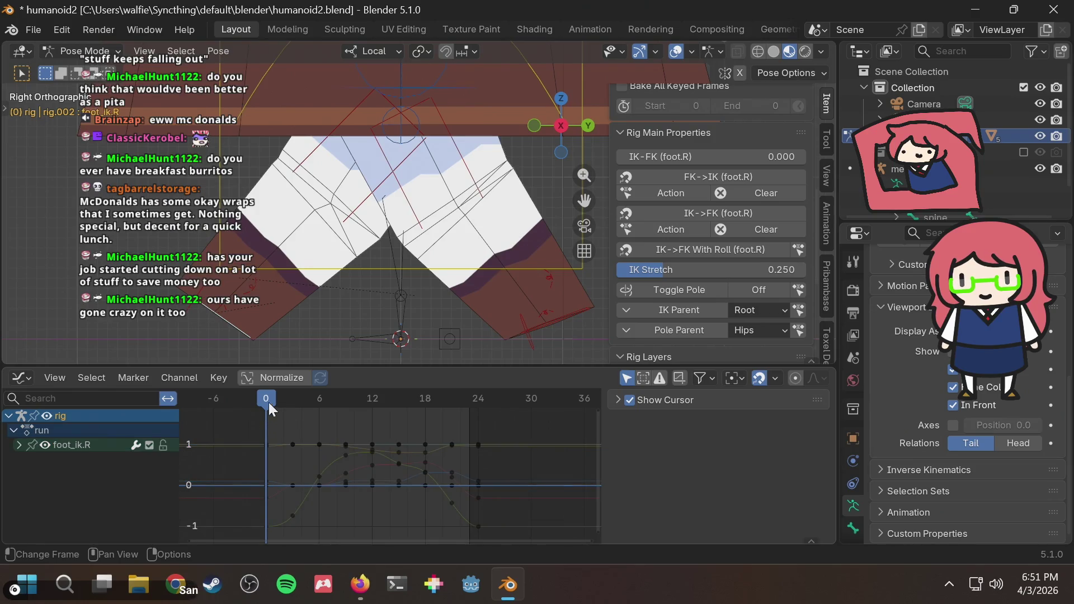
pyautogui.hotkey('ctrl', 'shift', 'v')
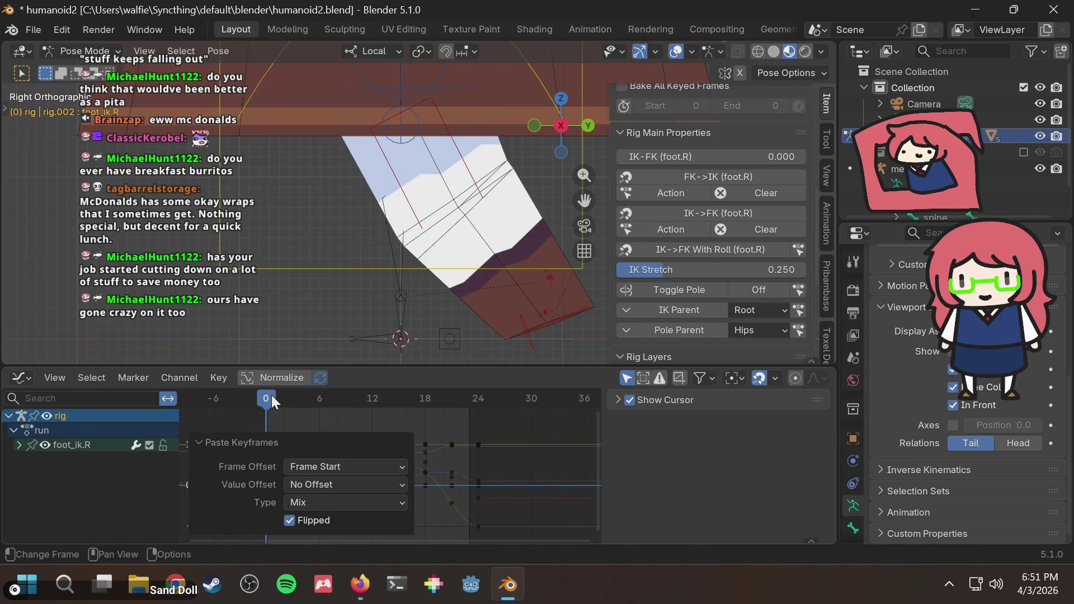
pyautogui.hotkey('ctrl', 'z')
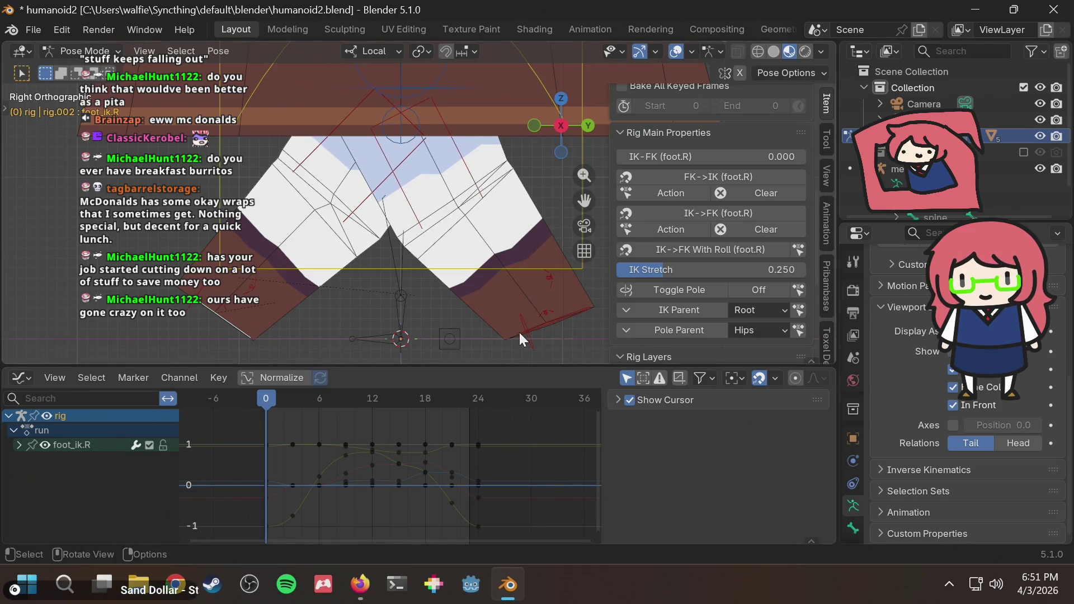
pyautogui.click(553, 327)
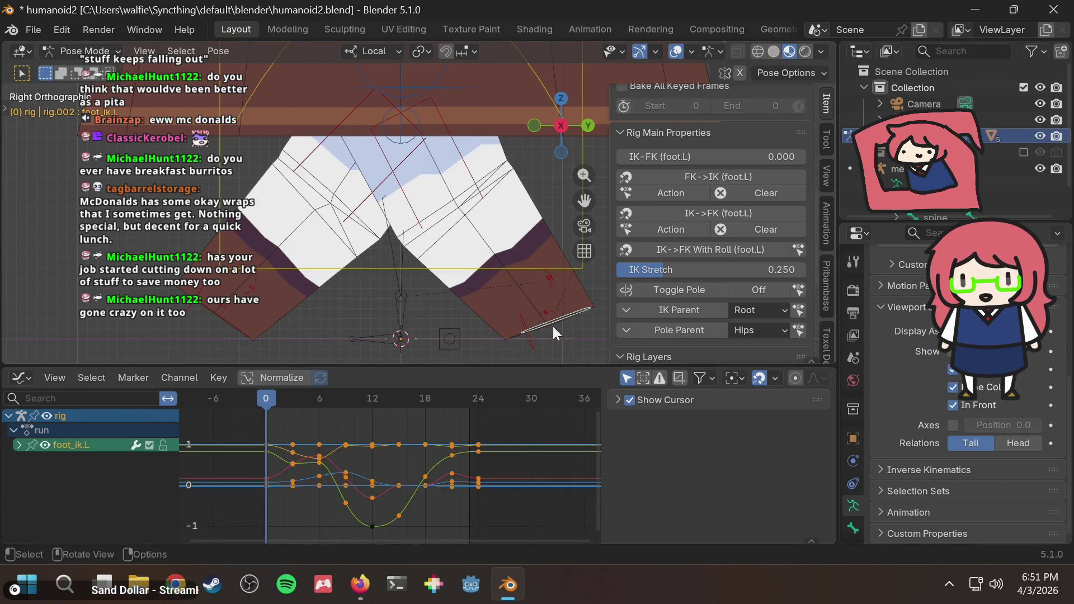
# Step: Inspect the left foot's keyframe groups at frames 3, 6 and 9 with box selections
pyautogui.click(297, 510)
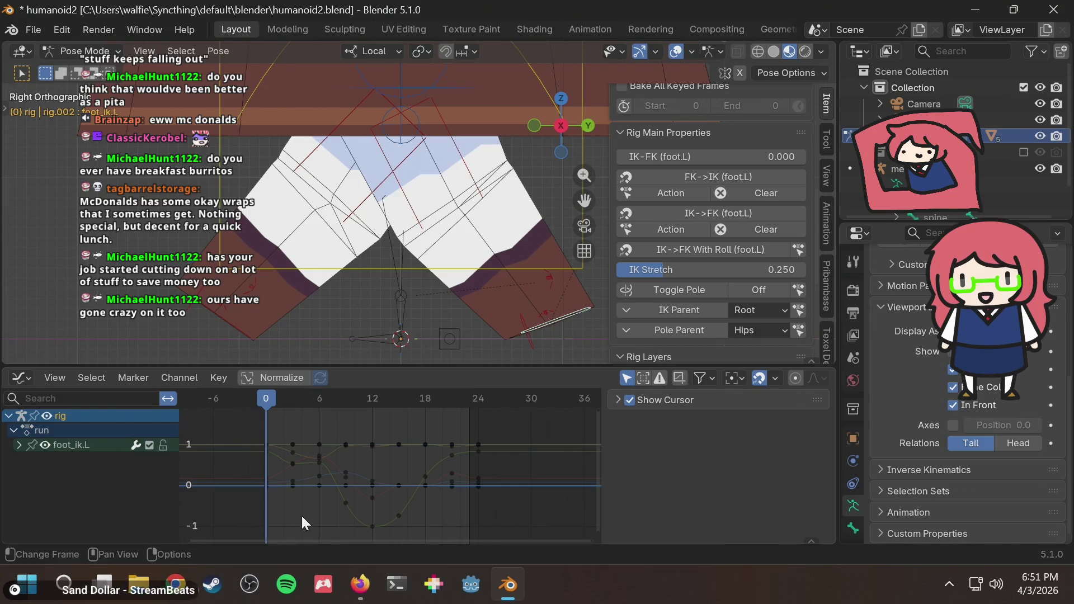
pyautogui.moveTo(316, 524)
pyautogui.mouseDown()
pyautogui.moveTo(348, 452)
pyautogui.moveTo(325, 433)
pyautogui.mouseUp()
pyautogui.click(289, 518)
pyautogui.moveTo(284, 510); pyautogui.dragTo(333, 429)
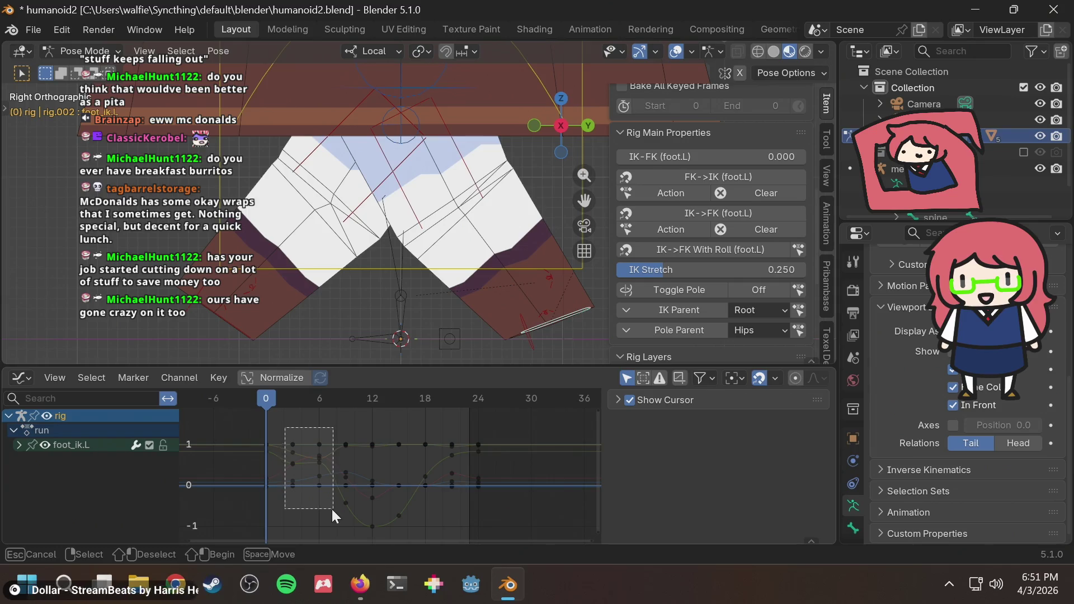
pyautogui.click(376, 442)
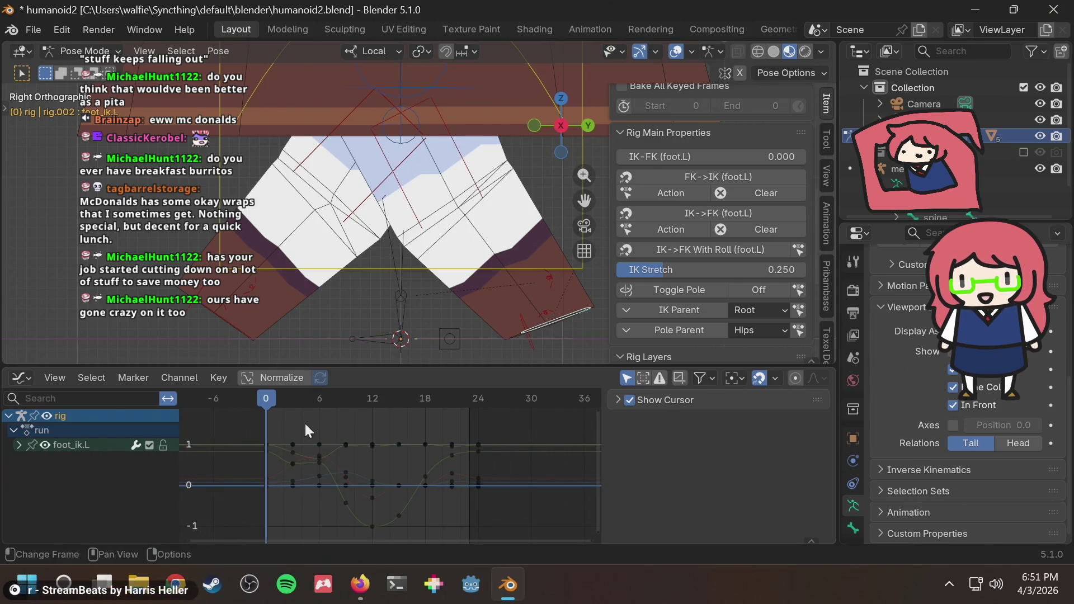
pyautogui.moveTo(284, 511); pyautogui.dragTo(363, 428)
pyautogui.click(432, 508)
pyautogui.keyDown('ctrl'); pyautogui.moveTo(433, 507); pyautogui.dragTo(425, 487, button='middle'); pyautogui.keyUp('ctrl')
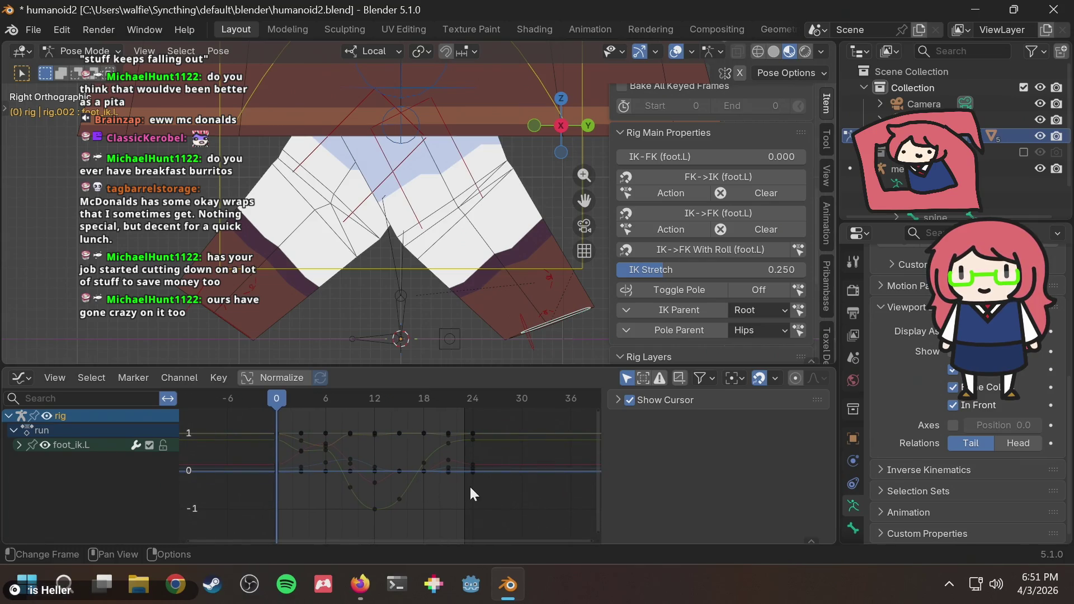
# Step: Review the key groups around frames 14–23 and 2–10, select all, then clear the selection
pyautogui.moveTo(456, 486); pyautogui.dragTo(408, 406)
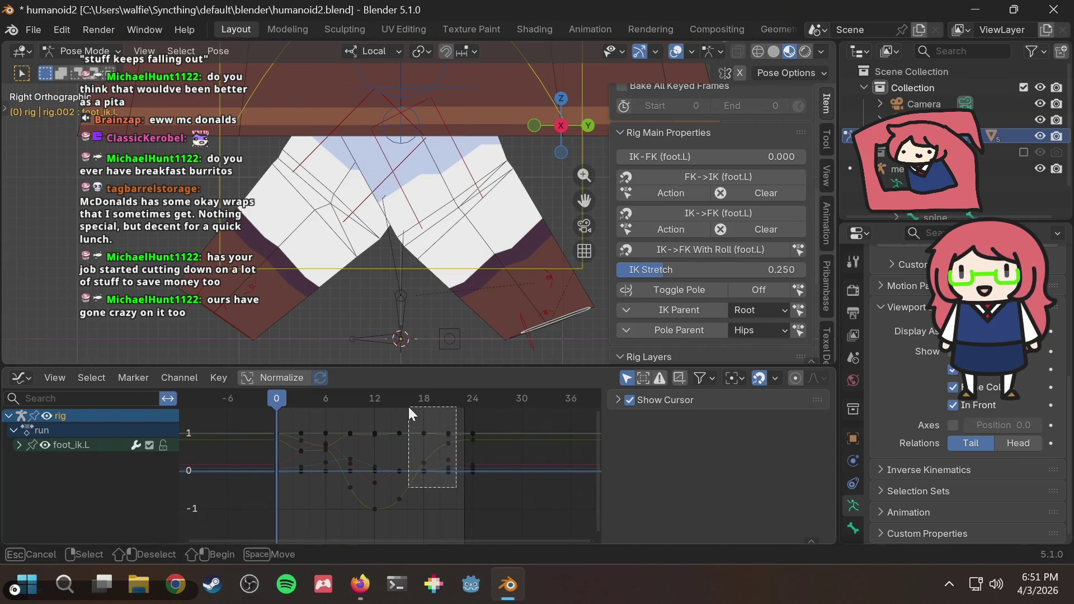
pyautogui.click(437, 480)
pyautogui.moveTo(443, 490); pyautogui.dragTo(453, 419)
pyautogui.moveTo(435, 483); pyautogui.dragTo(419, 425)
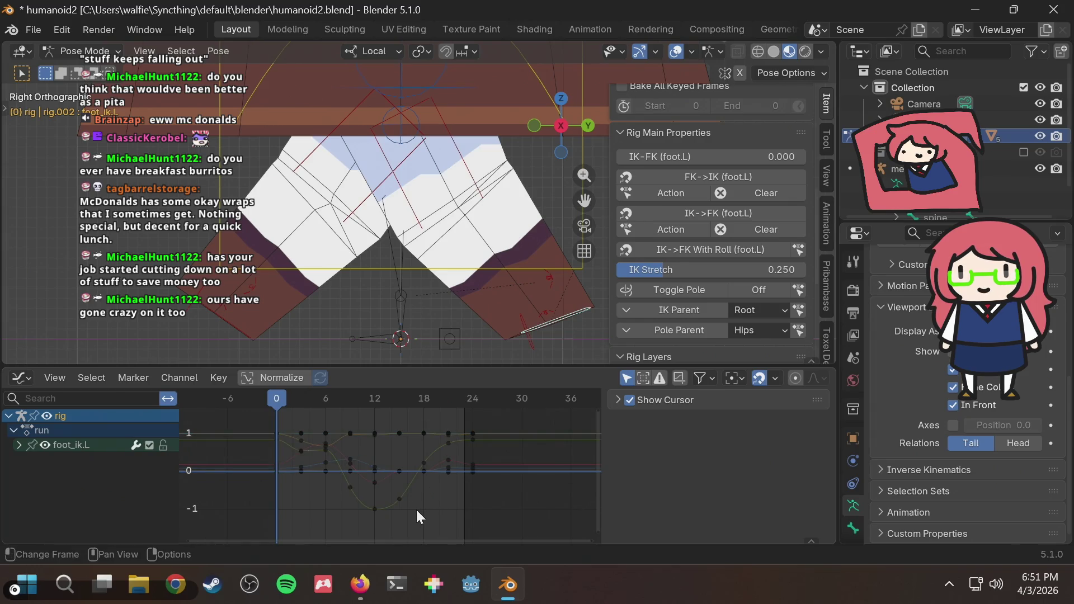
pyautogui.moveTo(414, 509); pyautogui.dragTo(391, 406)
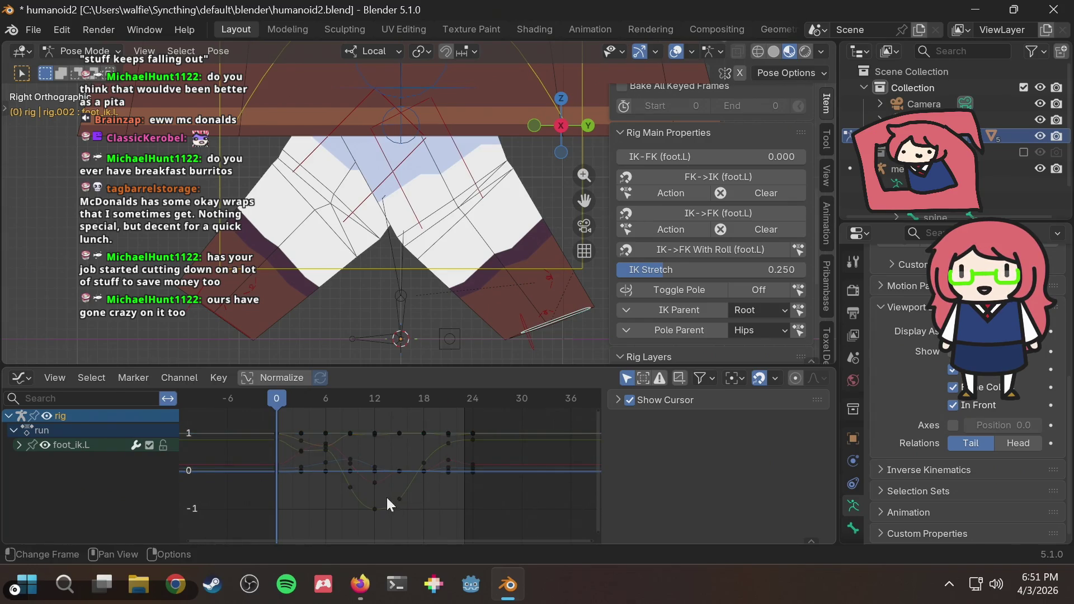
pyautogui.moveTo(291, 521); pyautogui.dragTo(361, 426)
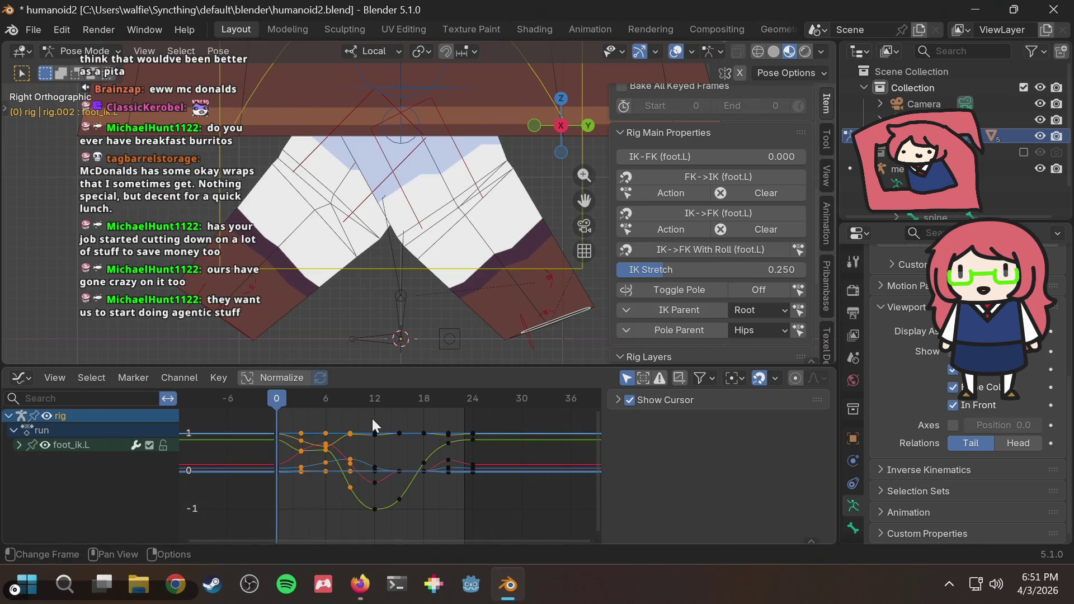
pyautogui.press('a')
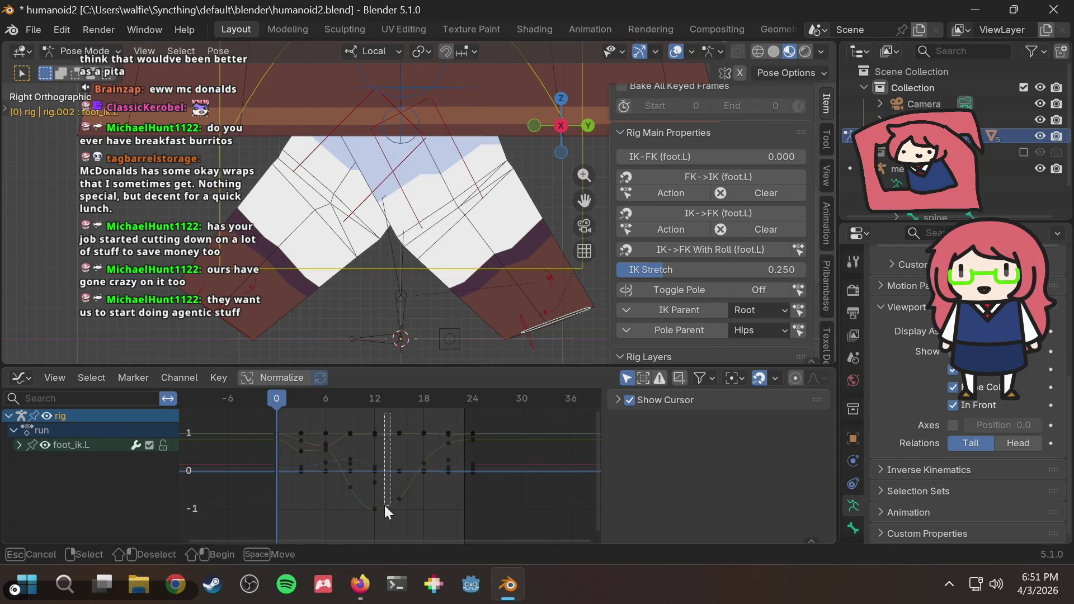
pyautogui.click(385, 506)
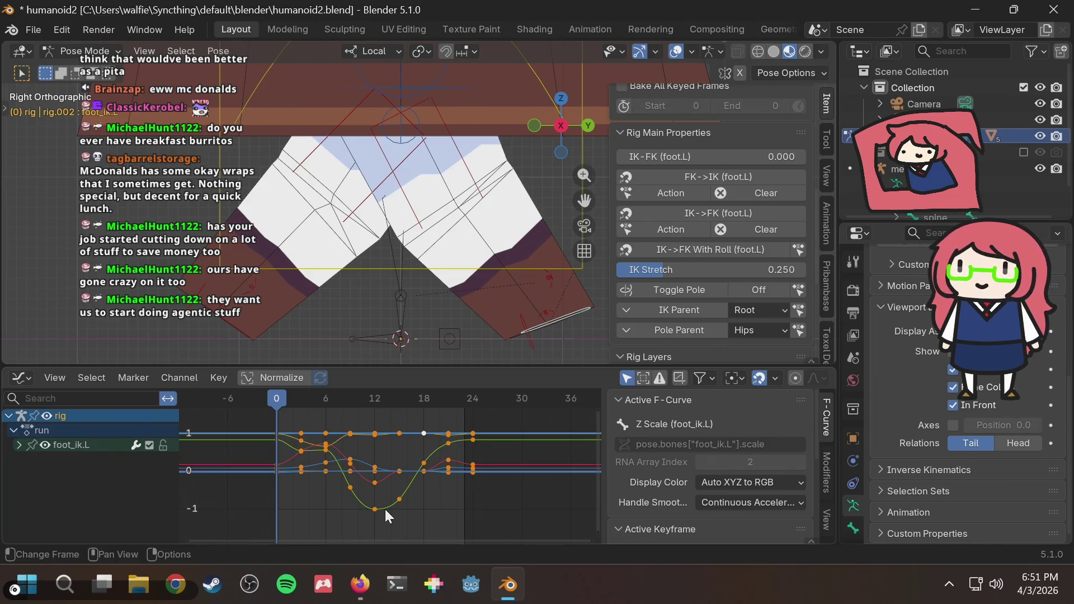
pyautogui.click(457, 474)
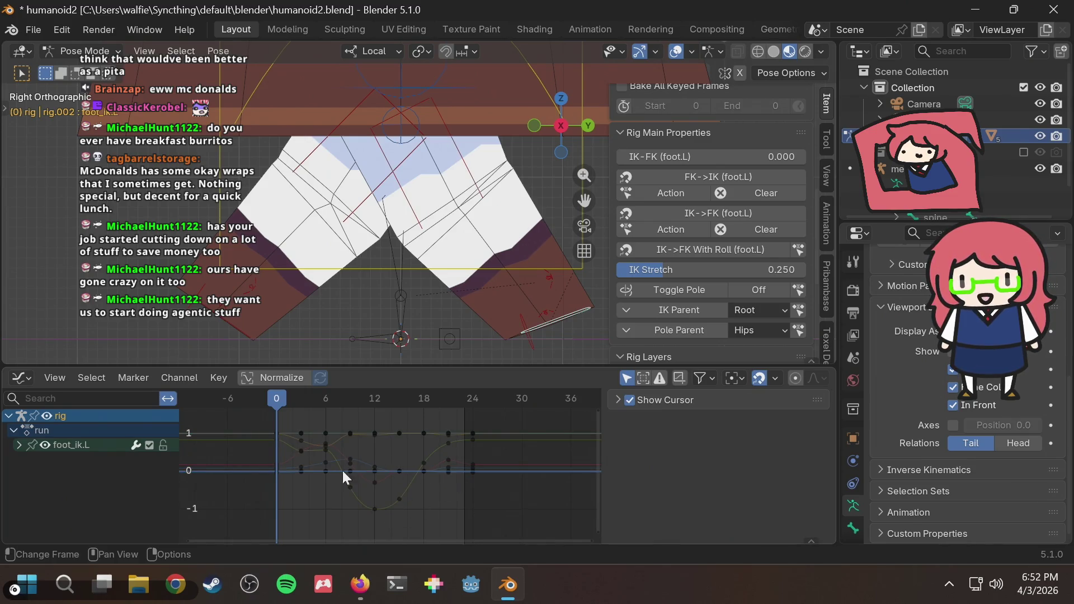
# Step: Check the pose a few frames in and insert a keyframe on foot_ik.L at frame 0
pyautogui.moveTo(343, 398); pyautogui.dragTo(276, 412)
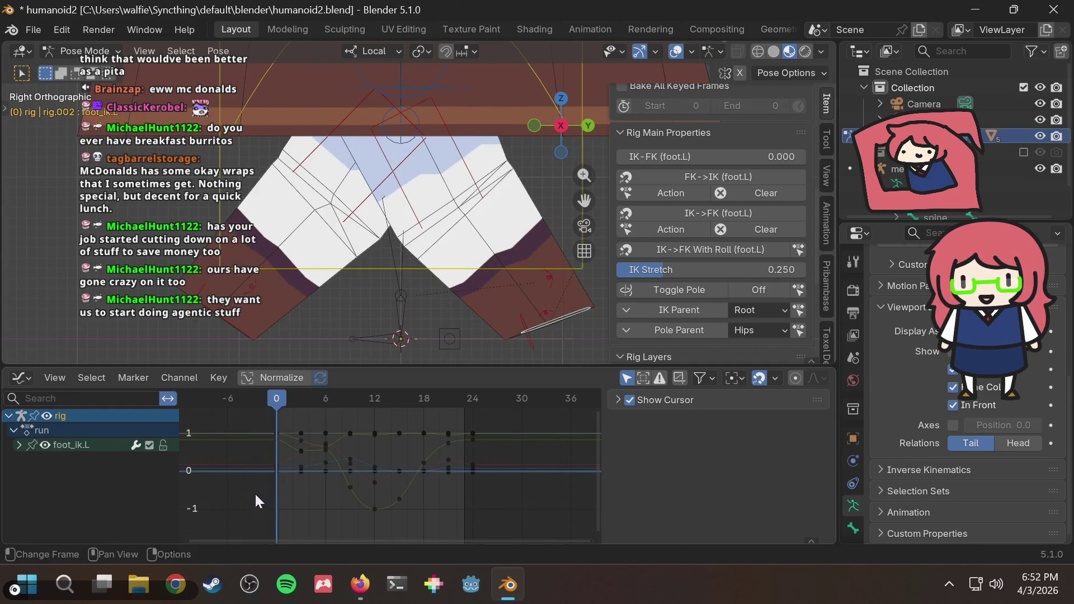
pyautogui.press('i')
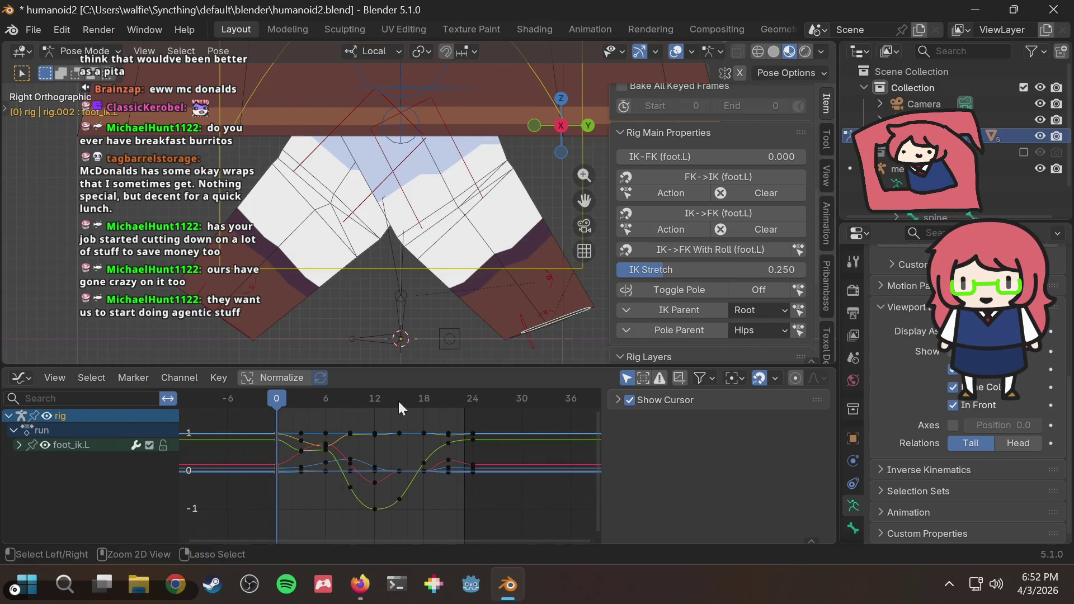
# Step: Copy the left foot's pose and paste it flipped onto foot_ik.R at frame 12
pyautogui.hotkey('ctrl', 'c')
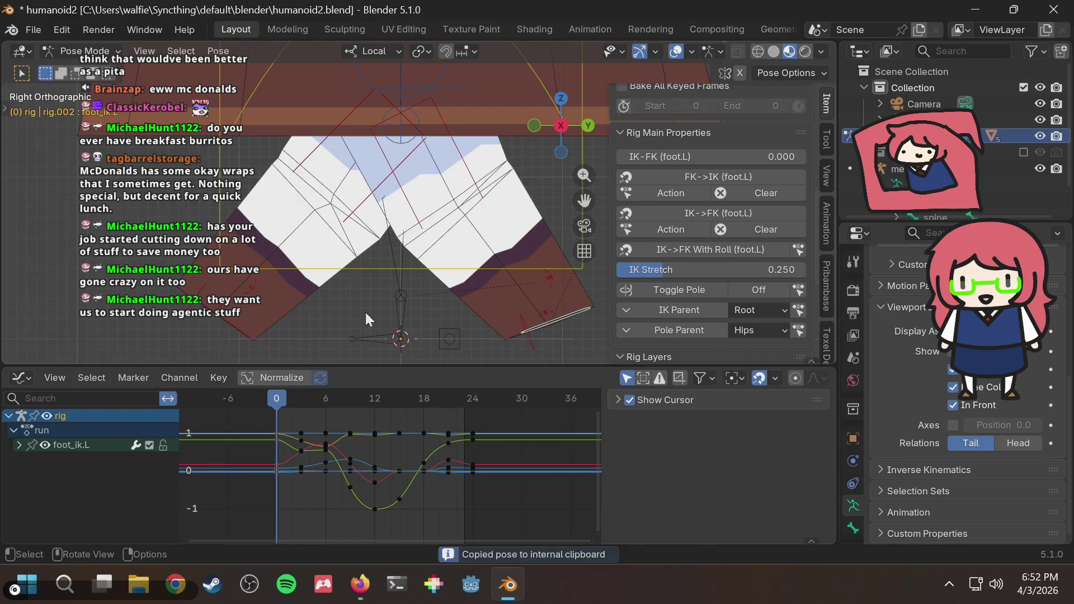
pyautogui.click(232, 328)
pyautogui.hotkey('ctrl', 'shift', 'v')
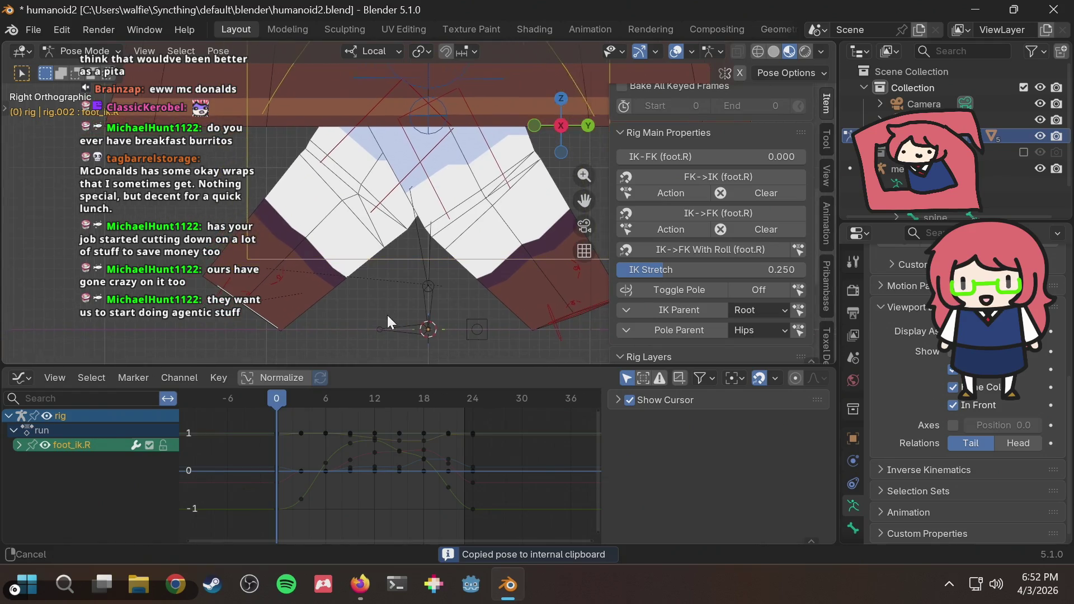
pyautogui.moveTo(342, 394); pyautogui.dragTo(374, 401)
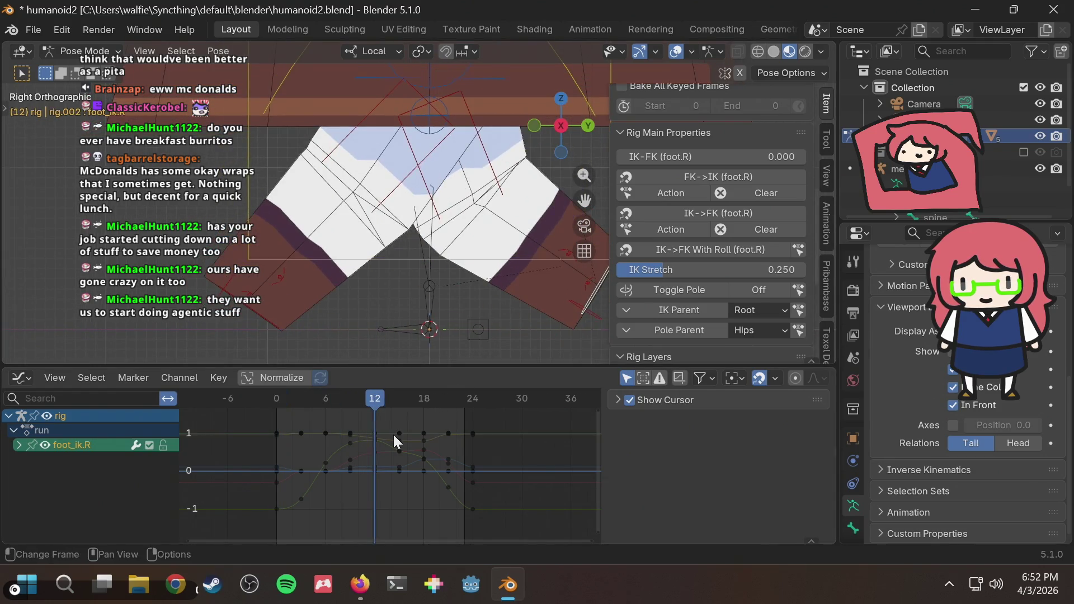
pyautogui.hotkey('ctrl', 'shift', 'v')
# Step: Play the run cycle to check it, return to frame 12, and select foot_ik.L
pyautogui.moveTo(385, 398)
pyautogui.mouseDown()
pyautogui.moveTo(278, 405)
pyautogui.moveTo(296, 404)
pyautogui.mouseUp()
pyautogui.press('space')
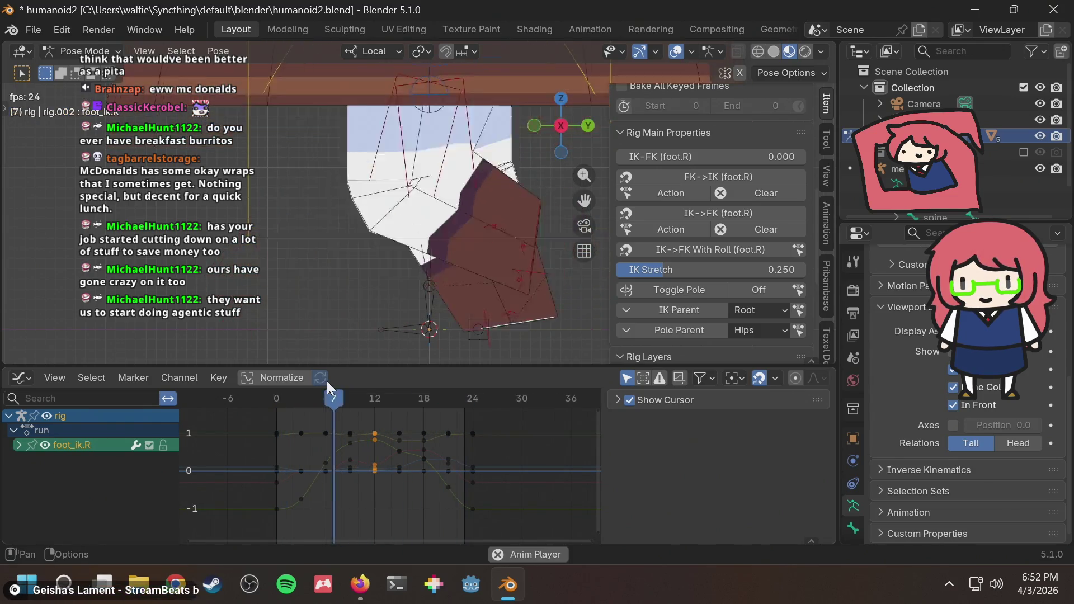
pyautogui.press('space')
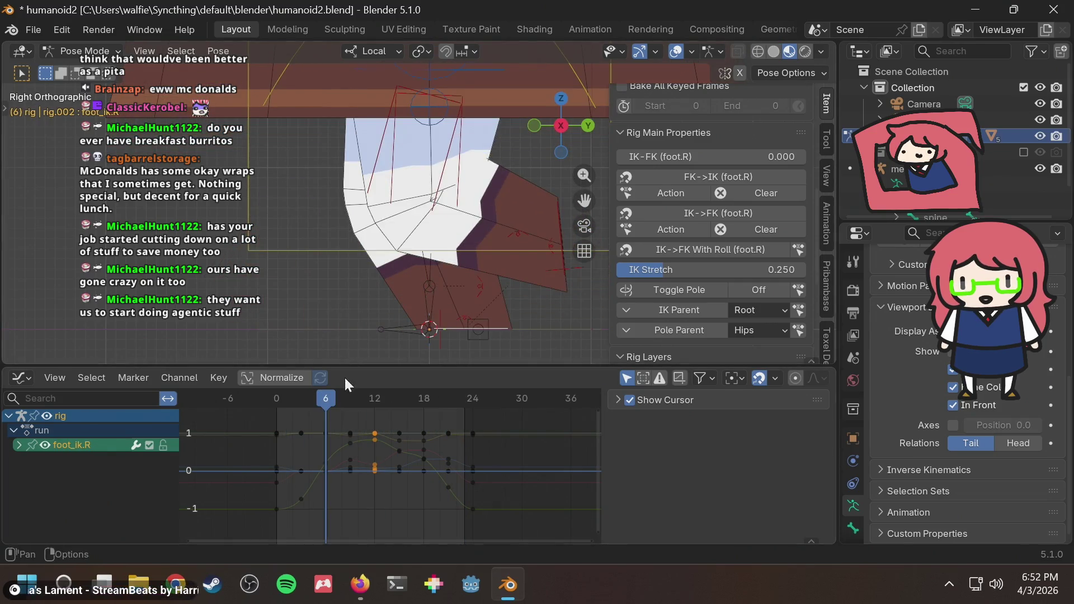
pyautogui.click(337, 346)
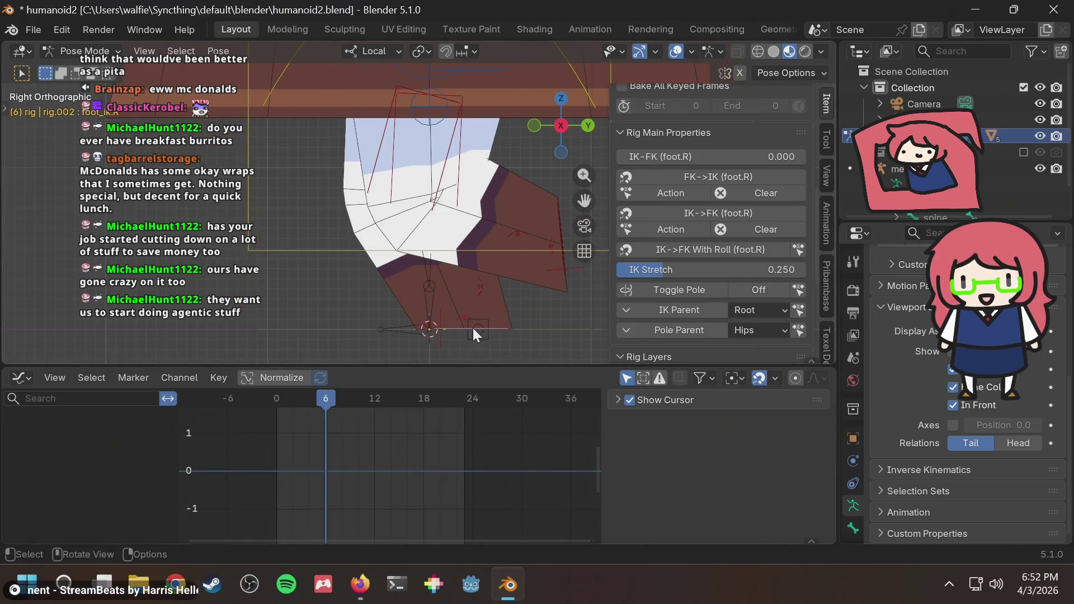
pyautogui.moveTo(361, 399); pyautogui.dragTo(376, 400)
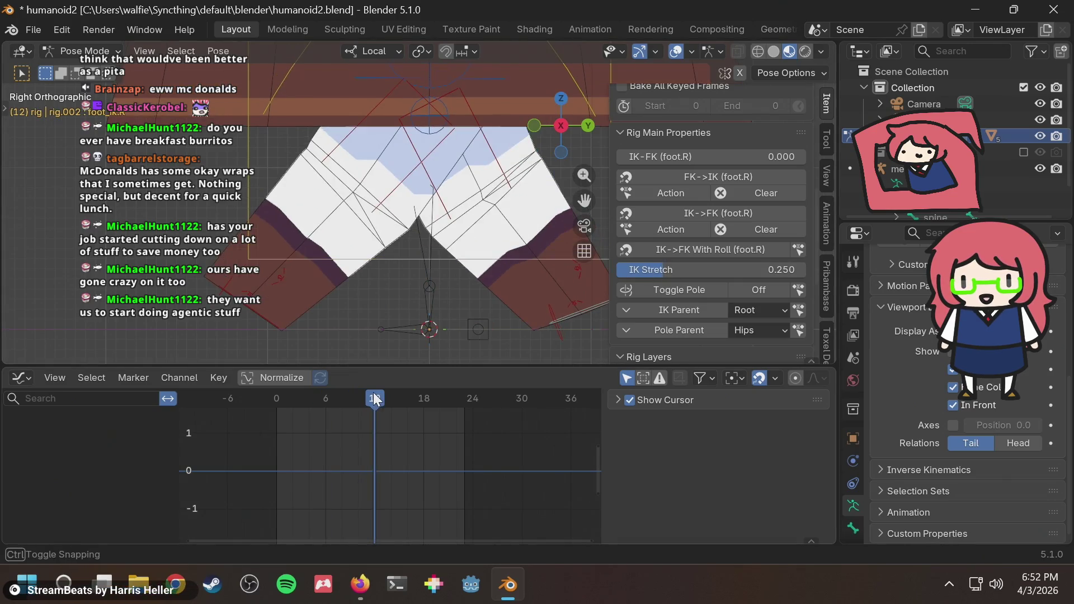
pyautogui.scroll(-3, 500, 328)
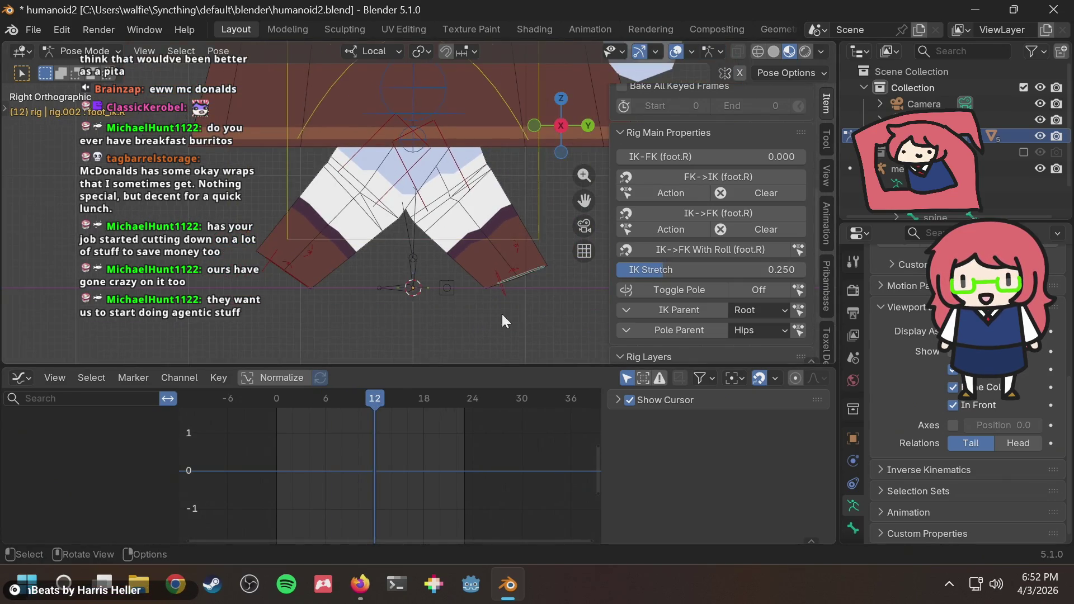
pyautogui.keyDown('shift'); pyautogui.moveTo(514, 303); pyautogui.dragTo(501, 327, button='middle'); pyautogui.keyUp('shift')
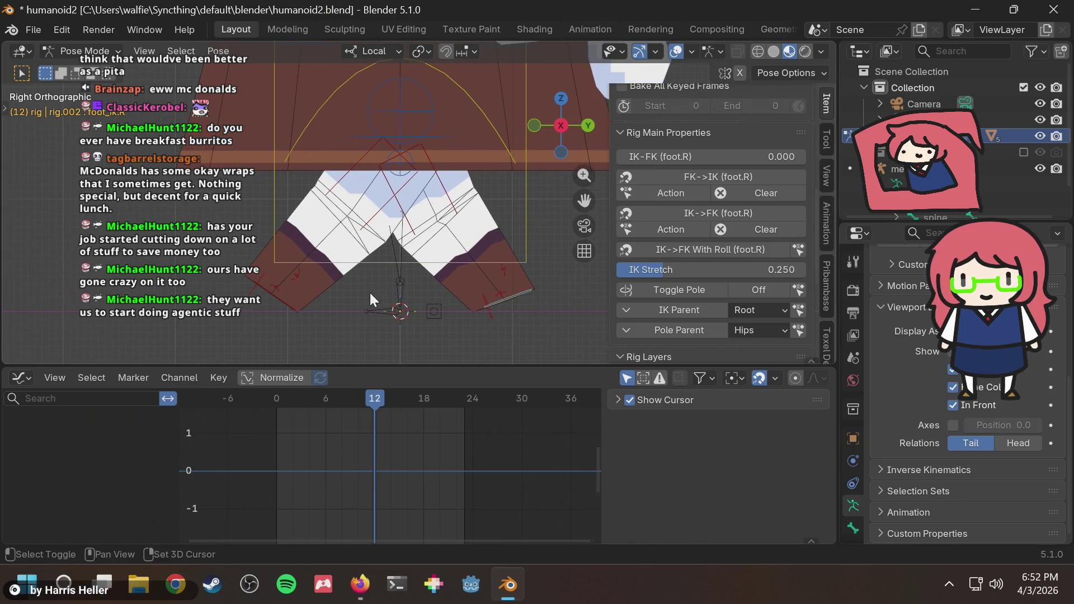
pyautogui.keyDown('shift'); pyautogui.moveTo(370, 293); pyautogui.dragTo(381, 290, button='middle'); pyautogui.keyUp('shift')
pyautogui.click(323, 297)
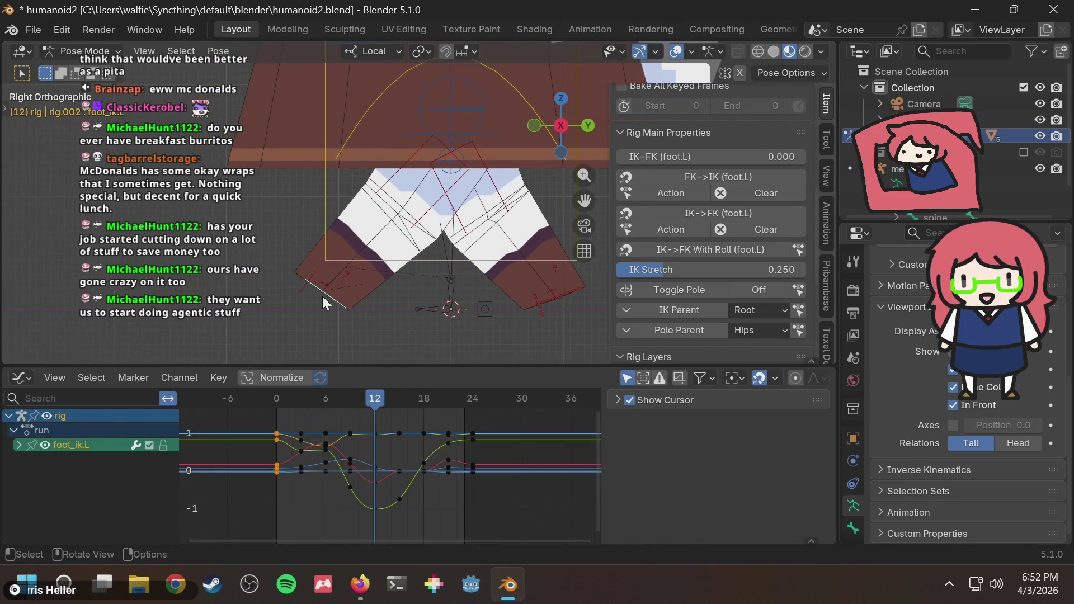
# Step: Select foot_ik.R and paste the copied left-foot keys flipped at frame 24
pyautogui.click(356, 420)
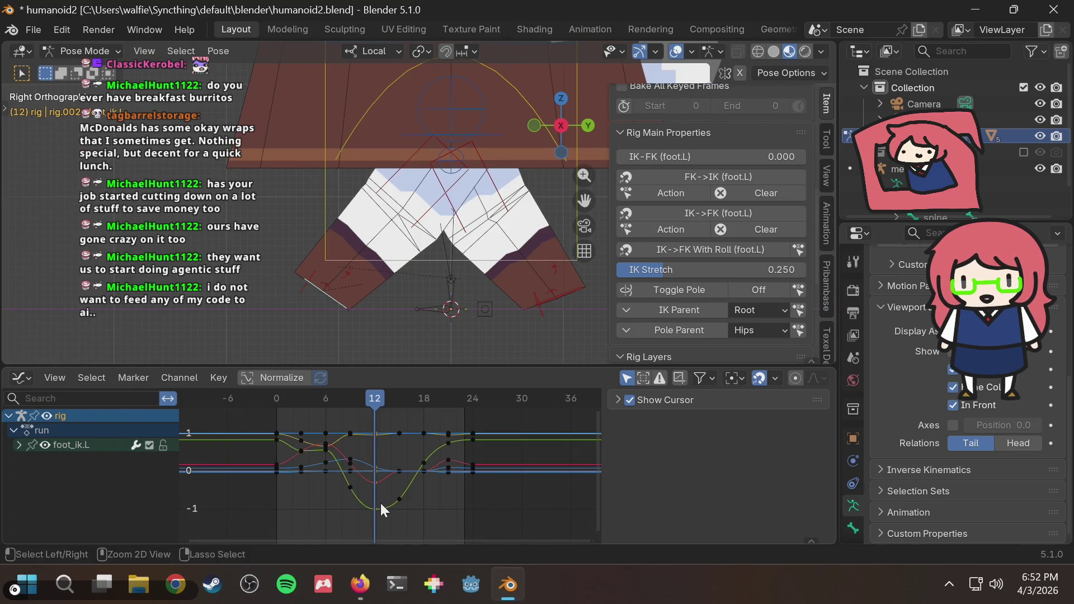
pyautogui.click(556, 301)
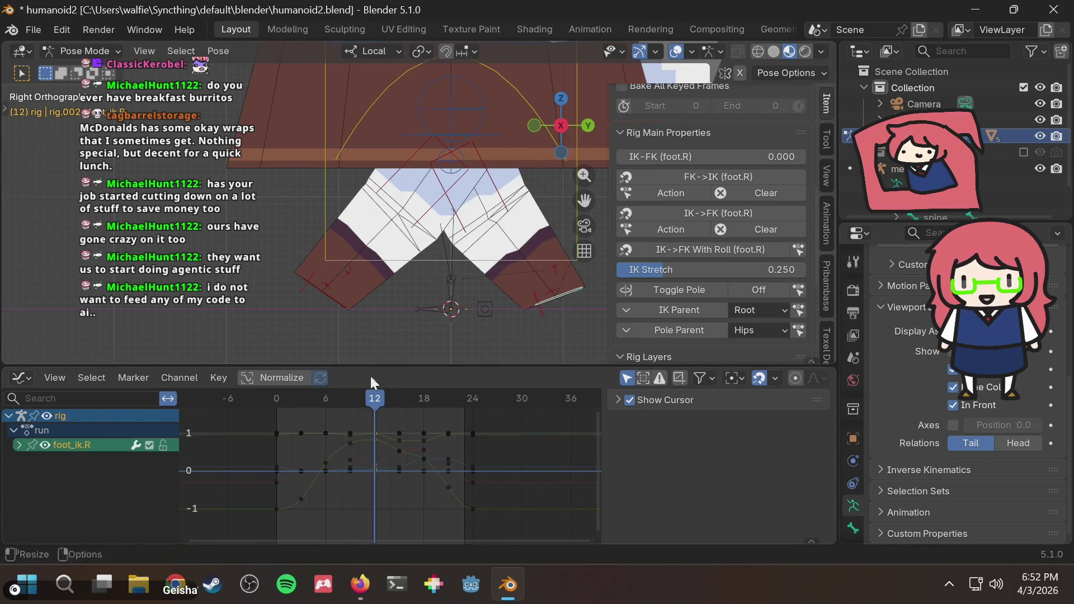
pyautogui.moveTo(271, 400); pyautogui.dragTo(276, 399)
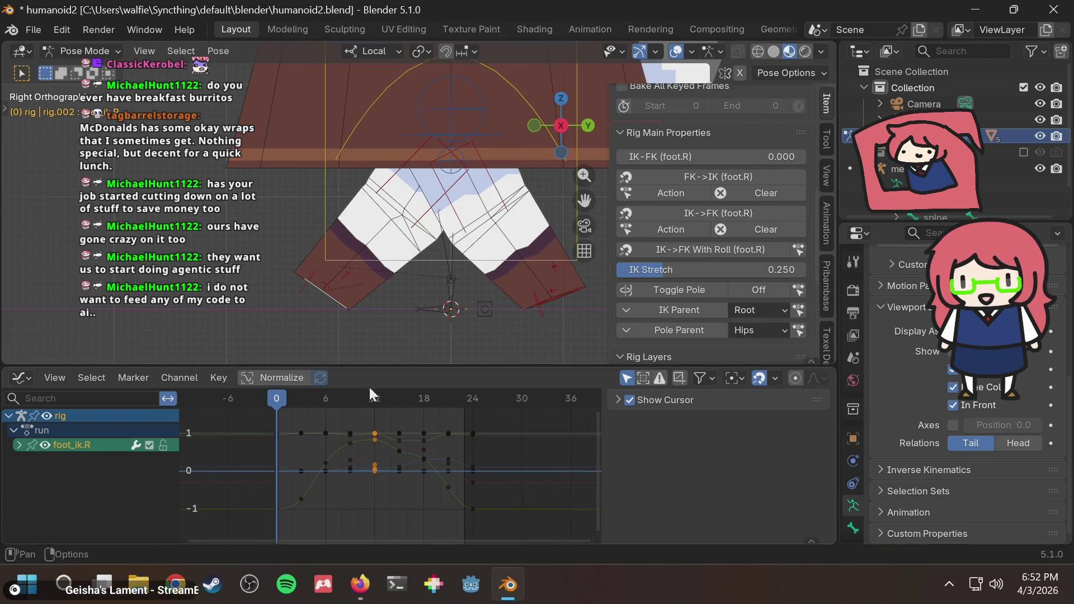
pyautogui.moveTo(337, 394); pyautogui.dragTo(276, 398)
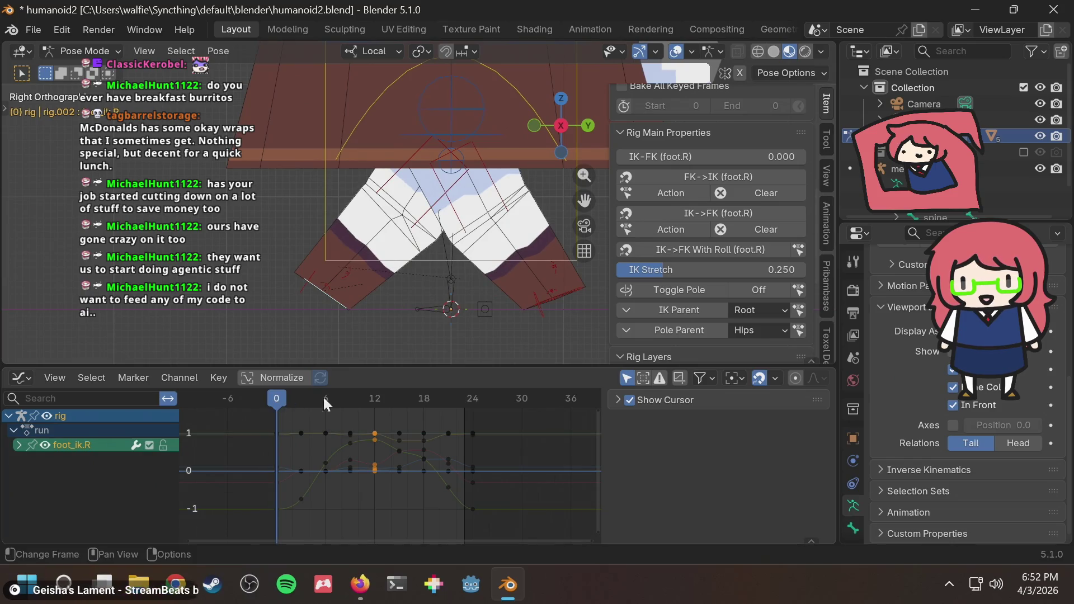
pyautogui.click(472, 399)
pyautogui.hotkey('ctrl', 'shift', 'v')
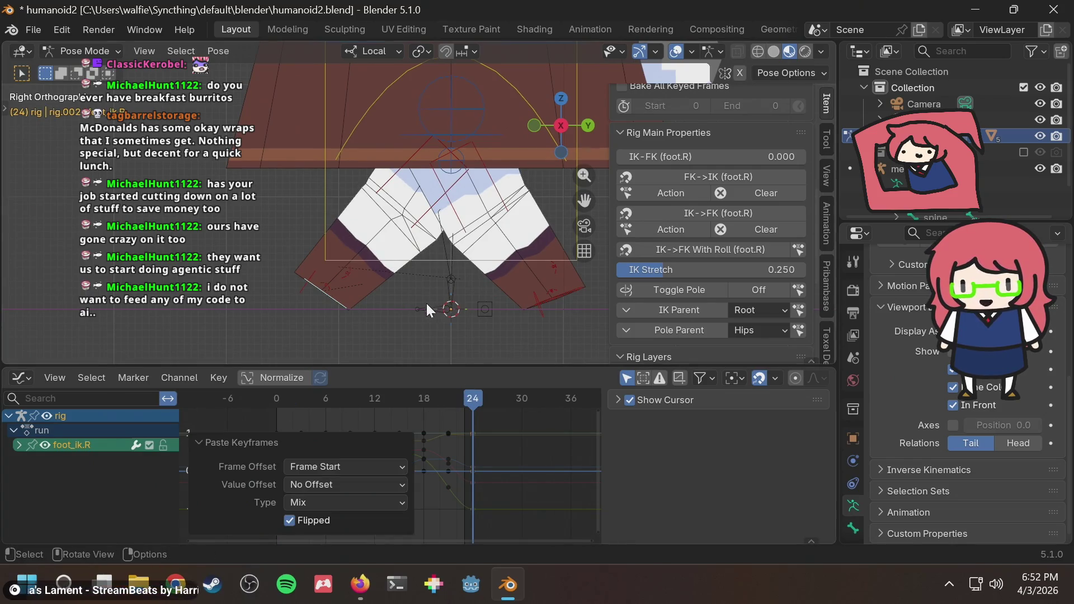
pyautogui.click(424, 395)
pyautogui.moveTo(424, 399); pyautogui.dragTo(300, 405)
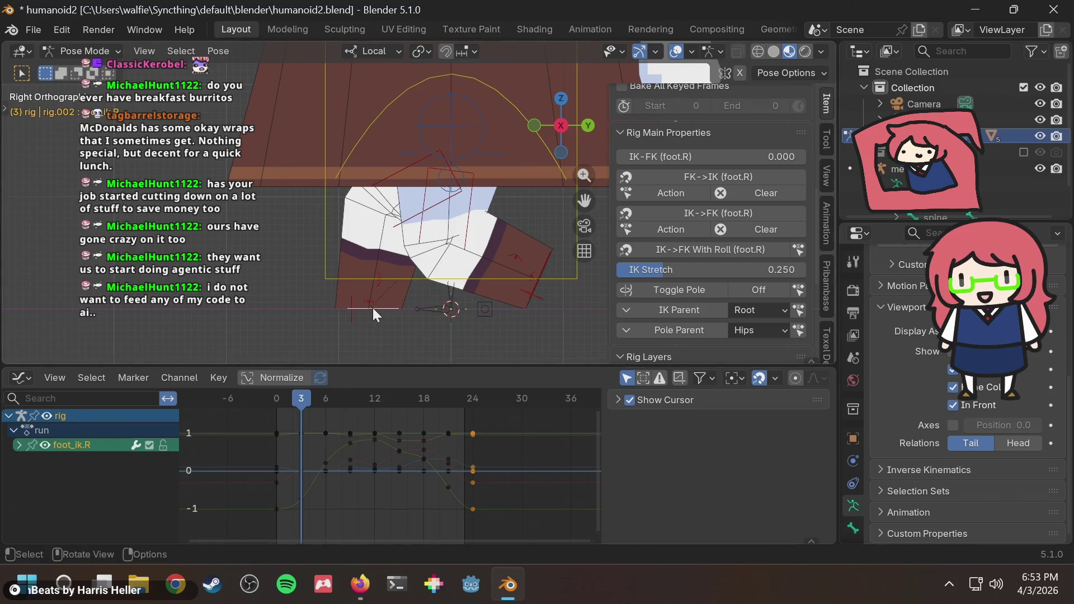
pyautogui.click(536, 285)
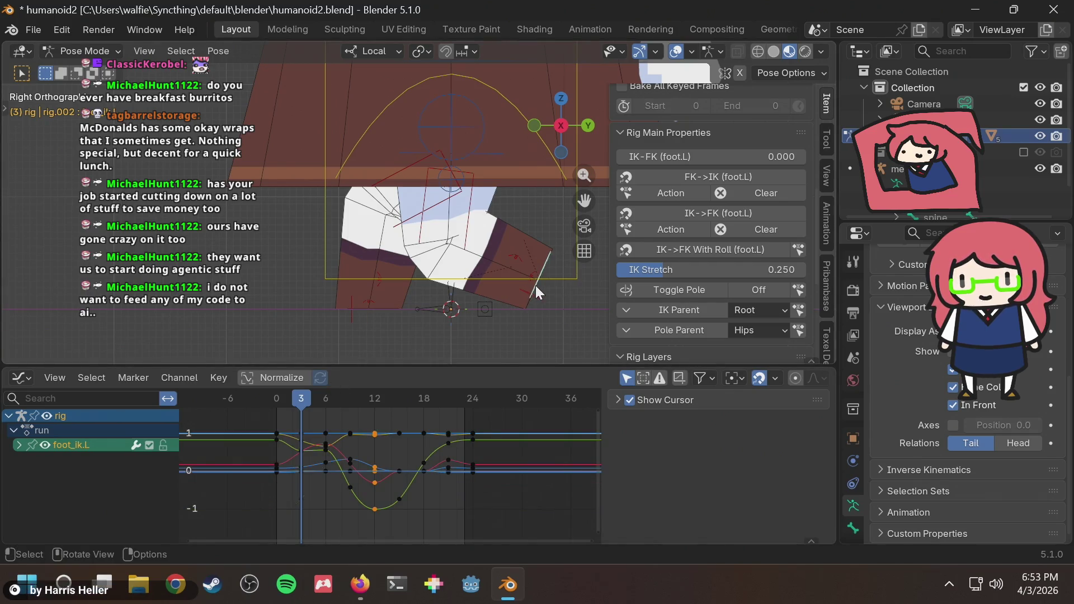
pyautogui.moveTo(315, 391); pyautogui.dragTo(324, 392)
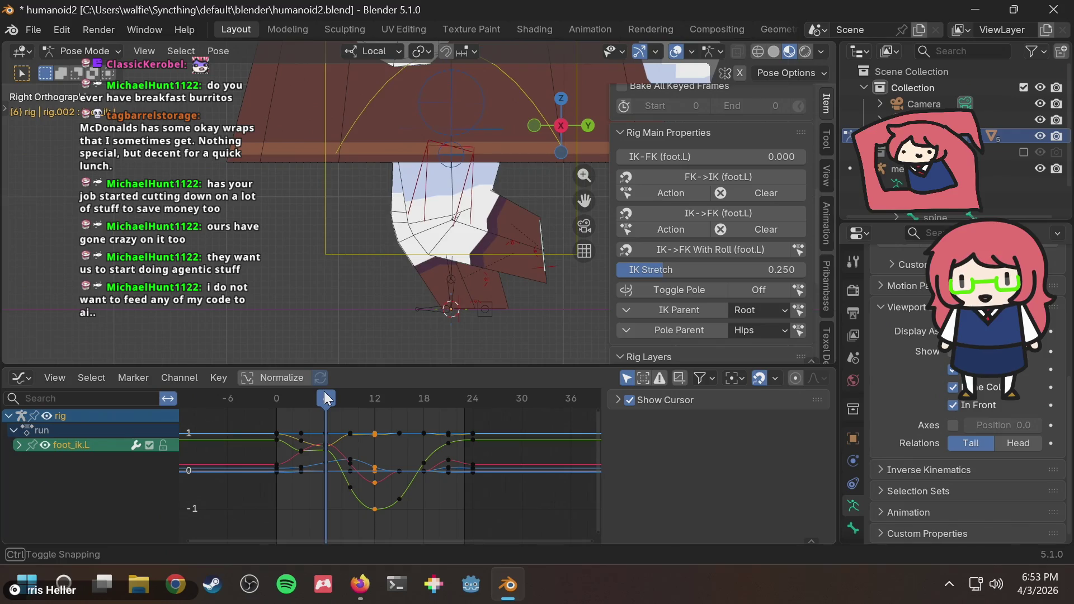
pyautogui.moveTo(318, 475); pyautogui.dragTo(332, 420)
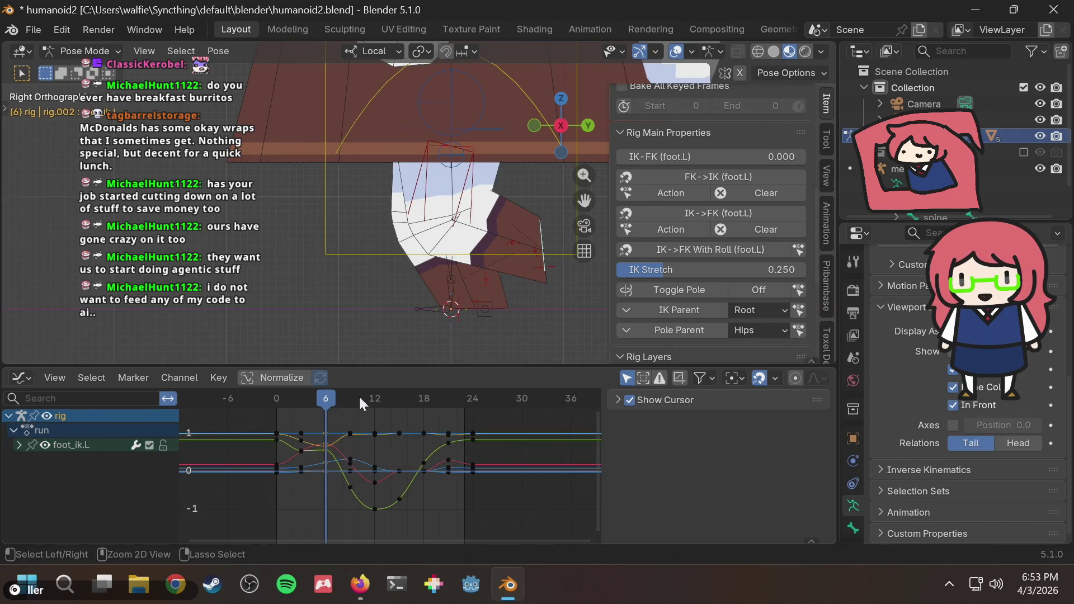
pyautogui.scroll(2, 493, 301)
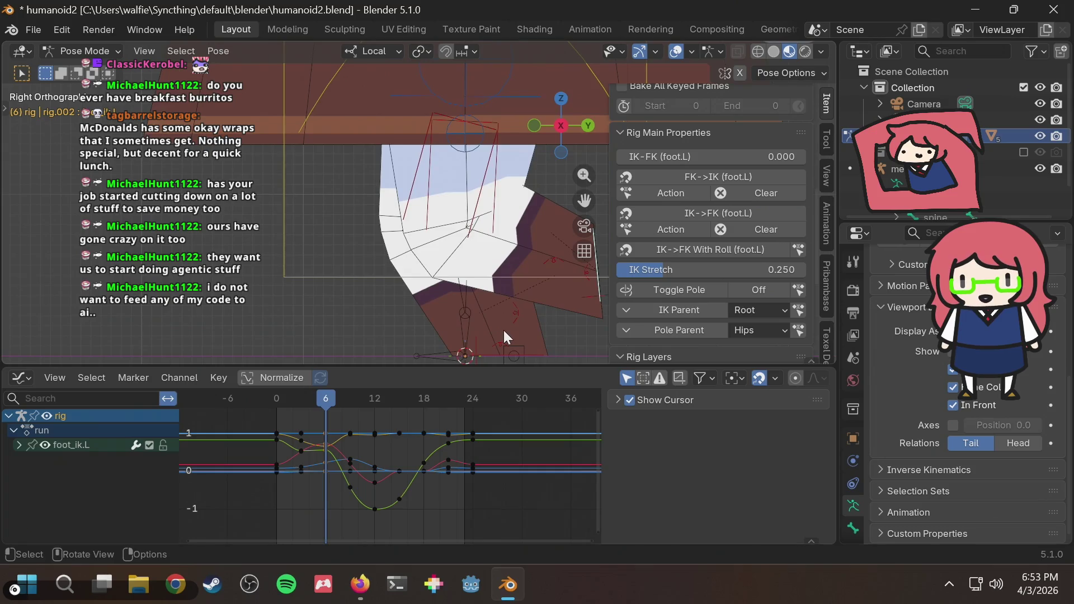
pyautogui.press('space')
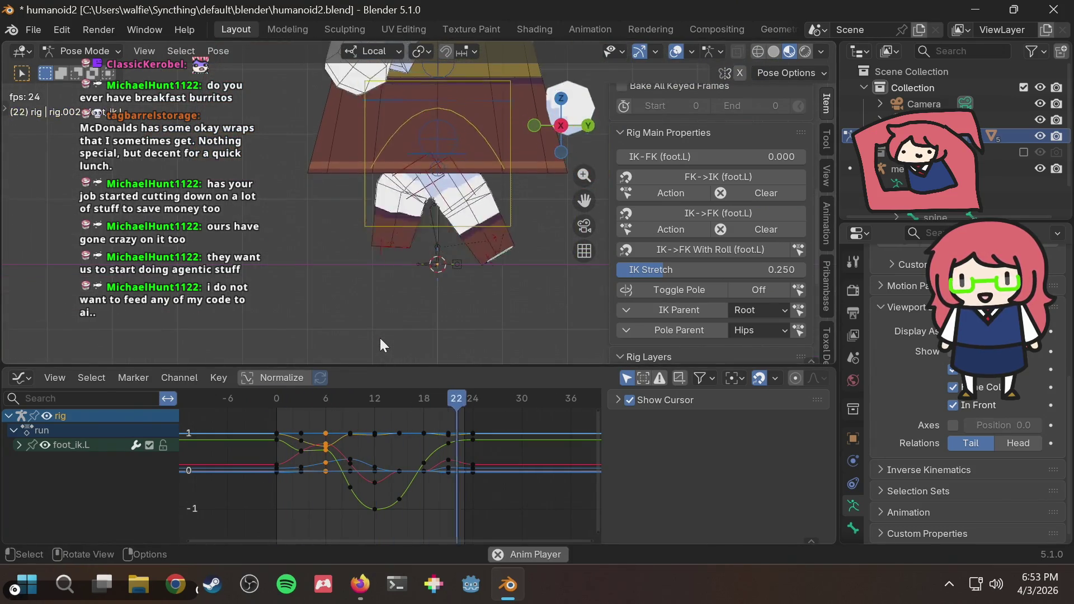
pyautogui.scroll(2, 381, 336)
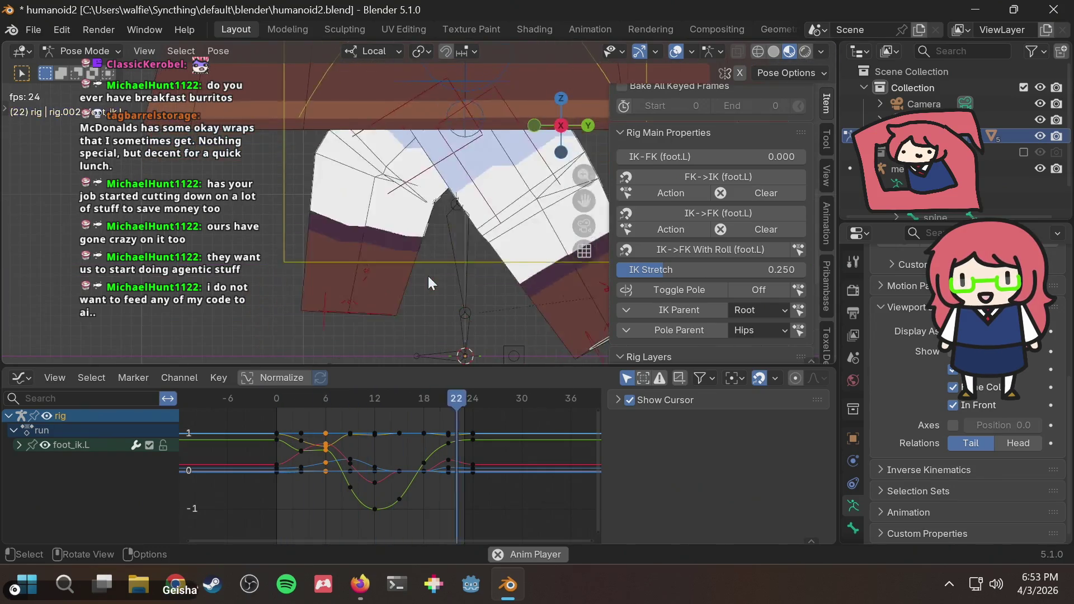
pyautogui.press('space')
pyautogui.moveTo(340, 394)
pyautogui.mouseDown()
pyautogui.moveTo(284, 401)
pyautogui.moveTo(377, 396)
pyautogui.mouseUp()
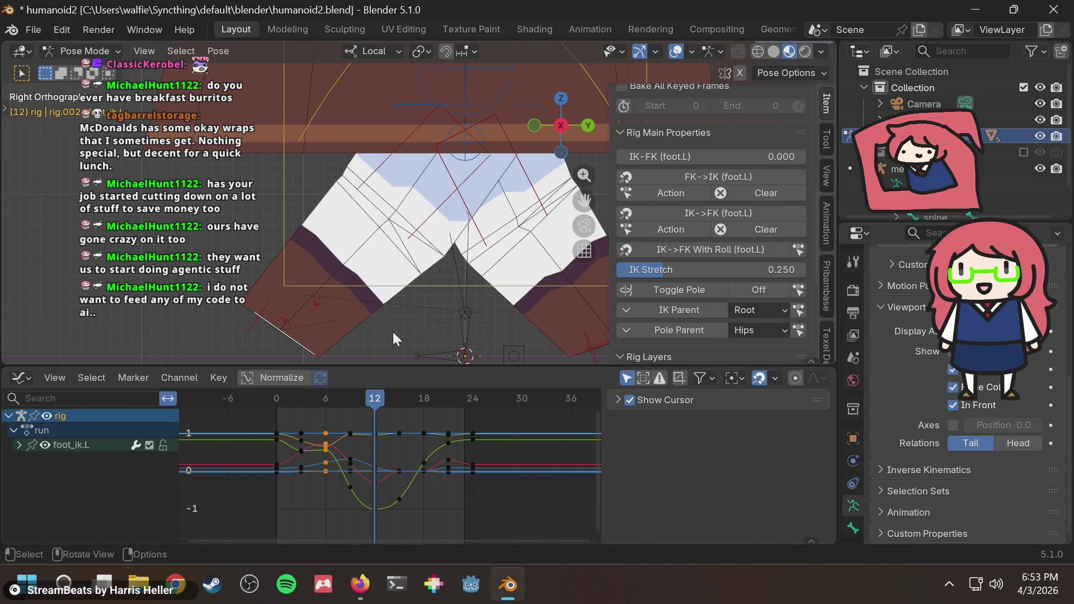
pyautogui.hotkey('alt', 'a')
pyautogui.scroll(-2, 393, 332)
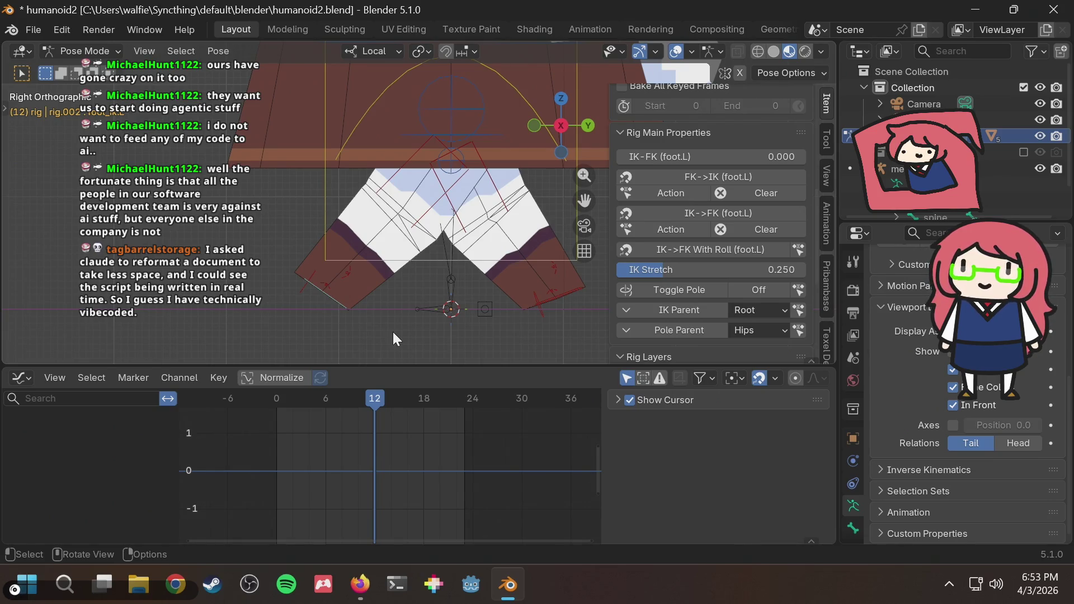
pyautogui.scroll(1, 410, 324)
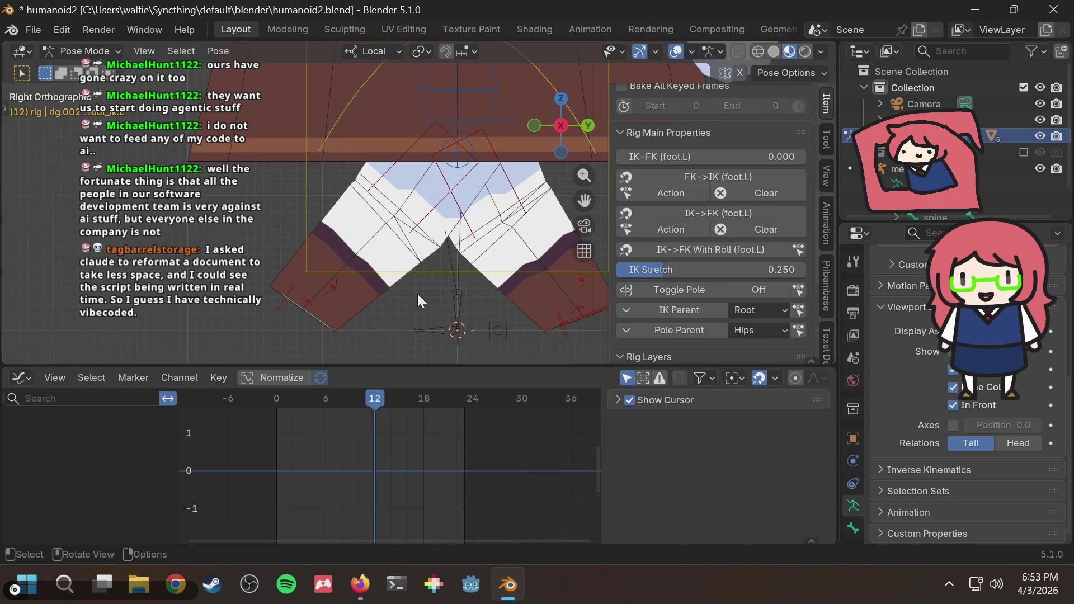
# Step: Halt playback at frame 9 in Right Orthographic view, save humanoid2.blend, and select the chest bone
pyautogui.hotkey('ctrl', 's')
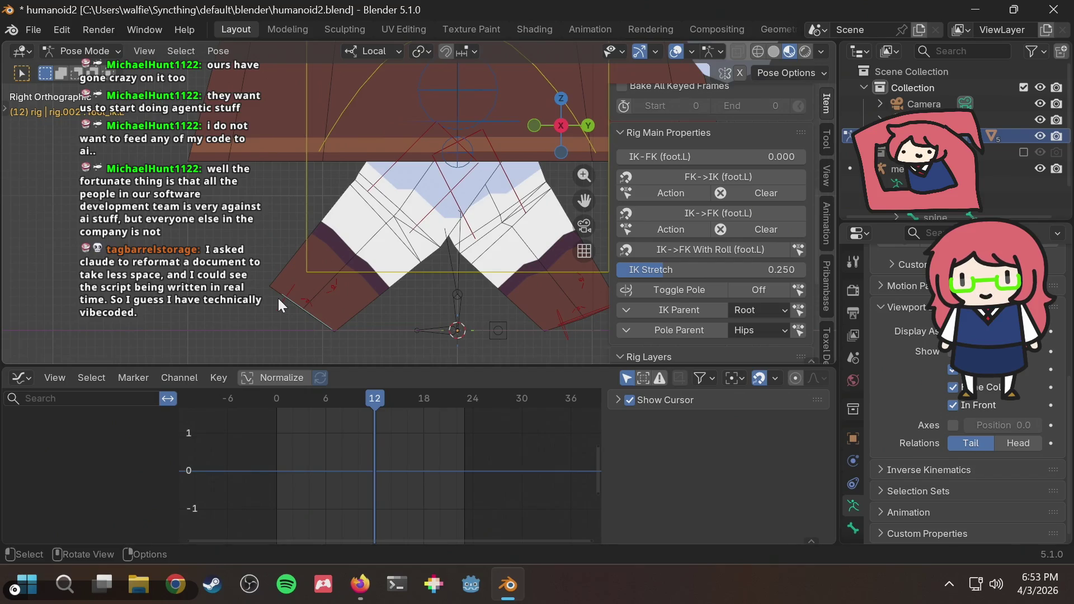
pyautogui.scroll(2, 278, 298)
pyautogui.scroll(3, 304, 312)
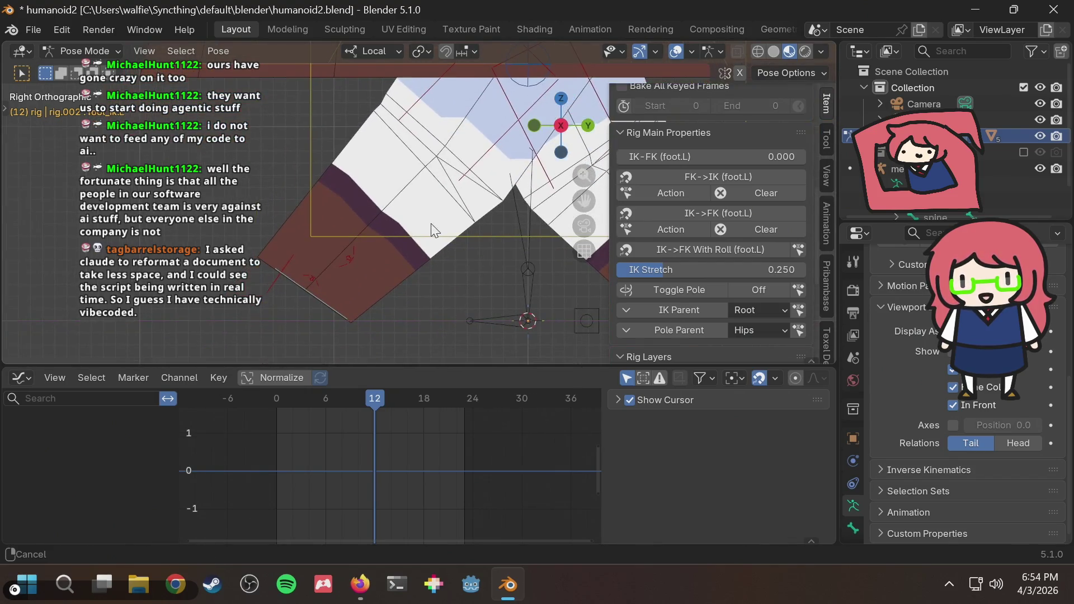
pyautogui.scroll(-3, 406, 243)
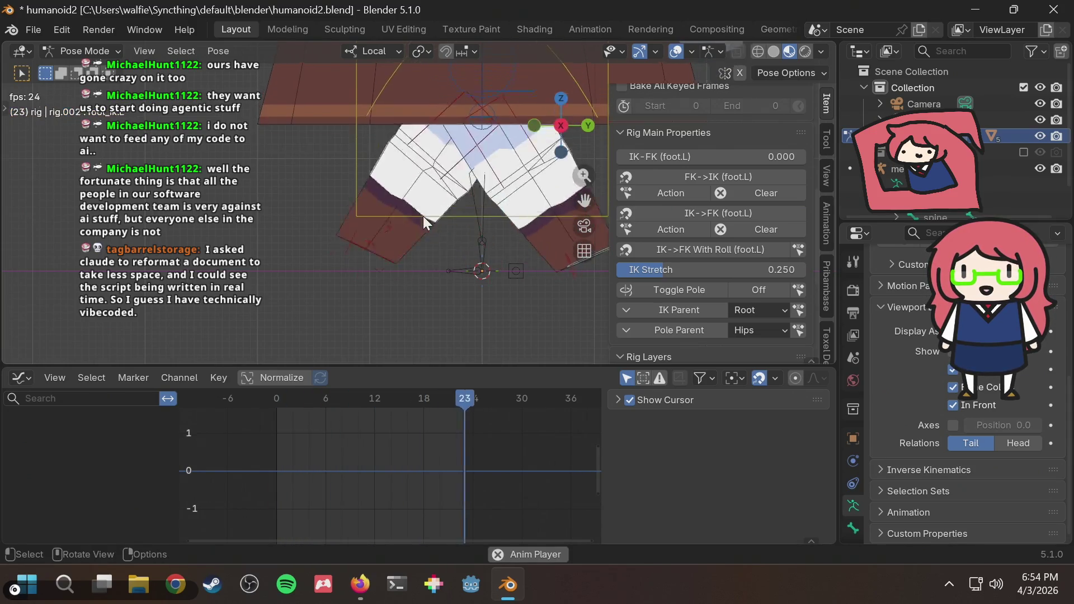
pyautogui.scroll(3, 436, 170)
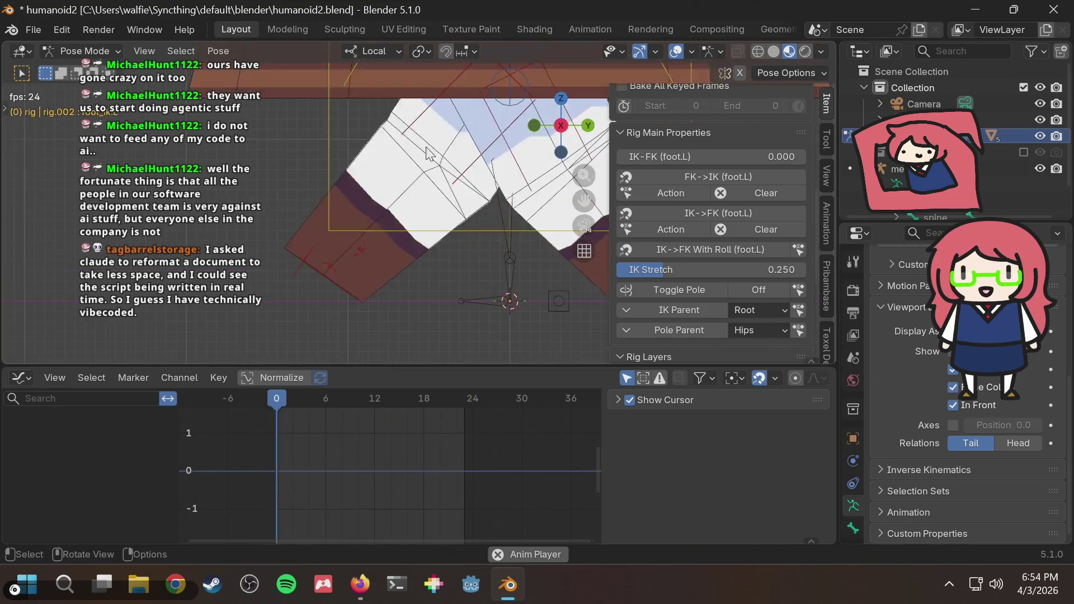
pyautogui.scroll(4, 420, 185)
pyautogui.scroll(-4, 400, 208)
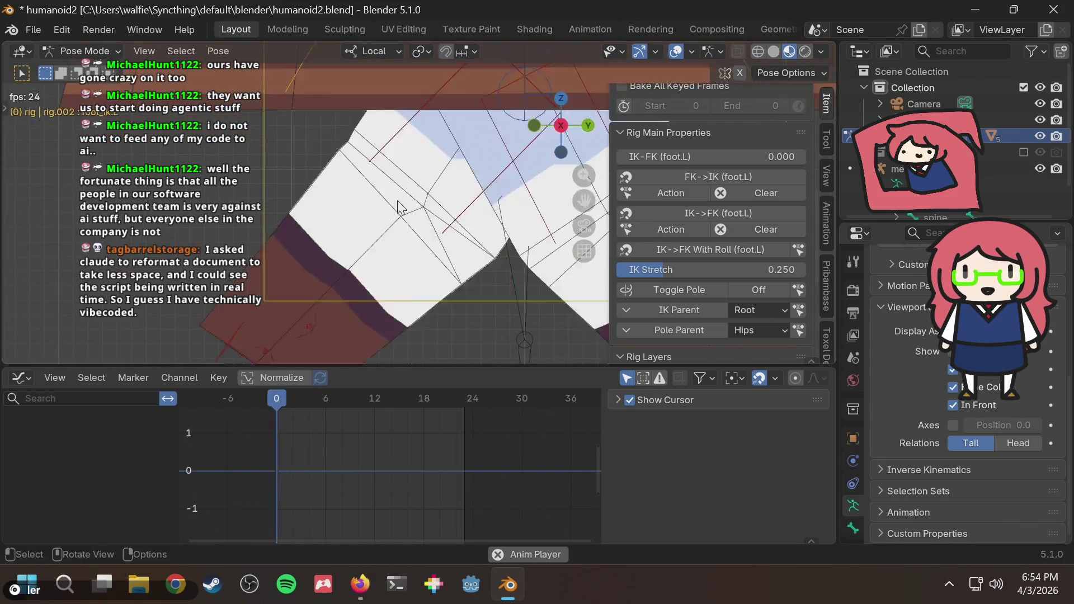
pyautogui.scroll(-4, 399, 208)
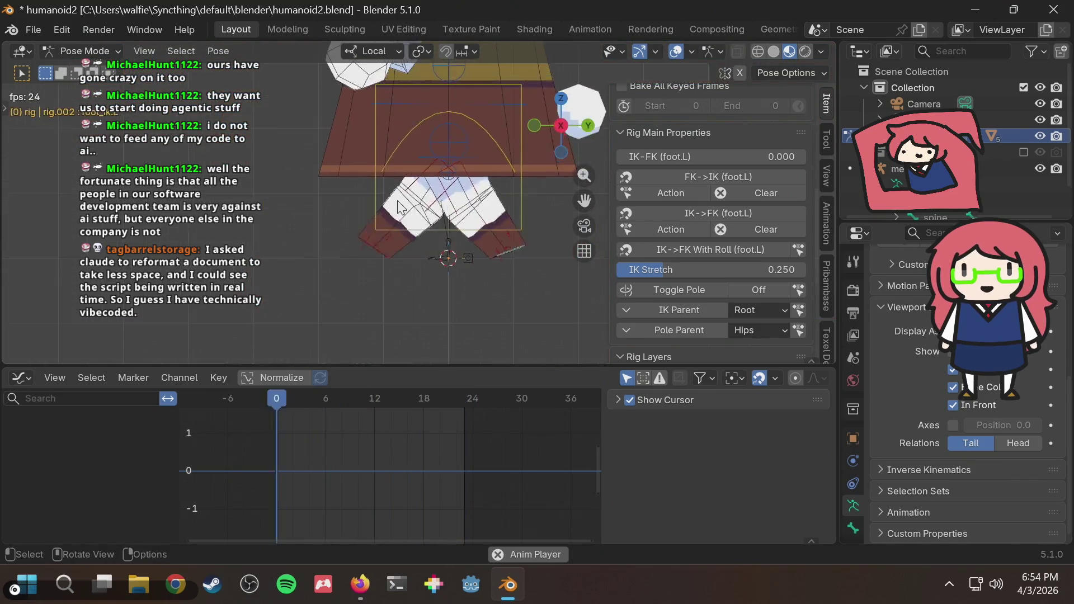
pyautogui.scroll(-3, 397, 201)
pyautogui.press('KP_3')
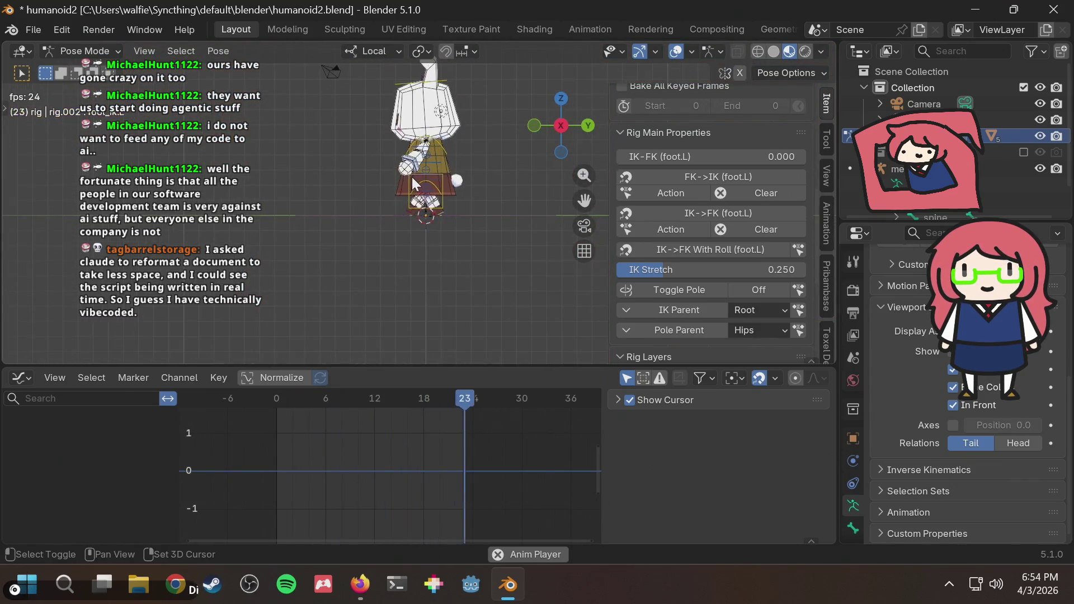
pyautogui.press('space')
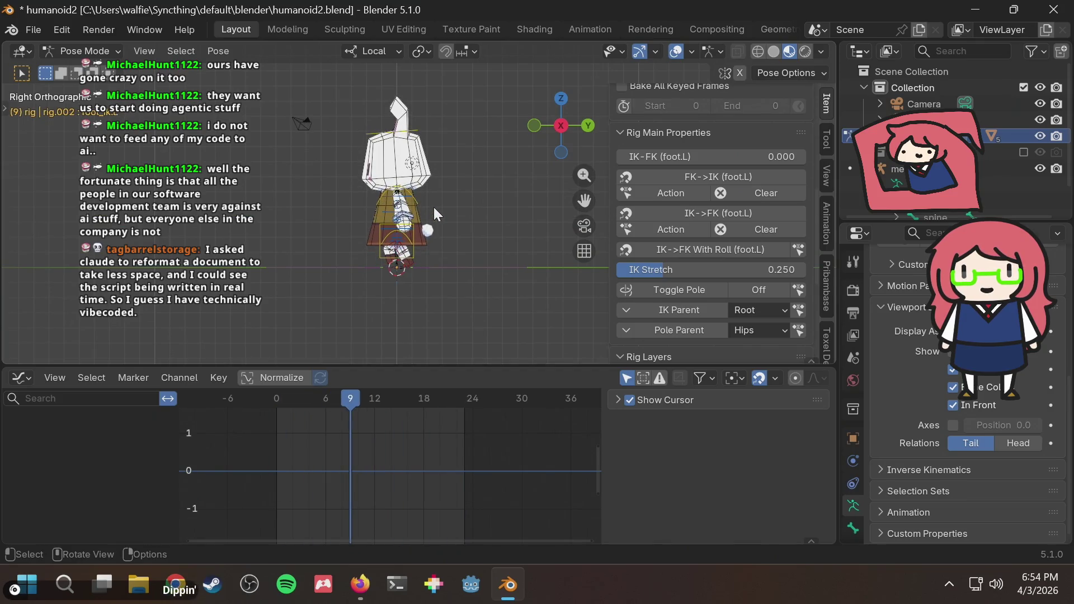
pyautogui.scroll(2, 434, 207)
pyautogui.scroll(2, 417, 184)
pyautogui.scroll(3, 411, 176)
pyautogui.hotkey('ctrl', 's')
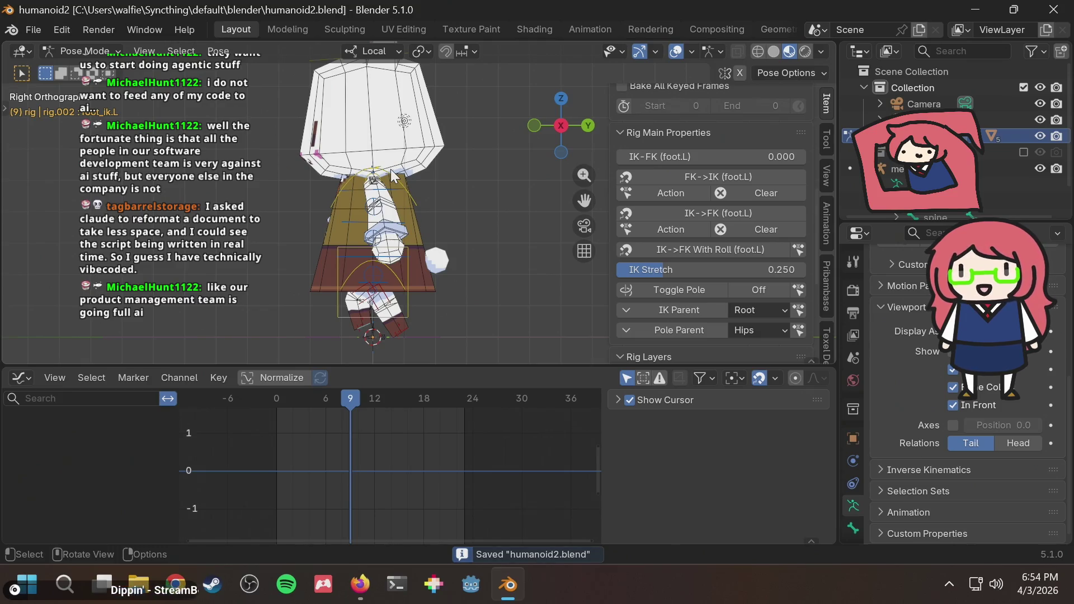
pyautogui.scroll(2, 440, 170)
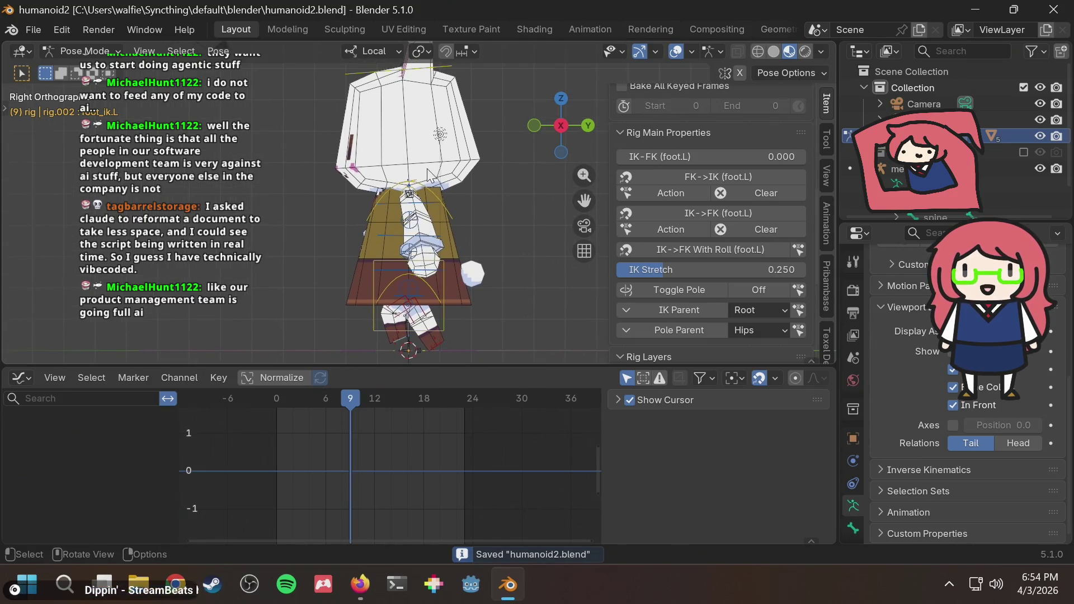
pyautogui.click(412, 187)
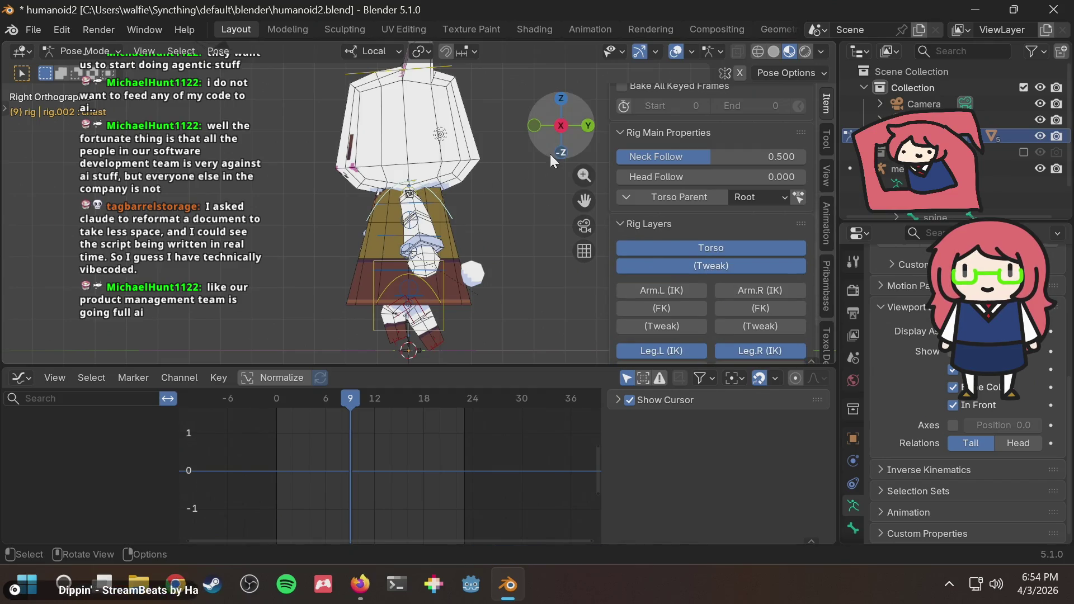
pyautogui.scroll(1, 494, 187)
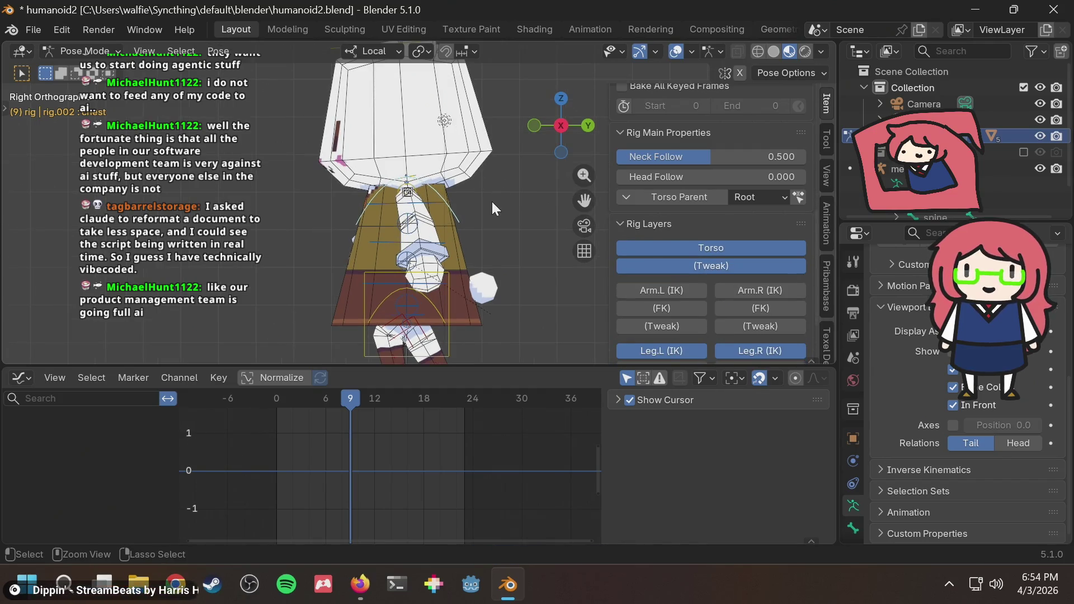
# Step: Undo a stray chest key, then clear the head bone's rotation (Alt+R) so it keys upright at frame 9
pyautogui.hotkey('ctrl', 's')
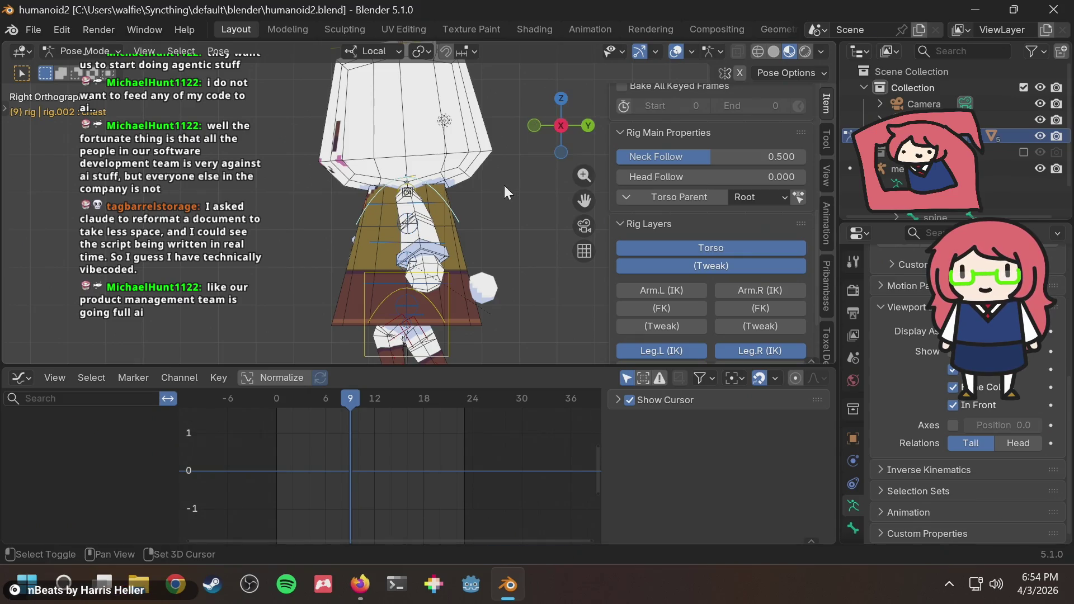
pyautogui.keyDown('shift'); pyautogui.moveTo(504, 186); pyautogui.dragTo(482, 239, button='middle'); pyautogui.keyUp('shift')
pyautogui.keyDown('shift'); pyautogui.moveTo(476, 195); pyautogui.dragTo(499, 238, button='middle'); pyautogui.keyUp('shift')
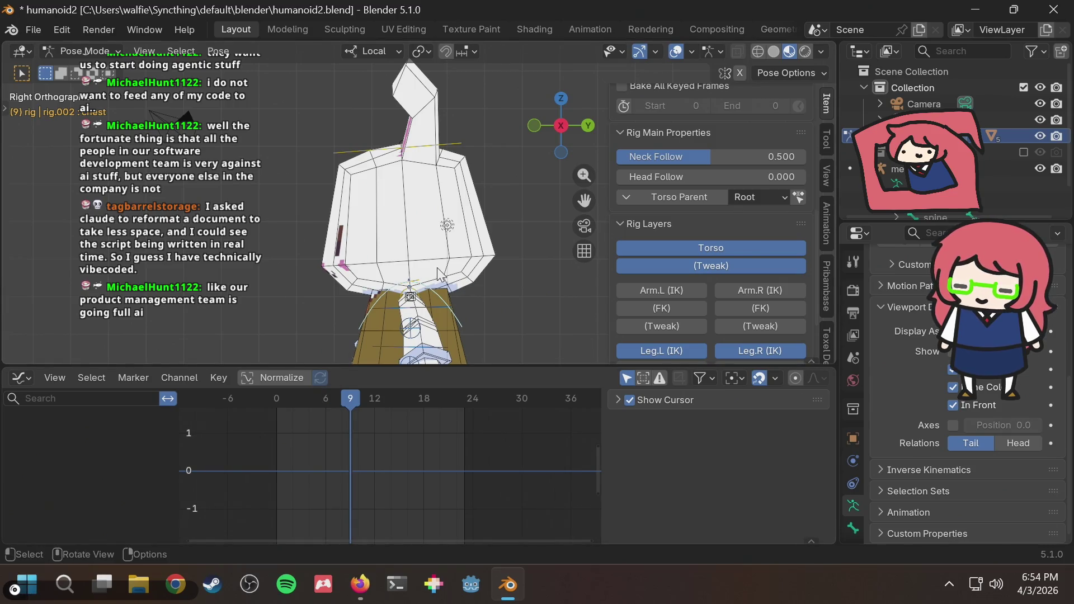
pyautogui.press('i')
pyautogui.hotkey('ctrl', 'z')
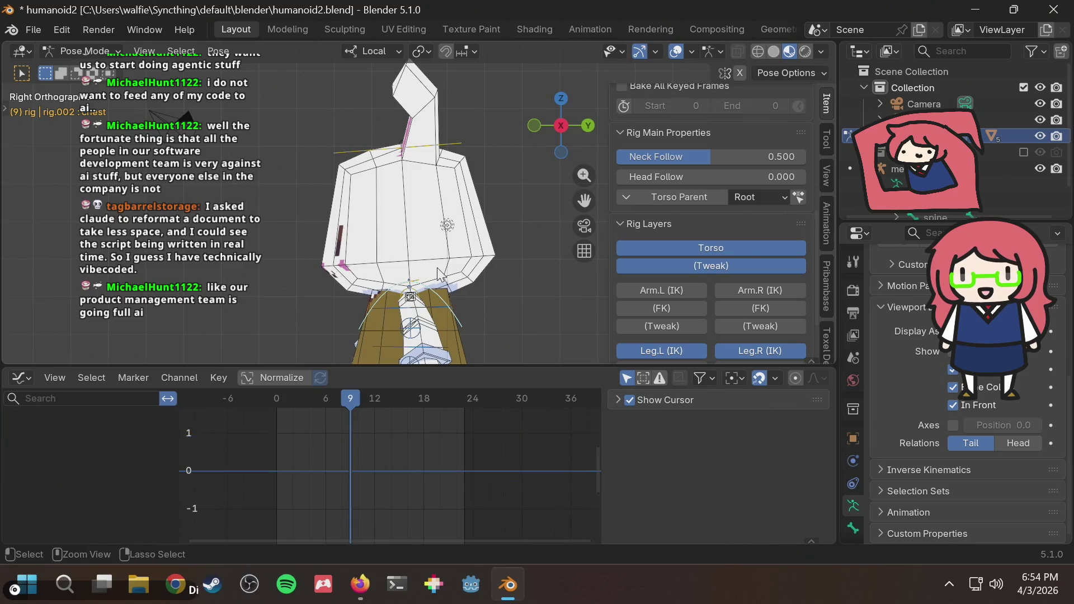
pyautogui.click(451, 156)
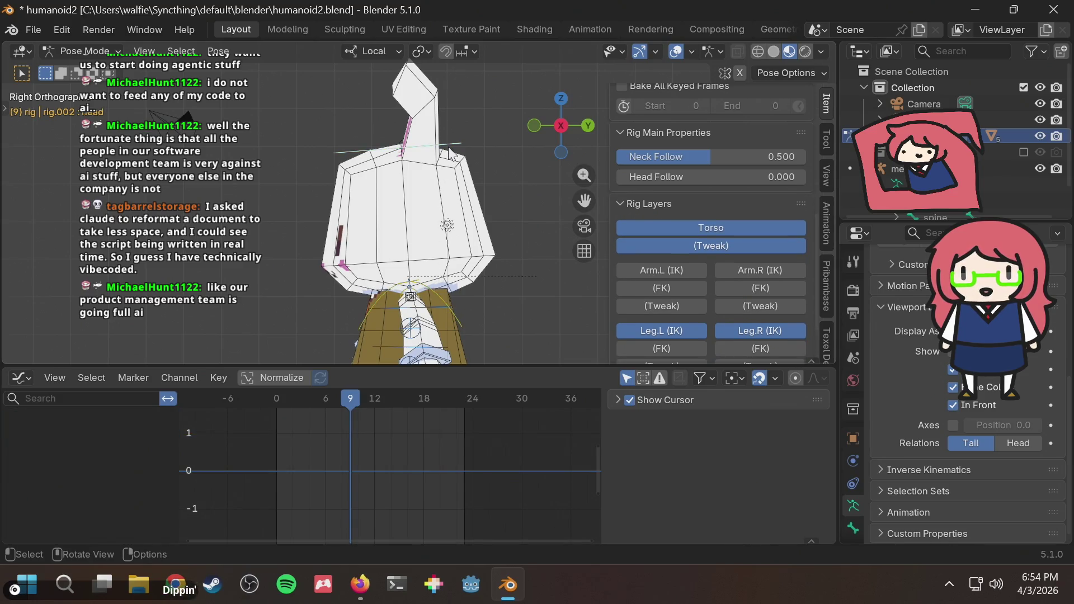
pyautogui.hotkey('alt', 'r')
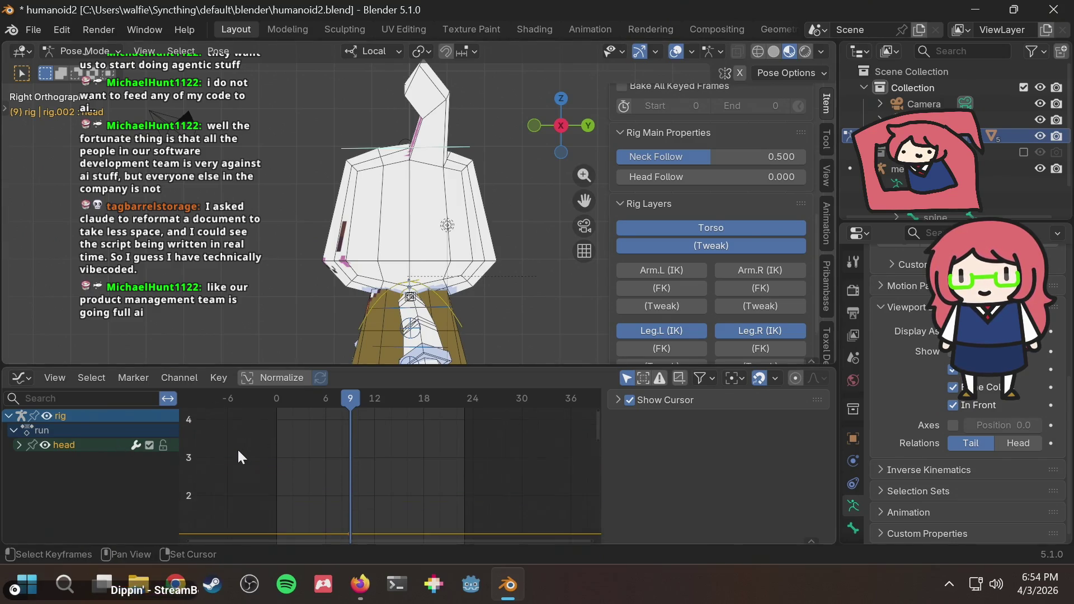
pyautogui.scroll(1, 237, 449)
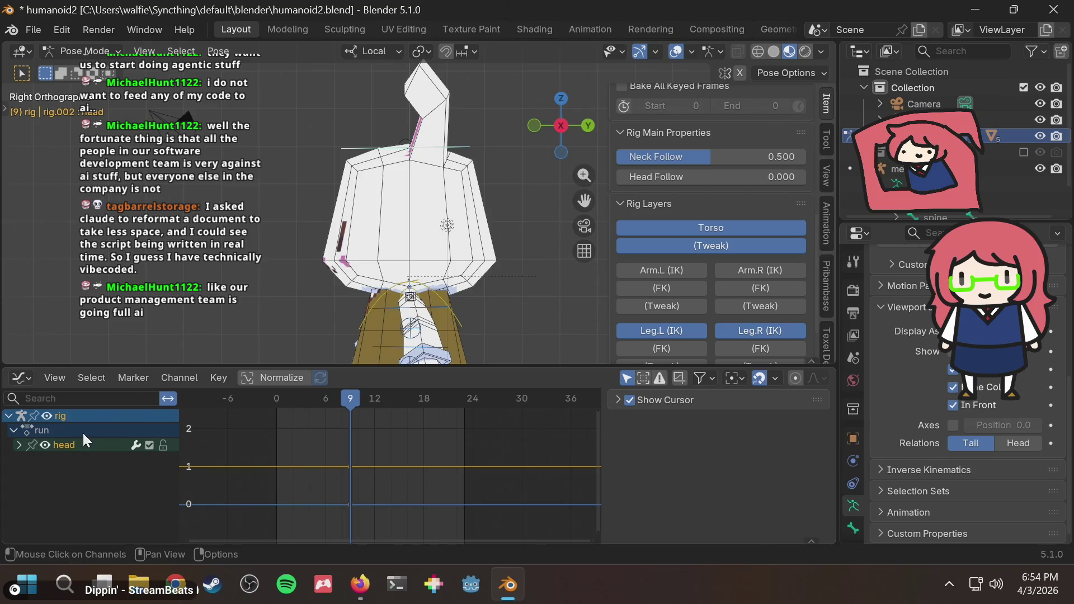
# Step: Play the walk cycle, stop at frame 12 in Right view, save humanoid2.blend, and switch to the browser
pyautogui.press('x')
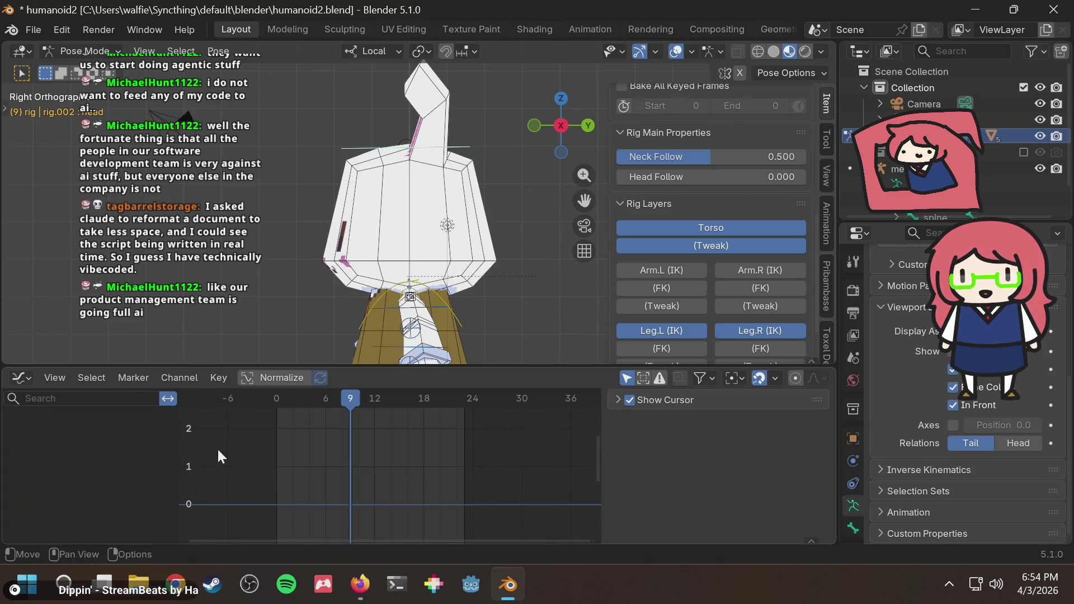
pyautogui.scroll(-2, 487, 240)
pyautogui.scroll(-1, 488, 240)
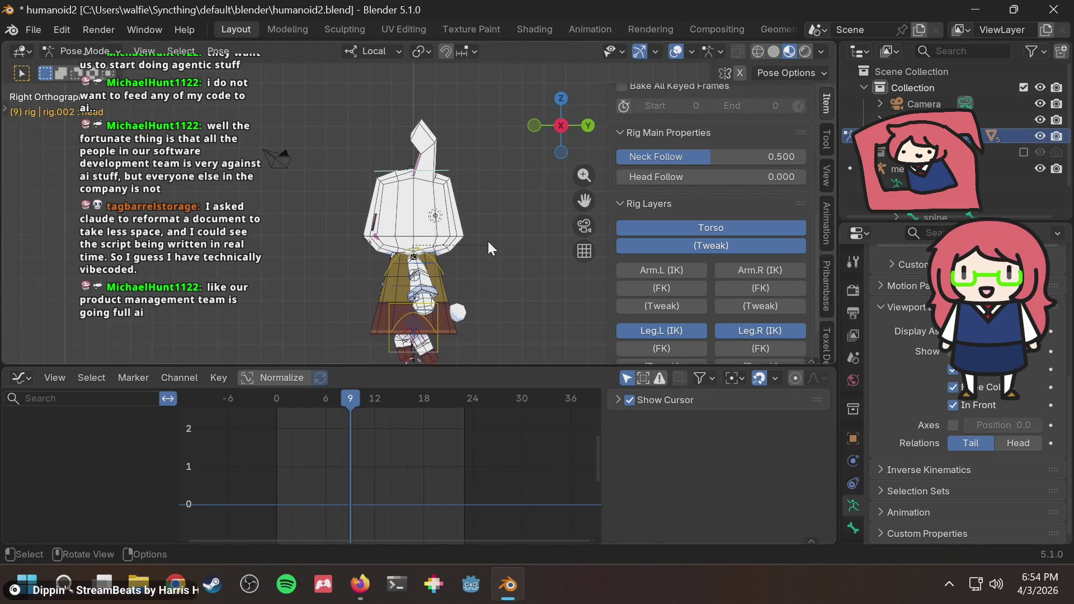
pyautogui.press('space')
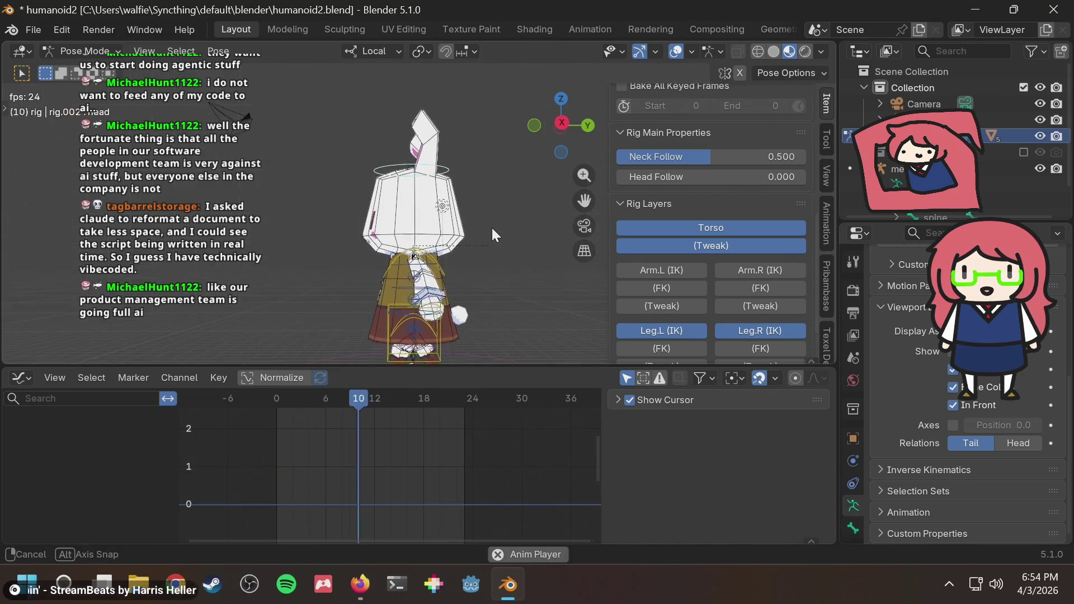
pyautogui.press('KP_3')
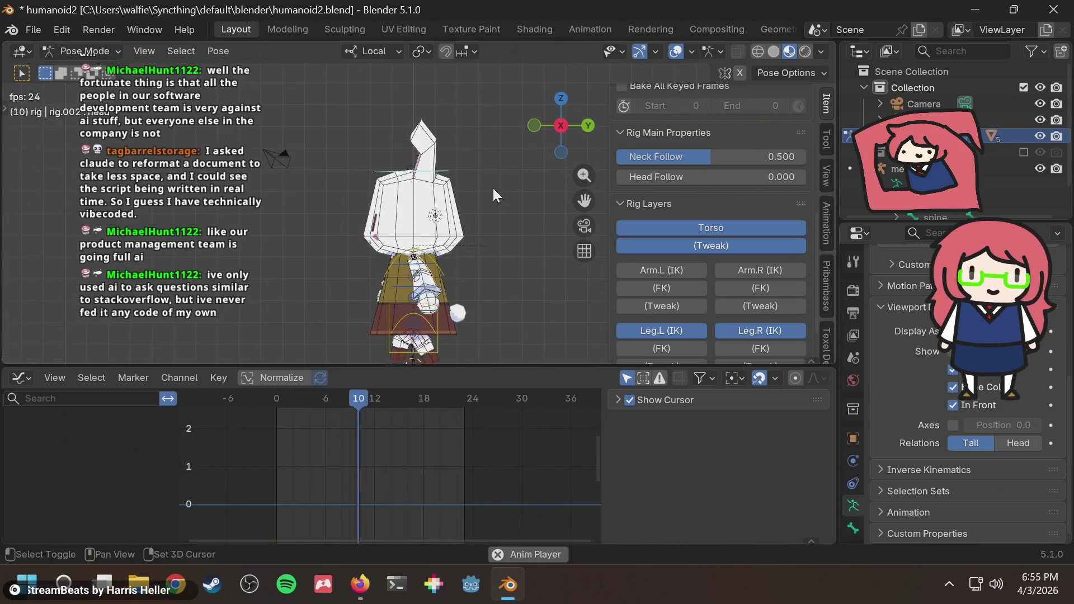
pyautogui.press('space')
pyautogui.hotkey('ctrl', 's')
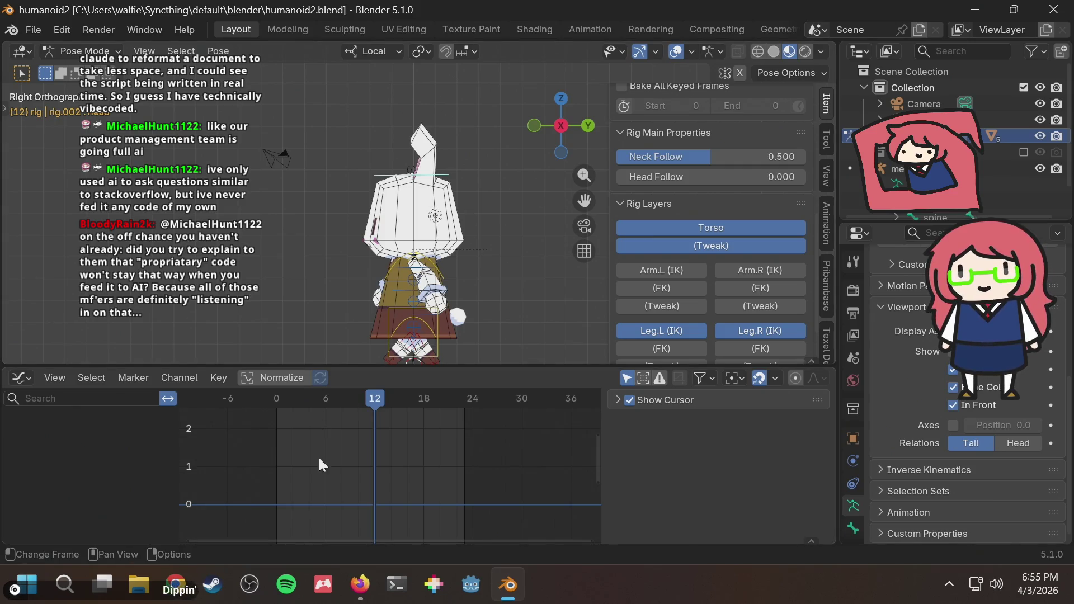
pyautogui.click(359, 585)
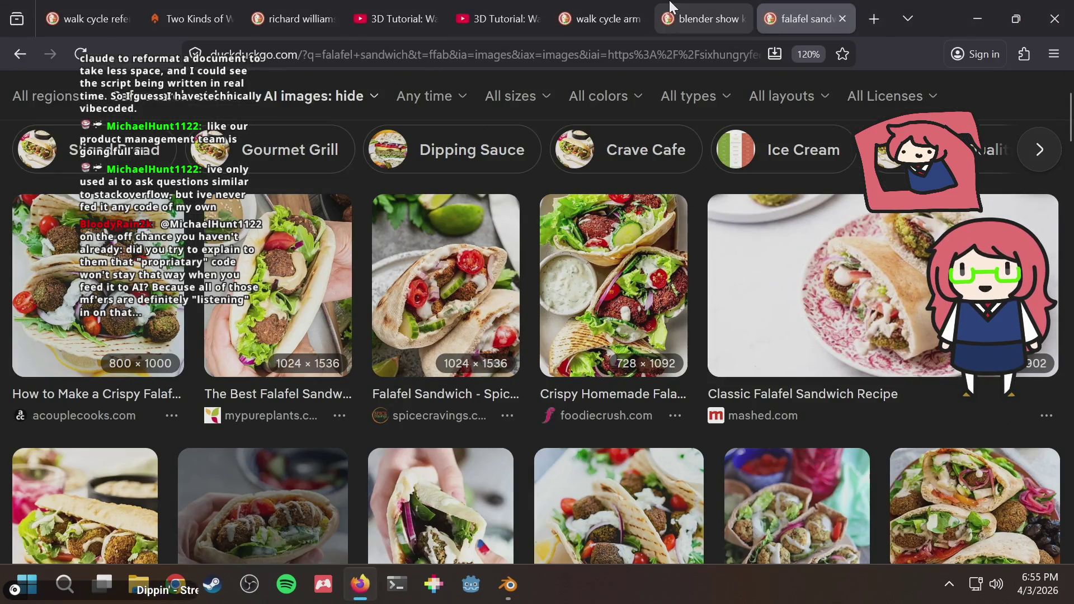
# Step: Browse the 'blender show keyframes' results, then switch to the 'walk cycle arm movement' images tab
pyautogui.click(716, 10)
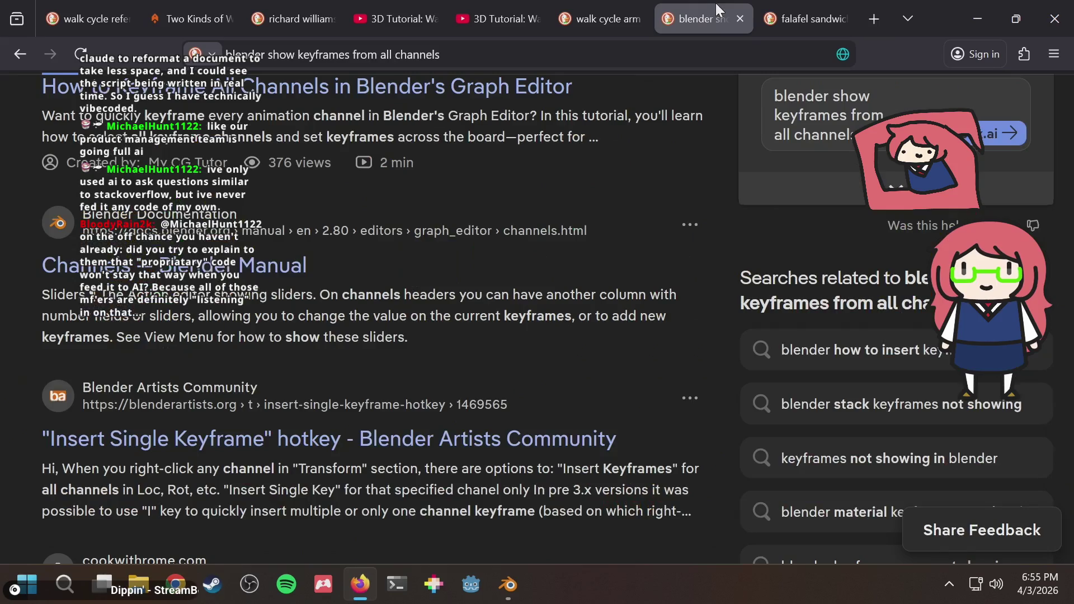
pyautogui.scroll(5, 369, 225)
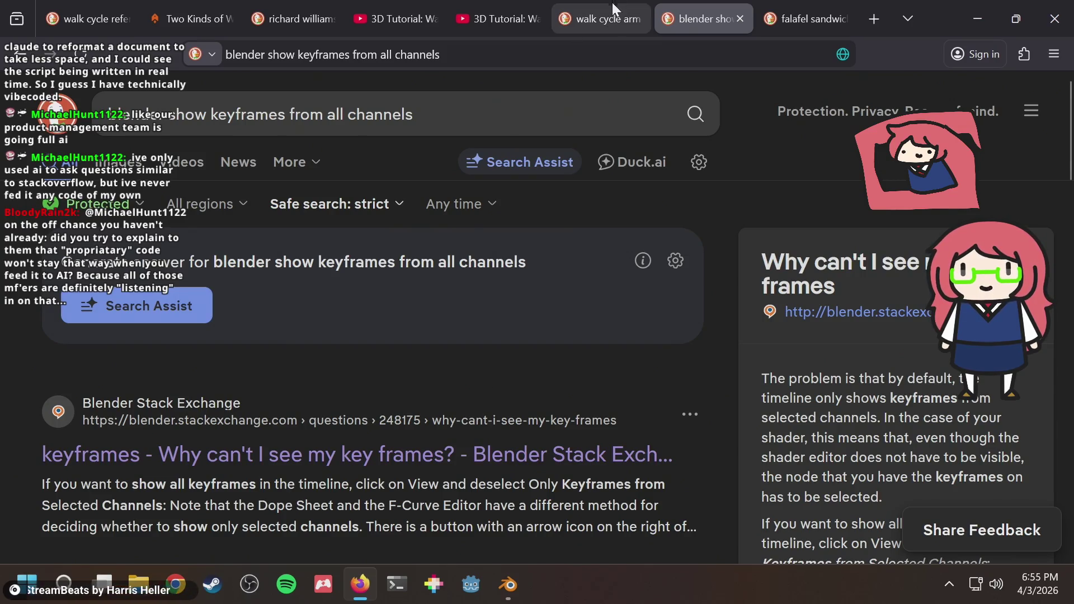
pyautogui.scroll(-3, 627, 218)
pyautogui.scroll(-3, 628, 219)
pyautogui.scroll(-3, 649, 206)
pyautogui.scroll(-3, 649, 206)
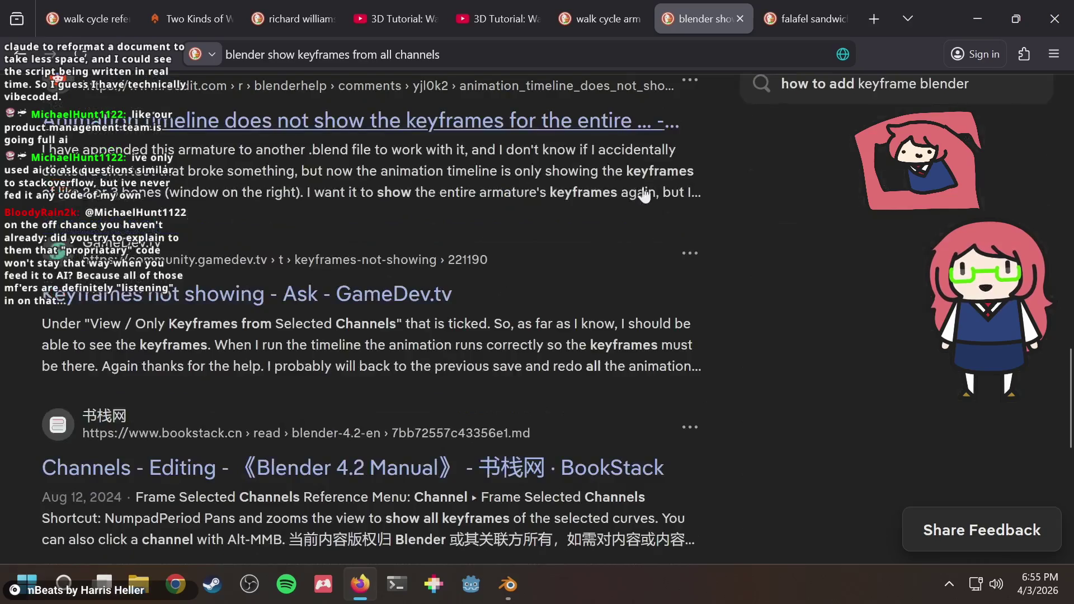
pyautogui.click(608, 21)
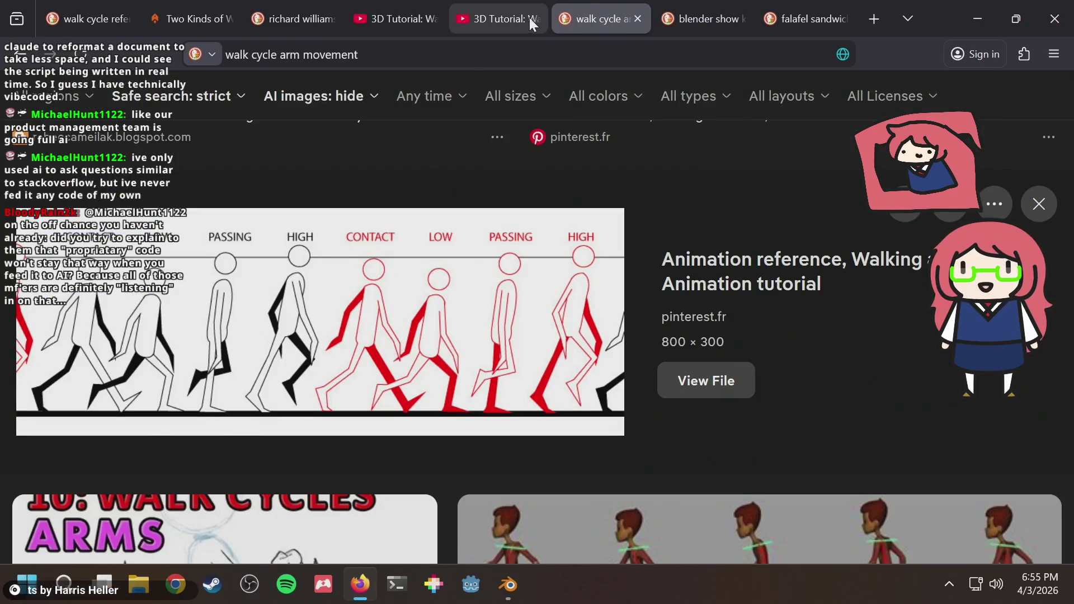
# Step: View the '3D Tutorial: Walk Cycles' video's hip movement, then Alt+Tab back to the bunny rig
pyautogui.click(498, 19)
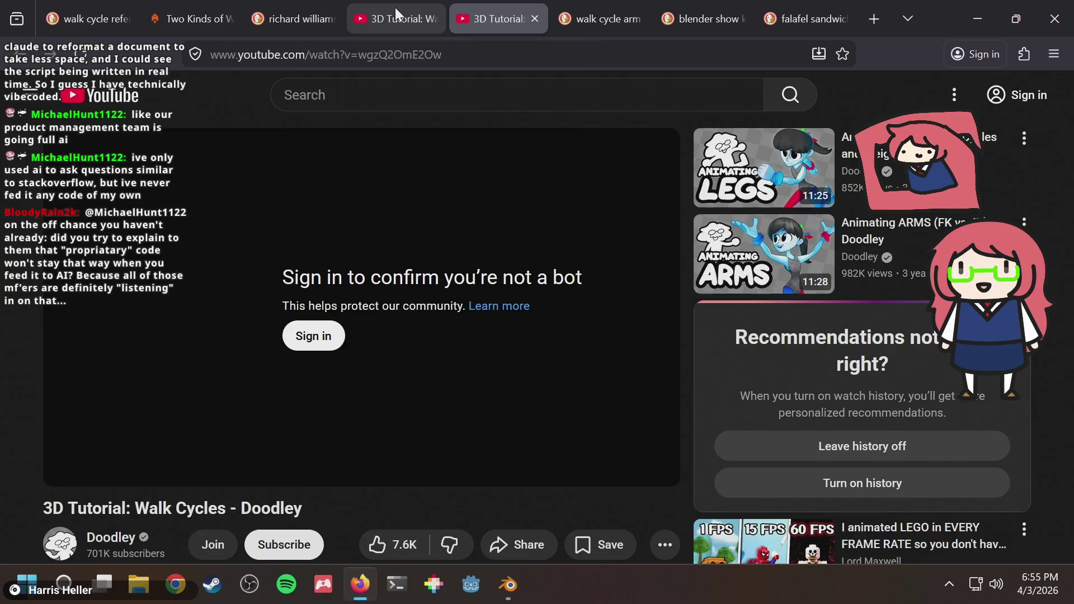
pyautogui.click(395, 18)
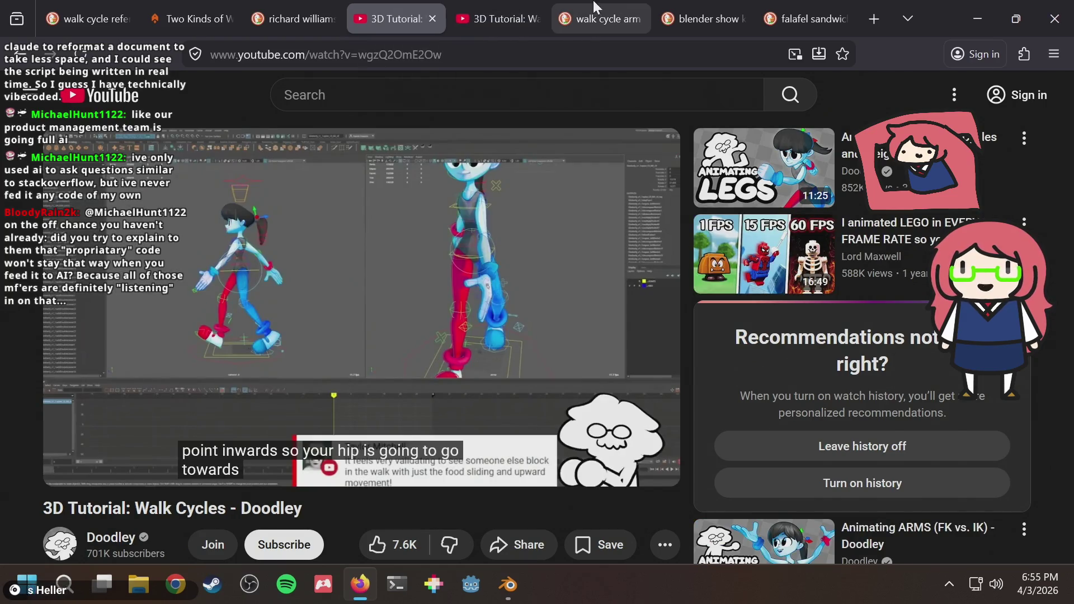
pyautogui.hotkey('alt', 'Tab')
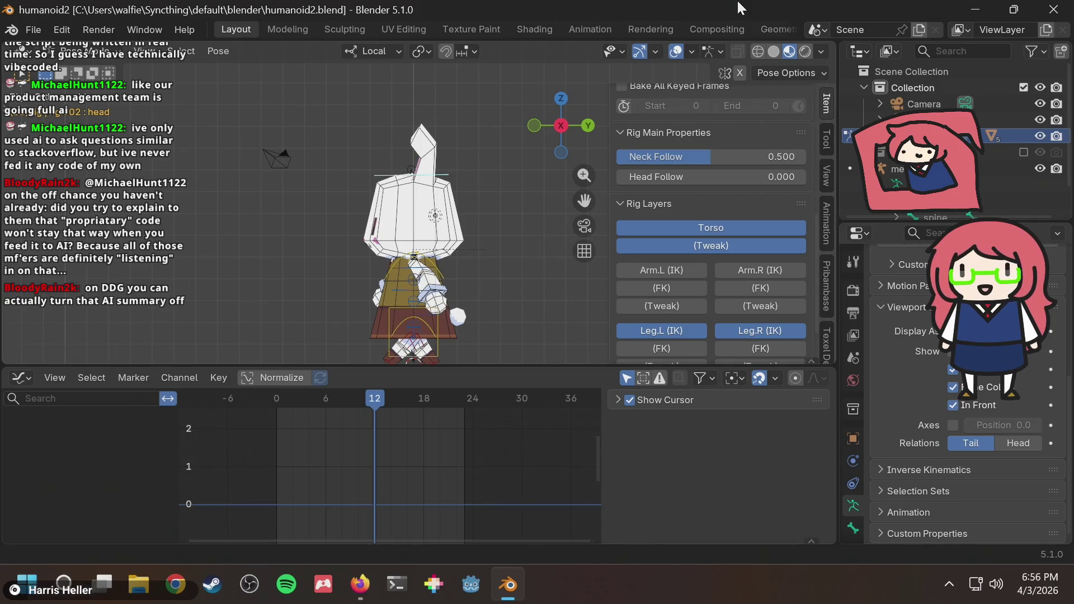
# Step: Play and stop the walk cycle twice, save humanoid2.blend, and scrub back to frame 1
pyautogui.press('space')
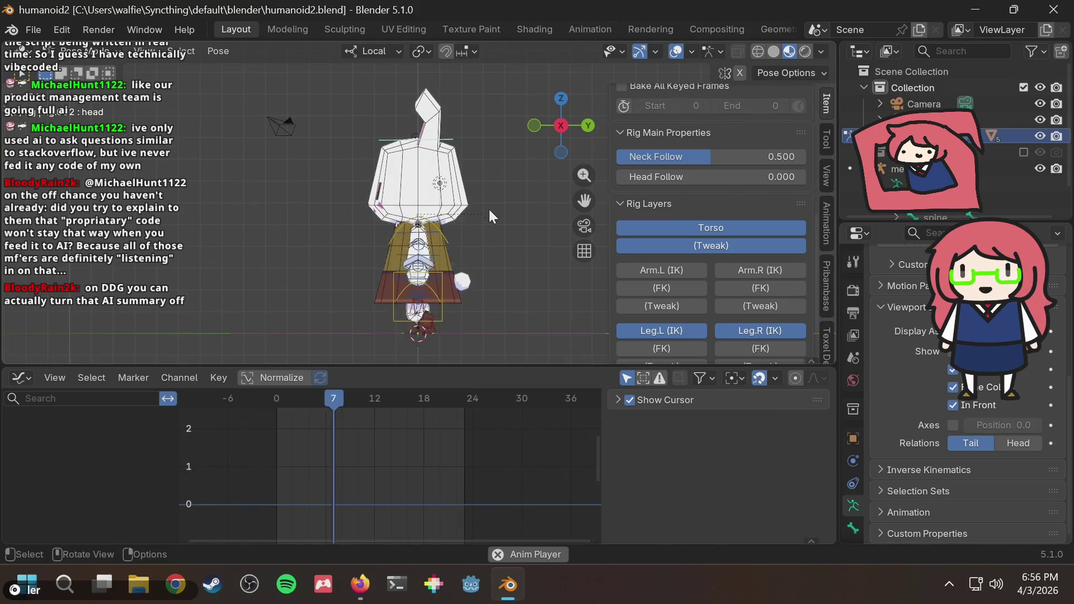
pyautogui.press('space')
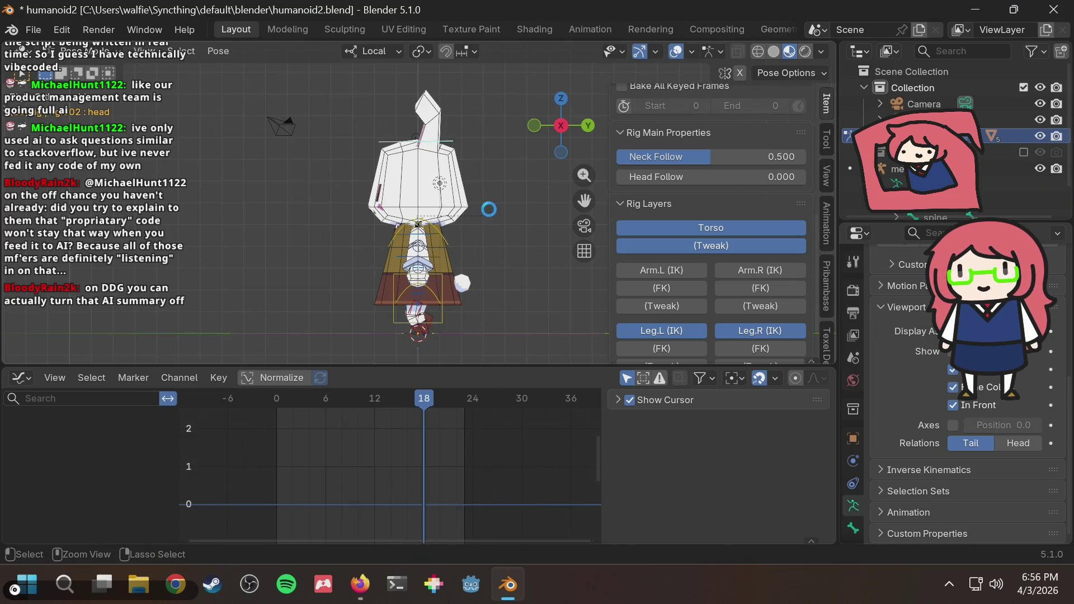
pyautogui.hotkey('ctrl', 's')
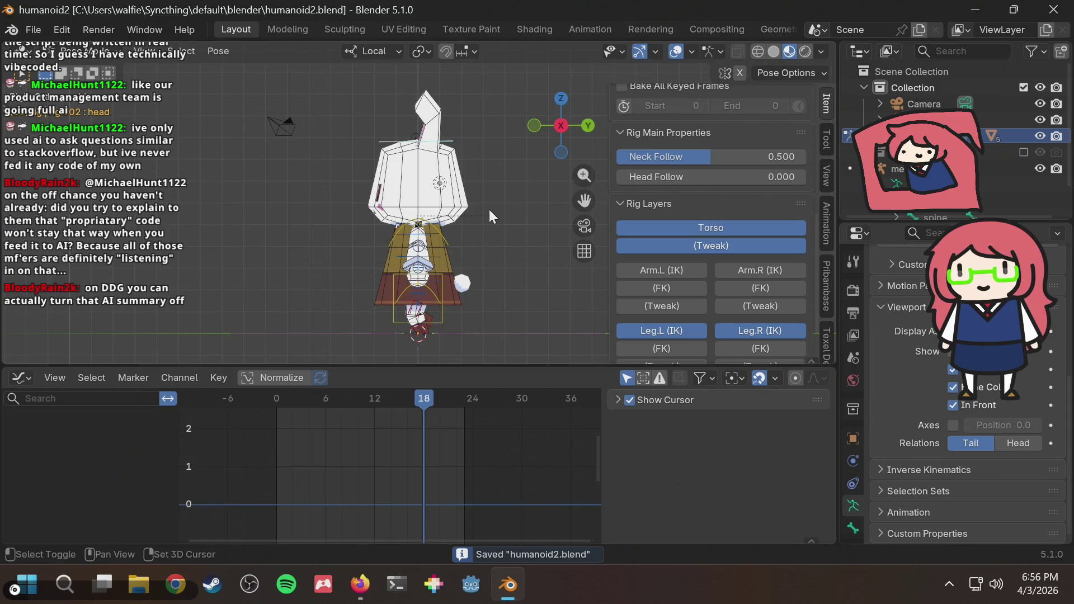
pyautogui.press('space')
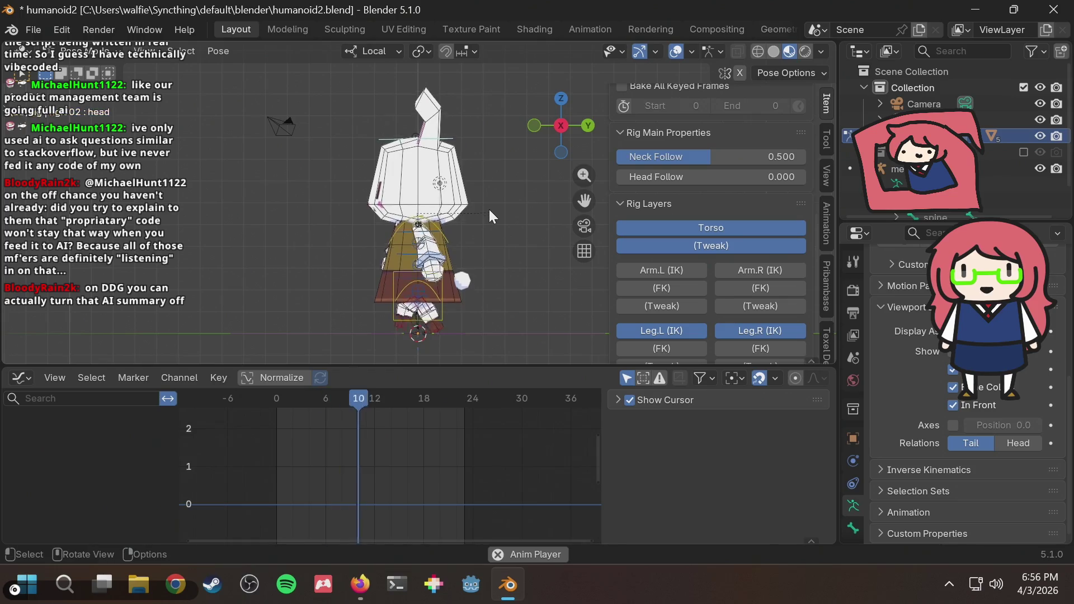
pyautogui.press('space')
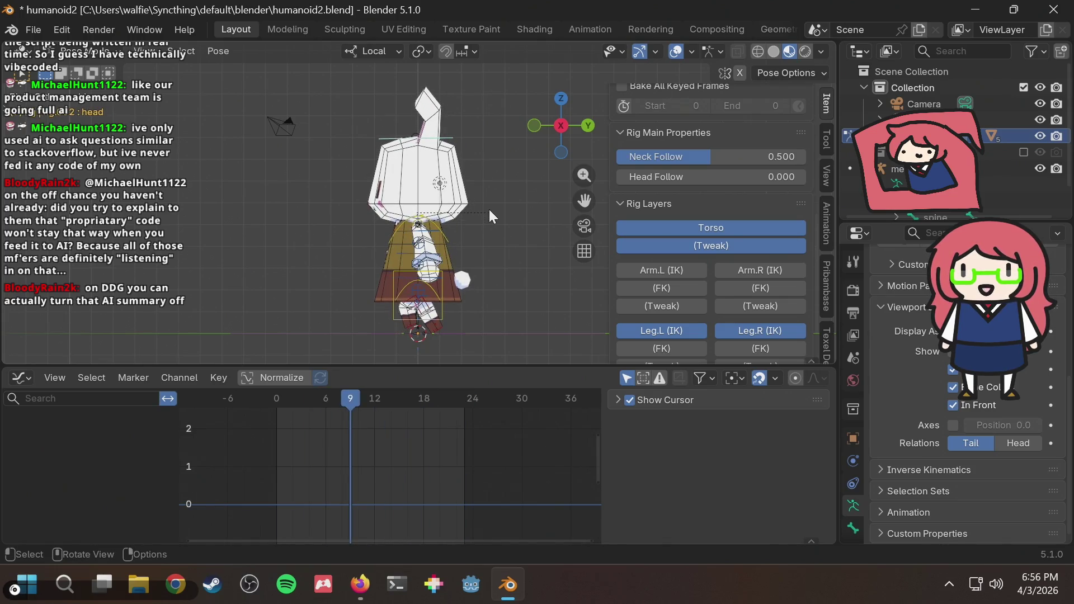
pyautogui.moveTo(335, 399); pyautogui.dragTo(276, 404)
pyautogui.scroll(3, 444, 235)
pyautogui.scroll(1, 422, 203)
pyautogui.scroll(-2, 422, 202)
# Step: Play the cycle from a close front view showing the feet, save, and switch to the browser
pyautogui.press('space')
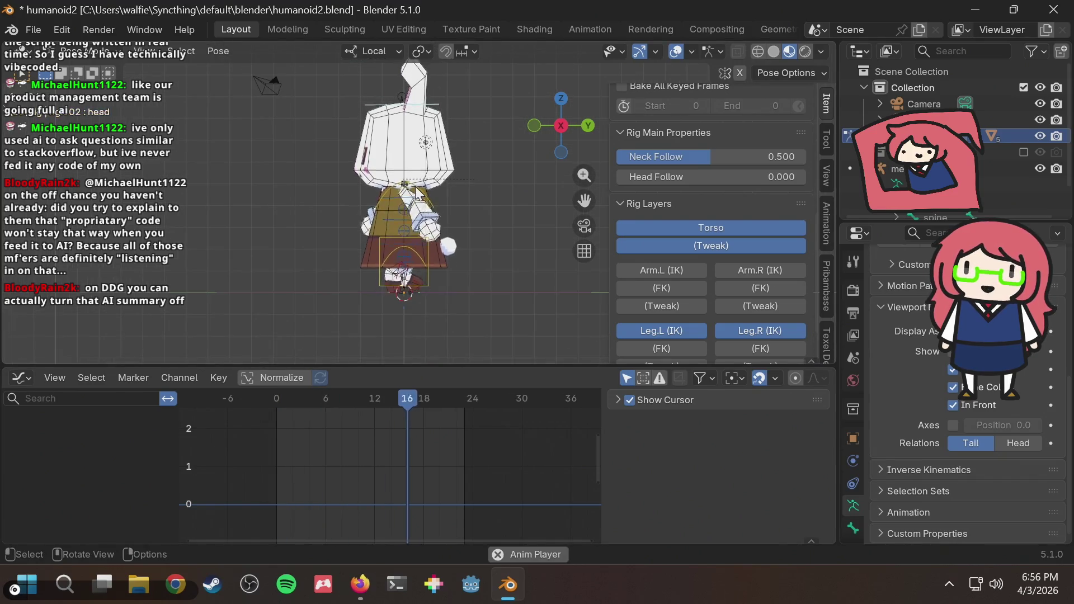
pyautogui.moveTo(437, 188)
pyautogui.mouseDown(button='middle')
pyautogui.moveTo(546, 193)
pyautogui.moveTo(414, 273)
pyautogui.mouseUp(button='middle')
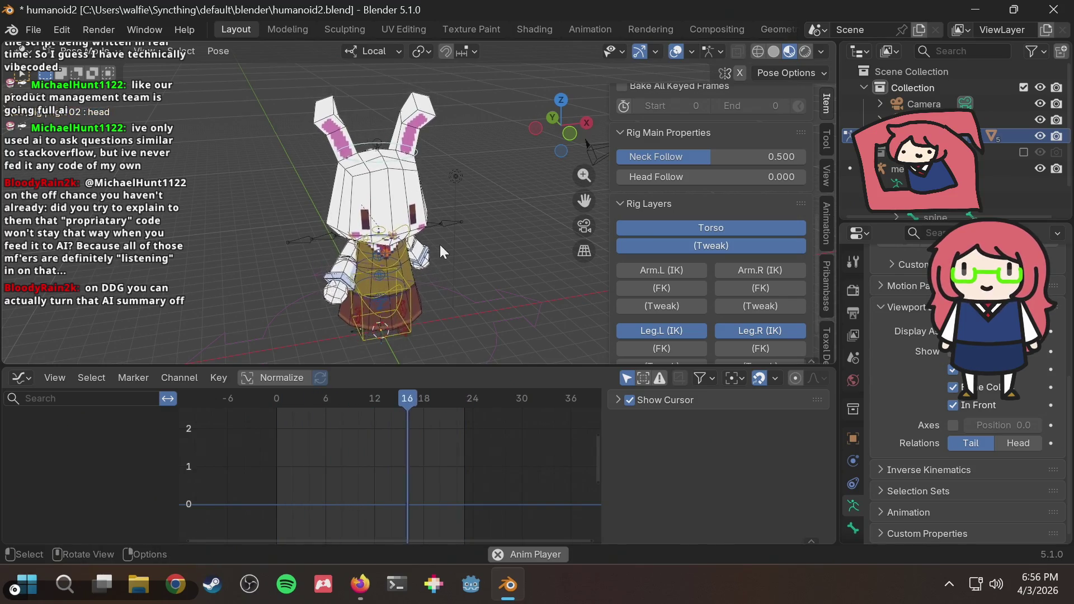
pyautogui.moveTo(440, 245); pyautogui.dragTo(385, 199, button='middle')
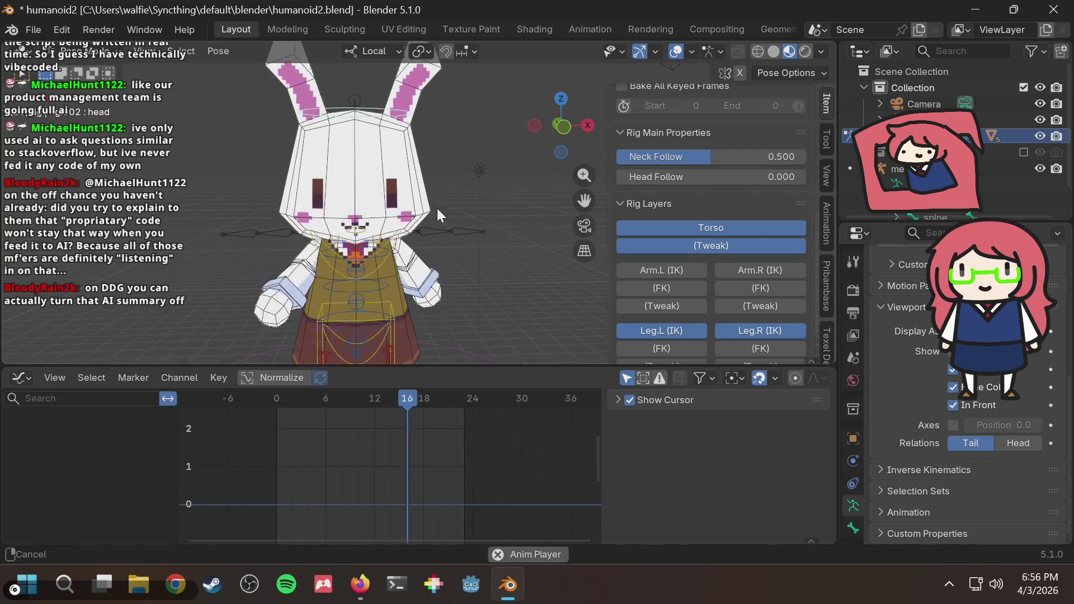
pyautogui.keyDown('shift'); pyautogui.moveTo(437, 209); pyautogui.dragTo(434, 158, button='middle'); pyautogui.keyUp('shift')
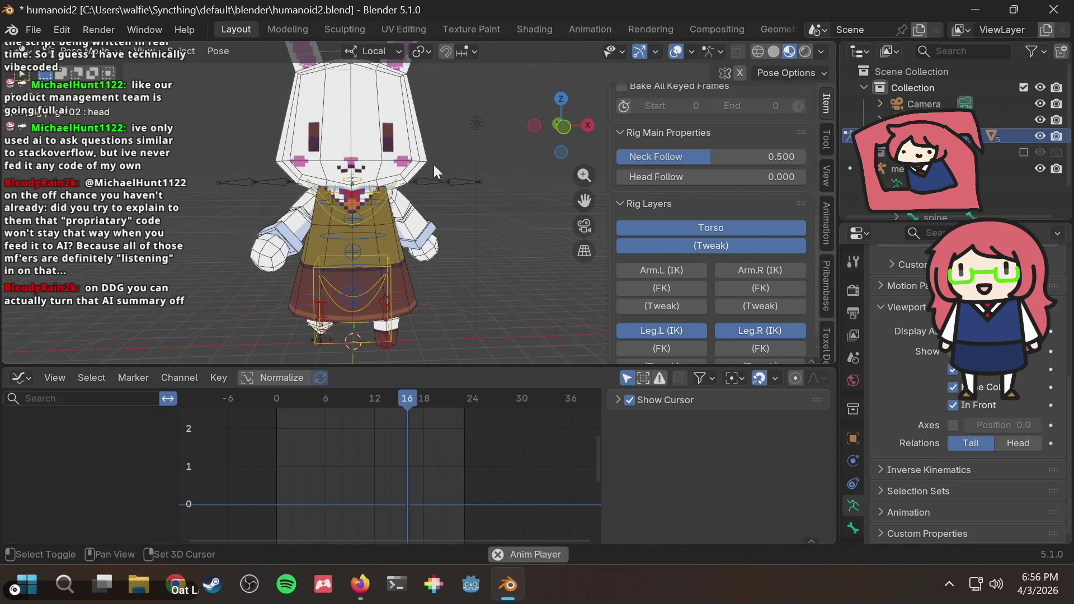
pyautogui.hotkey('ctrl', 's')
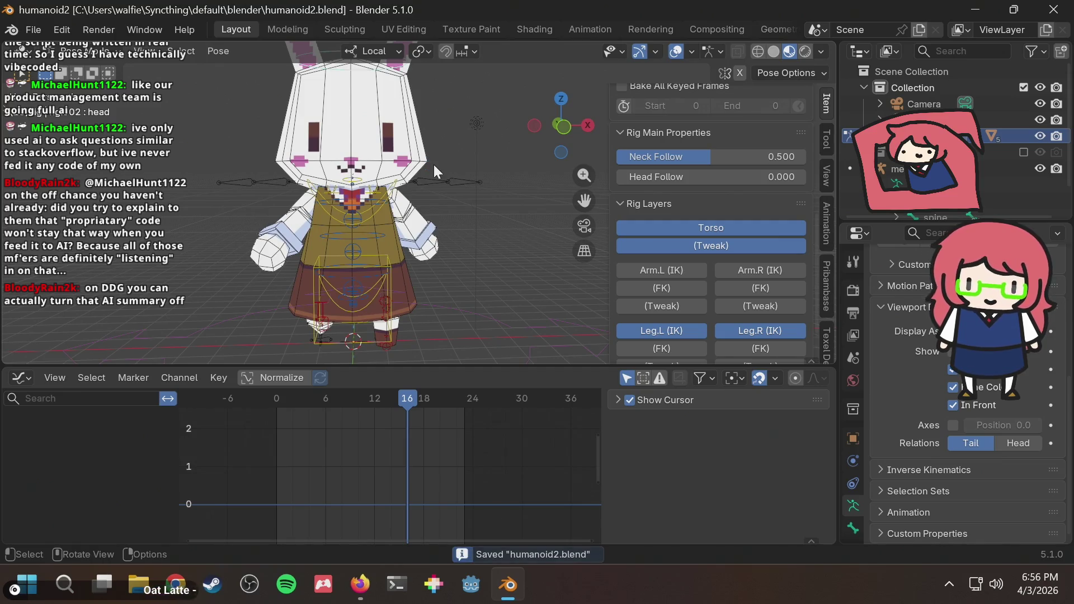
pyautogui.hotkey('alt', 'Tab')
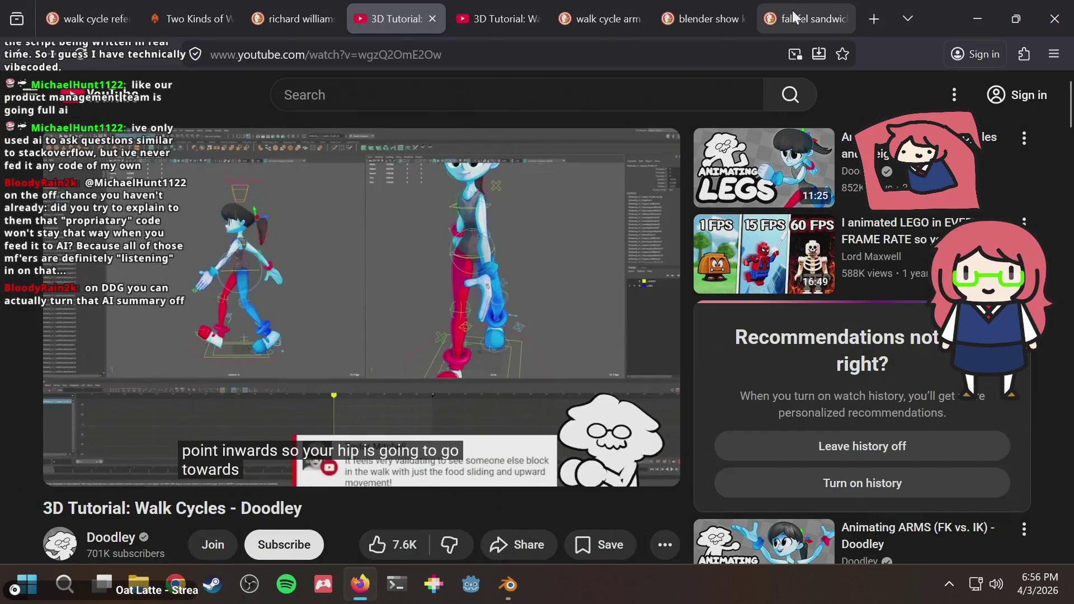
# Step: Revisit the 'blender show keyframes' DuckDuckGo results, then Alt+Tab back to Blender
pyautogui.click(793, 10)
pyautogui.click(706, 14)
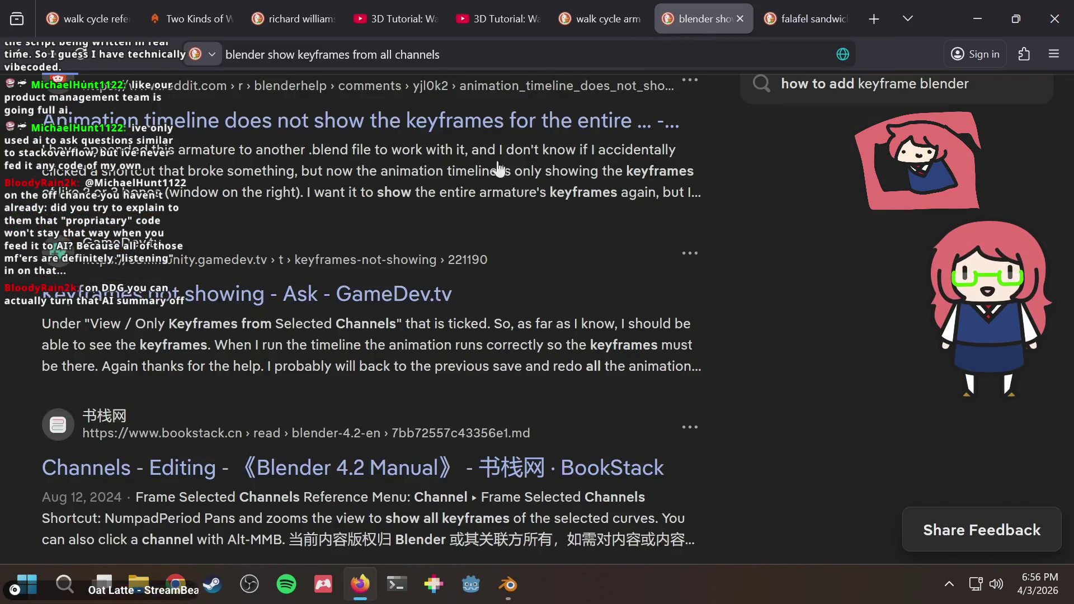
pyautogui.scroll(5, 500, 171)
pyautogui.scroll(3, 336, 210)
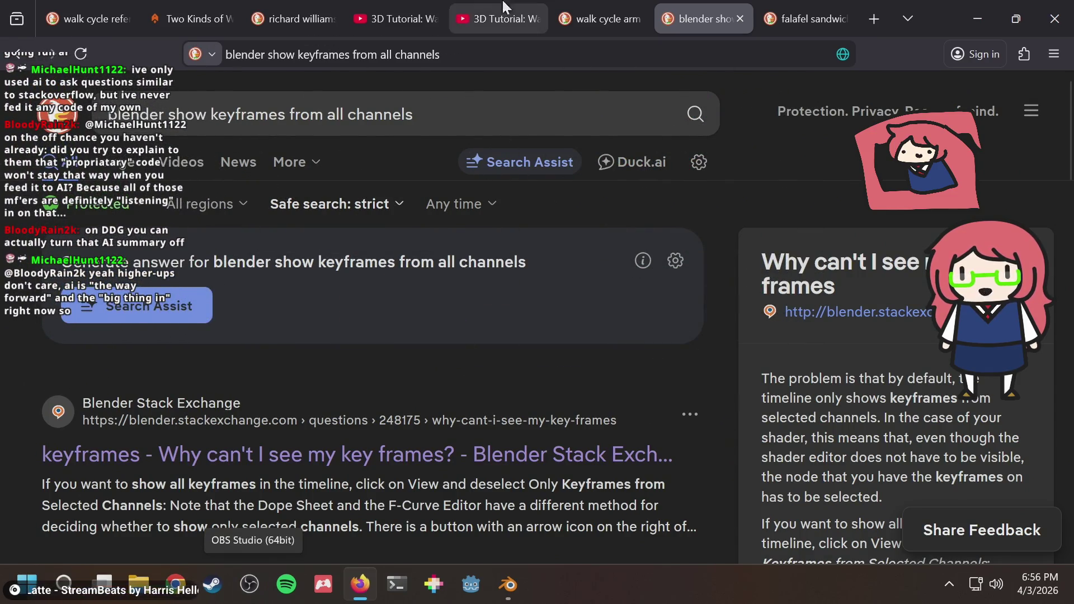
pyautogui.hotkey('alt', 'Tab')
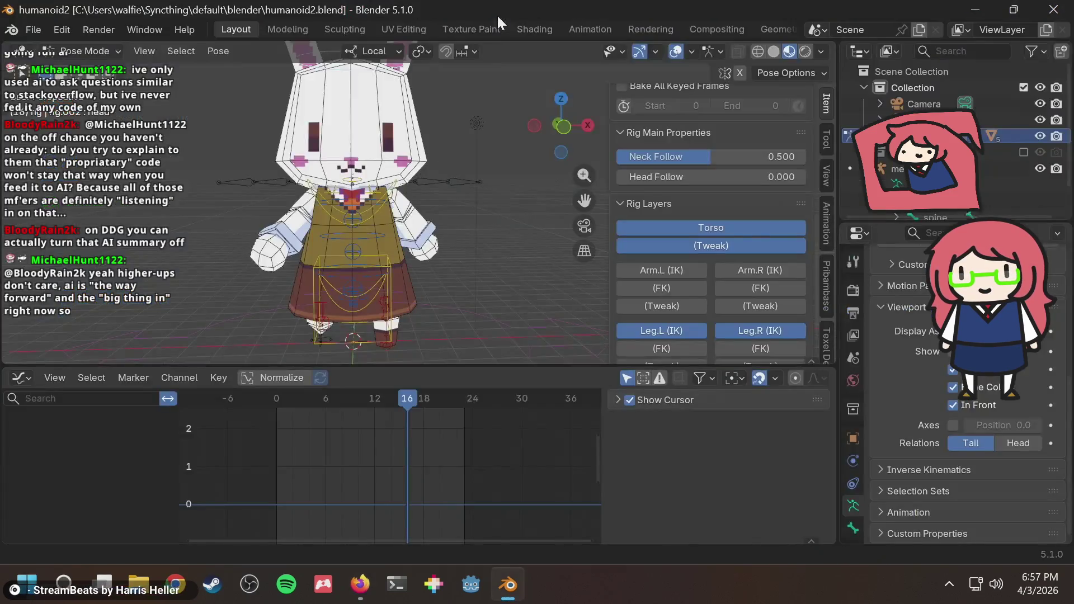
# Step: Save, play the run cycle, and review it from behind, both sides and the front via the gizmo
pyautogui.hotkey('ctrl', 's')
pyautogui.press('space')
pyautogui.scroll(-3, 457, 162)
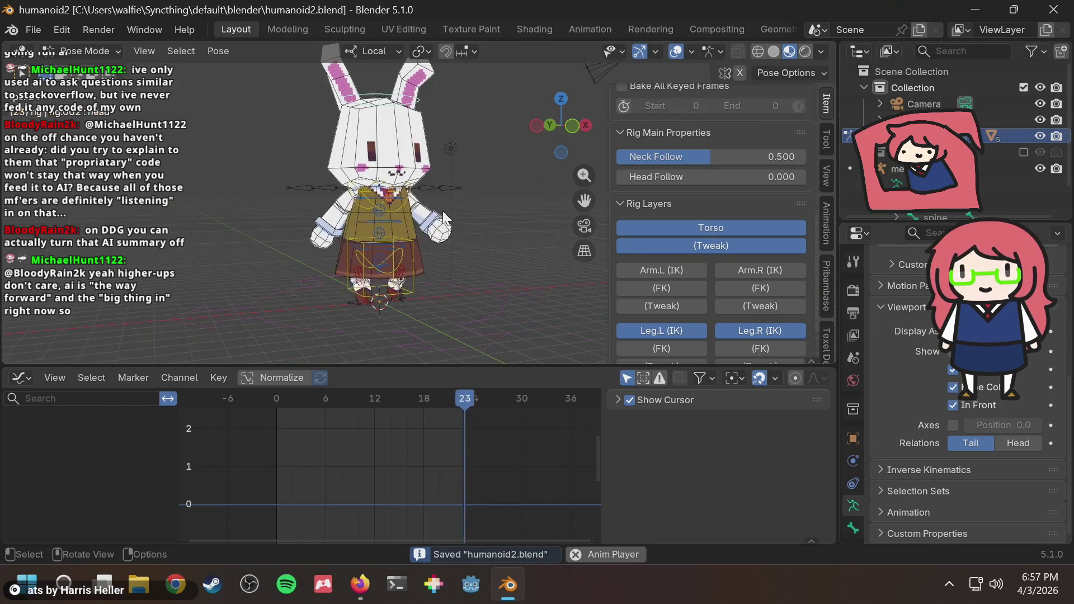
pyautogui.moveTo(435, 212)
pyautogui.mouseDown(button='middle')
pyautogui.moveTo(402, 214)
pyautogui.moveTo(495, 240)
pyautogui.mouseUp(button='middle')
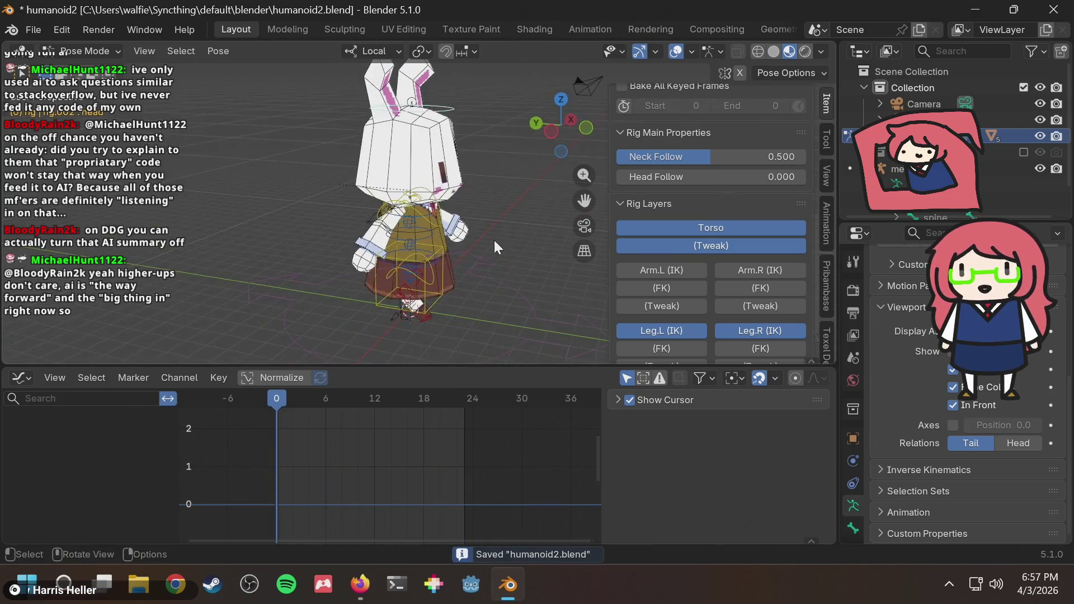
pyautogui.scroll(3, 430, 294)
pyautogui.moveTo(433, 288); pyautogui.dragTo(402, 164, button='middle')
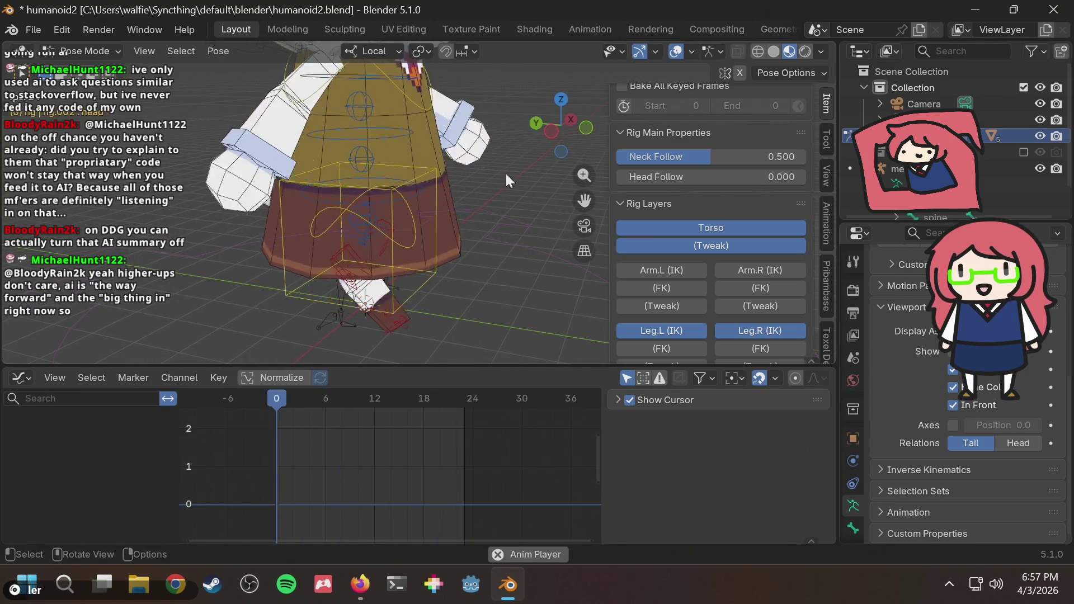
pyautogui.click(549, 132)
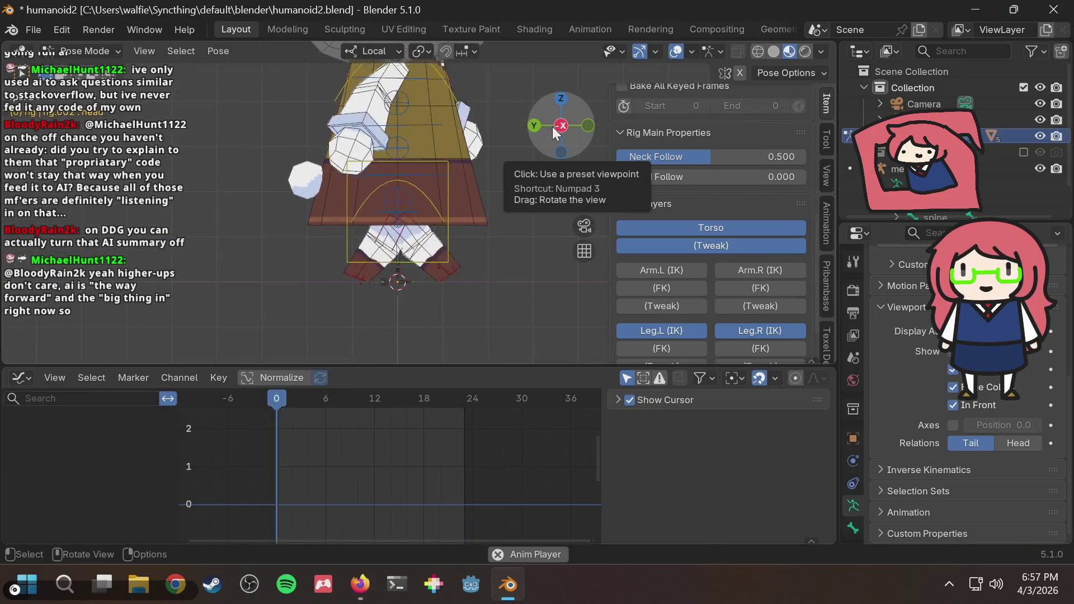
pyautogui.click(560, 125)
pyautogui.click(535, 125)
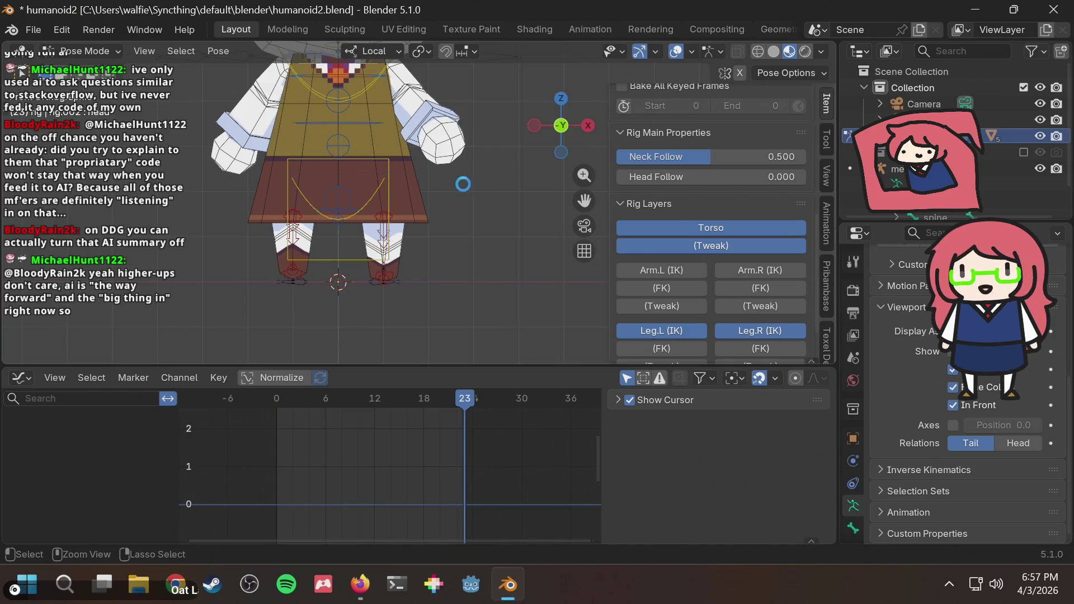
pyautogui.hotkey('ctrl', 's')
# Step: Scrub through frames 0 and 8 from tilted views, then settle on frame 6 in a side view
pyautogui.moveTo(368, 402); pyautogui.dragTo(276, 402)
pyautogui.moveTo(315, 268); pyautogui.dragTo(361, 211, button='middle')
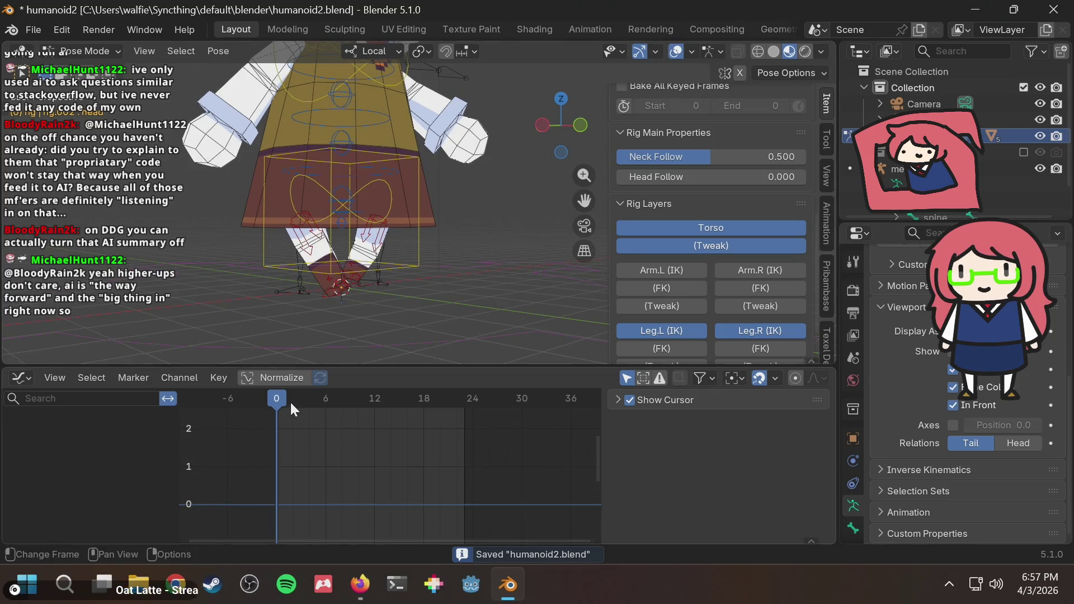
pyautogui.moveTo(277, 401); pyautogui.dragTo(343, 395)
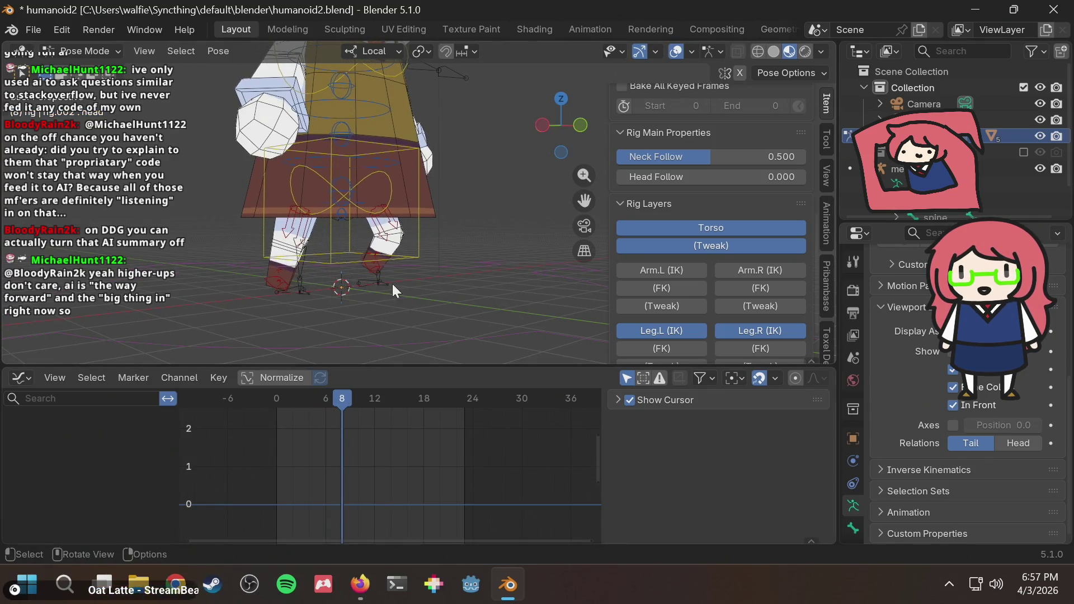
pyautogui.moveTo(392, 284); pyautogui.dragTo(531, 212, button='middle')
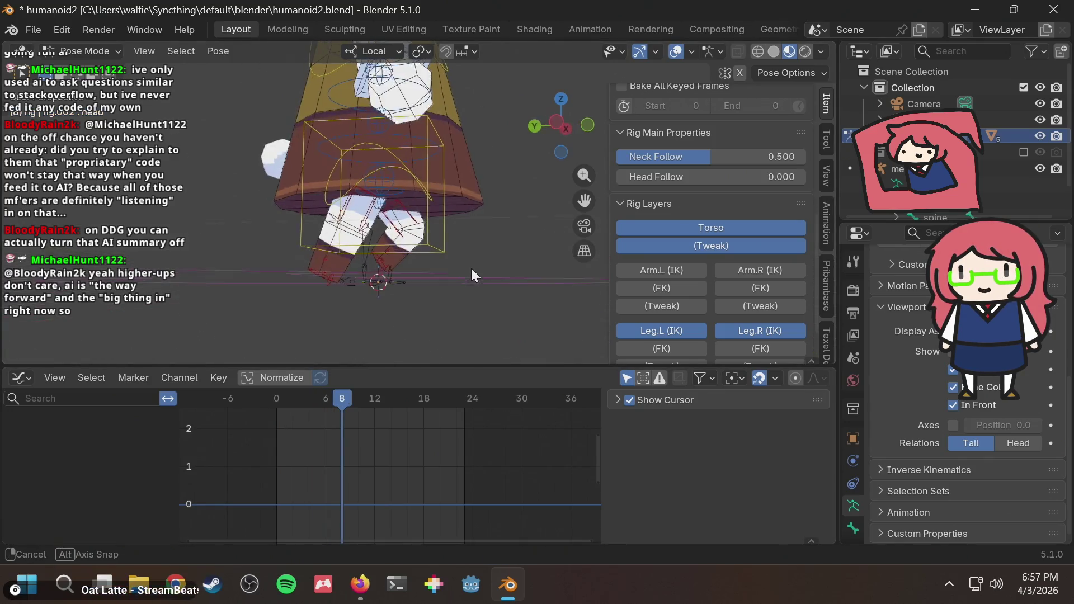
pyautogui.click(561, 124)
pyautogui.moveTo(343, 399)
pyautogui.mouseDown()
pyautogui.moveTo(352, 401)
pyautogui.moveTo(322, 408)
pyautogui.mouseUp()
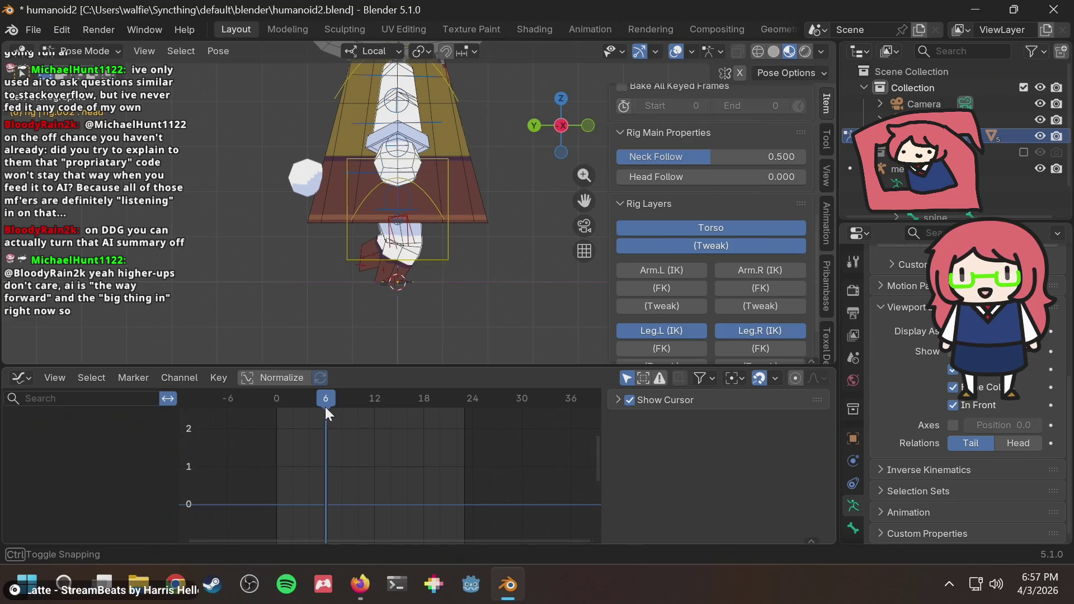
pyautogui.scroll(2, 439, 264)
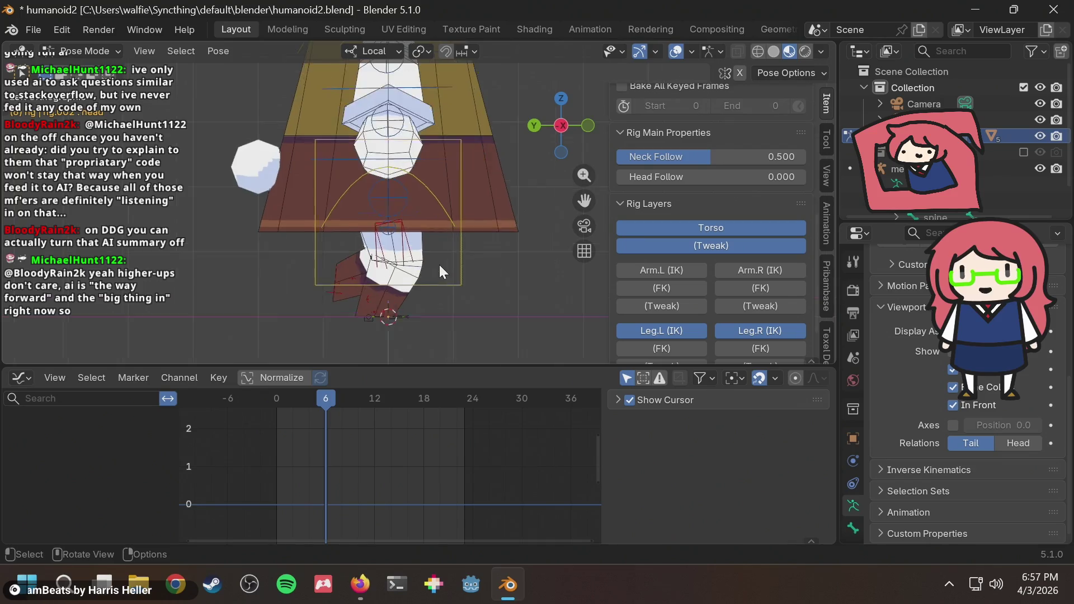
pyautogui.scroll(2, 438, 264)
pyautogui.scroll(-2, 484, 254)
pyautogui.scroll(-2, 484, 254)
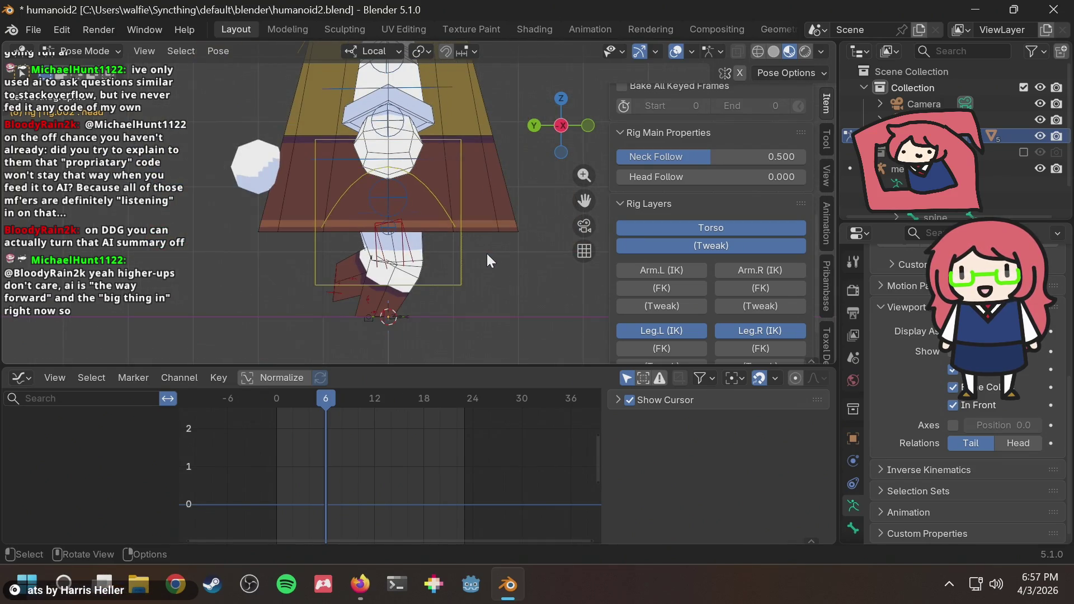
# Step: Select the figure-eight torso control and snap to axis-aligned side views
pyautogui.moveTo(488, 256)
pyautogui.mouseDown(button='middle')
pyautogui.moveTo(452, 264)
pyautogui.moveTo(397, 252)
pyautogui.mouseUp(button='middle')
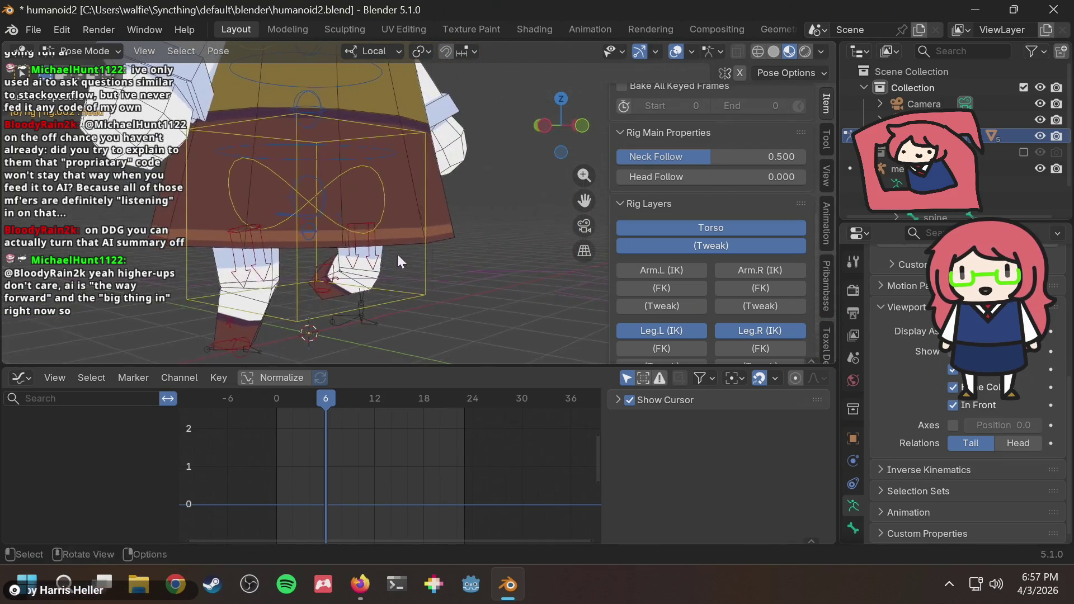
pyautogui.click(377, 191)
pyautogui.click(549, 127)
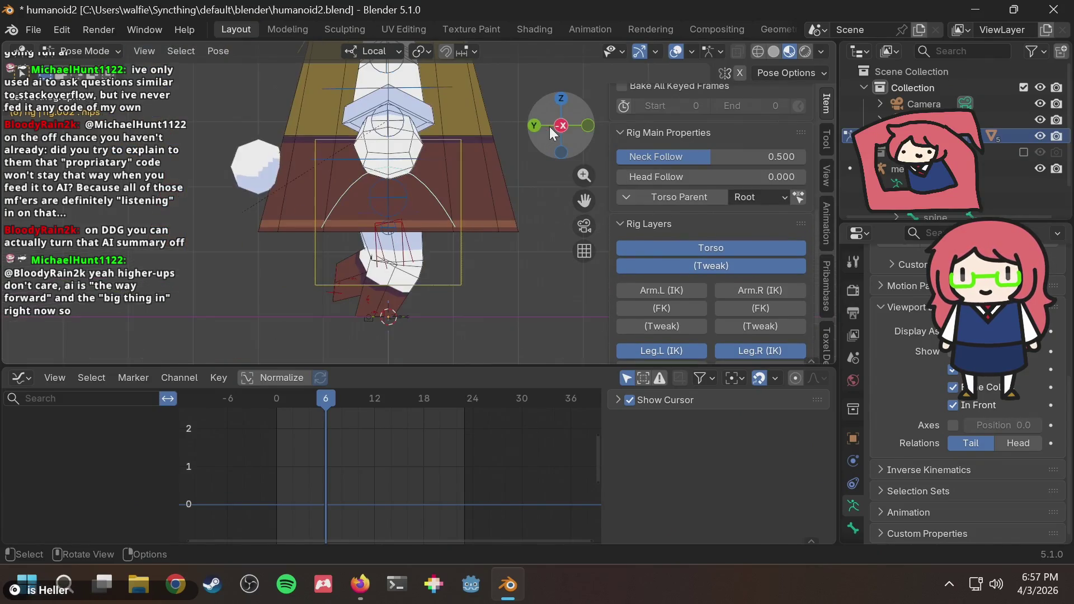
pyautogui.click(587, 127)
# Step: Rotate the hips at frame 6 with auto-keying and select its four quaternion rotation curves
pyautogui.press('r')
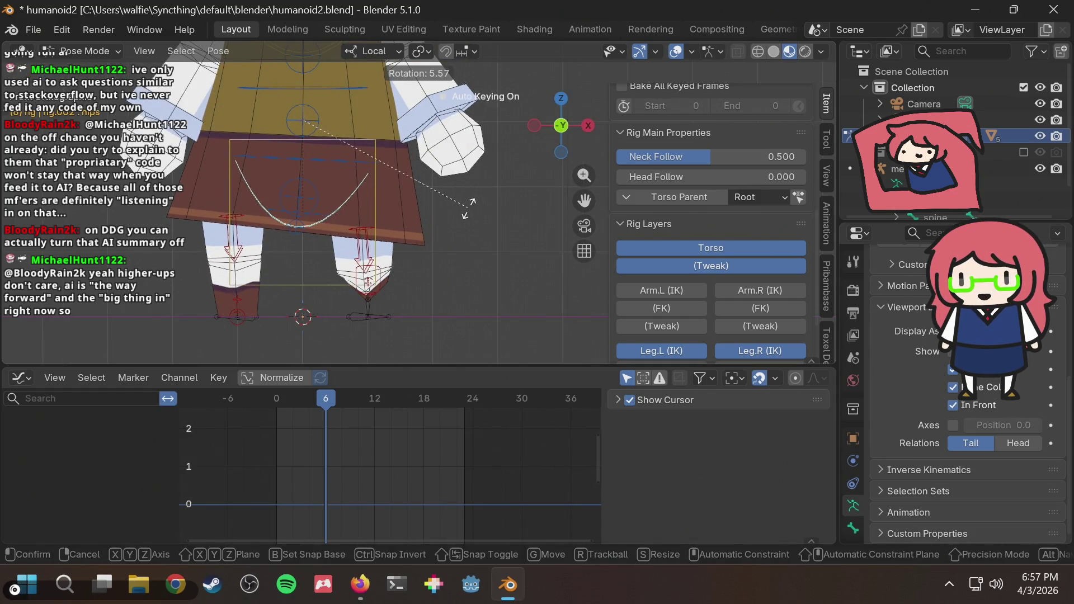
pyautogui.click(469, 209)
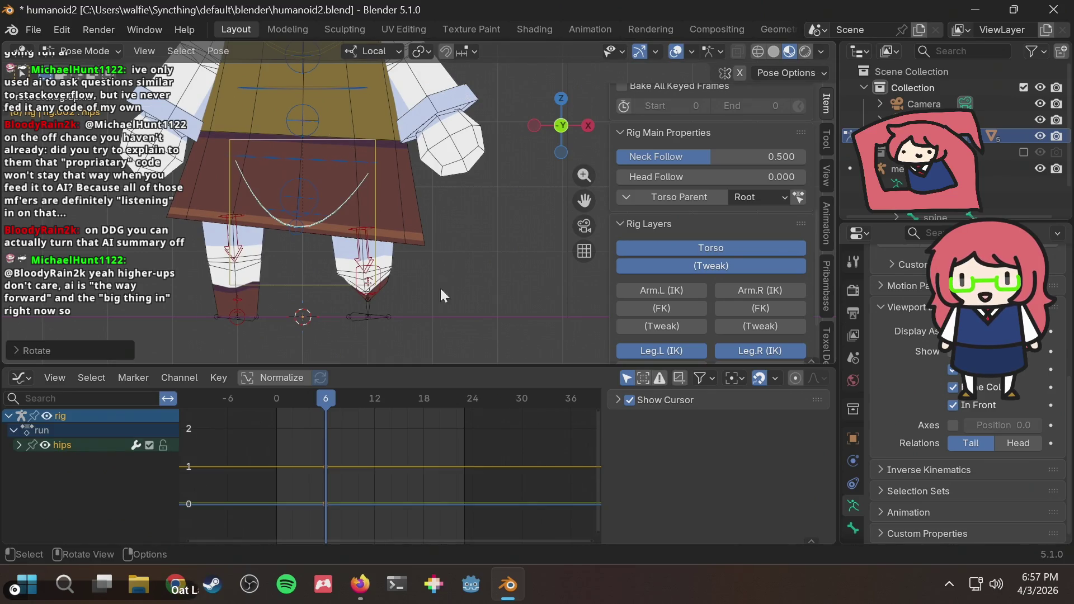
pyautogui.moveTo(344, 435); pyautogui.dragTo(308, 488)
pyautogui.click(15, 445)
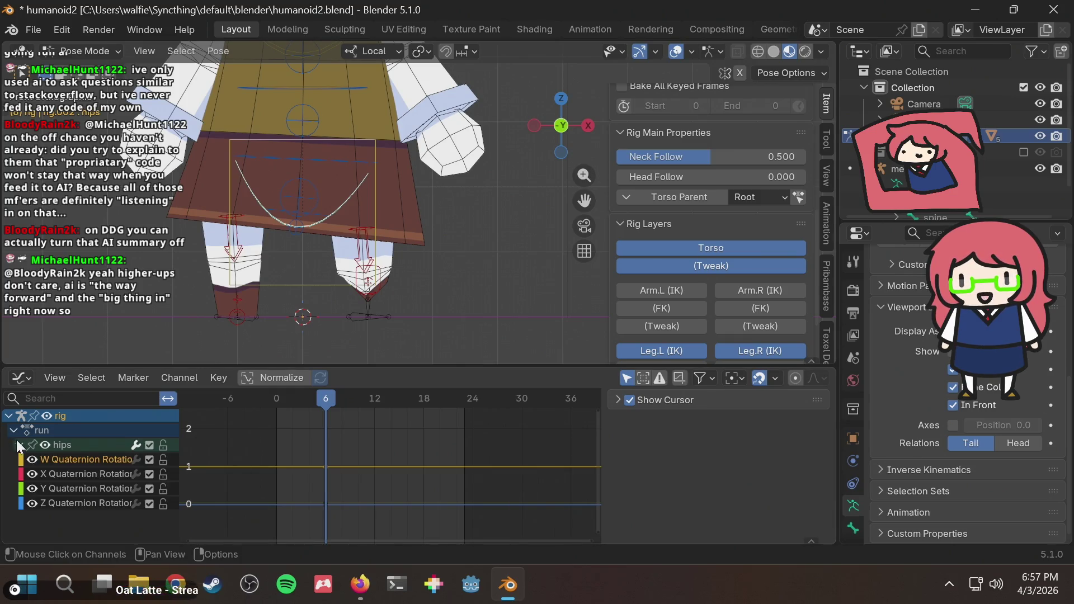
pyautogui.click(103, 471)
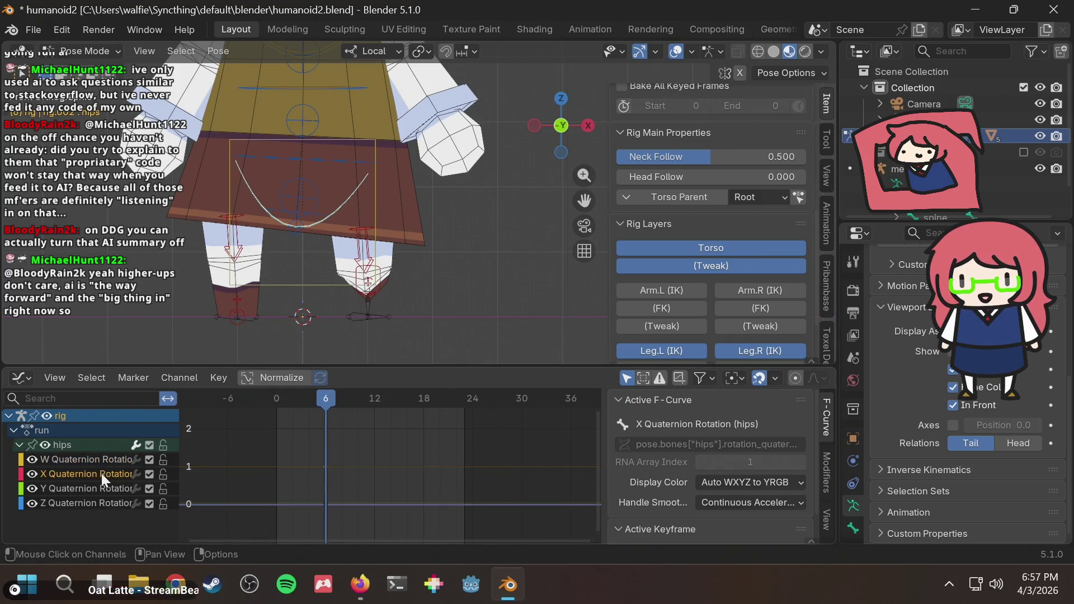
pyautogui.moveTo(314, 453); pyautogui.dragTo(345, 504)
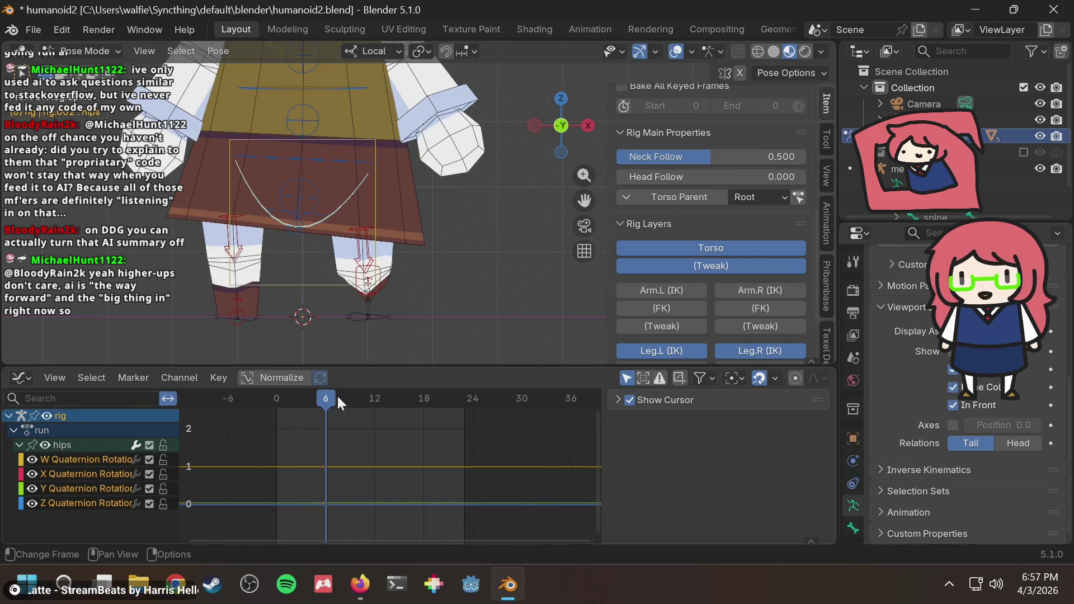
# Step: Clear the hip rotation at frame 0 to key the rest pose, then scrub forward past frame 20
pyautogui.moveTo(326, 400); pyautogui.dragTo(276, 399)
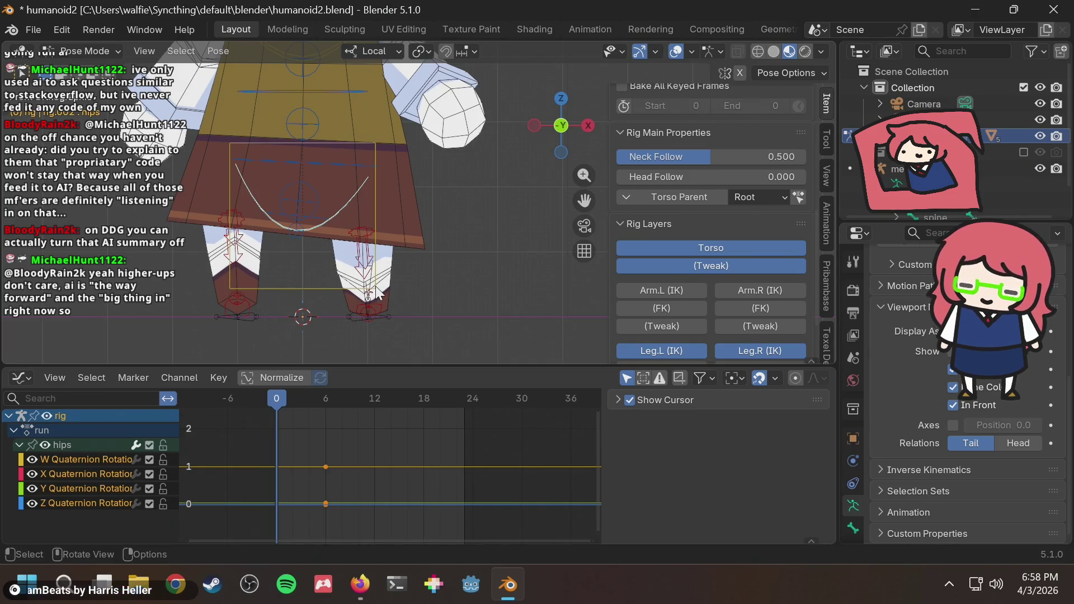
pyautogui.hotkey('alt', 'r')
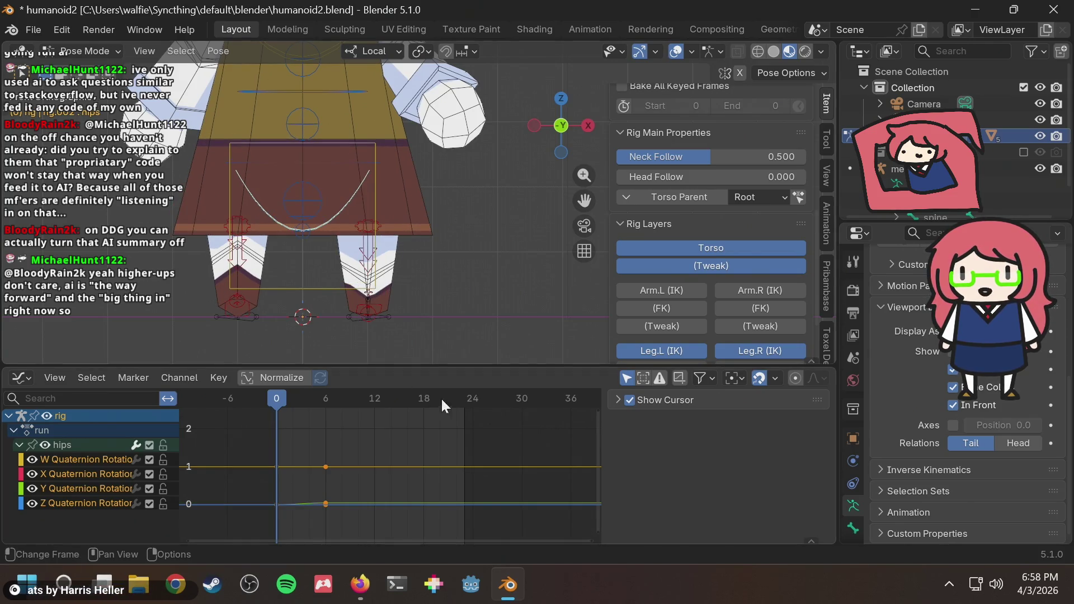
pyautogui.moveTo(461, 400)
pyautogui.mouseDown()
pyautogui.moveTo(474, 400)
pyautogui.moveTo(387, 397)
pyautogui.moveTo(461, 393)
pyautogui.mouseUp()
# Step: Copy the hips' frame-0 keys onto frame 24 so the cycle loops
pyautogui.moveTo(297, 440); pyautogui.dragTo(259, 523)
pyautogui.moveTo(456, 400); pyautogui.dragTo(473, 400)
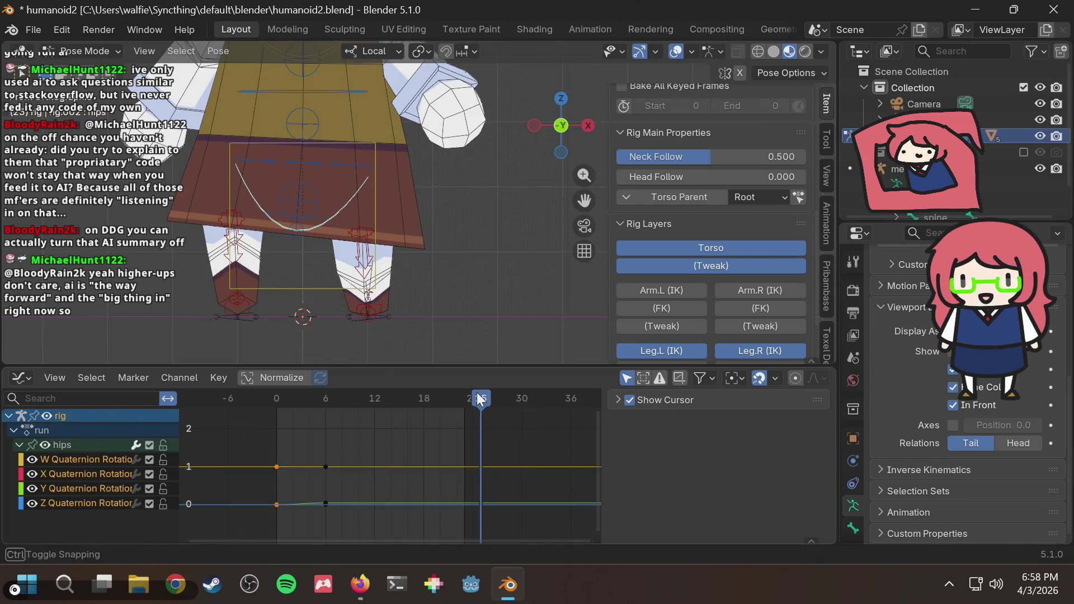
pyautogui.hotkey('ctrl', 'v')
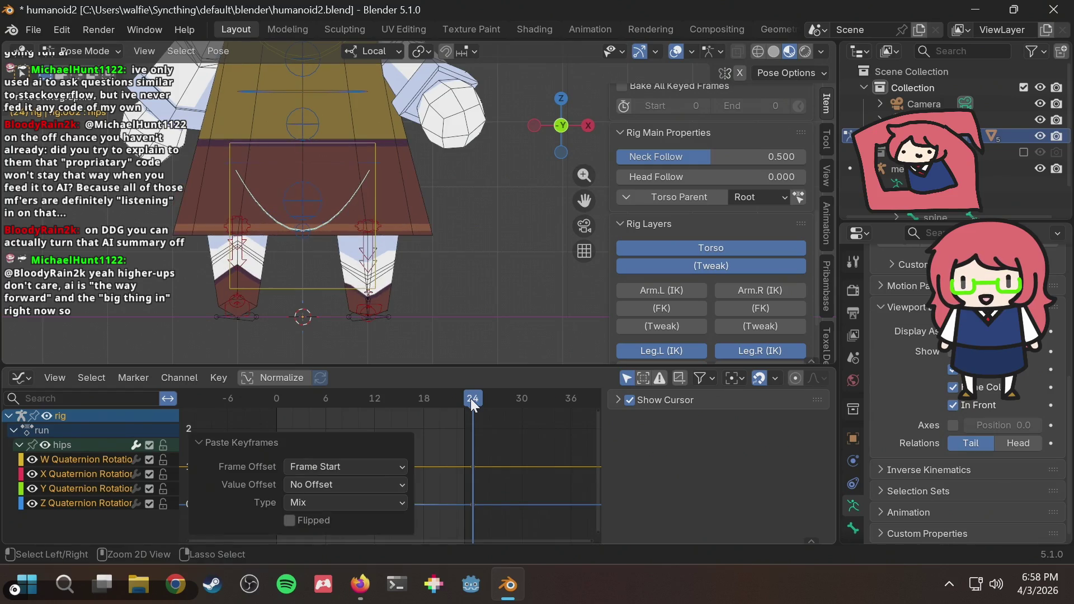
pyautogui.moveTo(471, 399); pyautogui.dragTo(393, 399)
# Step: Paste the frame-6 hips keys at frame 18 and the frame-24 keys at frame 12
pyautogui.press('b')
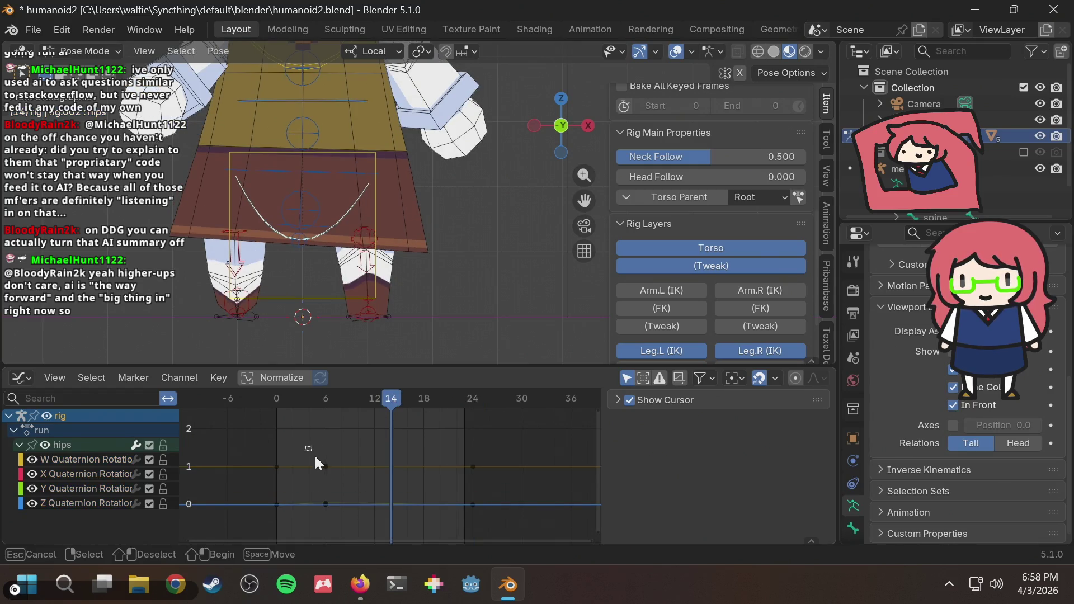
pyautogui.moveTo(307, 448); pyautogui.dragTo(343, 524)
pyautogui.moveTo(390, 399)
pyautogui.mouseDown()
pyautogui.moveTo(340, 401)
pyautogui.moveTo(425, 401)
pyautogui.mouseUp()
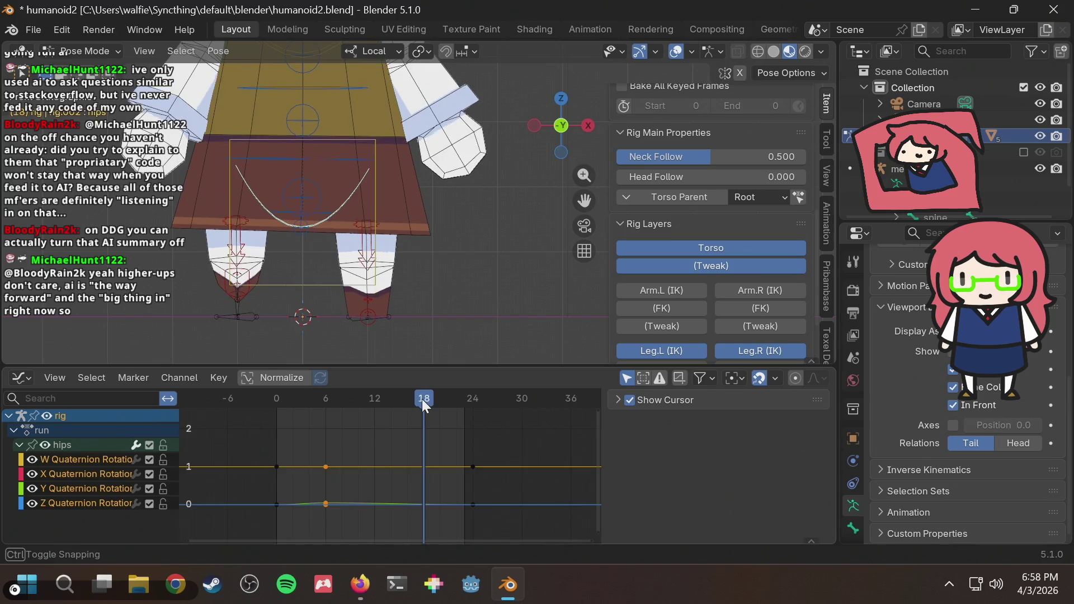
pyautogui.hotkey('ctrl', 'v')
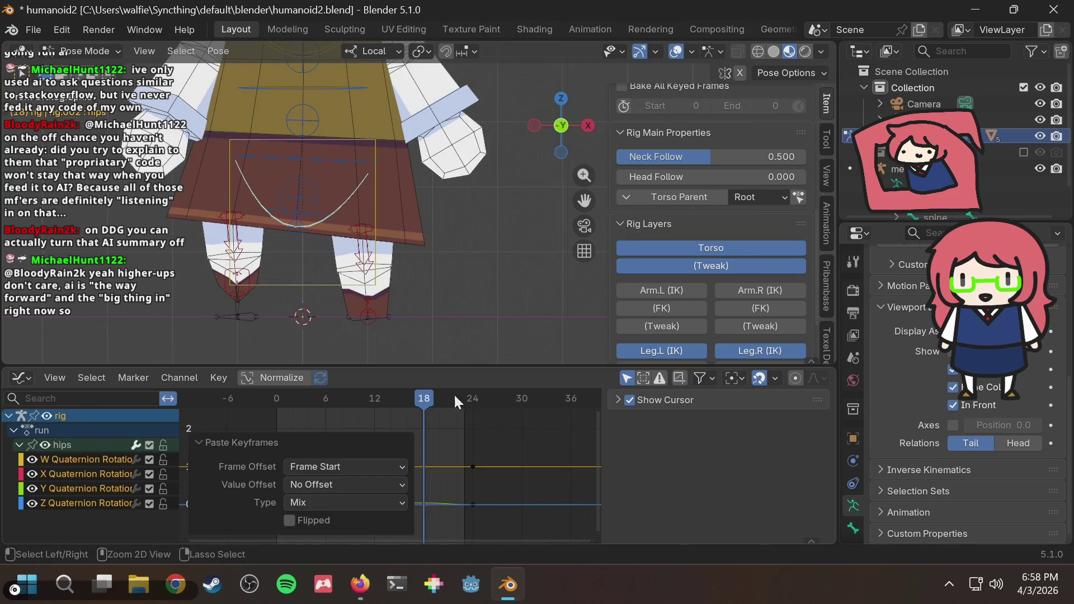
pyautogui.moveTo(459, 443); pyautogui.dragTo(497, 525)
pyautogui.moveTo(424, 399)
pyautogui.mouseDown()
pyautogui.moveTo(364, 399)
pyautogui.moveTo(376, 399)
pyautogui.mouseUp()
pyautogui.hotkey('ctrl', 'v')
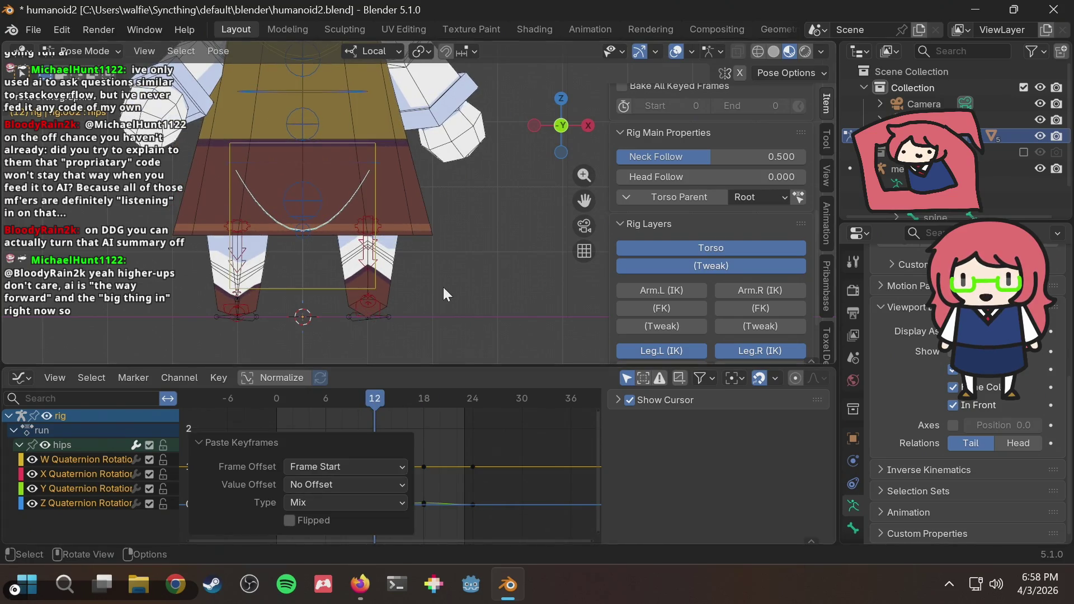
# Step: Deselect the hips and play the cycle back briefly to check it
pyautogui.click(444, 287)
pyautogui.scroll(-3, 444, 284)
pyautogui.press('space')
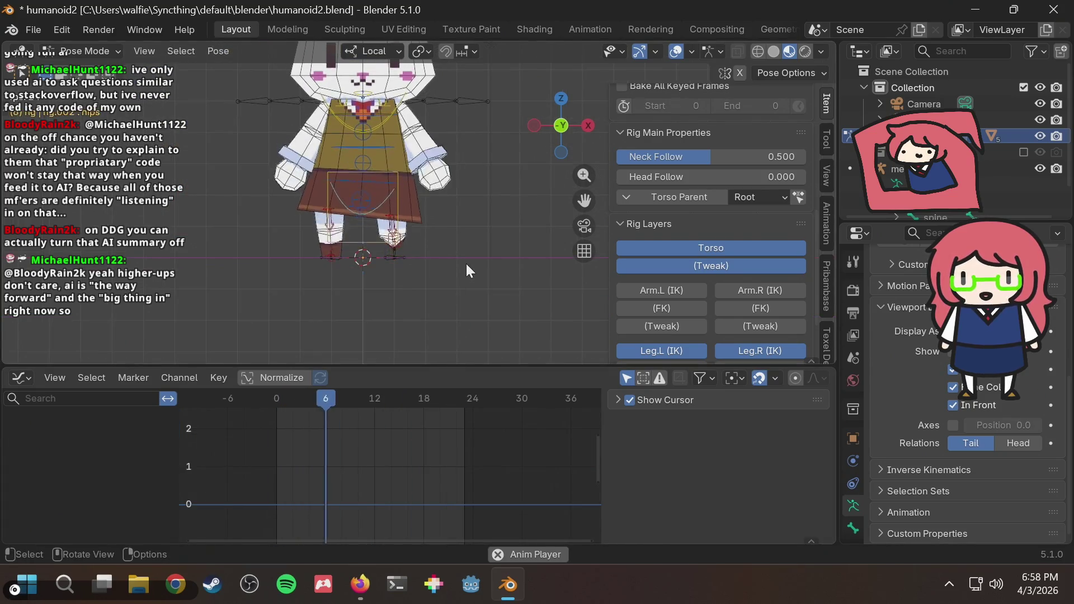
pyautogui.press('space')
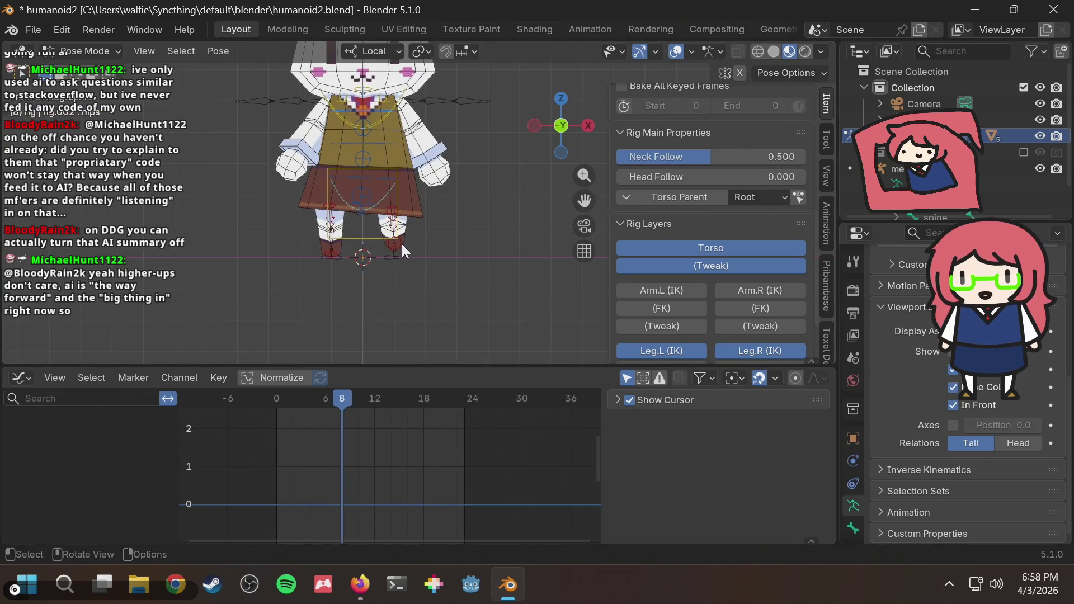
pyautogui.scroll(1, 403, 244)
pyautogui.scroll(2, 411, 232)
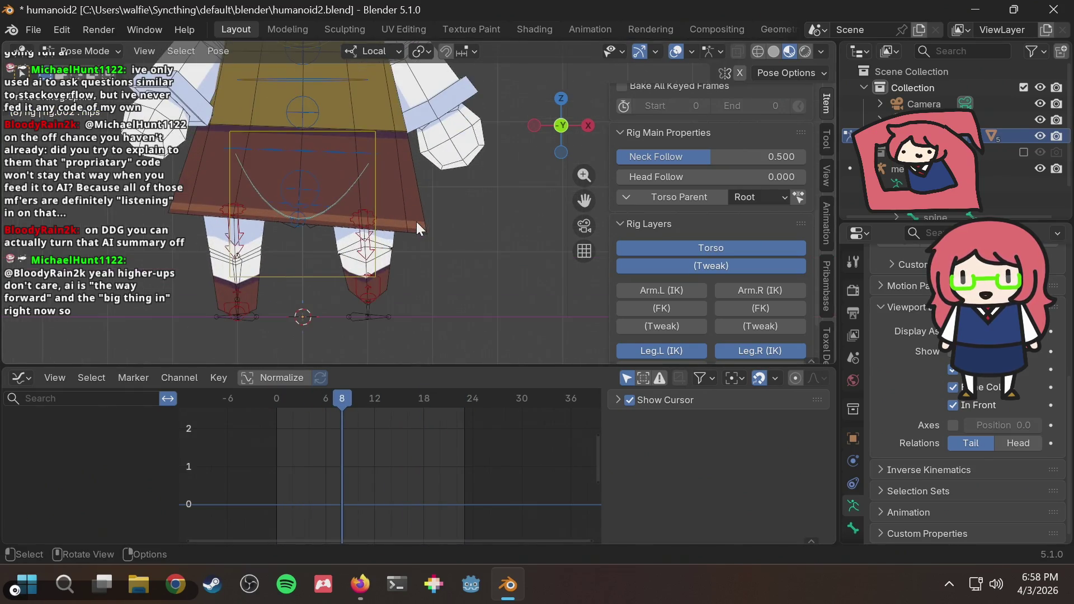
# Step: Re-paste the frame-6 hips pose mirrored (Ctrl+Shift+V) onto frame 18
pyautogui.click(362, 177)
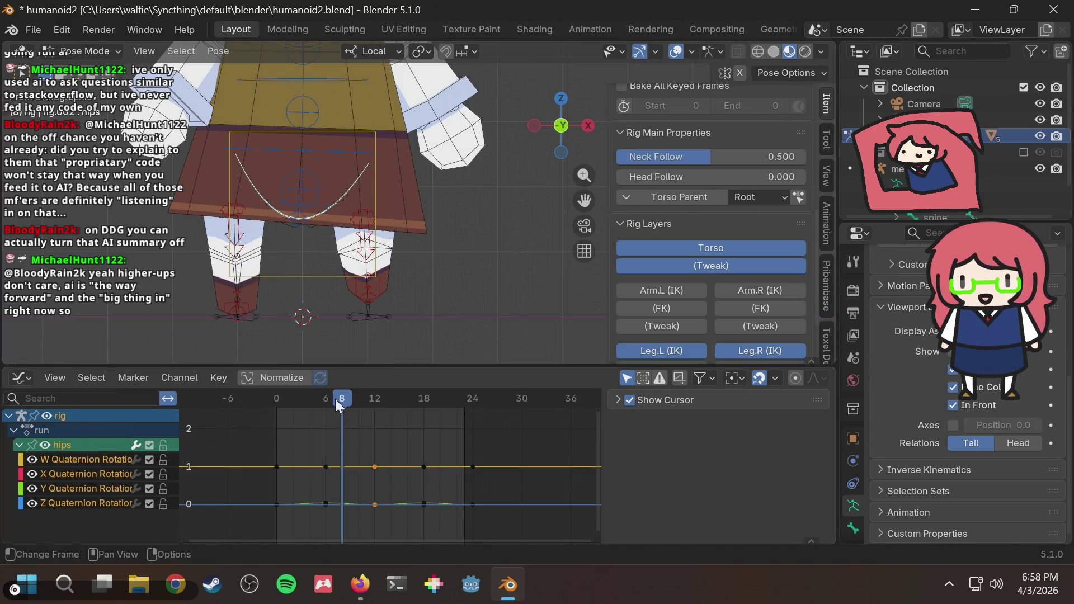
pyautogui.moveTo(341, 398); pyautogui.dragTo(327, 397)
pyautogui.click(342, 496)
pyautogui.click(325, 504)
pyautogui.click(424, 399)
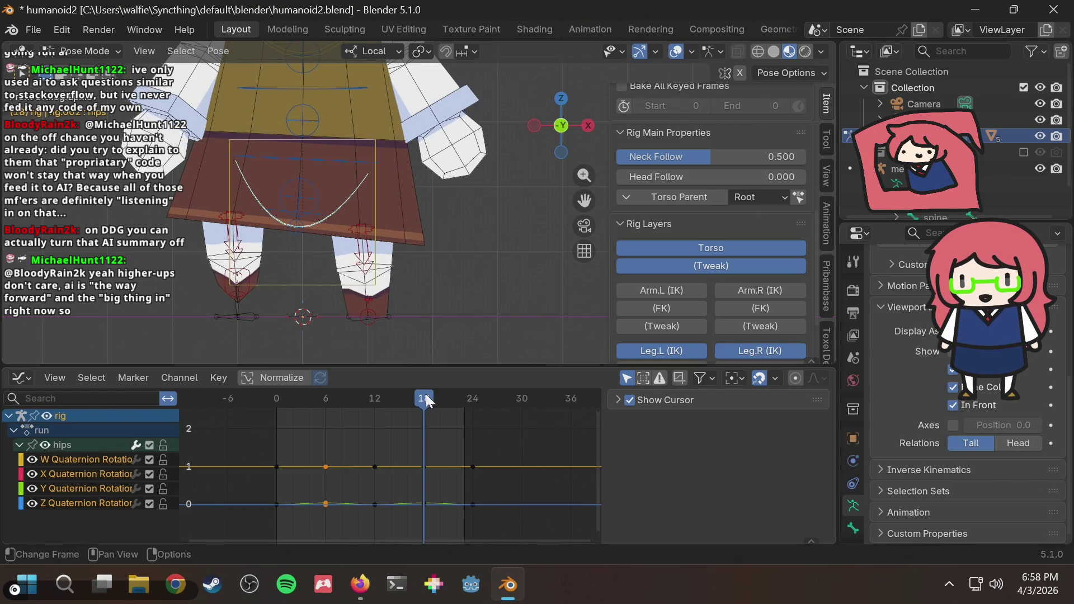
pyautogui.hotkey('ctrl', 'shift', 'v')
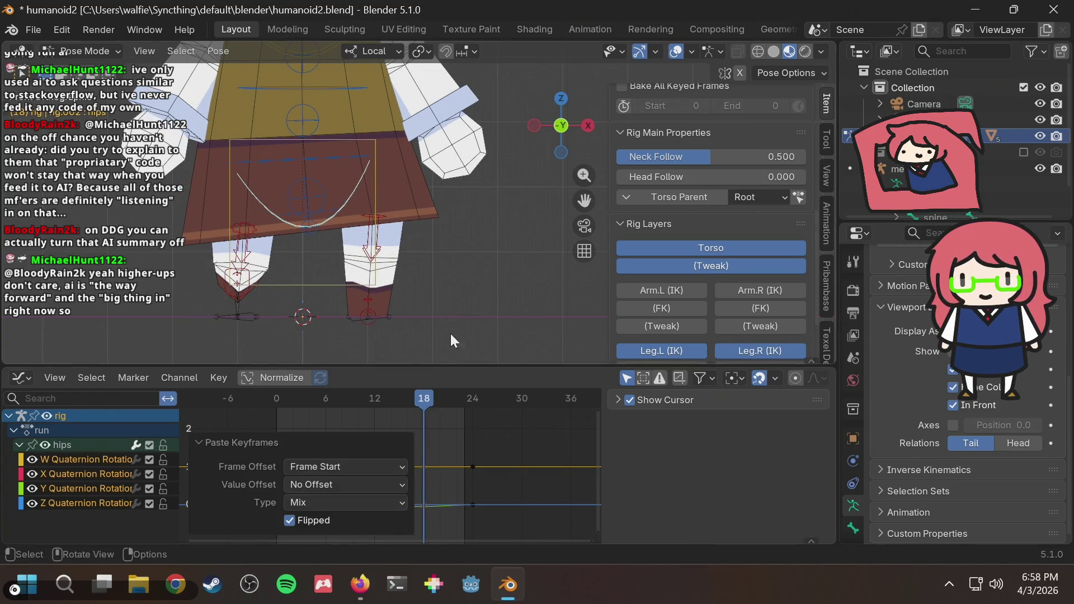
# Step: Play the cycle with all bones deselected and save the file
pyautogui.hotkey('alt', 'a')
pyautogui.scroll(-2, 455, 332)
pyautogui.press('space')
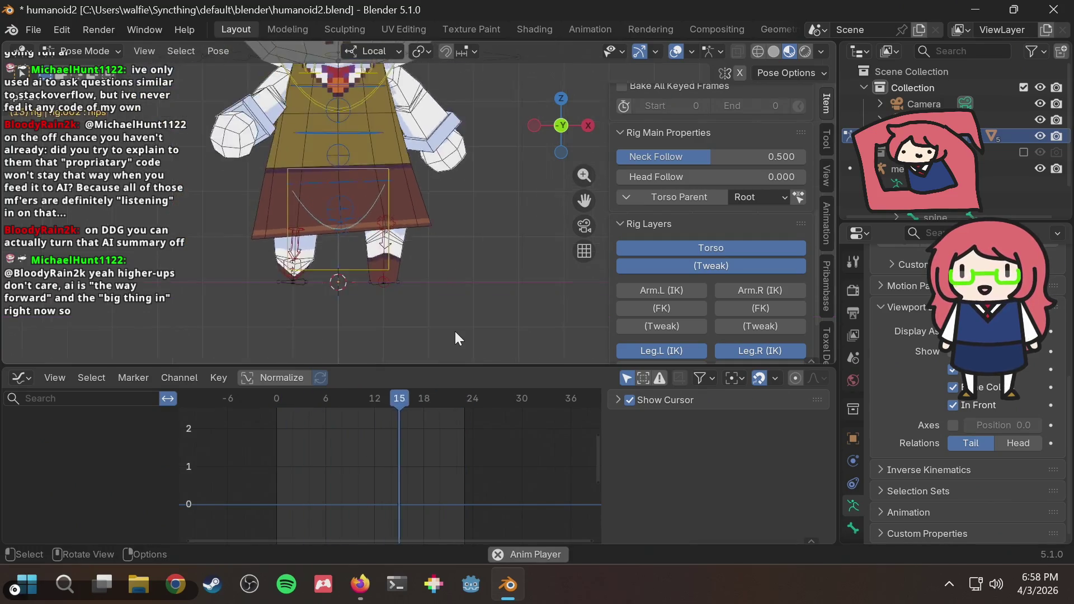
pyautogui.scroll(-2, 455, 332)
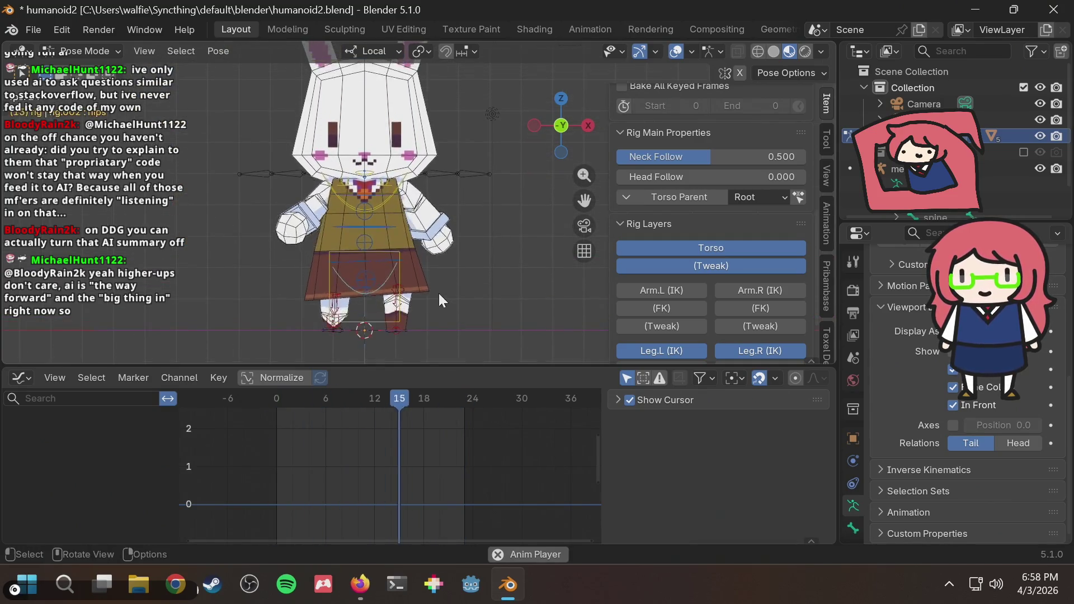
pyautogui.moveTo(440, 294); pyautogui.dragTo(529, 292, button='middle')
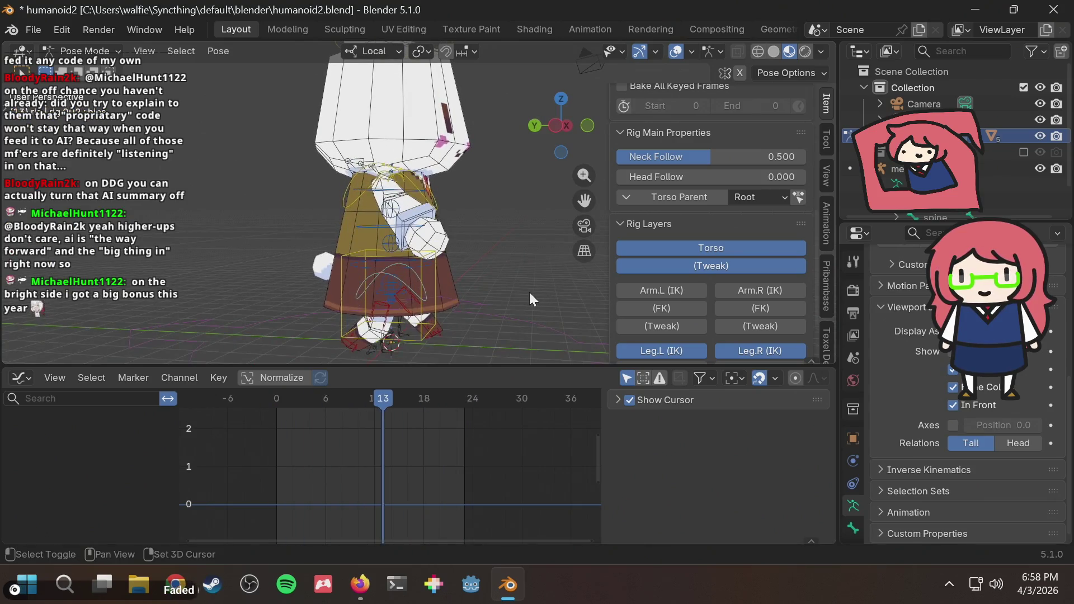
pyautogui.hotkey('ctrl', 's')
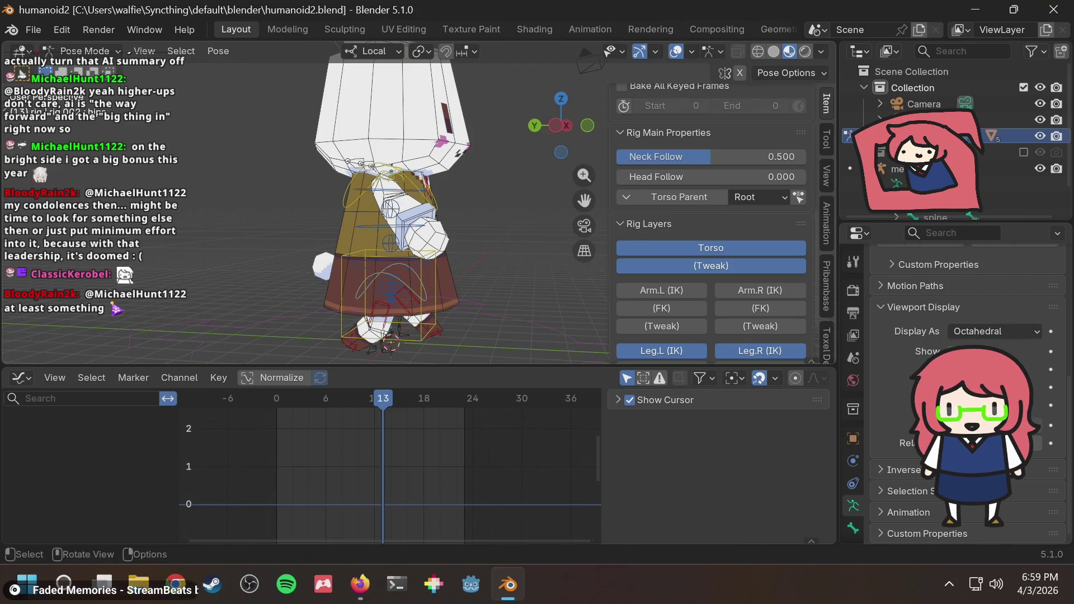
pyautogui.click(553, 124)
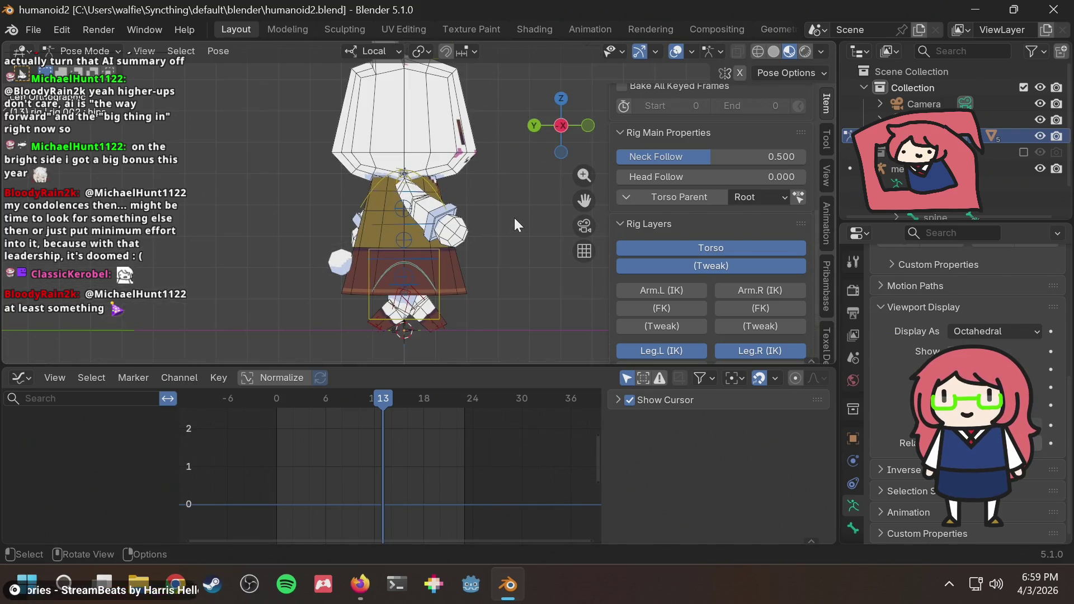
# Step: Save Humanoid2 and snap the viewport to a straight-on orthographic view of the bunny
pyautogui.hotkey('ctrl', 's')
pyautogui.moveTo(515, 218)
pyautogui.mouseDown(button='middle')
pyautogui.moveTo(488, 216)
pyautogui.moveTo(475, 179)
pyautogui.moveTo(463, 193)
pyautogui.mouseUp(button='middle')
pyautogui.scroll(2, 504, 184)
pyautogui.moveTo(612, 128)
pyautogui.mouseDown(button='middle')
pyautogui.moveTo(510, 187)
pyautogui.moveTo(501, 213)
pyautogui.mouseUp(button='middle')
pyautogui.scroll(2, 501, 193)
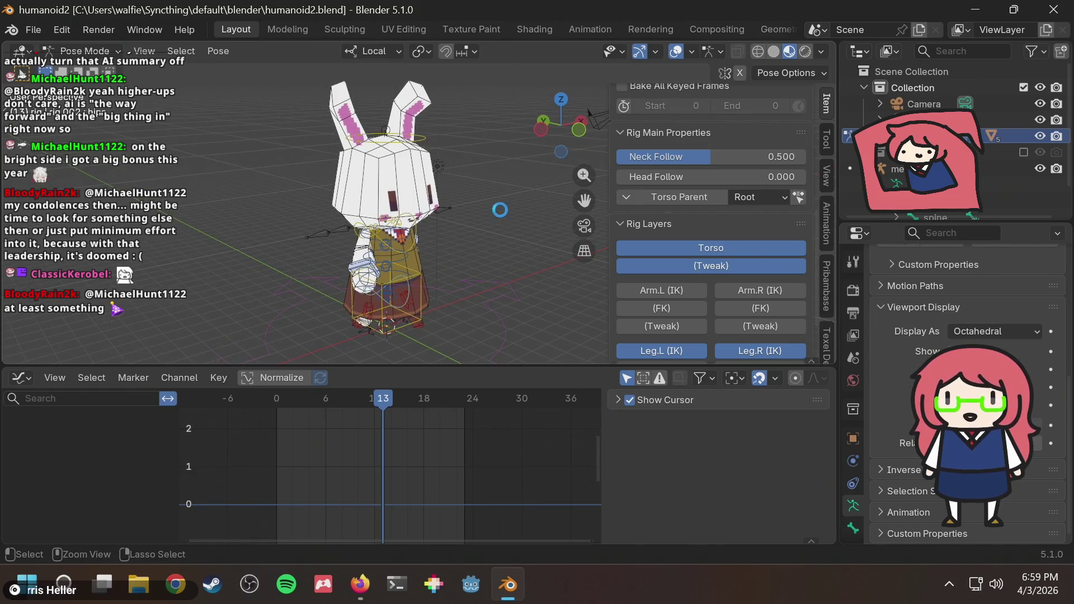
pyautogui.hotkey('ctrl', 's')
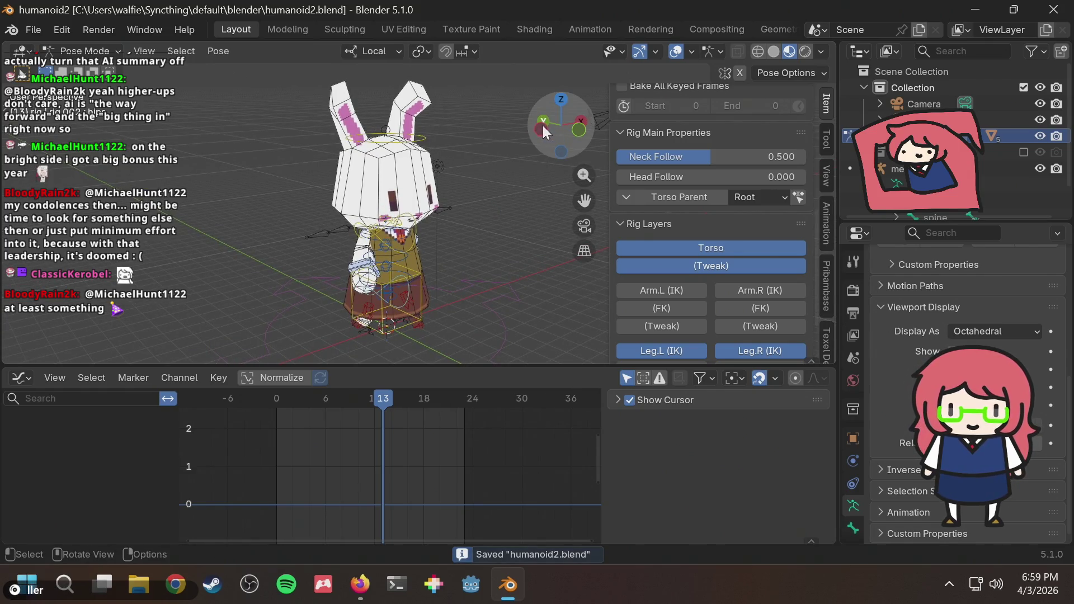
pyautogui.click(543, 125)
pyautogui.click(535, 123)
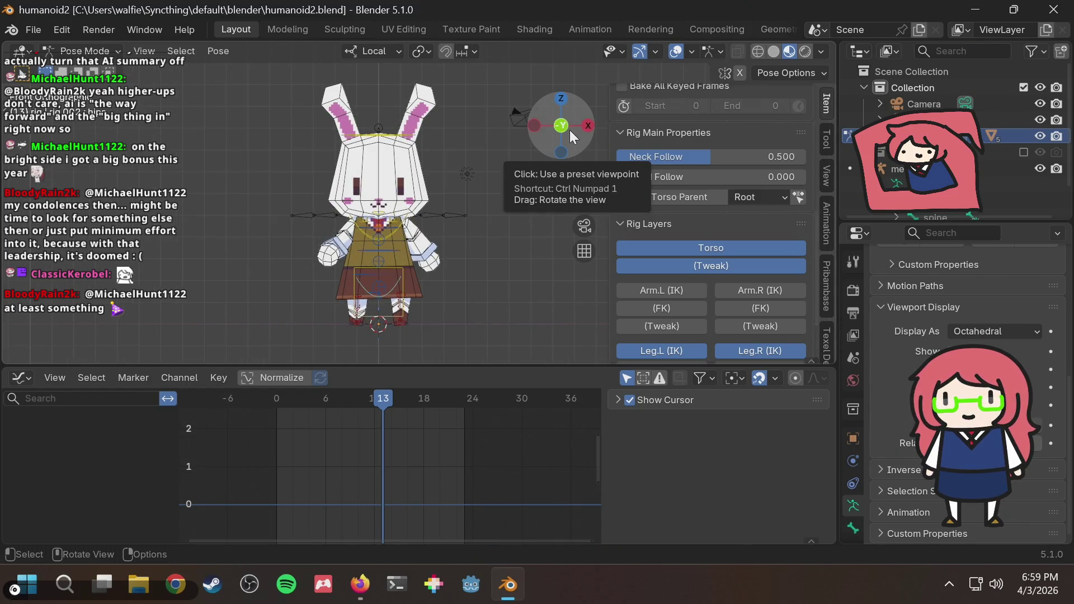
pyautogui.keyDown('ctrl'); pyautogui.moveTo(493, 221); pyautogui.dragTo(493, 167, button='middle'); pyautogui.keyUp('ctrl')
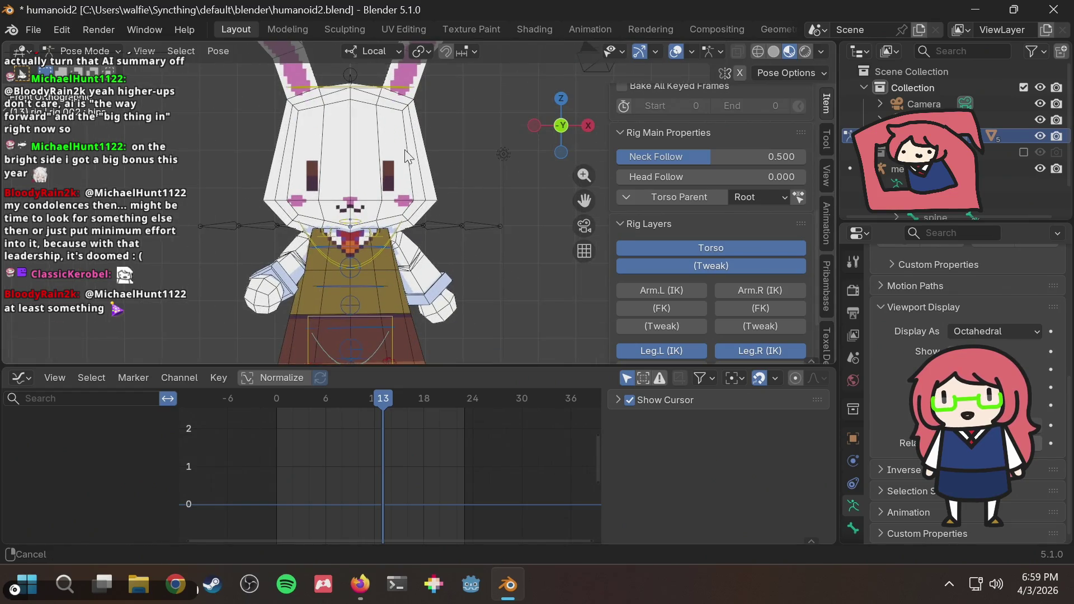
pyautogui.scroll(-2, 409, 156)
pyautogui.scroll(2, 420, 205)
pyautogui.scroll(-2, 420, 206)
pyautogui.scroll(-1, 422, 207)
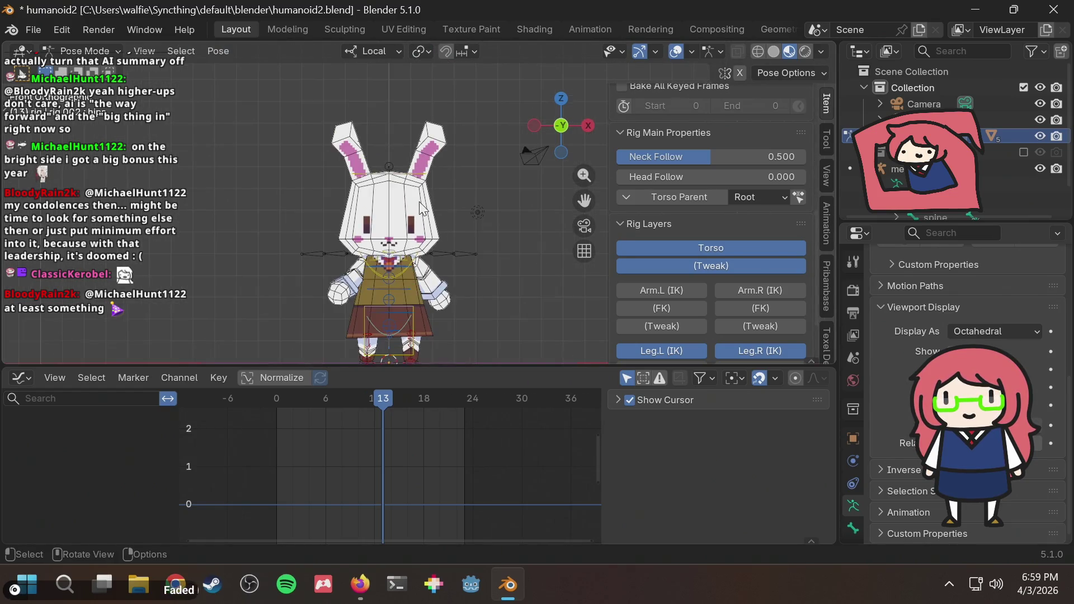
# Step: Save again, play the run cycle seen head-on, then switch to Firefox
pyautogui.hotkey('ctrl', 's')
pyautogui.press('space')
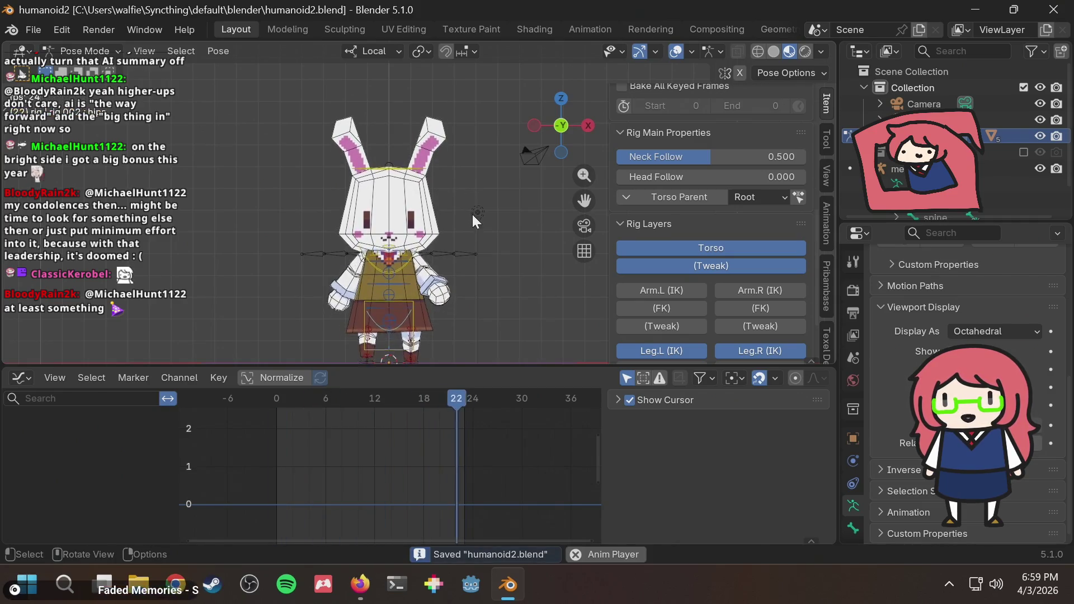
pyautogui.keyDown('ctrl'); pyautogui.moveTo(468, 187); pyautogui.dragTo(472, 221, button='middle'); pyautogui.keyUp('ctrl')
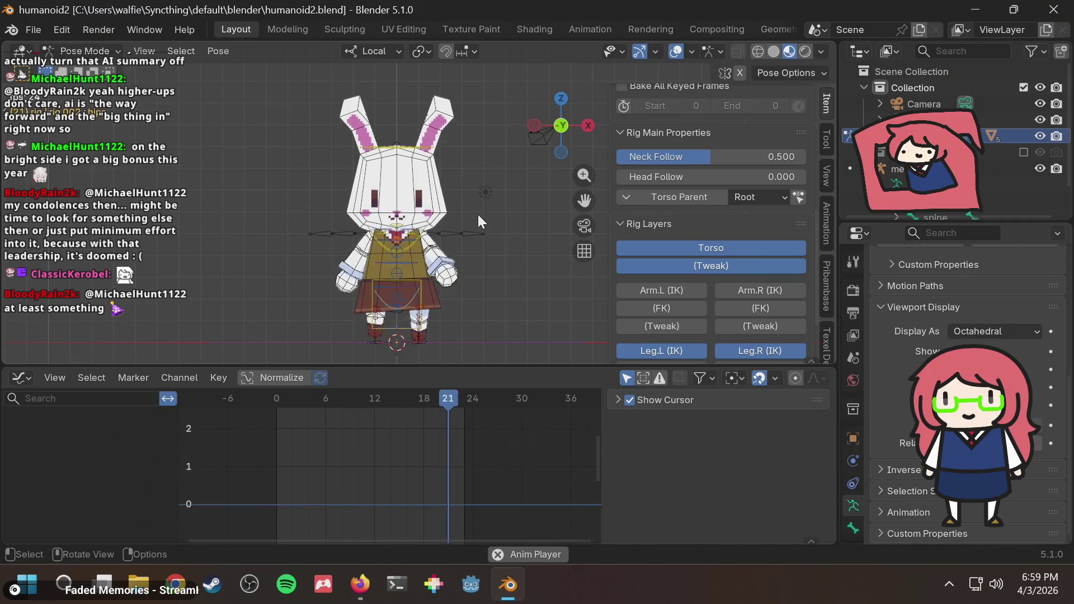
pyautogui.keyDown('ctrl'); pyautogui.moveTo(472, 214); pyautogui.dragTo(484, 223, button='middle'); pyautogui.keyUp('ctrl')
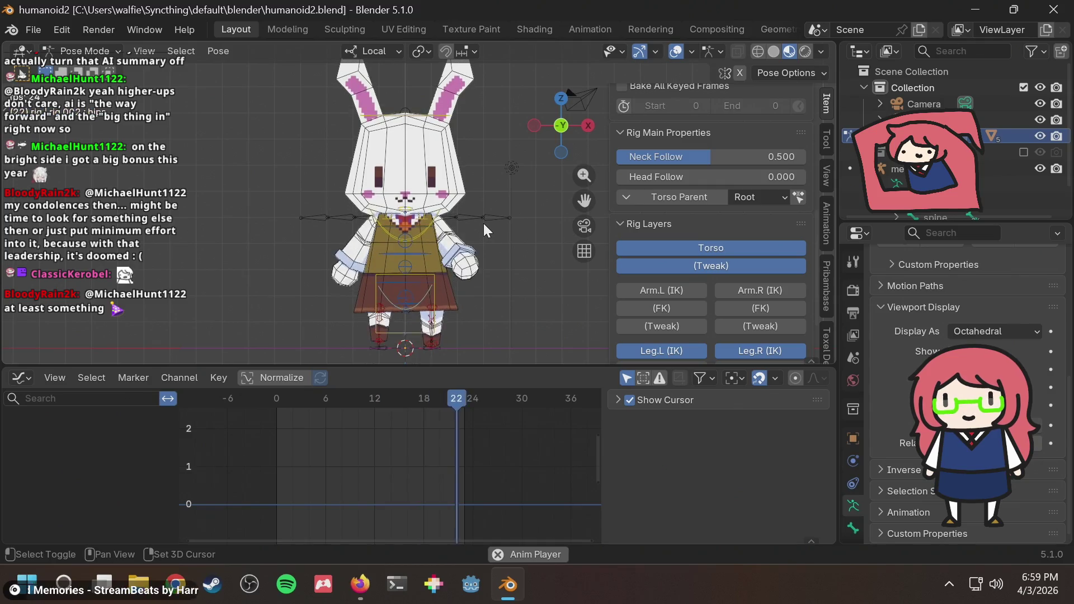
pyautogui.press('space')
pyautogui.hotkey('alt', 'Tab')
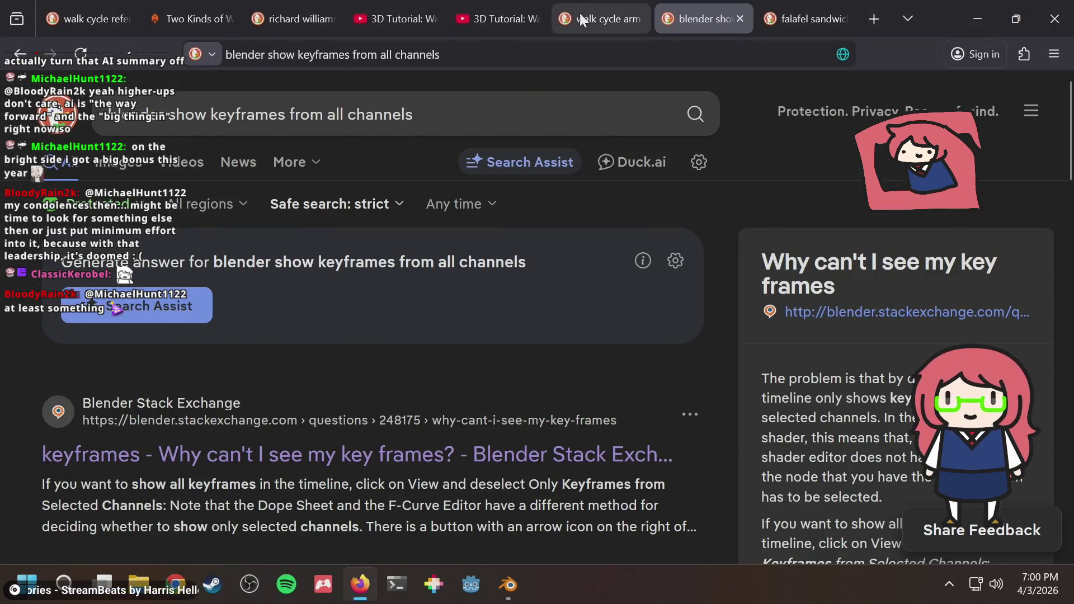
# Step: Close the falafel sandwich search tab after glancing at the arm-movement results
pyautogui.click(596, 18)
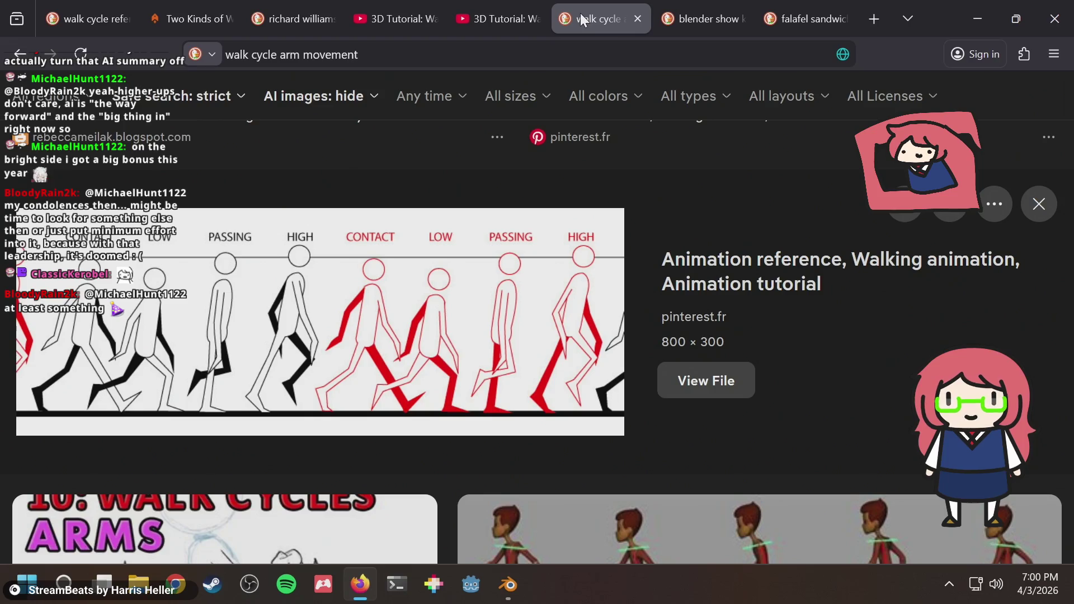
pyautogui.click(801, 19)
pyautogui.middleClick(793, 11)
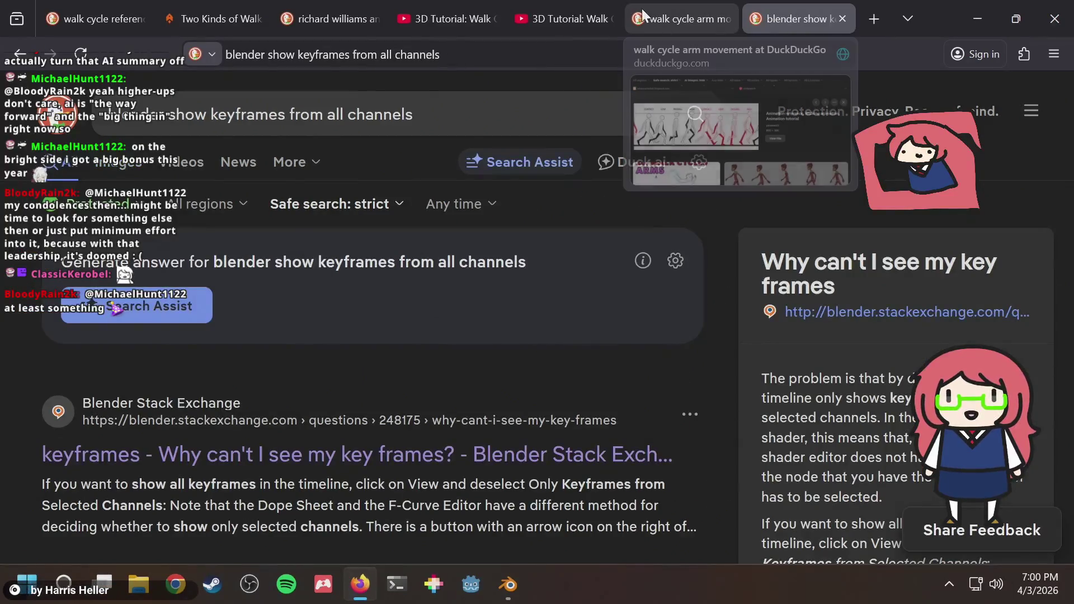
# Step: Bring up the Doodley Walk Cycles tutorial tab and return to Blender
pyautogui.click(657, 9)
pyautogui.click(554, 18)
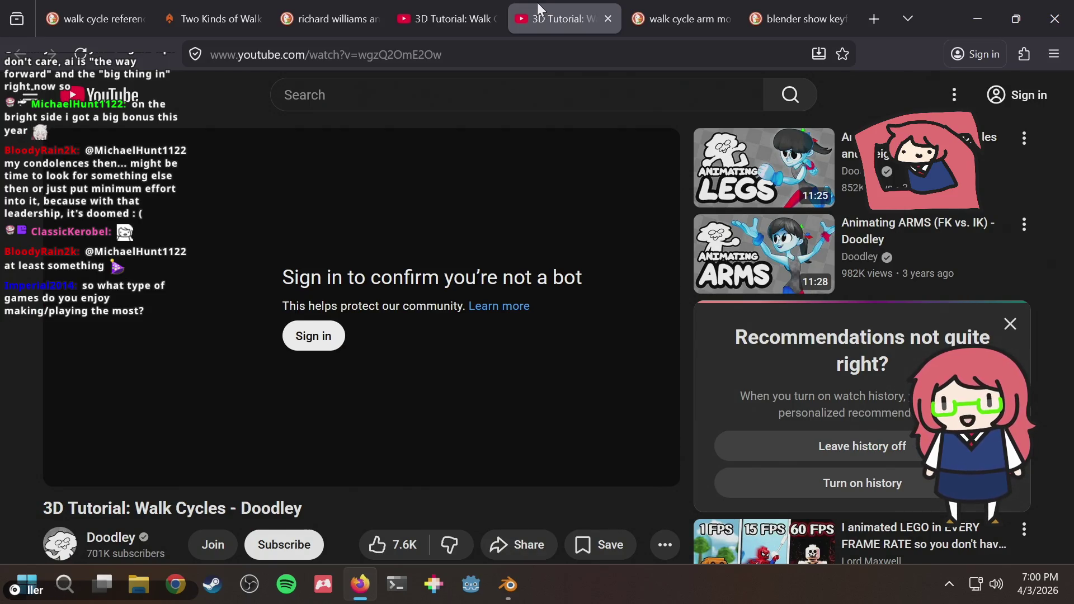
pyautogui.hotkey('alt', 'Tab')
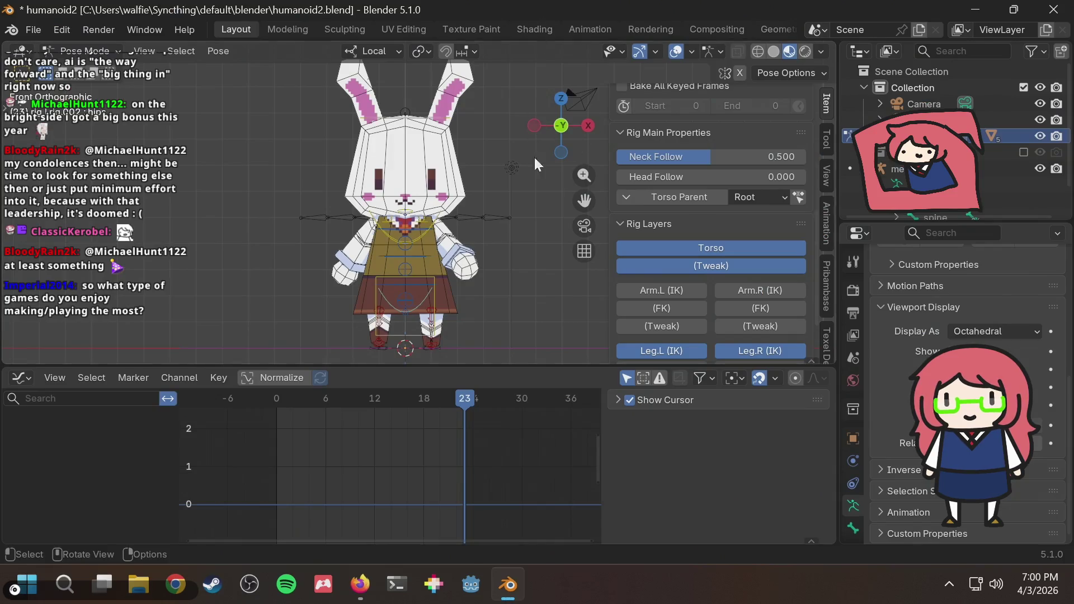
# Step: Save Humanoid2, play the walk cycle through twice, then switch back to Firefox
pyautogui.hotkey('ctrl', 's')
pyautogui.press('space')
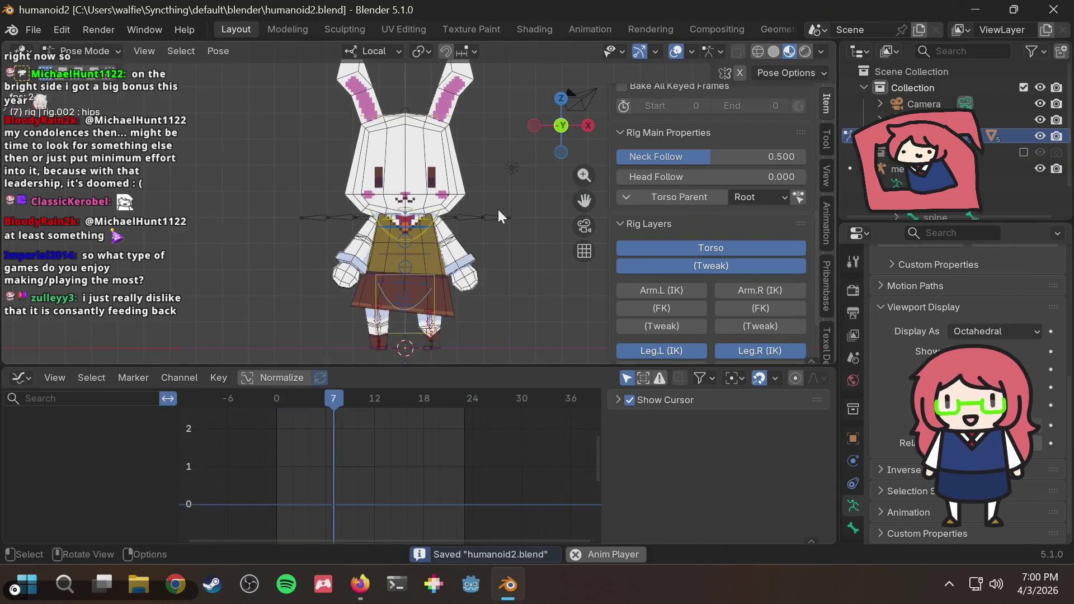
pyautogui.press('space')
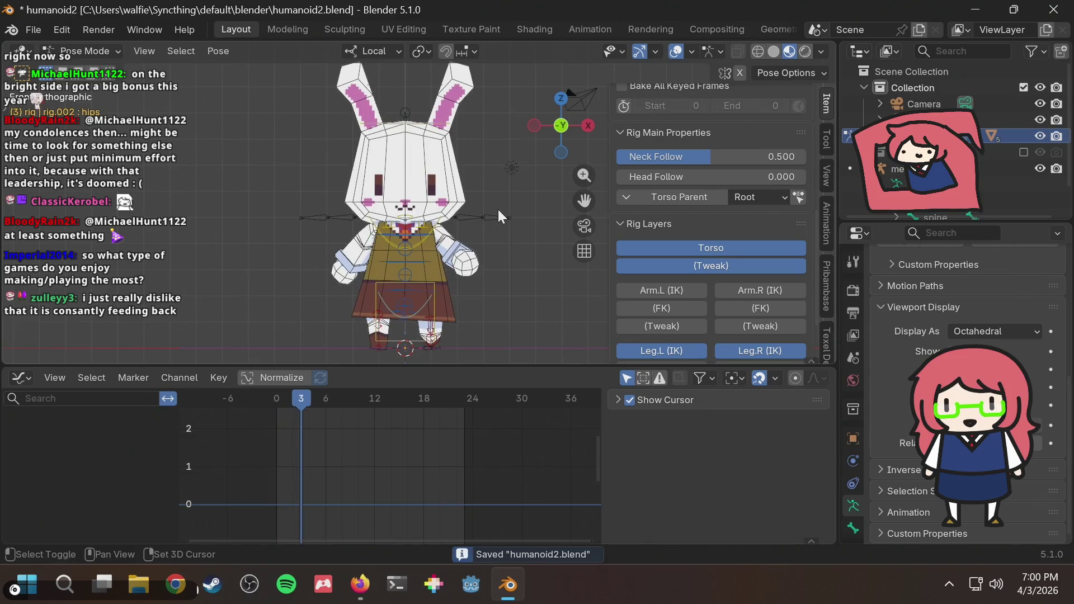
pyautogui.scroll(-1, 497, 208)
pyautogui.scroll(1, 489, 216)
pyautogui.scroll(1, 490, 216)
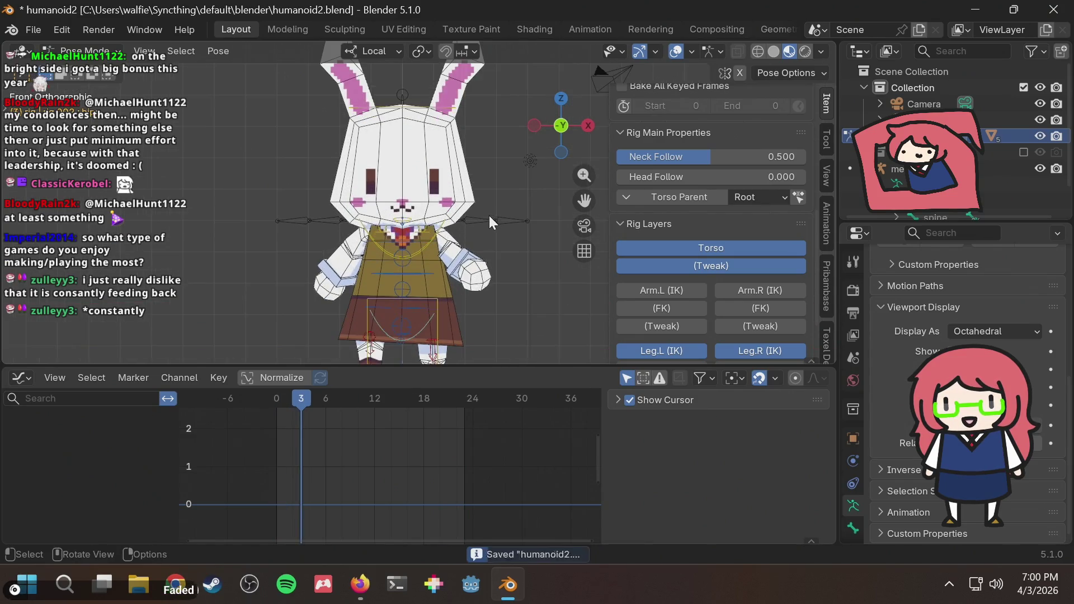
pyautogui.scroll(-2, 490, 216)
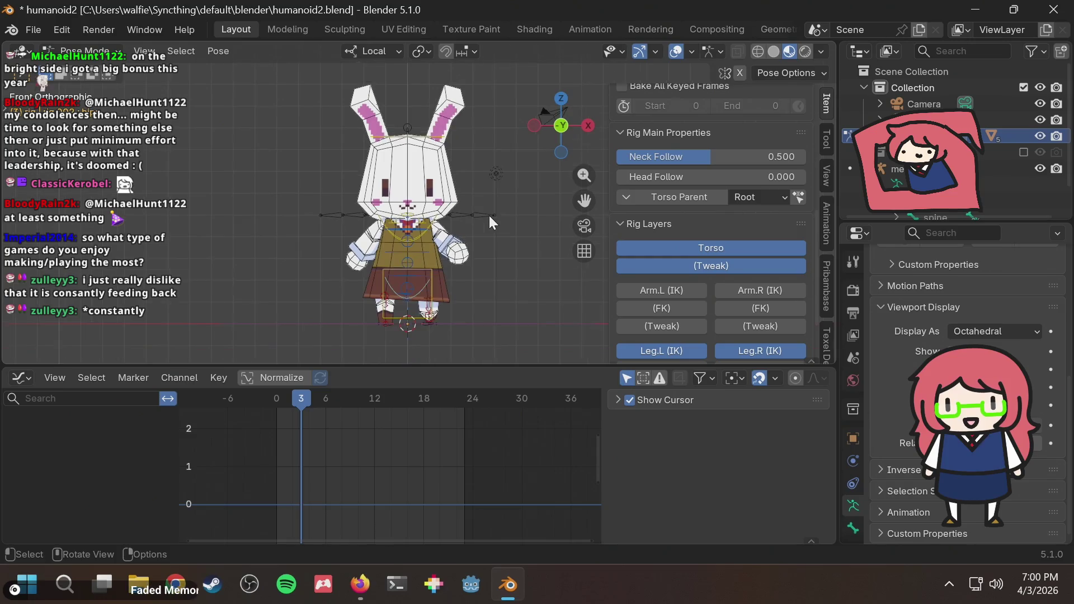
pyautogui.scroll(-1, 490, 216)
pyautogui.press('space')
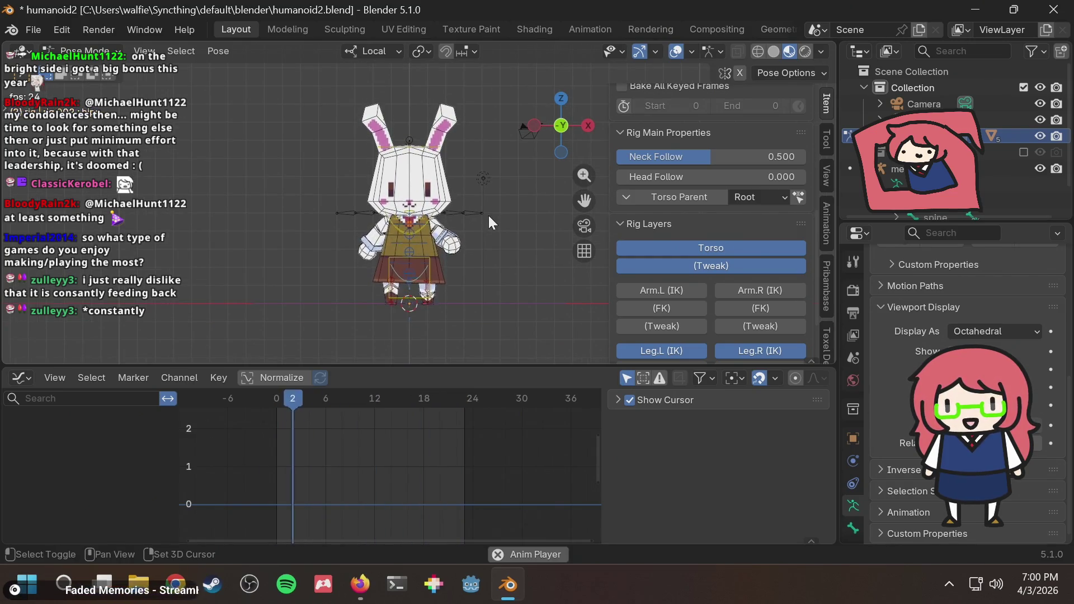
pyautogui.press('space')
pyautogui.hotkey('alt', 'Tab')
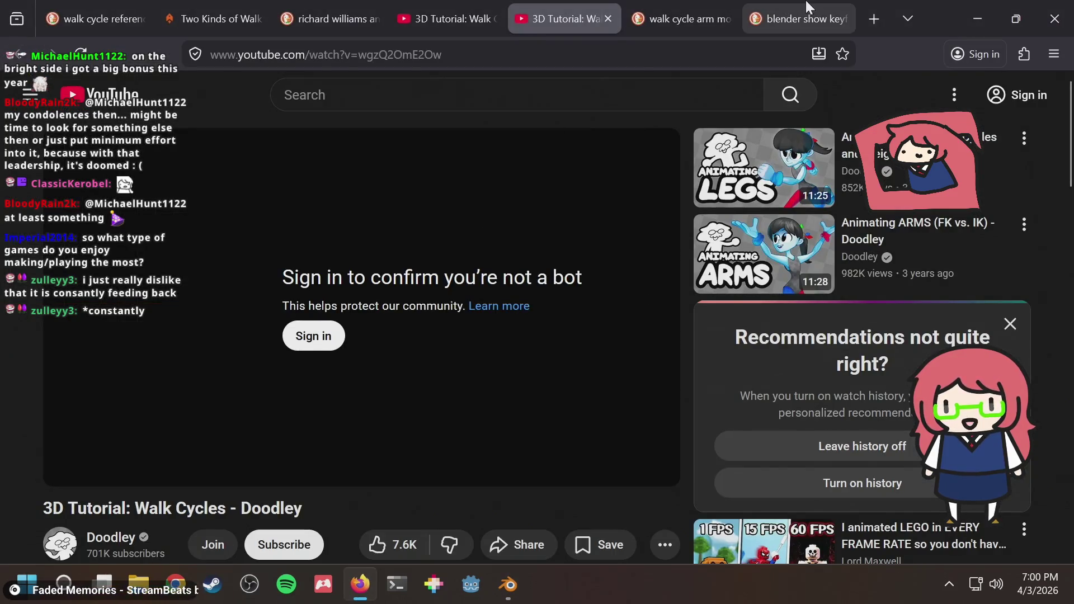
# Step: Load the itch.io creator page in a new tab, hop back to YouTube and return to Blender
pyautogui.hotkey('ctrl', 't')
pyautogui.write('walfie.itch.io')
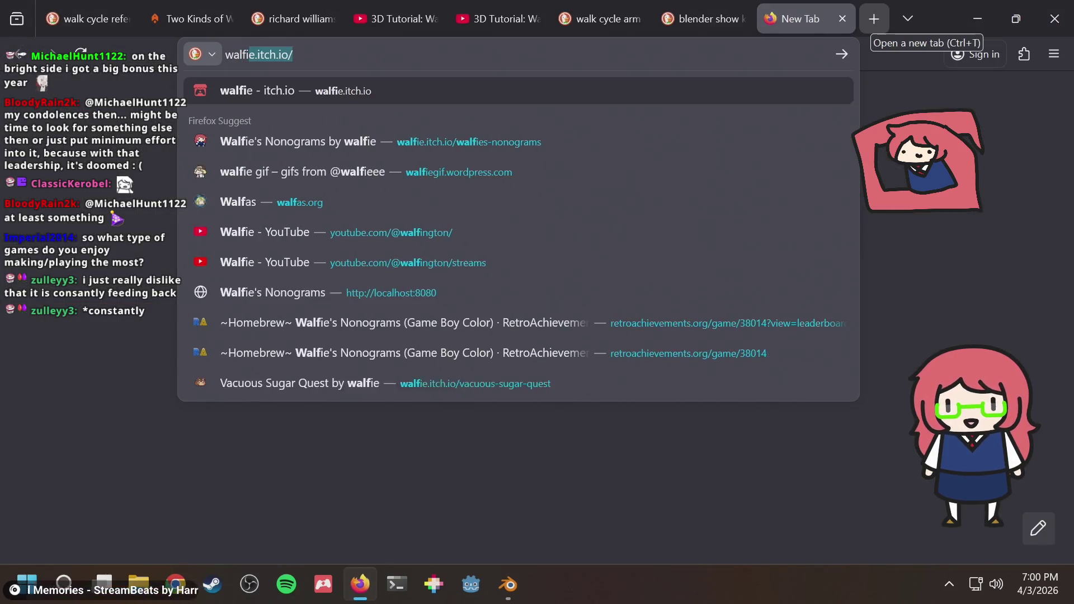
pyautogui.press('Return')
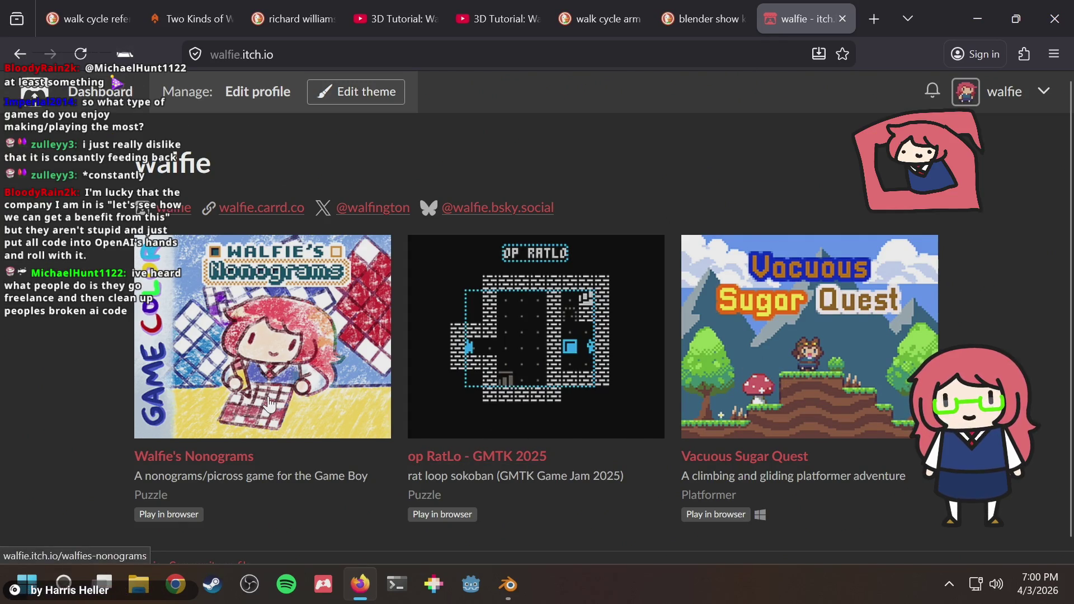
pyautogui.hotkey('ctrl', 'Tab')
pyautogui.hotkey('alt', 'Tab')
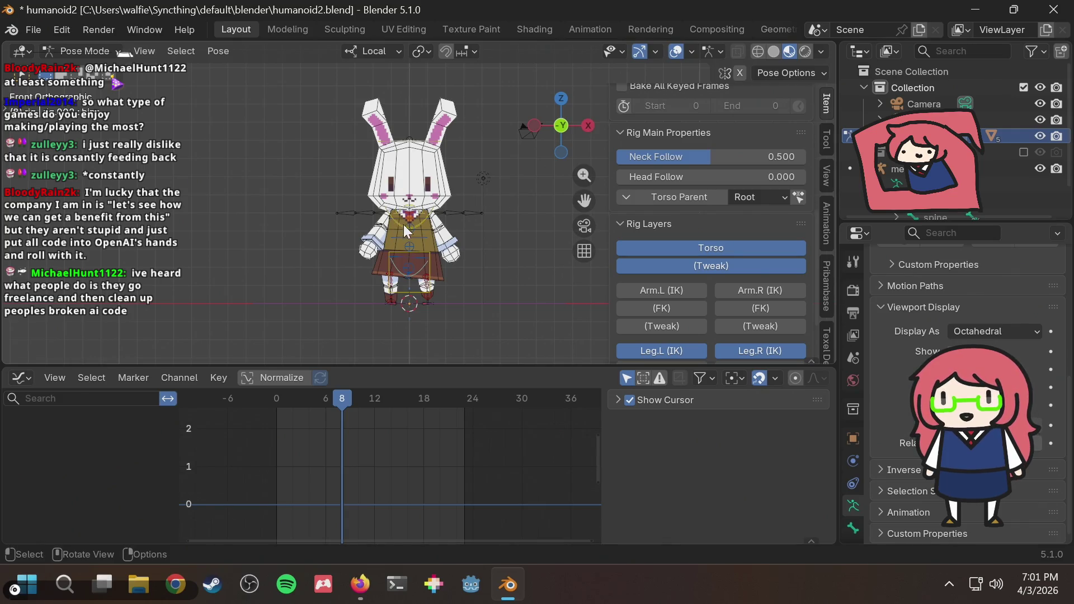
# Step: Save the rig file and frame the bunny closer and lower in the viewport
pyautogui.moveTo(404, 224); pyautogui.dragTo(509, 260, button='middle')
pyautogui.hotkey('ctrl', 's')
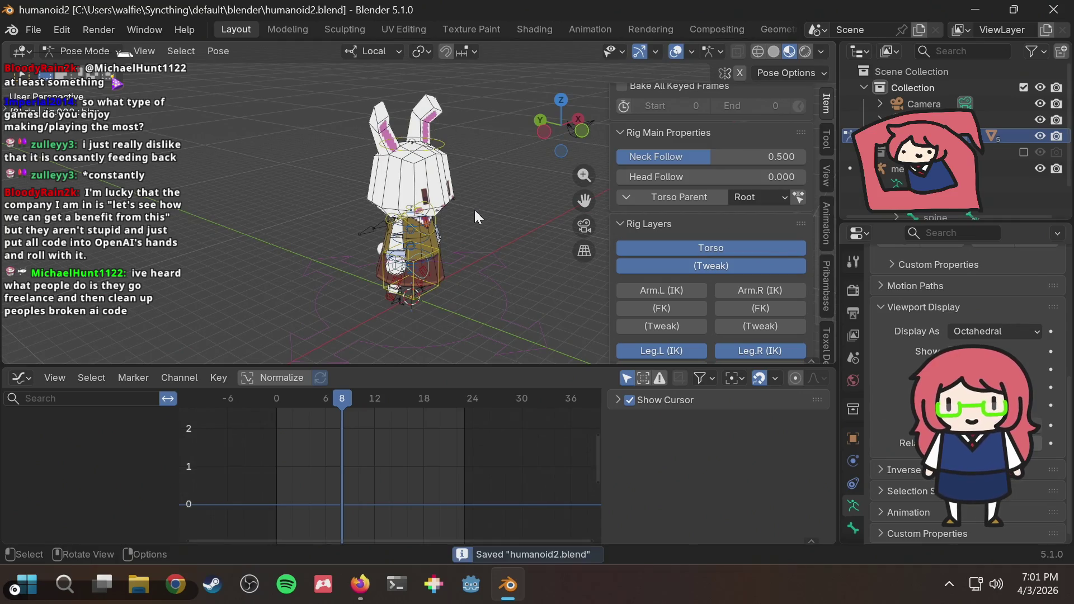
pyautogui.scroll(1, 456, 213)
pyautogui.scroll(2, 449, 218)
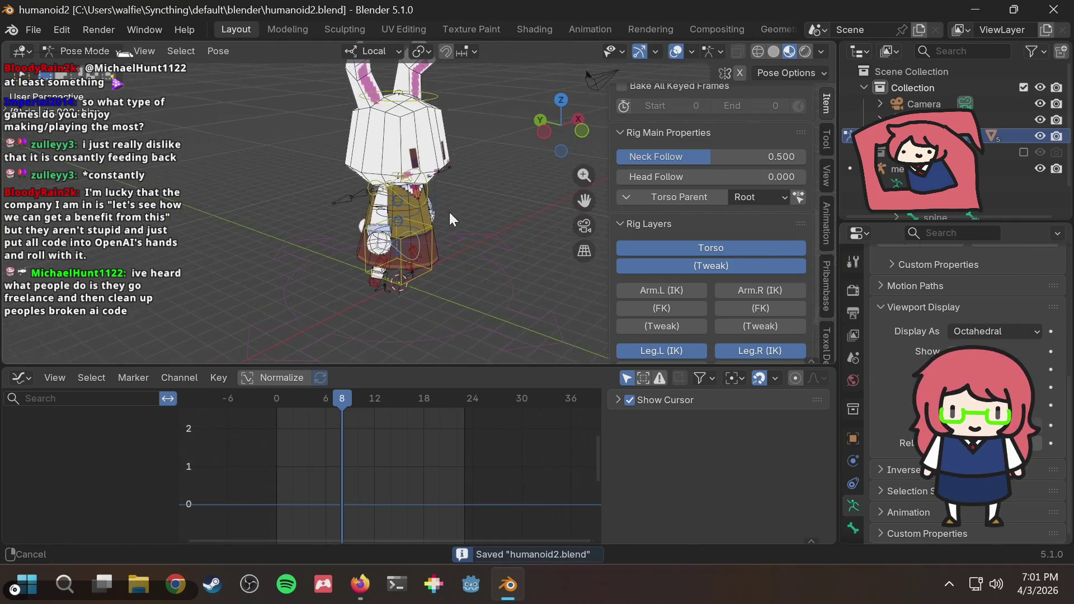
pyautogui.moveTo(450, 213)
pyautogui.keyDown('shift'); pyautogui.mouseDown(button='middle')
pyautogui.moveTo(437, 225)
pyautogui.moveTo(452, 201)
pyautogui.mouseUp(button='middle'); pyautogui.keyUp('shift')
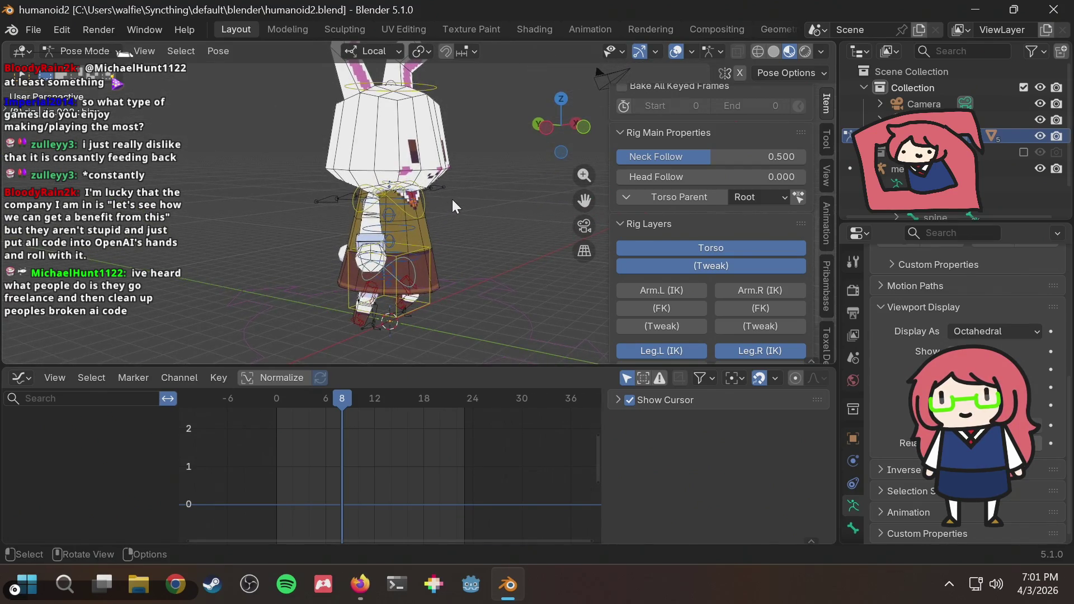
pyautogui.moveTo(468, 179)
pyautogui.keyDown('shift'); pyautogui.mouseDown(button='middle')
pyautogui.moveTo(470, 238)
pyautogui.moveTo(465, 200)
pyautogui.mouseUp(button='middle'); pyautogui.keyUp('shift')
pyautogui.hotkey('ctrl', 's')
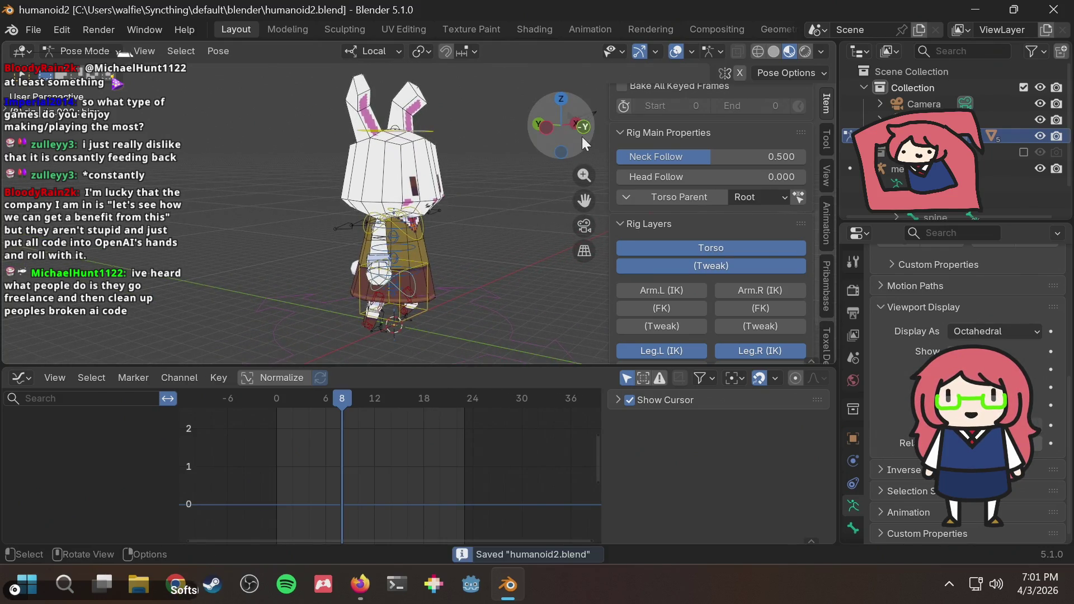
# Step: Play the walk cycle from a straight side view, swing round to the front, then go to Firefox
pyautogui.click(547, 127)
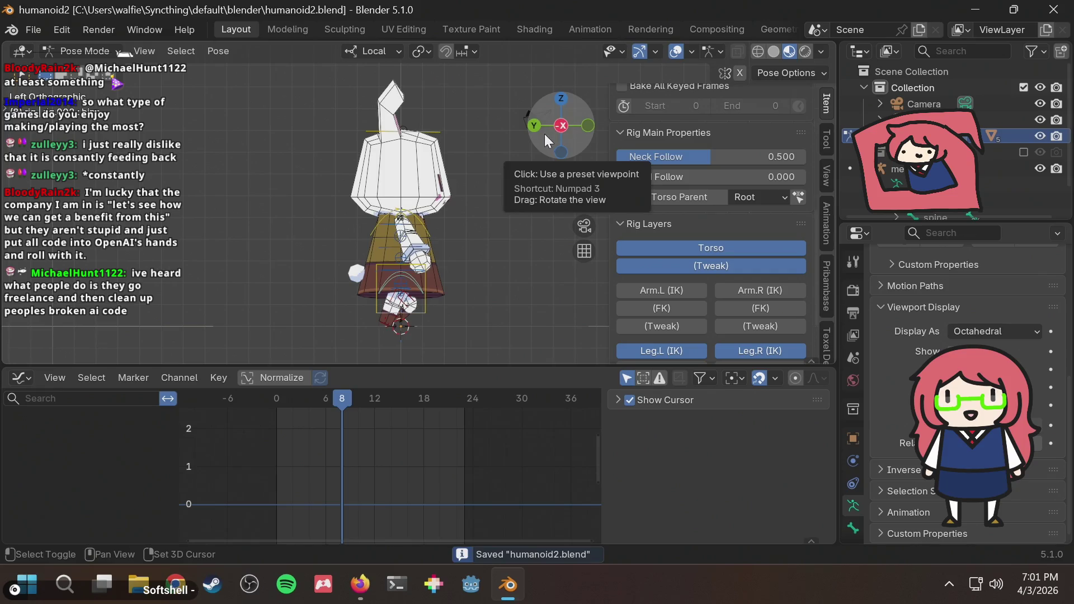
pyautogui.press('space')
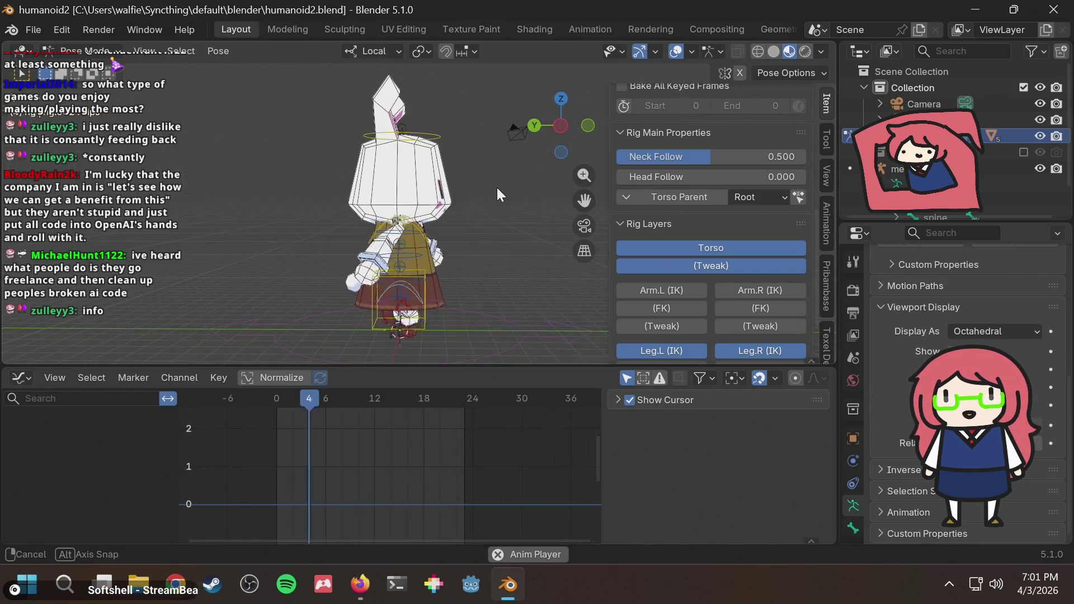
pyautogui.moveTo(497, 187); pyautogui.dragTo(548, 114, button='middle')
pyautogui.click(563, 125)
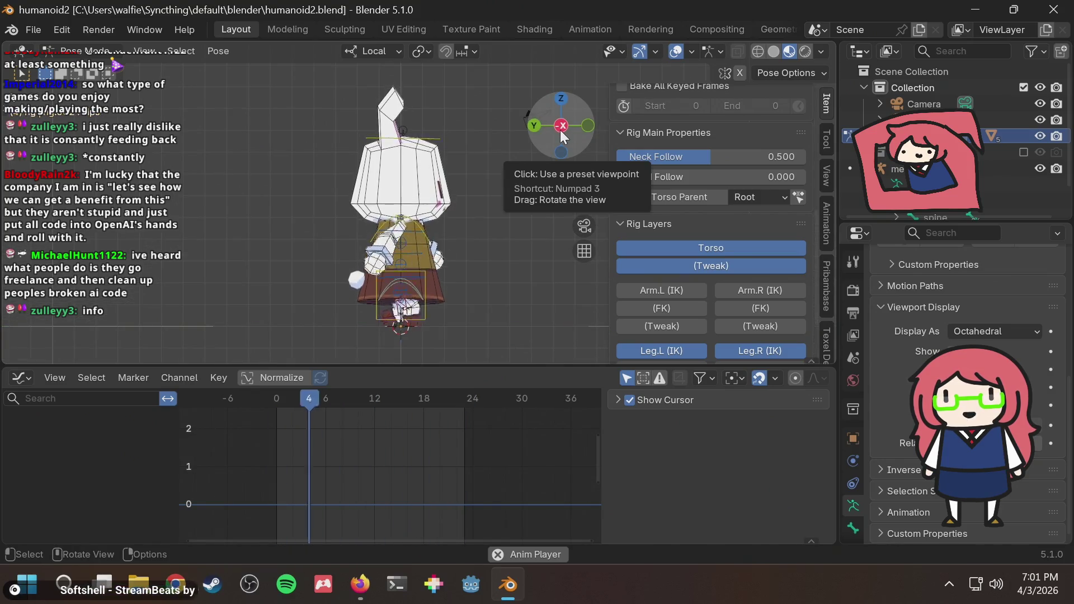
pyautogui.moveTo(510, 206)
pyautogui.mouseDown(button='middle')
pyautogui.moveTo(425, 214)
pyautogui.moveTo(475, 189)
pyautogui.mouseUp(button='middle')
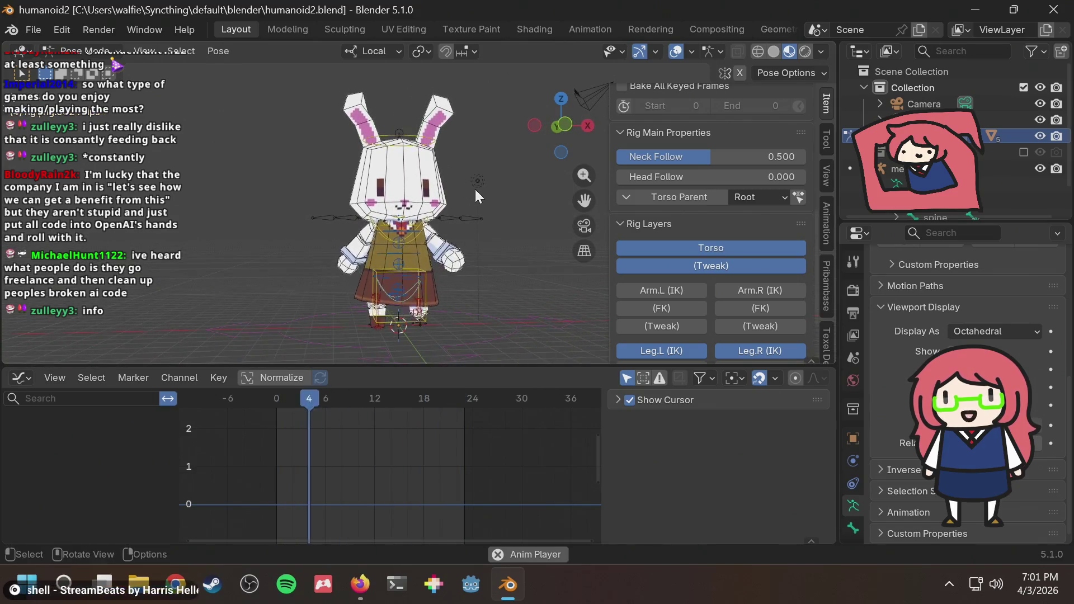
pyautogui.hotkey('alt', 'Tab')
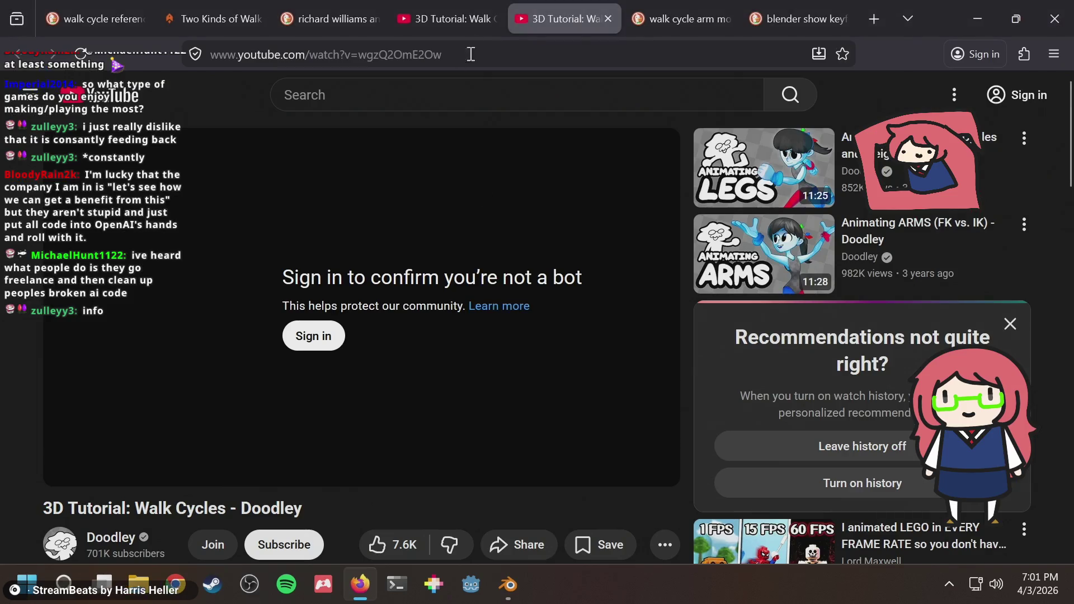
# Step: Flip through the two Walk Cycles tabs and the arm-movement image results
pyautogui.click(455, 23)
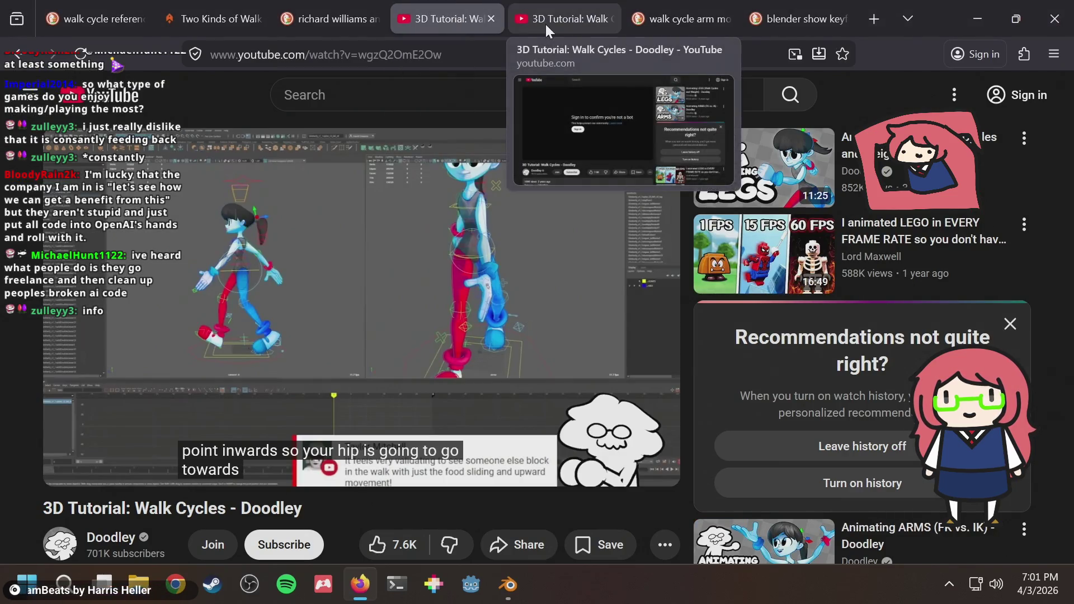
pyautogui.click(552, 21)
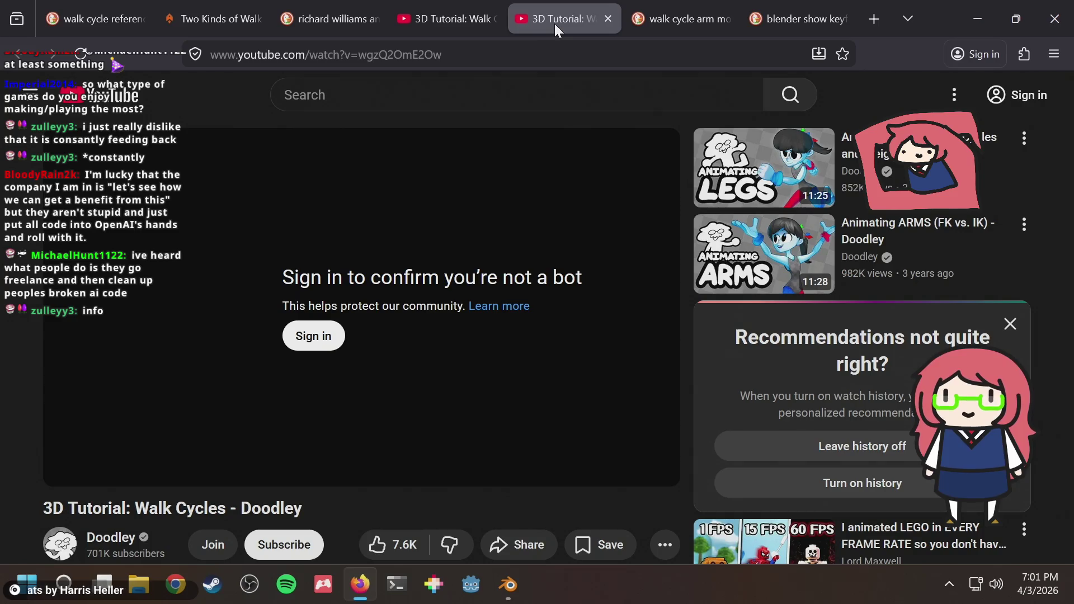
pyautogui.click(656, 15)
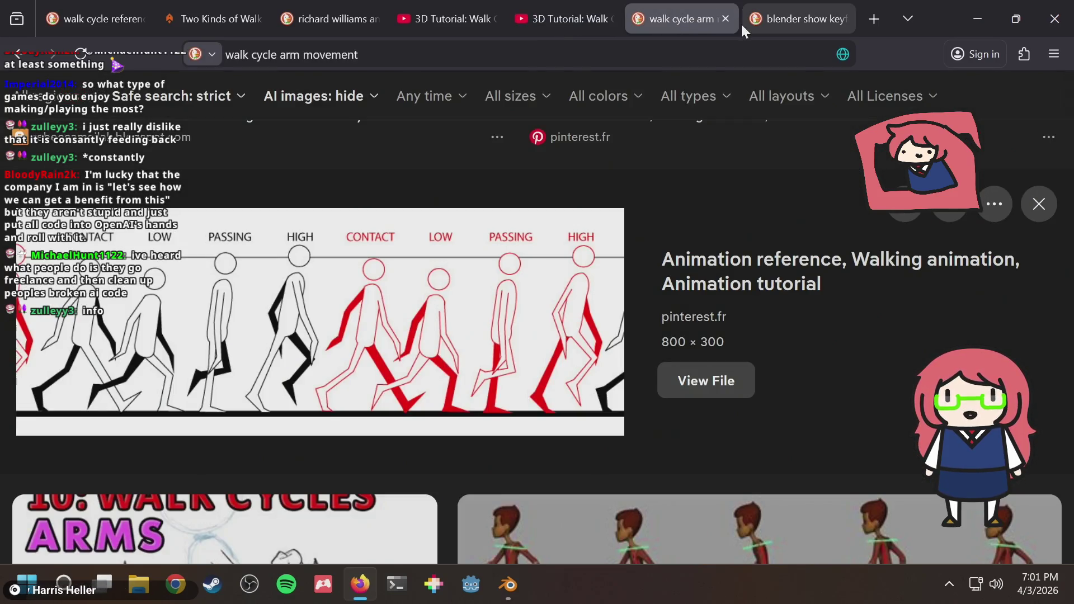
pyautogui.click(555, 19)
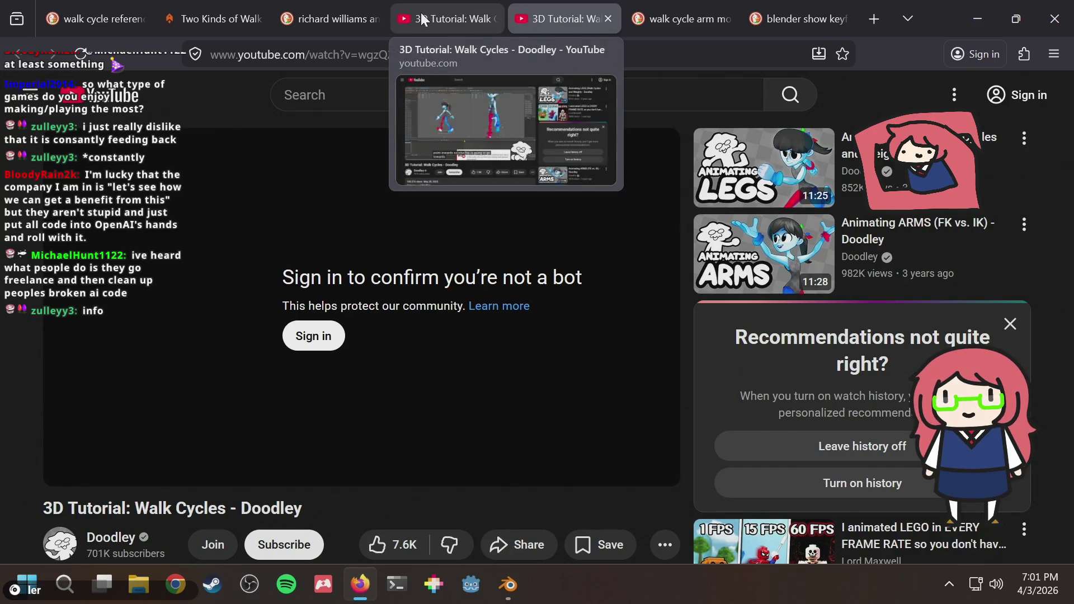
# Step: Settle on the playing tutorial, dismiss the Split View tip and skip ahead 5 s to 10:02
pyautogui.click(458, 19)
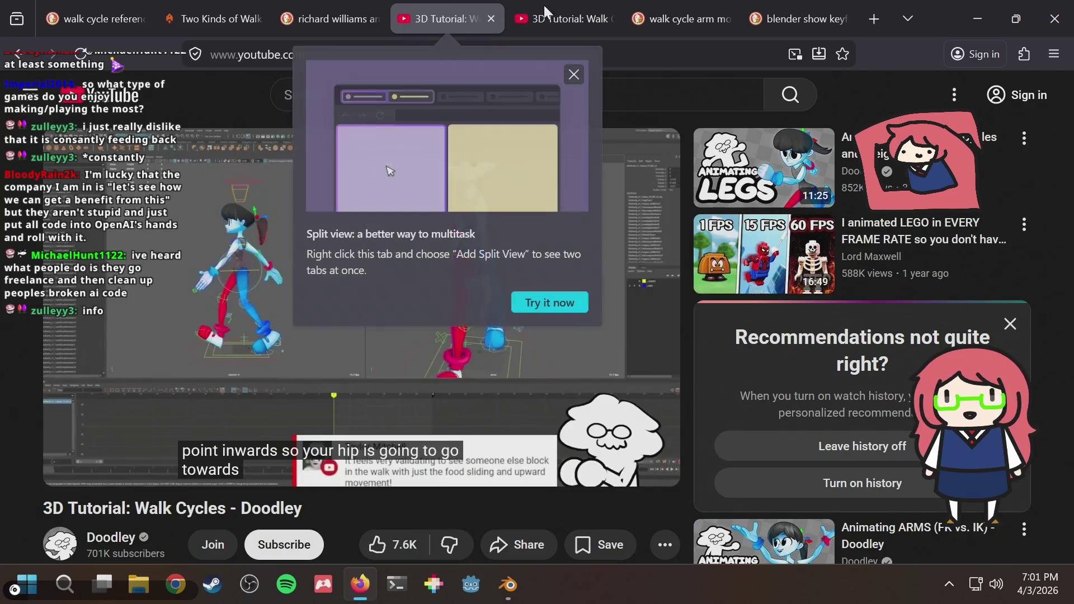
pyautogui.click(576, 74)
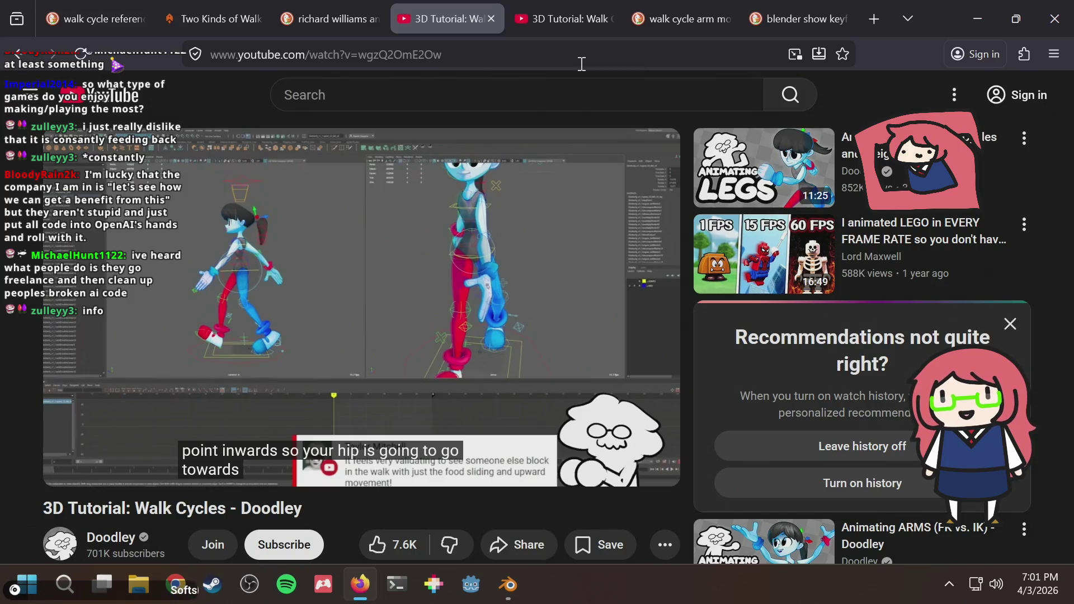
pyautogui.press('Right')
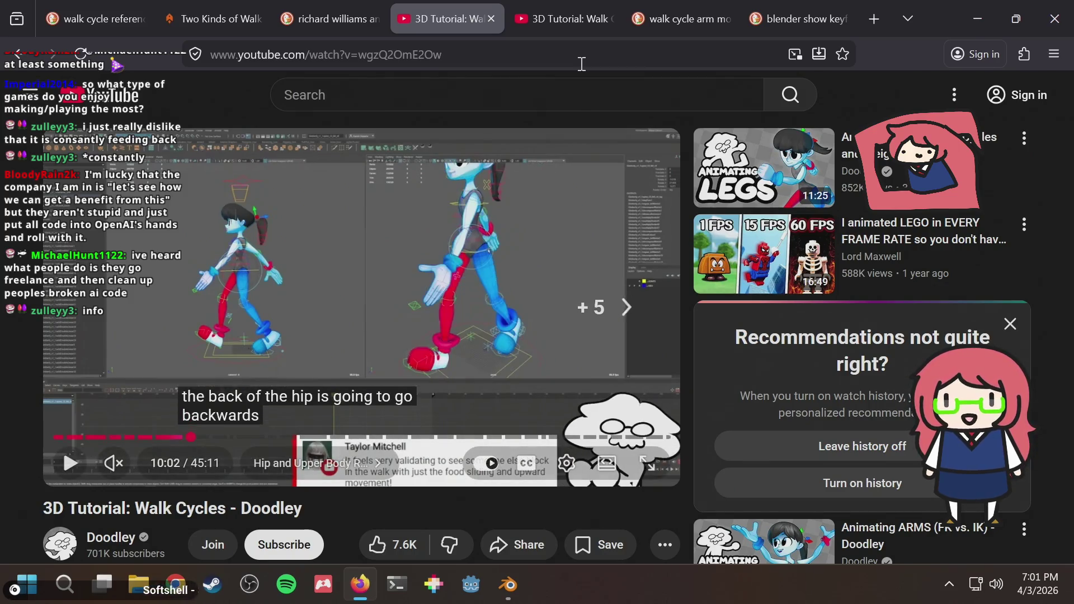
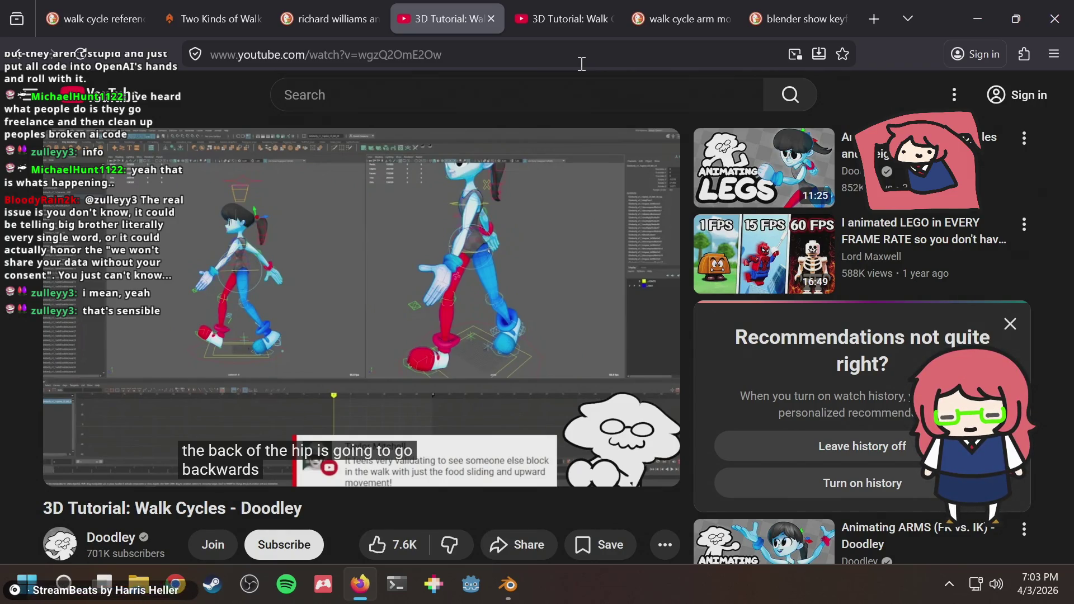
# Step: Switch back to Blender and orbit around the bunny as its walk cycle plays
pyautogui.hotkey('alt', 'Tab')
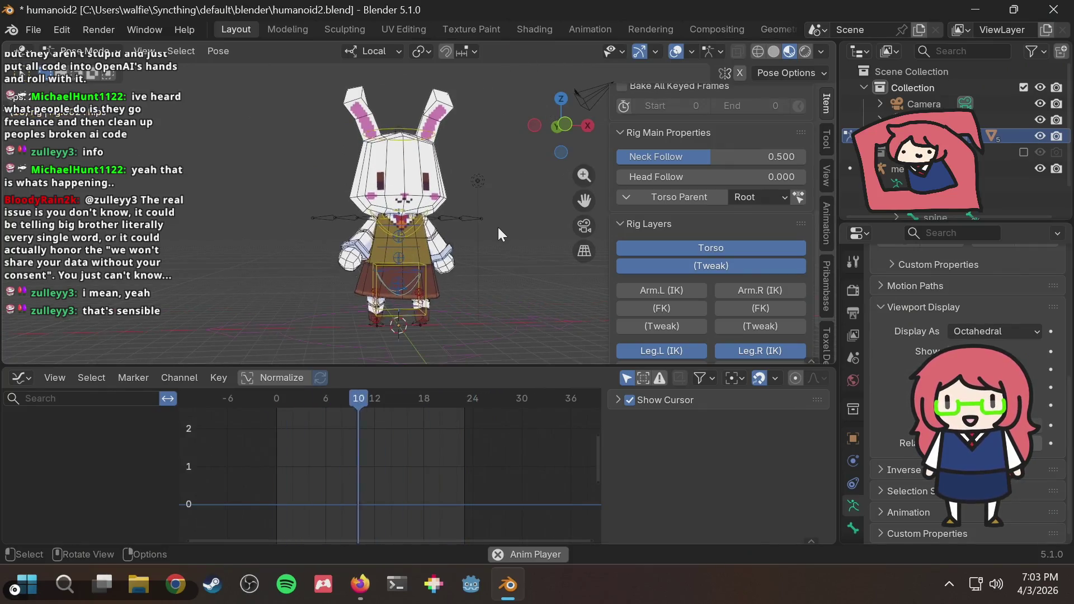
pyautogui.scroll(1, 489, 222)
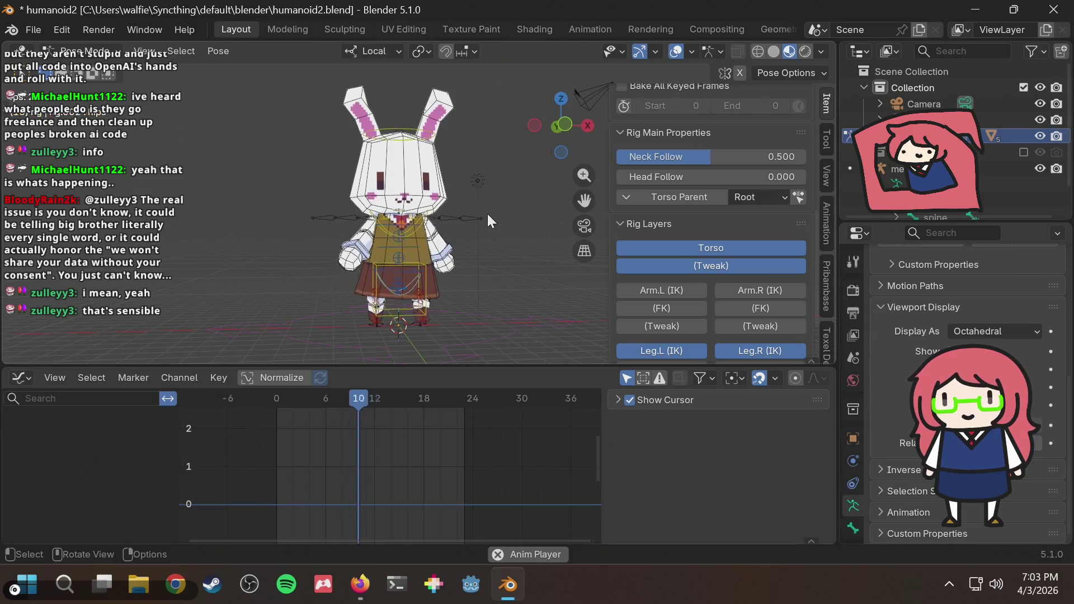
pyautogui.moveTo(488, 214); pyautogui.dragTo(576, 225, button='middle')
# Step: Stop Blender playback, return to the tutorial and jump it to the Head in World Space part
pyautogui.press('space')
pyautogui.hotkey('alt', 'Tab')
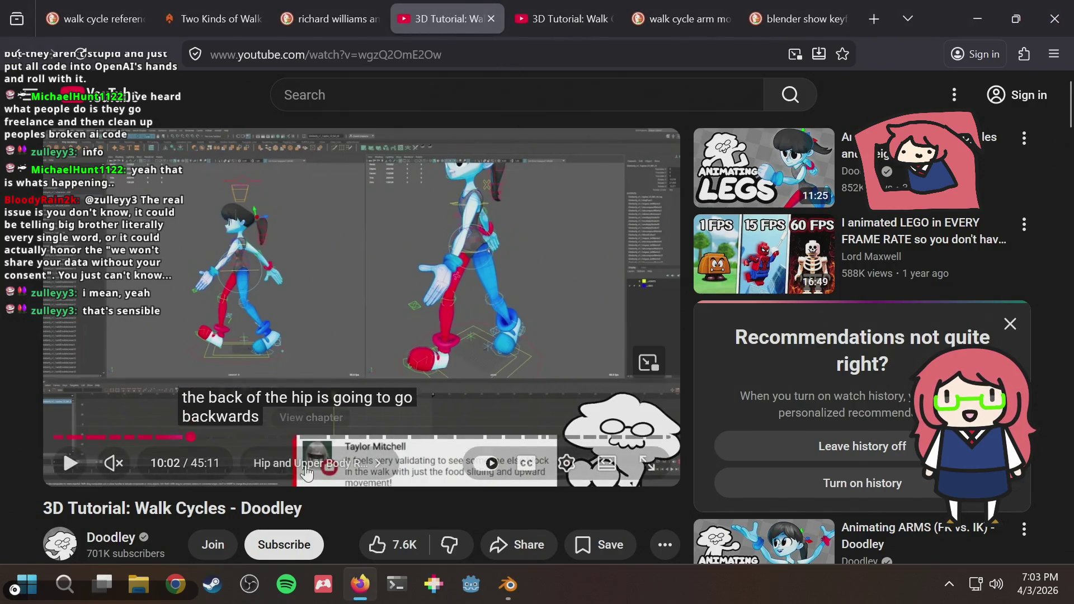
pyautogui.moveTo(206, 438)
pyautogui.moveTo(204, 440); pyautogui.dragTo(217, 439)
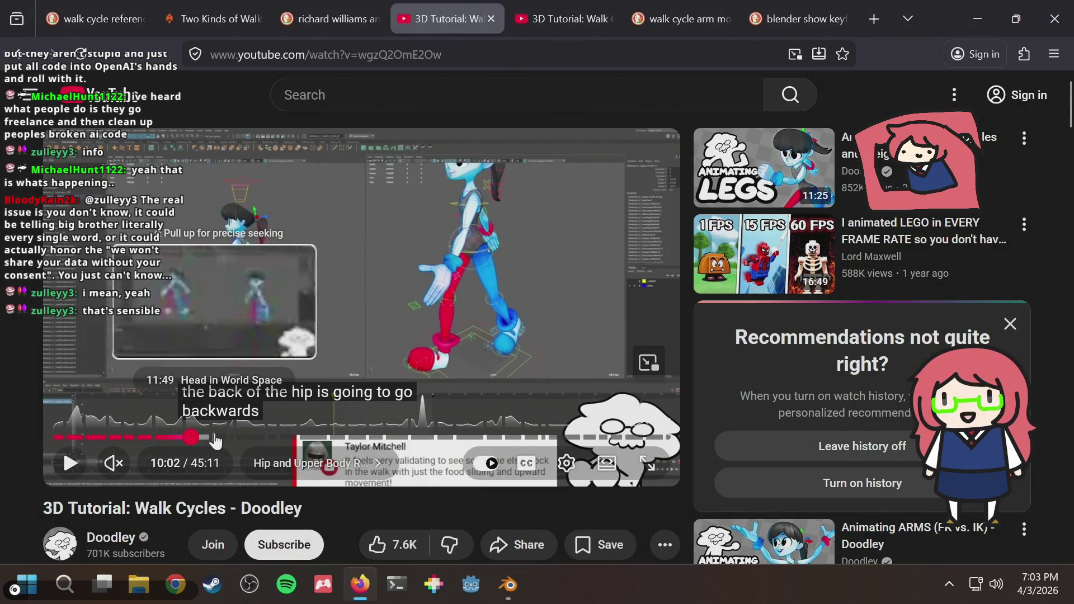
pyautogui.click(560, 272)
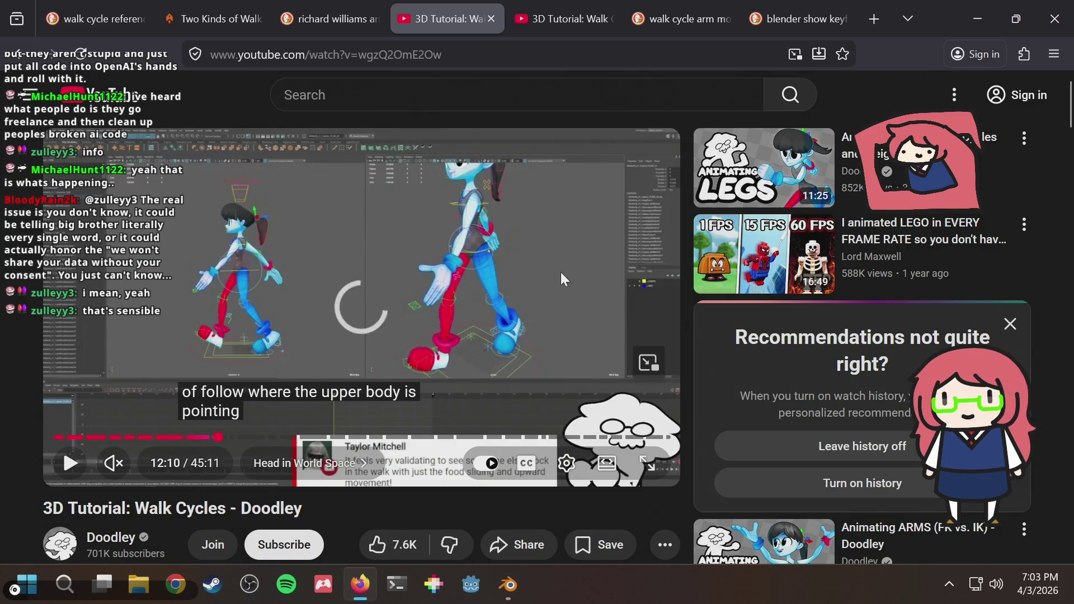
pyautogui.click(561, 272)
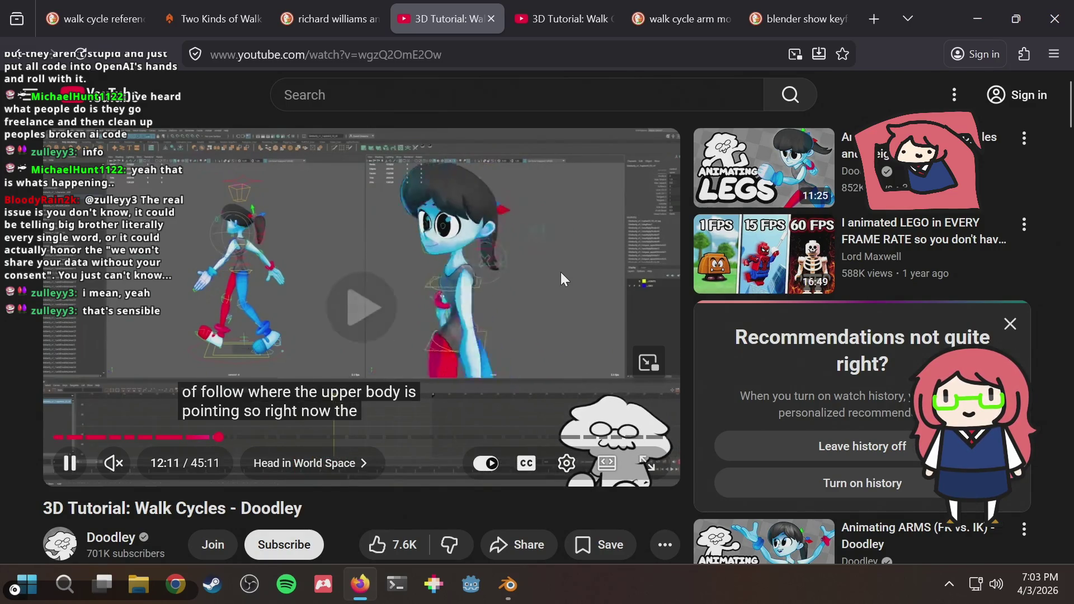
# Step: Skip the tutorial forward through the arm and forearm drag sections
pyautogui.press('Right')
pyautogui.press('Right')
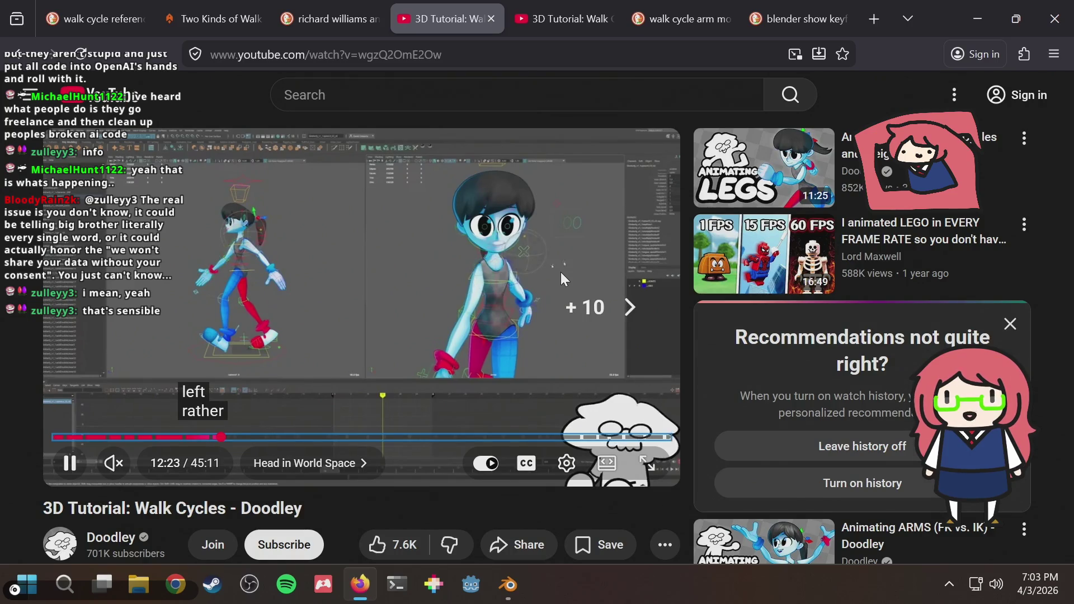
pyautogui.press('Right')
pyautogui.press('Right')
pyautogui.press('Right')
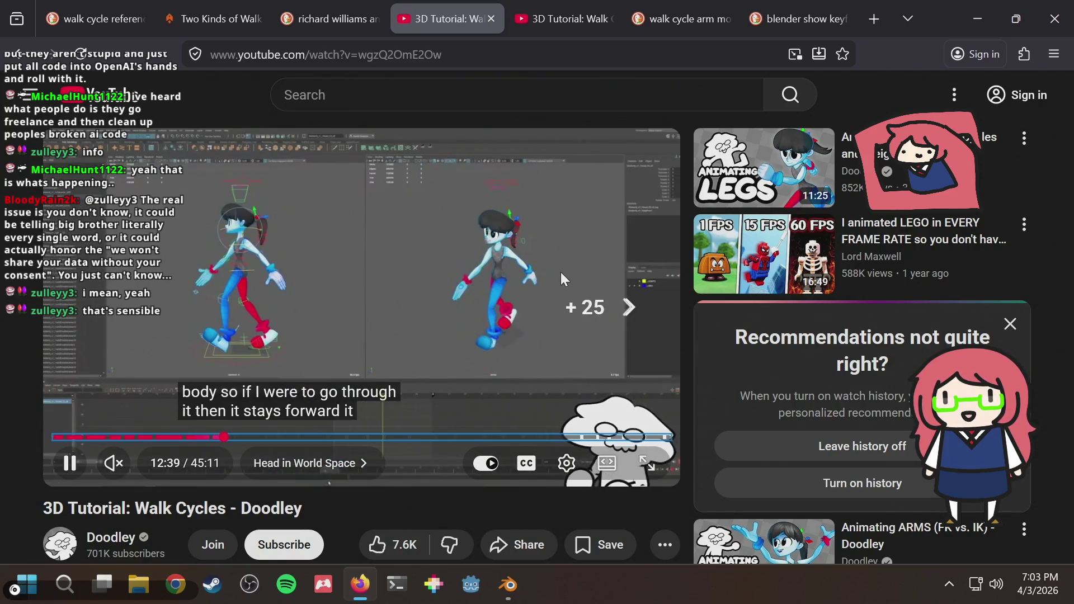
pyautogui.press('Right')
pyautogui.press('Right')
pyautogui.press('Right')
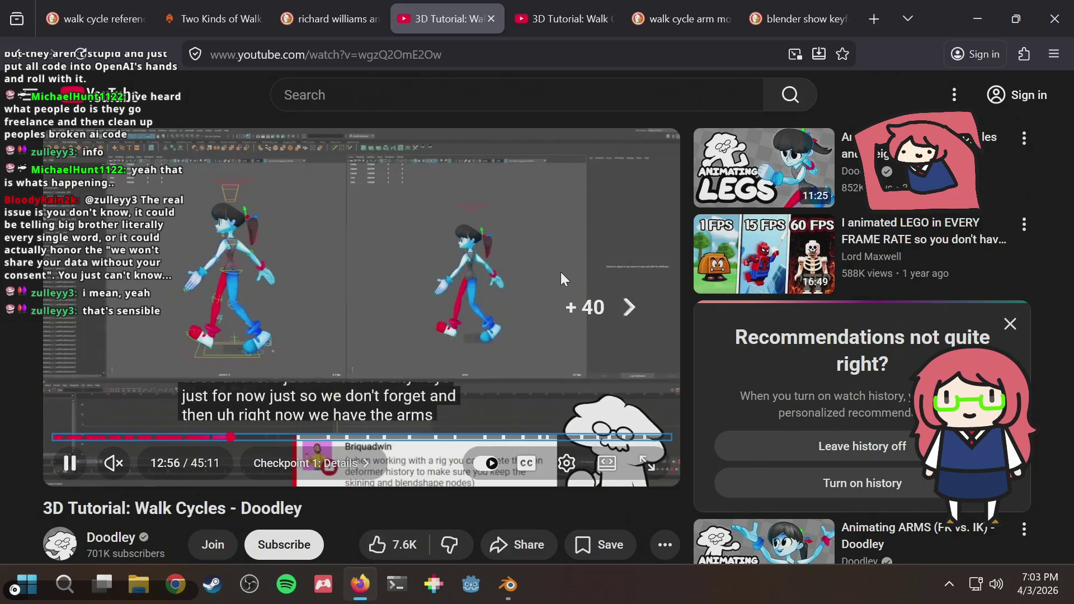
pyautogui.press('Right')
pyautogui.press('Right')
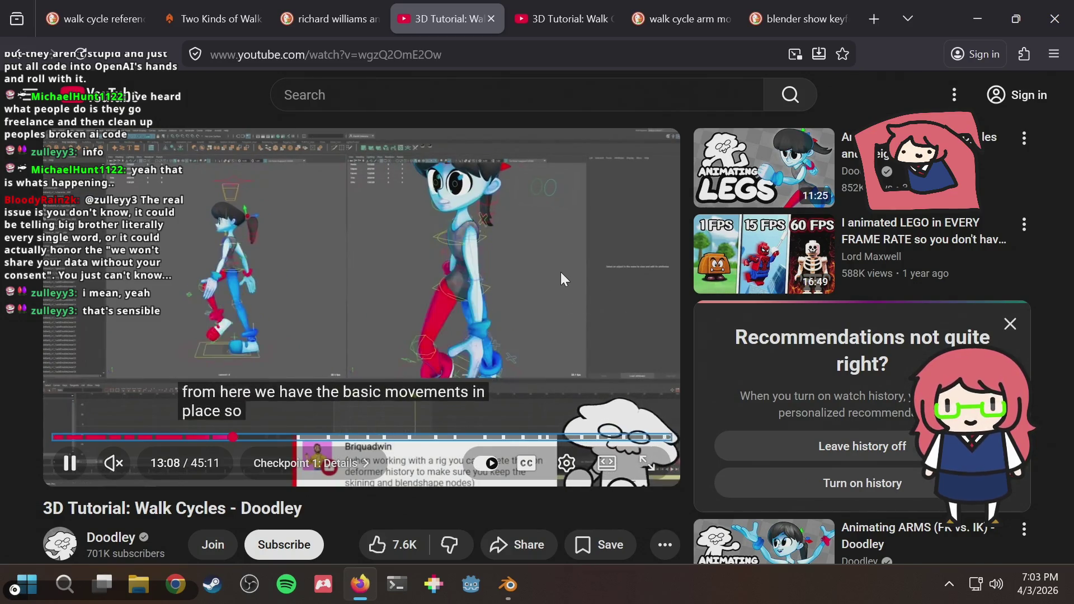
pyautogui.press('Right')
pyautogui.press('Right')
pyautogui.press('Right')
pyautogui.press('Right')
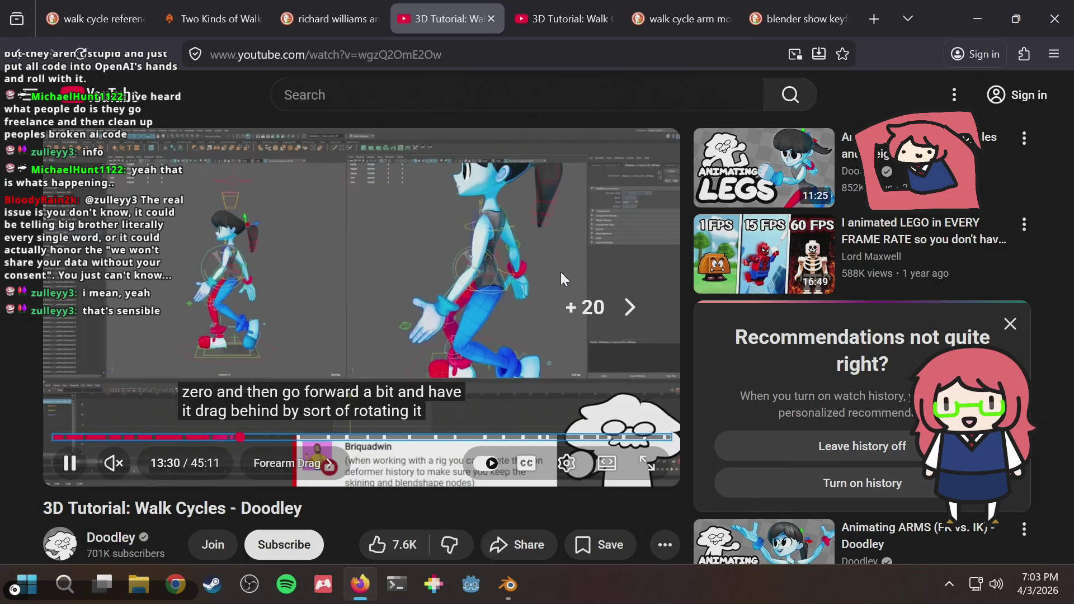
pyautogui.press('Right')
pyautogui.press('Right')
pyautogui.press('Right')
pyautogui.press('Right')
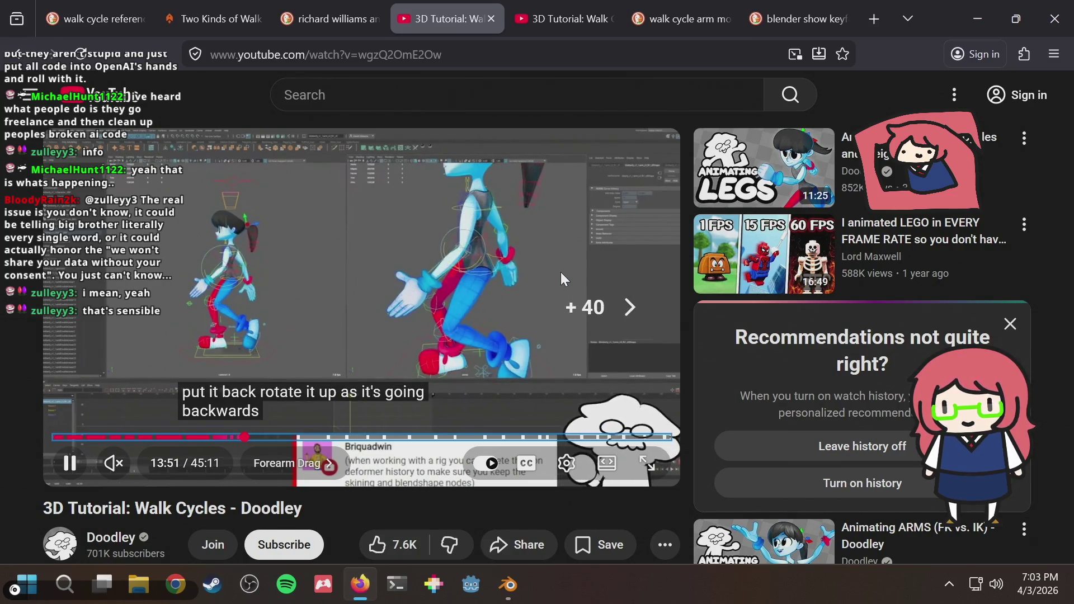
pyautogui.press('Right')
pyautogui.press('Right')
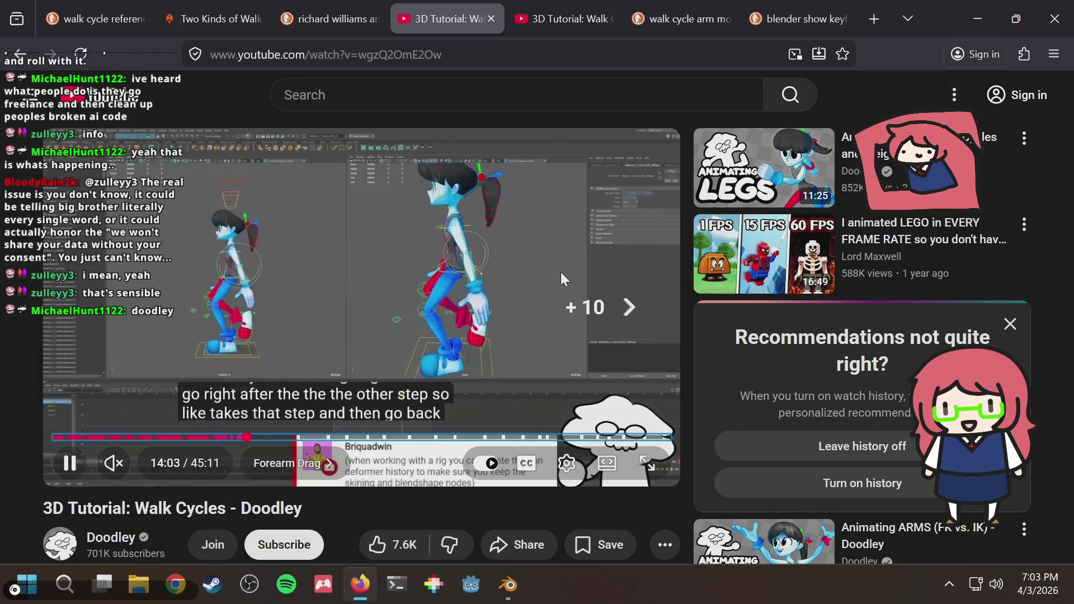
pyautogui.press('Right')
pyautogui.press('Right')
pyautogui.press('Right')
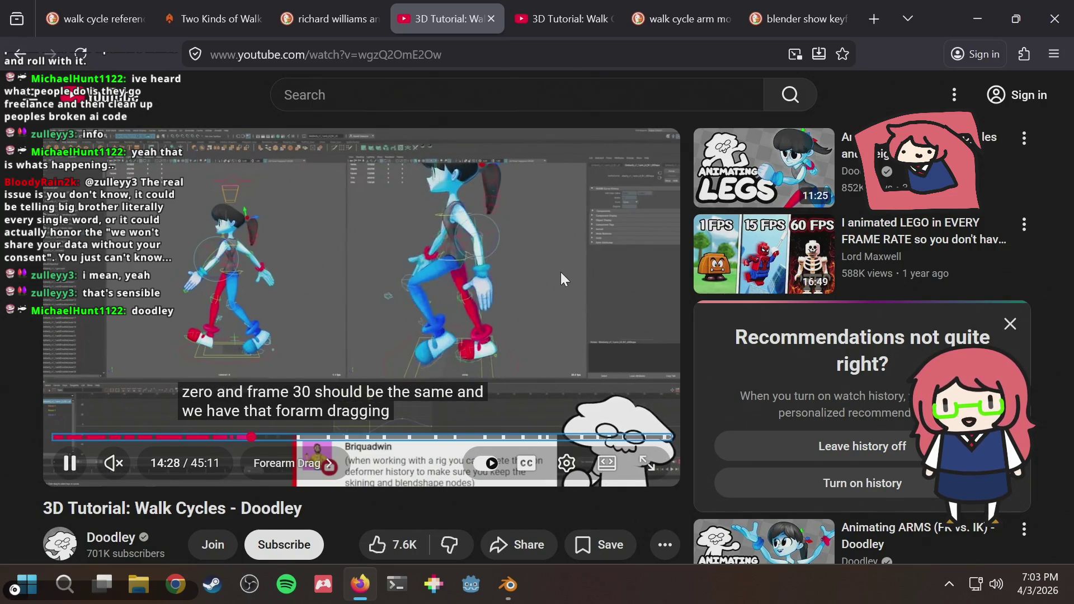
pyautogui.press('Right')
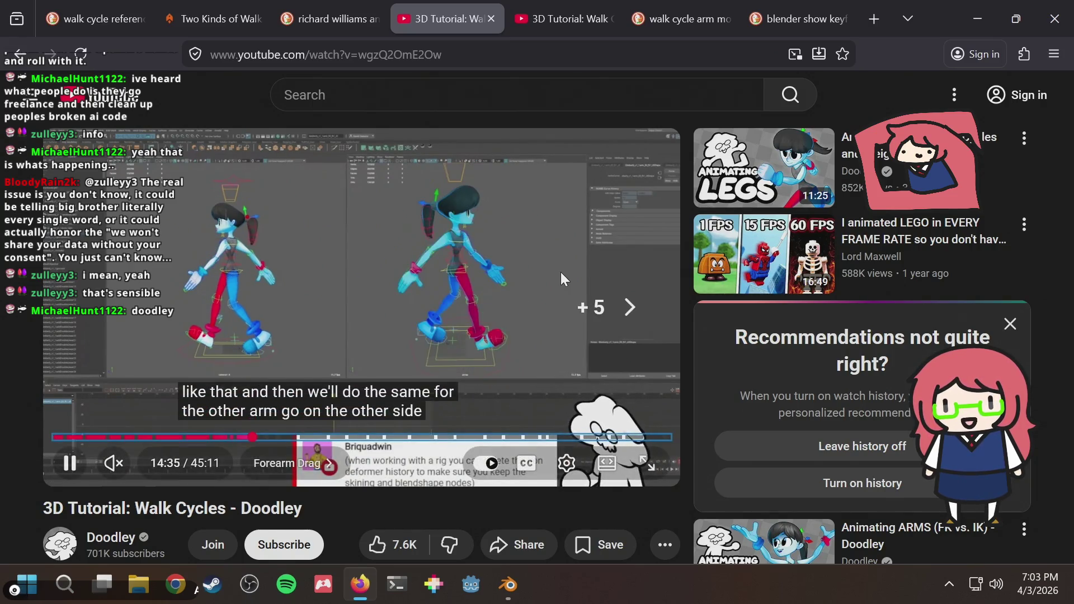
pyautogui.press('Right')
pyautogui.press('Right')
pyautogui.press('Right')
pyautogui.press('Right')
pyautogui.press('Right')
pyautogui.press('Right')
pyautogui.press('Right')
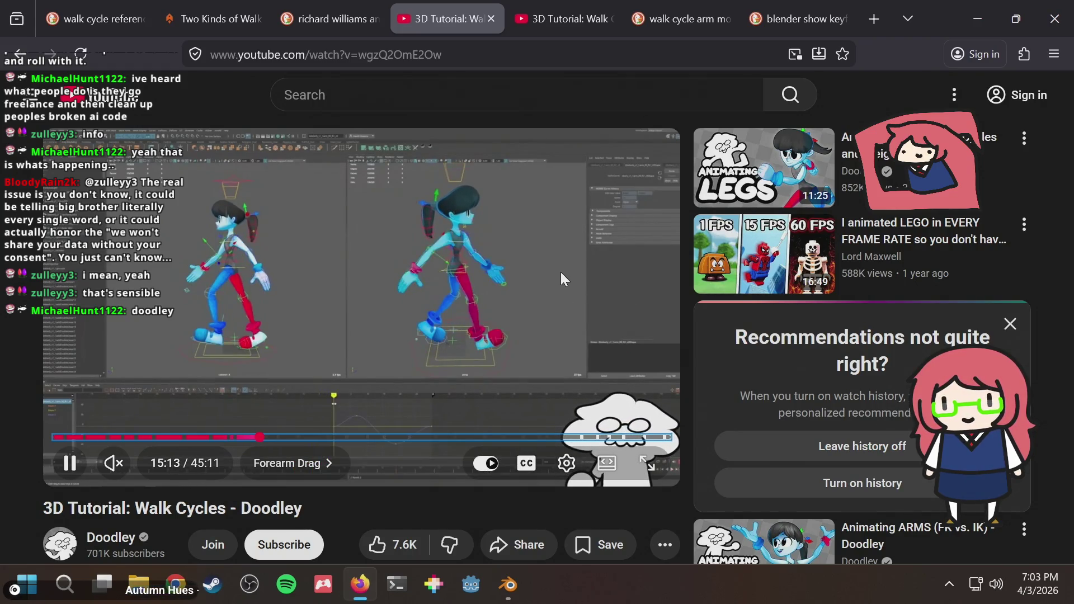
# Step: Skip ahead into the Knee Fix chapter and pause the tutorial there
pyautogui.press('Right')
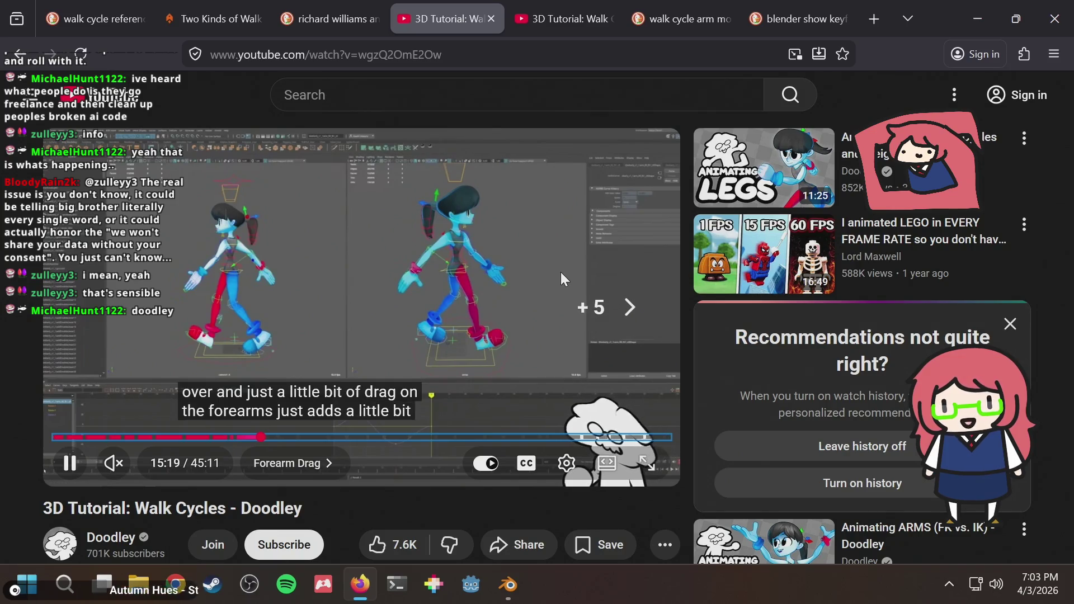
pyautogui.press('Right')
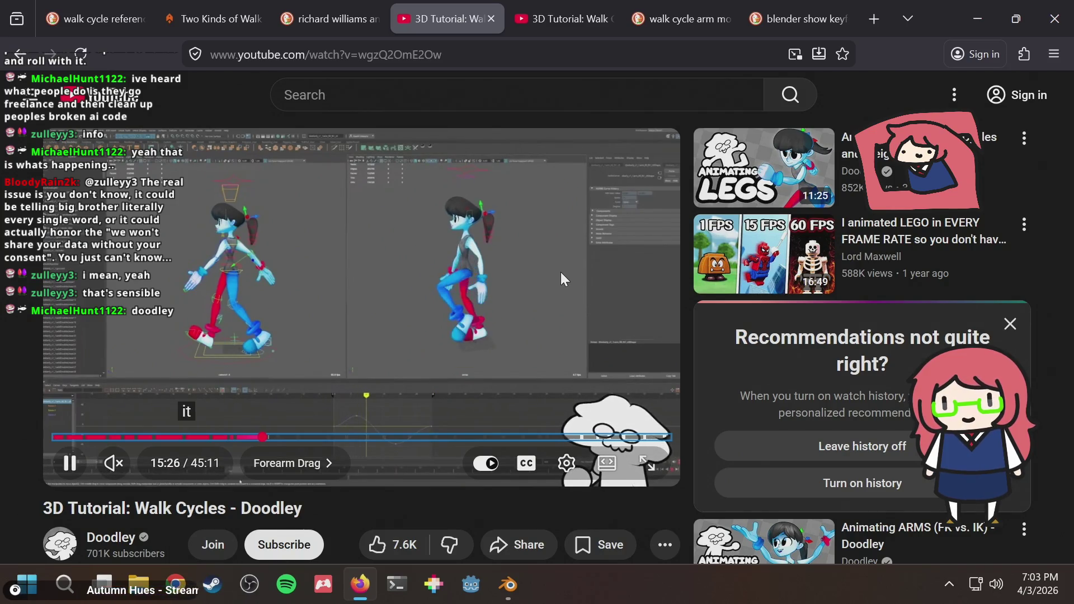
pyautogui.press('Right')
pyautogui.press('Right')
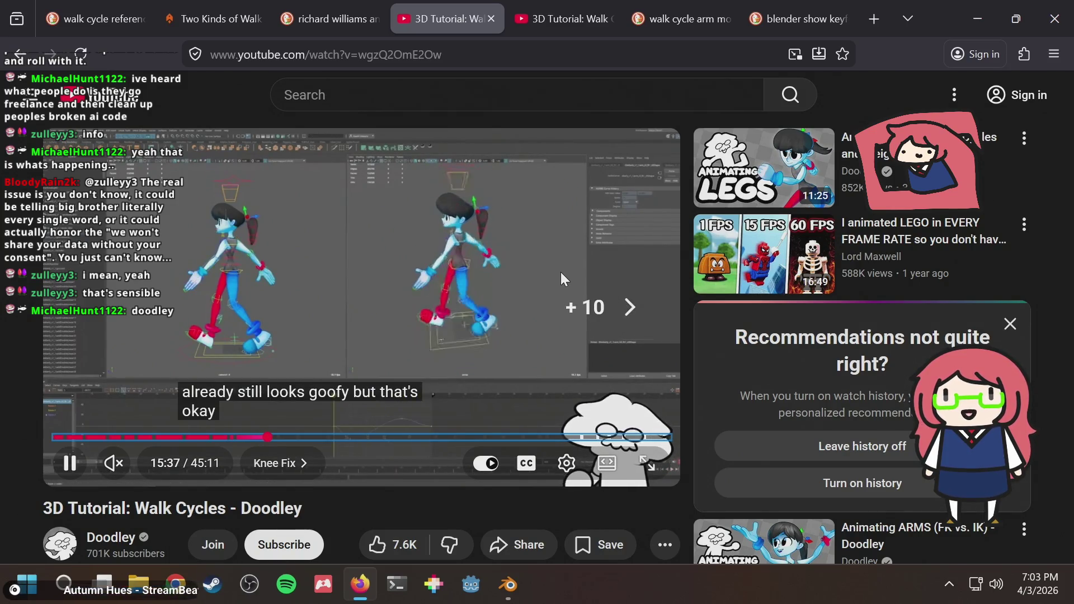
pyautogui.press('Right')
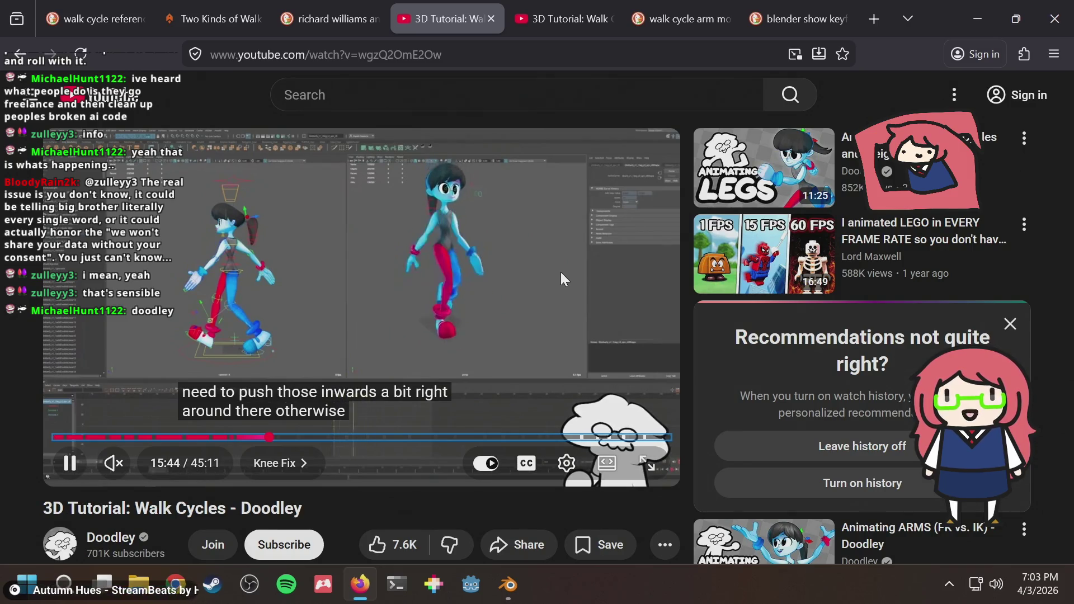
pyautogui.press('Right')
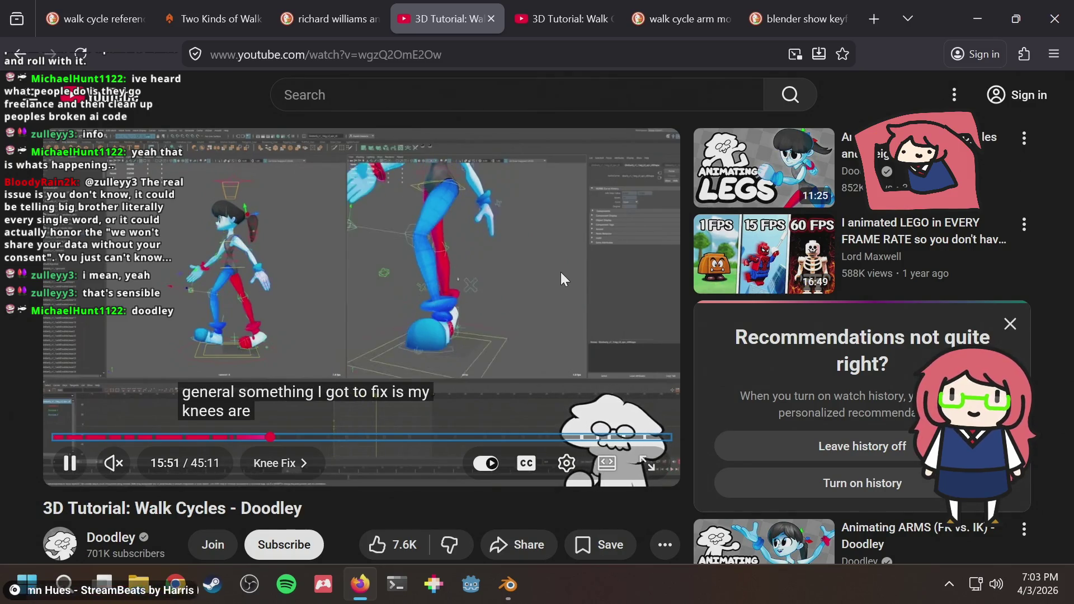
pyautogui.press('space')
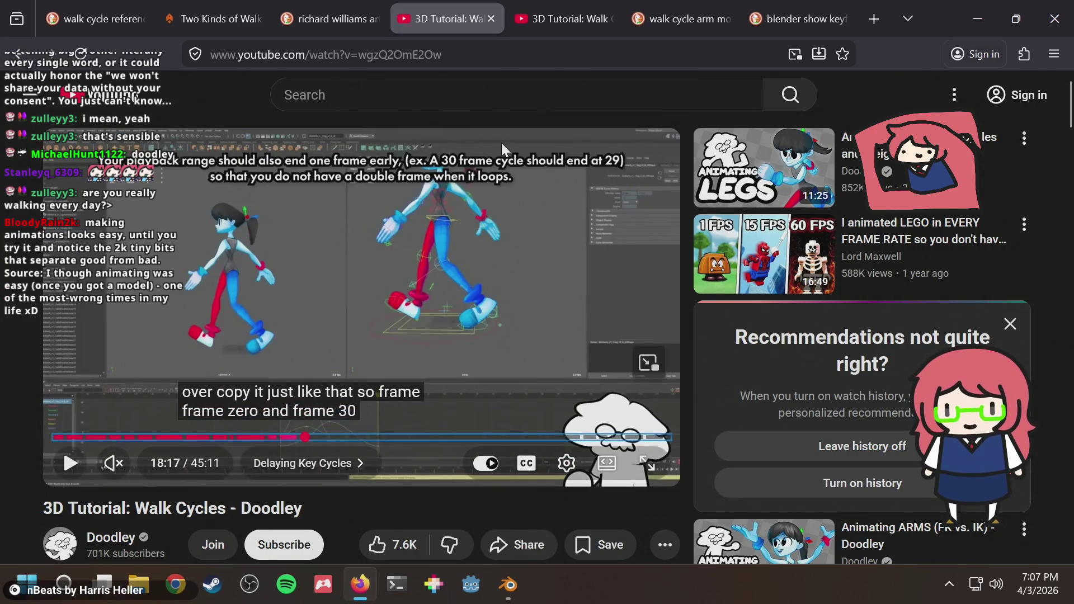
# Step: Jump the tutorial to around 20:12, then near 39:41, and play forward into the foot roll angles chapter
pyautogui.press('Right')
pyautogui.press('Right')
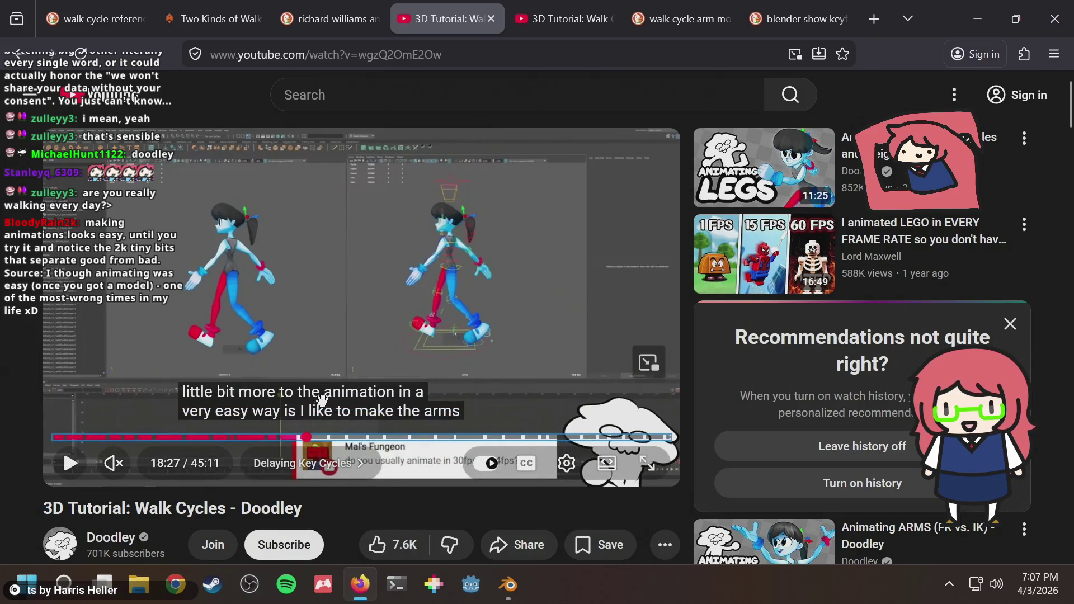
pyautogui.click(328, 438)
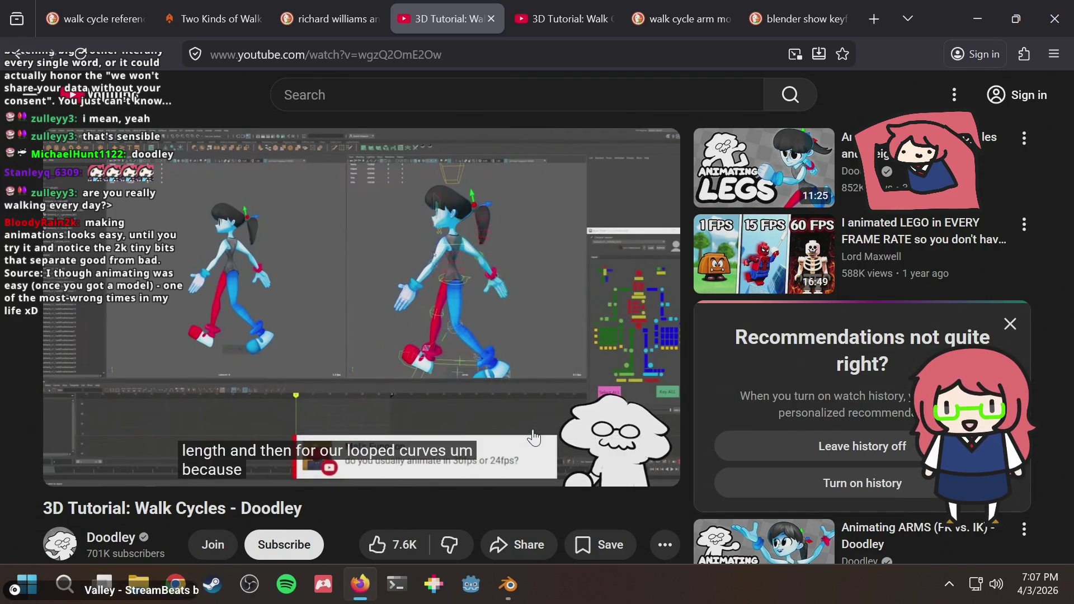
pyautogui.moveTo(555, 437)
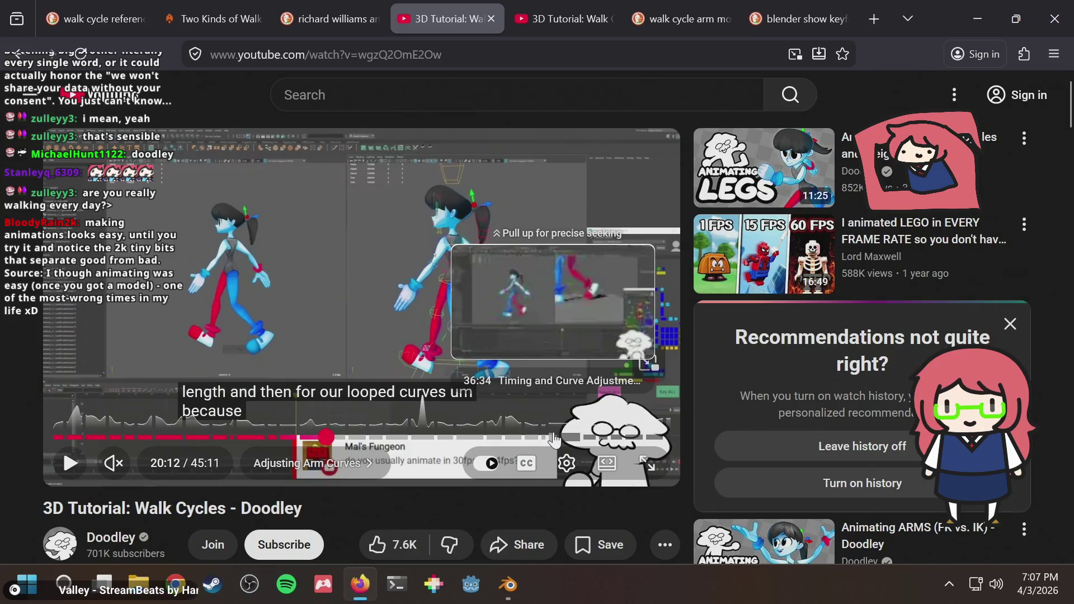
pyautogui.click(592, 438)
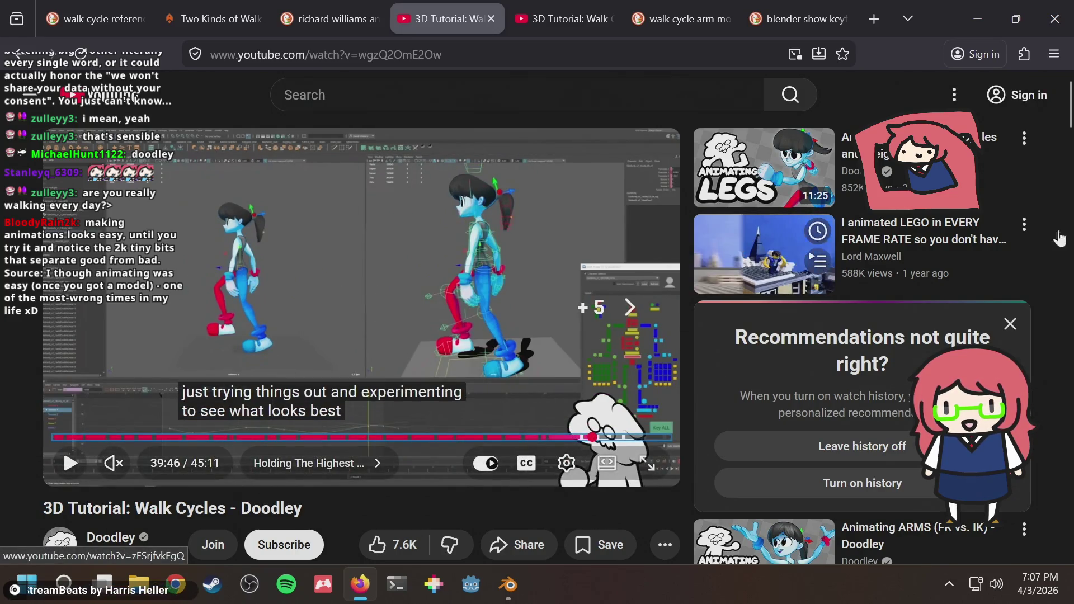
pyautogui.press('k')
pyautogui.press('Right')
pyautogui.press('Right')
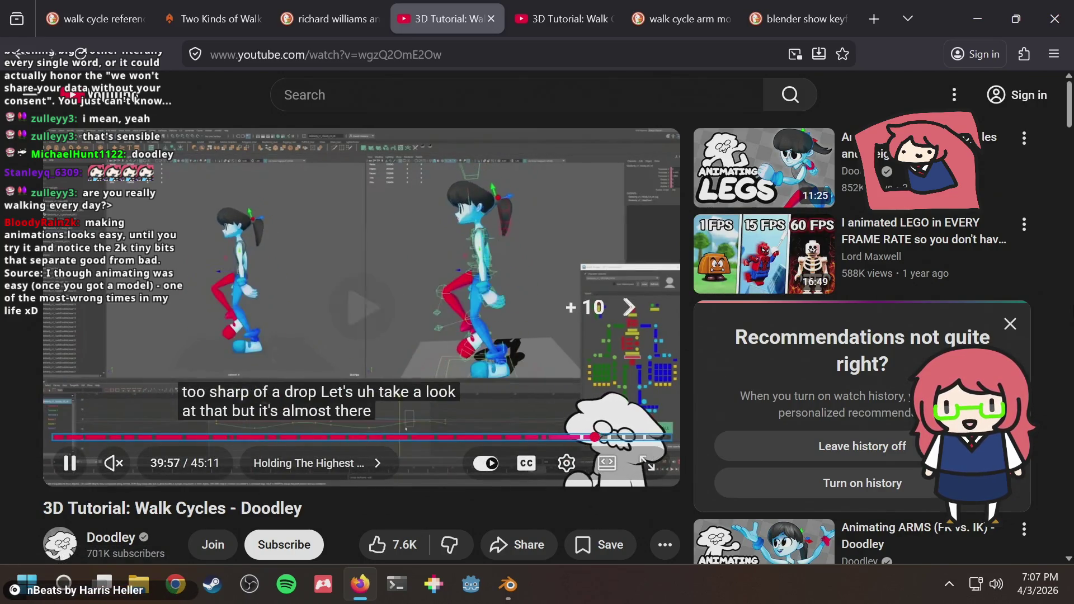
pyautogui.press('Right')
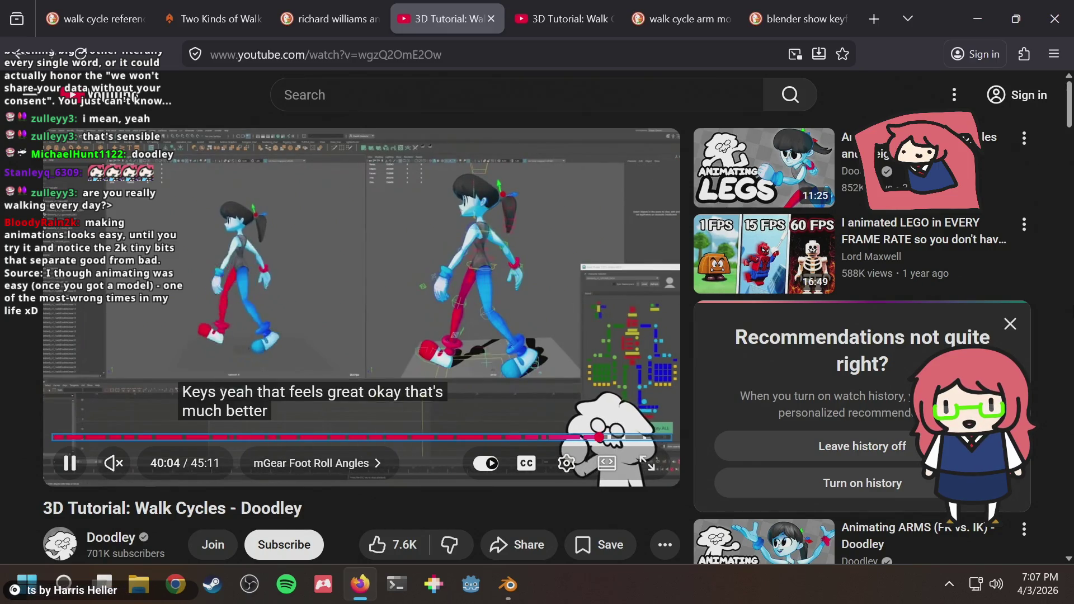
# Step: Check the bunny's side profile in Blender, then return to the tutorial
pyautogui.hotkey('alt', 'Tab')
pyautogui.moveTo(470, 211)
pyautogui.mouseDown(button='middle')
pyautogui.moveTo(509, 200)
pyautogui.moveTo(544, 156)
pyautogui.mouseUp(button='middle')
pyautogui.click(568, 126)
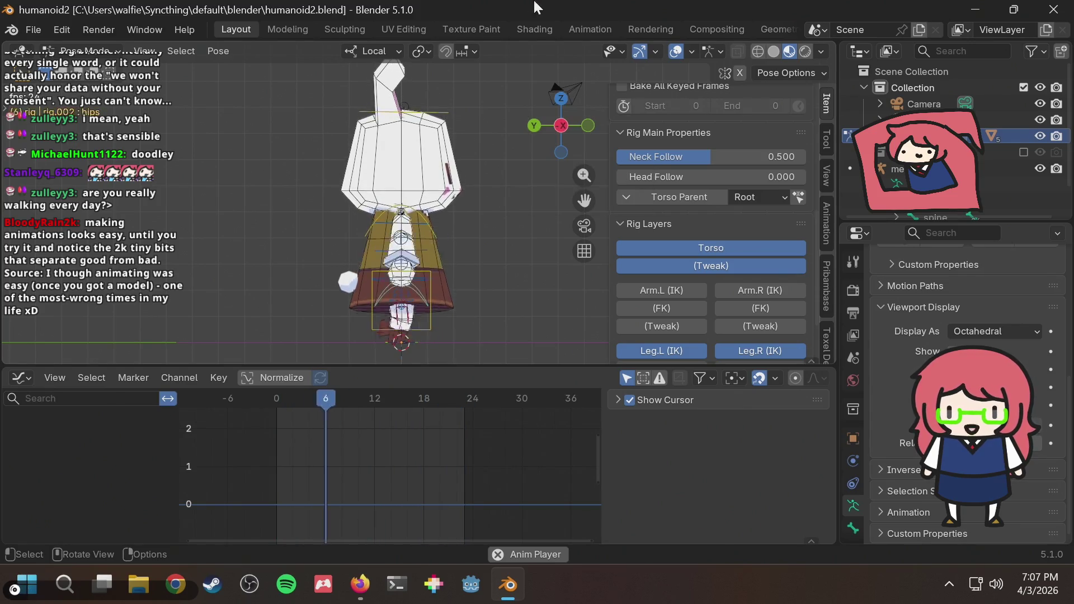
pyautogui.hotkey('alt', 'Tab')
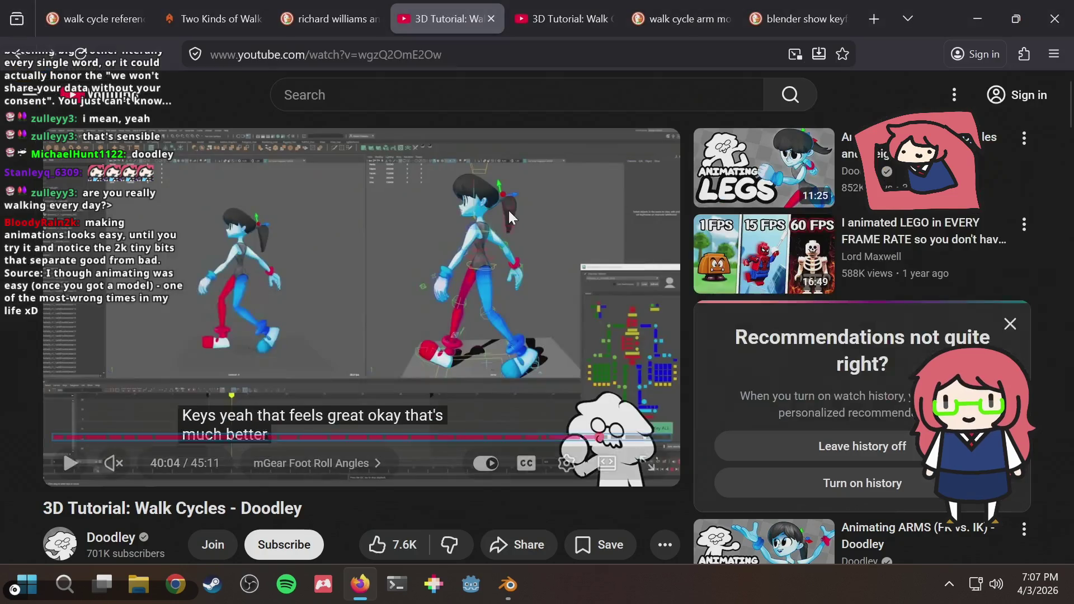
# Step: Play the tutorial a little past 40:17, pause it, and switch to the other walk cycles tutorial tab
pyautogui.press('space')
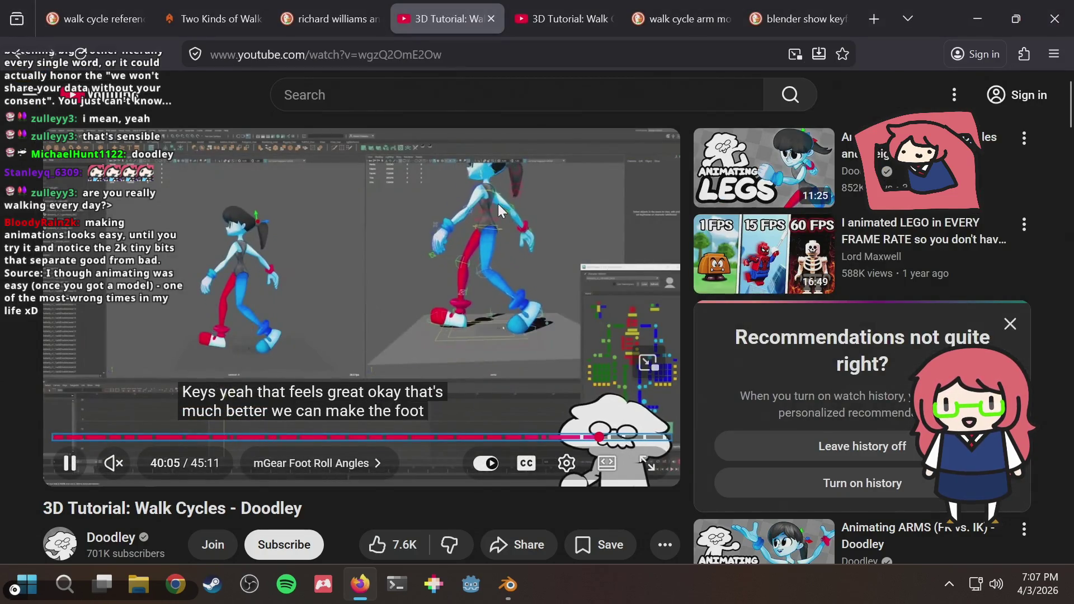
pyautogui.press('Right')
pyautogui.press('Right')
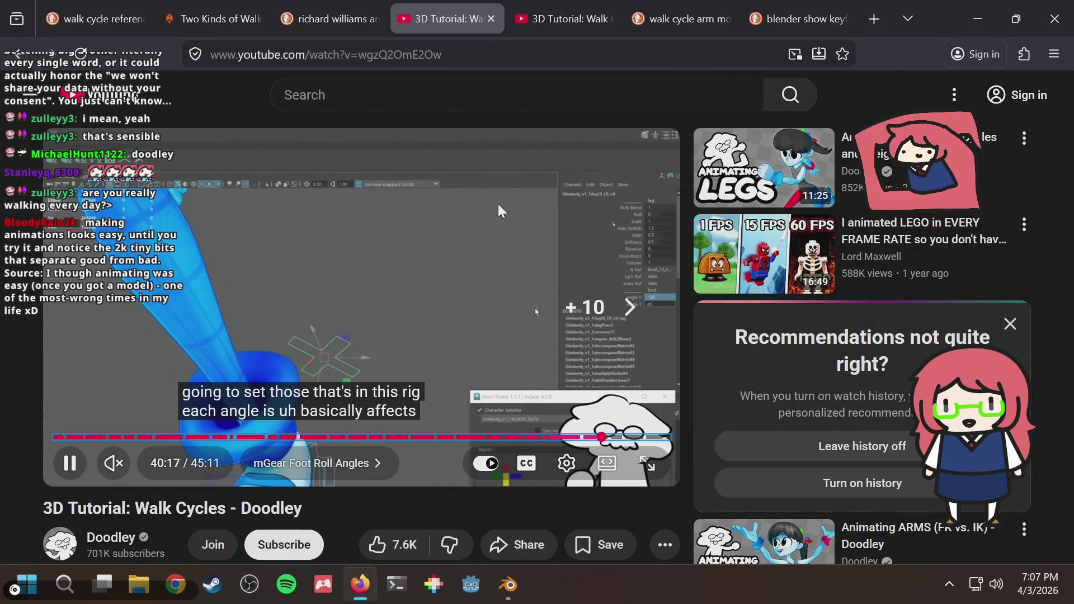
pyautogui.press('space')
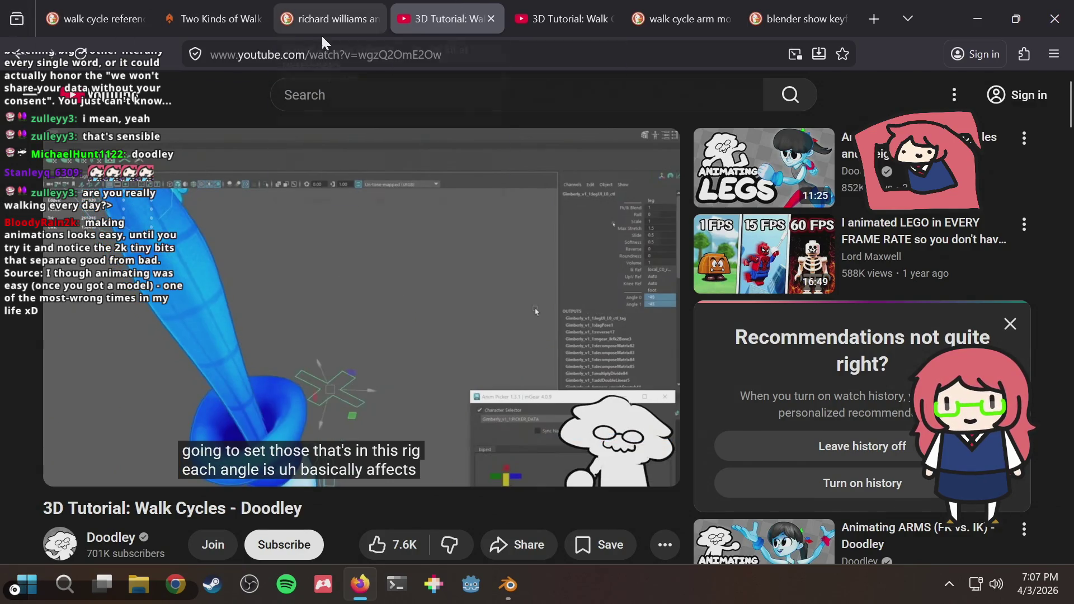
pyautogui.click(328, 54)
pyautogui.click(554, 19)
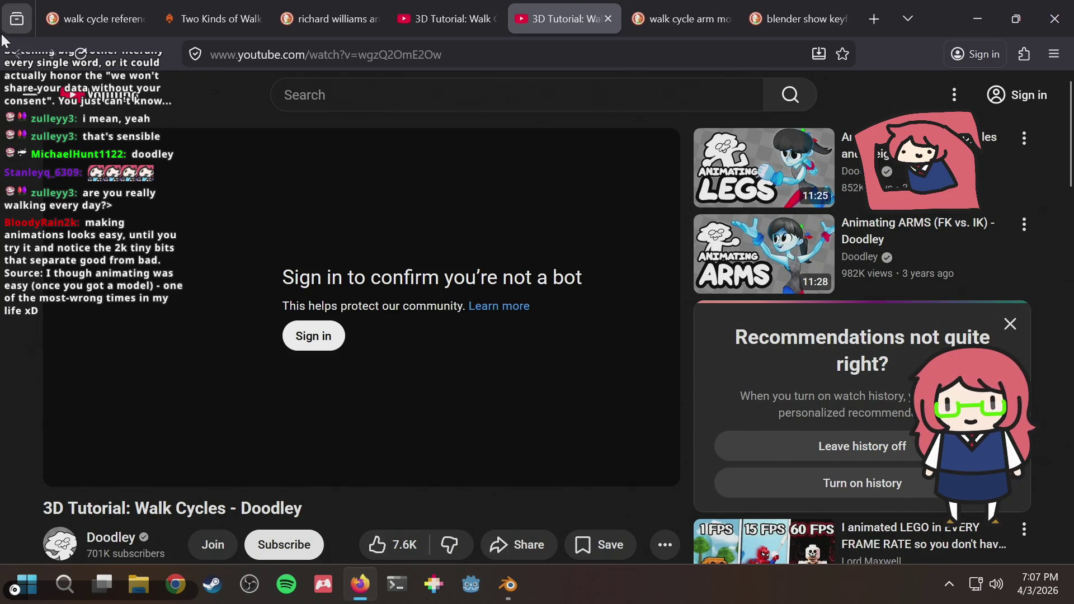
# Step: Run a web search for '3d animation walk cycle' from the address bar
pyautogui.click(213, 54)
pyautogui.write('3d')
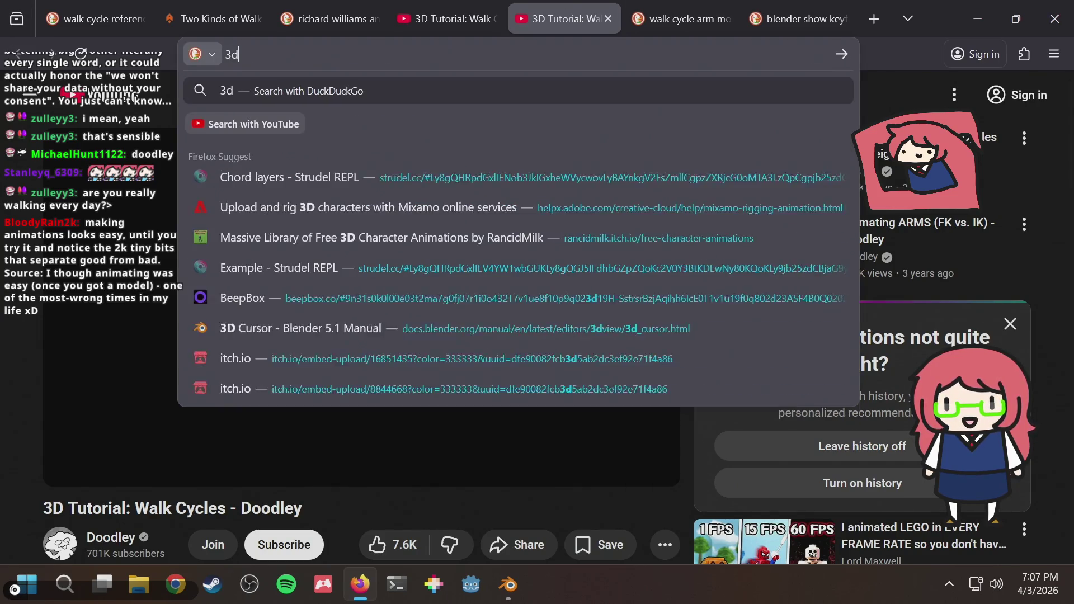
pyautogui.write(' animation walk ')
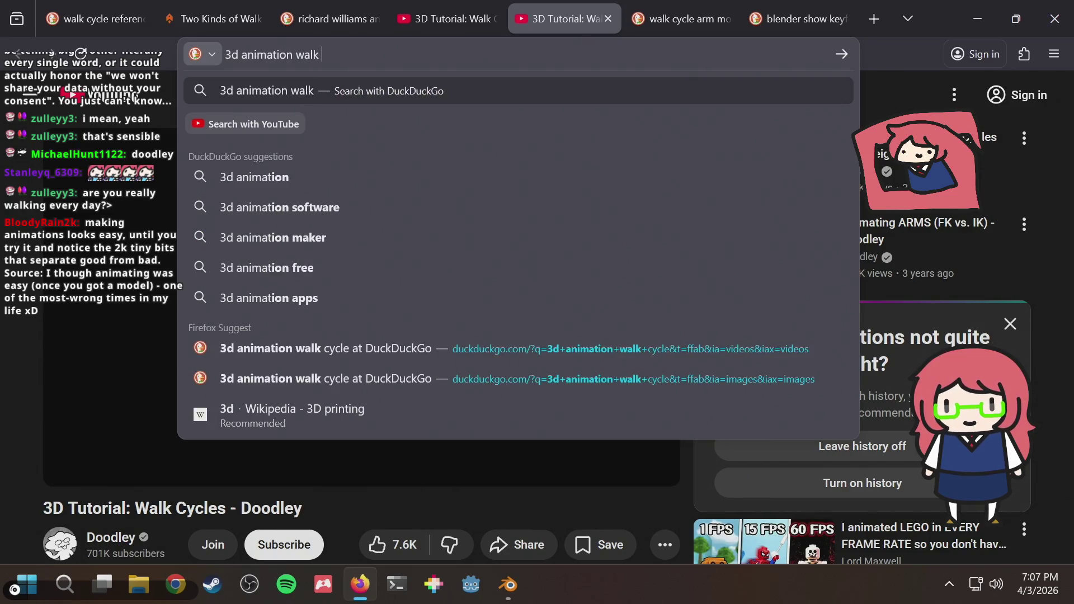
pyautogui.write('cycle')
pyautogui.press('Return')
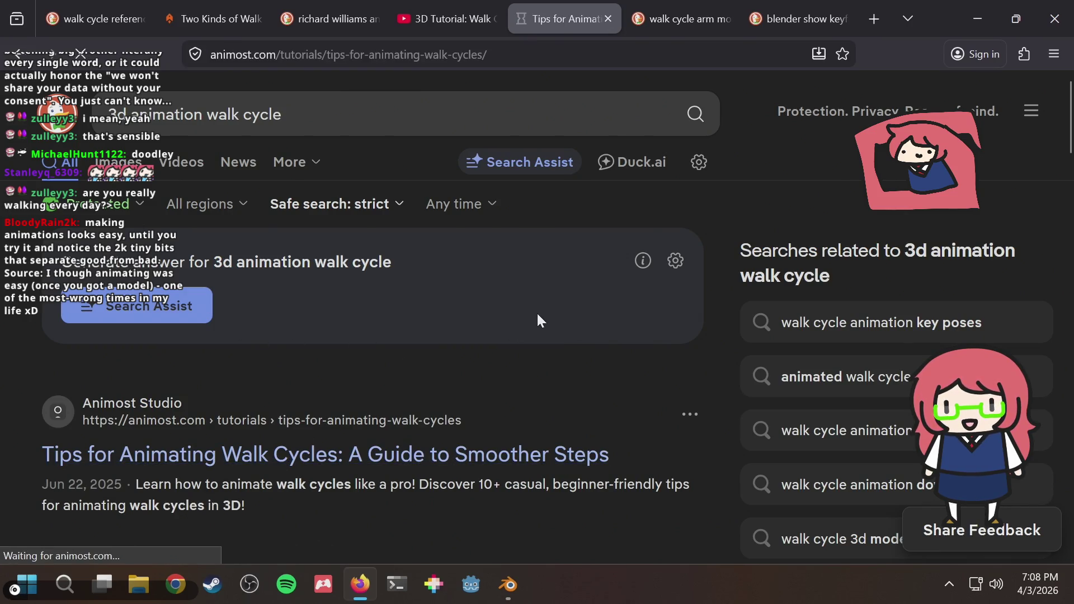
pyautogui.scroll(-5, 537, 313)
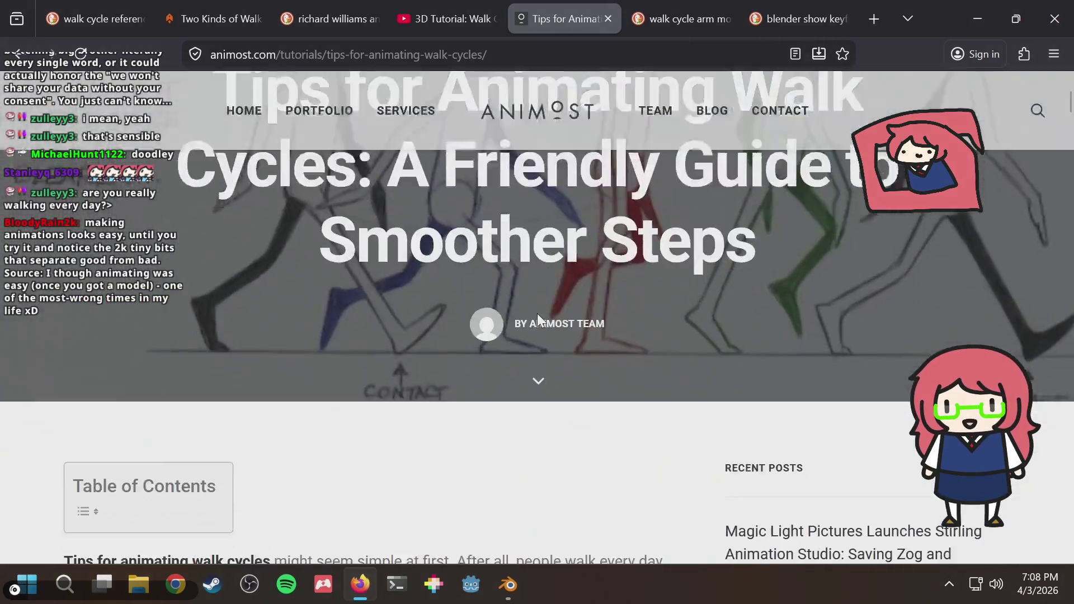
pyautogui.scroll(-5, 537, 319)
pyautogui.scroll(-5, 537, 319)
pyautogui.scroll(-5, 537, 319)
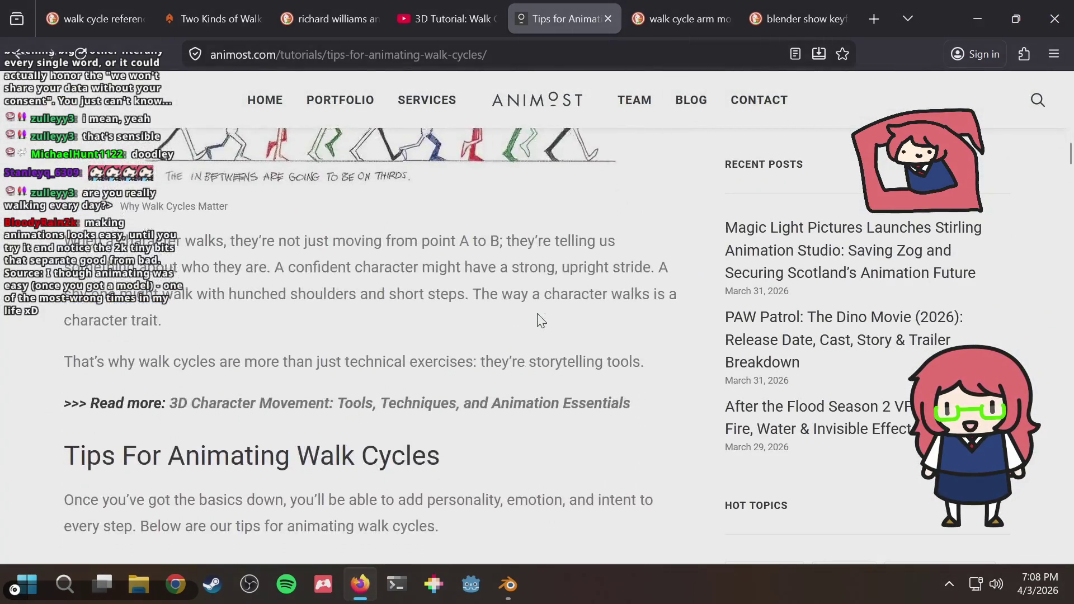
pyautogui.scroll(-4, 537, 319)
pyautogui.scroll(-3, 537, 313)
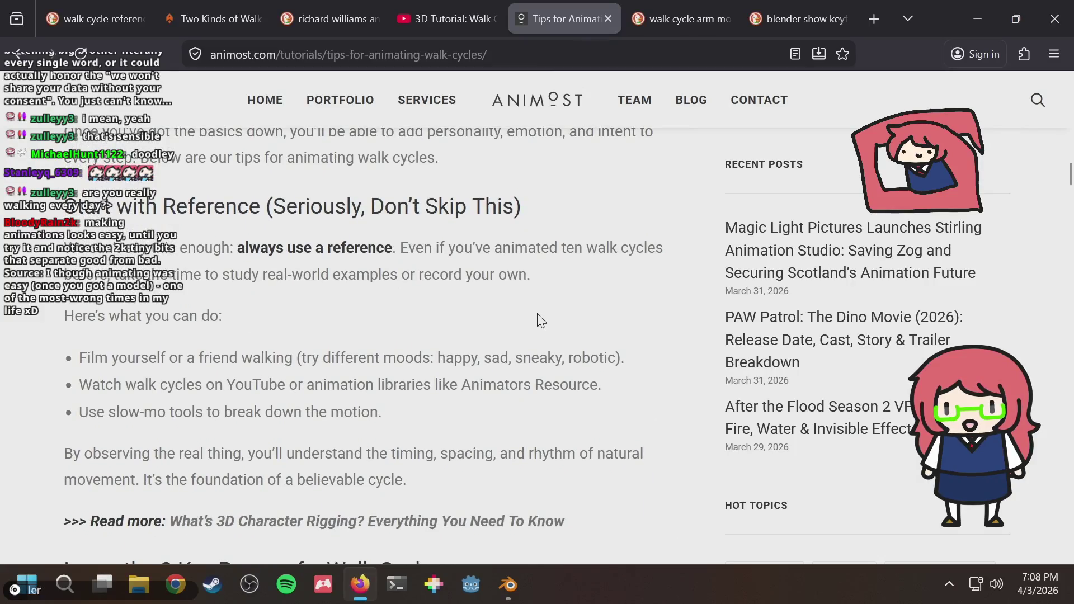
pyautogui.scroll(-5, 538, 319)
pyautogui.scroll(-1, 538, 319)
pyautogui.scroll(-3, 537, 320)
pyautogui.scroll(-3, 537, 320)
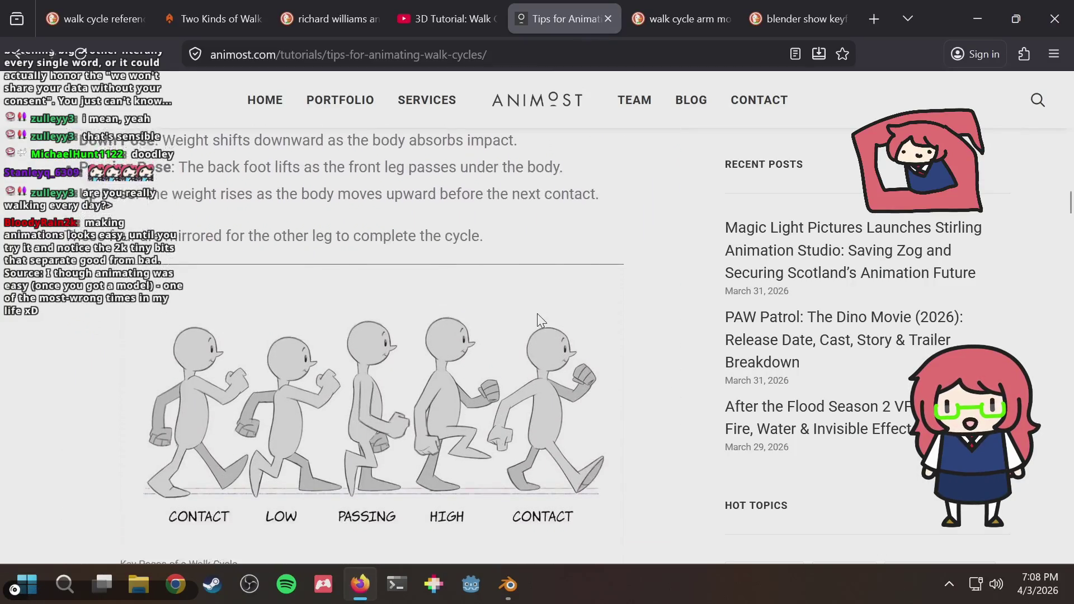
pyautogui.scroll(-3, 537, 312)
pyautogui.scroll(-3, 537, 313)
pyautogui.scroll(-3, 537, 313)
pyautogui.scroll(-3, 538, 313)
pyautogui.scroll(-4, 540, 320)
pyautogui.scroll(-1, 540, 321)
pyautogui.scroll(-2, 541, 320)
pyautogui.scroll(-4, 541, 319)
pyautogui.scroll(-4, 541, 320)
pyautogui.scroll(-1, 537, 313)
pyautogui.scroll(-4, 537, 313)
pyautogui.scroll(-3, 537, 314)
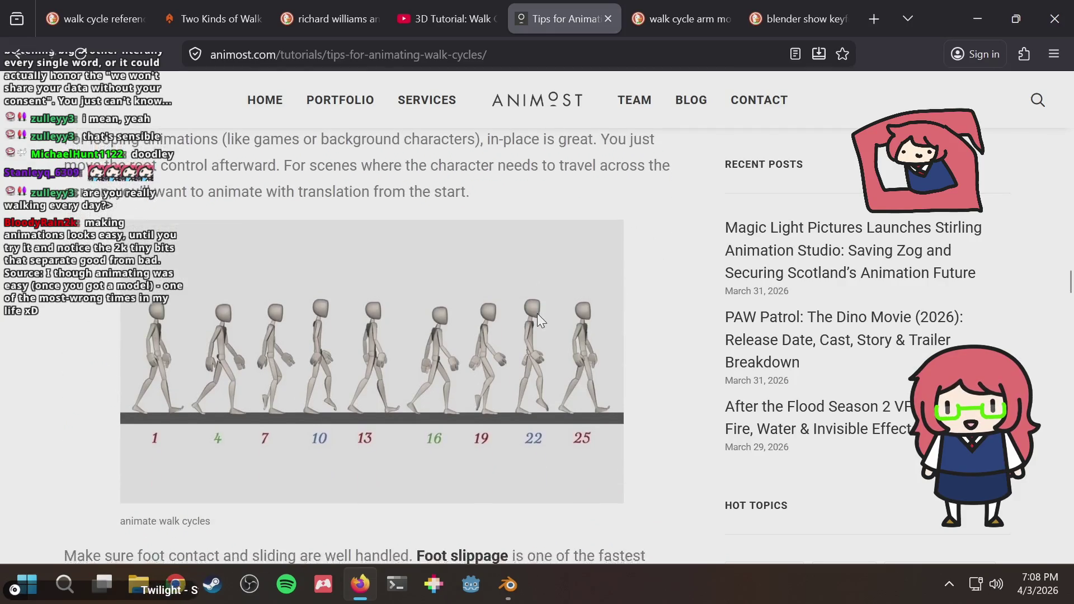
pyautogui.scroll(-5, 538, 313)
pyautogui.scroll(-3, 538, 312)
pyautogui.scroll(2, 537, 313)
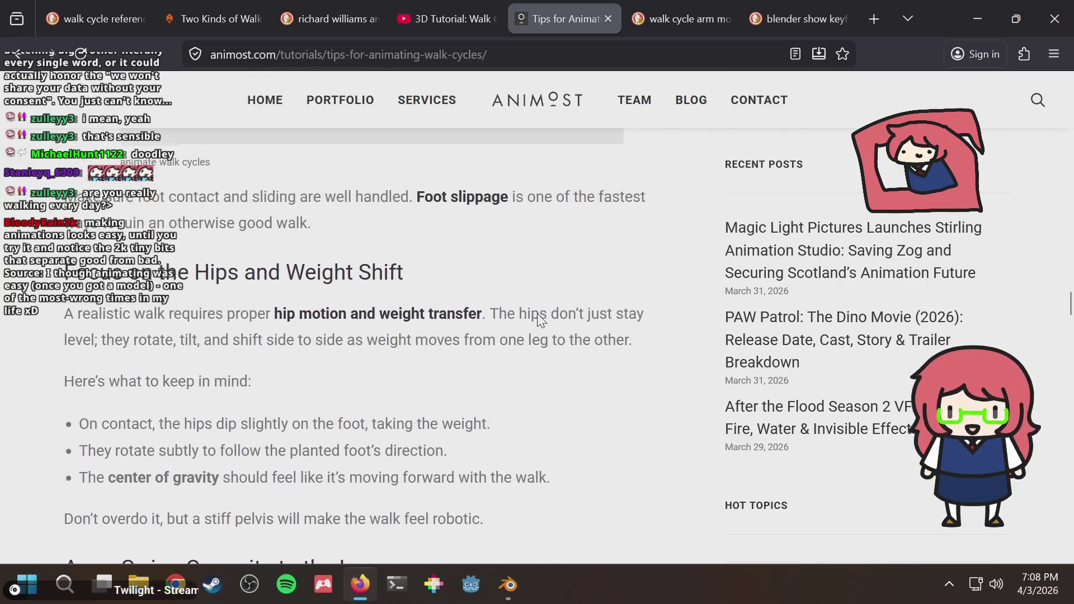
pyautogui.scroll(1, 541, 320)
pyautogui.scroll(2, 540, 321)
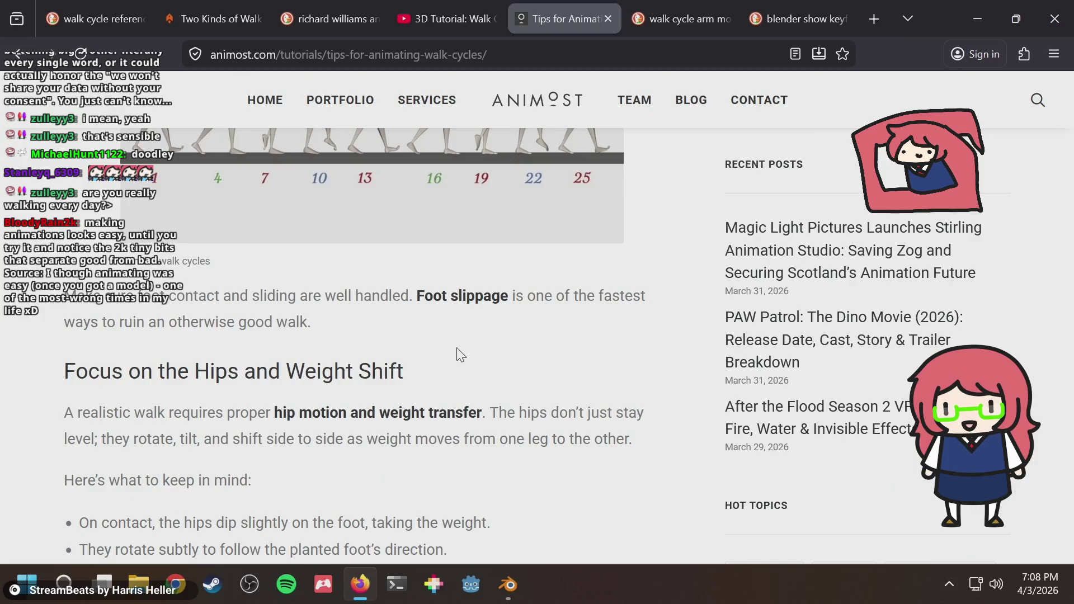
# Step: Flip between the walk cycle article and Blender, orbiting to face the bunny's front
pyautogui.hotkey('alt', 'Tab')
pyautogui.moveTo(514, 233)
pyautogui.mouseDown(button='middle')
pyautogui.moveTo(326, 224)
pyautogui.moveTo(433, 254)
pyautogui.moveTo(443, 188)
pyautogui.moveTo(423, 158)
pyautogui.mouseUp(button='middle')
pyautogui.scroll(4, 434, 255)
pyautogui.scroll(-4, 443, 189)
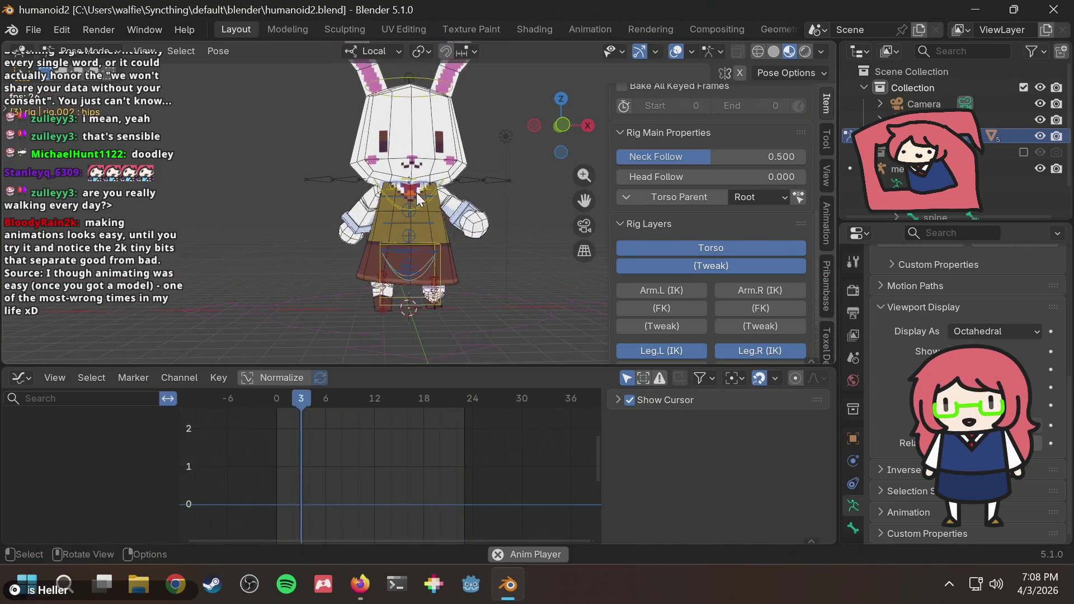
pyautogui.hotkey('alt', 'Tab')
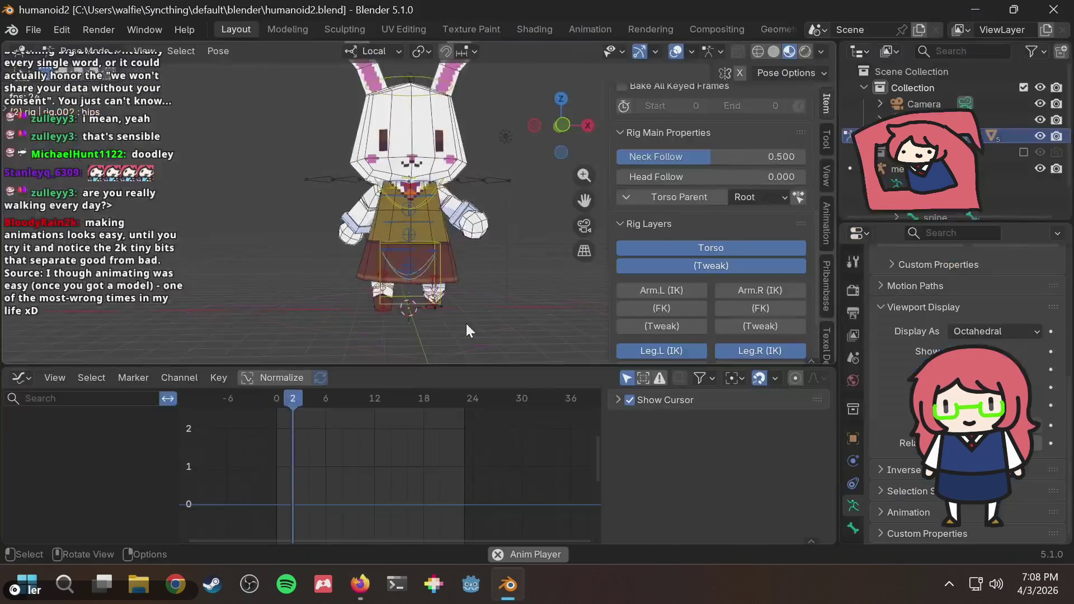
pyautogui.scroll(-2, 467, 326)
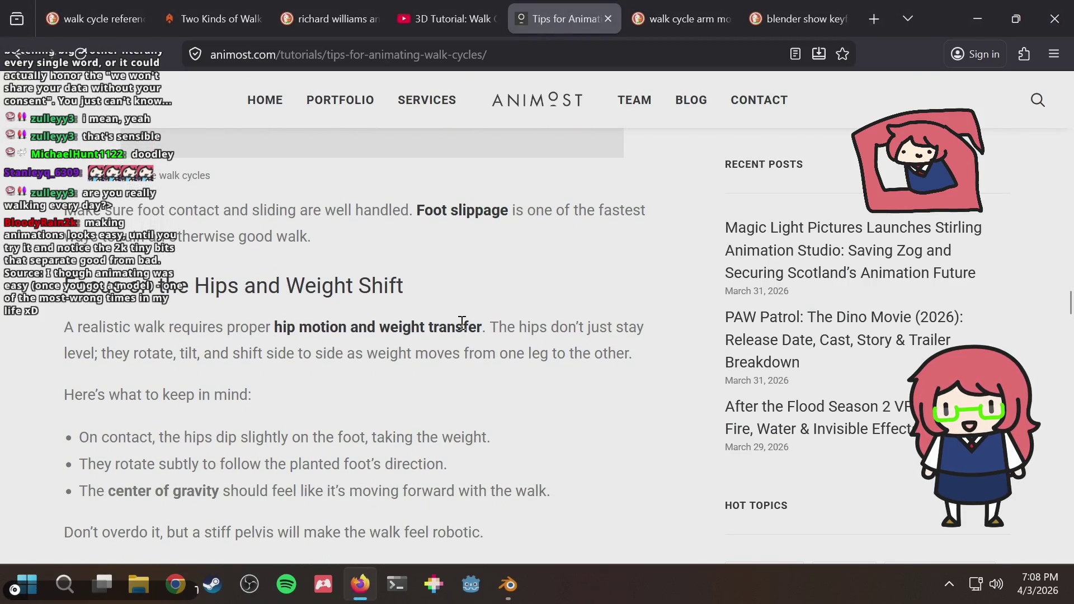
pyautogui.hotkey('alt', 'Tab')
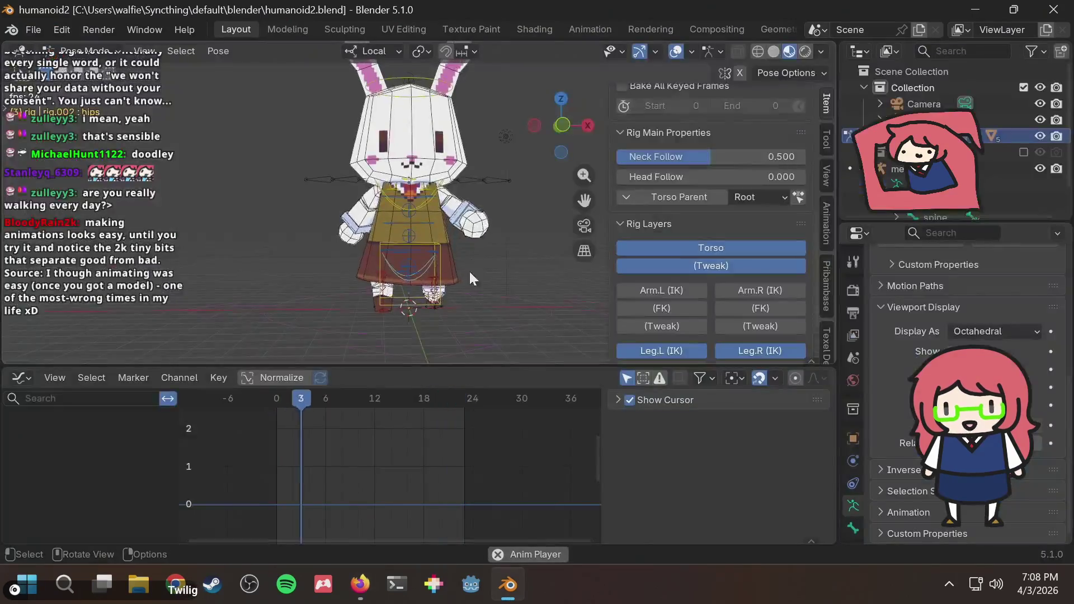
# Step: Play the bunny's walk, rewind to frame 0 and view it straight from the front
pyautogui.moveTo(470, 270); pyautogui.dragTo(458, 261, button='middle')
pyautogui.moveTo(537, 216); pyautogui.dragTo(468, 234, button='middle')
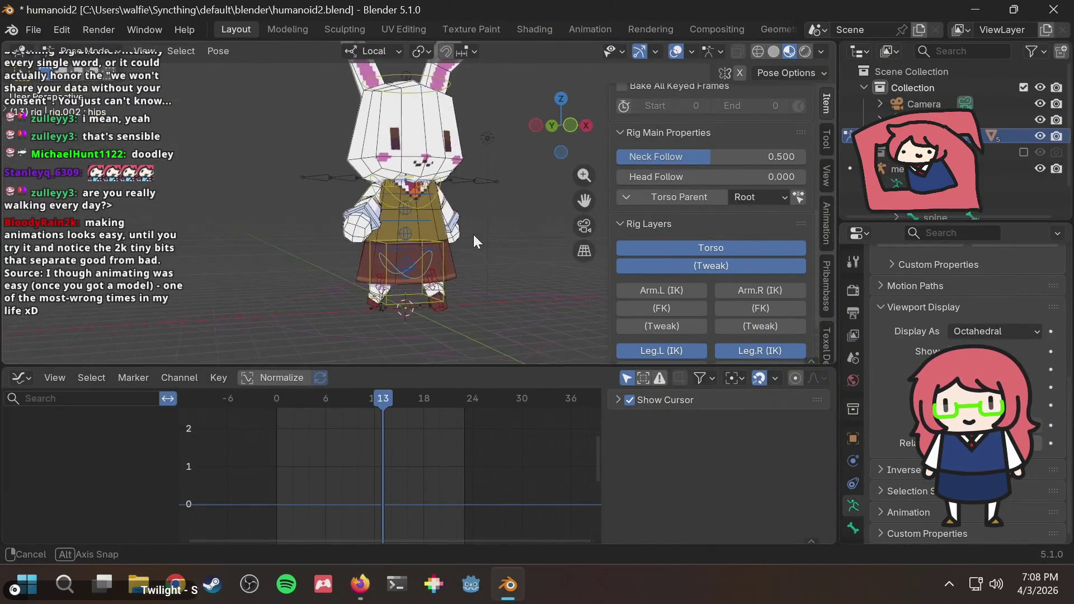
pyautogui.press('space')
pyautogui.press('space')
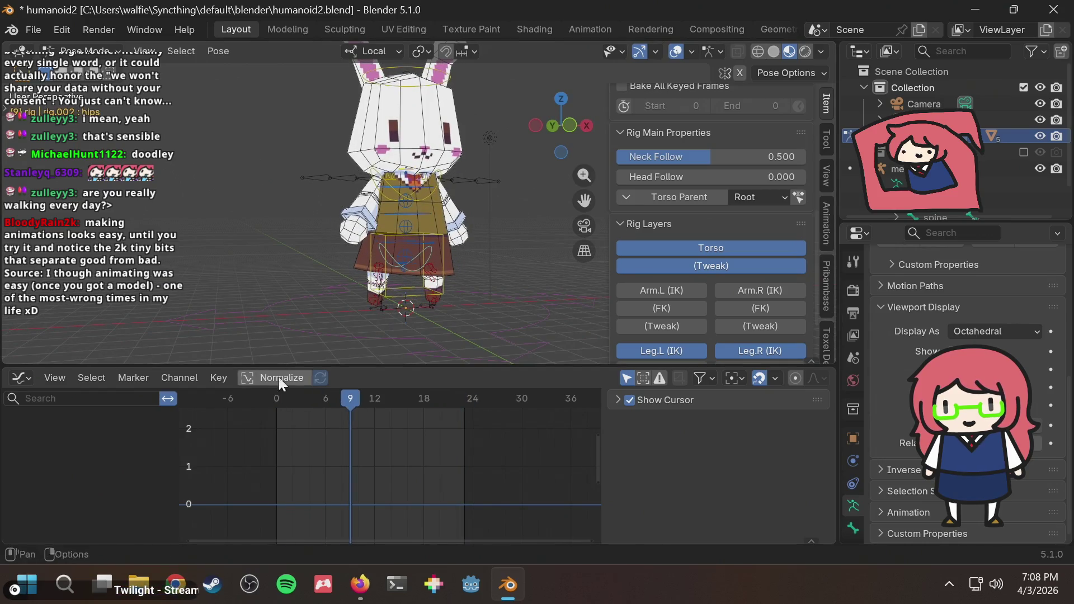
pyautogui.moveTo(306, 407); pyautogui.dragTo(244, 398)
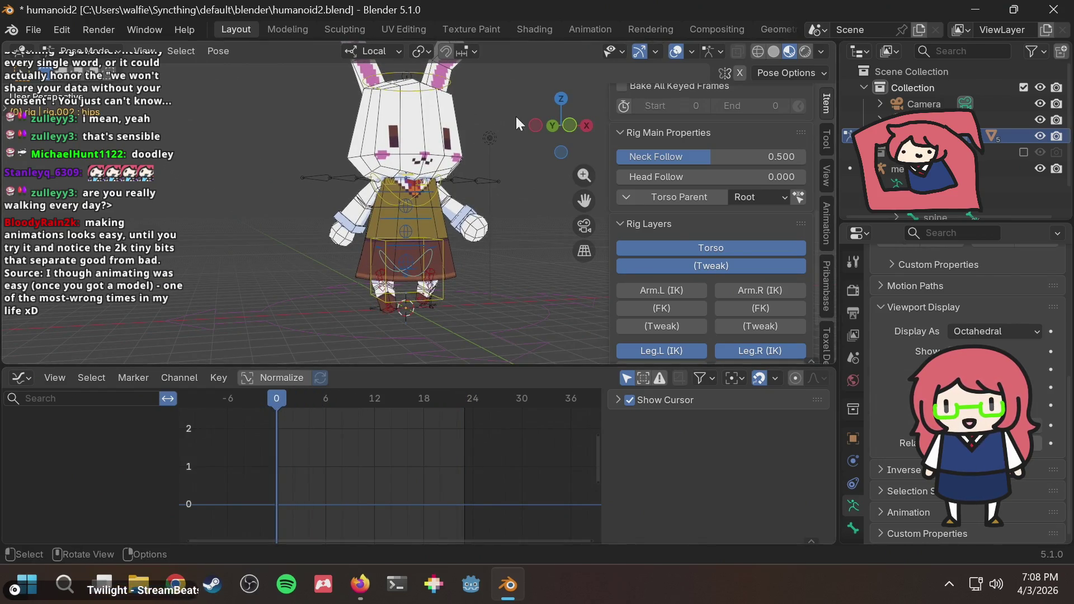
pyautogui.click(569, 124)
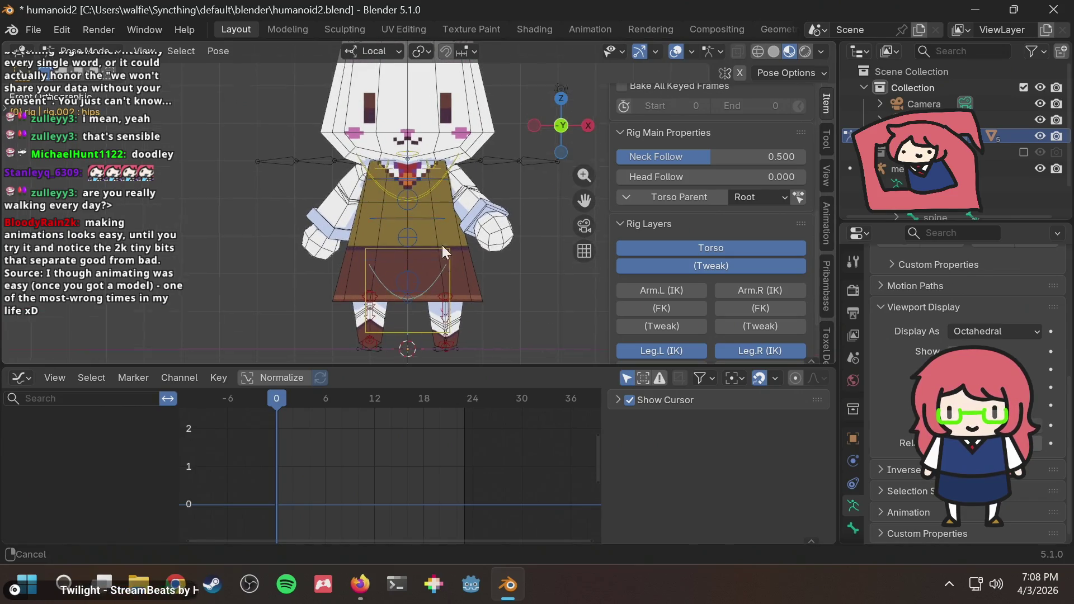
# Step: Scrub the walk through frames 0, 5 and 16, then return to the article
pyautogui.moveTo(278, 404); pyautogui.dragTo(269, 401)
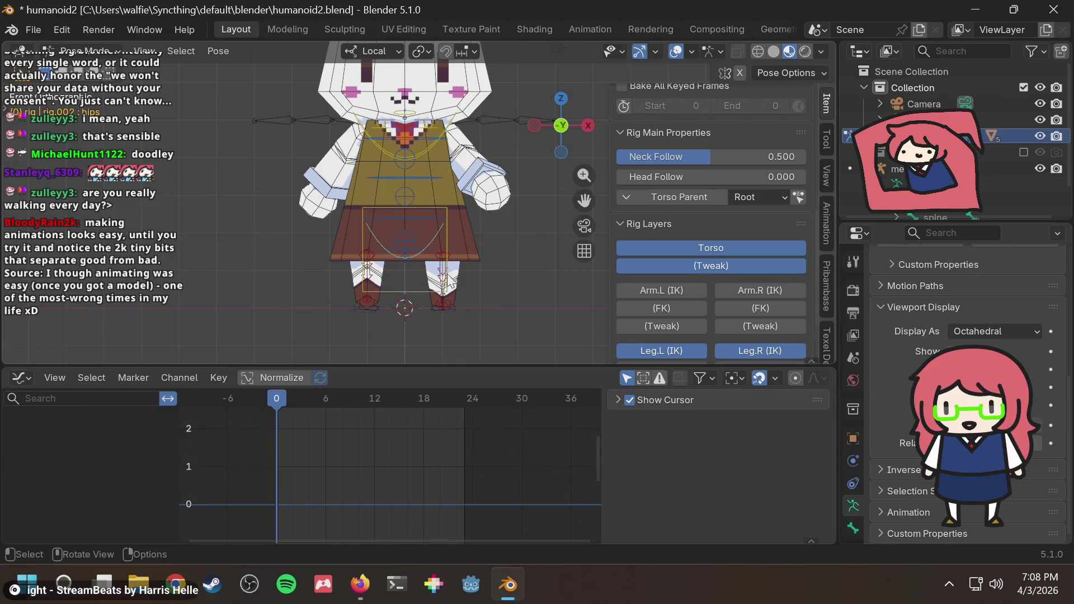
pyautogui.moveTo(274, 404); pyautogui.dragTo(324, 398)
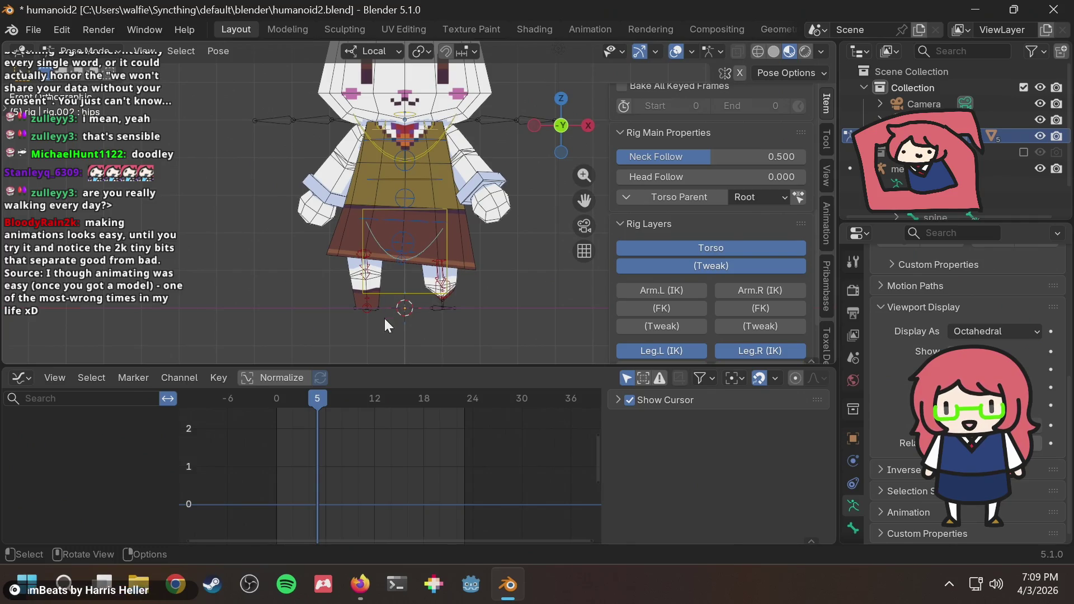
pyautogui.moveTo(316, 401); pyautogui.dragTo(411, 391)
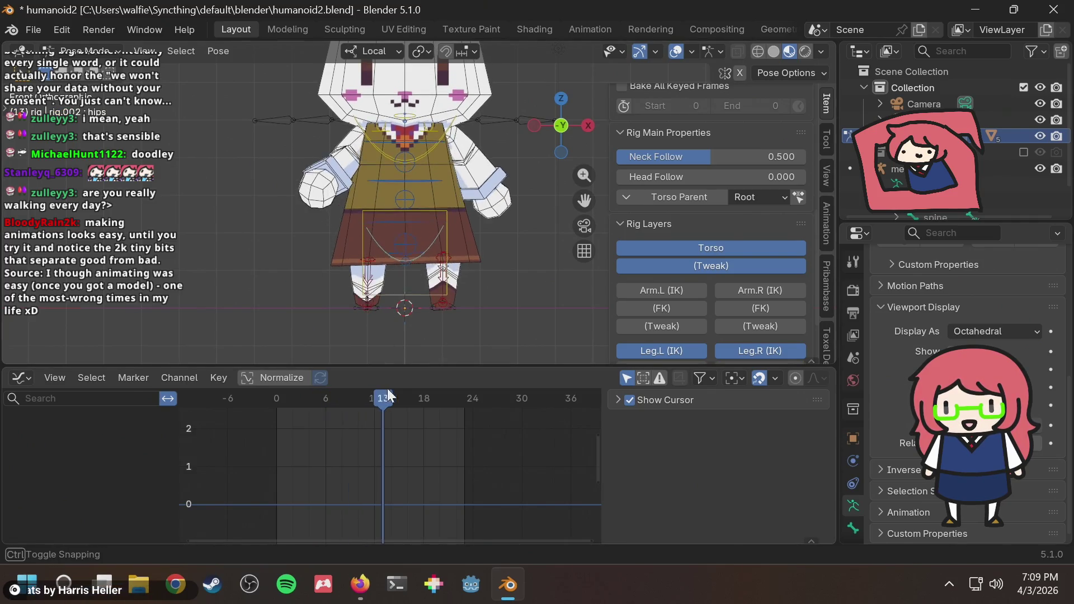
pyautogui.hotkey('alt', 'Tab')
pyautogui.scroll(-2, 498, 329)
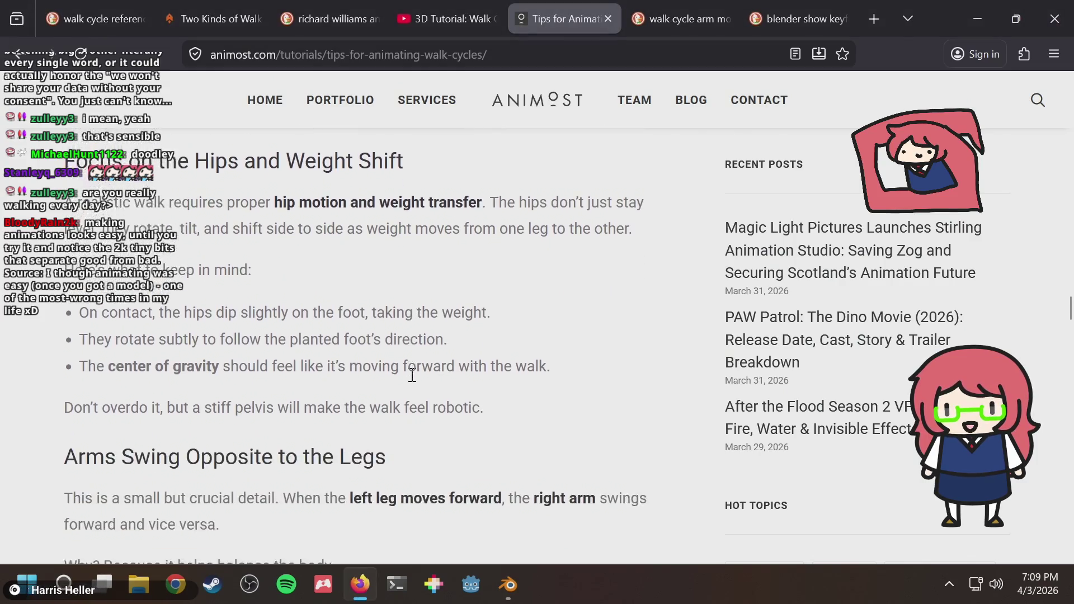
pyautogui.scroll(-2, 498, 329)
pyautogui.scroll(-2, 498, 329)
pyautogui.scroll(-2, 498, 330)
pyautogui.scroll(-2, 499, 329)
pyautogui.scroll(-1, 499, 328)
pyautogui.scroll(-1, 499, 327)
pyautogui.scroll(-3, 499, 328)
pyautogui.scroll(-1, 499, 329)
pyautogui.scroll(1, 499, 328)
pyautogui.scroll(2, 499, 328)
pyautogui.scroll(1, 498, 328)
pyautogui.scroll(1, 500, 328)
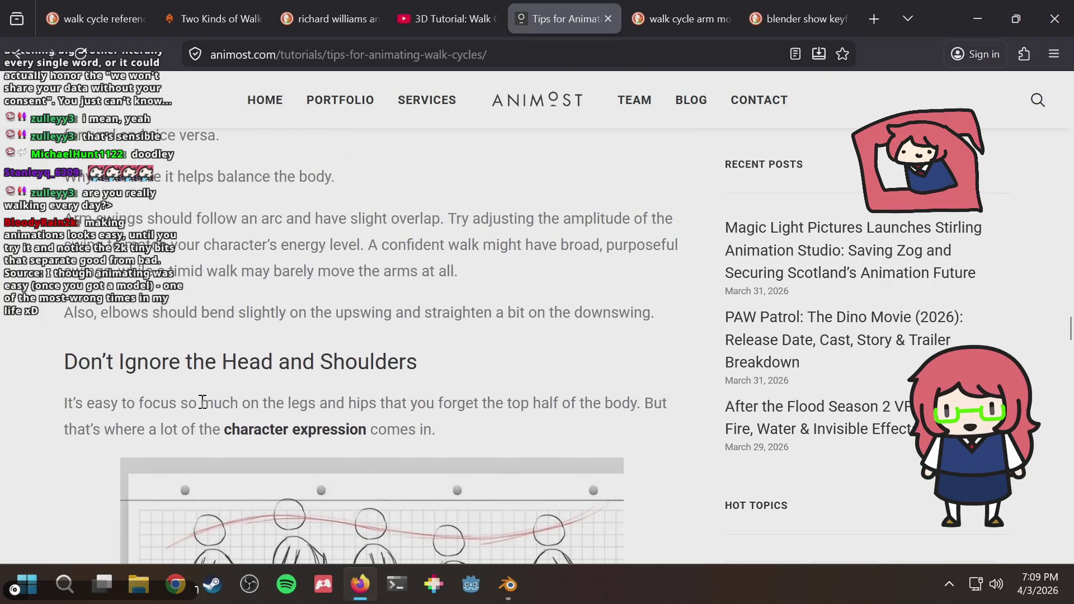
# Step: Highlight text in the head and shoulders section while reading, then switch back to Blender
pyautogui.moveTo(281, 370); pyautogui.dragTo(358, 363)
pyautogui.click(223, 405)
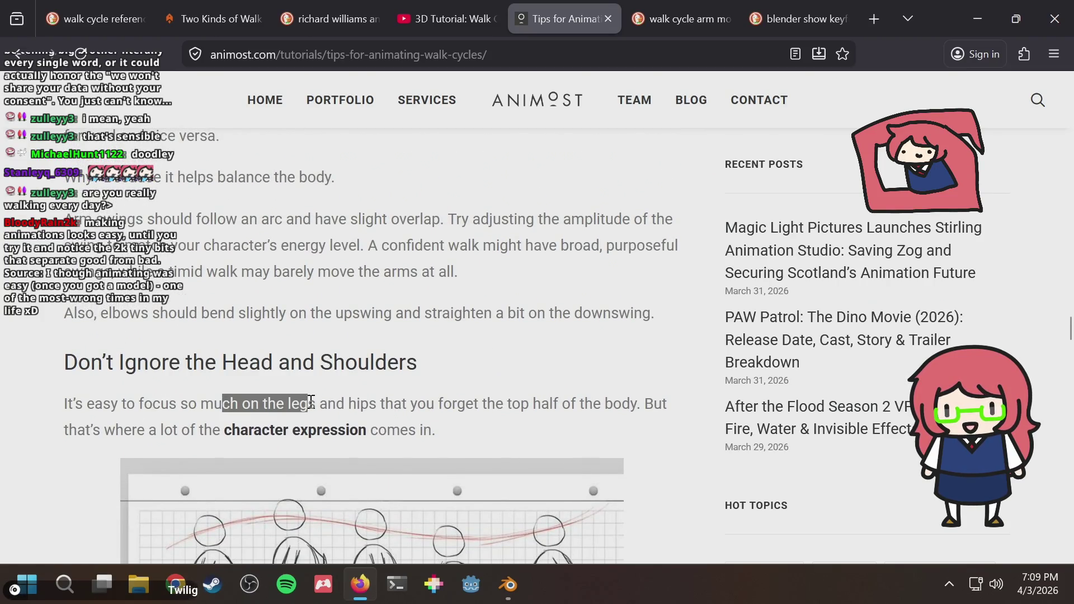
pyautogui.moveTo(202, 407); pyautogui.dragTo(395, 403)
pyautogui.scroll(-1, 469, 403)
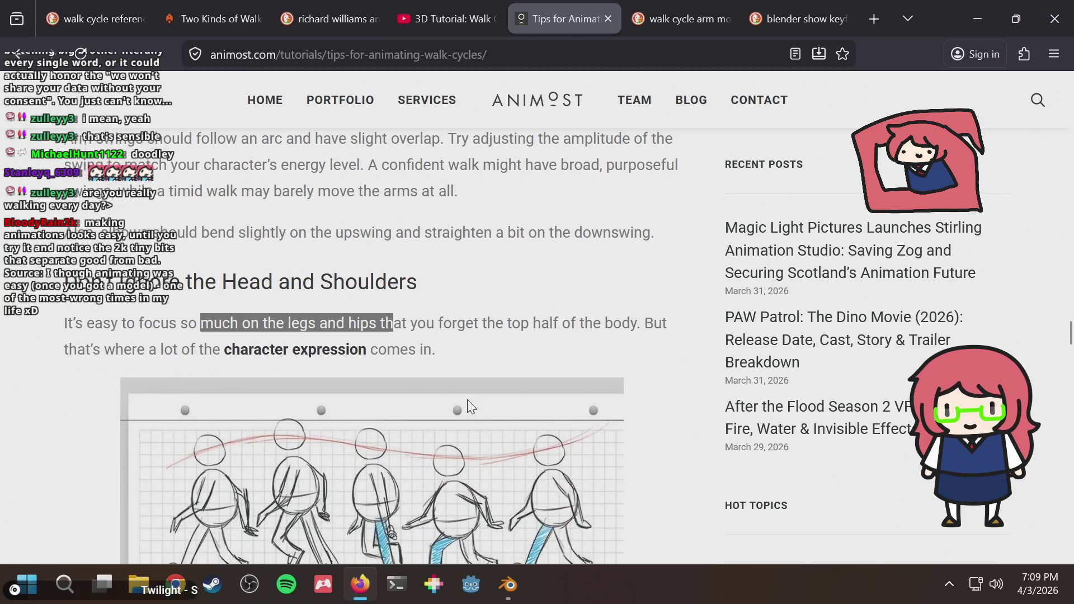
pyautogui.scroll(-2, 271, 340)
pyautogui.scroll(-2, 271, 340)
pyautogui.scroll(-2, 271, 341)
pyautogui.scroll(-2, 270, 341)
pyautogui.scroll(2, 271, 340)
pyautogui.scroll(-2, 270, 340)
pyautogui.scroll(-1, 270, 340)
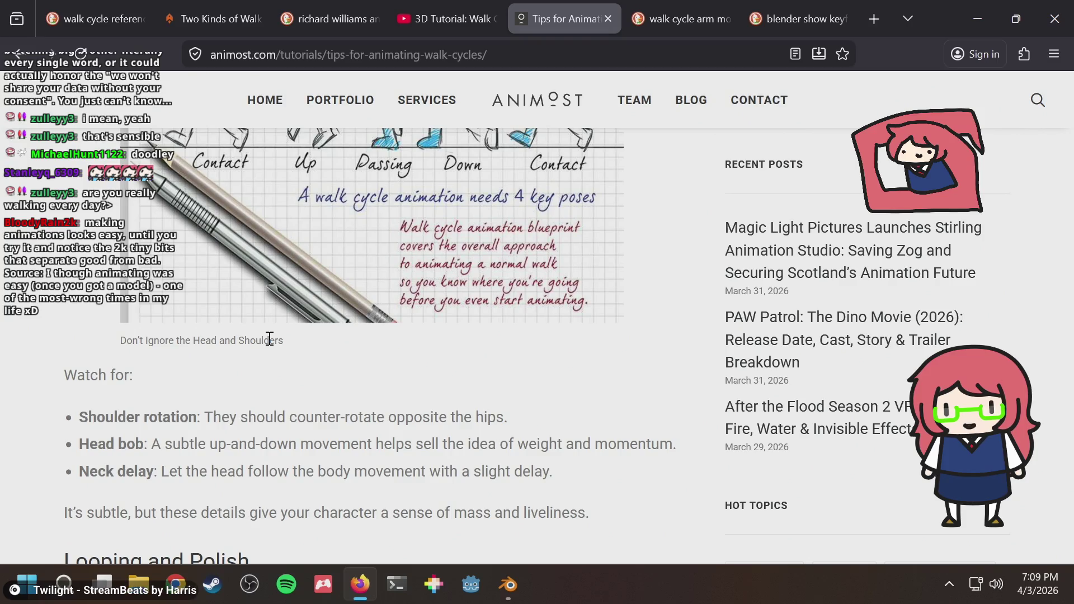
pyautogui.hotkey('alt', 'Tab')
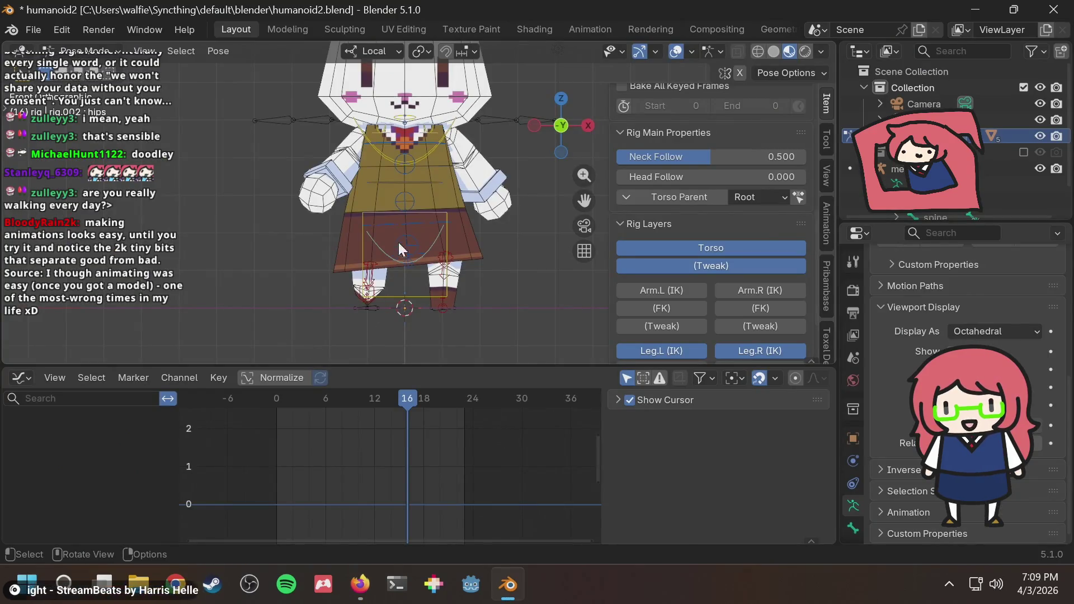
# Step: Rewind to frame 0, select the chest bone and insert a keyframe for its pose
pyautogui.keyDown('shift'); pyautogui.moveTo(483, 148); pyautogui.dragTo(479, 185, button='middle'); pyautogui.keyUp('shift')
pyautogui.moveTo(360, 403)
pyautogui.mouseDown()
pyautogui.moveTo(288, 404)
pyautogui.moveTo(325, 399)
pyautogui.mouseUp()
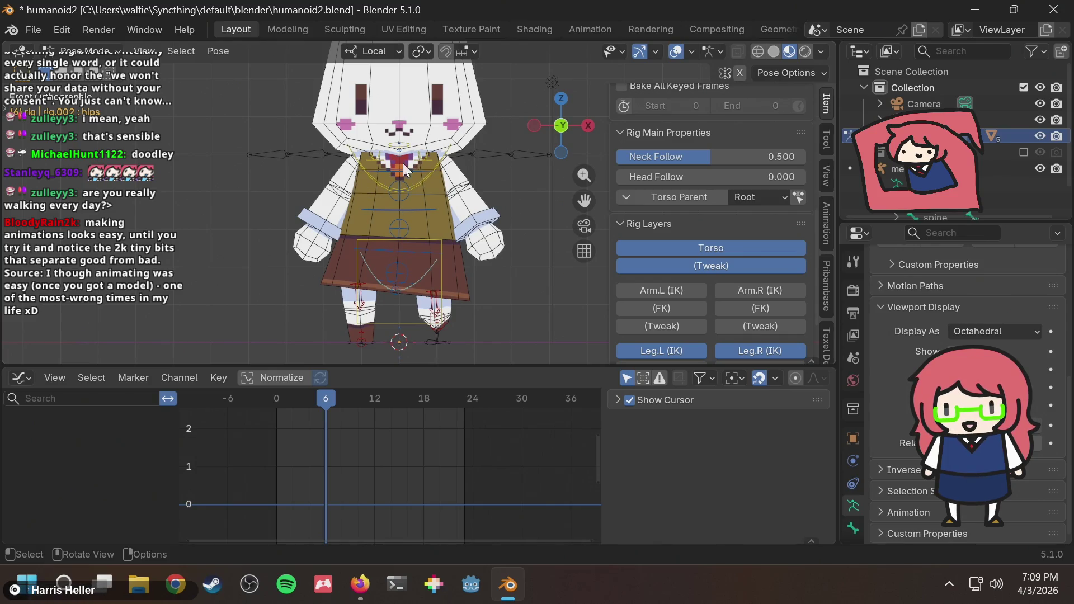
pyautogui.moveTo(327, 408); pyautogui.dragTo(250, 414)
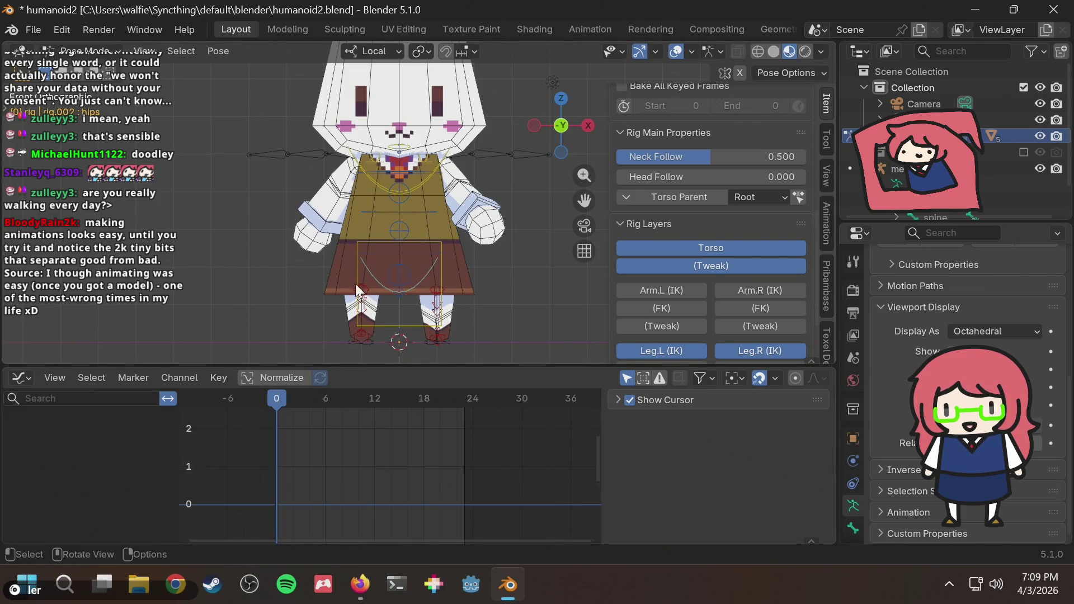
pyautogui.click(433, 173)
pyautogui.press('i')
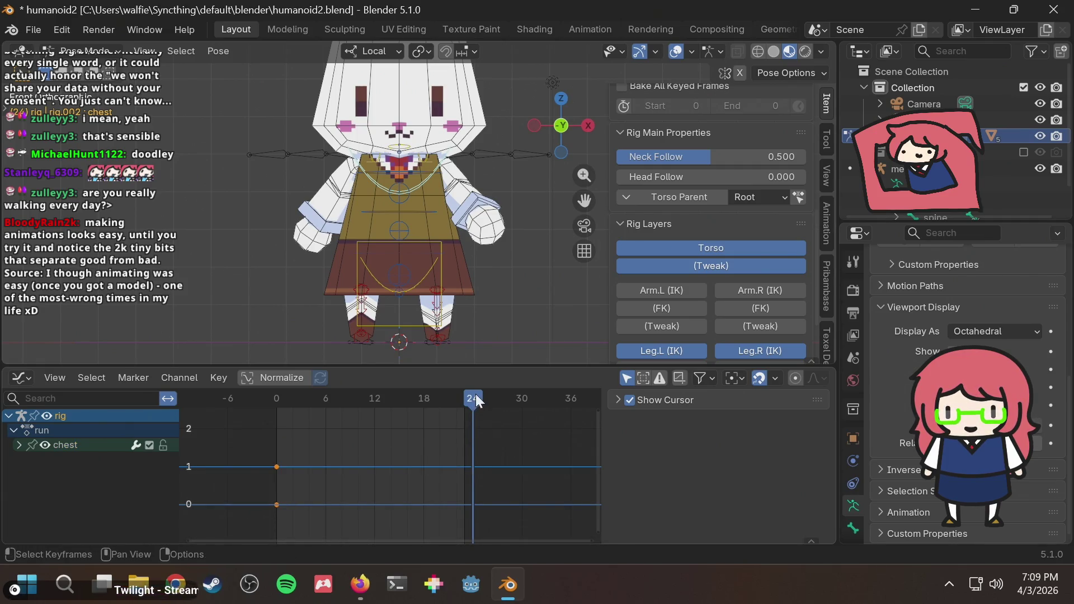
# Step: Paste the chest keys at frames 24 and 12, then move to frame 6
pyautogui.hotkey('ctrl', 'v')
pyautogui.moveTo(475, 399); pyautogui.dragTo(374, 398)
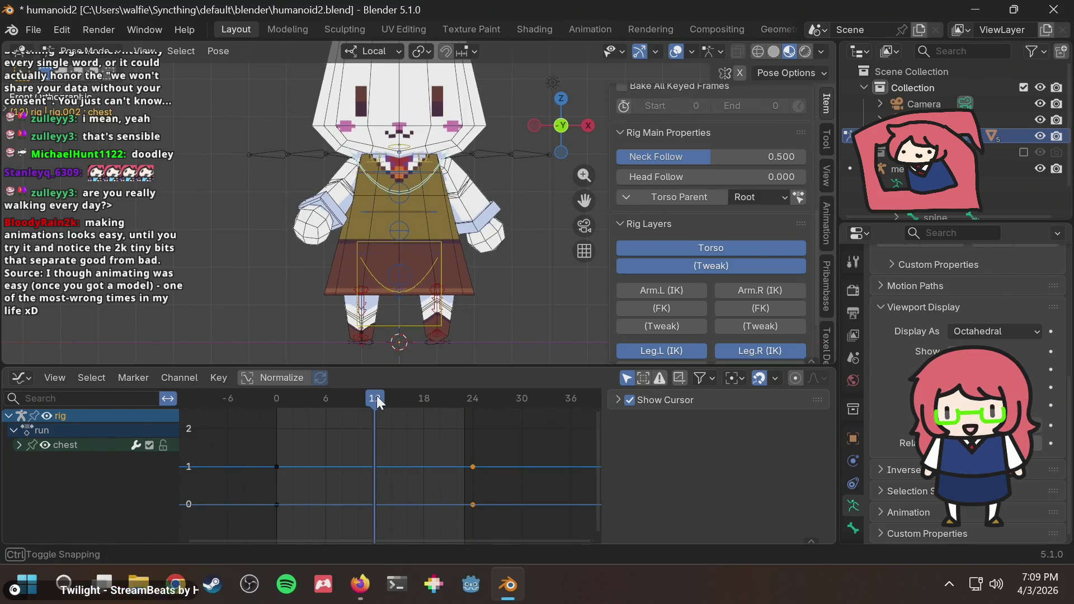
pyautogui.hotkey('ctrl', 'v')
pyautogui.moveTo(377, 399); pyautogui.dragTo(327, 408)
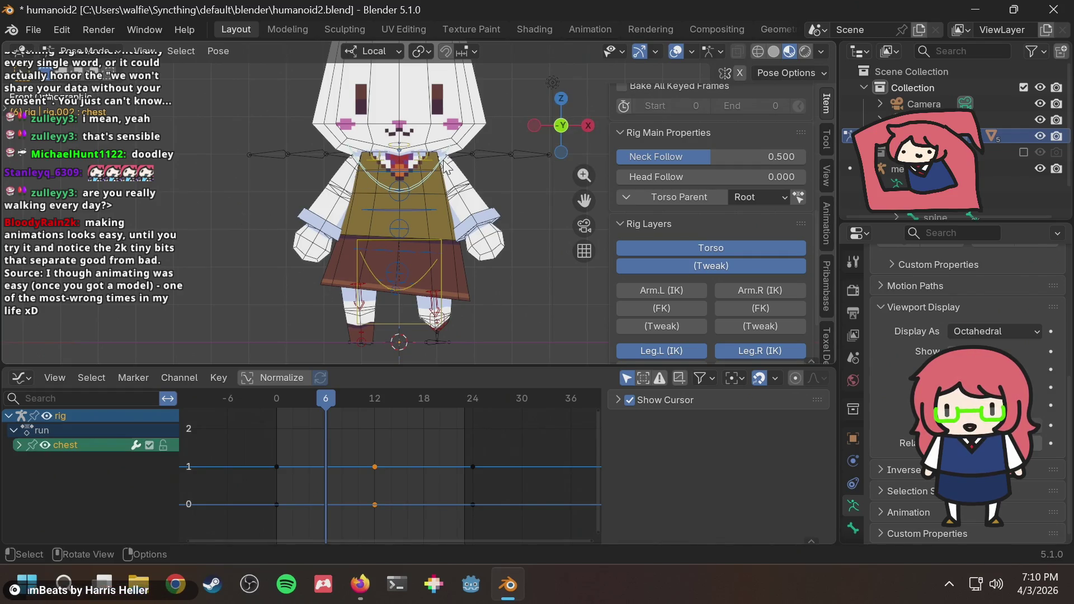
# Step: Rotate the chest bone in two passes and keyframe it at frame 6
pyautogui.press('r')
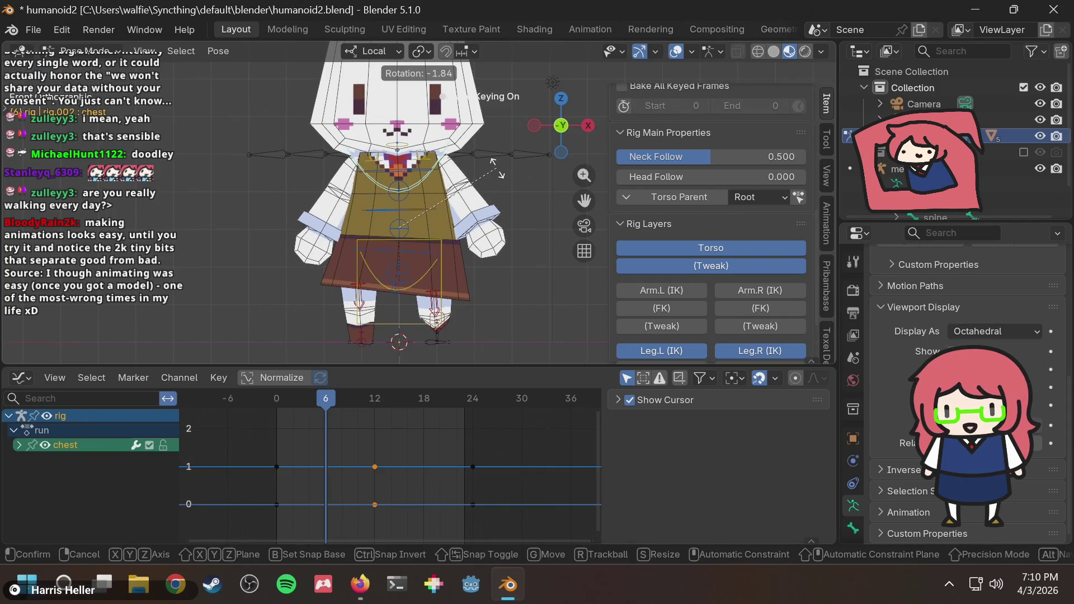
pyautogui.click(497, 168)
pyautogui.press('r')
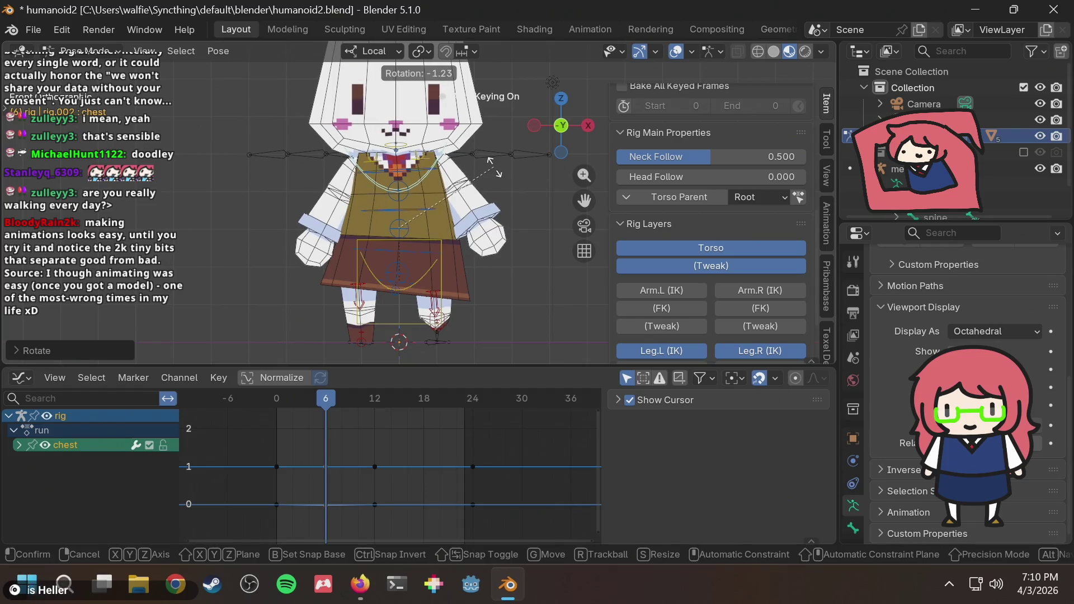
pyautogui.click(497, 168)
pyautogui.press('i')
# Step: Paste the mirrored chest pose at frame 18 and select the root control
pyautogui.click(423, 398)
pyautogui.hotkey('ctrl', 'shift', 'v')
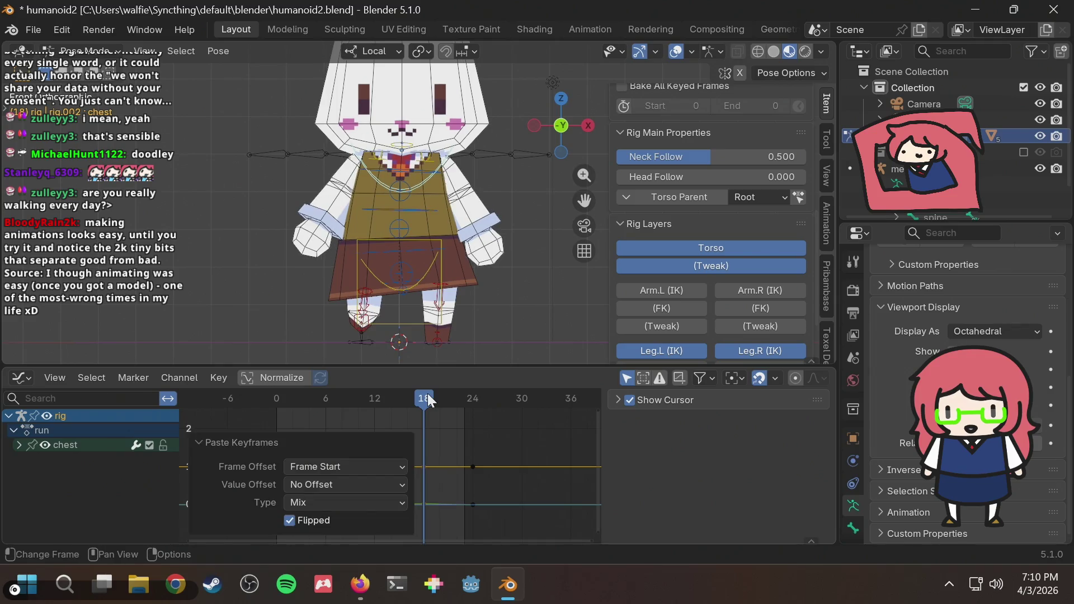
pyautogui.click(507, 335)
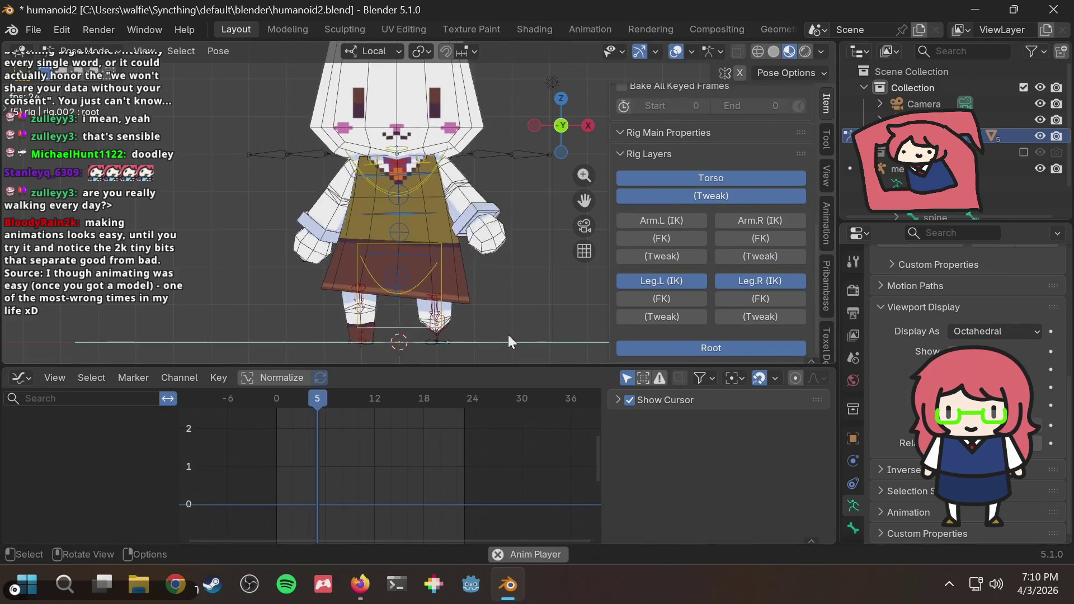
pyautogui.scroll(-2, 517, 278)
# Step: Play back the chest animation while orbiting the bunny, then save humanoid2.blend and glance at the browser
pyautogui.hotkey('ctrl', 'shift', 'space')
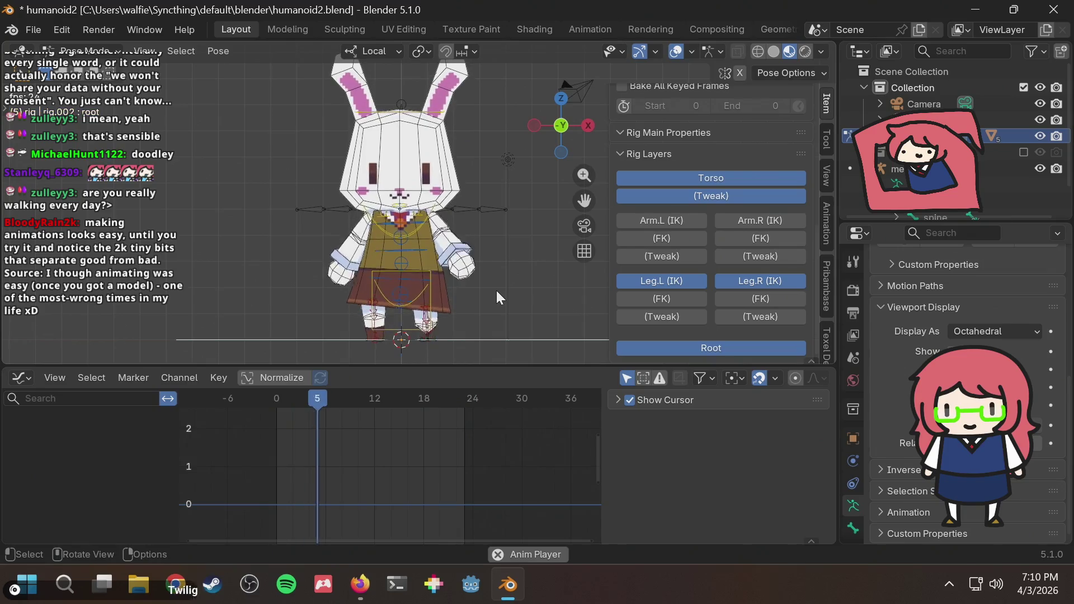
pyautogui.moveTo(497, 291)
pyautogui.mouseDown(button='middle')
pyautogui.moveTo(454, 263)
pyautogui.moveTo(551, 255)
pyautogui.moveTo(407, 266)
pyautogui.moveTo(471, 256)
pyautogui.moveTo(467, 175)
pyautogui.mouseUp(button='middle')
pyautogui.scroll(2, 471, 257)
pyautogui.scroll(2, 471, 255)
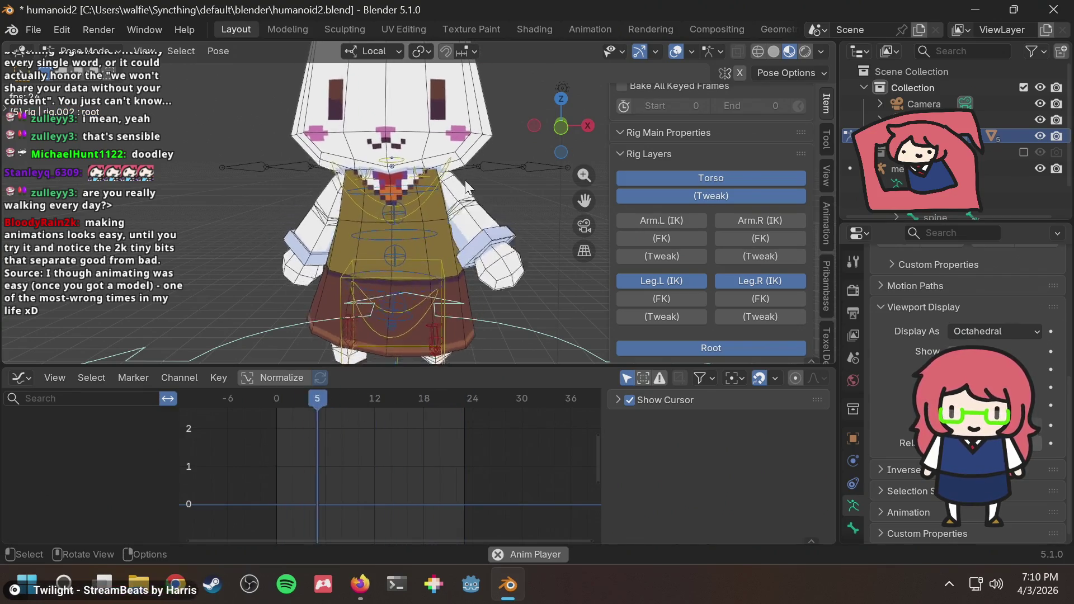
pyautogui.hotkey('ctrl', 's')
pyautogui.hotkey('alt', 'Tab')
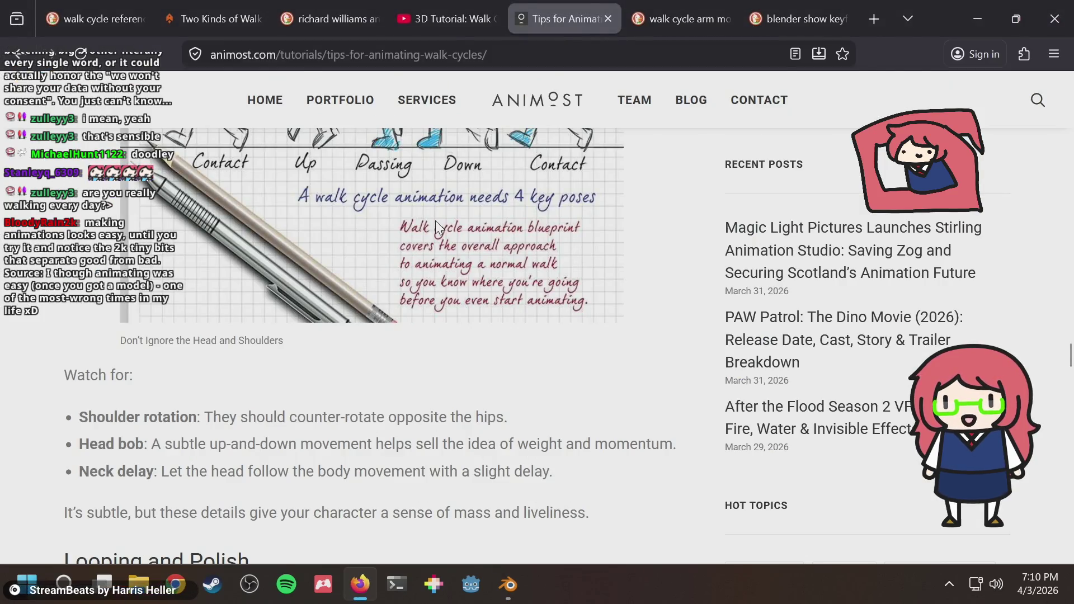
pyautogui.hotkey('alt', 'Tab')
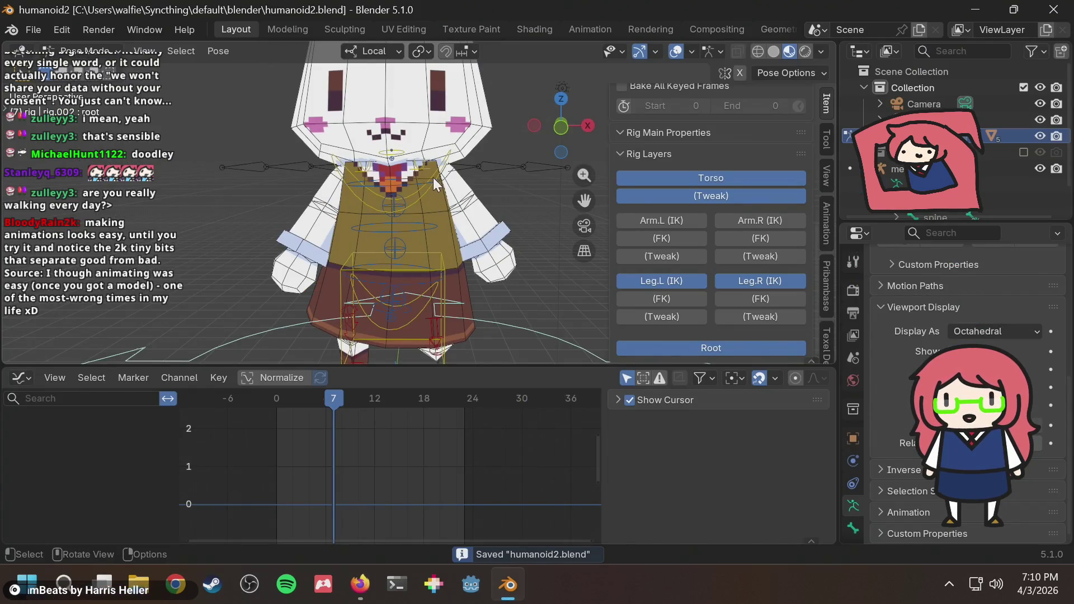
# Step: Select the chest bone and shift all its run-action keyframes two frames earlier in the Graph Editor
pyautogui.click(434, 177)
pyautogui.press('b')
pyautogui.moveTo(279, 456); pyautogui.dragTo(537, 525)
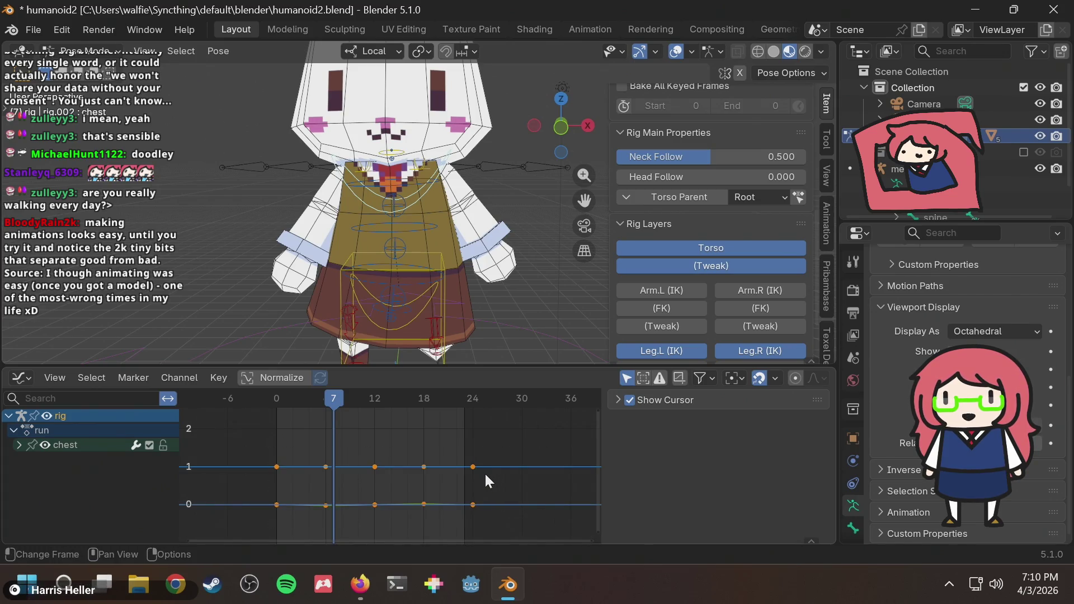
pyautogui.click(408, 443)
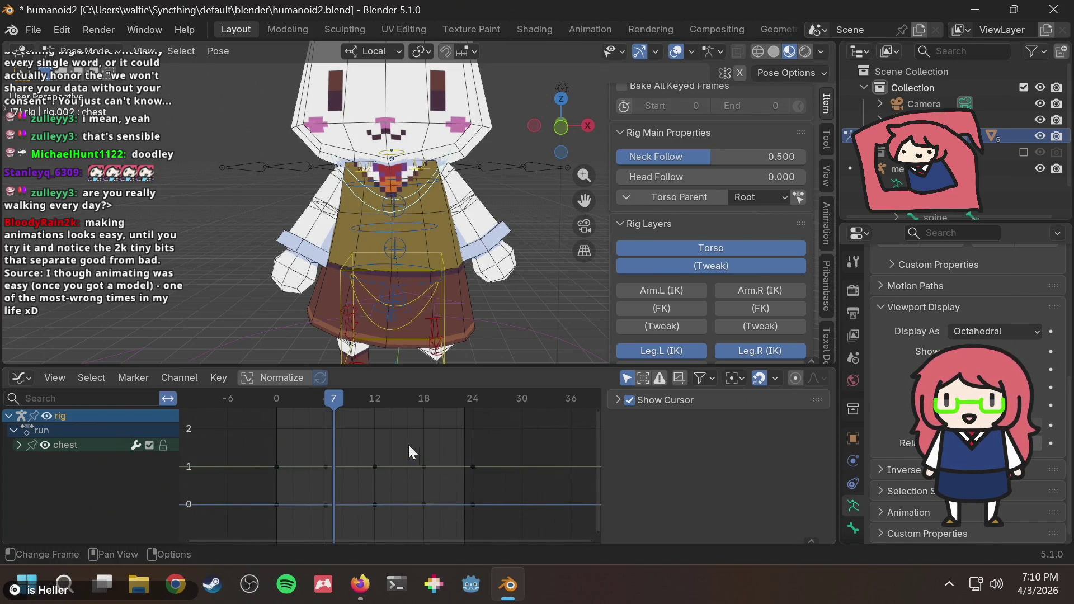
pyautogui.press('b')
pyautogui.moveTo(385, 450); pyautogui.dragTo(433, 511)
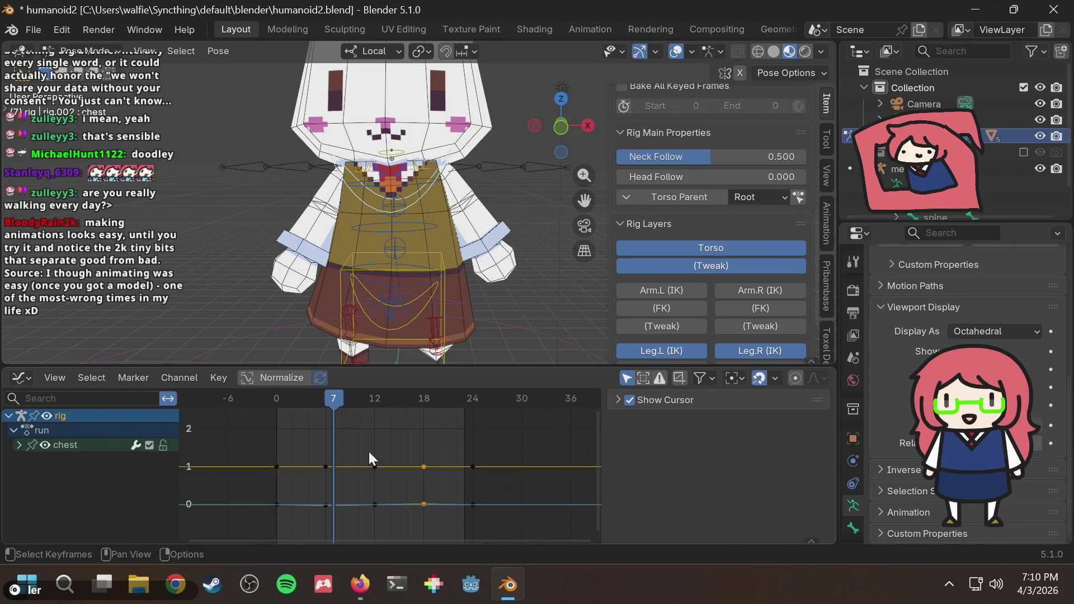
pyautogui.hotkey('shift', 'Left')
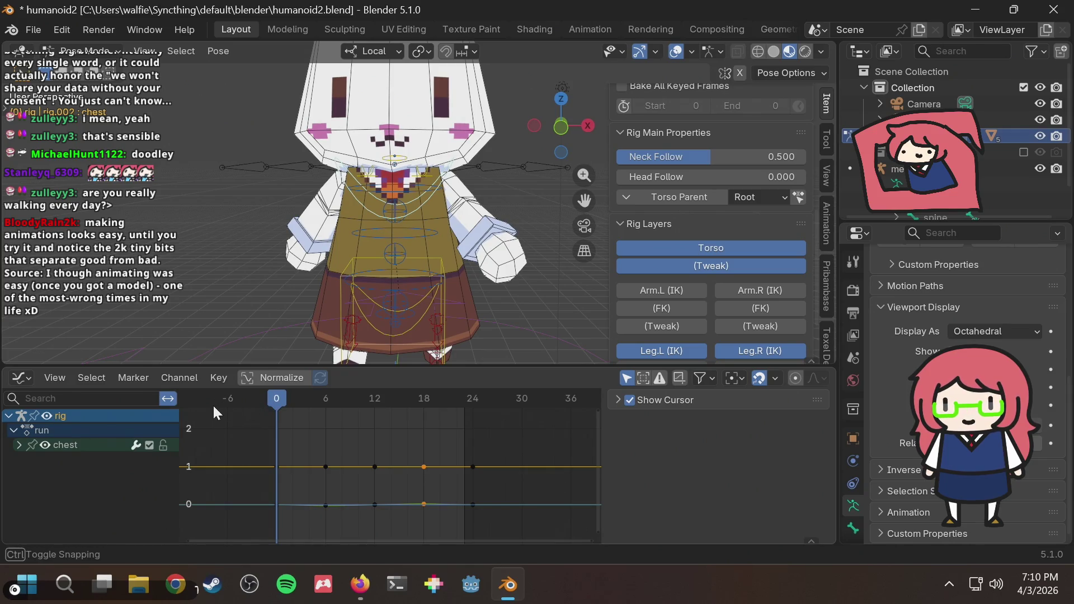
pyautogui.moveTo(266, 448); pyautogui.dragTo(501, 519)
pyautogui.press('g')
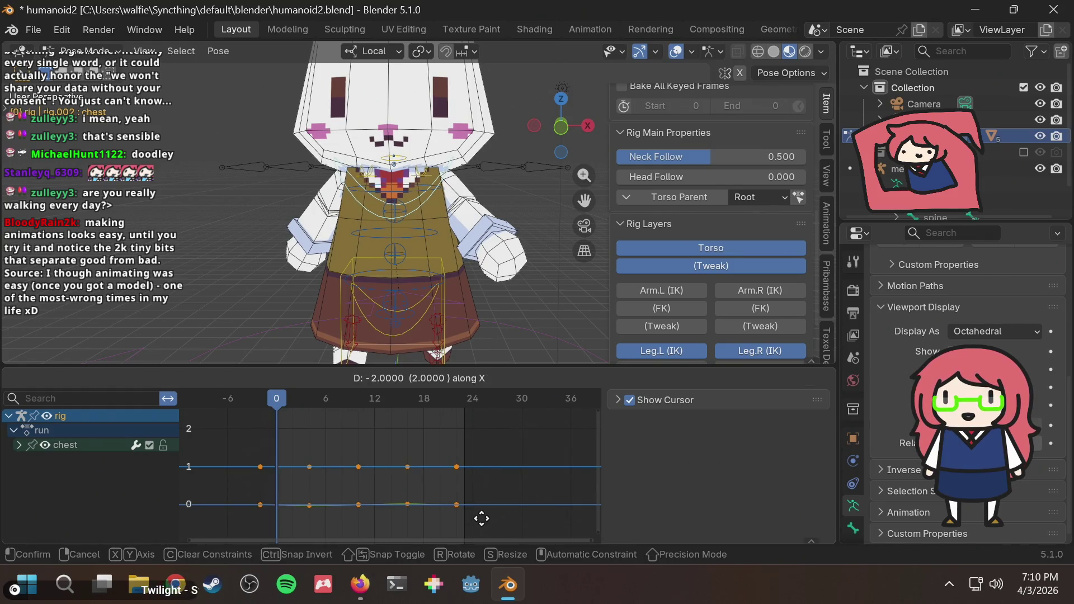
pyautogui.click(491, 520)
pyautogui.click(491, 427)
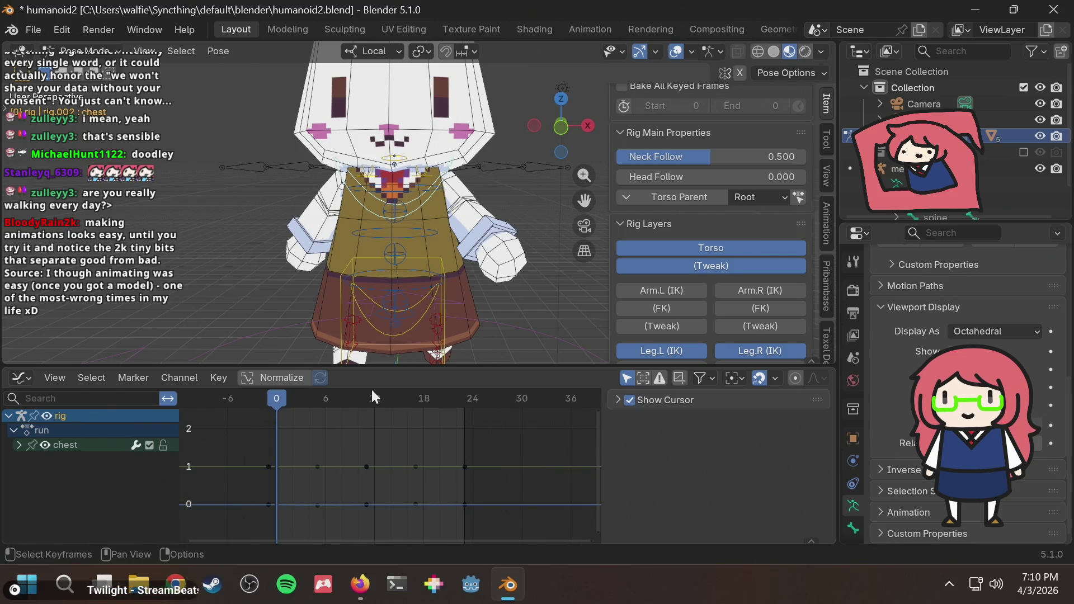
# Step: Play the walk cycle back from frame 0 to check the offset chest motion
pyautogui.press('space')
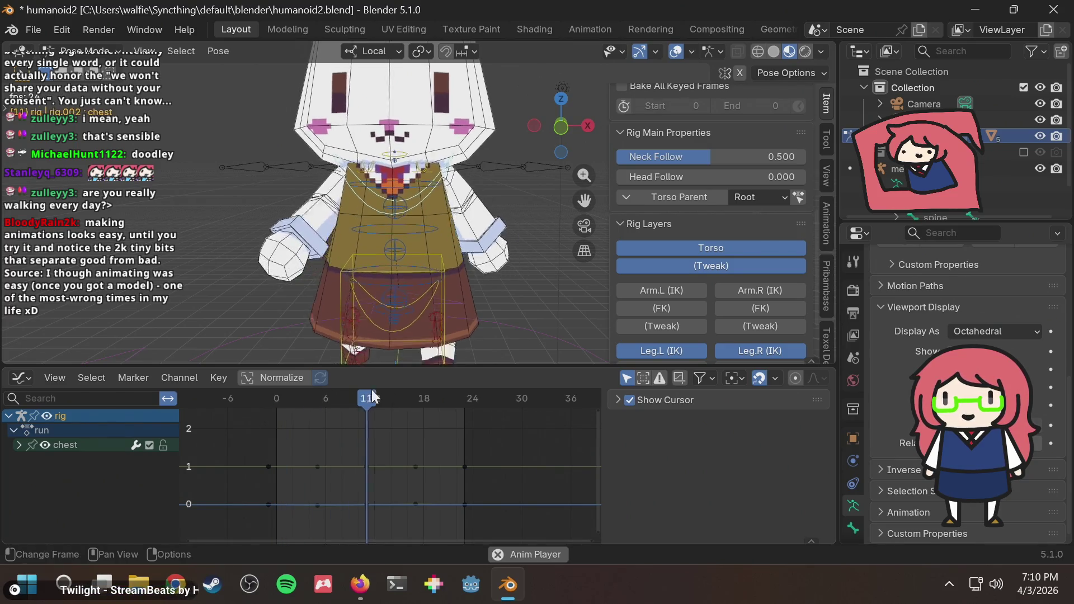
pyautogui.moveTo(371, 398)
pyautogui.mouseDown()
pyautogui.moveTo(279, 407)
pyautogui.moveTo(468, 412)
pyautogui.mouseUp()
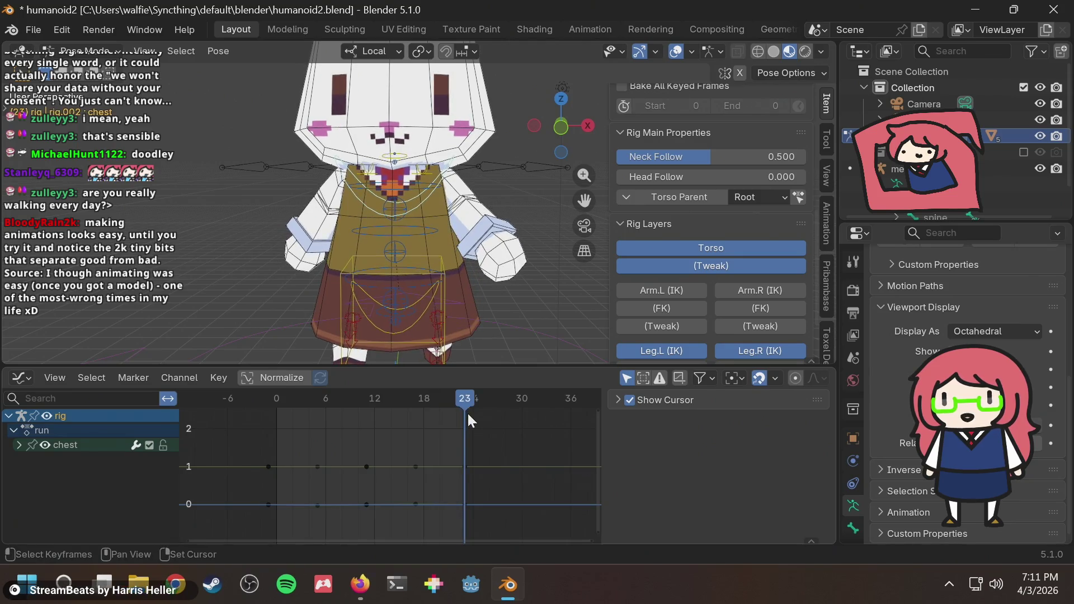
pyautogui.press('space')
pyautogui.scroll(-2, 511, 313)
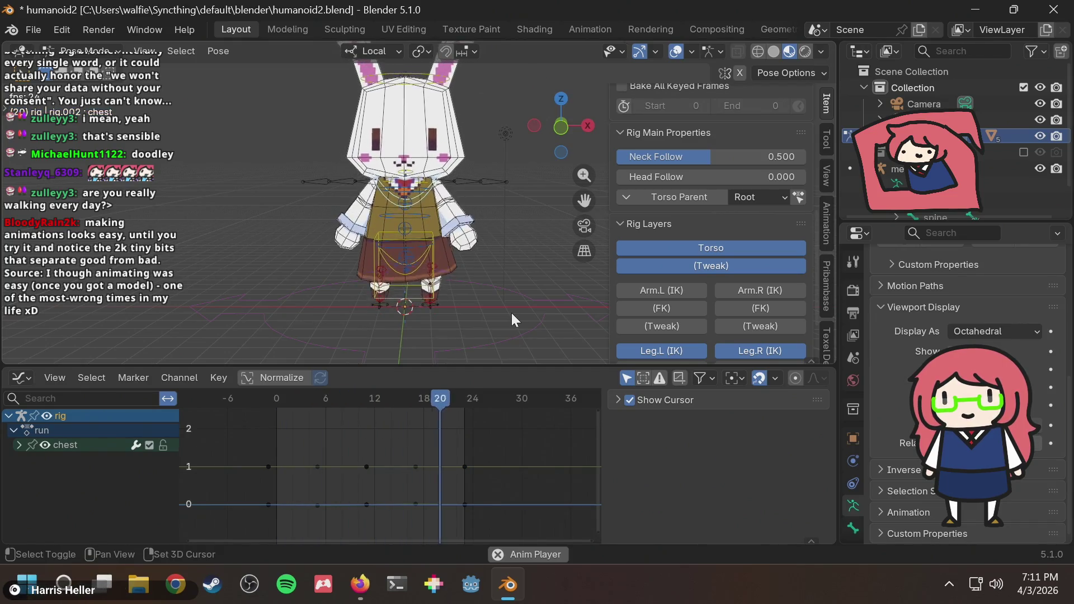
pyautogui.scroll(1, 511, 314)
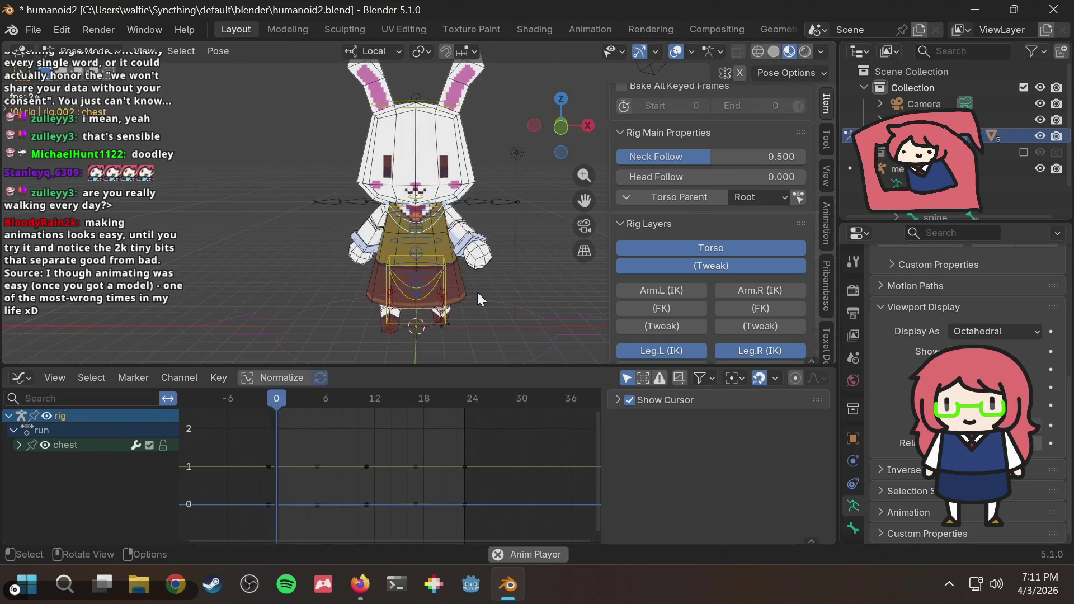
# Step: Save humanoid2.blend, reread the neck-delay tip on the Animost page, and return to a front view of the bunny
pyautogui.hotkey('ctrl', 's')
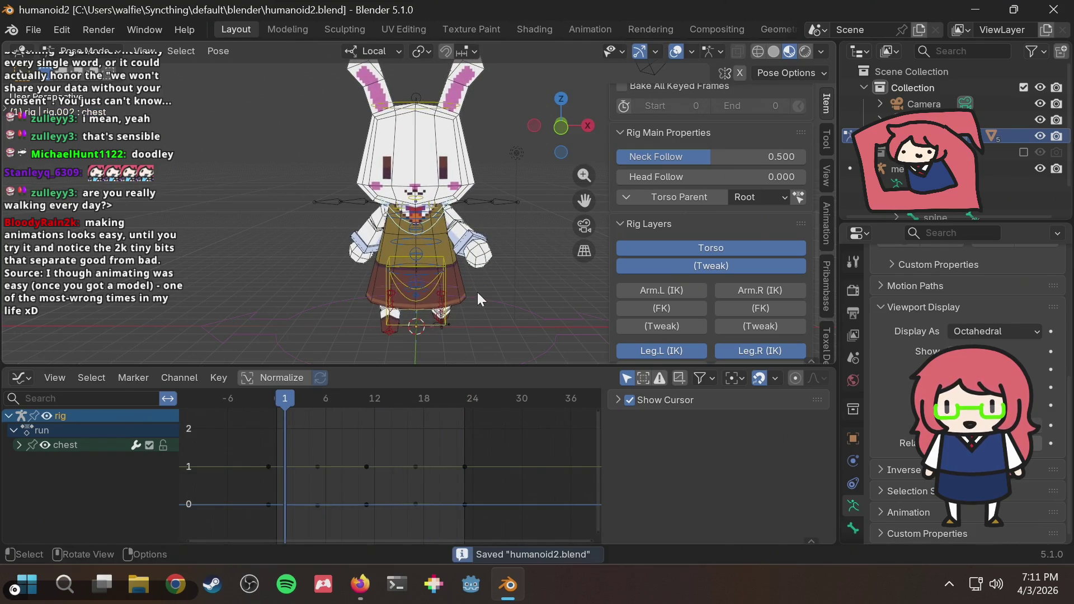
pyautogui.hotkey('alt', 'Tab')
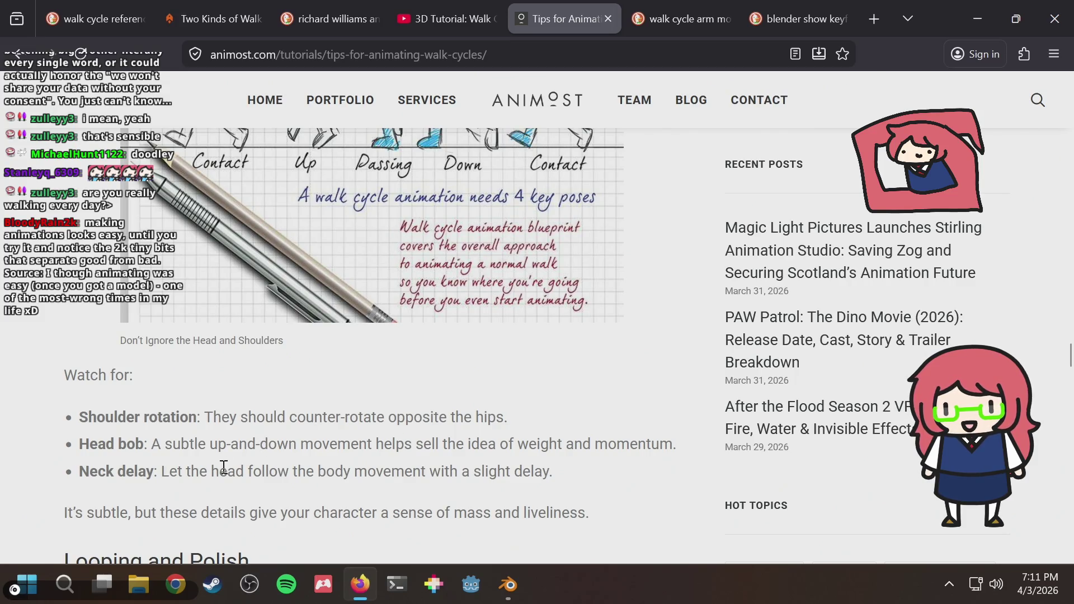
pyautogui.moveTo(210, 475); pyautogui.dragTo(343, 475)
pyautogui.click(352, 487)
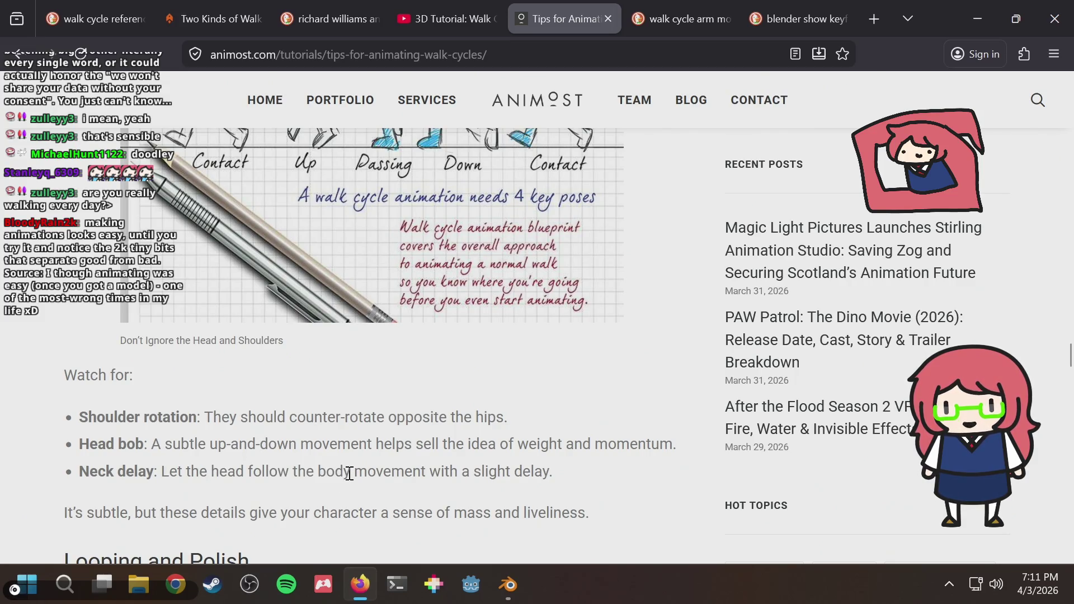
pyautogui.hotkey('alt', 'Tab')
pyautogui.click(562, 128)
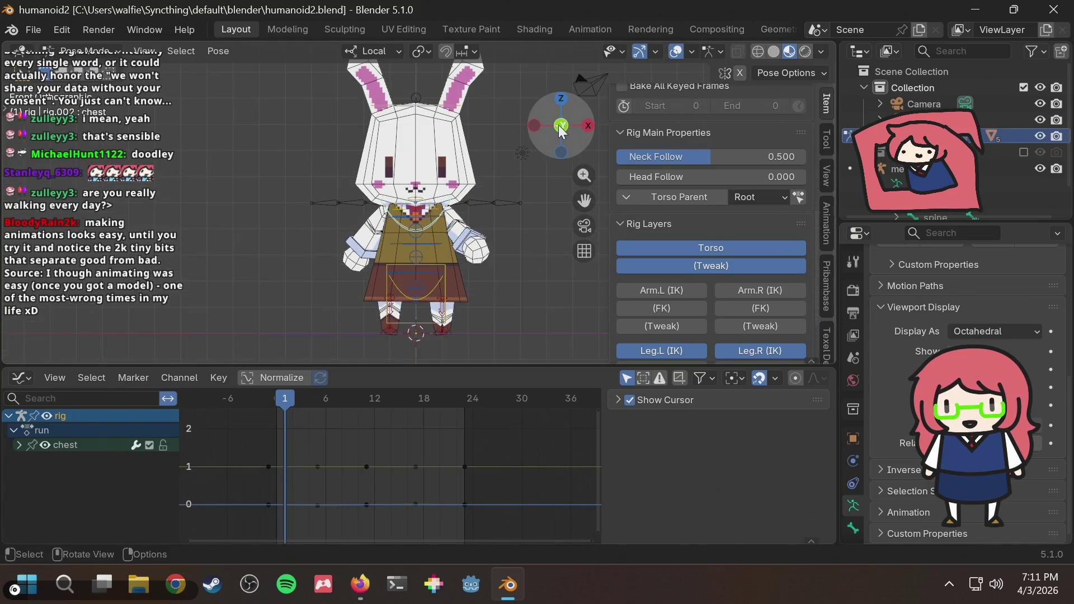
# Step: In side view, select the head bone and key its starting pose, ready to copy to the cycle end
pyautogui.click(587, 128)
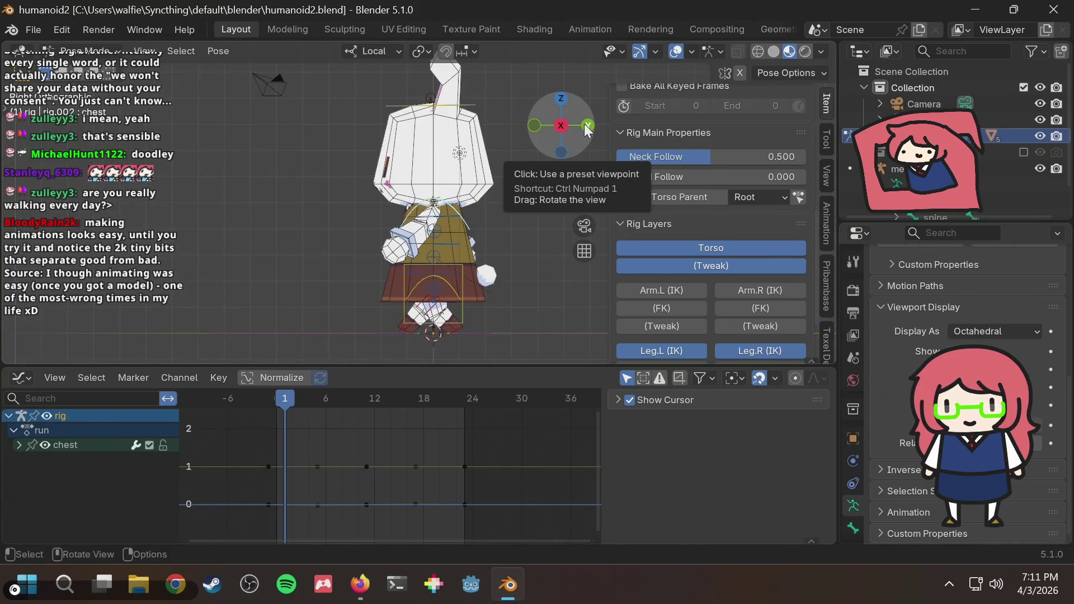
pyautogui.click(445, 80)
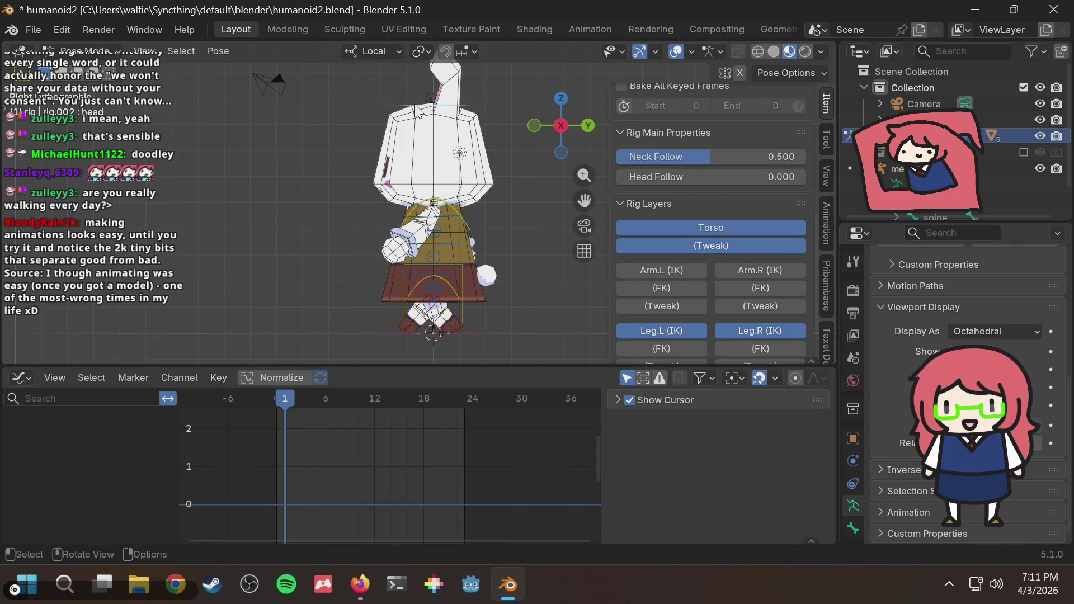
pyautogui.moveTo(277, 403)
pyautogui.mouseDown()
pyautogui.moveTo(326, 401)
pyautogui.moveTo(275, 420)
pyautogui.moveTo(355, 421)
pyautogui.moveTo(268, 432)
pyautogui.mouseUp()
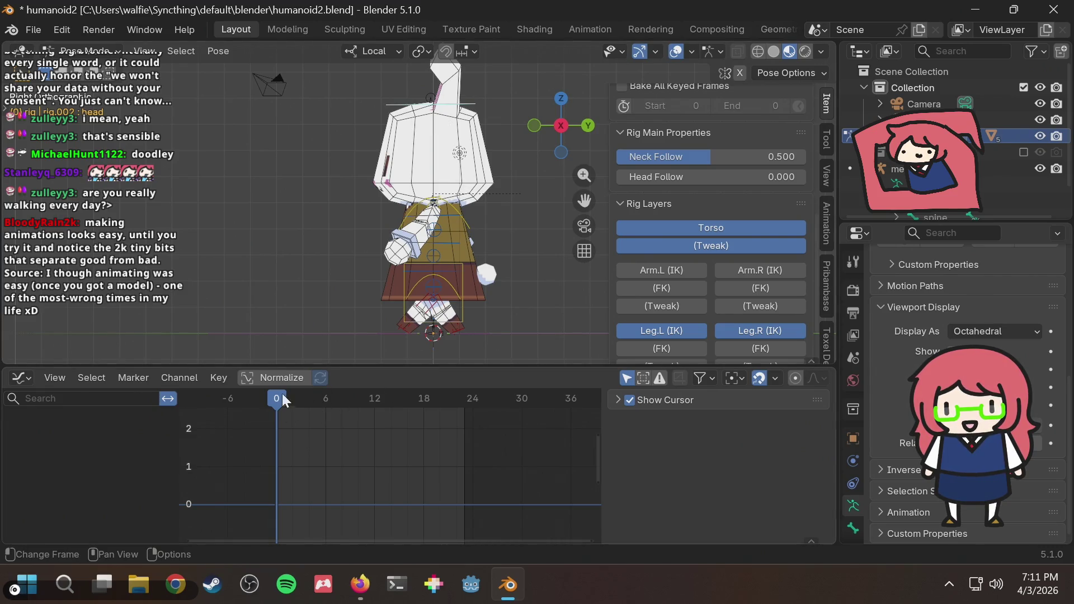
pyautogui.click(396, 110)
pyautogui.click(463, 398)
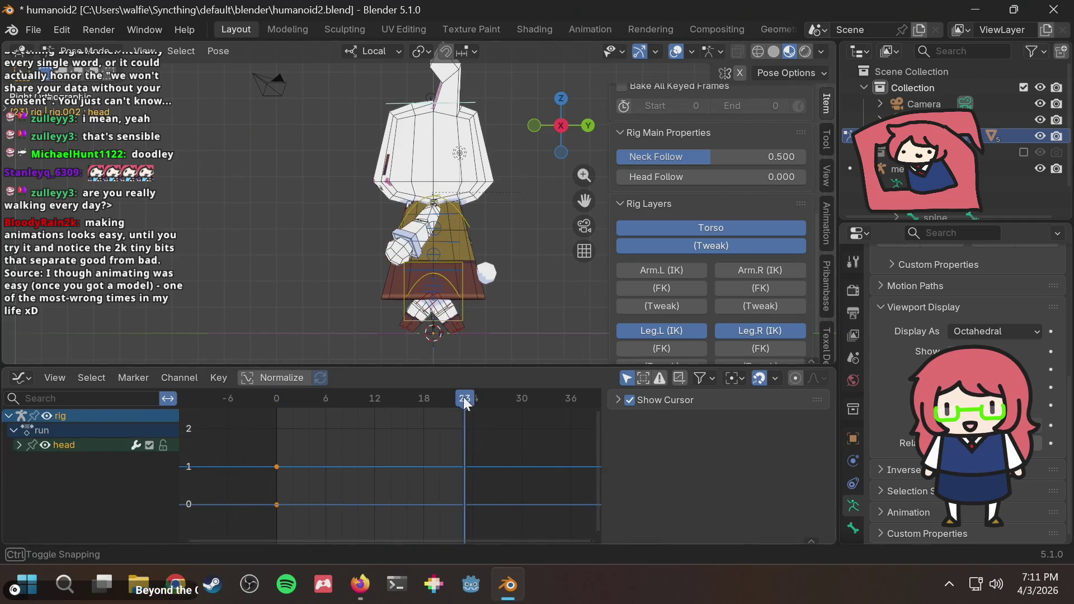
pyautogui.press('i')
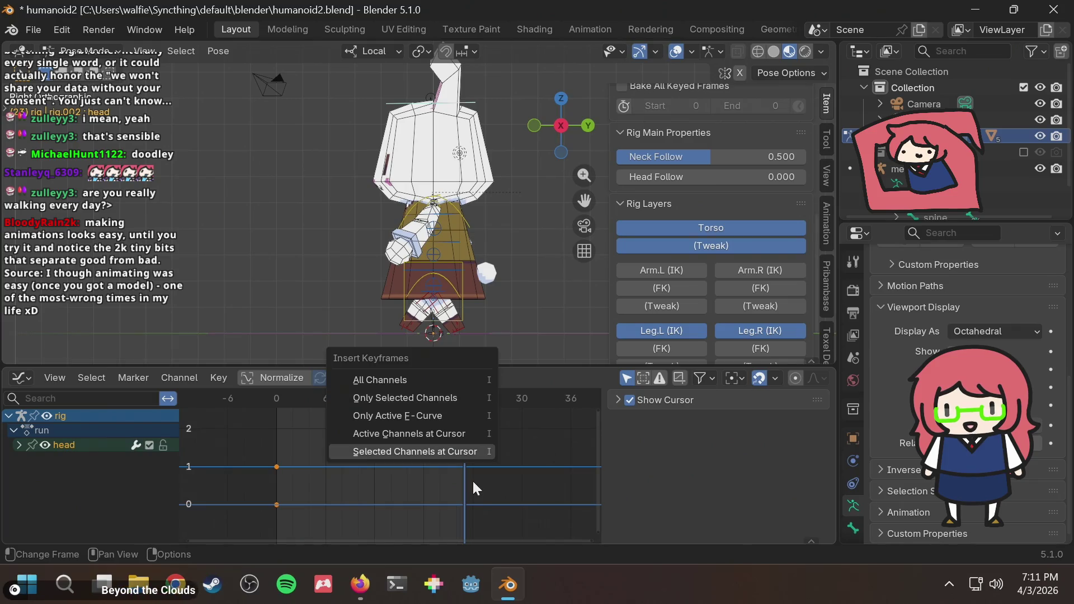
pyautogui.click(303, 470)
# Step: Paste the frame-0 head keys at frames 24 and 12, saving the file and scrubbing to preview the loop
pyautogui.click(474, 398)
pyautogui.hotkey('ctrl', 'v')
pyautogui.click(447, 398)
pyautogui.moveTo(448, 400)
pyautogui.mouseDown()
pyautogui.moveTo(316, 405)
pyautogui.moveTo(326, 399)
pyautogui.mouseUp()
pyautogui.hotkey('ctrl', 's')
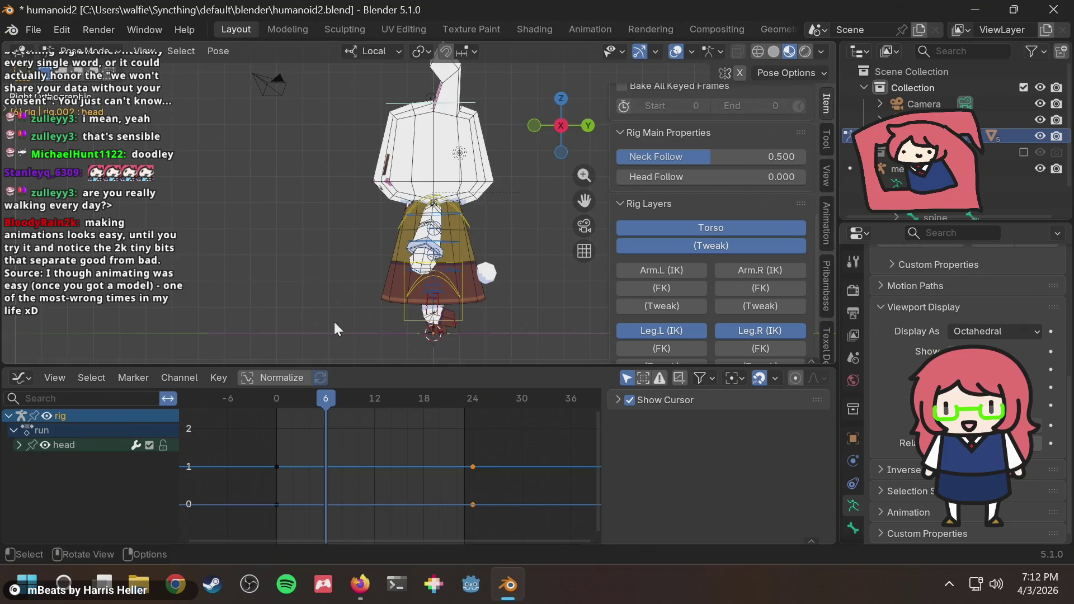
pyautogui.click(377, 394)
pyautogui.hotkey('ctrl', 'v')
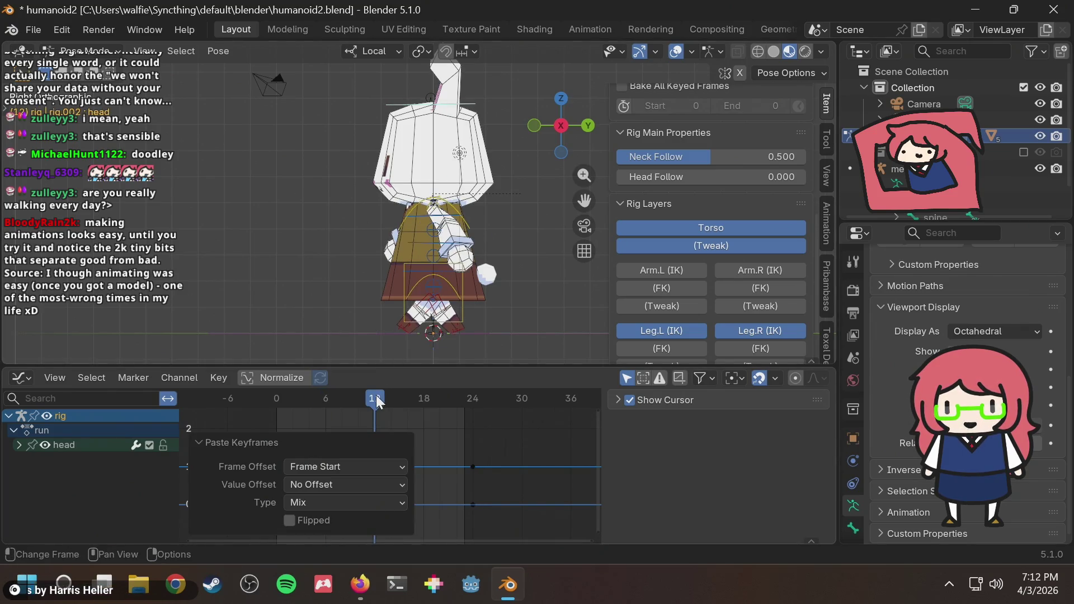
pyautogui.moveTo(373, 396)
pyautogui.mouseDown()
pyautogui.moveTo(277, 409)
pyautogui.moveTo(309, 412)
pyautogui.mouseUp()
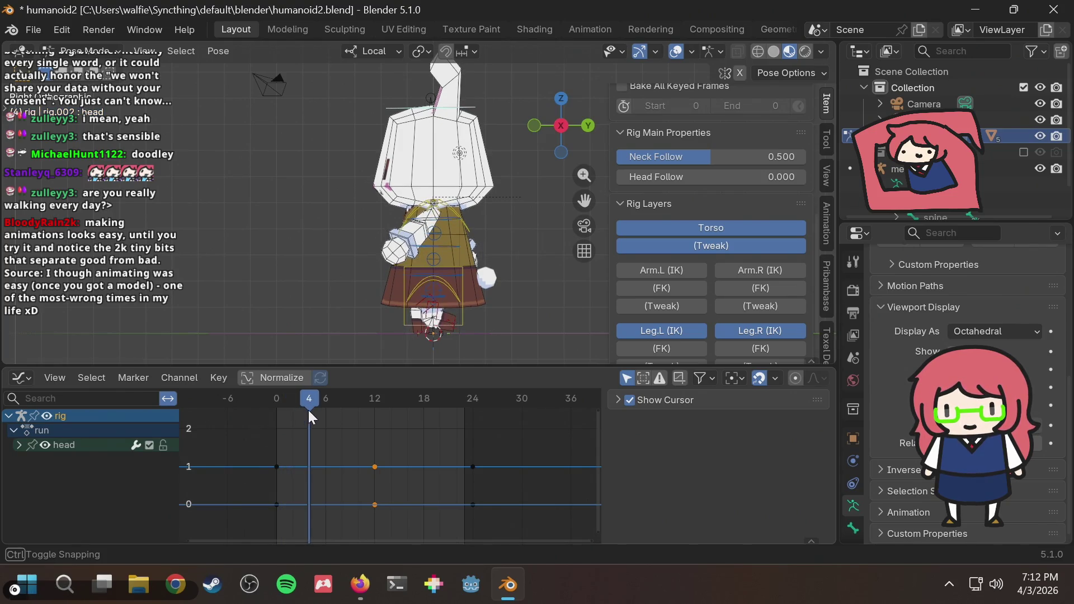
# Step: Try a few test rotations of the head bone, then switch to the walk-cycle reference page
pyautogui.click(417, 114)
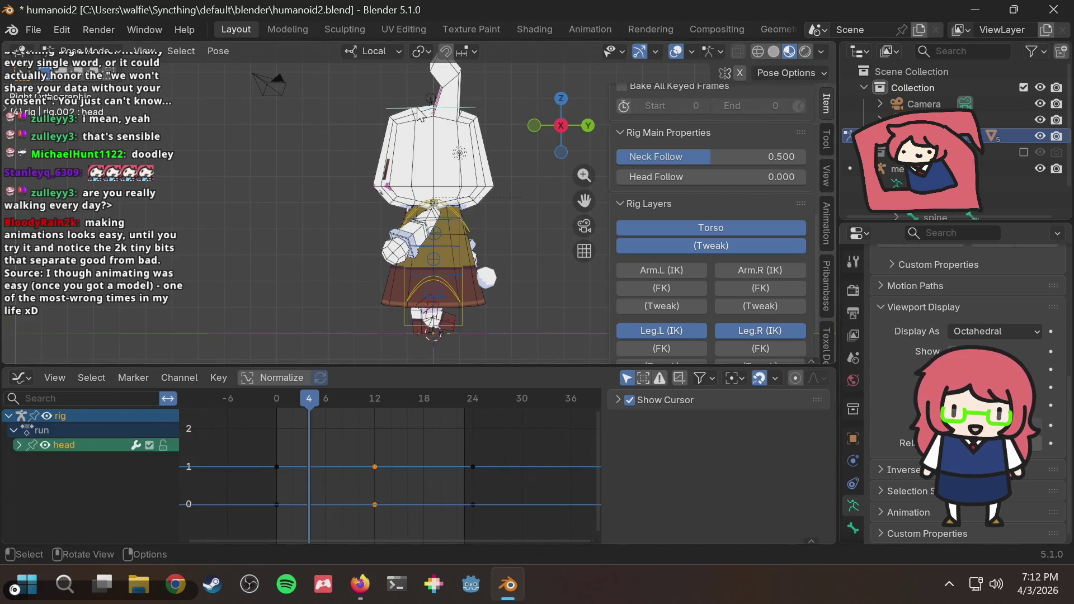
pyautogui.press('r')
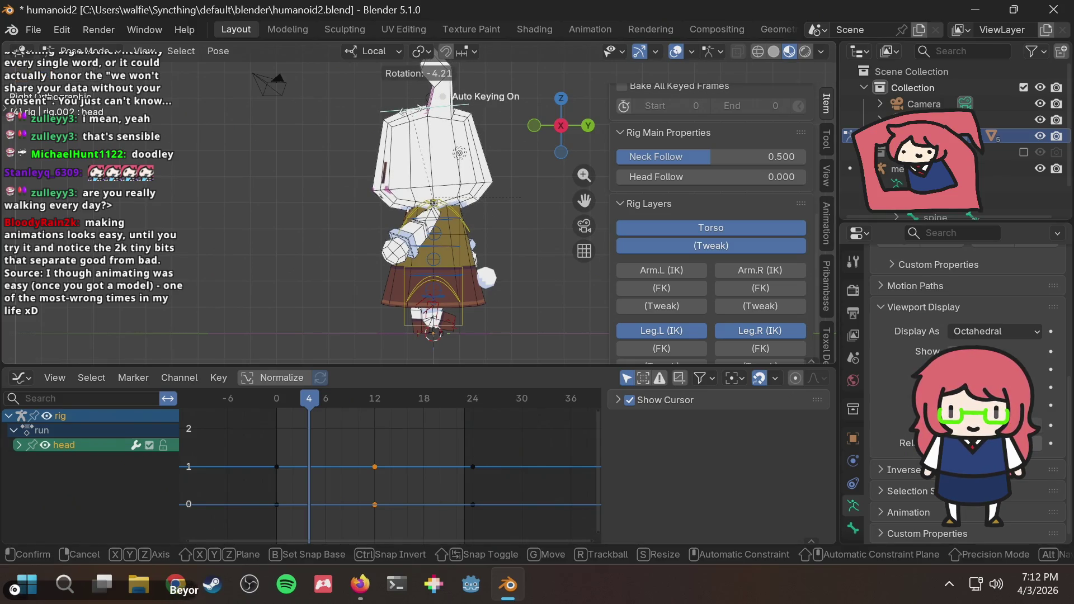
pyautogui.click(418, 118)
pyautogui.press('r')
pyautogui.click(420, 116)
pyautogui.press('r')
pyautogui.click(421, 117)
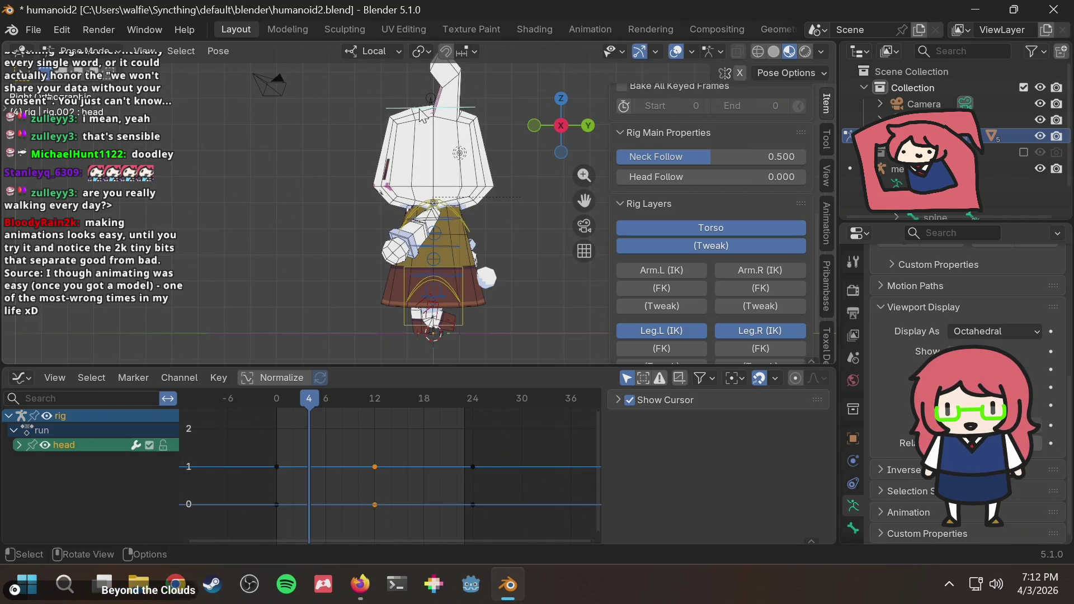
pyautogui.hotkey('alt', 'Tab')
pyautogui.scroll(4, 437, 276)
pyautogui.scroll(2, 431, 306)
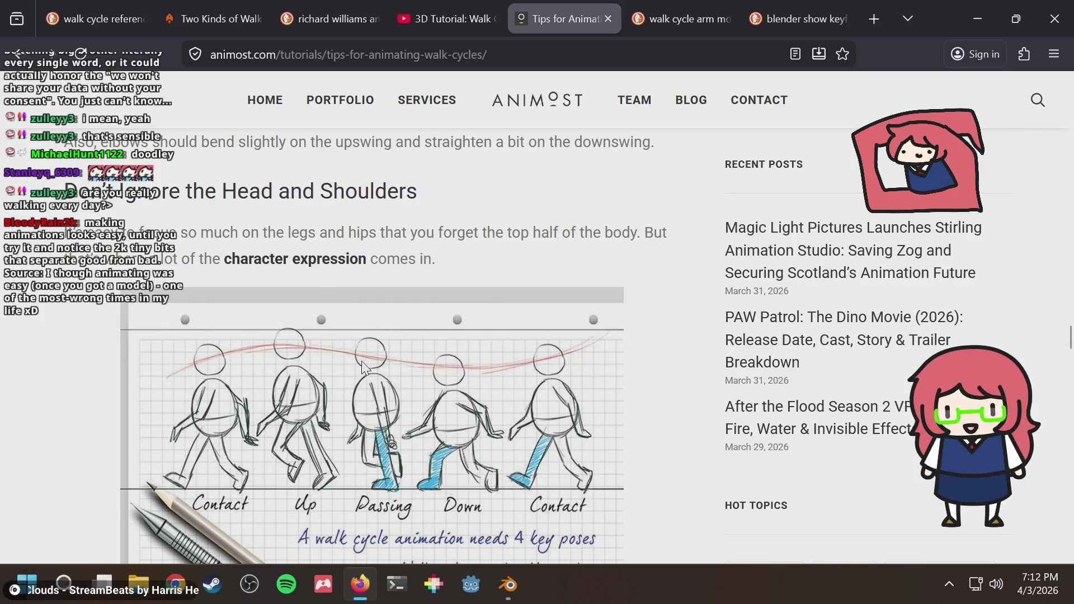
# Step: Flip between the Animost key-poses diagram and Blender, then scrub the rig to around frame 7
pyautogui.hotkey('alt', 'Tab')
pyautogui.moveTo(306, 399); pyautogui.dragTo(257, 398)
pyautogui.hotkey('alt', 'Tab')
pyautogui.scroll(3, 333, 385)
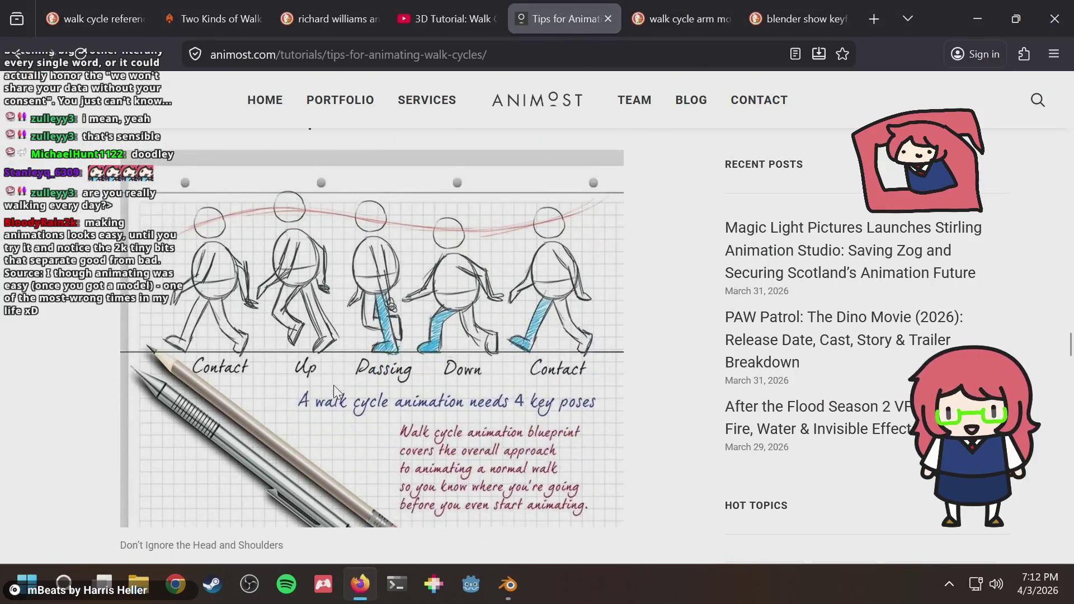
pyautogui.scroll(2, 309, 295)
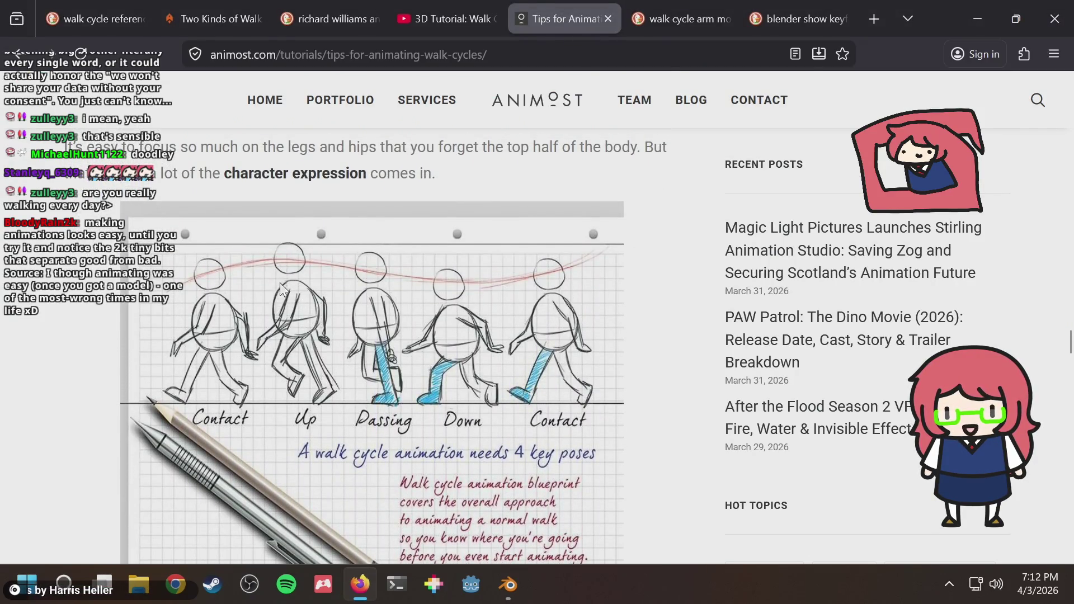
pyautogui.hotkey('alt', 'Tab')
pyautogui.moveTo(275, 399)
pyautogui.mouseDown()
pyautogui.moveTo(361, 399)
pyautogui.moveTo(353, 406)
pyautogui.mouseUp()
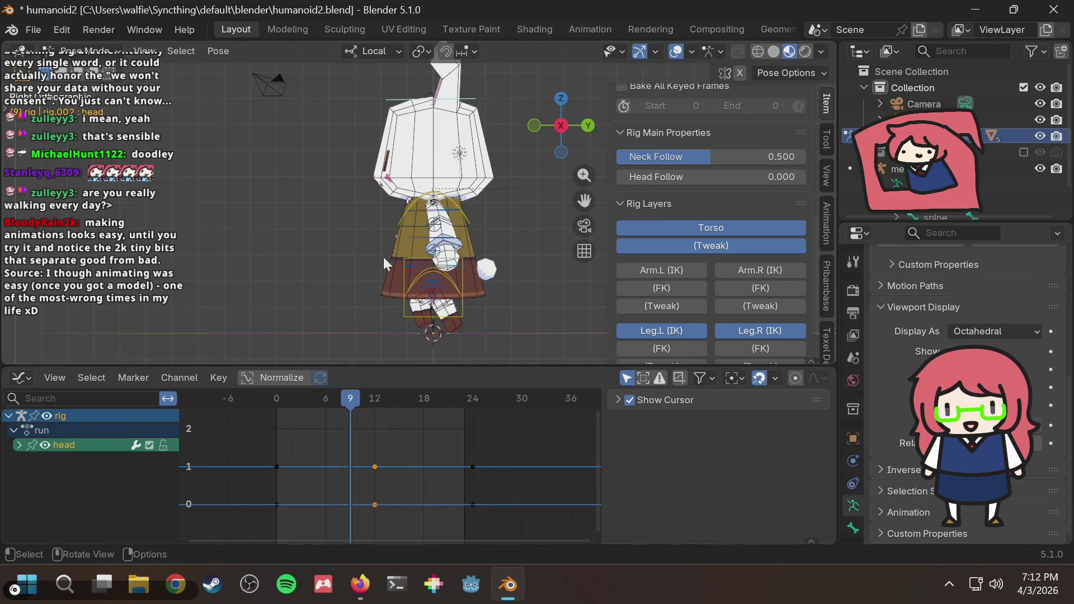
# Step: Paste the head's frame-0 keys at frames 6 and 18
pyautogui.moveTo(335, 409); pyautogui.dragTo(325, 401)
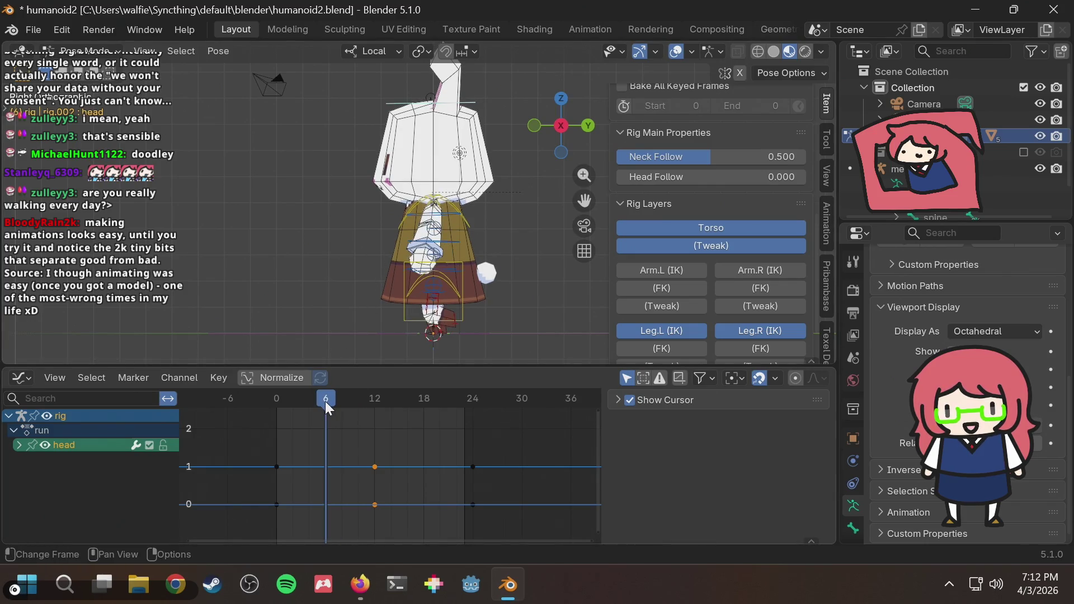
pyautogui.press('i')
pyautogui.click(321, 382)
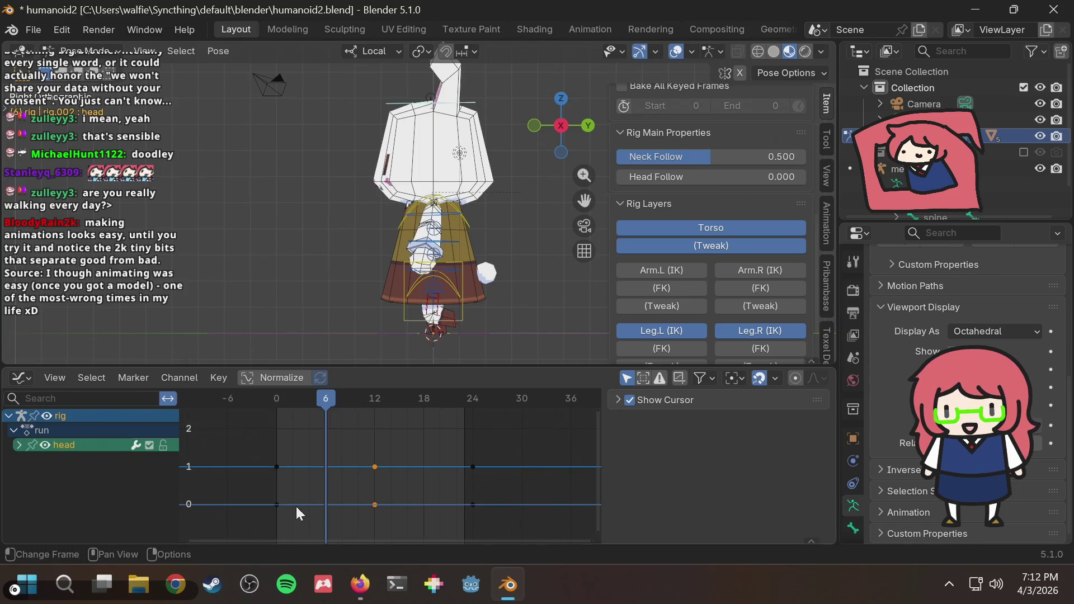
pyautogui.click(277, 469)
pyautogui.hotkey('ctrl', 'v')
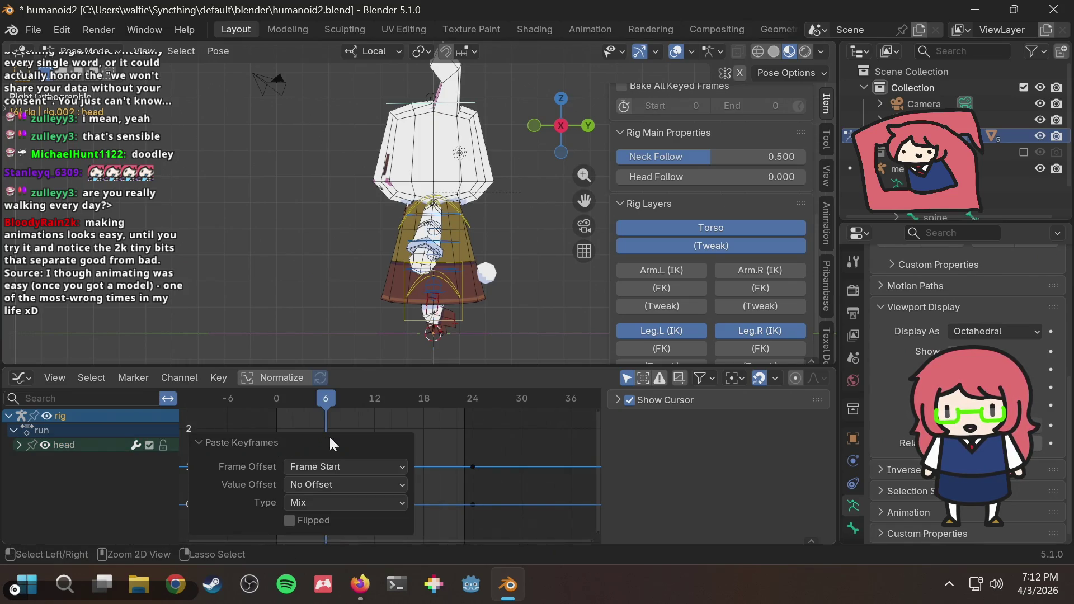
pyautogui.moveTo(327, 398)
pyautogui.mouseDown()
pyautogui.moveTo(417, 398)
pyautogui.moveTo(338, 401)
pyautogui.moveTo(353, 398)
pyautogui.mouseUp()
pyautogui.click(421, 391)
pyautogui.hotkey('ctrl', 'v')
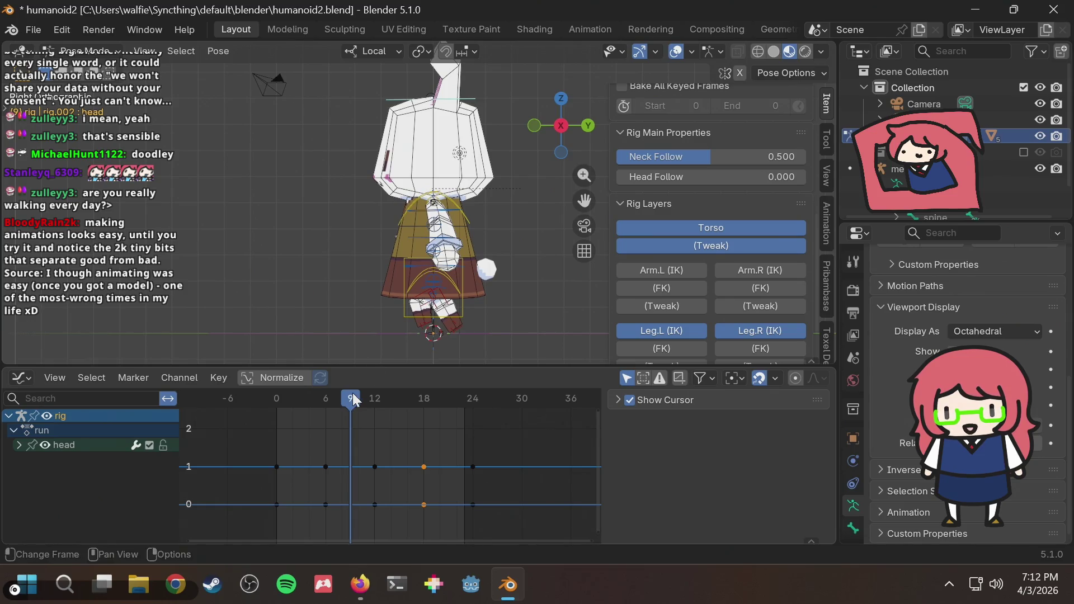
# Step: Tilt the head bone at frame 9, key the pose, and play back the head bob
pyautogui.moveTo(375, 140); pyautogui.dragTo(370, 159, button='middle')
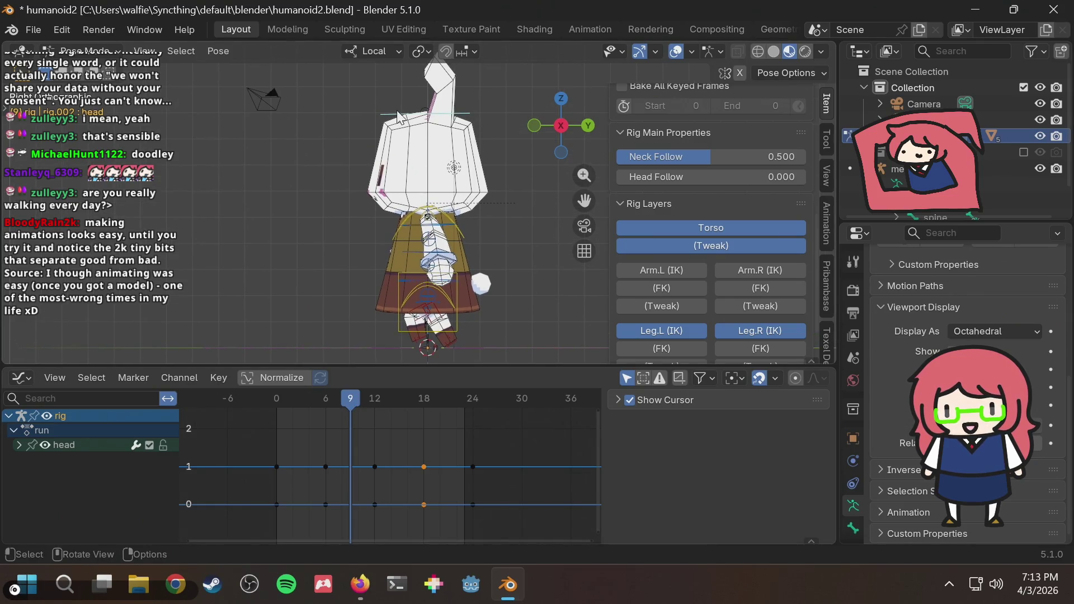
pyautogui.press('g')
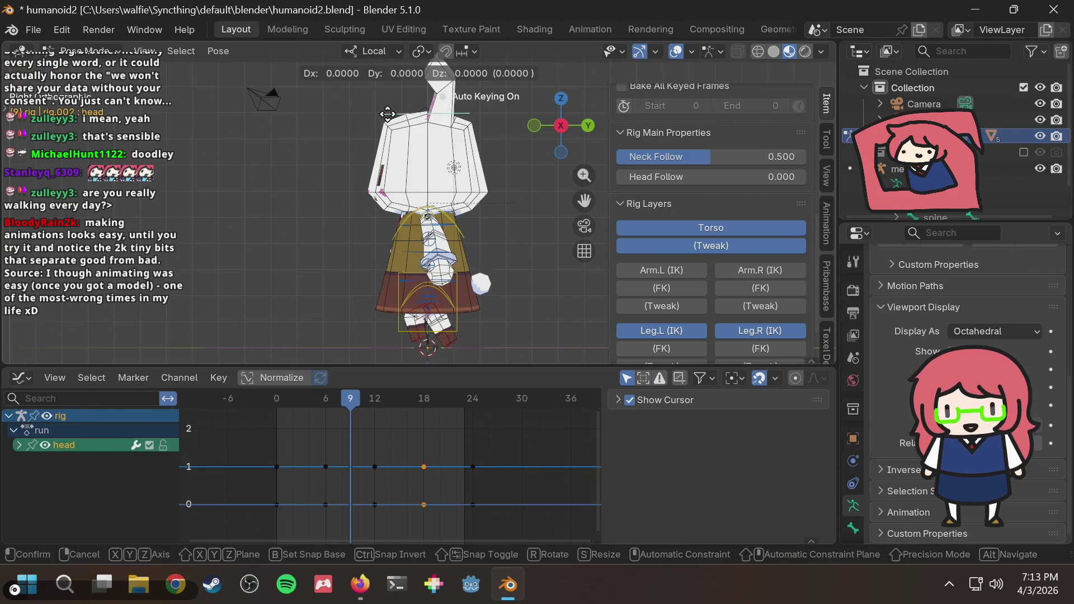
pyautogui.press('r')
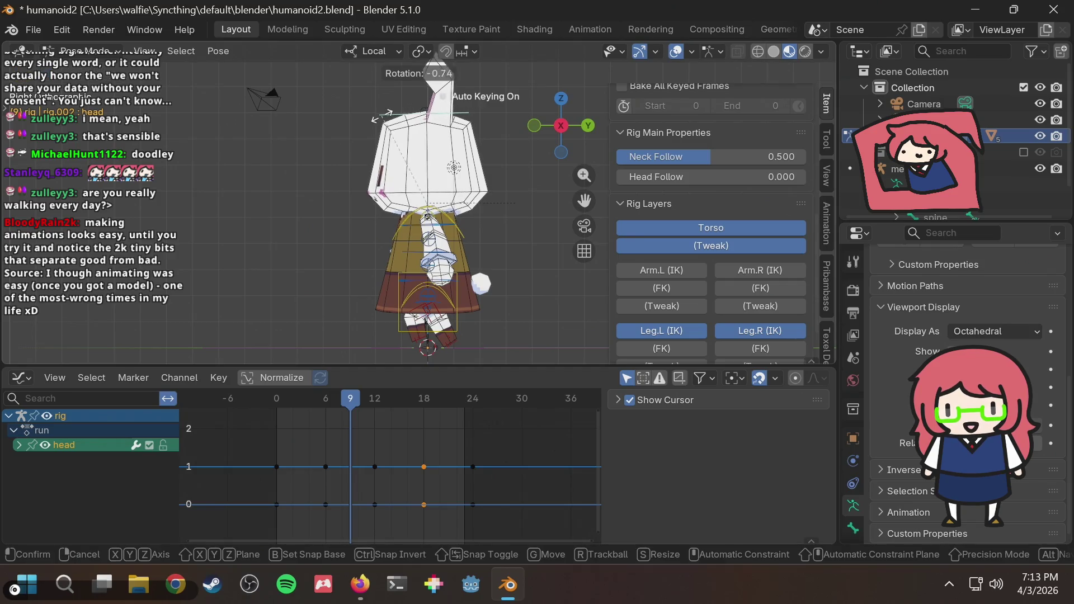
pyautogui.click(375, 123)
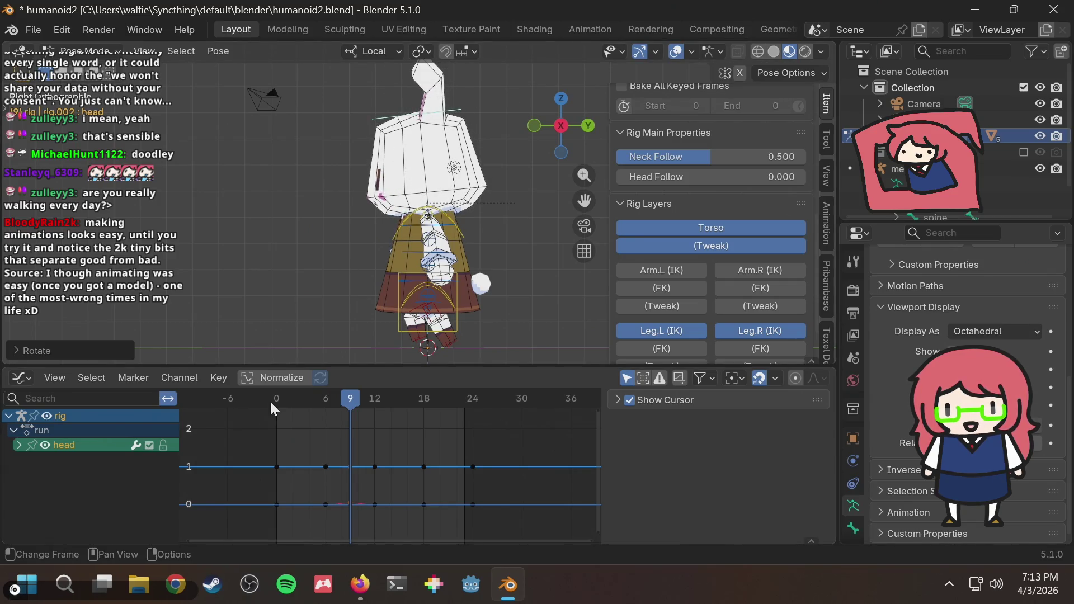
pyautogui.press('i')
pyautogui.press('space')
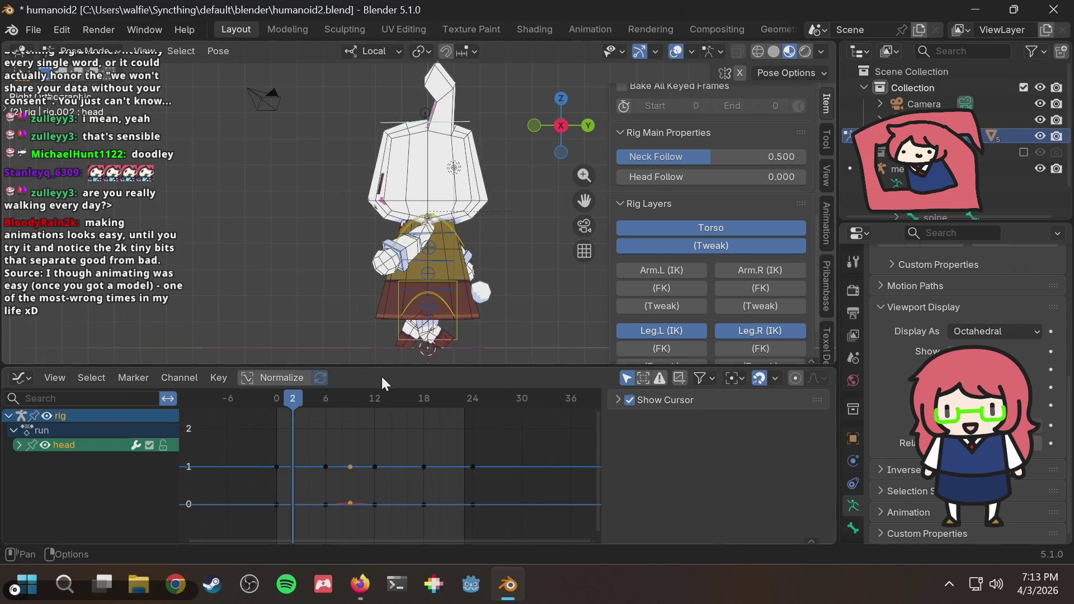
pyautogui.click(368, 391)
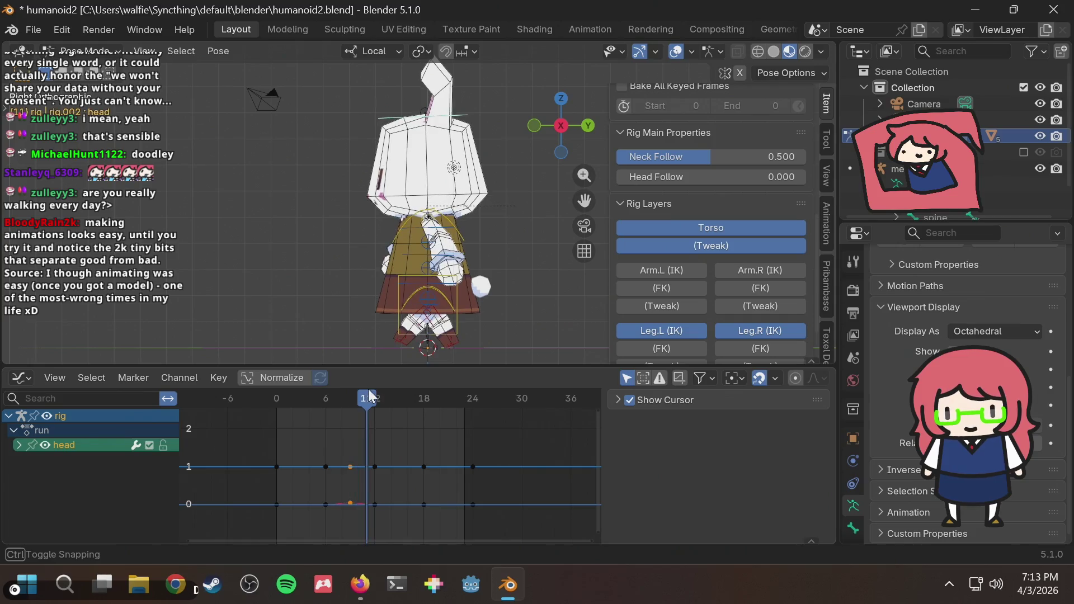
pyautogui.moveTo(369, 390); pyautogui.dragTo(351, 391)
# Step: Readjust the frame-9 head tilt, scrub to check it, and glance at the tutorial page
pyautogui.press('r')
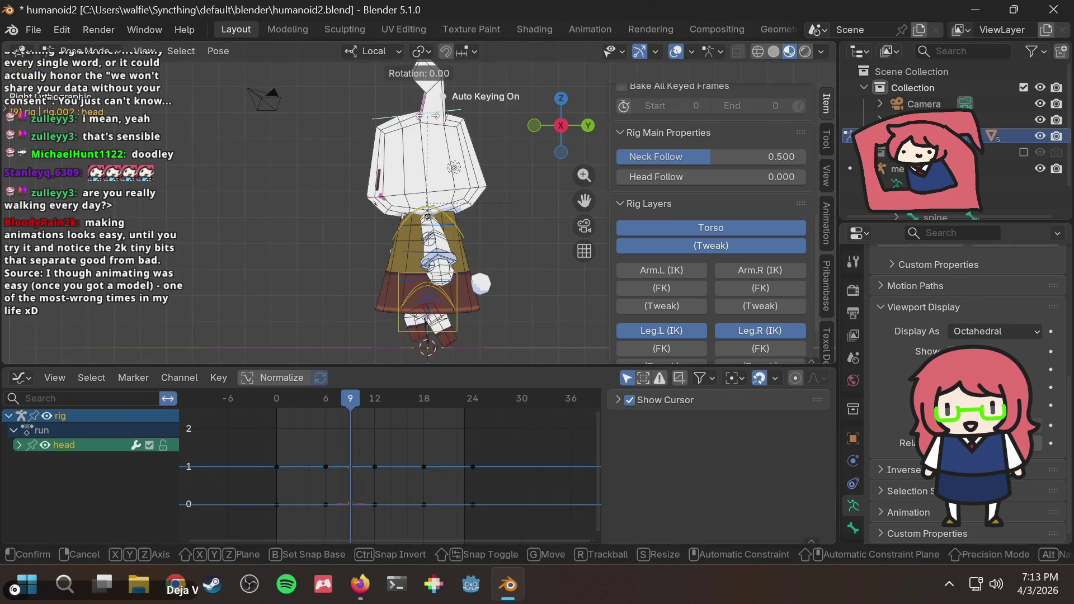
pyautogui.click(436, 209)
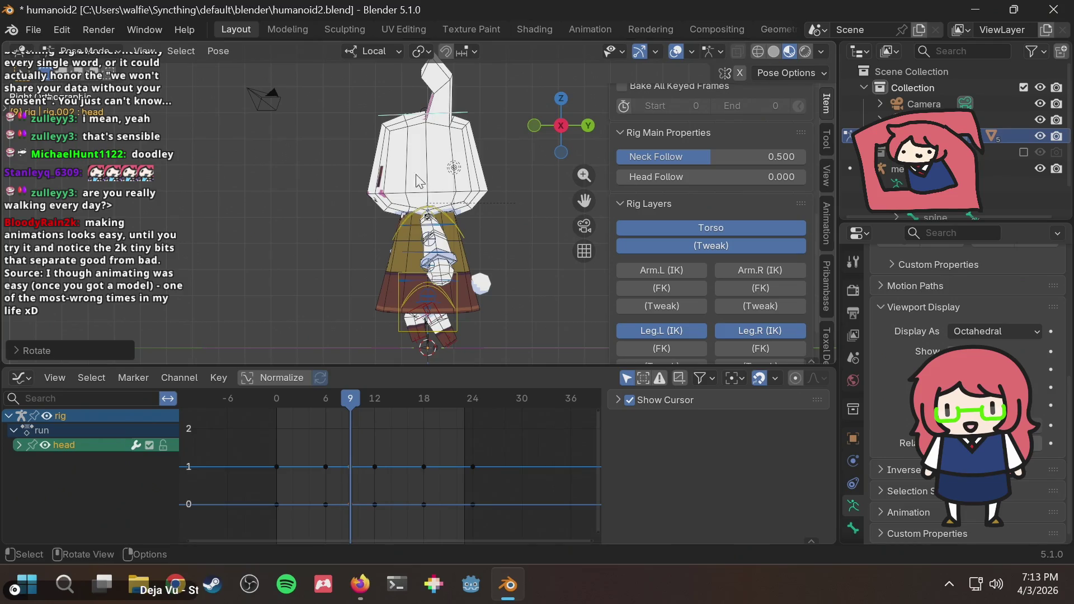
pyautogui.moveTo(345, 403)
pyautogui.mouseDown()
pyautogui.moveTo(308, 404)
pyautogui.moveTo(380, 404)
pyautogui.moveTo(302, 408)
pyautogui.mouseUp()
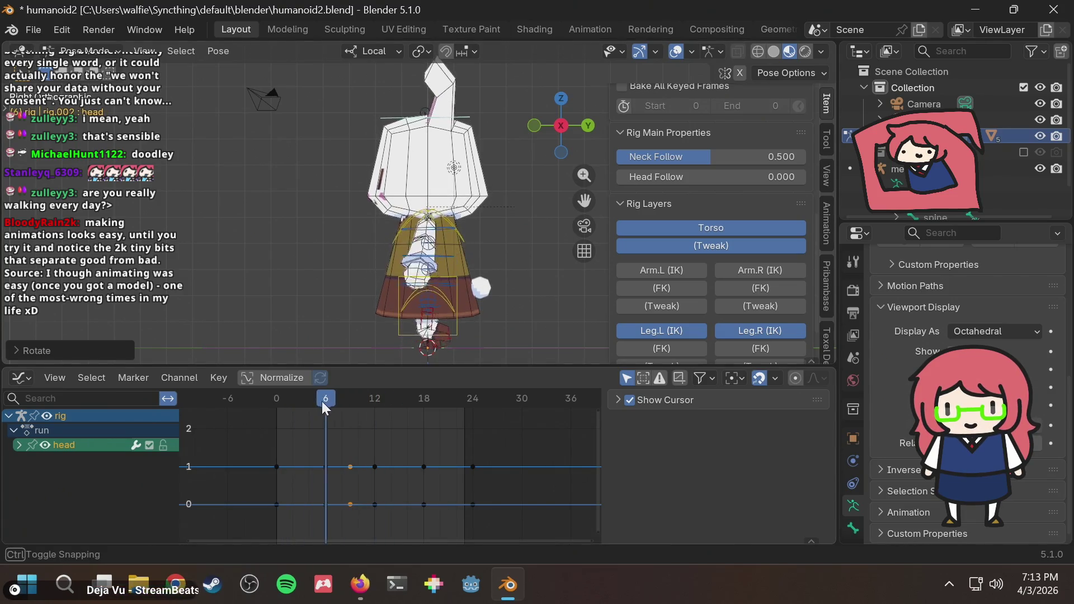
pyautogui.hotkey('alt', 'Tab')
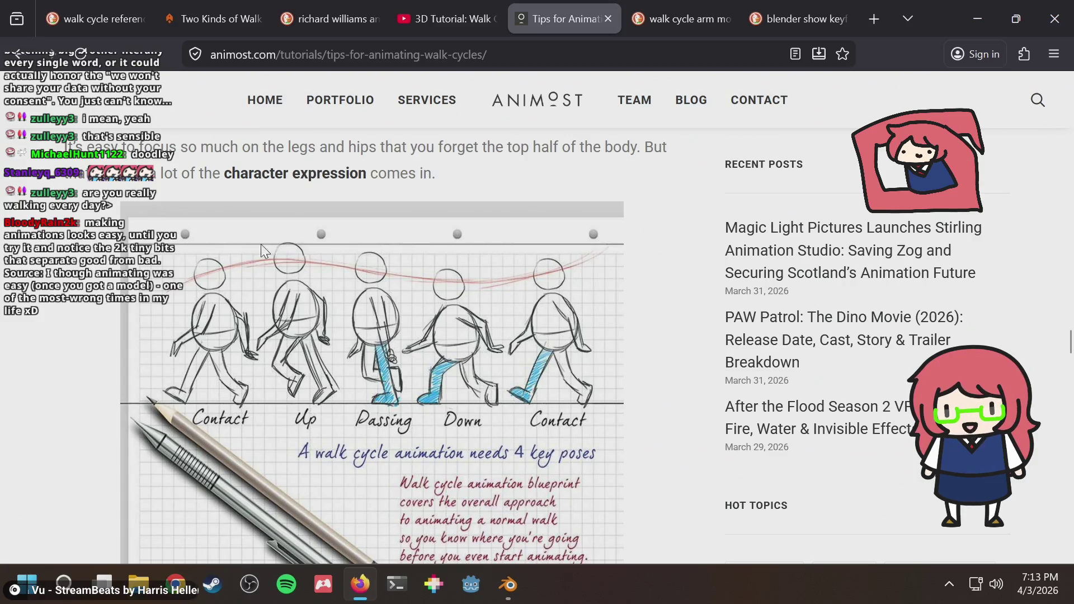
pyautogui.hotkey('alt', 'Tab')
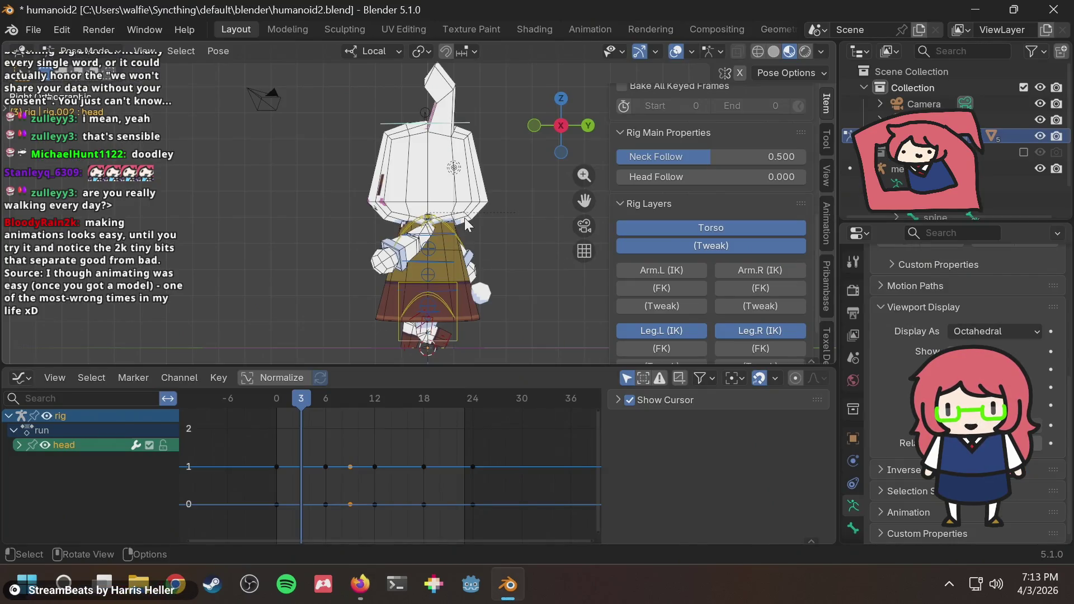
pyautogui.scroll(1, 461, 236)
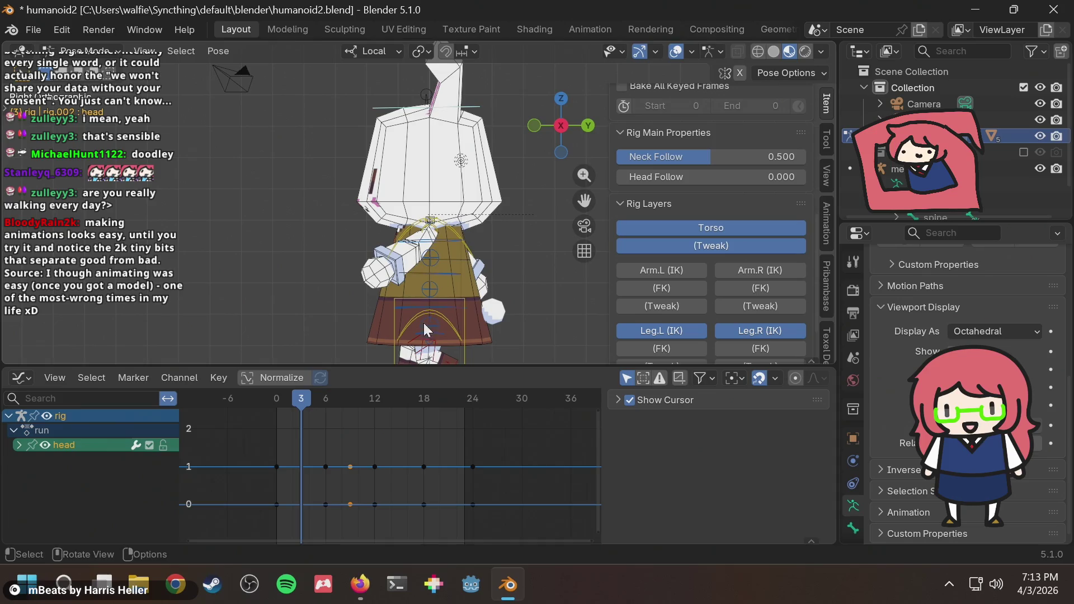
pyautogui.moveTo(346, 402); pyautogui.dragTo(374, 399)
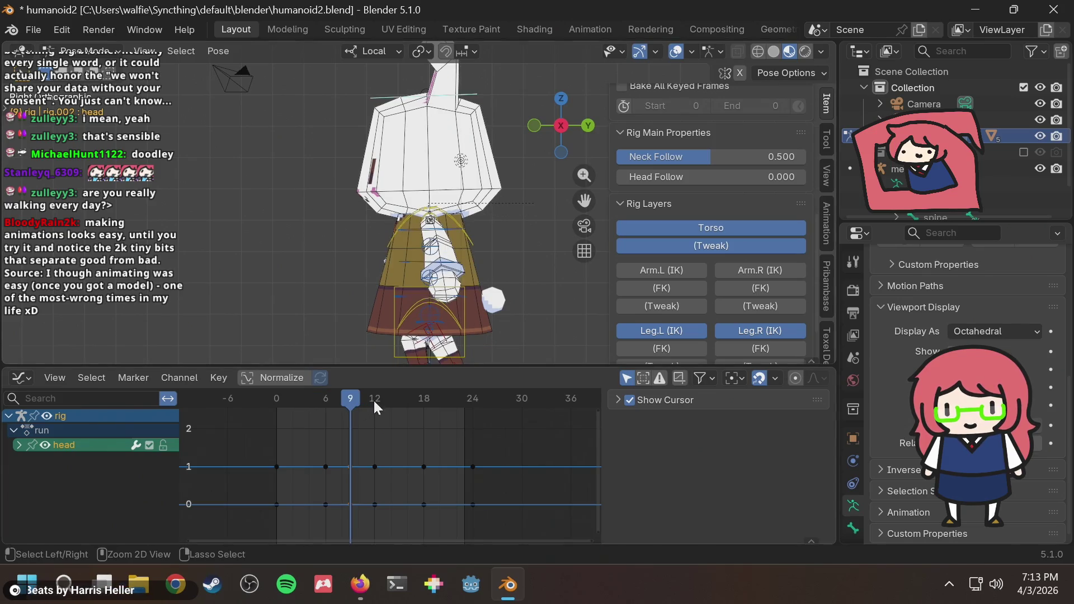
pyautogui.click(457, 222)
pyautogui.press('r')
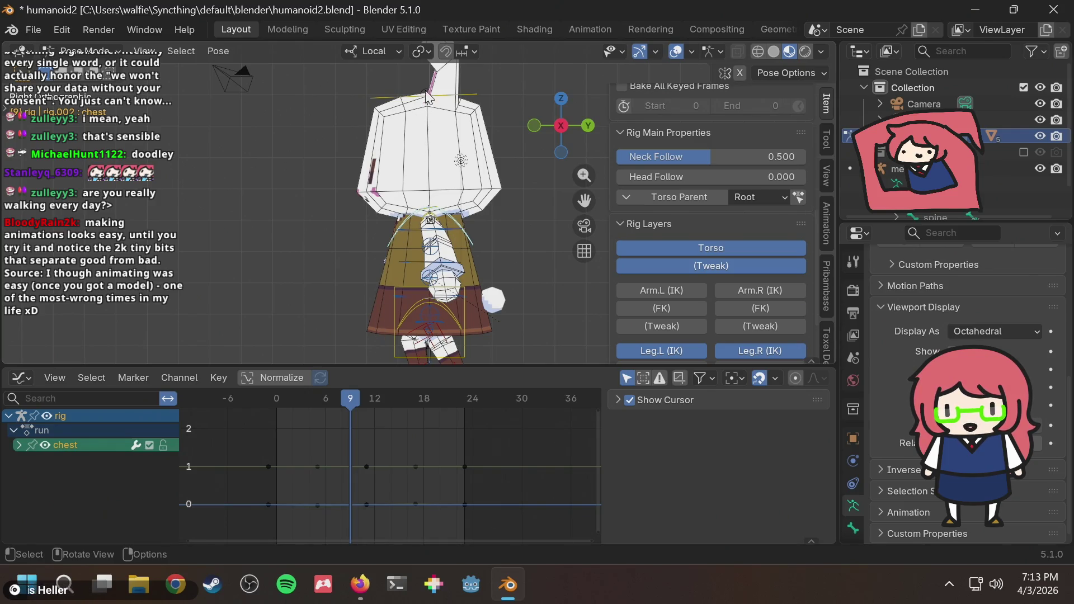
pyautogui.click(414, 99)
pyautogui.moveTo(504, 445); pyautogui.dragTo(202, 530)
pyautogui.press('Delete')
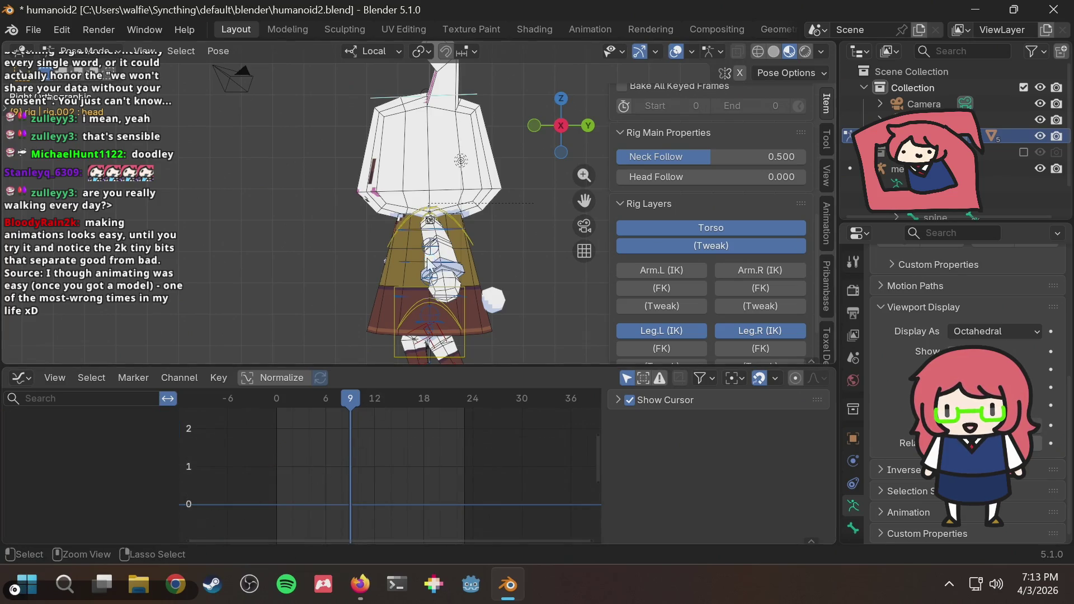
pyautogui.hotkey('ctrl', 's')
pyautogui.click(454, 226)
pyautogui.moveTo(346, 398)
pyautogui.mouseDown()
pyautogui.moveTo(270, 398)
pyautogui.moveTo(318, 407)
pyautogui.mouseUp()
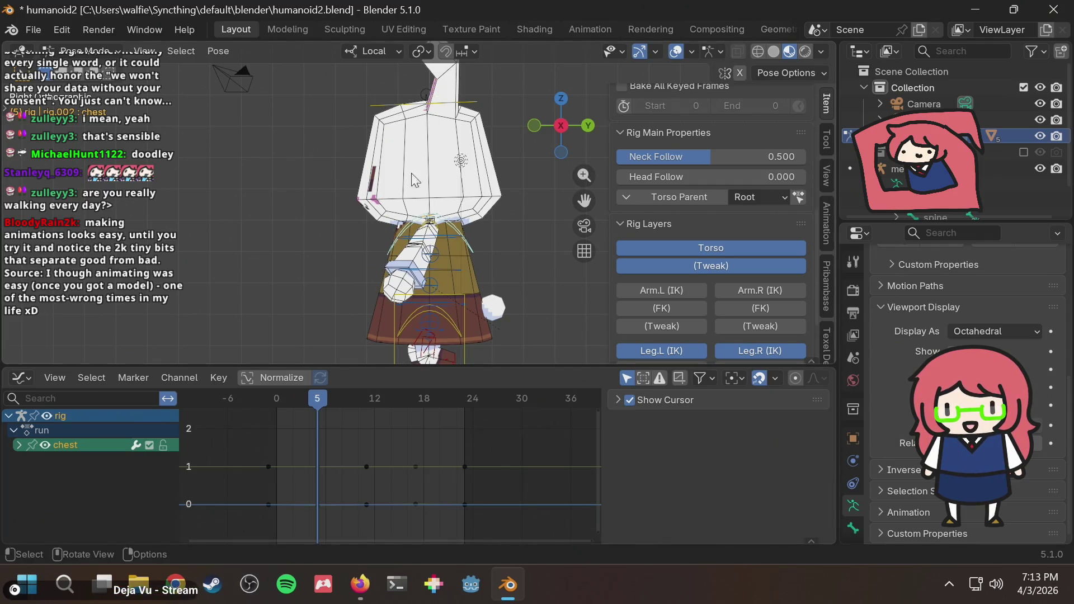
pyautogui.click(498, 242)
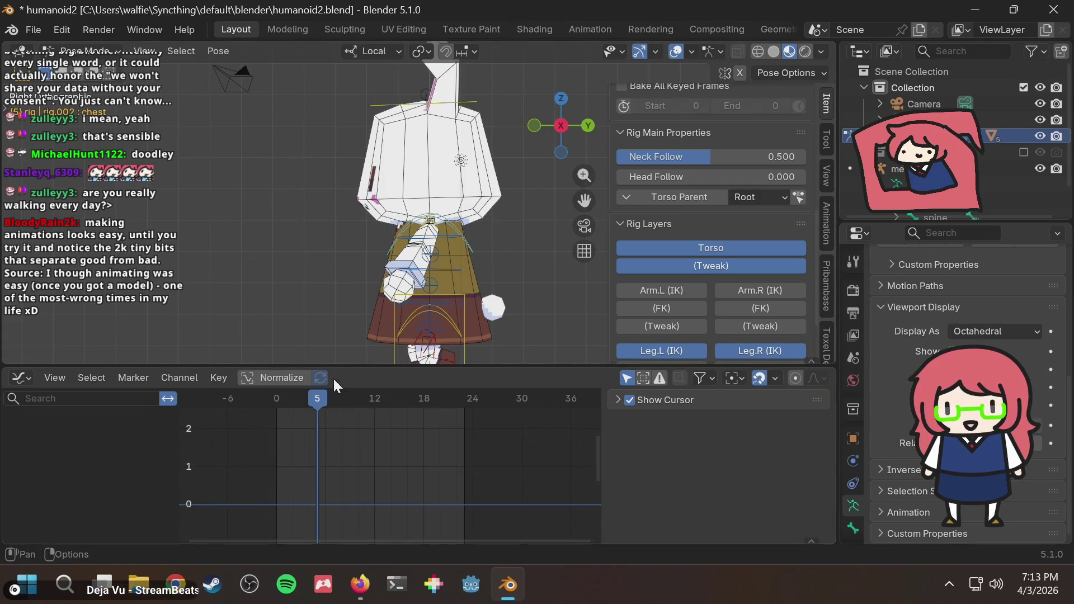
pyautogui.click(470, 246)
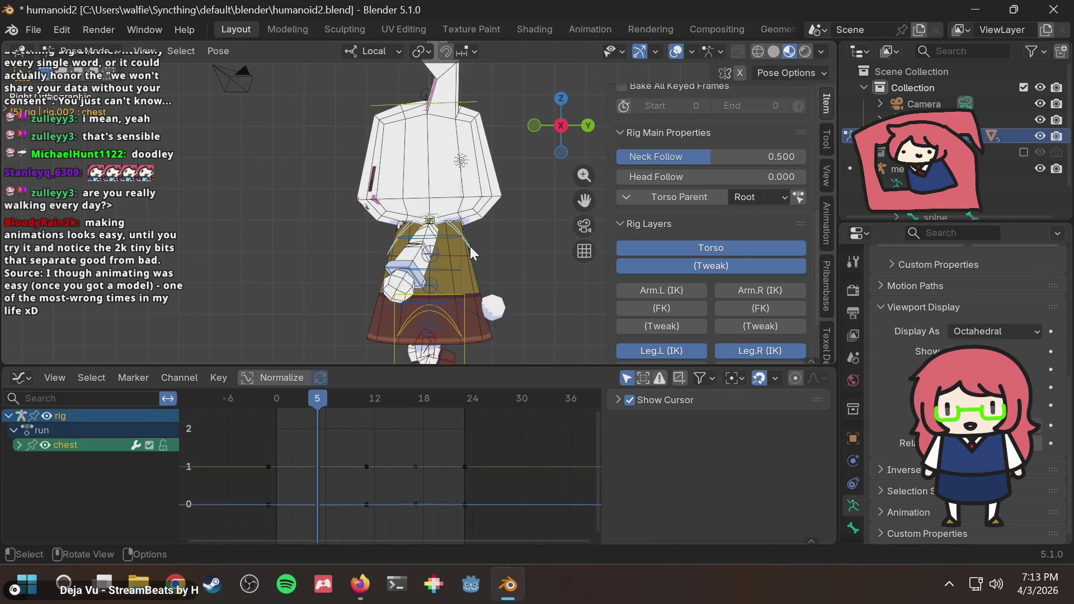
pyautogui.moveTo(325, 403)
pyautogui.mouseDown()
pyautogui.moveTo(263, 398)
pyautogui.moveTo(319, 398)
pyautogui.mouseUp()
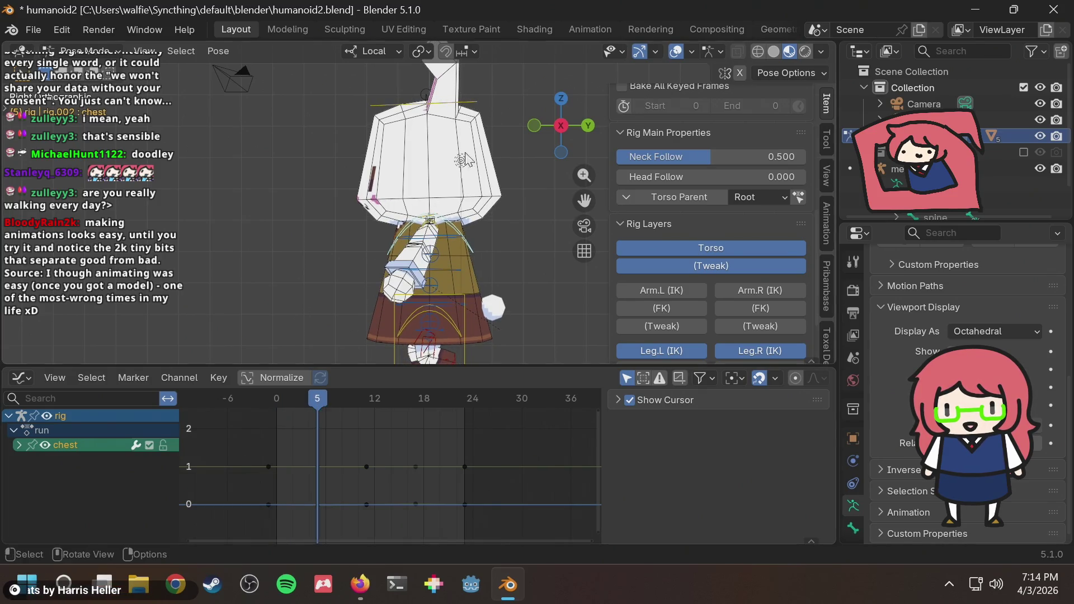
pyautogui.press('r')
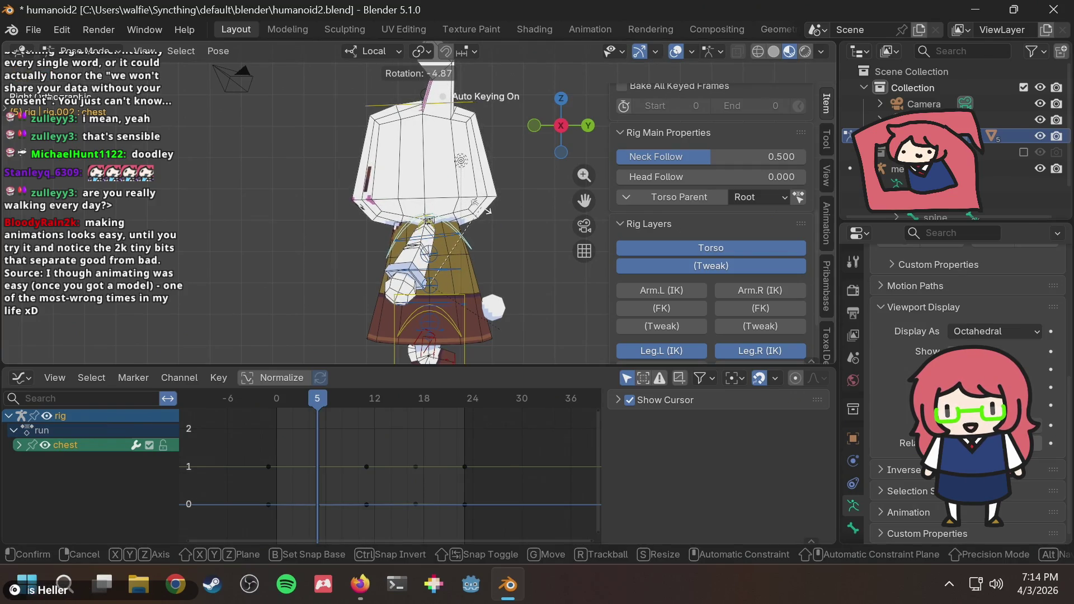
# Step: Key a slight chest tilt at frame 5 and again at frame 17, then play the run cycle
pyautogui.click(487, 211)
pyautogui.press('i')
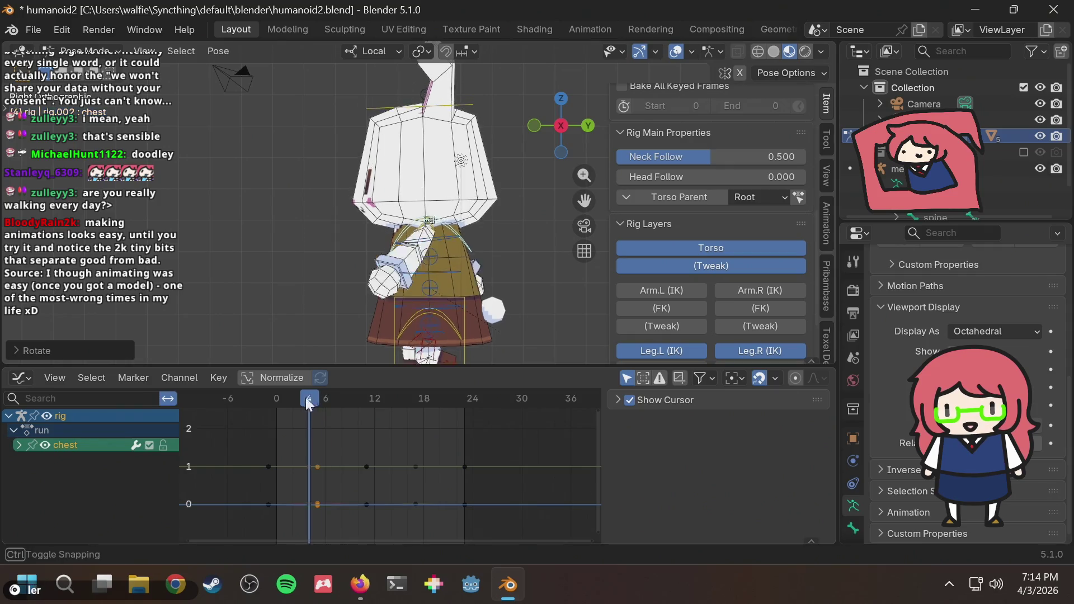
pyautogui.moveTo(298, 398); pyautogui.dragTo(418, 376)
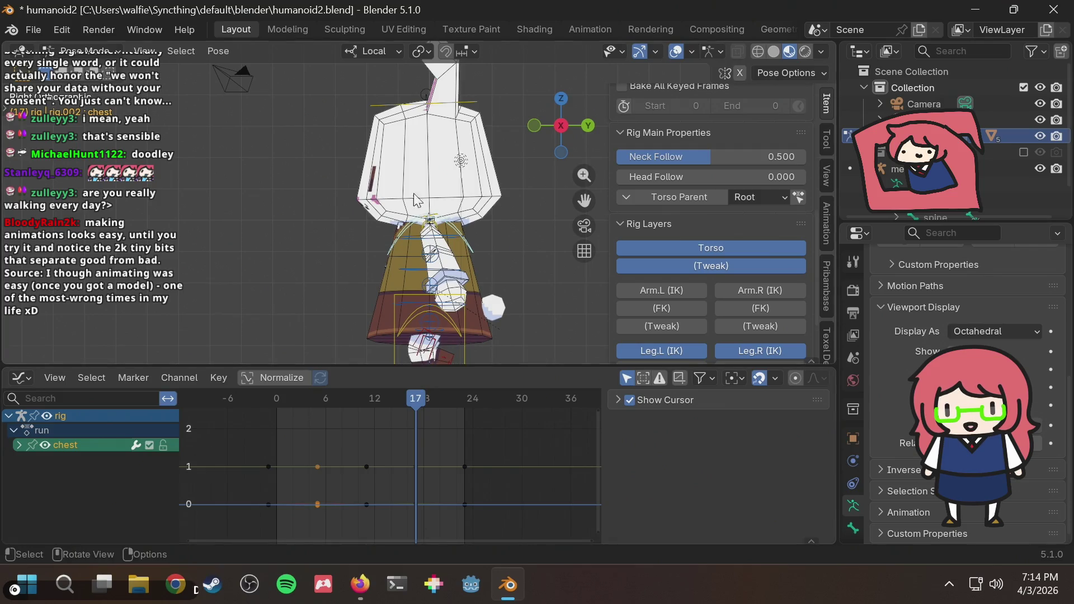
pyautogui.press('r')
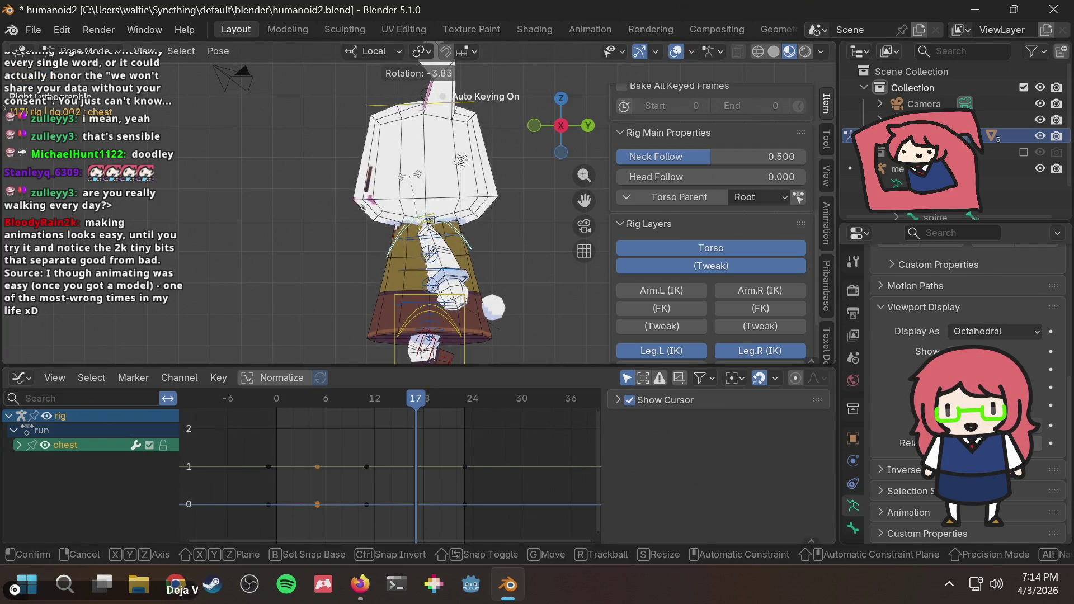
pyautogui.click(491, 180)
pyautogui.press('space')
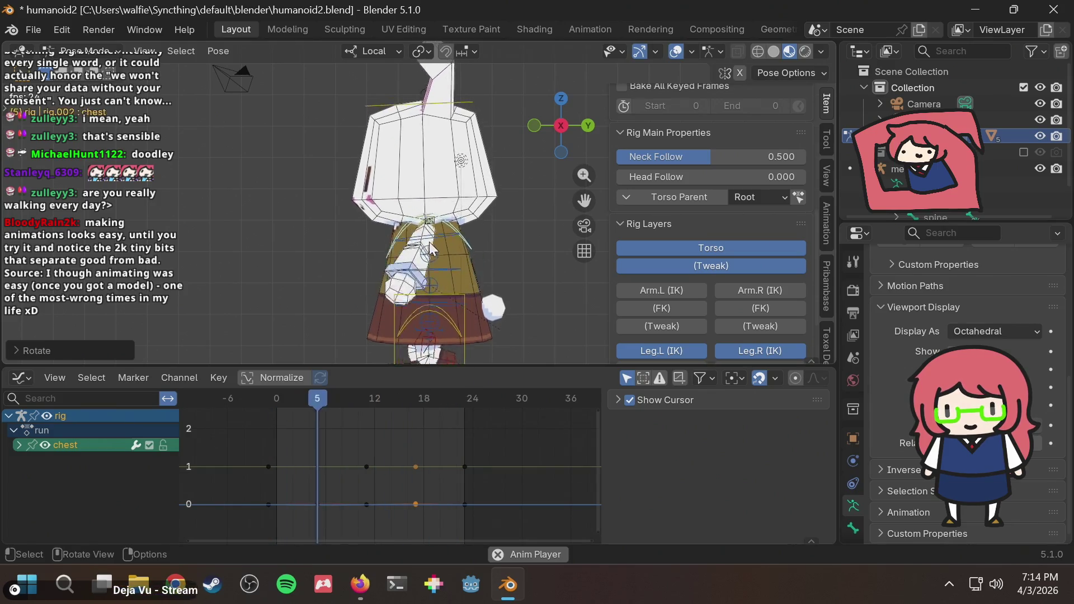
# Step: Check the chest tilt from front and side views during playback and save humanoid2.blend
pyautogui.click(534, 126)
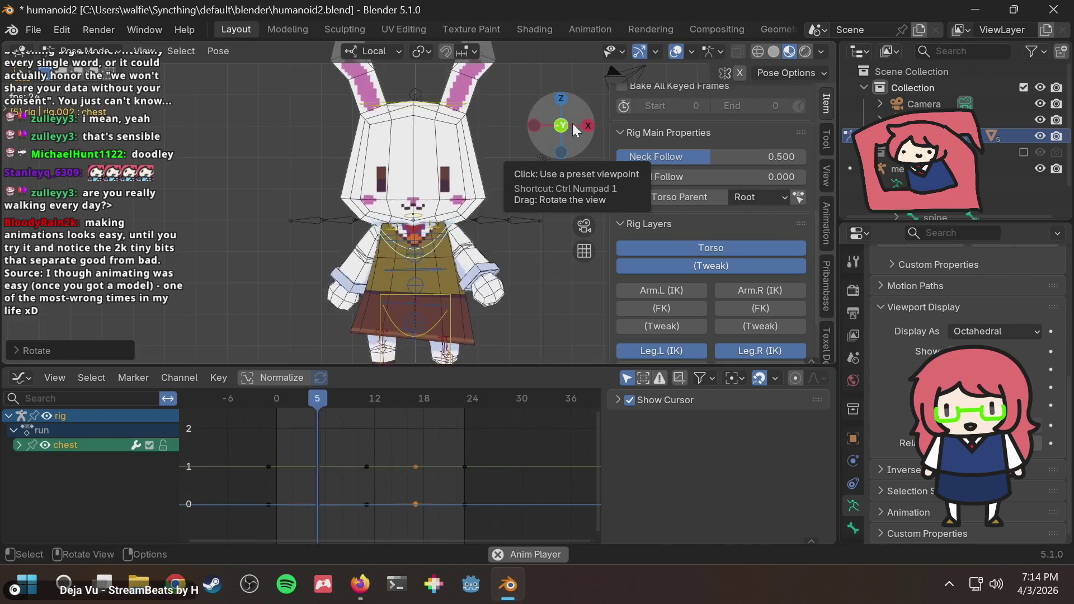
pyautogui.click(587, 126)
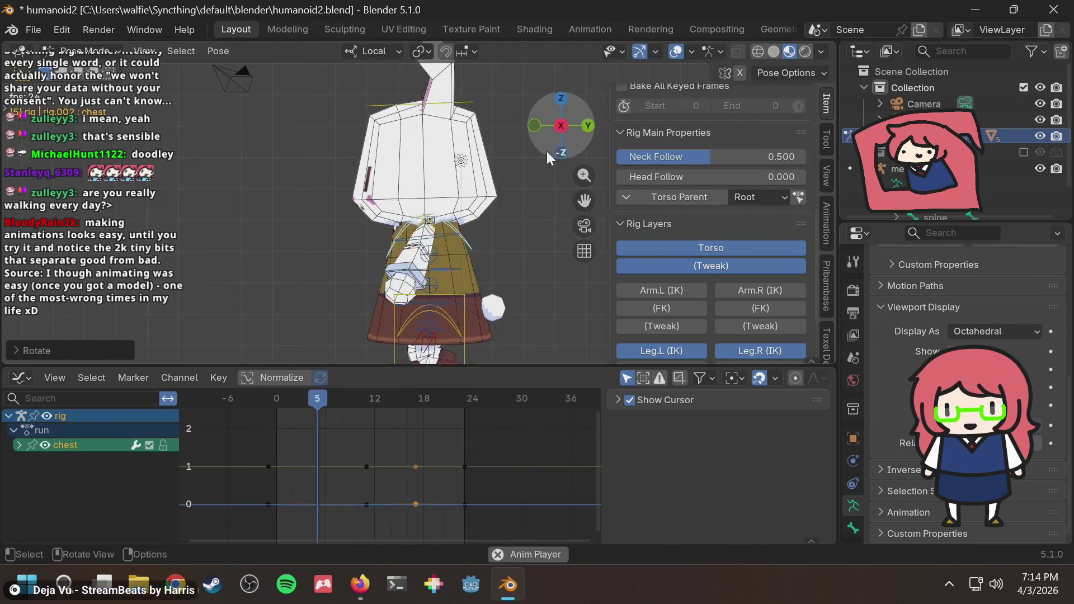
pyautogui.scroll(-1, 491, 199)
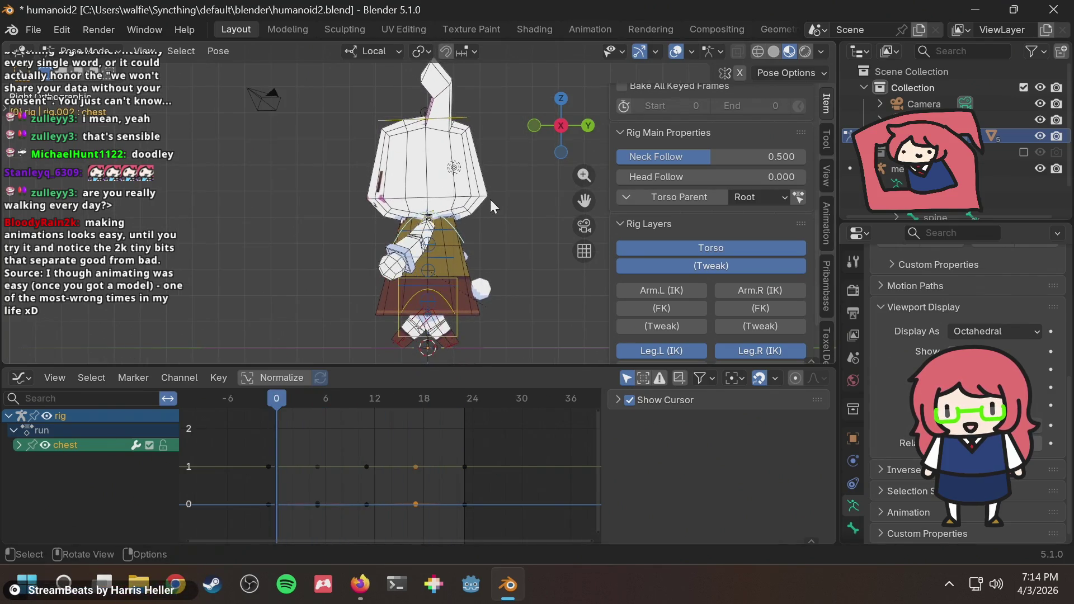
pyautogui.hotkey('ctrl', 's')
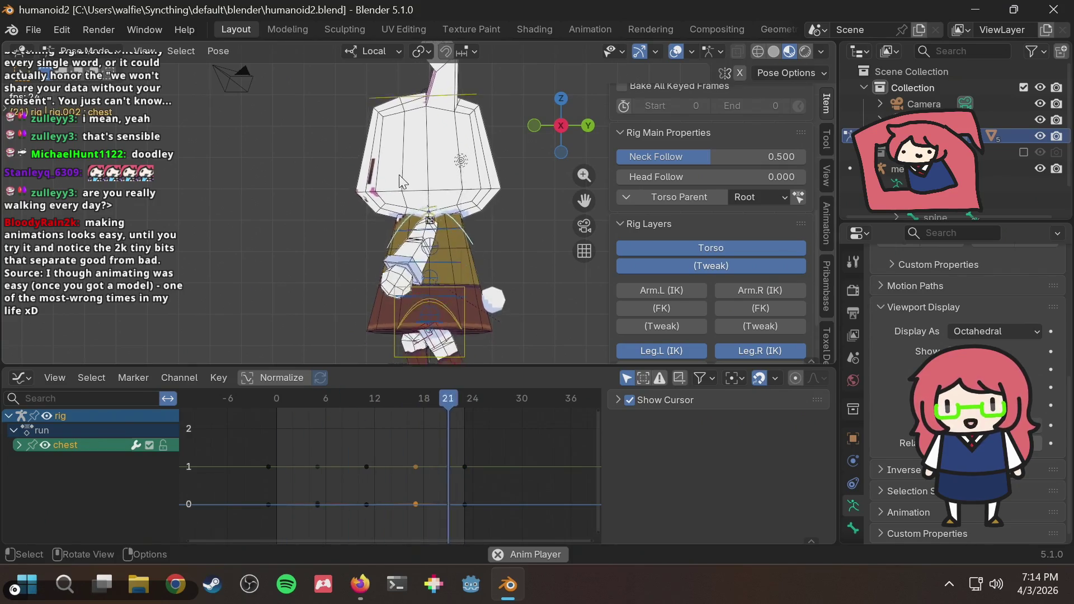
pyautogui.moveTo(402, 180)
pyautogui.mouseDown(button='middle')
pyautogui.moveTo(686, 185)
pyautogui.moveTo(504, 134)
pyautogui.mouseUp(button='middle')
pyautogui.click(574, 123)
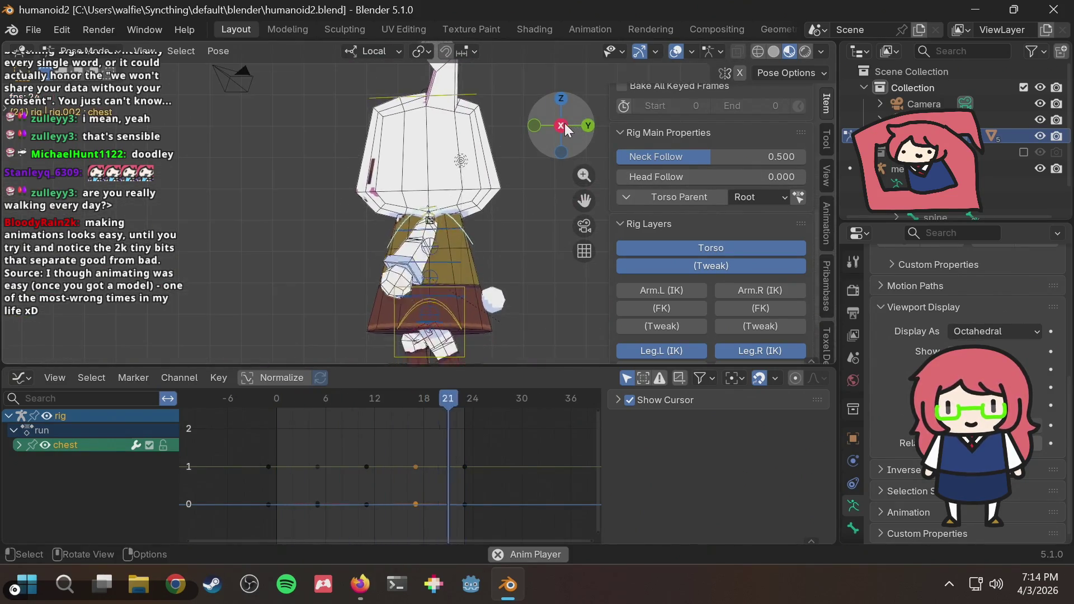
pyautogui.click(588, 127)
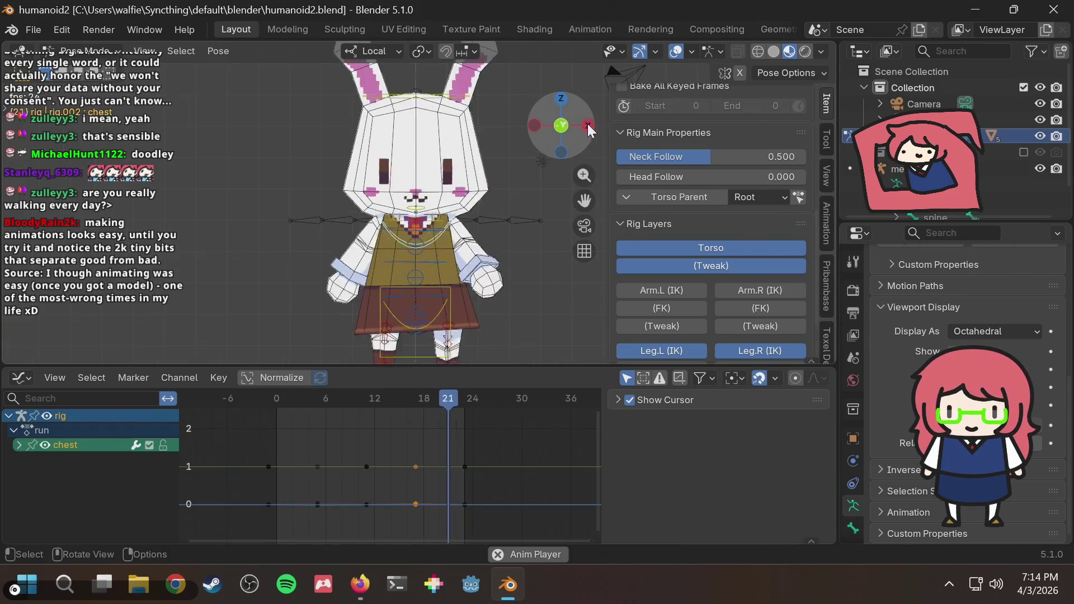
pyautogui.press('space')
pyautogui.hotkey('ctrl', 's')
pyautogui.press('space')
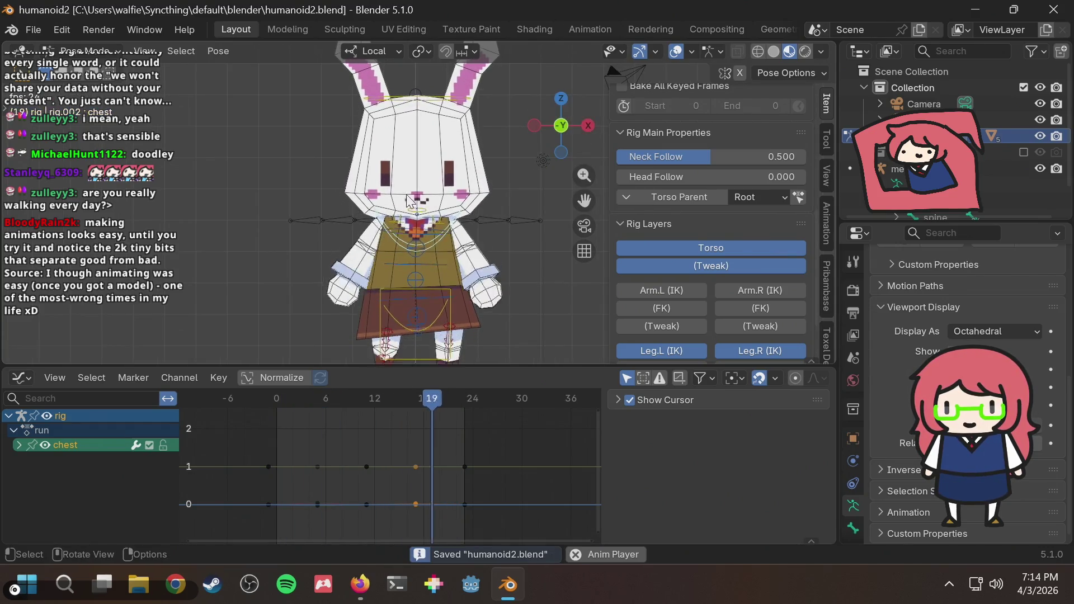
# Step: Orbit to a perspective angle and switch over to the Animost article in Firefox
pyautogui.moveTo(539, 169)
pyautogui.mouseDown(button='middle')
pyautogui.moveTo(469, 189)
pyautogui.moveTo(472, 209)
pyautogui.mouseUp(button='middle')
pyautogui.hotkey('alt', 'Tab')
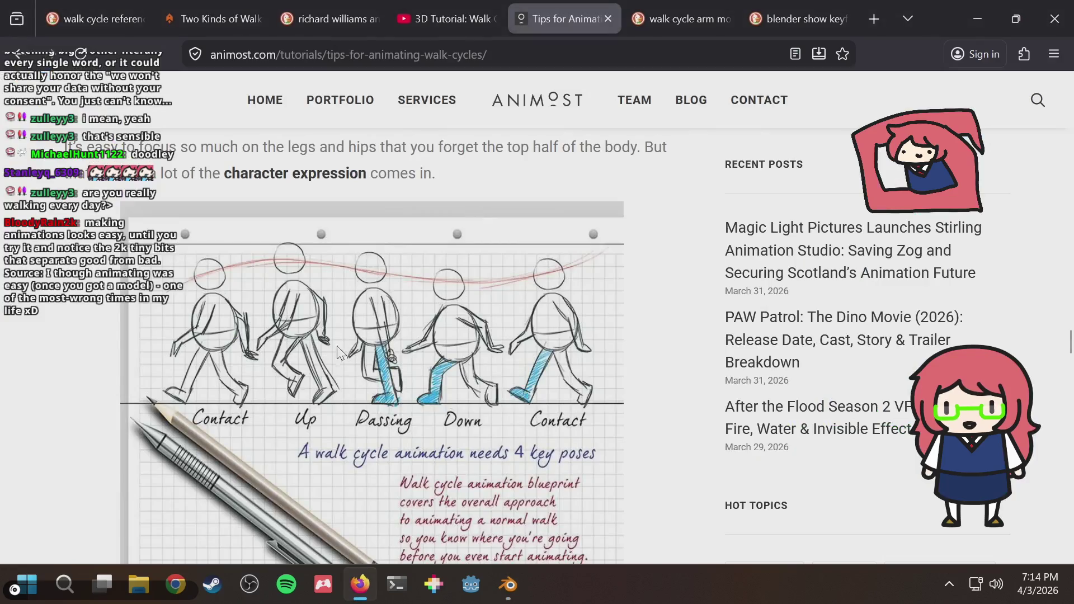
pyautogui.scroll(-5, 441, 324)
pyautogui.scroll(-1, 445, 324)
pyautogui.scroll(2, 444, 324)
pyautogui.scroll(1, 446, 324)
pyautogui.scroll(-2, 260, 431)
pyautogui.scroll(-1, 252, 431)
pyautogui.scroll(-1, 236, 437)
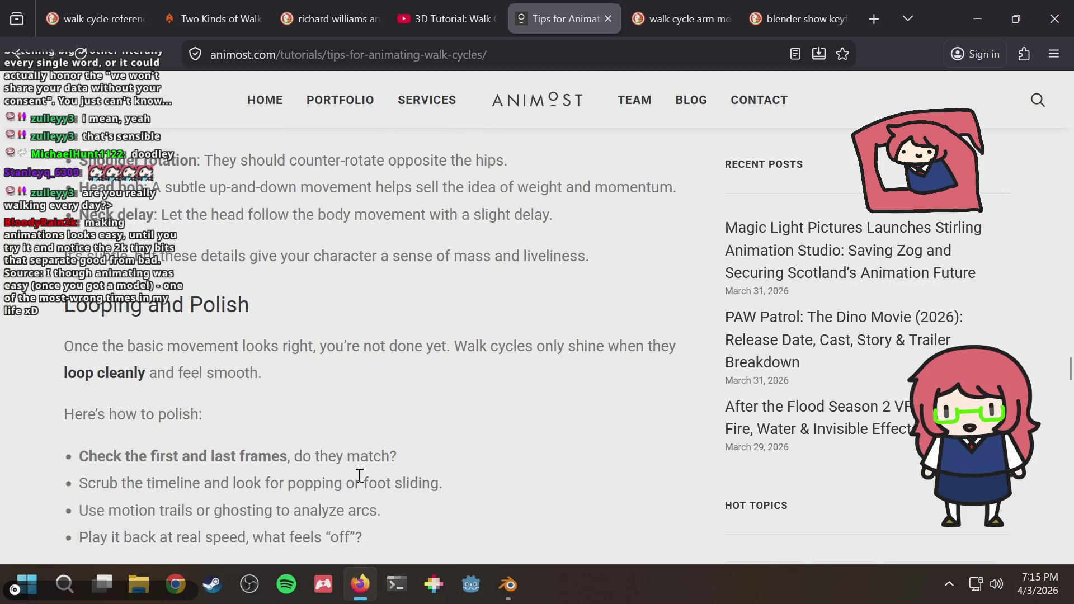
pyautogui.scroll(-1, 211, 511)
pyautogui.scroll(-1, 227, 451)
pyautogui.scroll(-1, 227, 450)
pyautogui.scroll(-2, 227, 451)
pyautogui.scroll(-2, 228, 451)
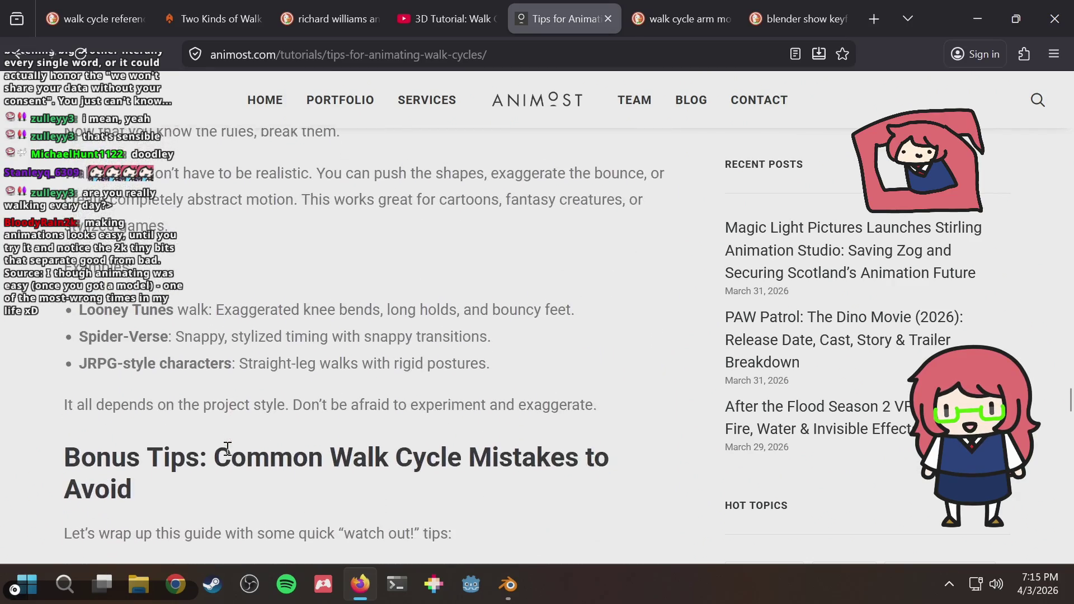
pyautogui.scroll(-1, 227, 450)
pyautogui.scroll(-1, 227, 451)
pyautogui.scroll(-1, 227, 451)
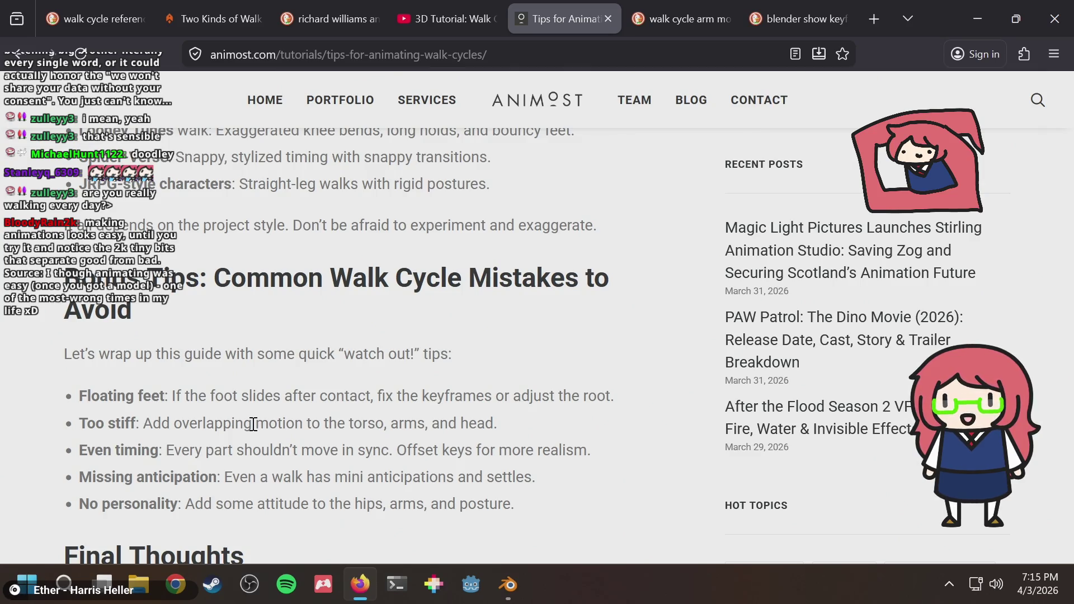
# Step: Return to Blender, stop playback at frame 0, save, and bring the bunny into a side view
pyautogui.hotkey('alt', 'Tab')
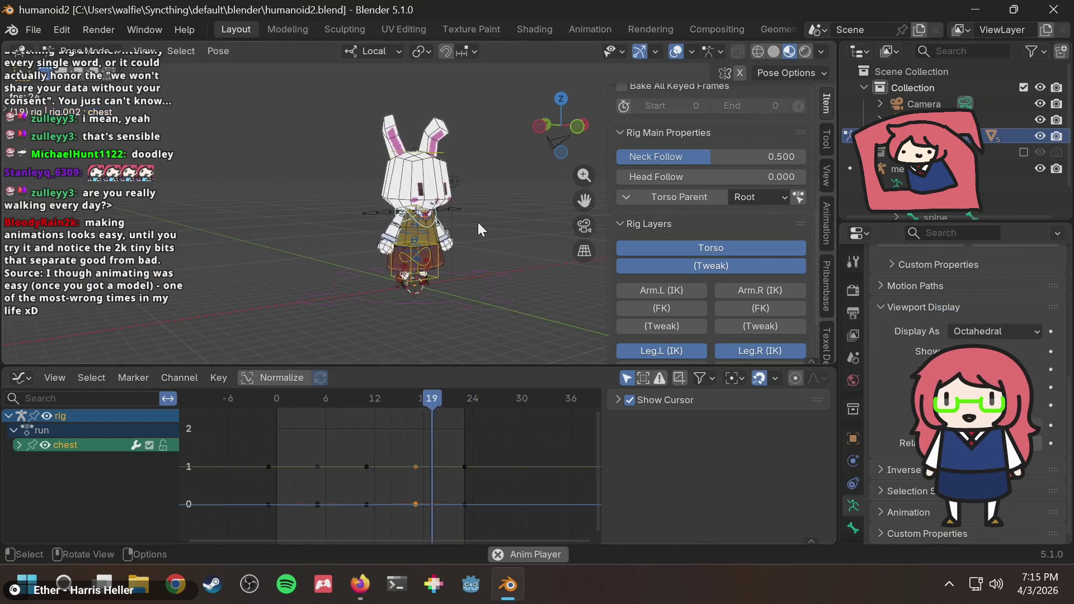
pyautogui.press('Escape')
pyautogui.hotkey('ctrl', 's')
pyautogui.scroll(2, 453, 226)
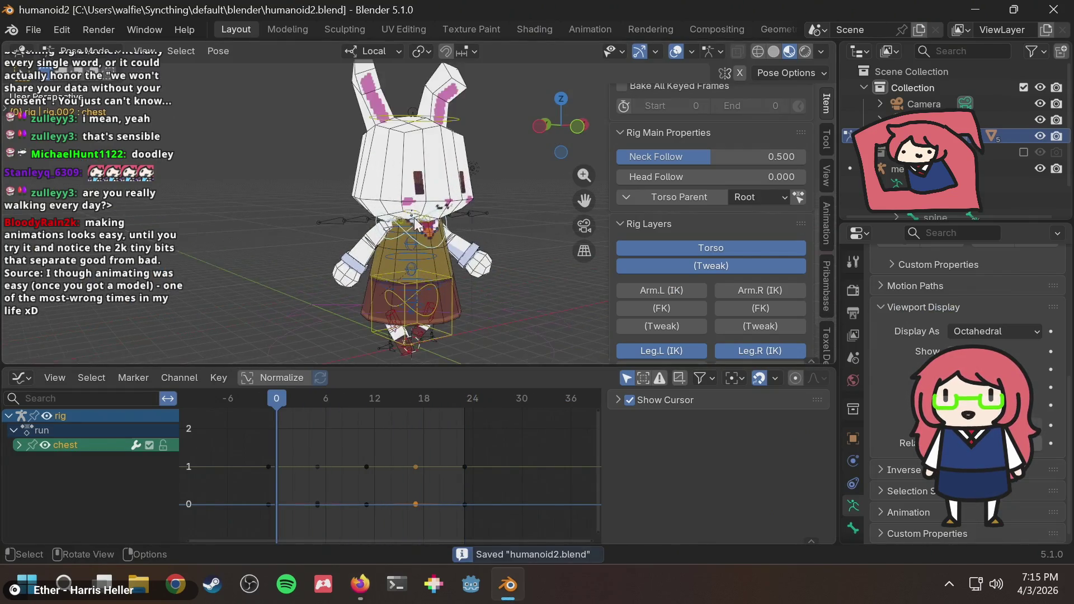
pyautogui.scroll(2, 411, 218)
pyautogui.moveTo(370, 259); pyautogui.dragTo(491, 242, button='middle')
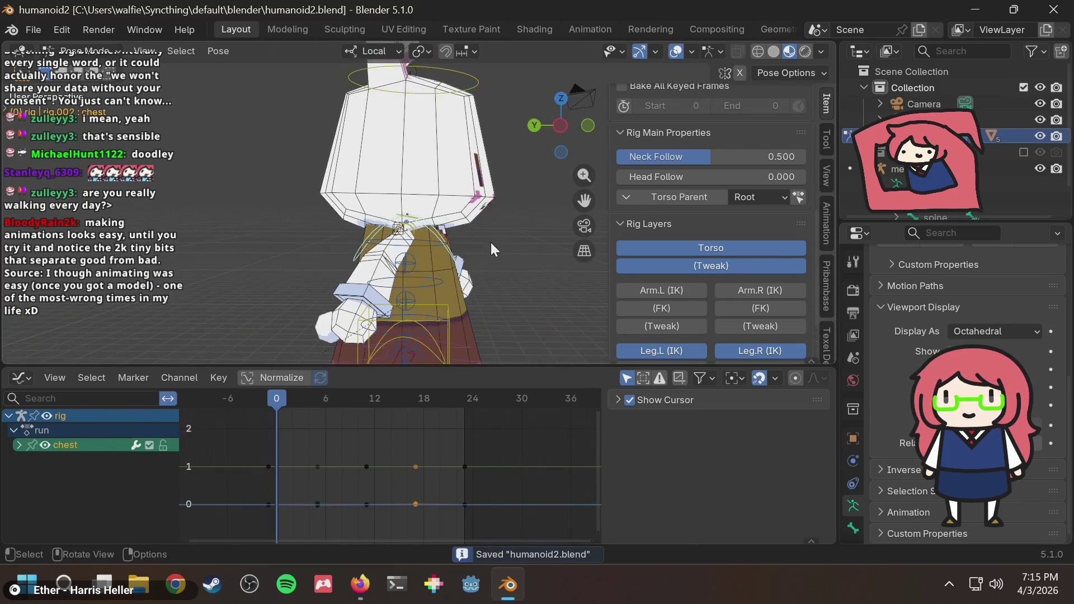
pyautogui.click(411, 238)
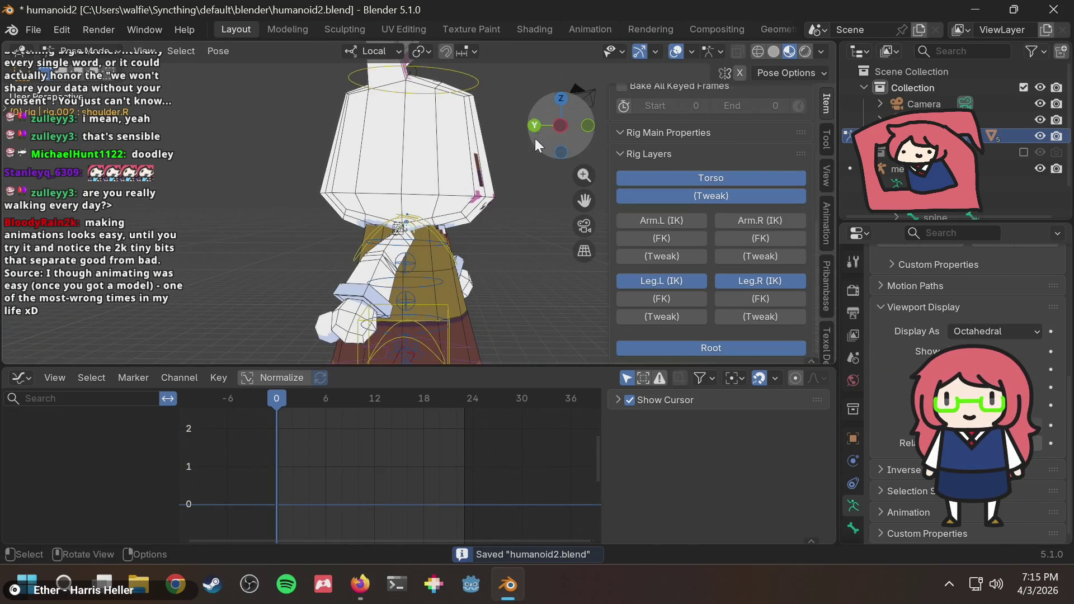
pyautogui.click(562, 124)
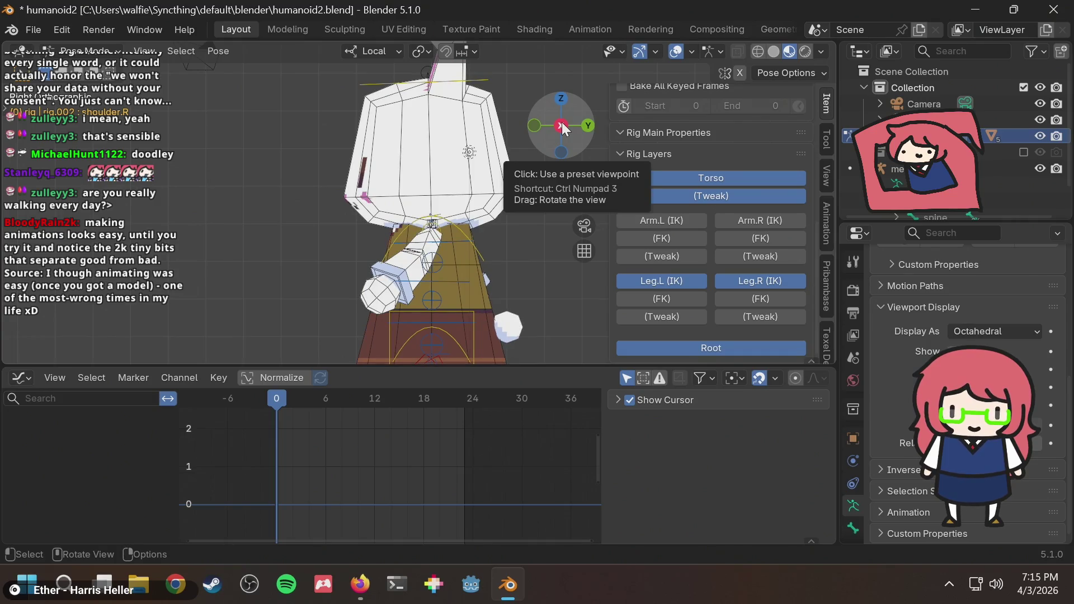
pyautogui.scroll(1, 430, 269)
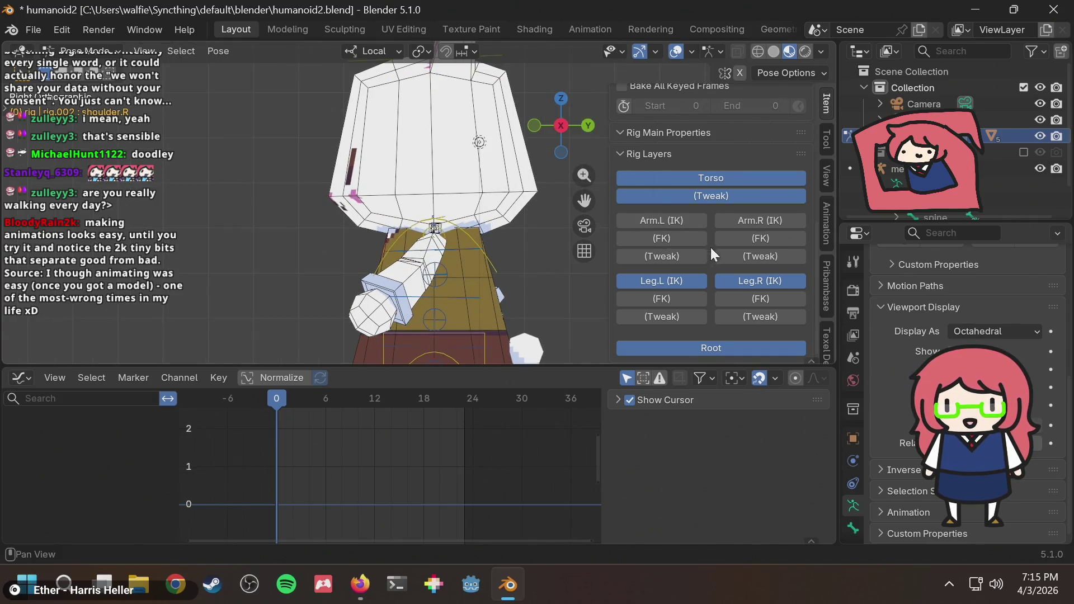
# Step: Hide the Leg.L and Leg.R IK layers, show Arm.L FK, and select the upper_arm_fk.L bone
pyautogui.click(672, 279)
pyautogui.click(764, 282)
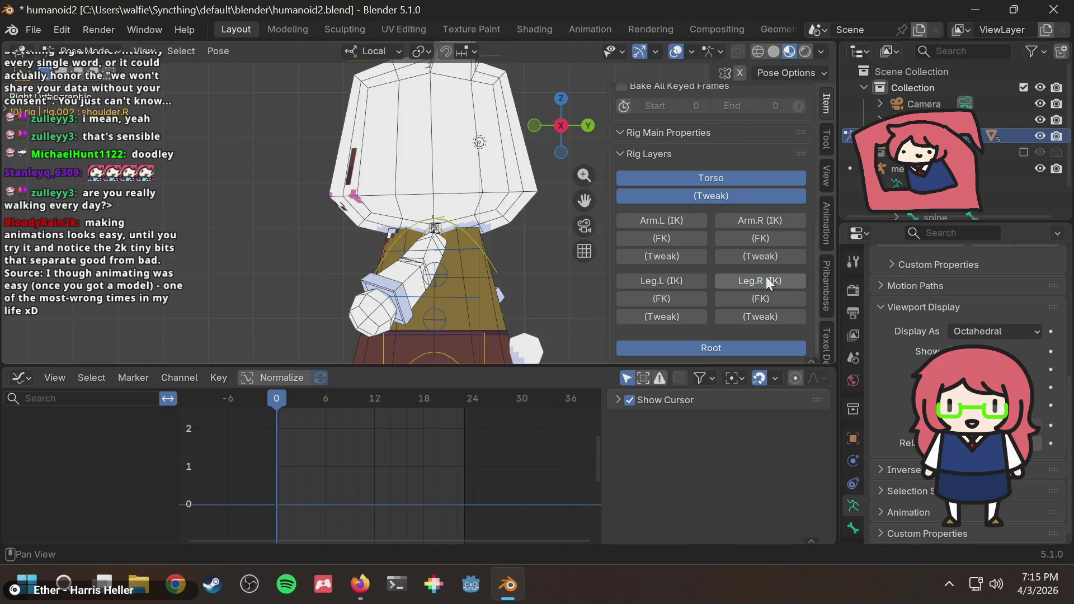
pyautogui.click(684, 237)
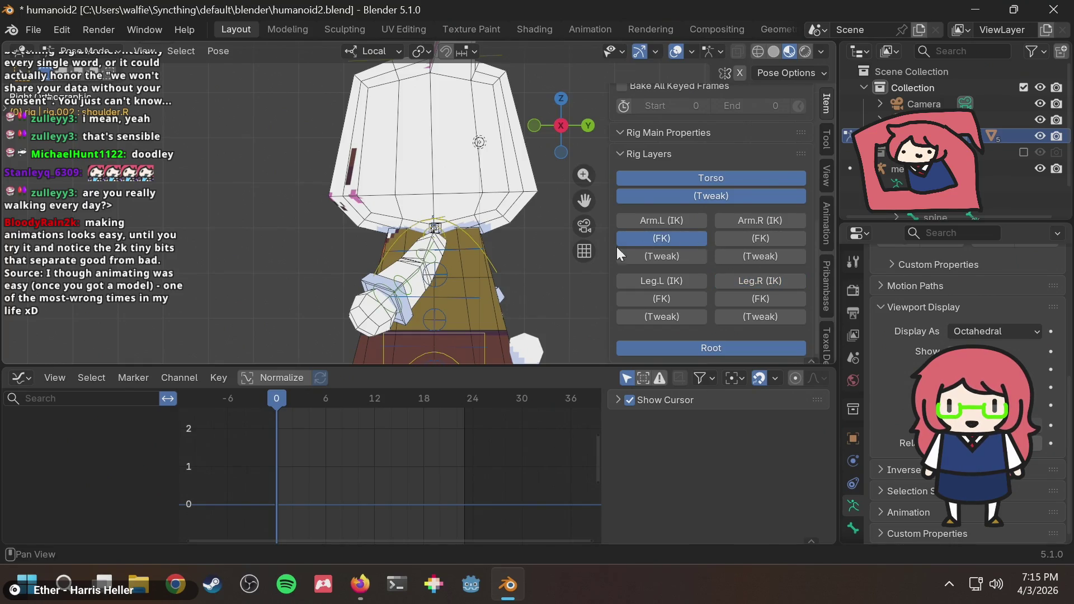
pyautogui.click(386, 295)
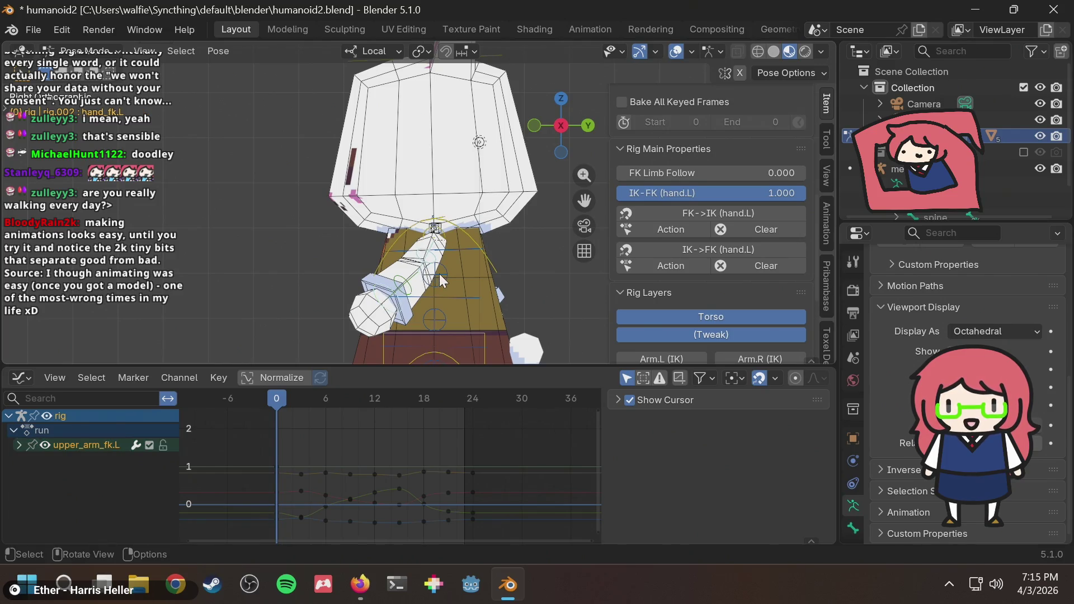
# Step: Shift the upper_arm_fk.L keyframes two frames earlier and play the walk cycle while orbiting
pyautogui.keyDown('shift'); pyautogui.moveTo(487, 281); pyautogui.dragTo(482, 242, button='middle'); pyautogui.keyUp('shift')
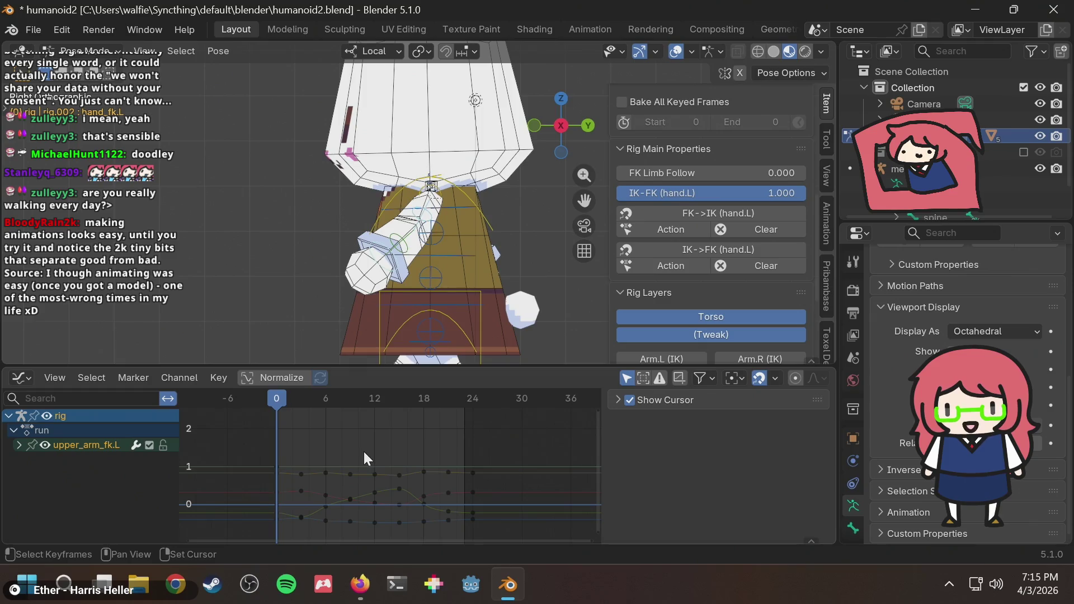
pyautogui.moveTo(255, 443)
pyautogui.mouseDown()
pyautogui.moveTo(500, 515)
pyautogui.moveTo(505, 530)
pyautogui.mouseUp()
pyautogui.press('g')
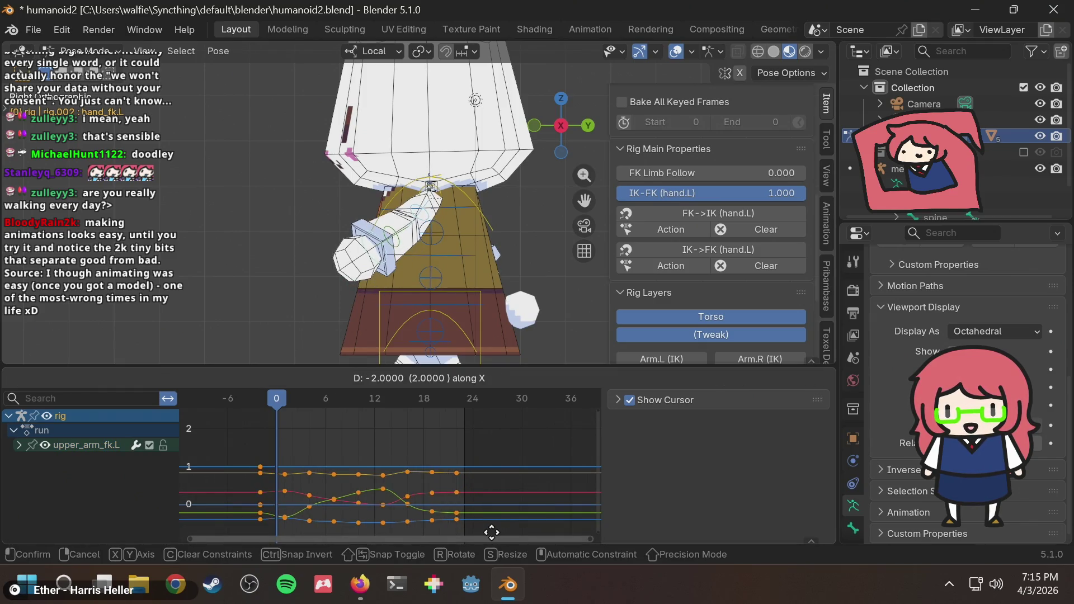
pyautogui.click(495, 533)
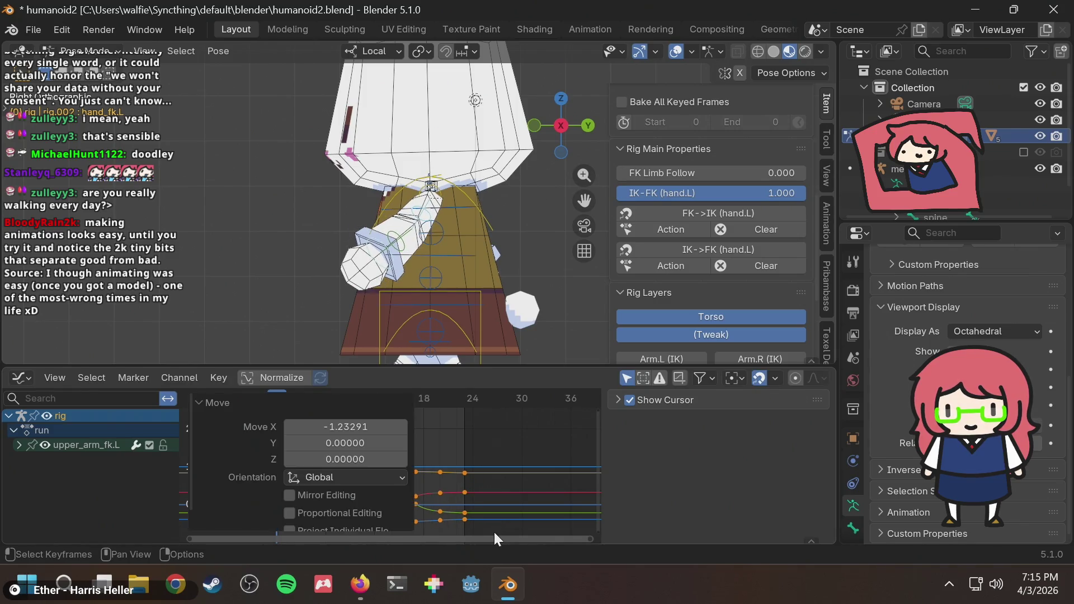
pyautogui.click(226, 283)
pyautogui.press('space')
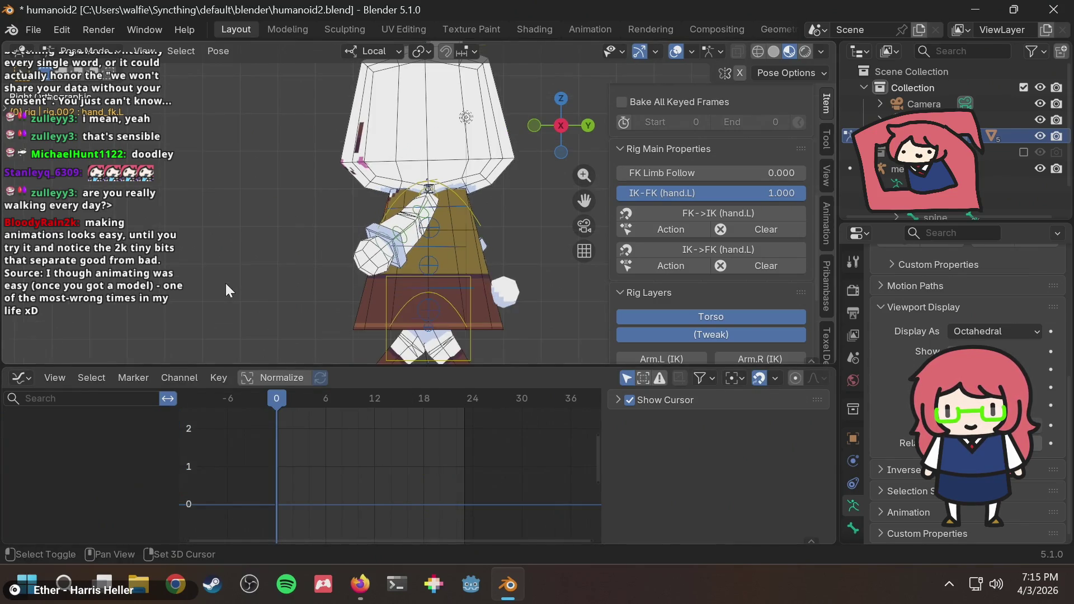
pyautogui.moveTo(237, 273); pyautogui.dragTo(462, 290, button='middle')
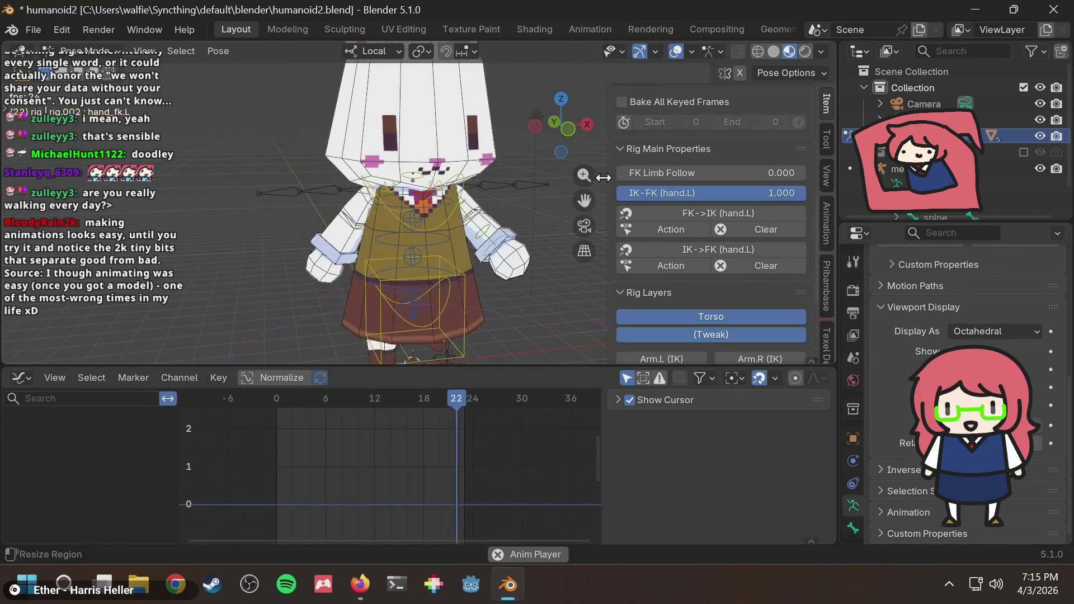
# Step: Check the playing walk cycle from front, side and perspective views, then save humanoid2.blend
pyautogui.click(553, 122)
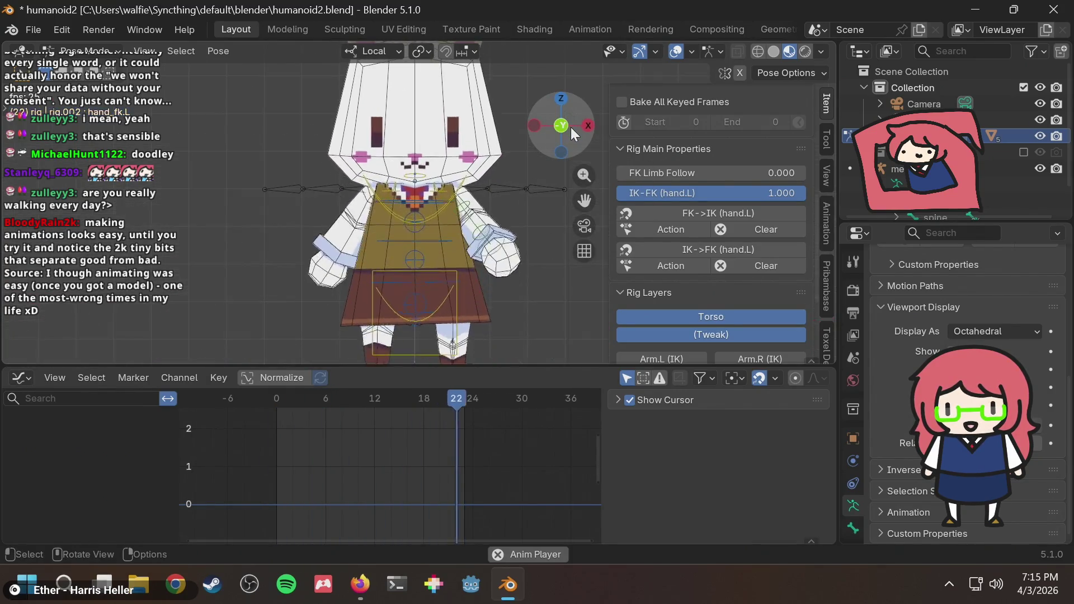
pyautogui.click(585, 127)
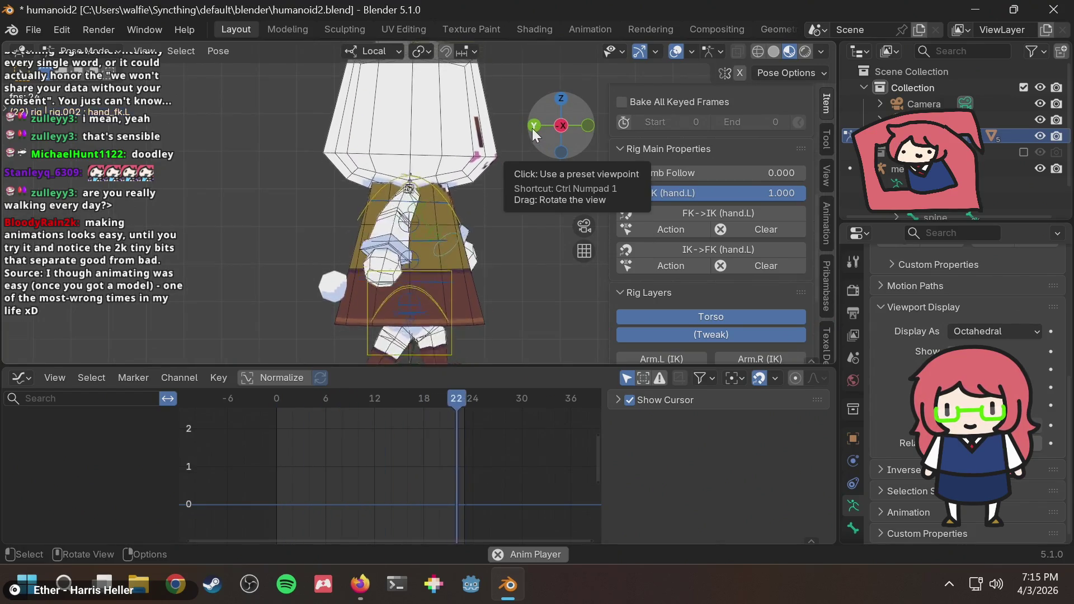
pyautogui.moveTo(533, 128); pyautogui.dragTo(570, 129)
pyautogui.click(570, 126)
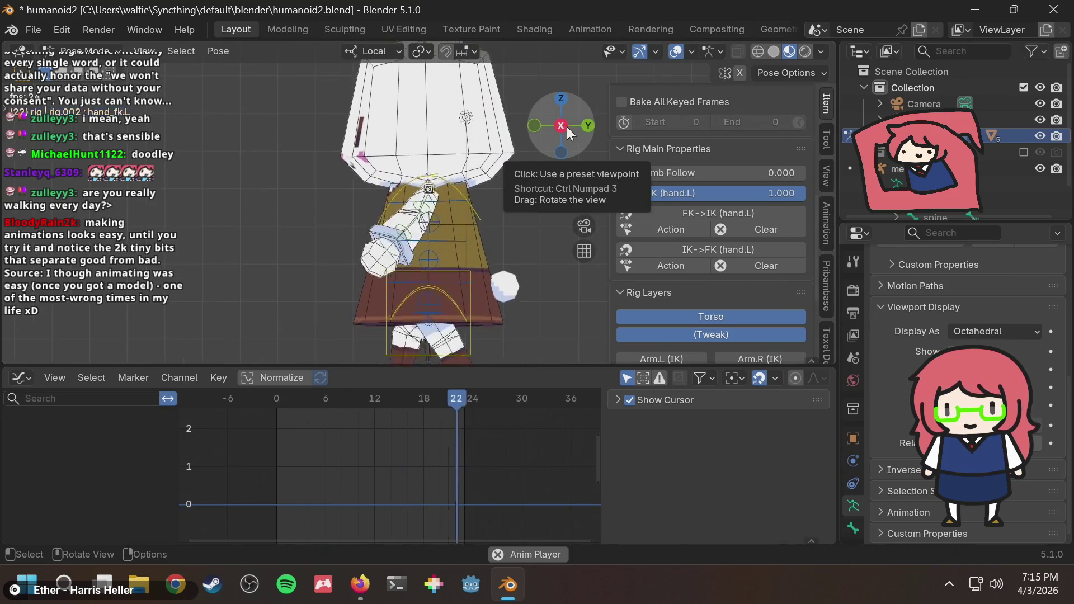
pyautogui.moveTo(465, 232); pyautogui.dragTo(520, 266, button='middle')
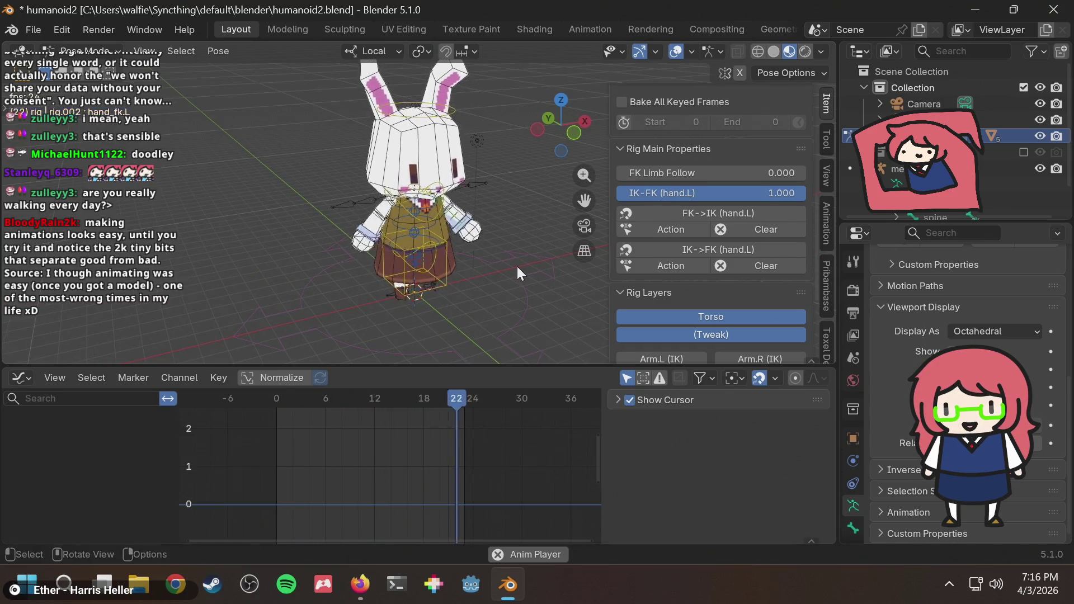
pyautogui.moveTo(502, 249)
pyautogui.mouseDown(button='middle')
pyautogui.moveTo(397, 221)
pyautogui.moveTo(489, 291)
pyautogui.mouseUp(button='middle')
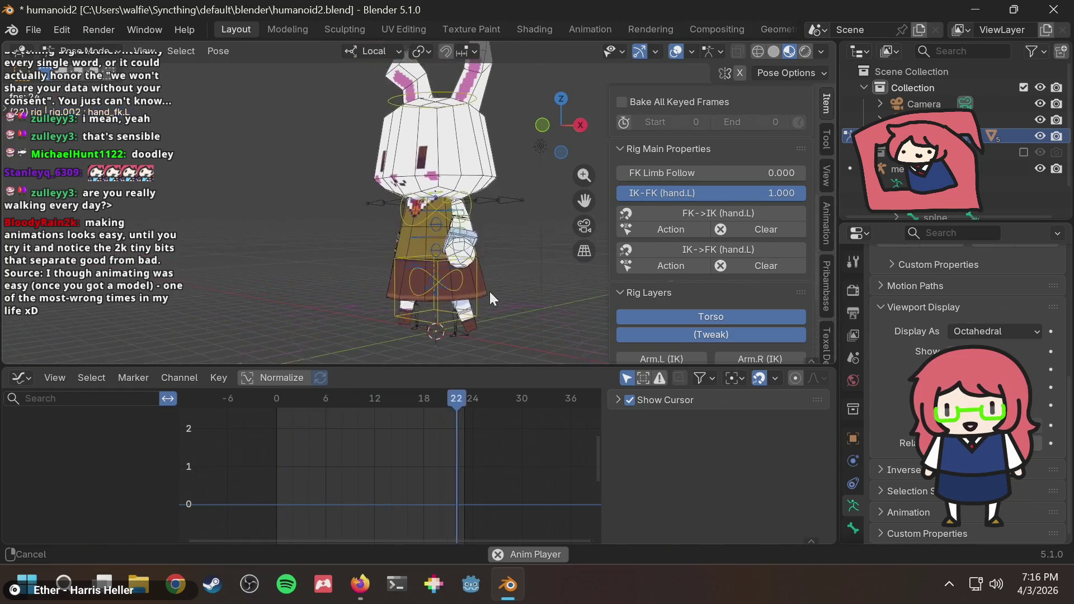
pyautogui.hotkey('ctrl', 's')
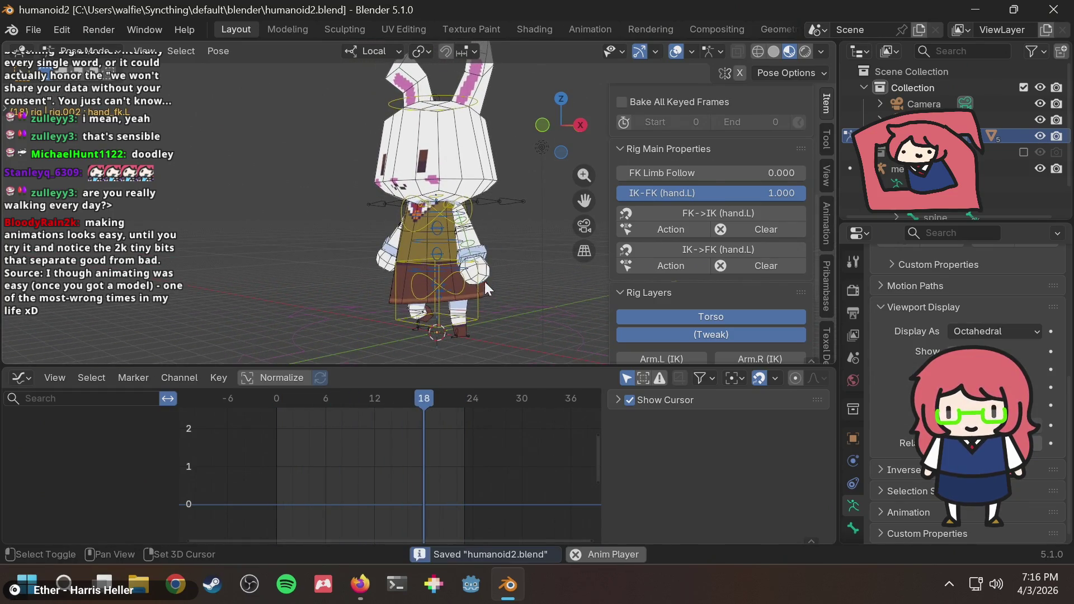
pyautogui.moveTo(484, 281); pyautogui.dragTo(569, 268, button='middle')
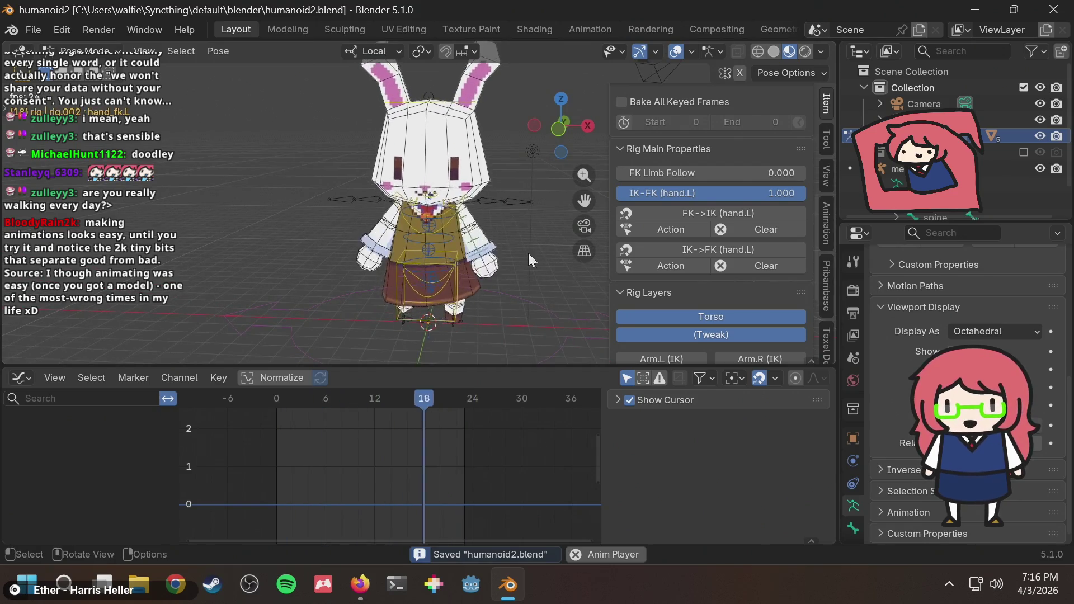
# Step: Stop playback and select the chest, spine and torso bones to view the torso's Z Location curve
pyautogui.press('space')
pyautogui.click(441, 219)
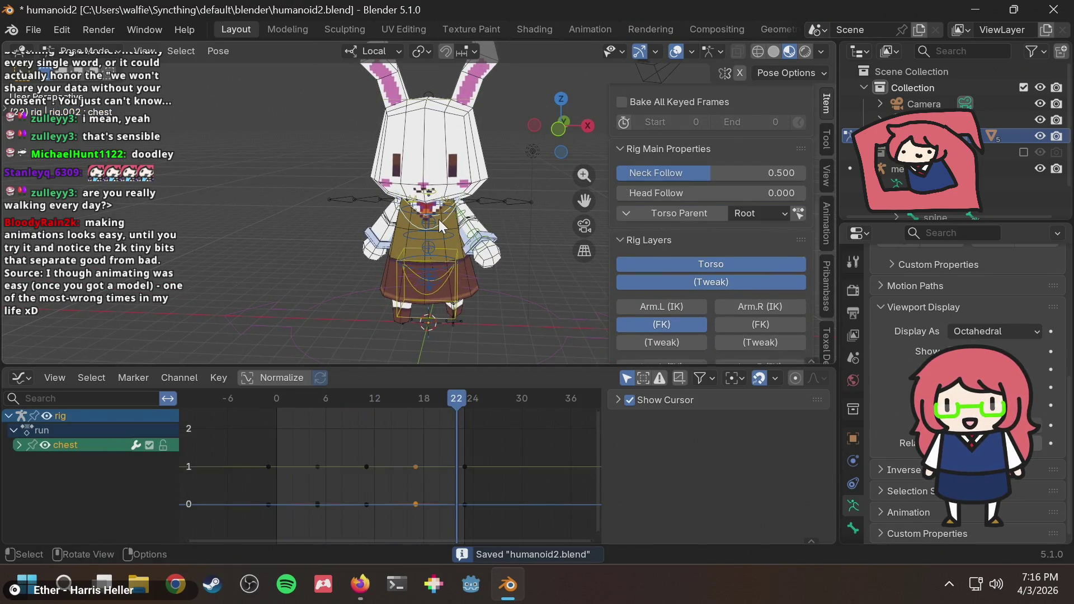
pyautogui.click(453, 259)
pyautogui.click(459, 256)
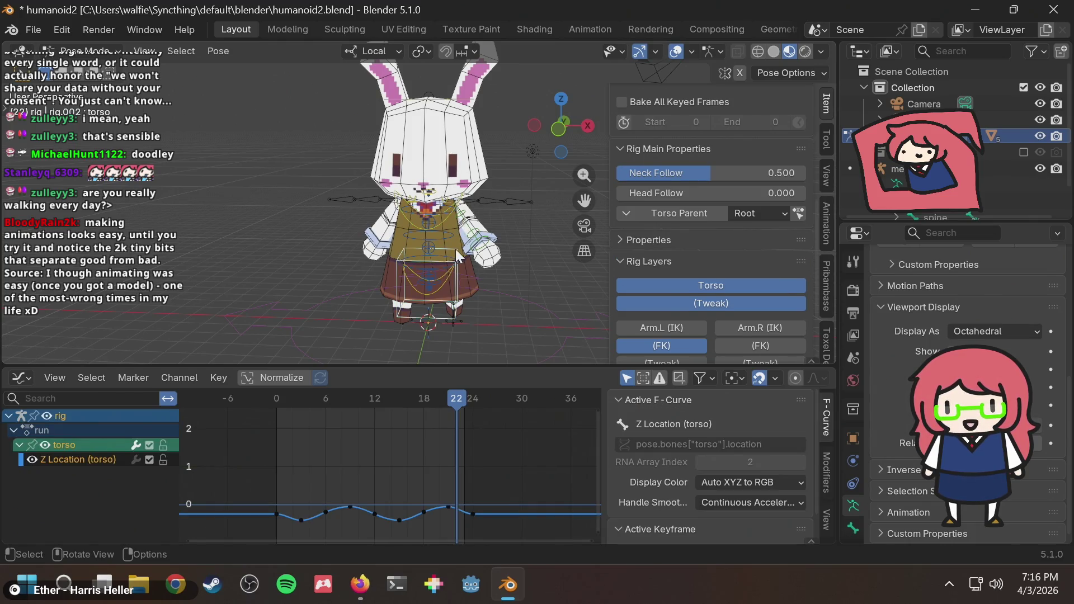
pyautogui.scroll(1, 458, 257)
pyautogui.scroll(-3, 506, 267)
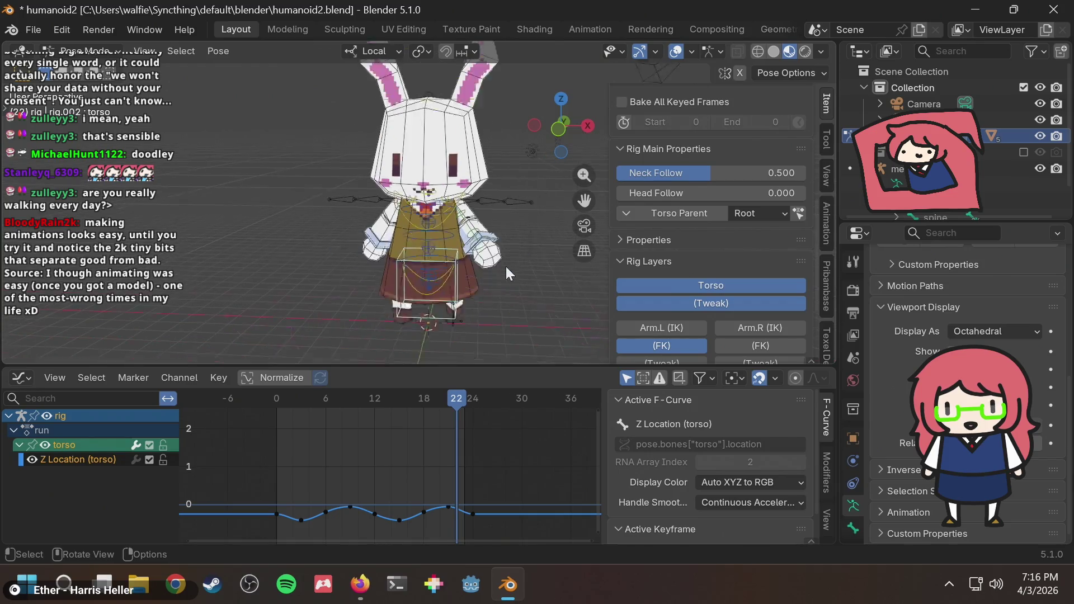
# Step: Replay the walk cycle from three-quarter and front views with the torso control deselected
pyautogui.press('space')
pyautogui.moveTo(412, 291); pyautogui.dragTo(575, 285, button='middle')
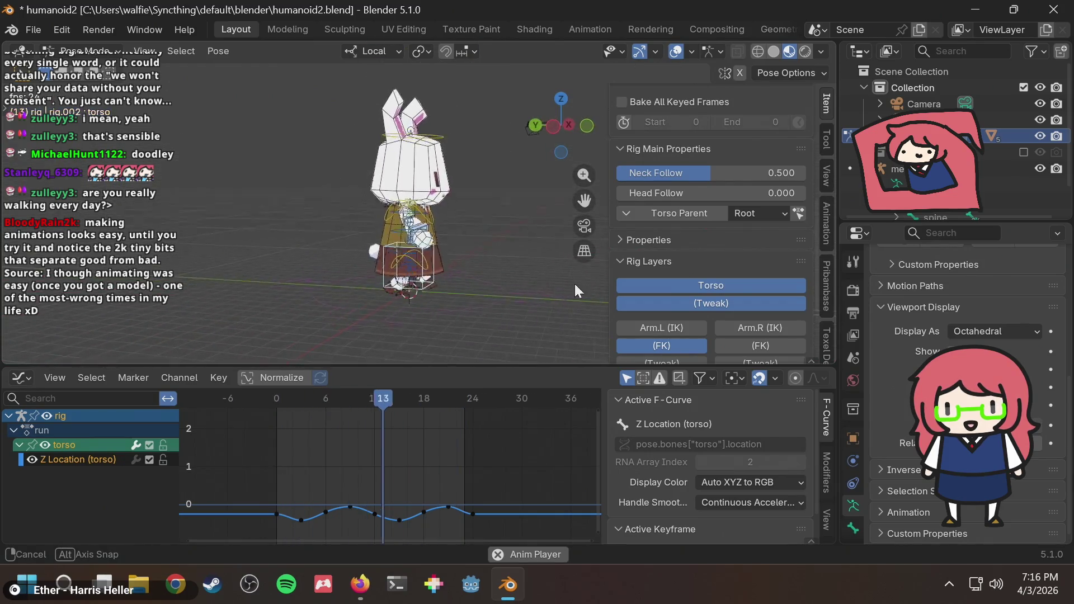
pyautogui.scroll(3, 496, 281)
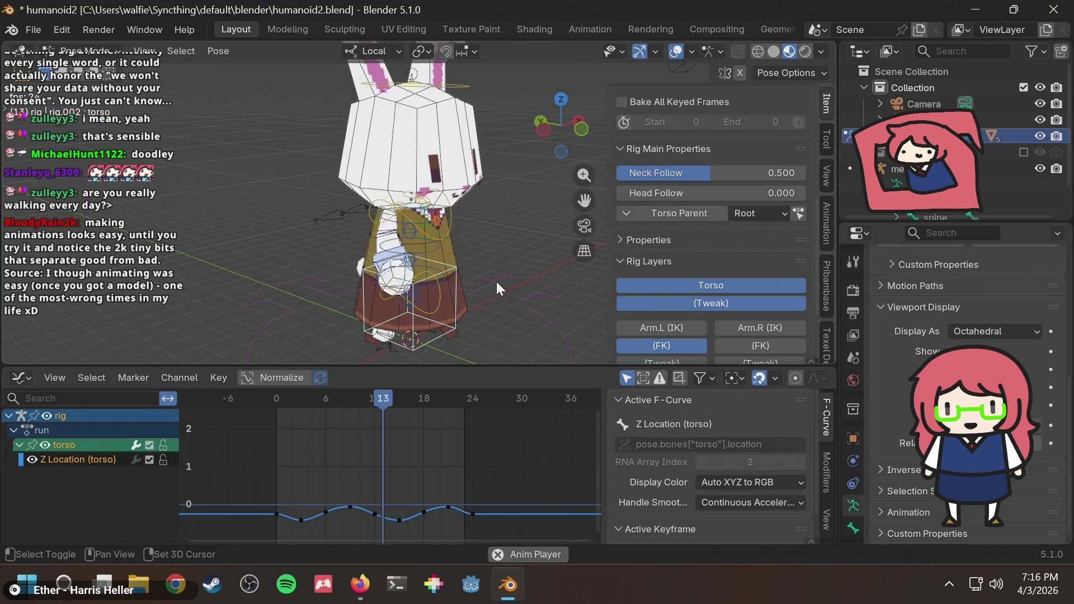
pyautogui.press('space')
pyautogui.click(511, 249)
pyautogui.moveTo(511, 249)
pyautogui.mouseDown(button='middle')
pyautogui.moveTo(481, 249)
pyautogui.moveTo(436, 222)
pyautogui.moveTo(444, 211)
pyautogui.mouseUp(button='middle')
pyautogui.press('space')
pyautogui.scroll(-2, 435, 221)
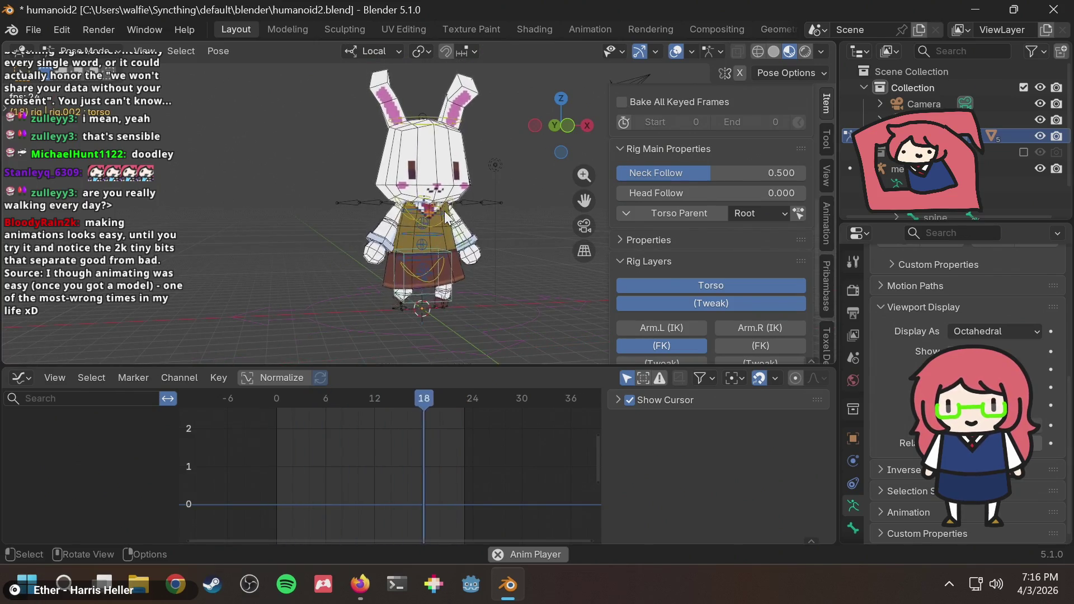
pyautogui.scroll(1, 476, 208)
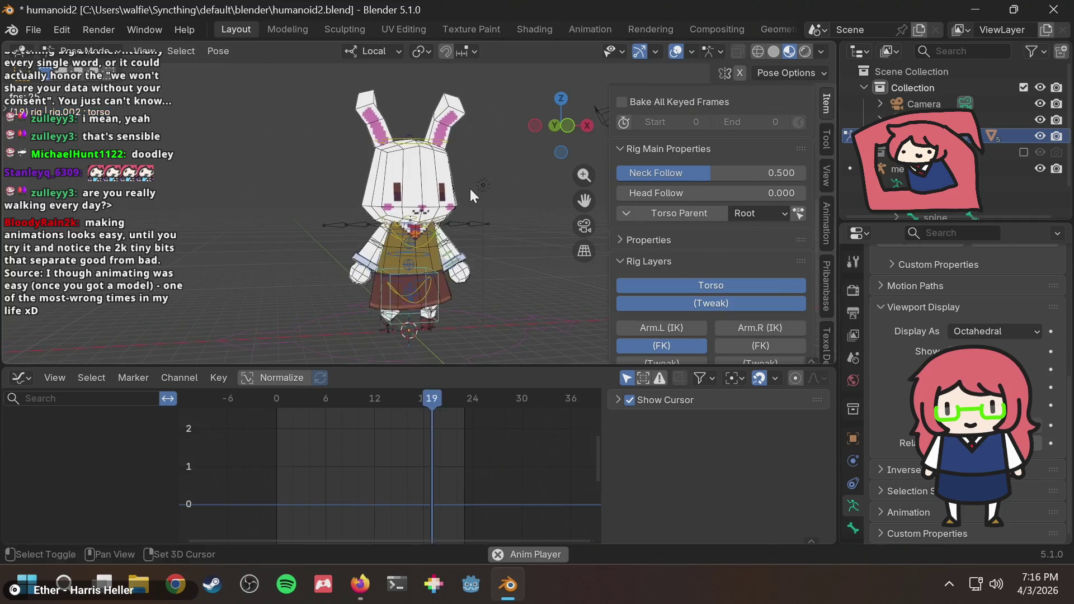
pyautogui.scroll(2, 470, 189)
pyautogui.press('space')
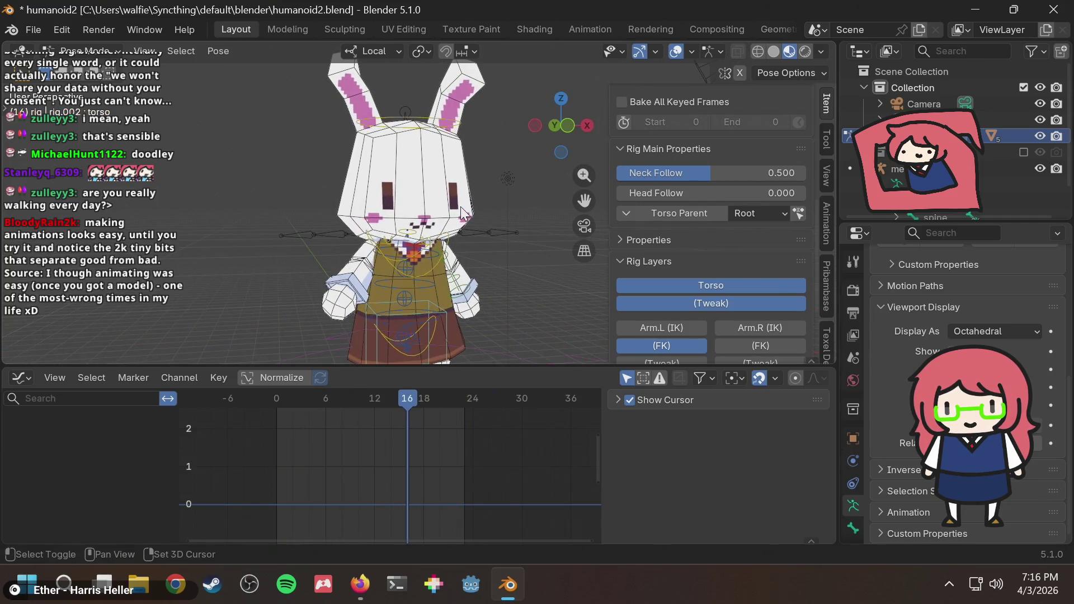
pyautogui.press('space')
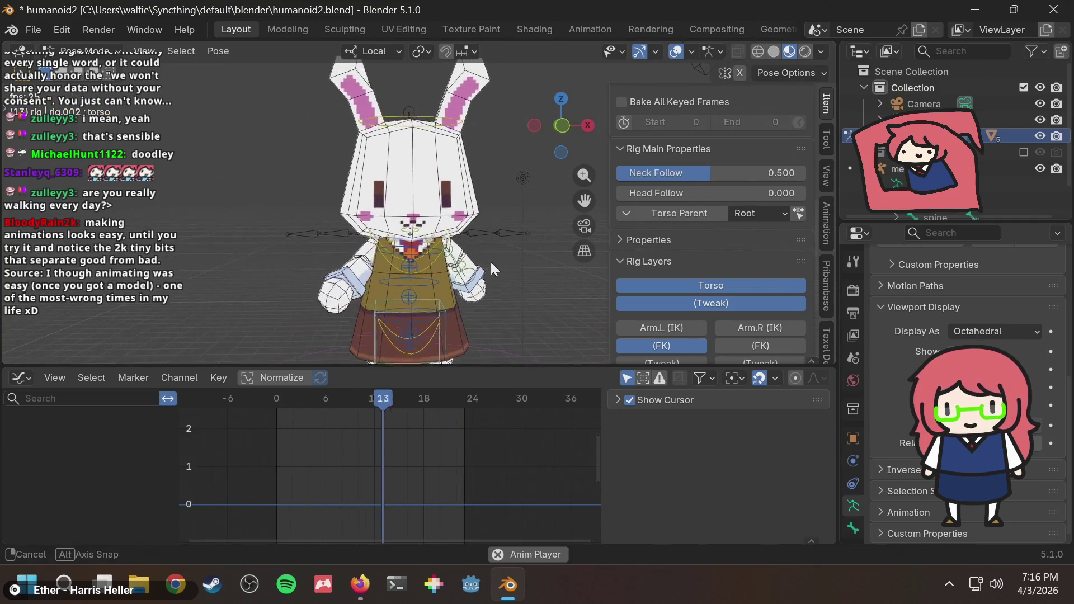
# Step: From the front view, stop playback, select the chest, rewind to frame 0 and save the file
pyautogui.click(561, 125)
pyautogui.press('space')
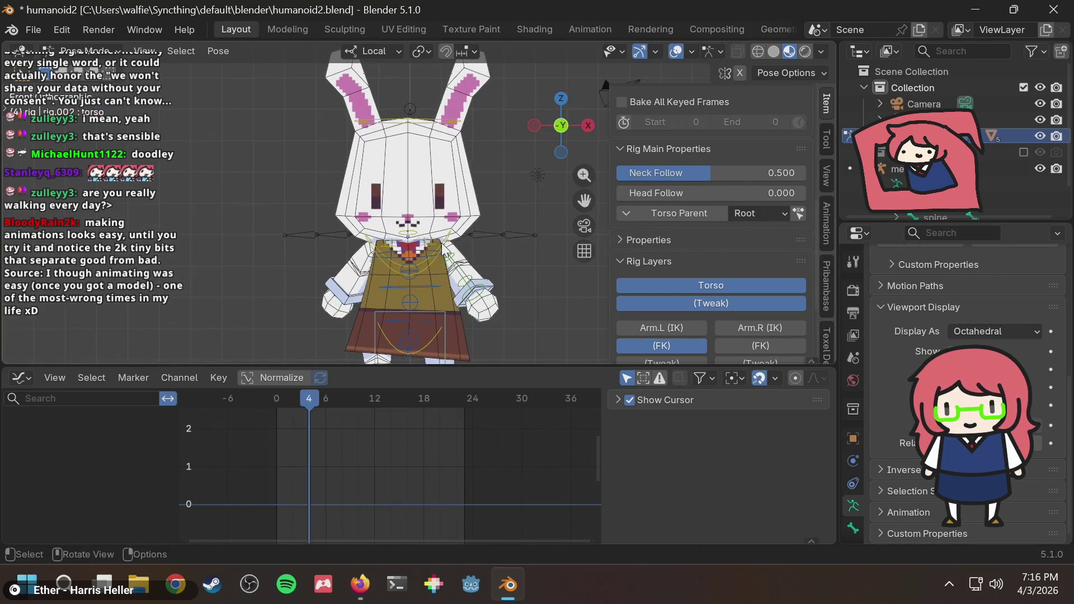
pyautogui.click(448, 252)
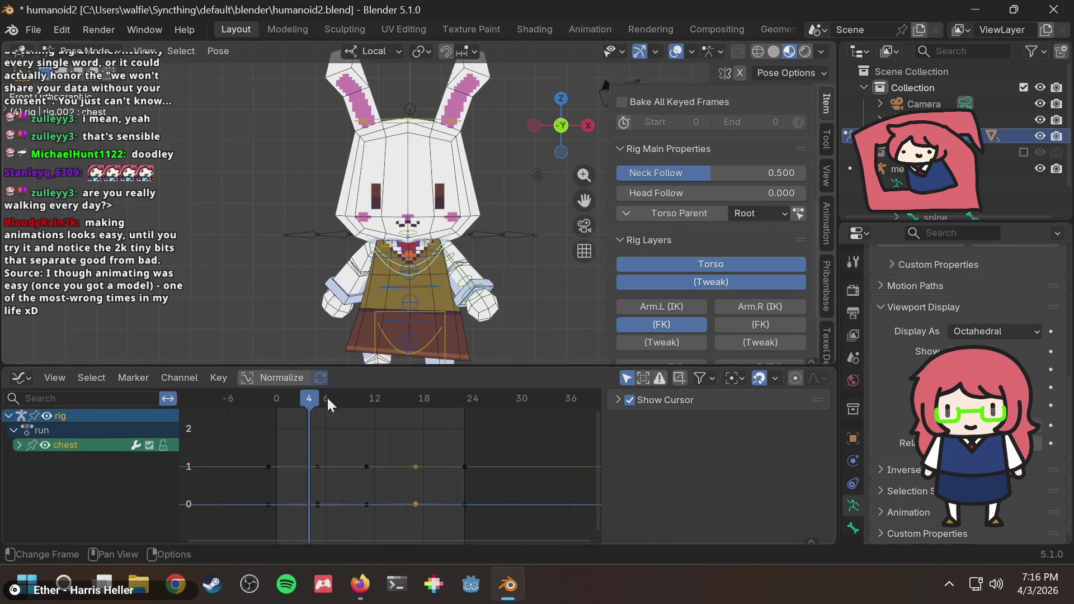
pyautogui.moveTo(326, 396); pyautogui.dragTo(273, 401)
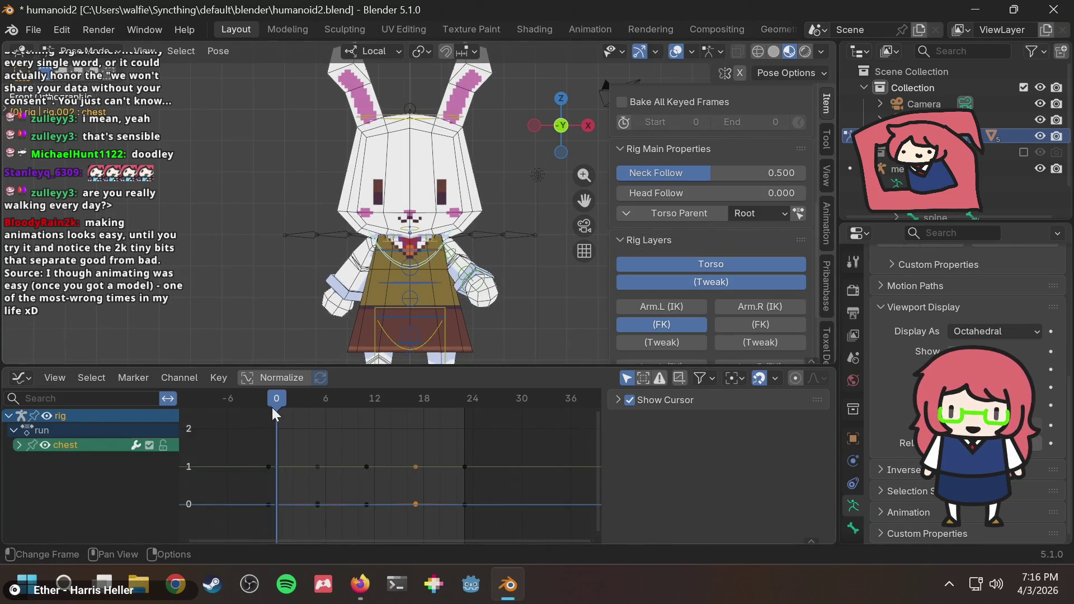
pyautogui.hotkey('ctrl', 's')
# Step: Play the walk cycle once, return to frame 0 and select the head bone
pyautogui.press('space')
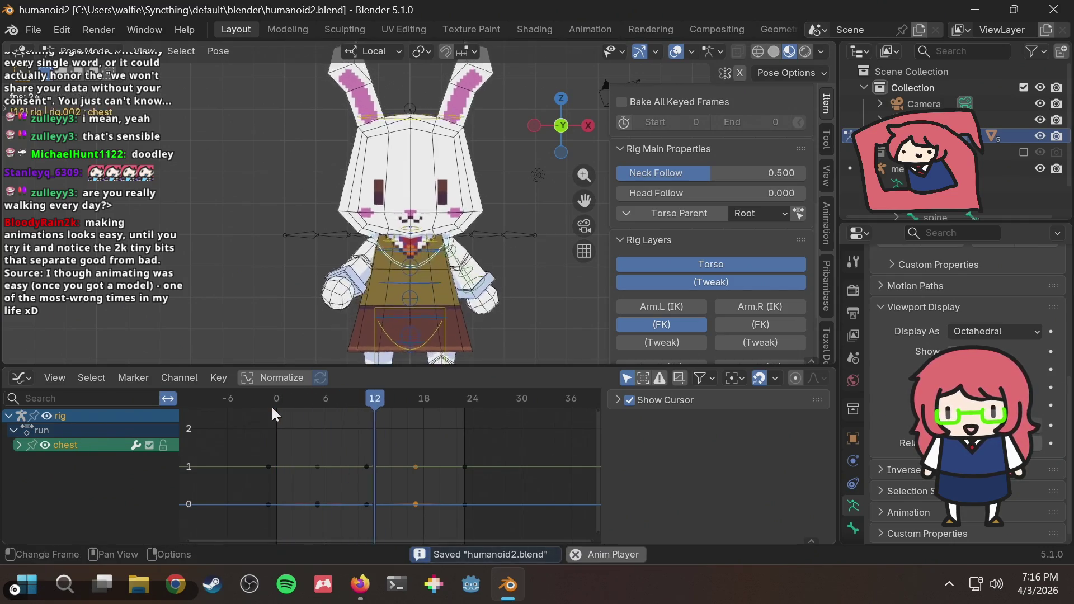
pyautogui.press('Escape')
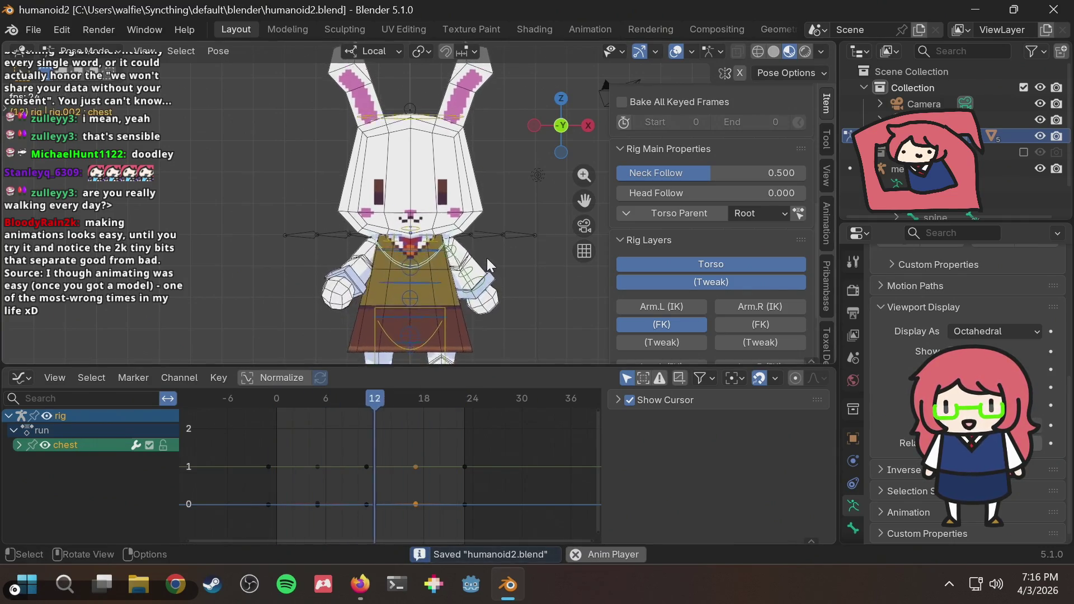
pyautogui.scroll(2, 470, 184)
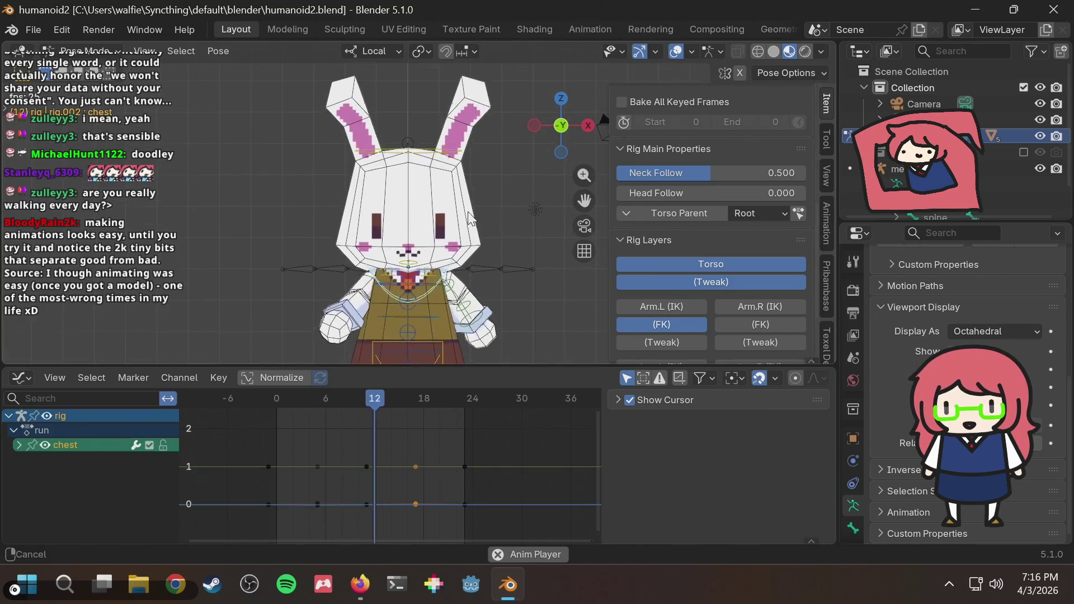
pyautogui.press('Escape')
pyautogui.click(434, 157)
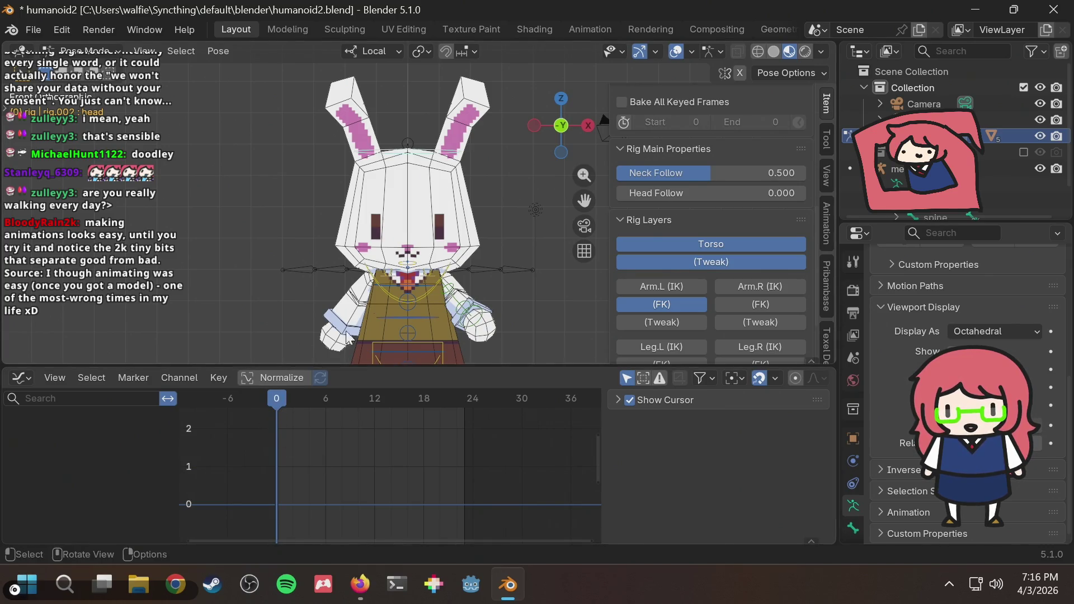
# Step: Scrub to frame 12 and look over the keyframe and interpolation menus without changing anything
pyautogui.moveTo(285, 402); pyautogui.dragTo(273, 403)
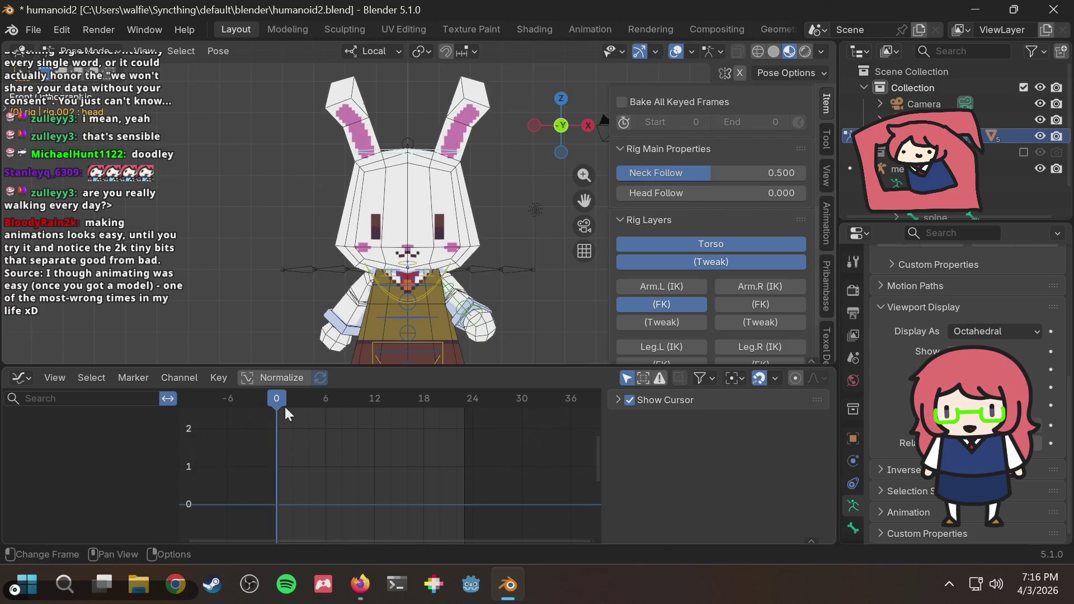
pyautogui.rightClick(287, 413)
pyautogui.click(346, 407)
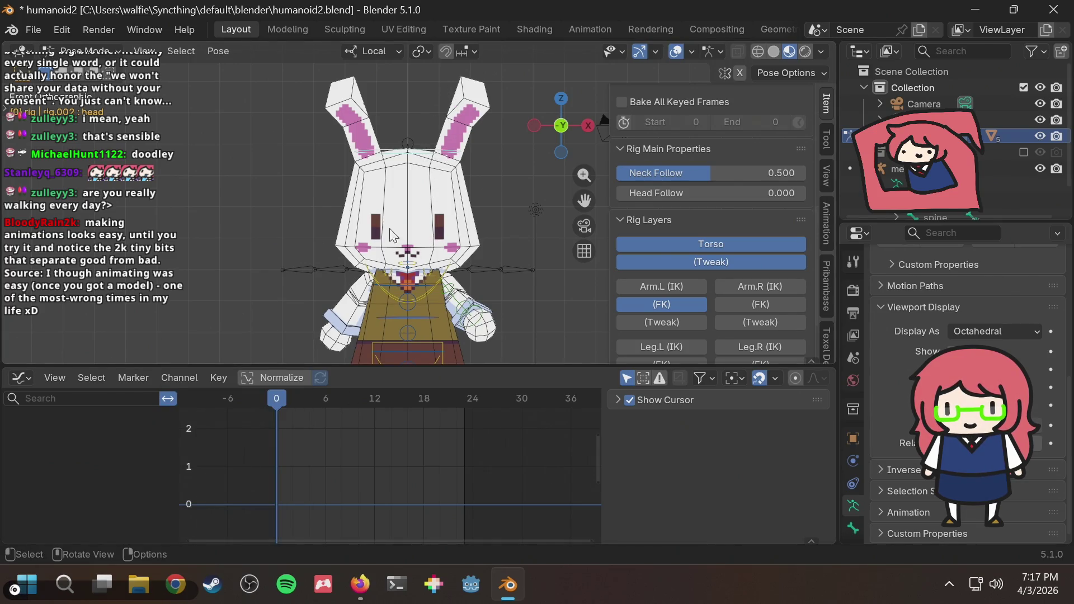
pyautogui.moveTo(283, 403); pyautogui.dragTo(375, 399)
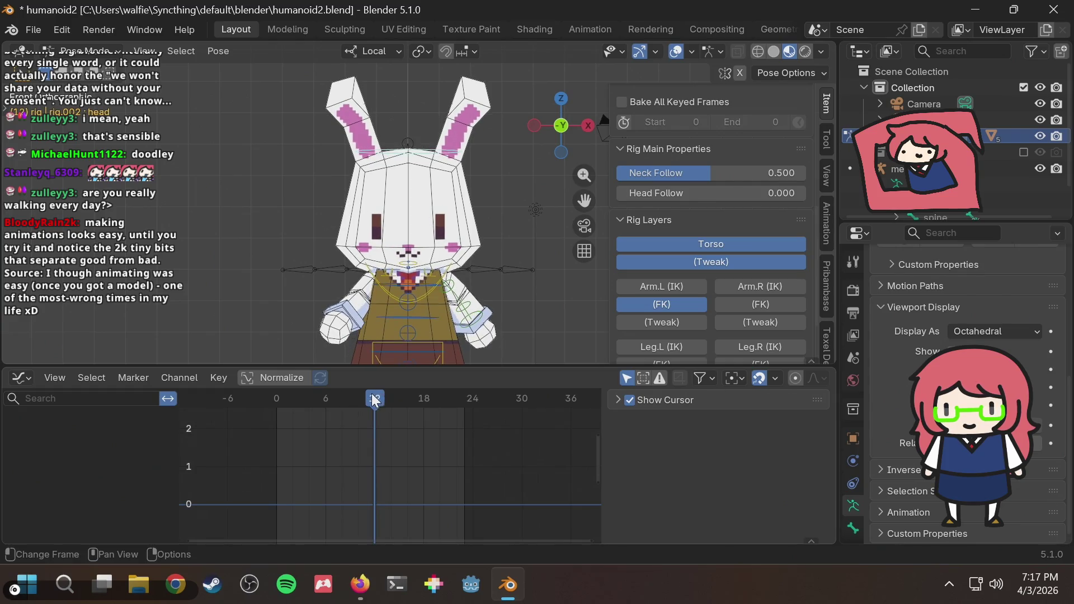
pyautogui.rightClick(360, 469)
pyautogui.moveTo(310, 438)
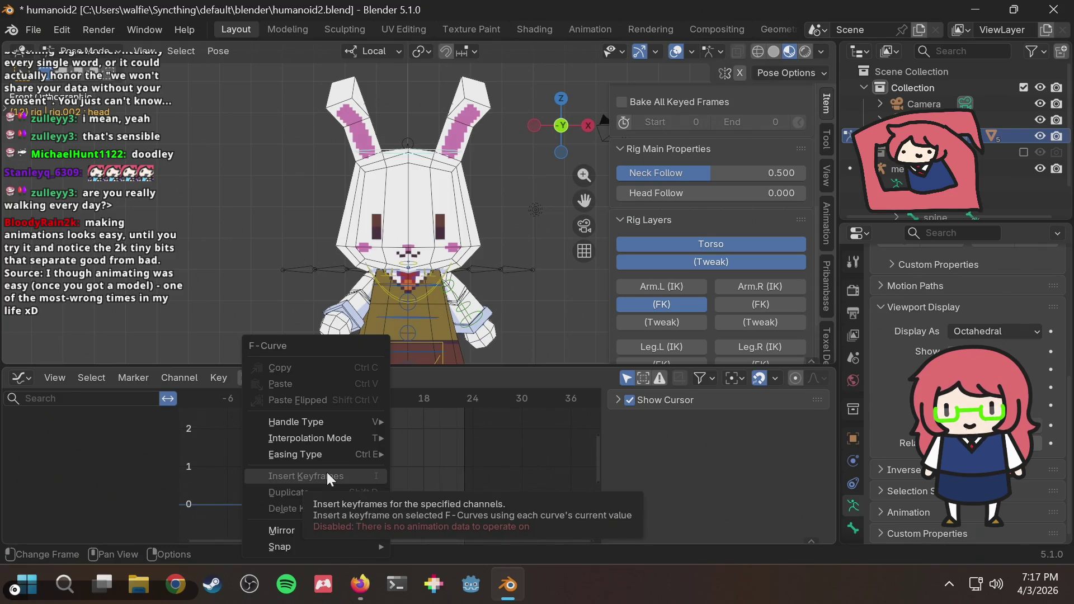
pyautogui.press('Escape')
pyautogui.scroll(4, 439, 115)
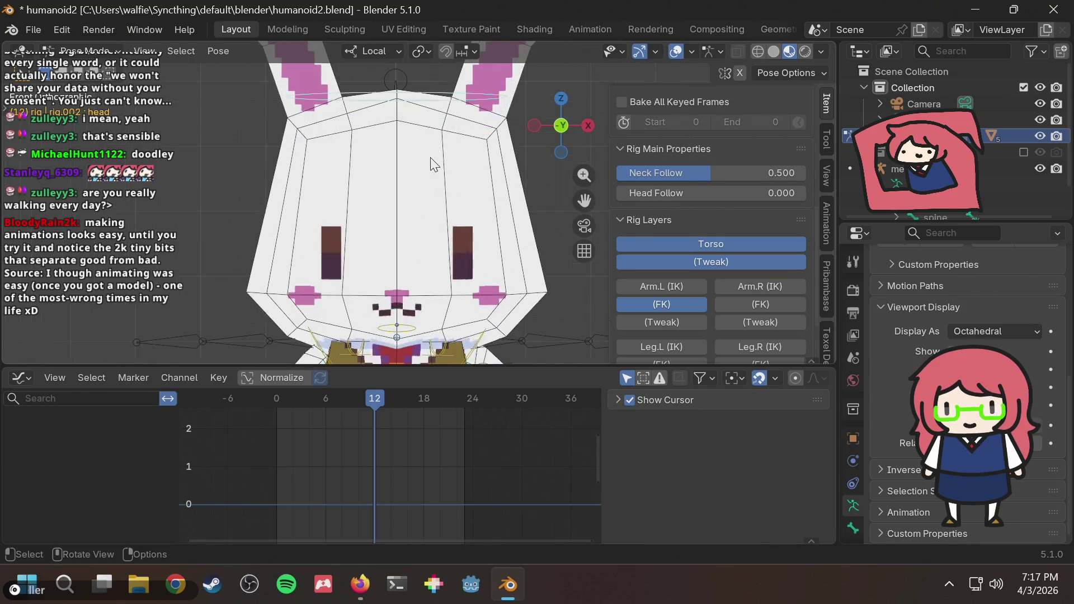
pyautogui.scroll(-3, 439, 136)
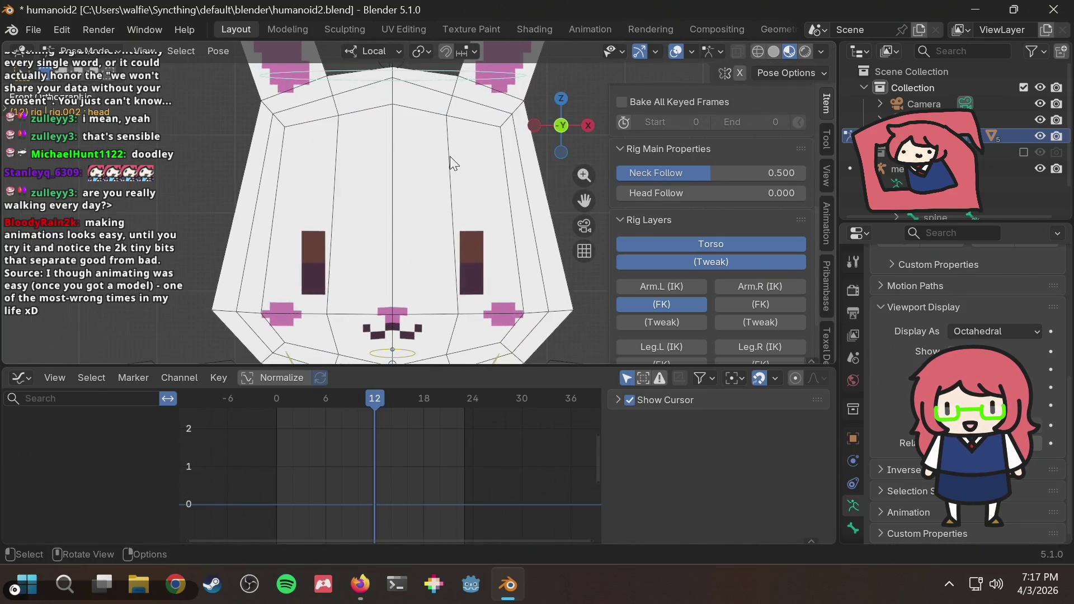
# Step: Try a head rotation, undo it, and key the head's current pose at frame 12
pyautogui.moveTo(449, 156); pyautogui.dragTo(420, 168, button='middle')
pyautogui.press('r')
pyautogui.click(474, 177)
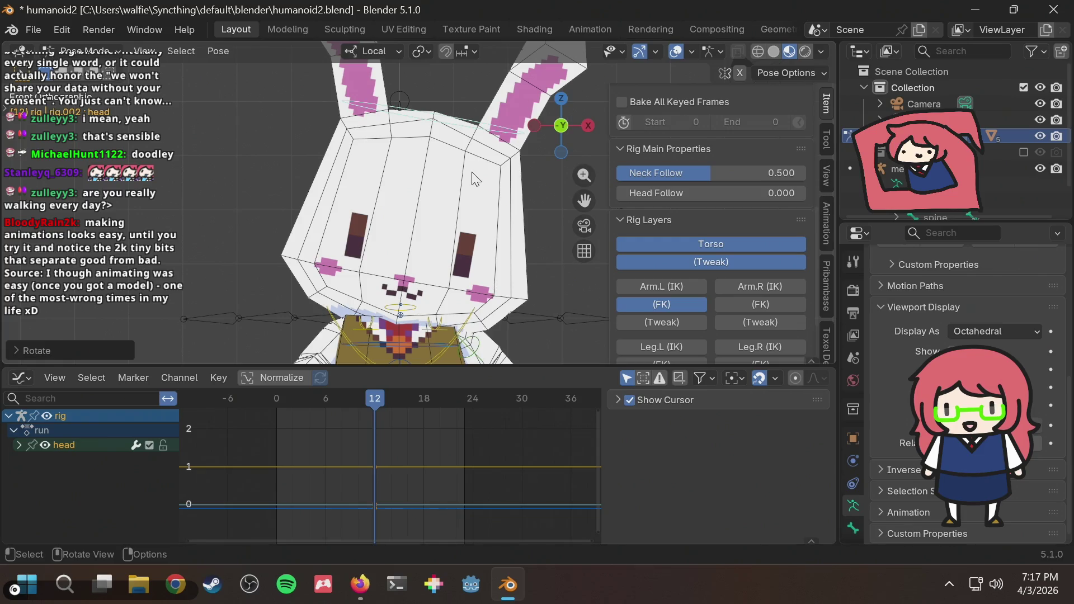
pyautogui.hotkey('ctrl', 'z')
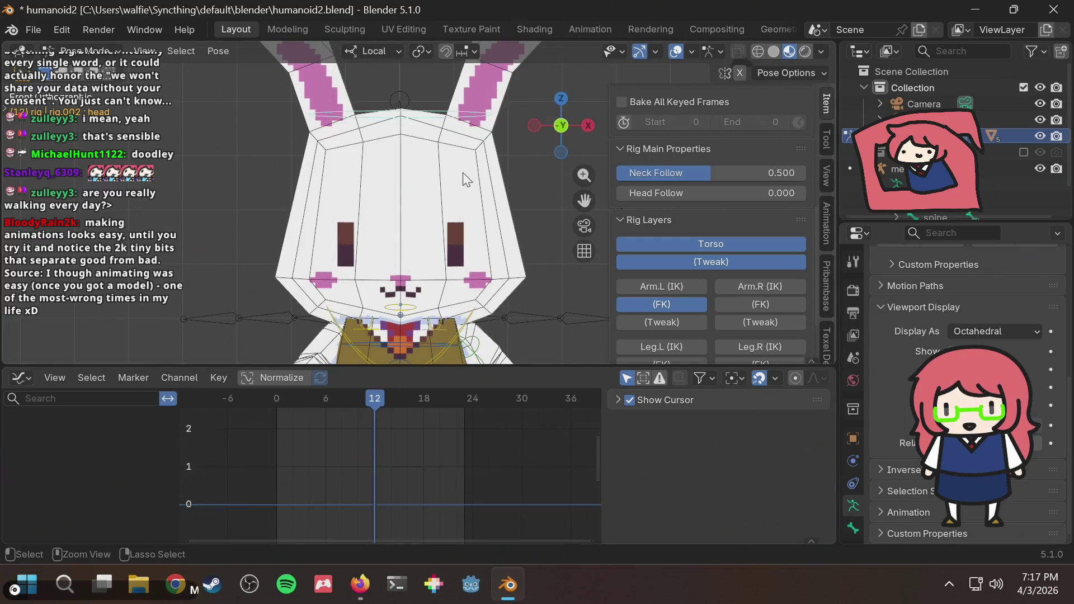
pyautogui.press('i')
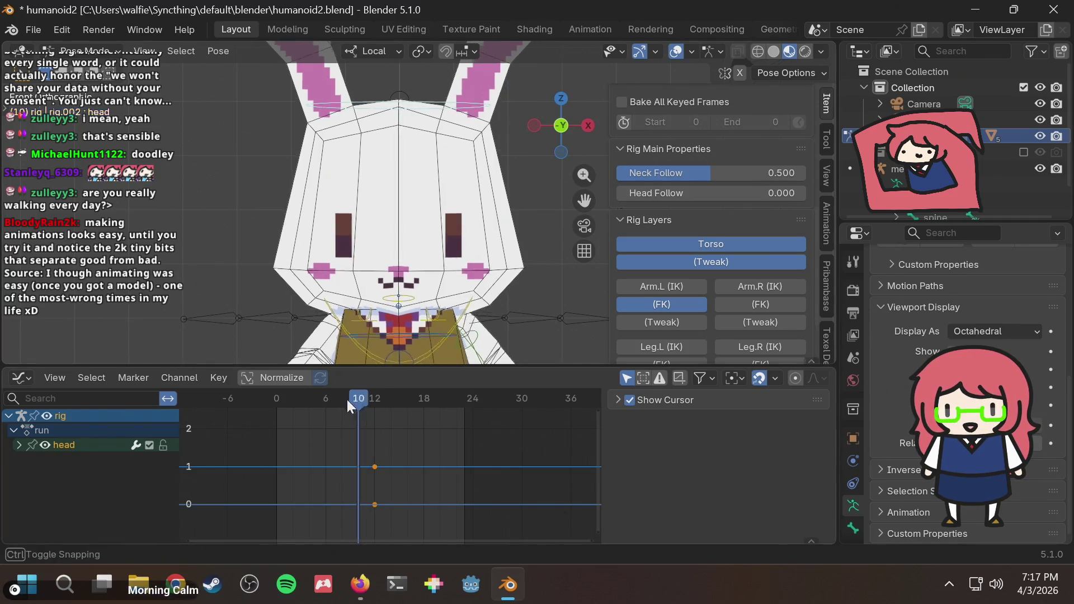
# Step: Key the selected head channels at frames 0 and 24
pyautogui.moveTo(375, 414); pyautogui.dragTo(268, 402)
pyautogui.press('i')
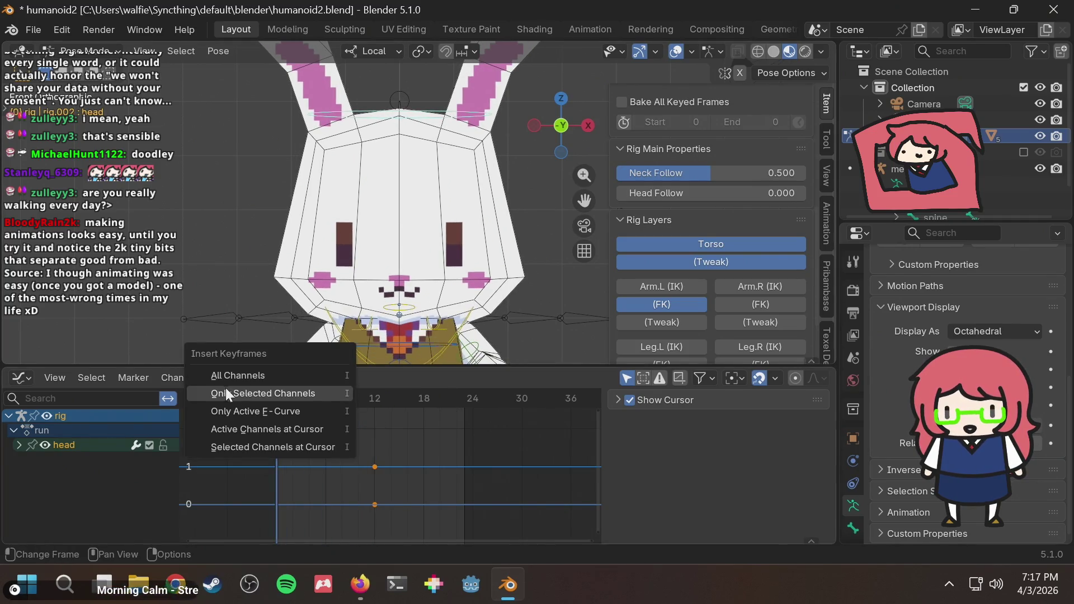
pyautogui.click(238, 392)
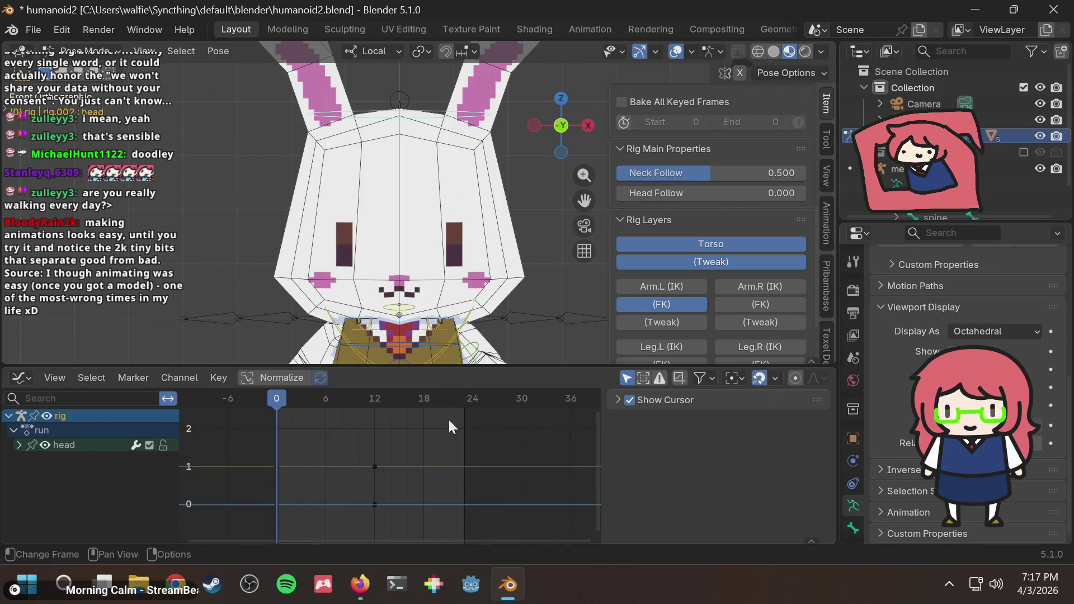
pyautogui.moveTo(448, 401); pyautogui.dragTo(472, 401)
pyautogui.press('i')
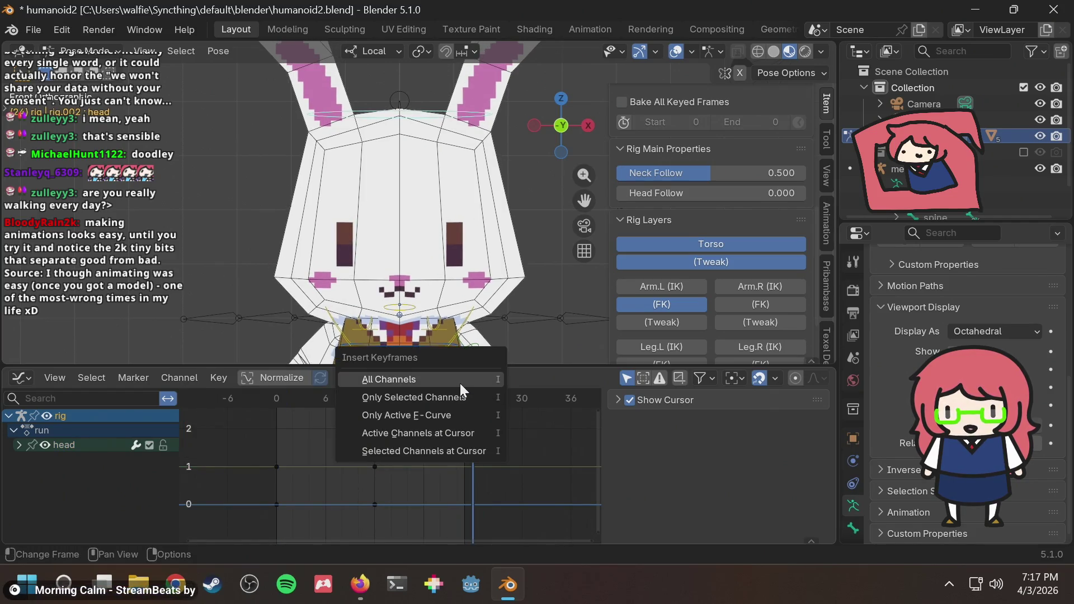
pyautogui.click(451, 393)
# Step: Paste the frame 0 head keys at frame 24 so the loop matches, move to frame 6 and save
pyautogui.moveTo(401, 402); pyautogui.dragTo(378, 412)
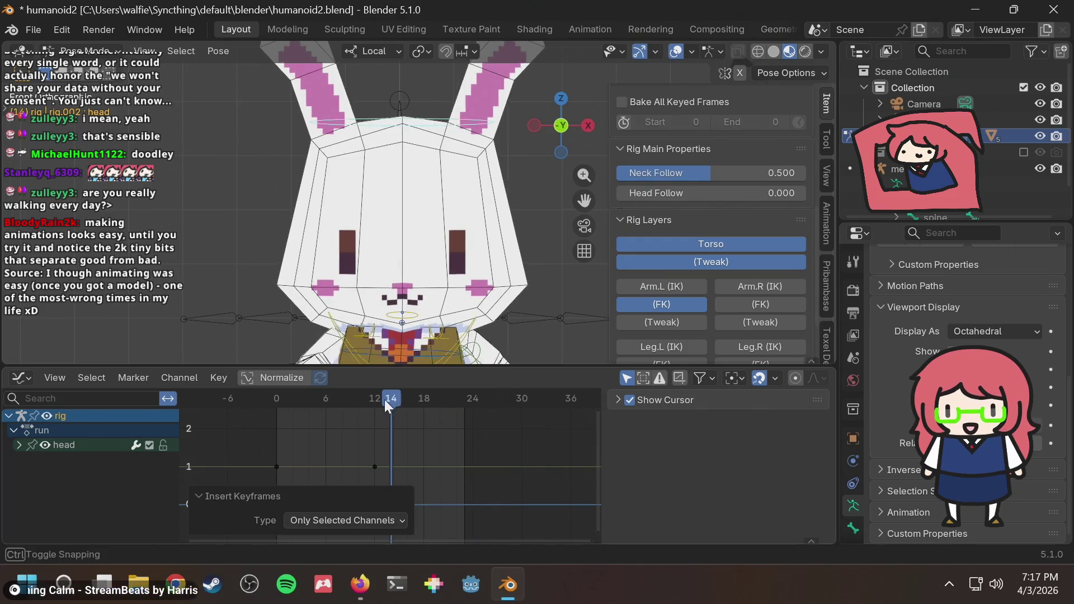
pyautogui.moveTo(255, 521); pyautogui.dragTo(255, 521)
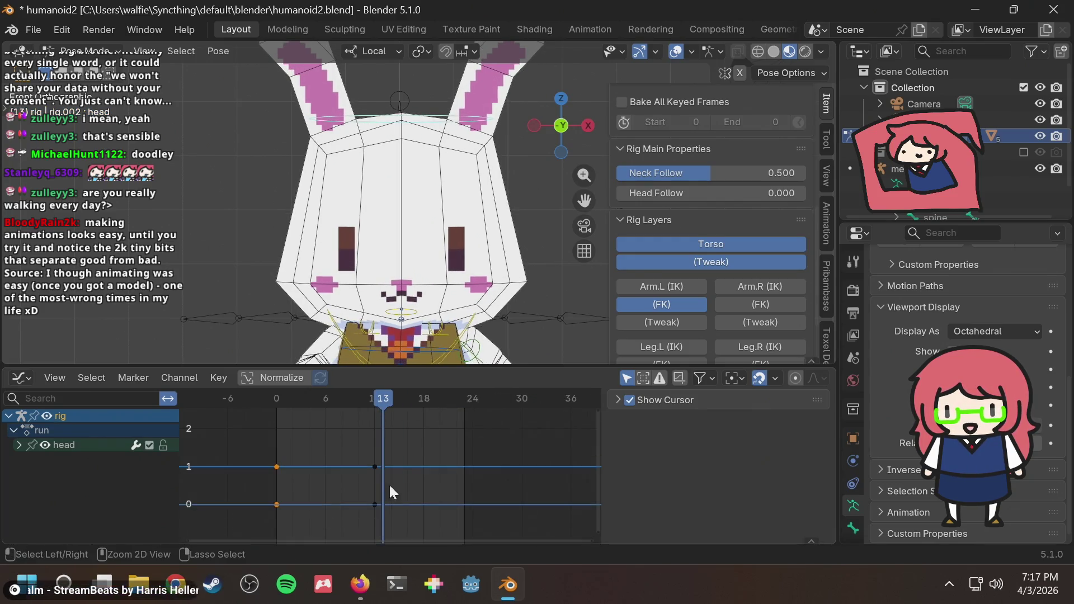
pyautogui.moveTo(452, 400); pyautogui.dragTo(475, 398)
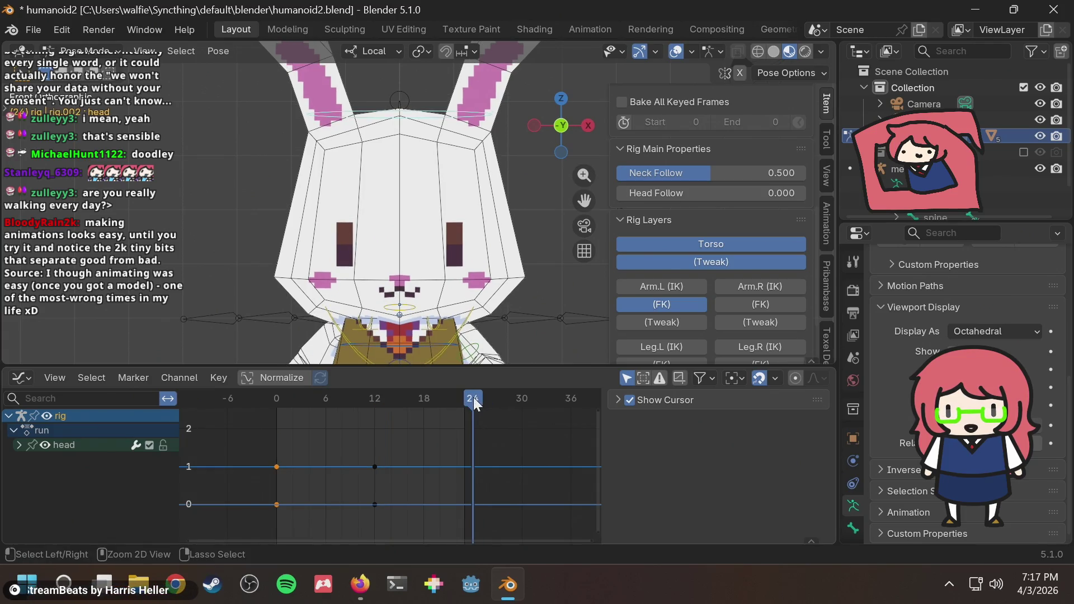
pyautogui.hotkey('ctrl', 'v')
pyautogui.moveTo(377, 401); pyautogui.dragTo(327, 404)
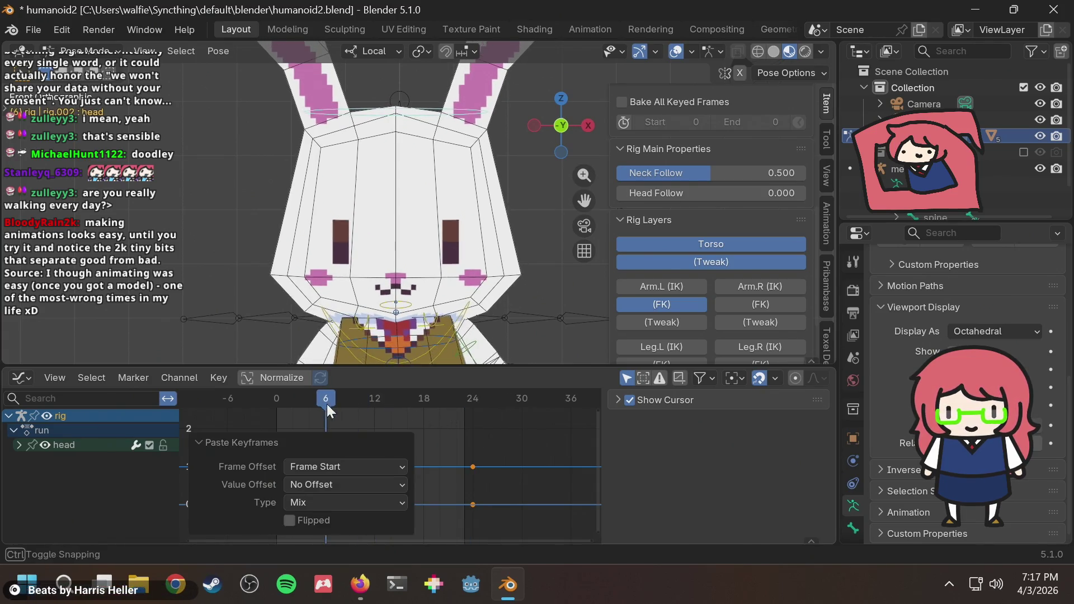
pyautogui.hotkey('ctrl', 's')
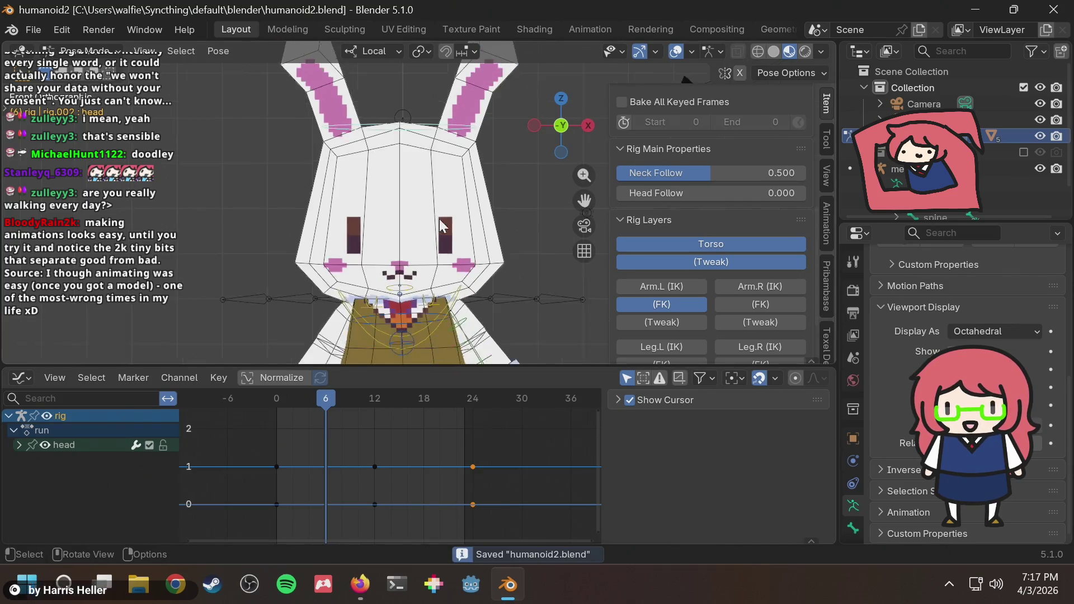
pyautogui.scroll(-3, 455, 286)
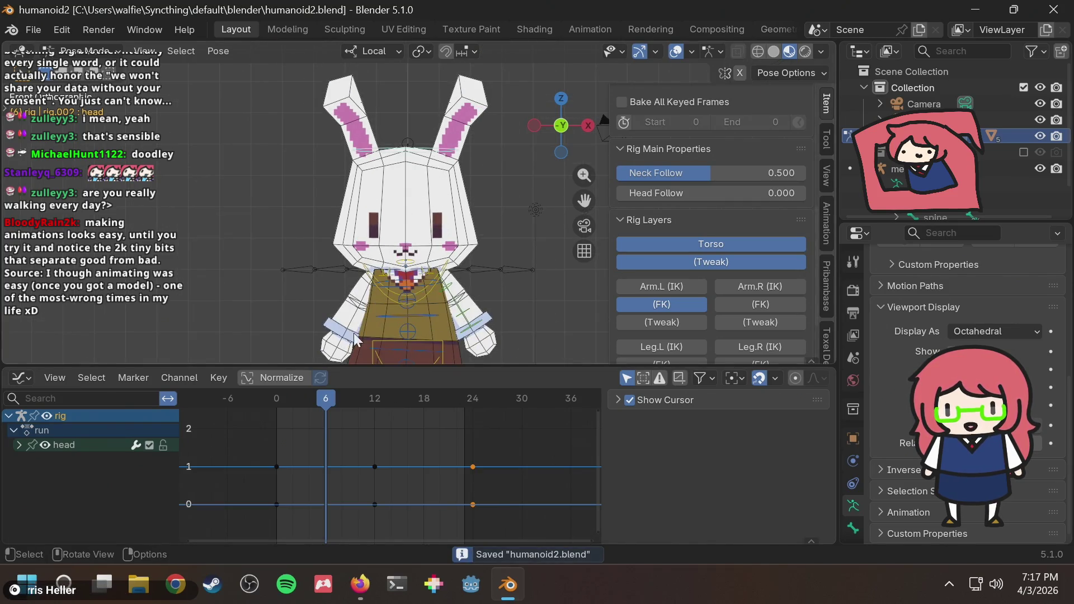
# Step: Preview the head motion from frame 0, settle on frame 6 and begin rotating the head bone
pyautogui.moveTo(331, 404); pyautogui.dragTo(275, 401)
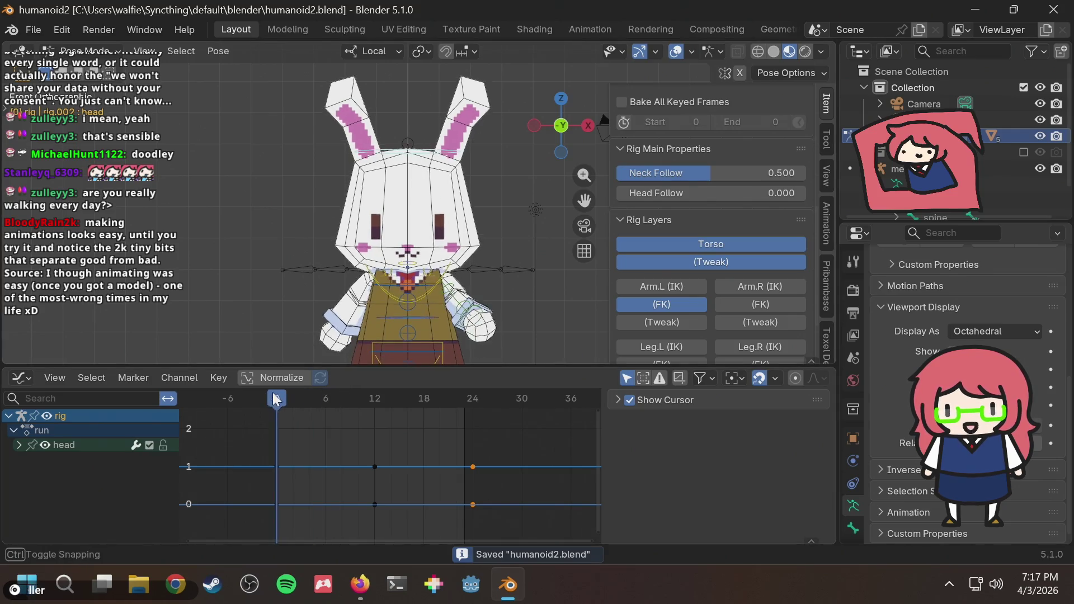
pyautogui.scroll(-3, 427, 238)
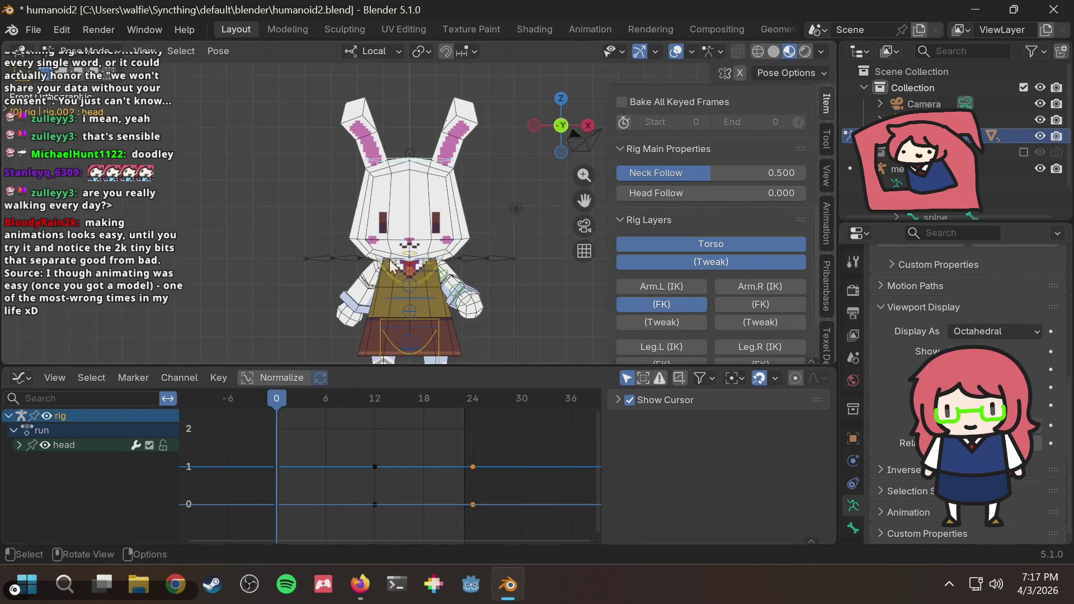
pyautogui.scroll(2, 427, 231)
pyautogui.scroll(1, 427, 231)
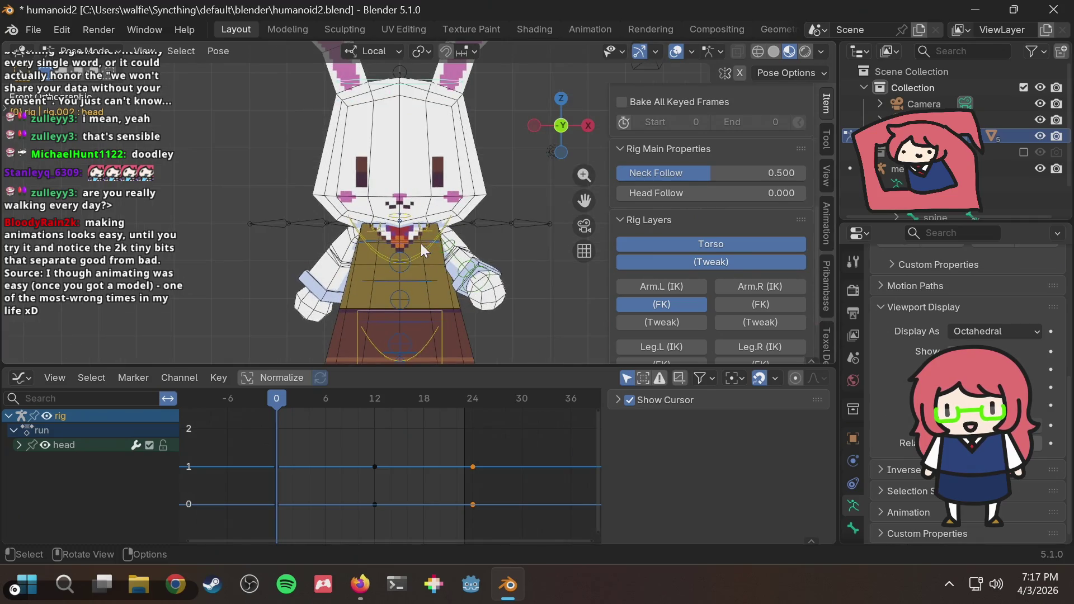
pyautogui.moveTo(277, 402); pyautogui.dragTo(310, 404)
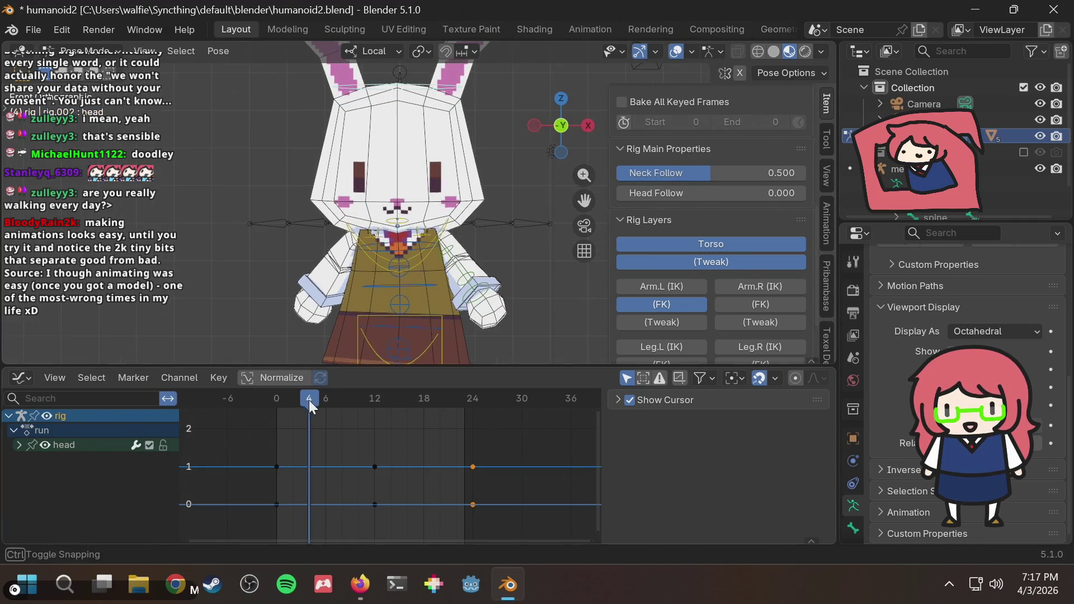
pyautogui.moveTo(310, 402); pyautogui.dragTo(327, 398)
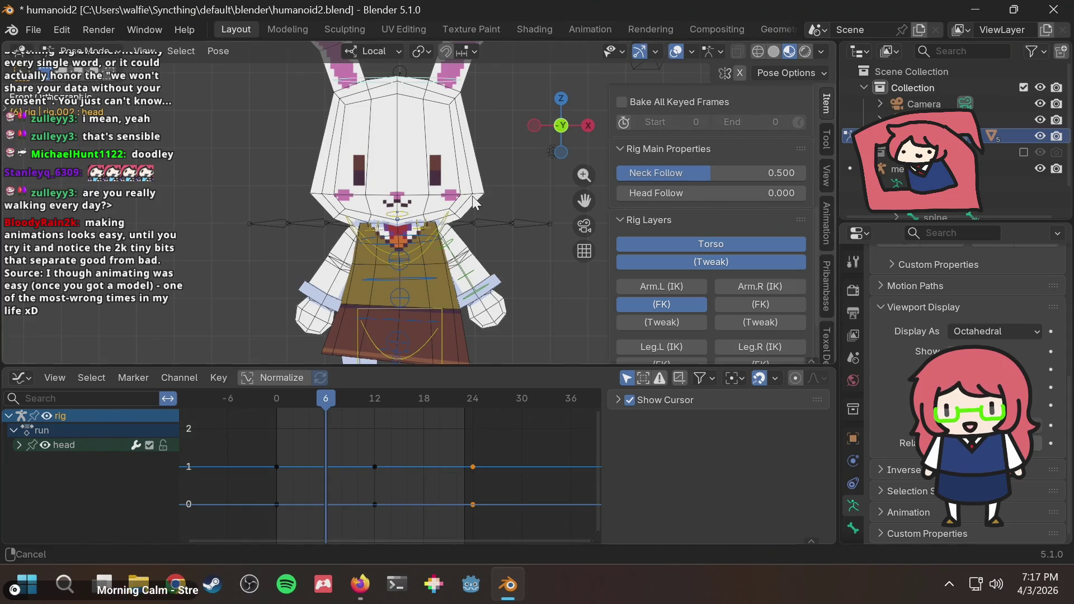
pyautogui.keyDown('shift'); pyautogui.moveTo(475, 204); pyautogui.dragTo(432, 187, button='middle'); pyautogui.keyUp('shift')
pyautogui.press('r')
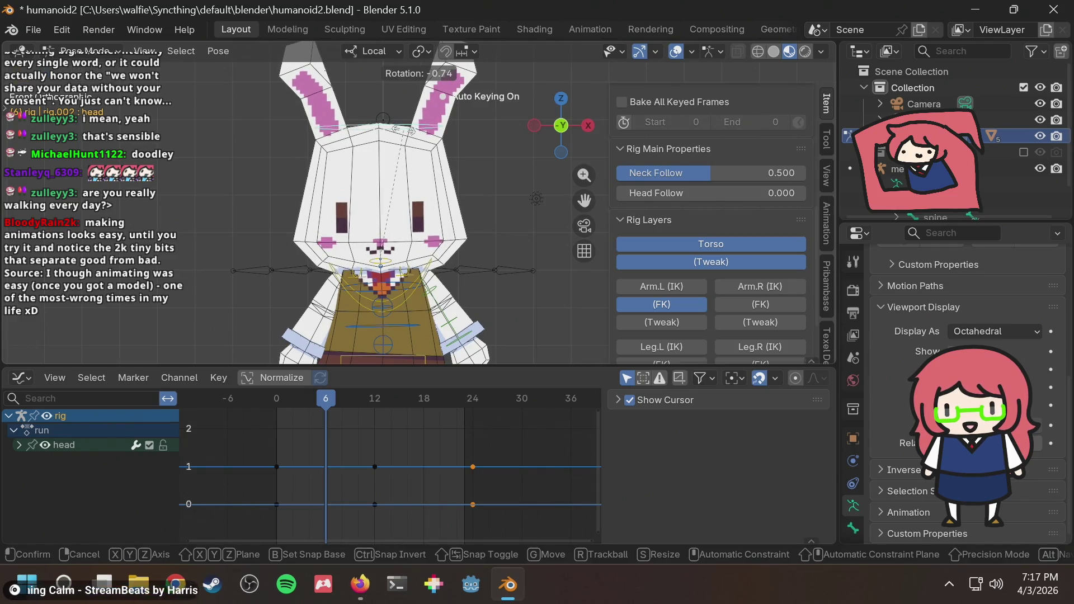
# Step: Confirm the head tilt at frame 6, then rotate the head again to refine the pose
pyautogui.click(404, 137)
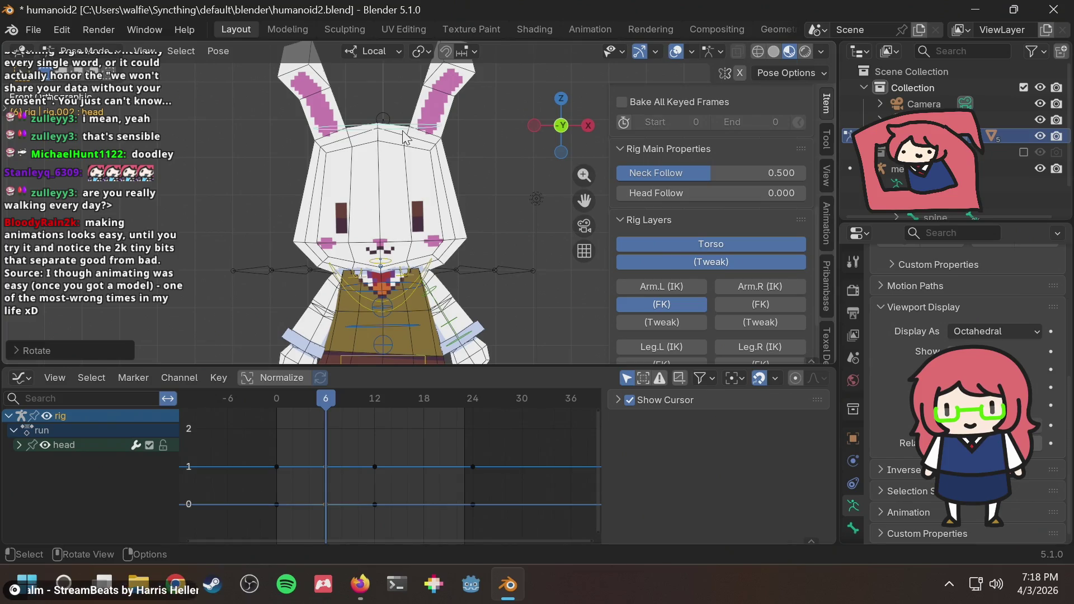
pyautogui.hotkey('ctrl', 'r')
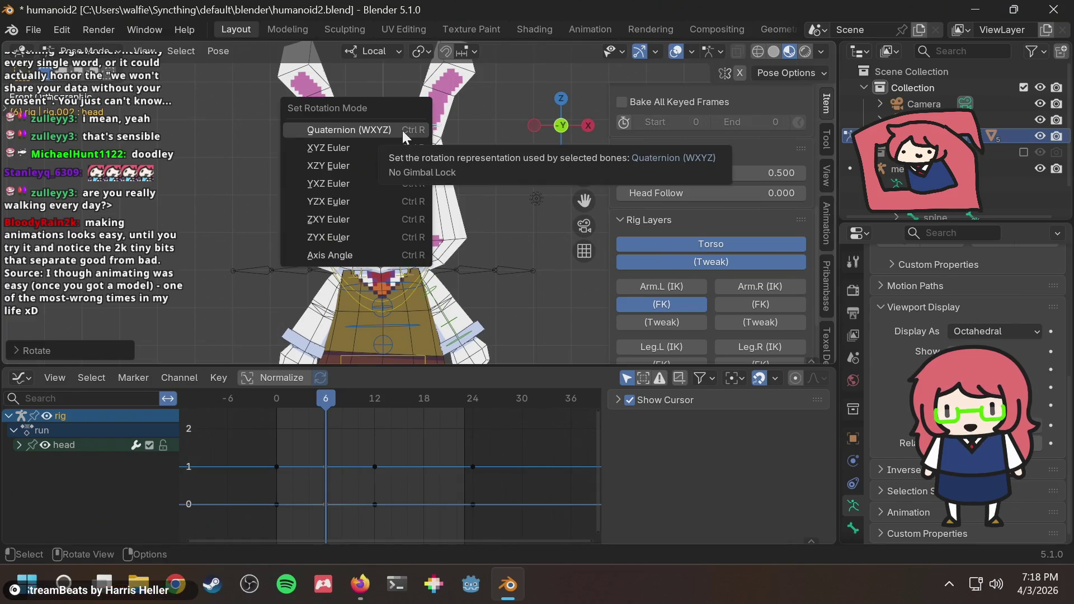
pyautogui.press('Escape')
pyautogui.press('r')
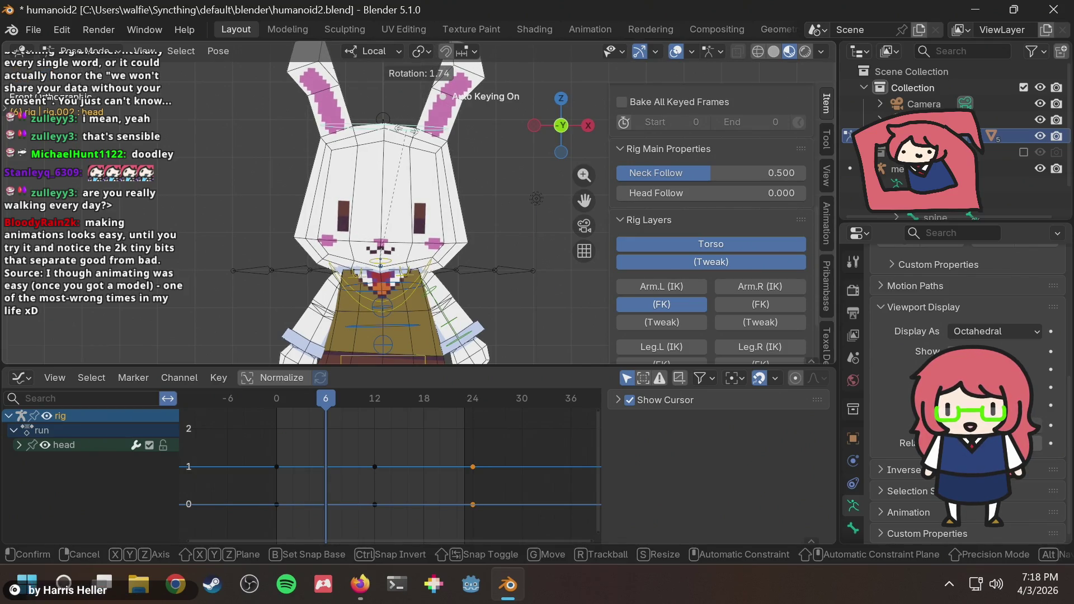
pyautogui.click(409, 134)
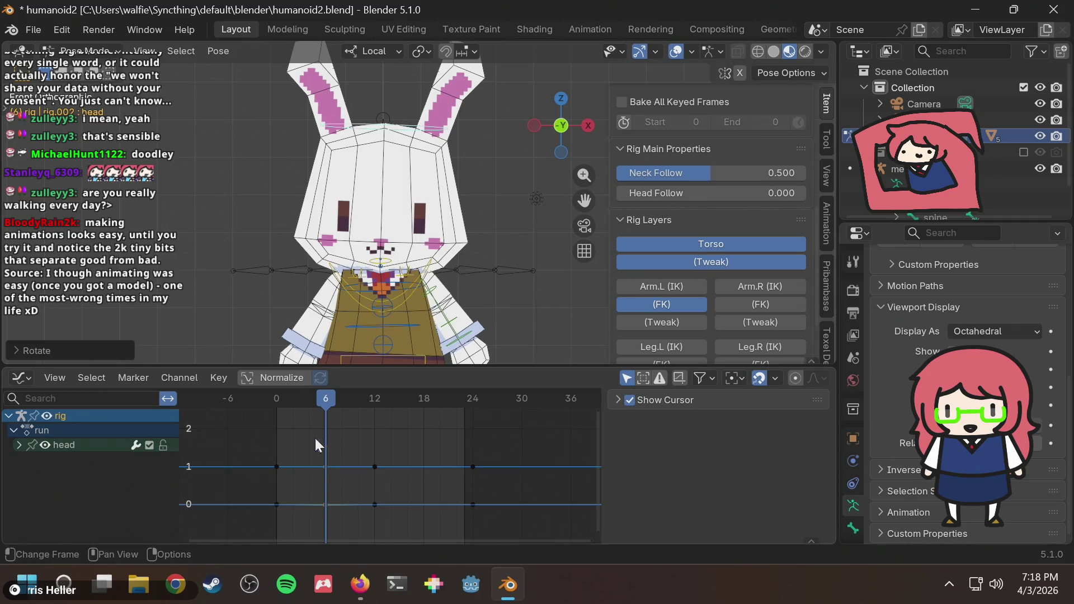
# Step: Paste the frame 6 head keys mirrored at frame 18 and play back to compare frames 6 and 18
pyautogui.moveTo(298, 439); pyautogui.dragTo(327, 518)
pyautogui.click(424, 398)
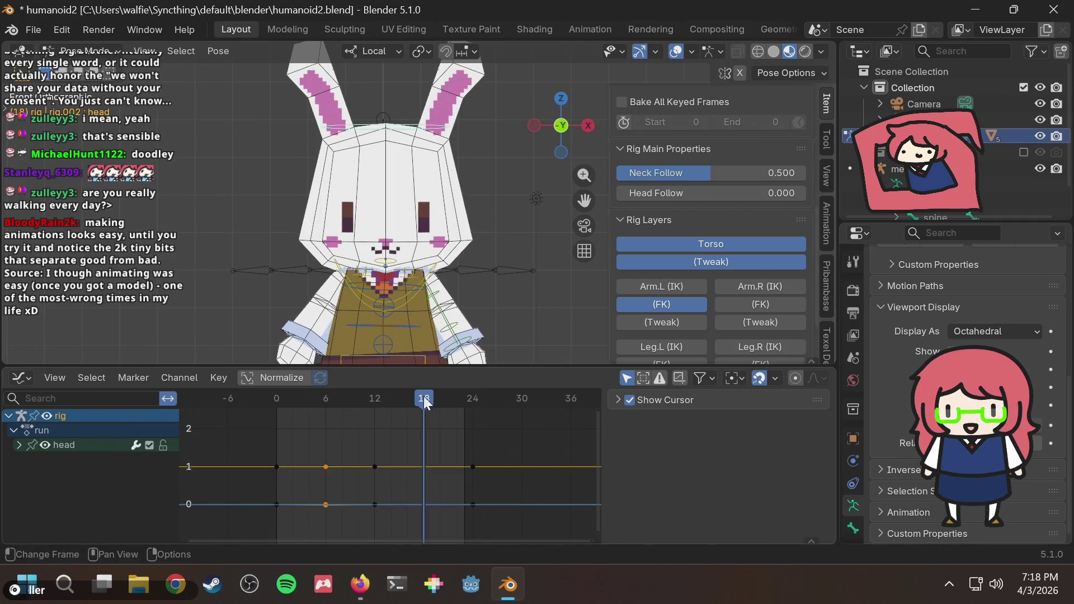
pyautogui.hotkey('ctrl', 'shift', 'v')
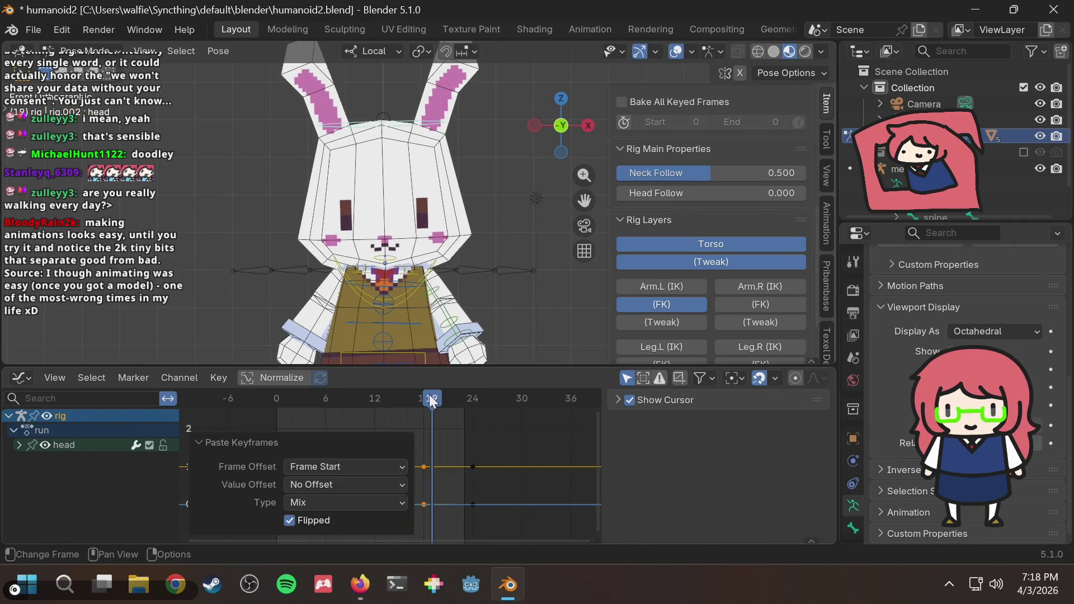
pyautogui.press('space')
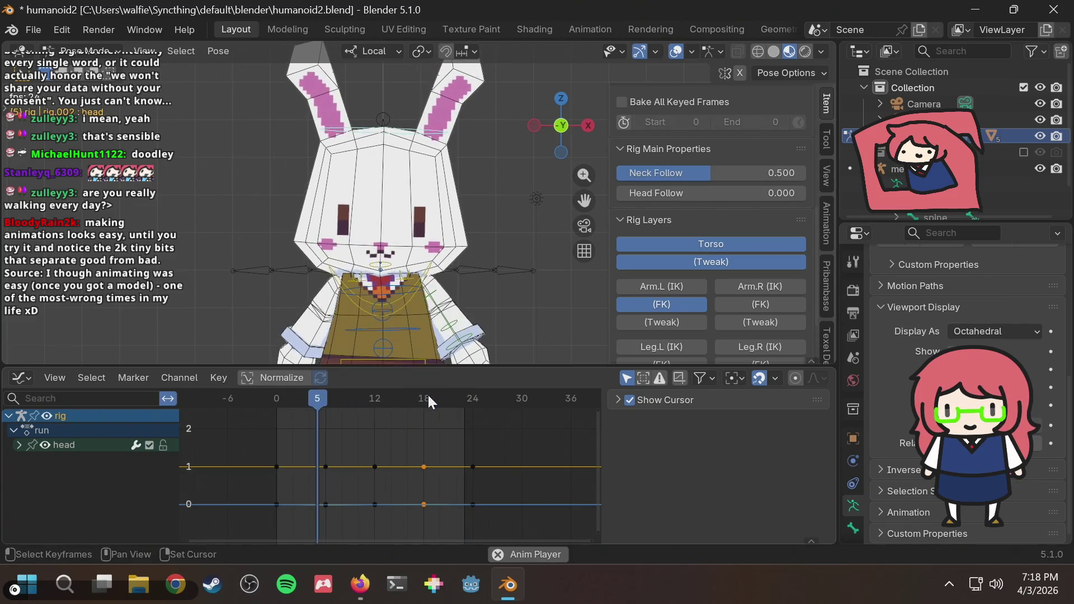
pyautogui.press('space')
pyautogui.click(428, 399)
pyautogui.press('Down')
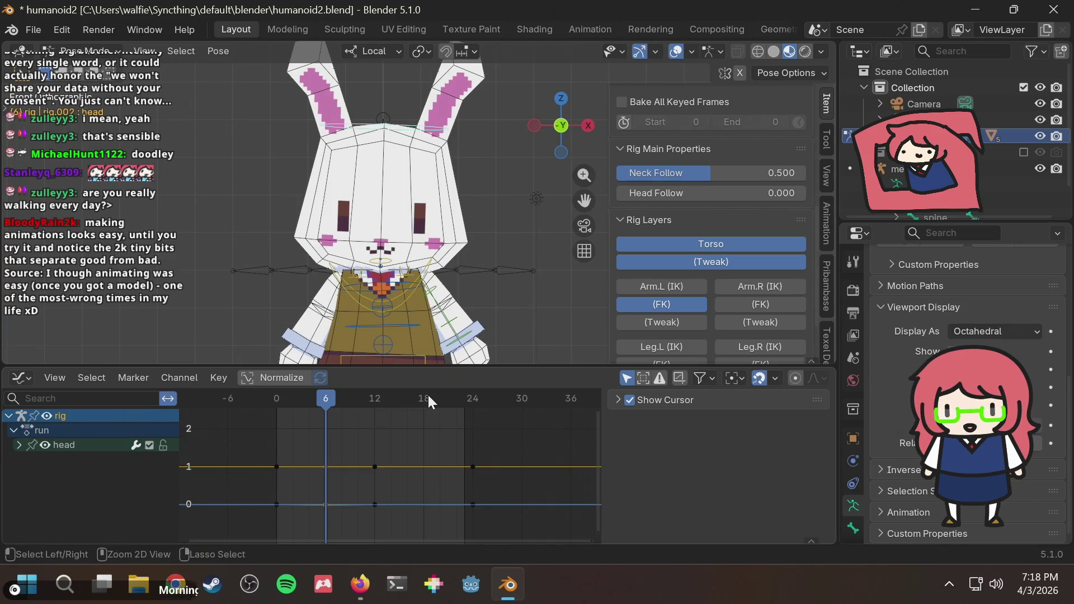
# Step: Preview the first frames from frame 0 and re-tilt the head at frame 6
pyautogui.moveTo(424, 400); pyautogui.dragTo(279, 417)
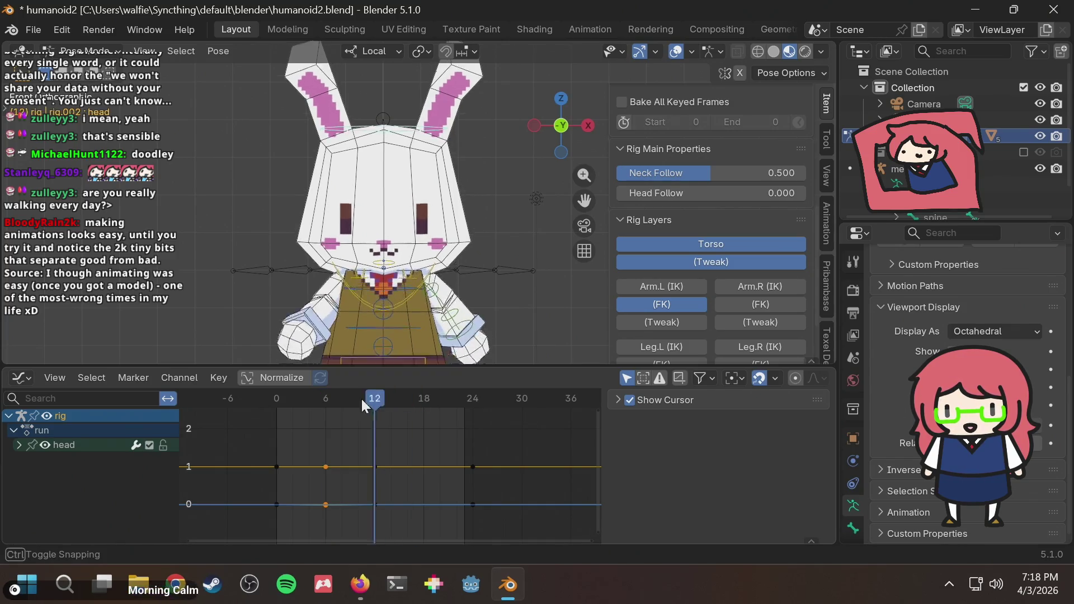
pyautogui.moveTo(279, 417); pyautogui.dragTo(330, 404)
pyautogui.press('r')
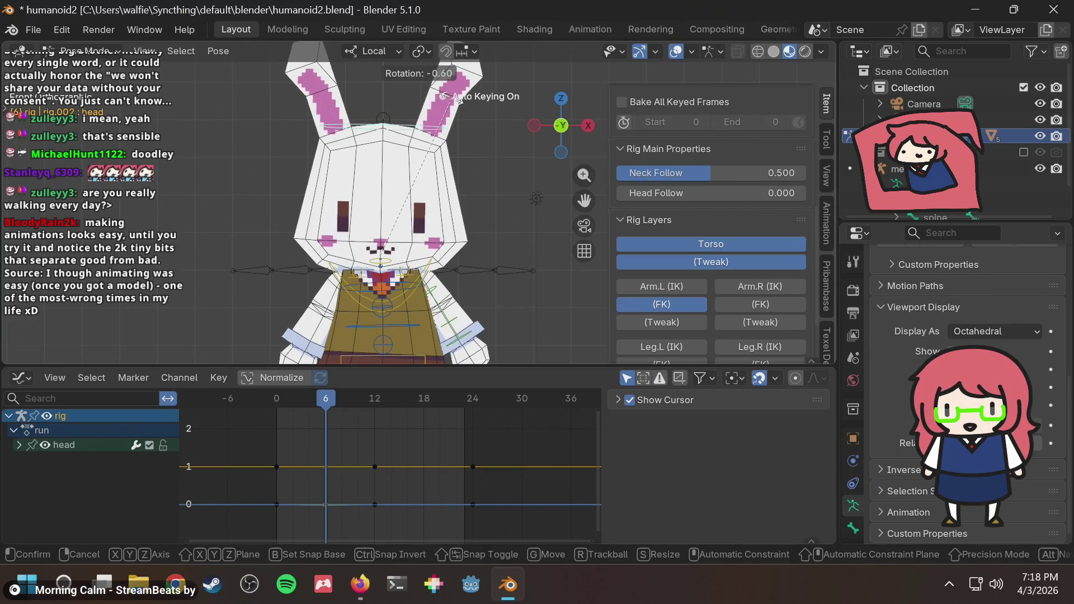
pyautogui.click(376, 389)
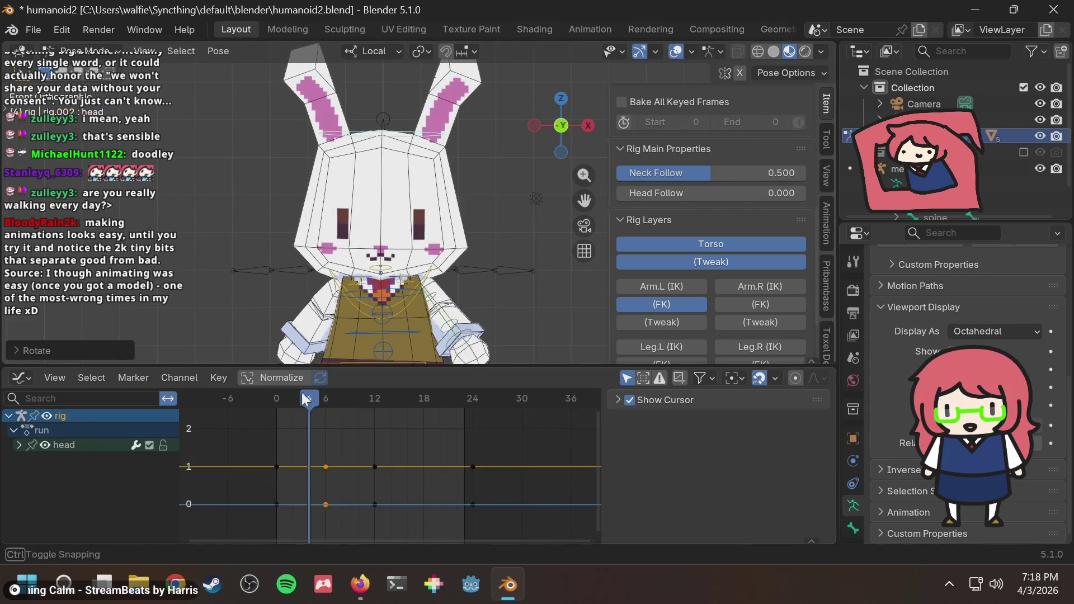
# Step: Select the frame 6 head keys in the Graph Editor and copy them to frame 18
pyautogui.moveTo(326, 401); pyautogui.dragTo(424, 397)
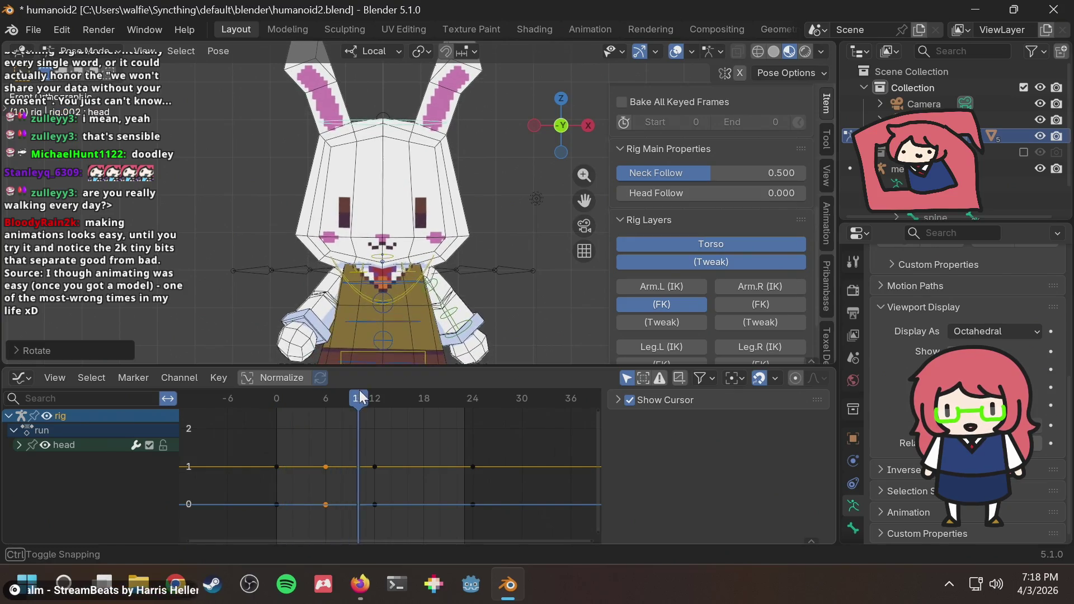
pyautogui.moveTo(352, 434); pyautogui.dragTo(307, 521)
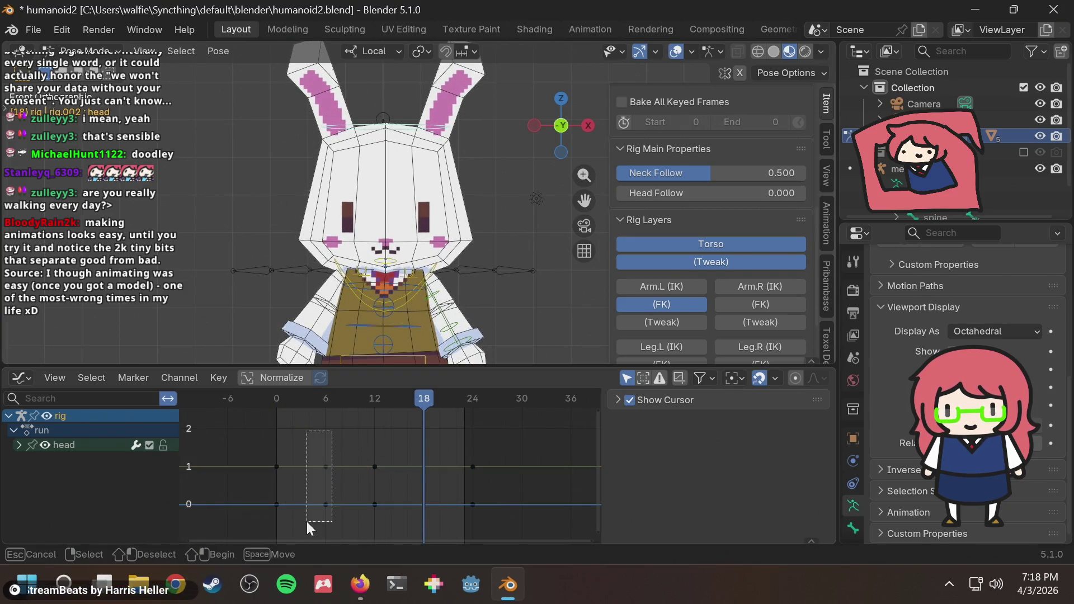
pyautogui.moveTo(418, 398); pyautogui.dragTo(424, 403)
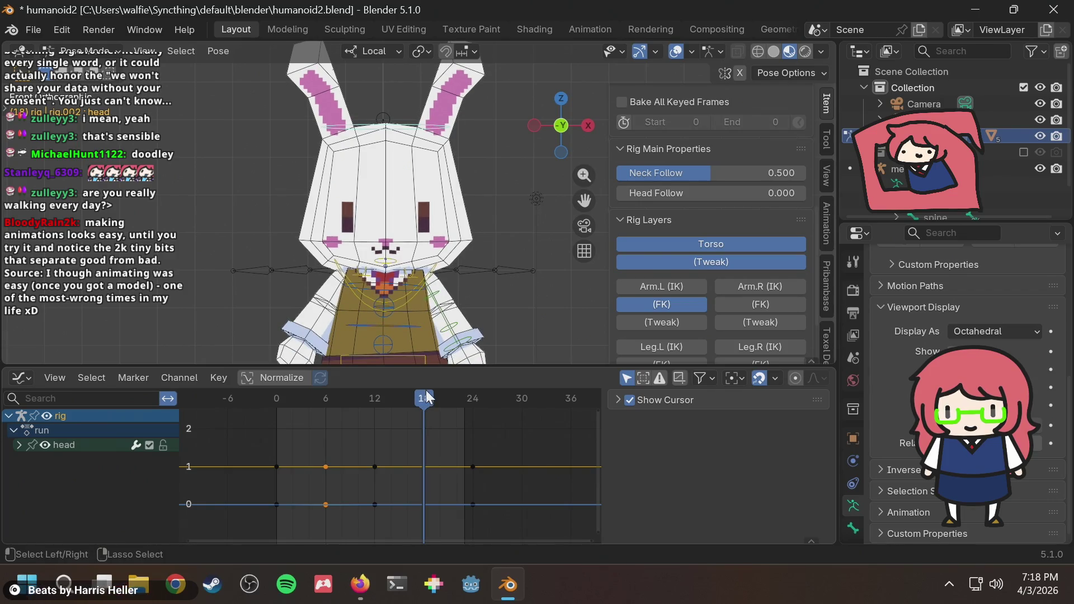
pyautogui.press('i')
pyautogui.hotkey('shift', 'Left')
# Step: Play the head bob back while orbiting, with the 3D view maximized
pyautogui.press('space')
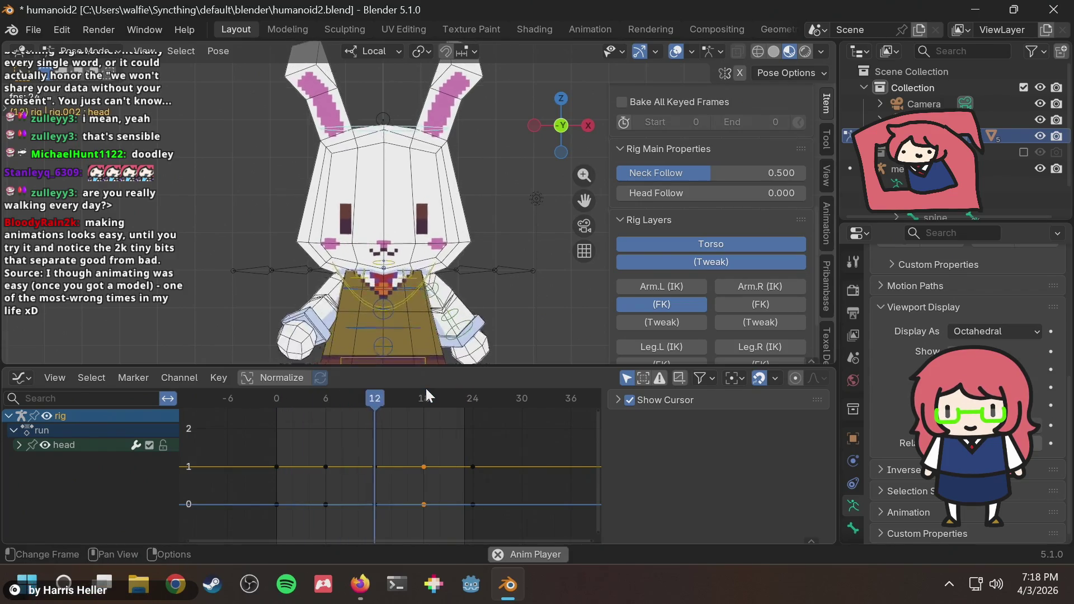
pyautogui.scroll(-2, 417, 206)
pyautogui.moveTo(418, 205)
pyautogui.mouseDown(button='middle')
pyautogui.moveTo(498, 248)
pyautogui.moveTo(449, 228)
pyautogui.moveTo(519, 213)
pyautogui.moveTo(400, 220)
pyautogui.moveTo(430, 208)
pyautogui.mouseUp(button='middle')
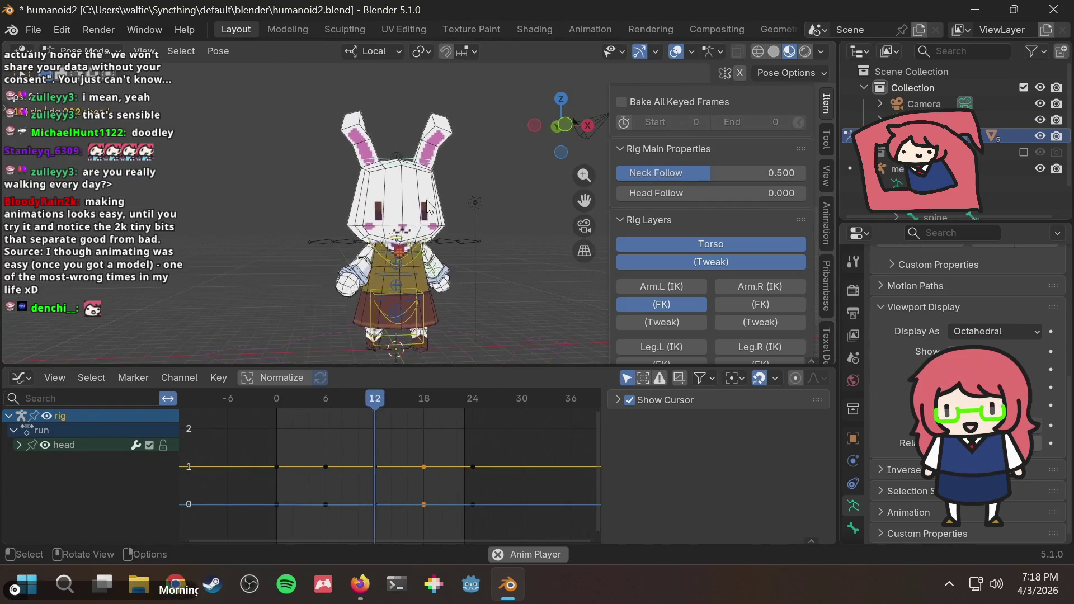
pyautogui.hotkey('ctrl', 'space')
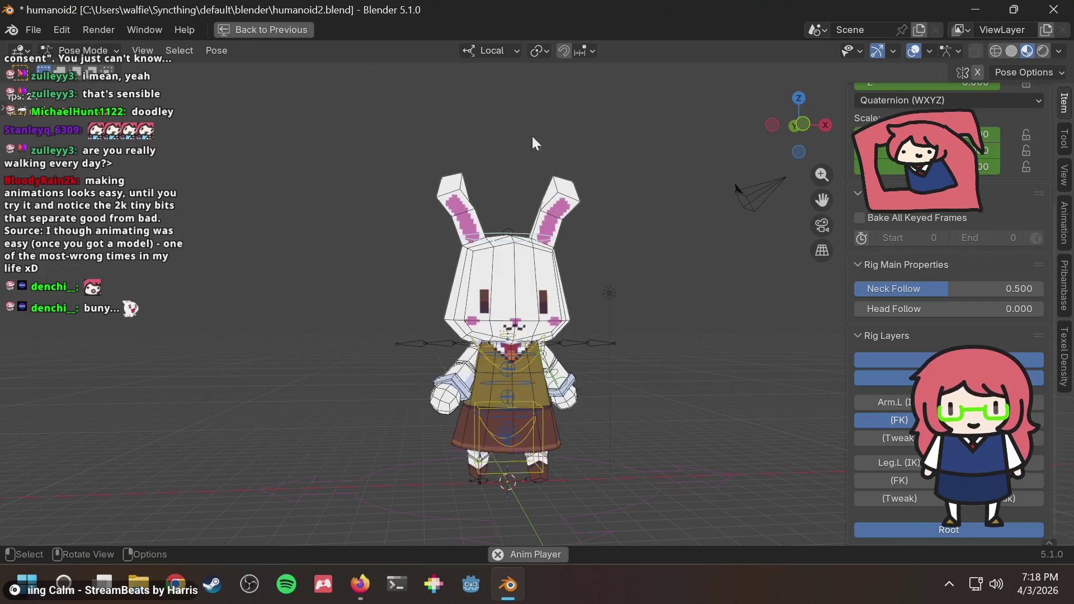
# Step: Stop playback, save the bunny file and check the rig from back and front views
pyautogui.press('space')
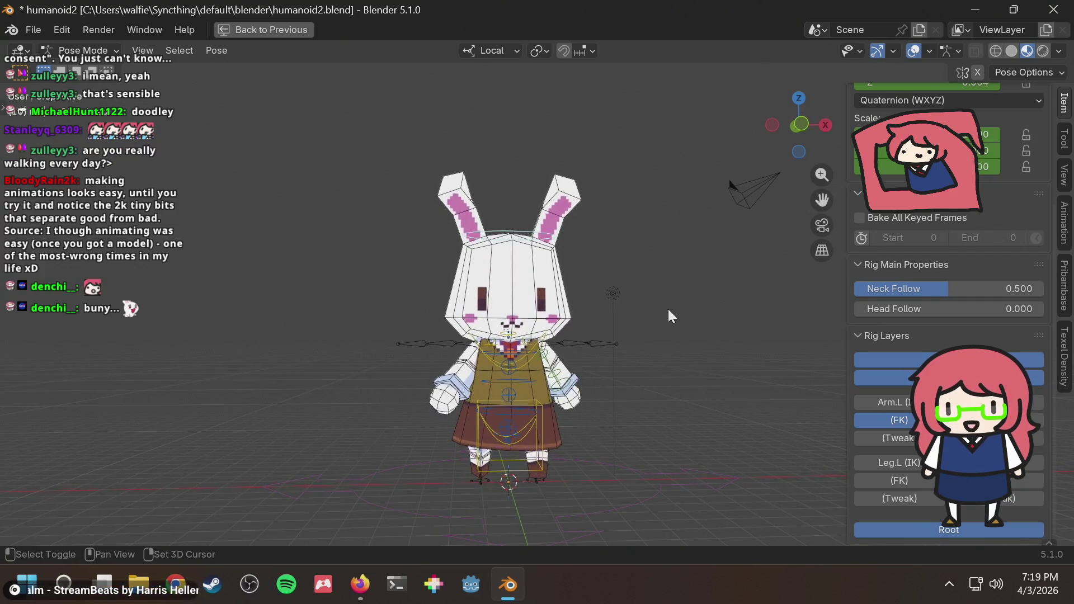
pyautogui.hotkey('ctrl', 's')
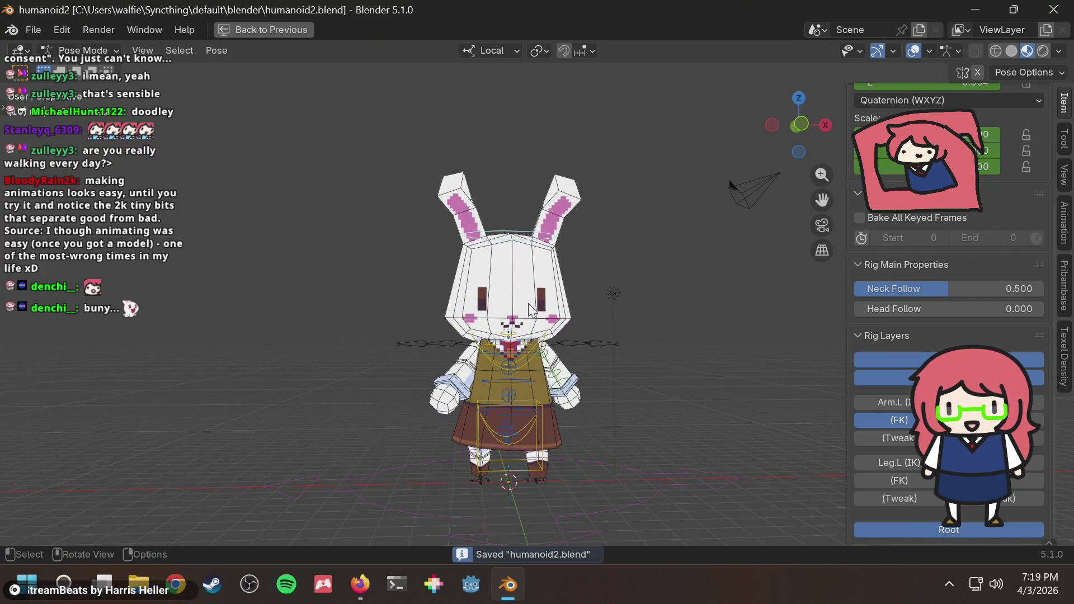
pyautogui.click(798, 125)
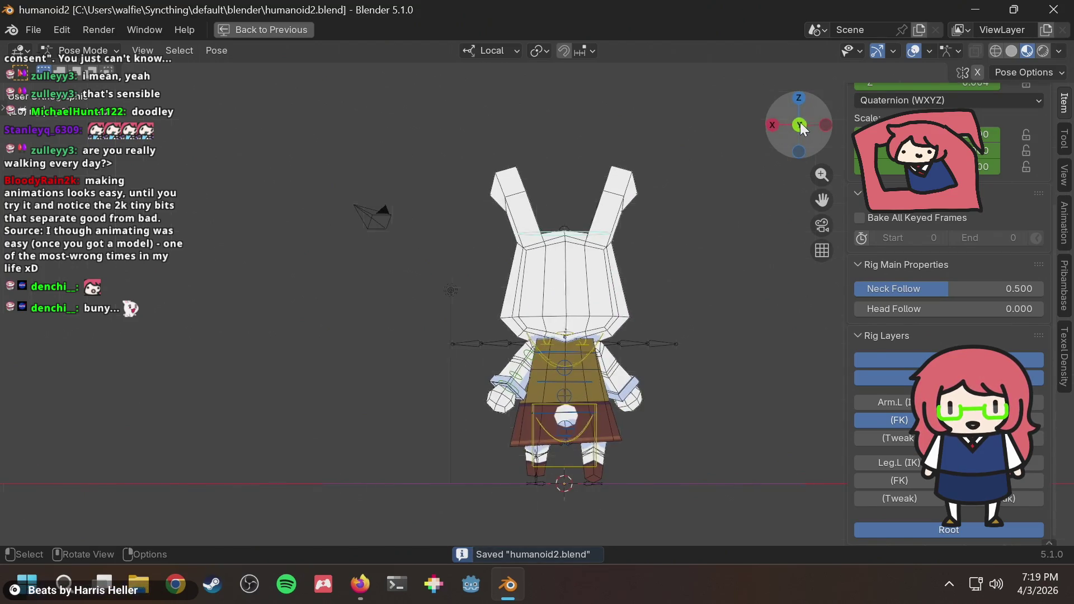
pyautogui.click(801, 124)
pyautogui.moveTo(677, 216); pyautogui.dragTo(647, 175, button='middle')
# Step: Play the walk cycle while orbiting to a three-quarter side view, then stop and save again
pyautogui.press('space')
pyautogui.scroll(4, 558, 324)
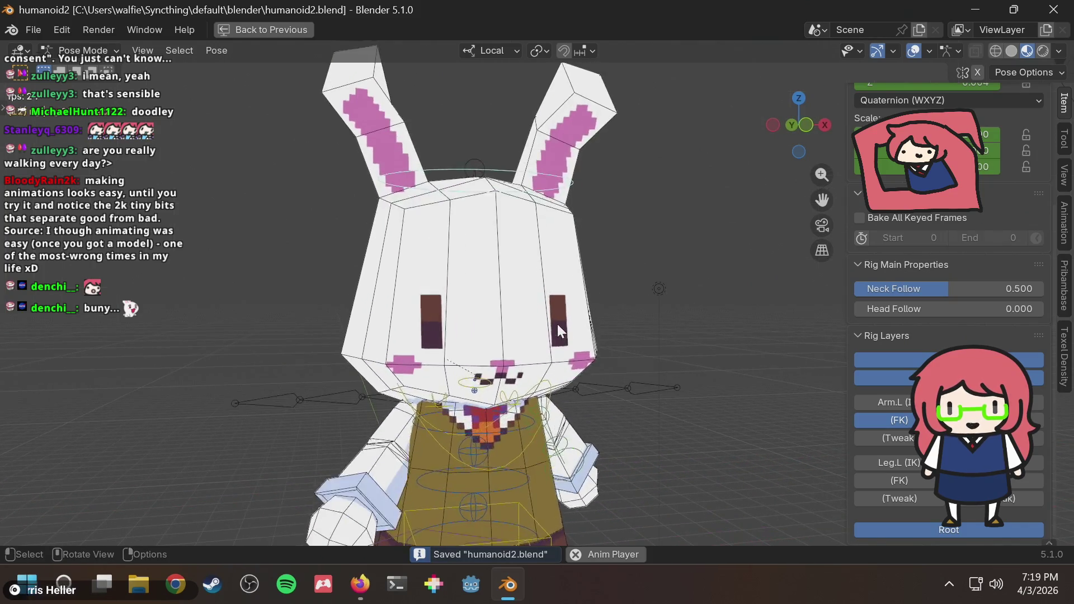
pyautogui.scroll(6, 558, 325)
pyautogui.scroll(-6, 558, 324)
pyautogui.scroll(-3, 557, 324)
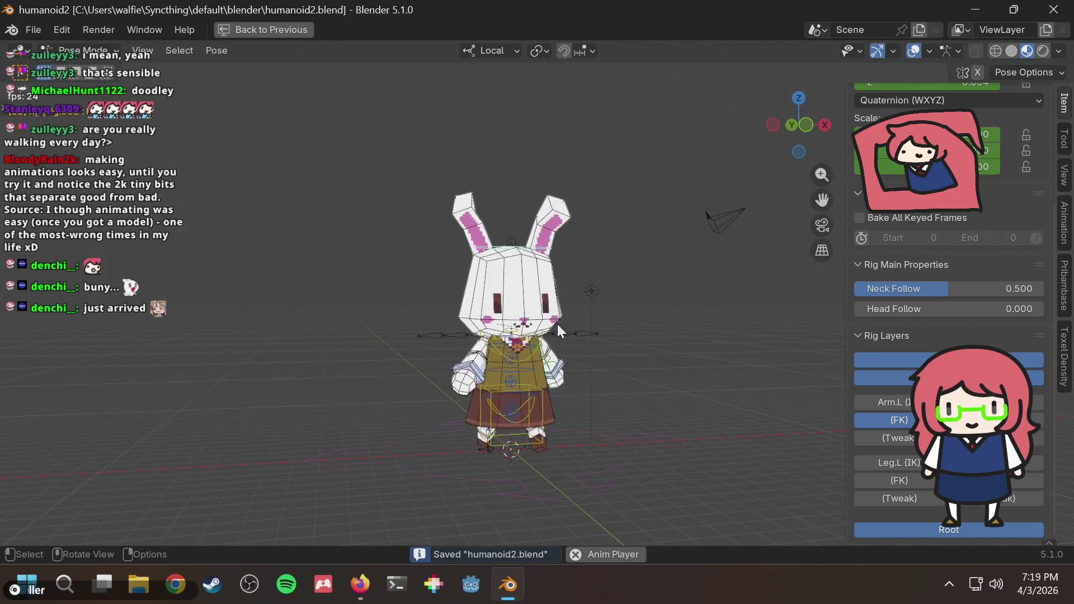
pyautogui.moveTo(568, 300)
pyautogui.mouseDown(button='middle')
pyautogui.moveTo(645, 311)
pyautogui.moveTo(610, 324)
pyautogui.moveTo(575, 284)
pyautogui.moveTo(621, 335)
pyautogui.moveTo(639, 319)
pyautogui.moveTo(616, 285)
pyautogui.mouseUp(button='middle')
pyautogui.scroll(-4, 607, 325)
pyautogui.scroll(3, 576, 284)
pyautogui.scroll(4, 575, 284)
pyautogui.scroll(-3, 575, 284)
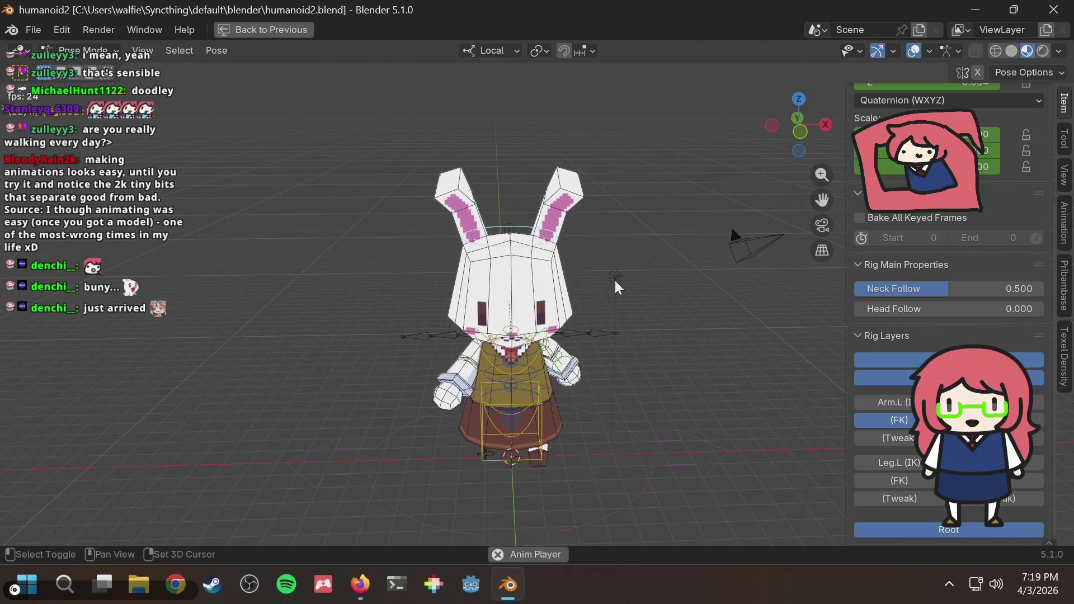
pyautogui.scroll(1, 617, 286)
pyautogui.scroll(2, 608, 228)
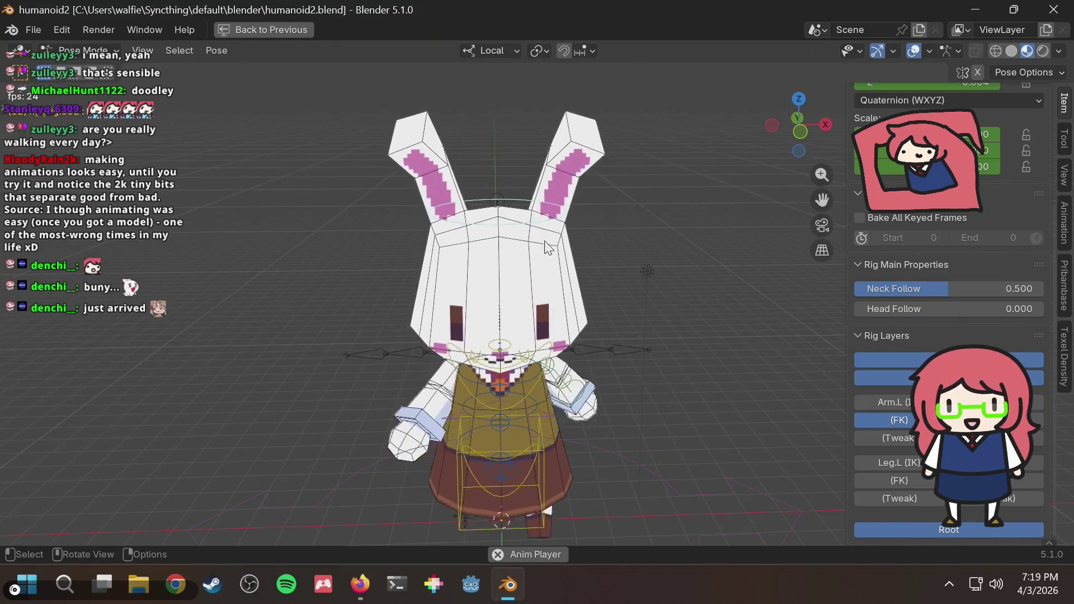
pyautogui.moveTo(609, 227); pyautogui.dragTo(655, 221, button='middle')
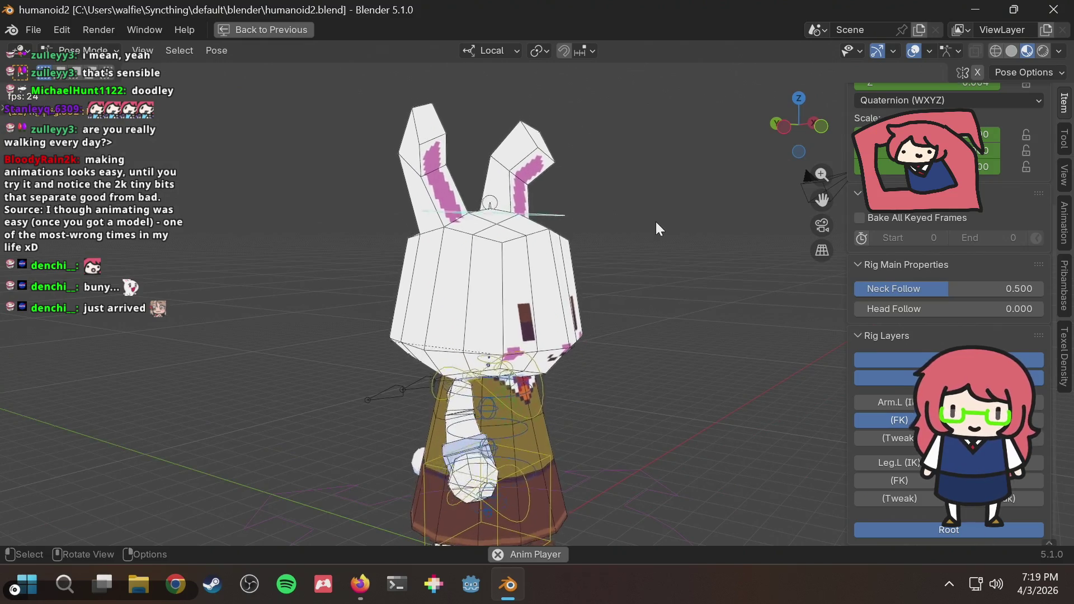
pyautogui.press('space')
pyautogui.hotkey('ctrl', 's')
# Step: View the bunny from front and side, then switch to the walk cycle tips article in Firefox
pyautogui.moveTo(654, 223)
pyautogui.mouseDown(button='middle')
pyautogui.moveTo(436, 203)
pyautogui.moveTo(512, 204)
pyautogui.moveTo(495, 202)
pyautogui.mouseUp(button='middle')
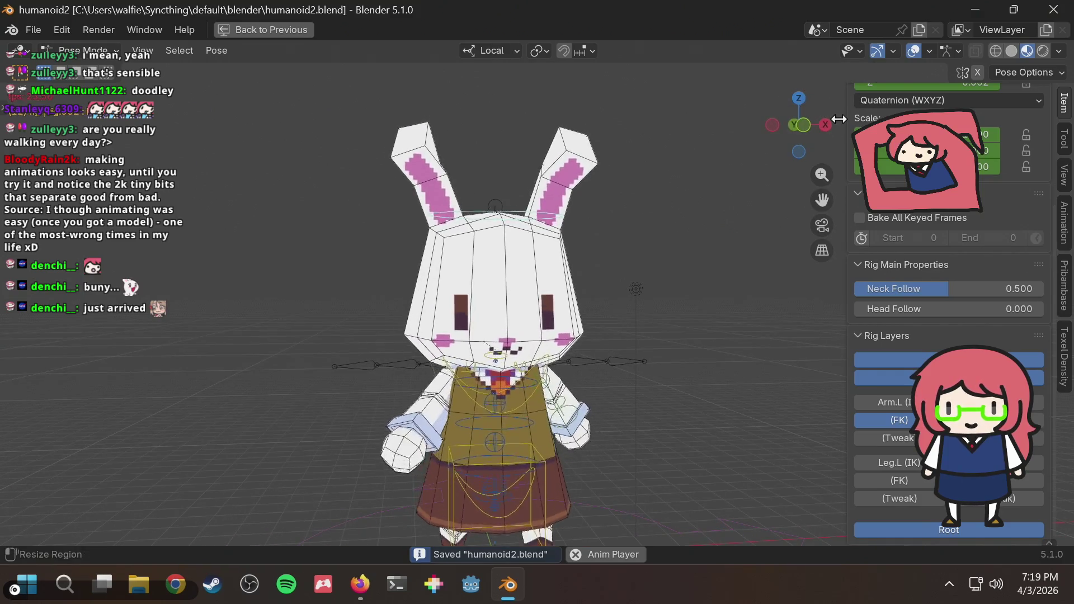
pyautogui.click(802, 127)
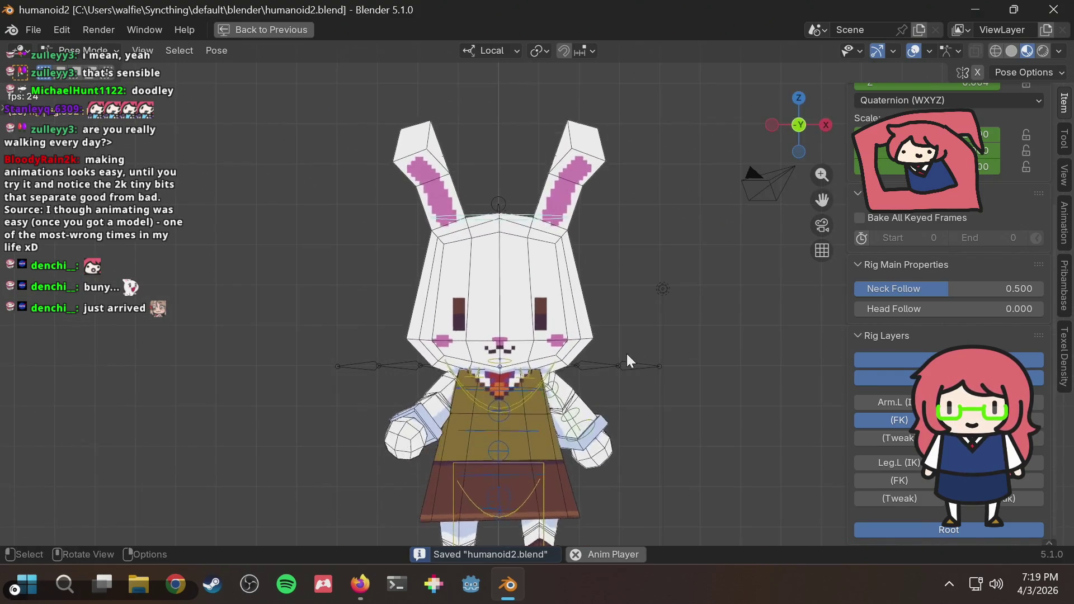
pyautogui.scroll(-3, 627, 353)
pyautogui.moveTo(628, 352)
pyautogui.mouseDown(button='middle')
pyautogui.moveTo(698, 337)
pyautogui.moveTo(661, 347)
pyautogui.moveTo(688, 352)
pyautogui.moveTo(550, 385)
pyautogui.moveTo(374, 374)
pyautogui.moveTo(438, 320)
pyautogui.moveTo(458, 323)
pyautogui.mouseUp(button='middle')
pyautogui.hotkey('alt', 'Tab')
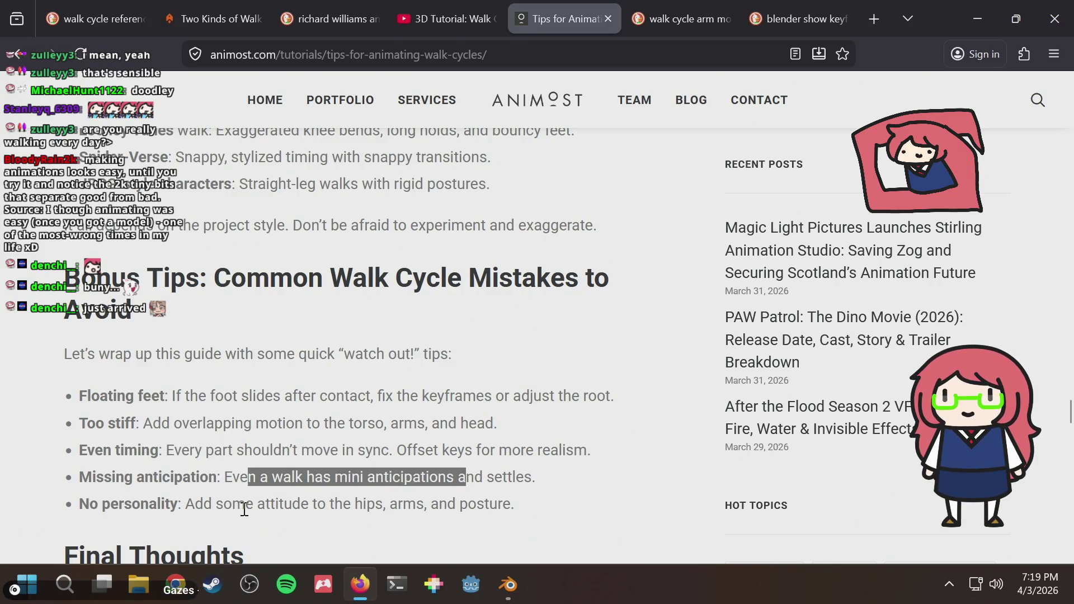
pyautogui.moveTo(296, 504); pyautogui.dragTo(363, 503)
# Step: Clear the stray text selection in the Animost article and return to Blender
pyautogui.click(432, 495)
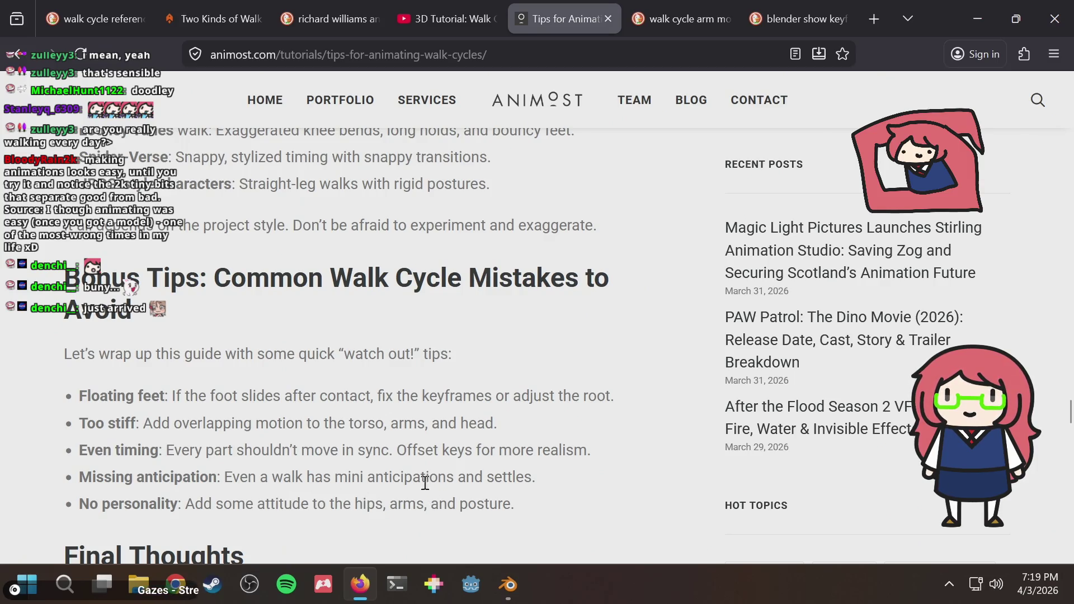
pyautogui.scroll(-1, 417, 467)
pyautogui.scroll(-1, 417, 467)
pyautogui.scroll(2, 417, 468)
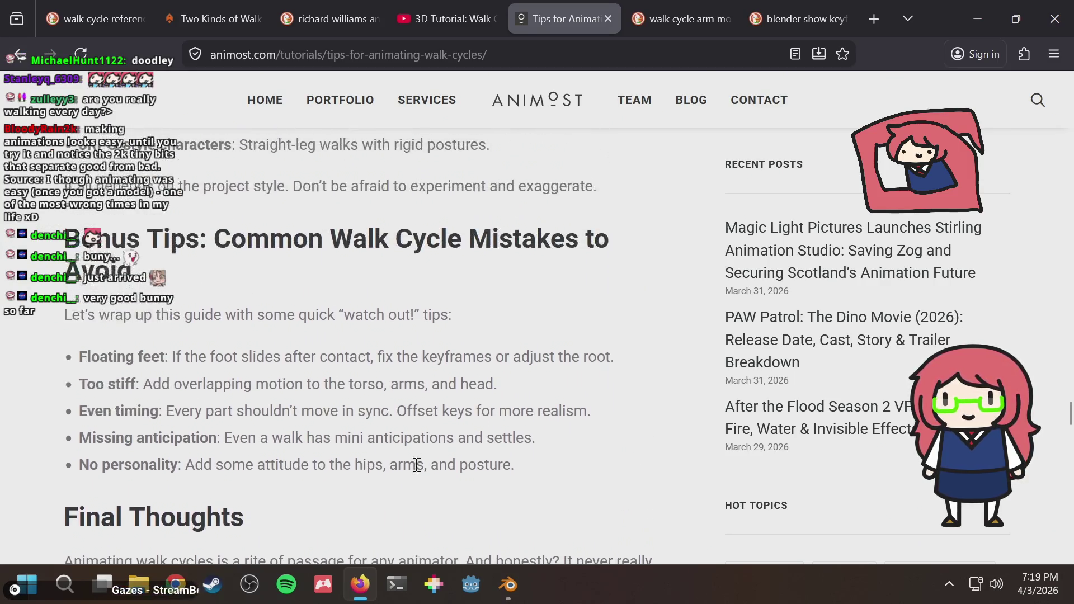
pyautogui.scroll(1, 417, 467)
pyautogui.scroll(2, 415, 464)
pyautogui.scroll(1, 416, 465)
pyautogui.scroll(1, 415, 464)
pyautogui.scroll(1, 415, 467)
pyautogui.scroll(2, 416, 467)
pyautogui.scroll(2, 415, 468)
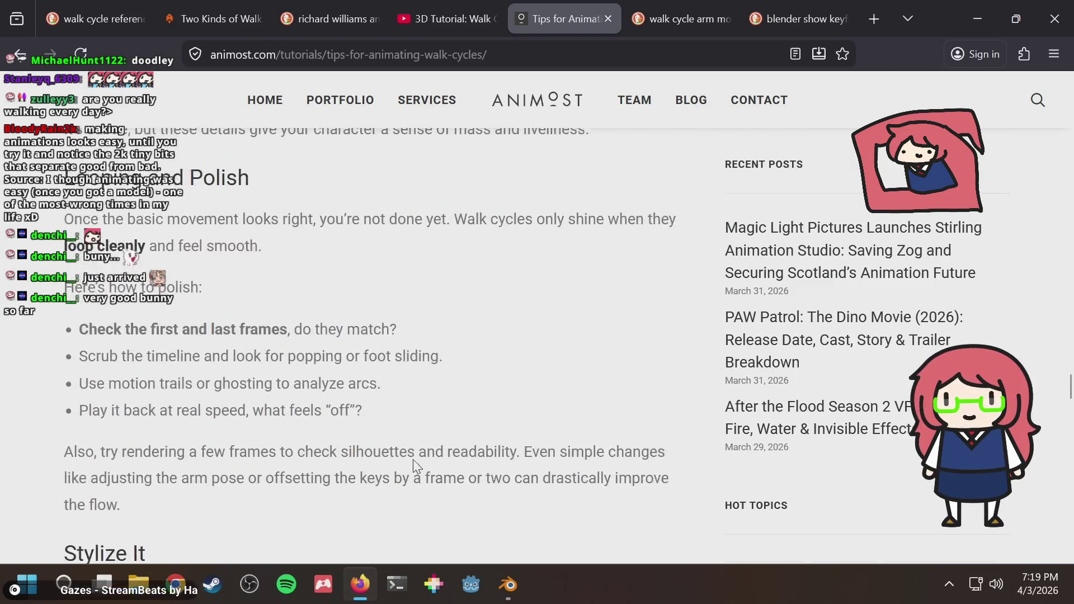
pyautogui.scroll(1, 415, 467)
pyautogui.scroll(1, 415, 467)
pyautogui.scroll(2, 415, 467)
pyautogui.scroll(2, 416, 466)
pyautogui.scroll(-1, 413, 464)
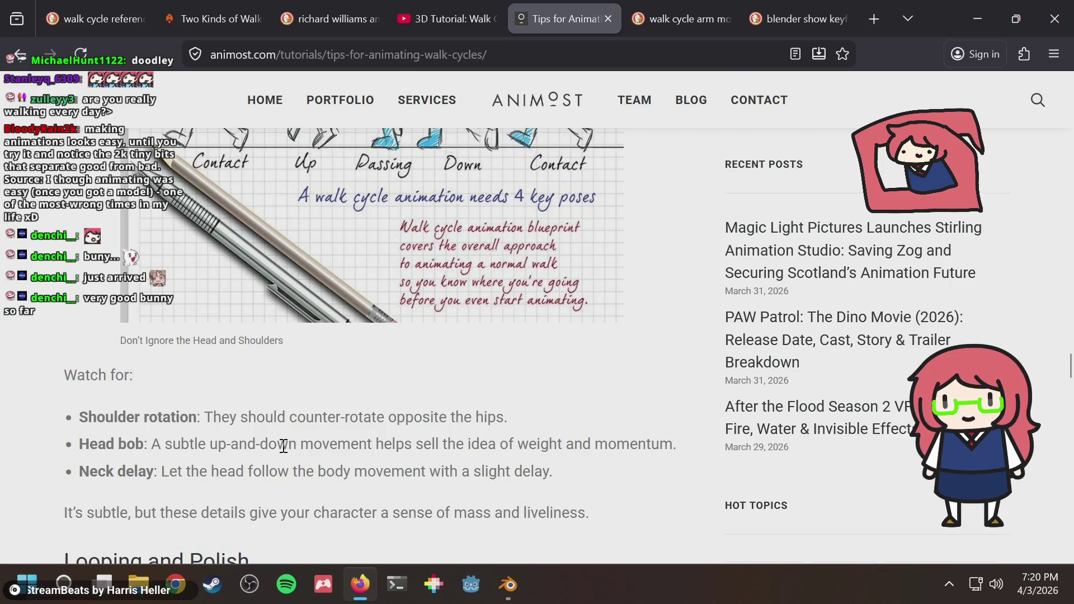
pyautogui.hotkey('alt', 'Tab')
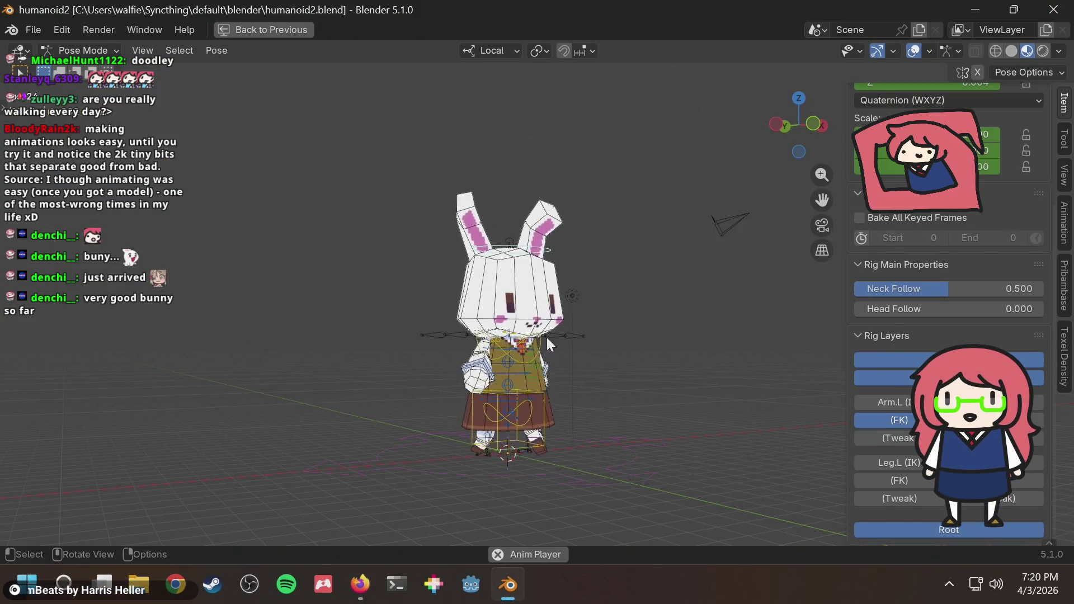
# Step: Snap to a front view of the bunny and glance at the article once more before returning
pyautogui.moveTo(547, 336); pyautogui.dragTo(681, 320, button='middle')
pyautogui.scroll(2, 600, 300)
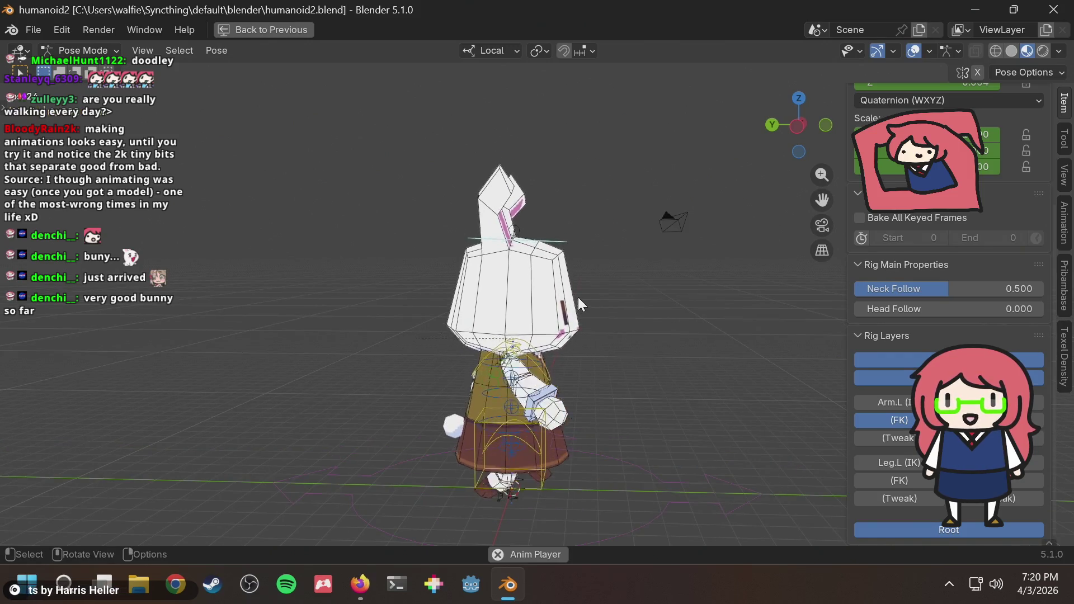
pyautogui.press('KP_1')
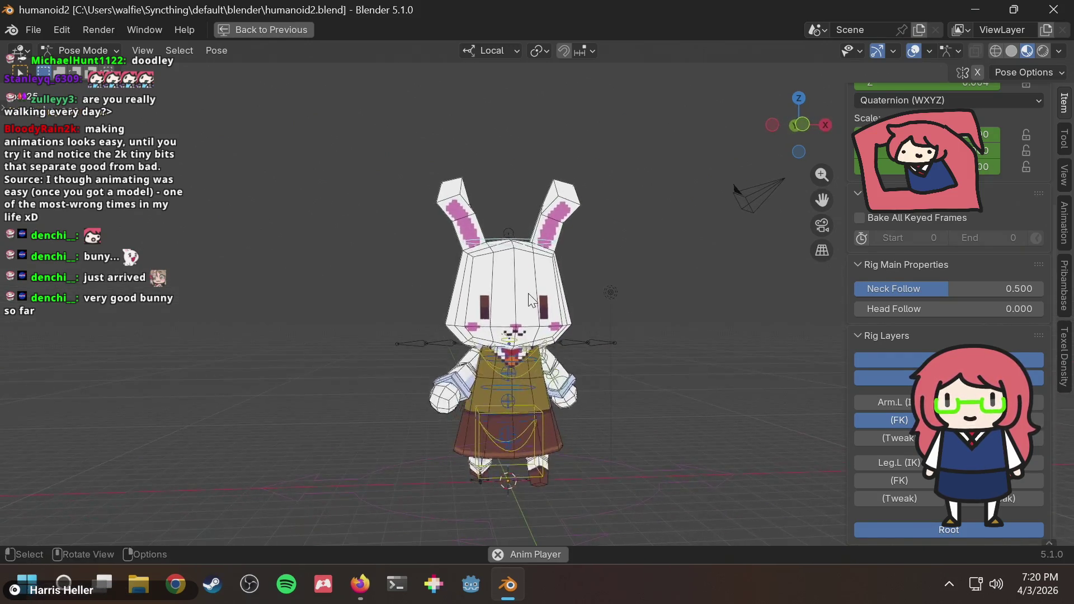
pyautogui.hotkey('alt', 'Tab')
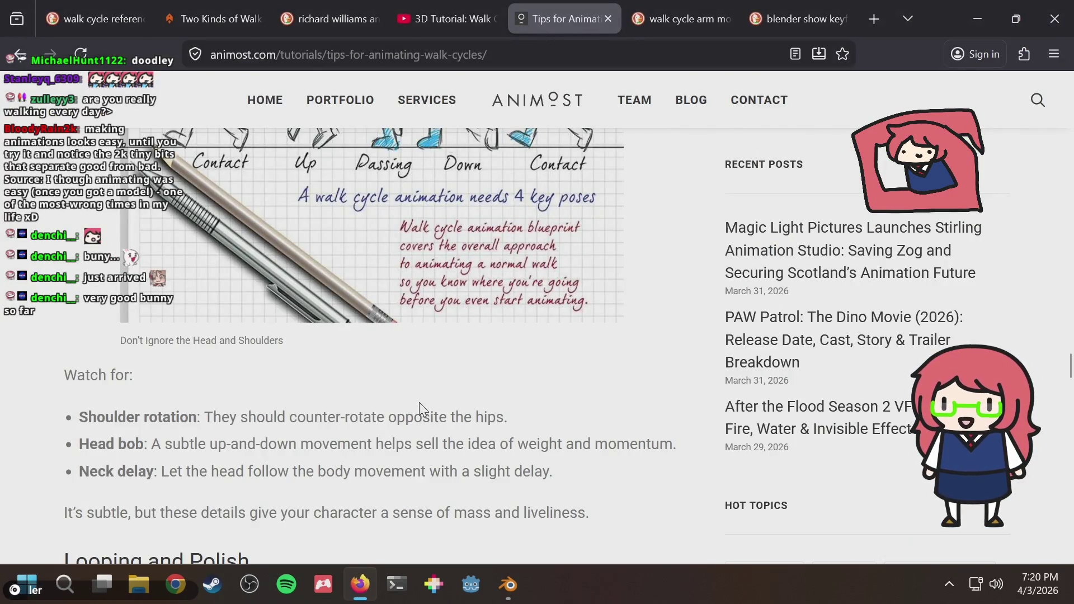
pyautogui.hotkey('alt', 'Tab')
pyautogui.scroll(3, 643, 280)
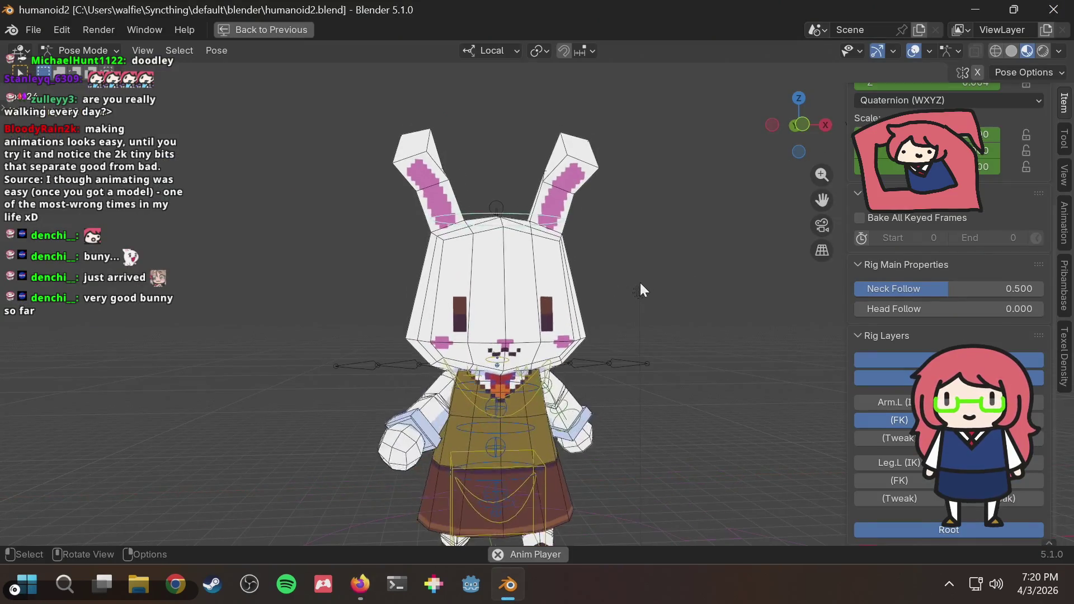
# Step: Play the walk cycle from the back and front with the torso bone selected, then stop
pyautogui.moveTo(603, 311); pyautogui.dragTo(712, 315, button='middle')
pyautogui.press('space')
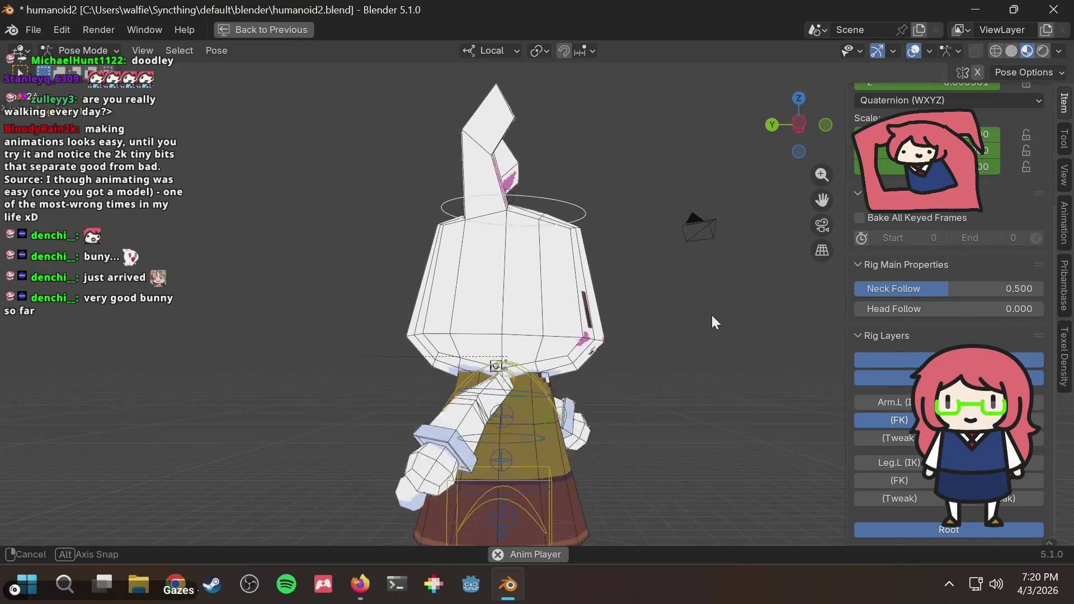
pyautogui.press('space')
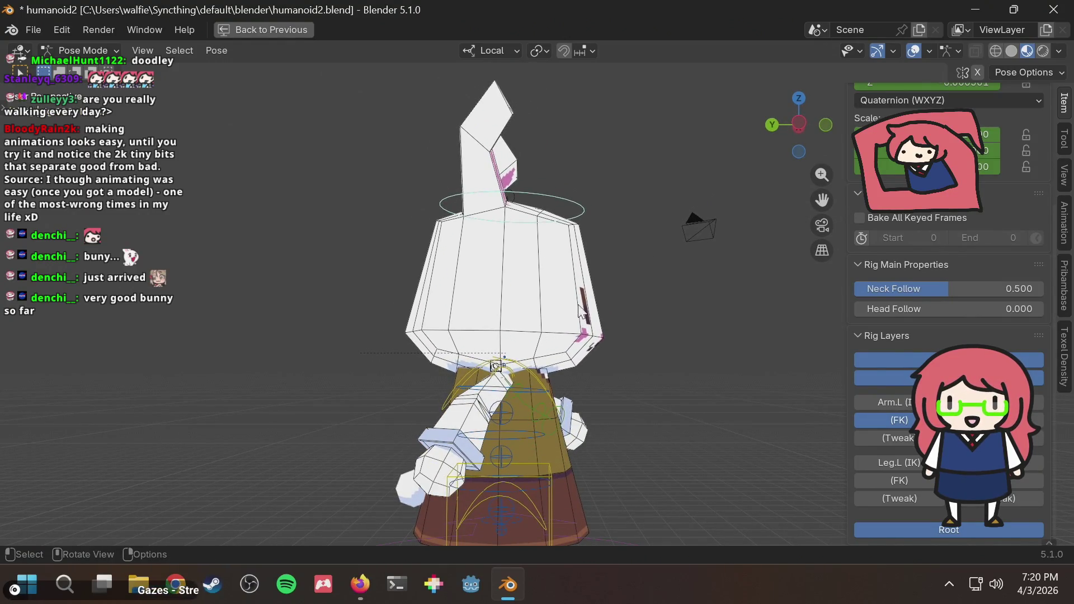
pyautogui.click(536, 379)
pyautogui.press('space')
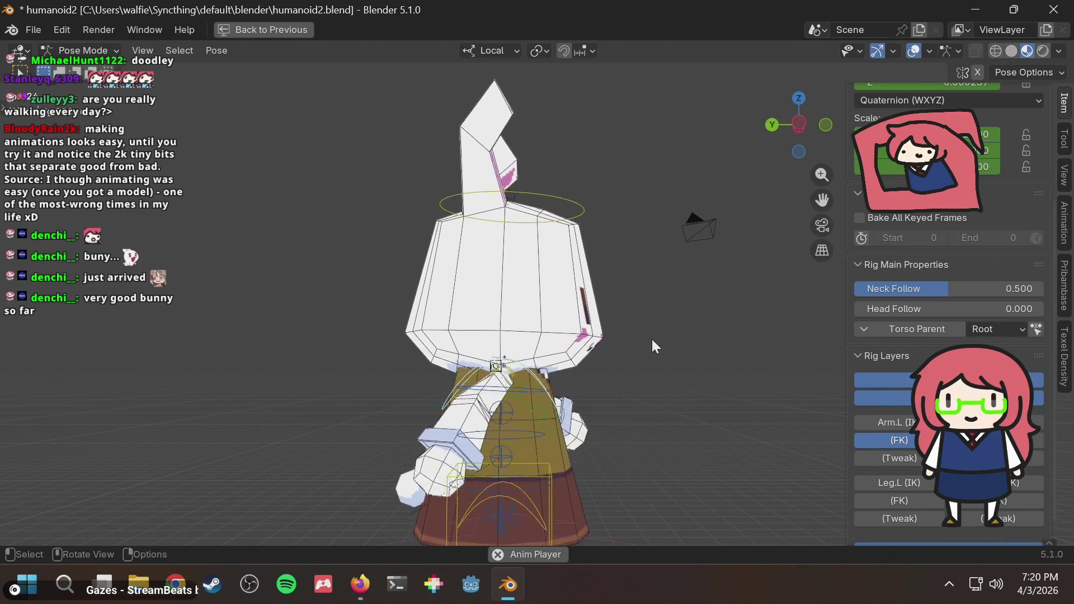
pyautogui.scroll(-3, 652, 340)
pyautogui.moveTo(652, 340); pyautogui.dragTo(503, 361, button='middle')
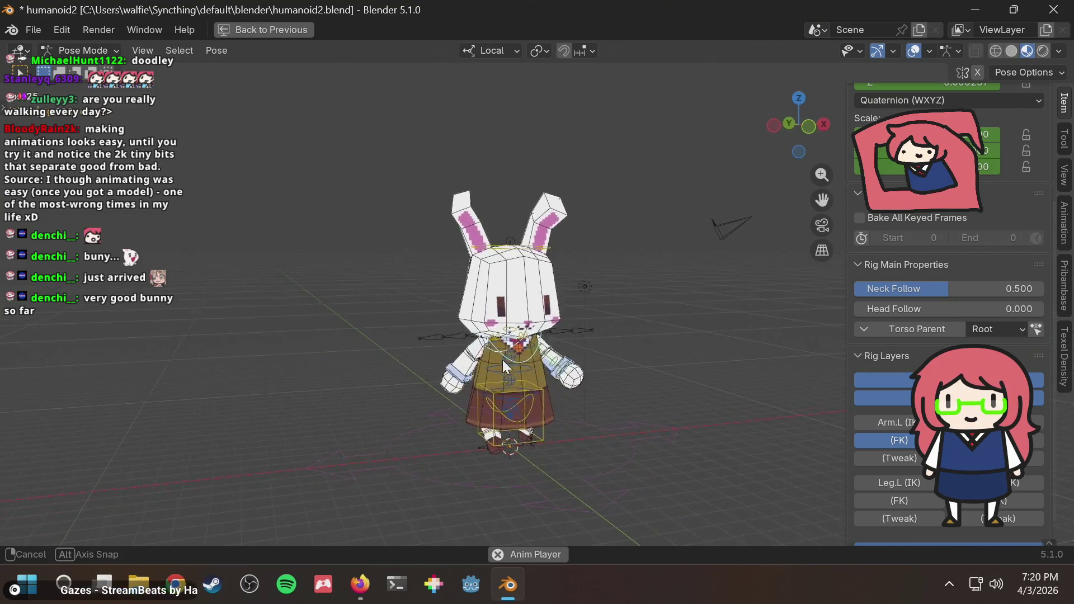
pyautogui.press('space')
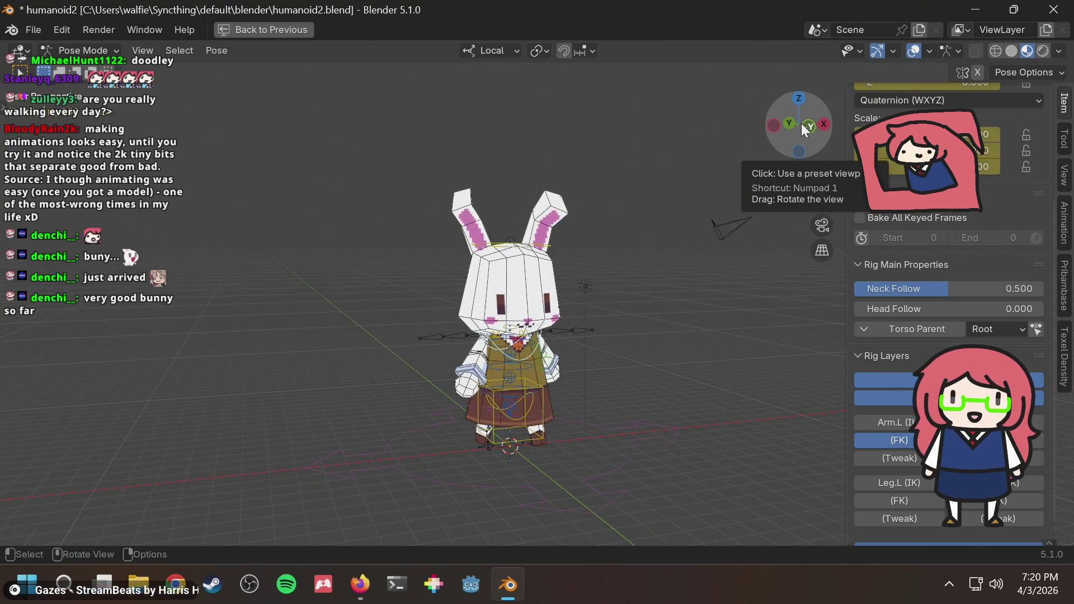
# Step: In front orthographic view, save humanoid2.blend and pan onto the bunny's head
pyautogui.click(810, 125)
pyautogui.hotkey('ctrl', 's')
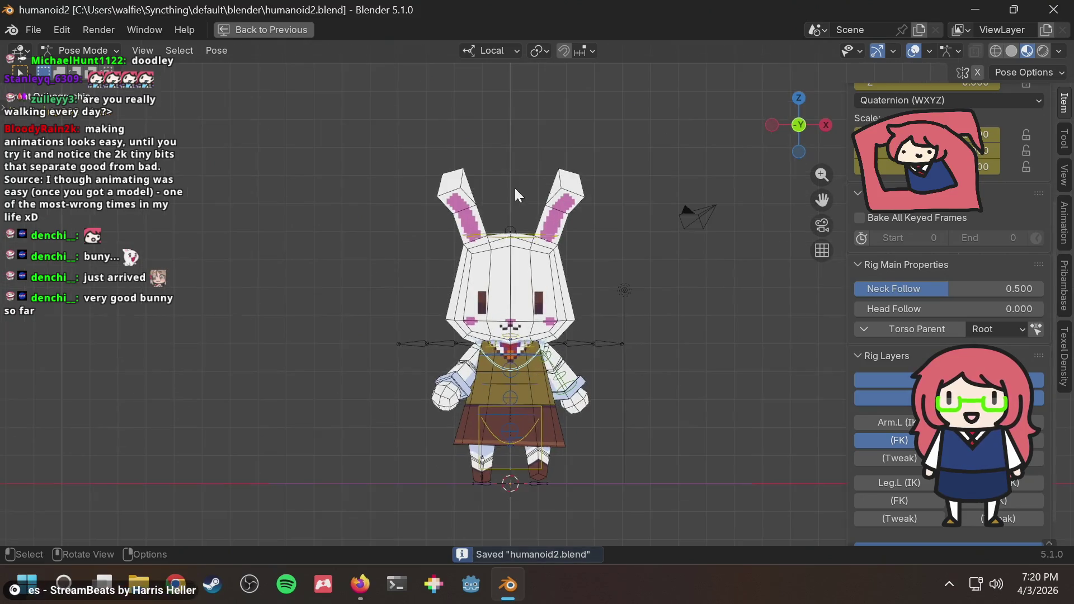
pyautogui.scroll(4, 515, 188)
pyautogui.keyDown('shift'); pyautogui.moveTo(651, 197); pyautogui.dragTo(616, 275, button='middle'); pyautogui.keyUp('shift')
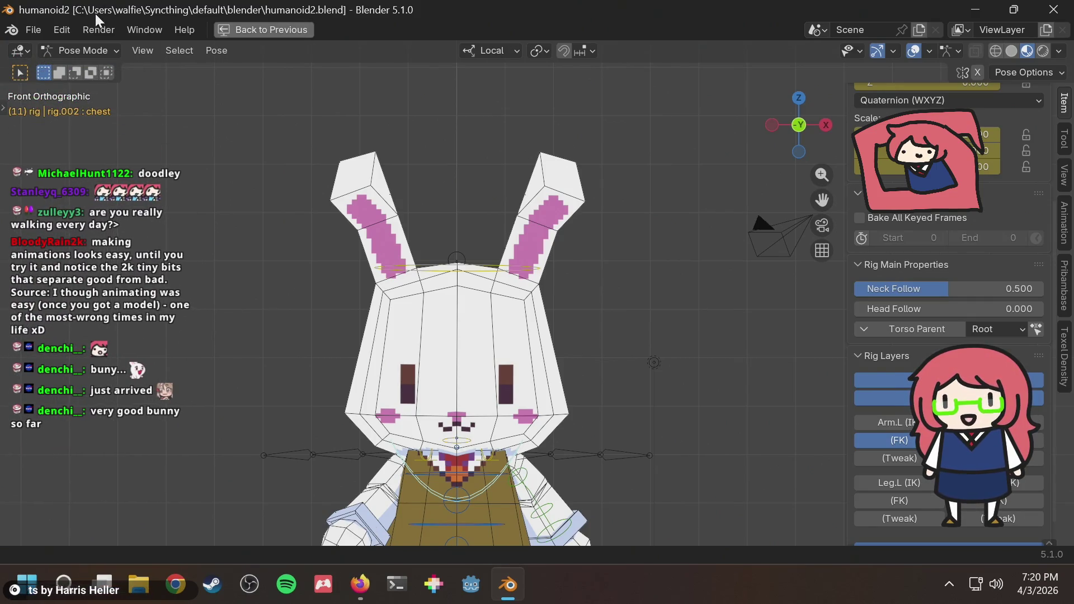
# Step: Switch the bunny rig to Edit Mode with the chest bone active and restore the Layout workspace
pyautogui.click(98, 50)
pyautogui.click(97, 49)
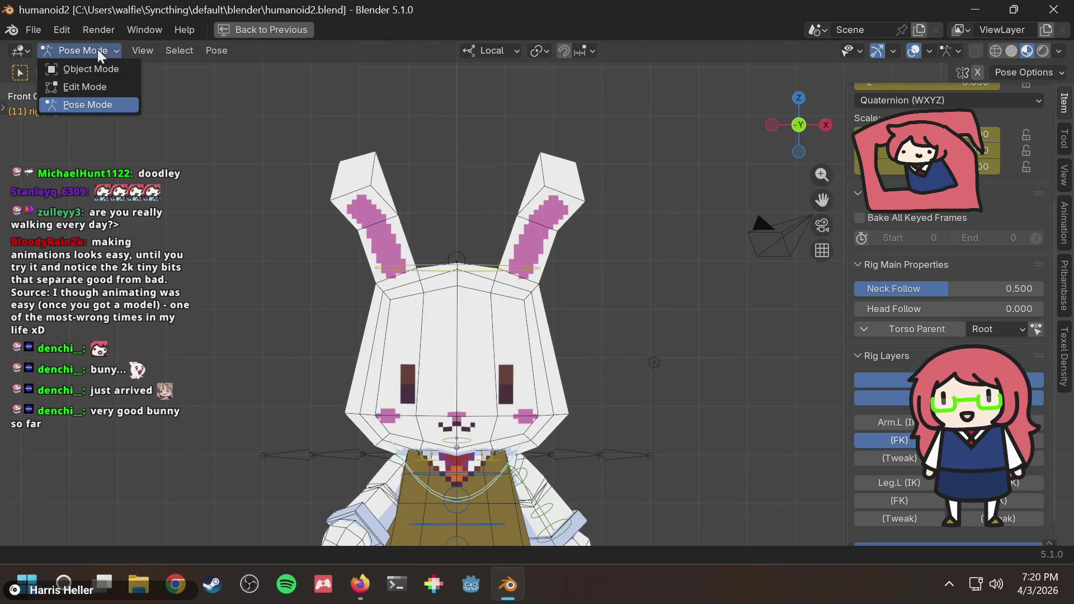
pyautogui.click(92, 84)
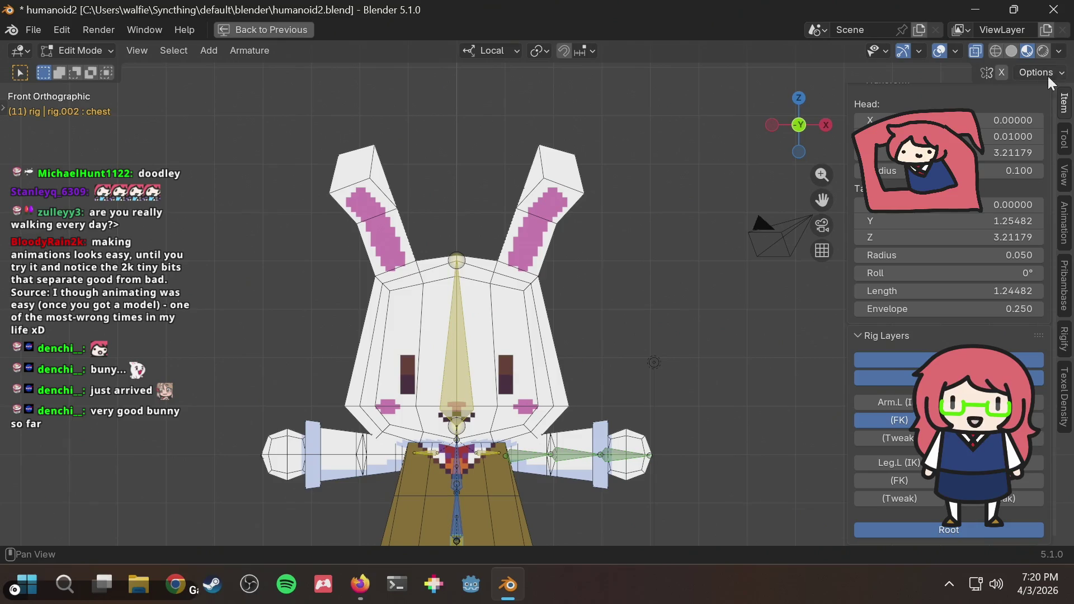
pyautogui.press('n')
pyautogui.press('n')
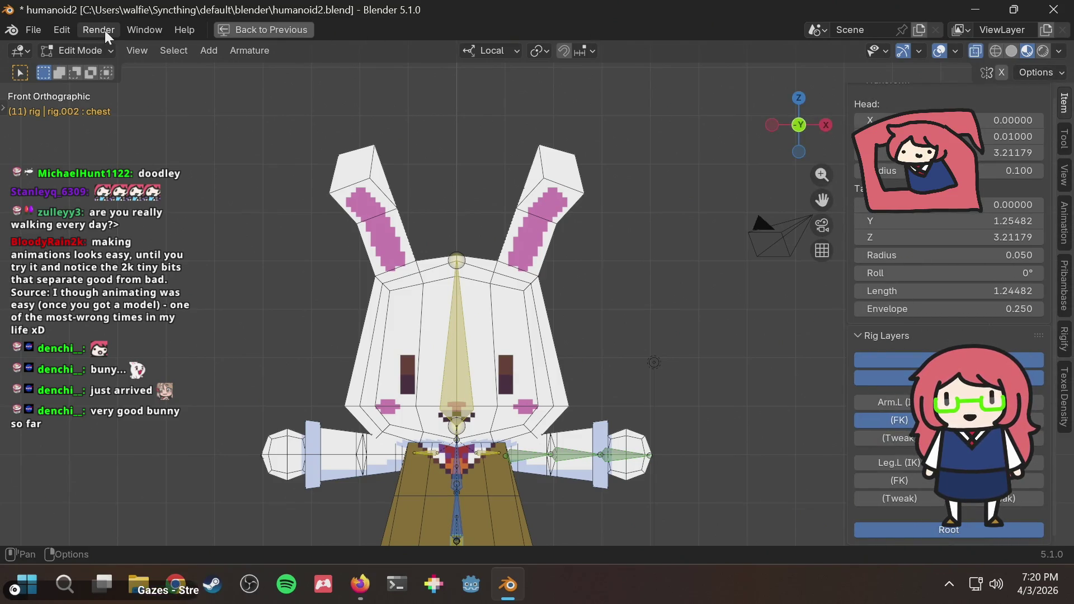
pyautogui.click(298, 35)
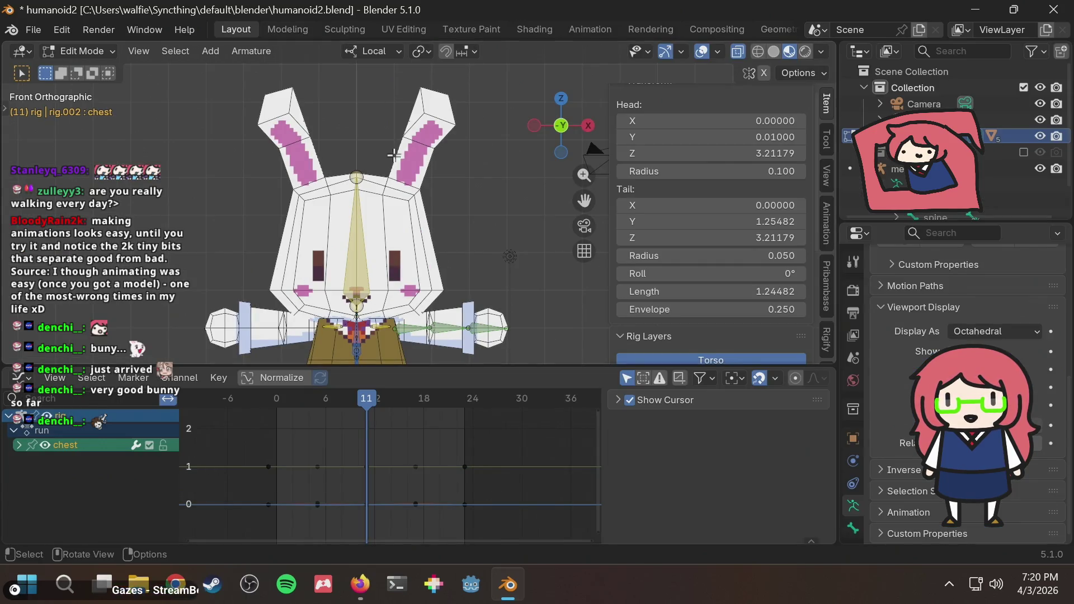
# Step: Save the bunny file, select the metarig's spine bone, then return to the walk-cycle tips article
pyautogui.hotkey('ctrl', 's')
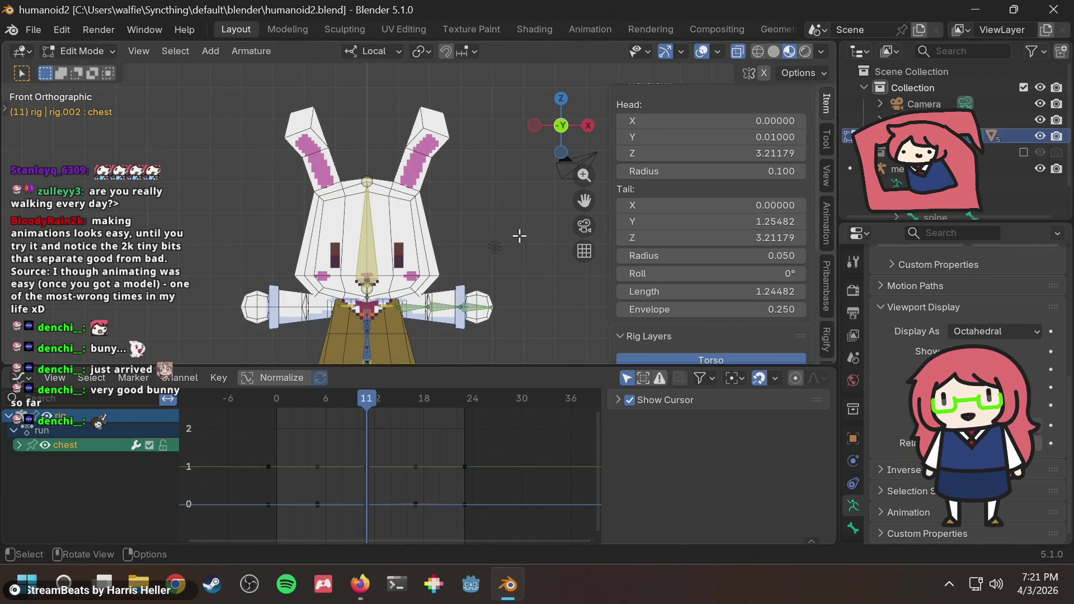
pyautogui.moveTo(459, 218); pyautogui.dragTo(470, 220, button='middle')
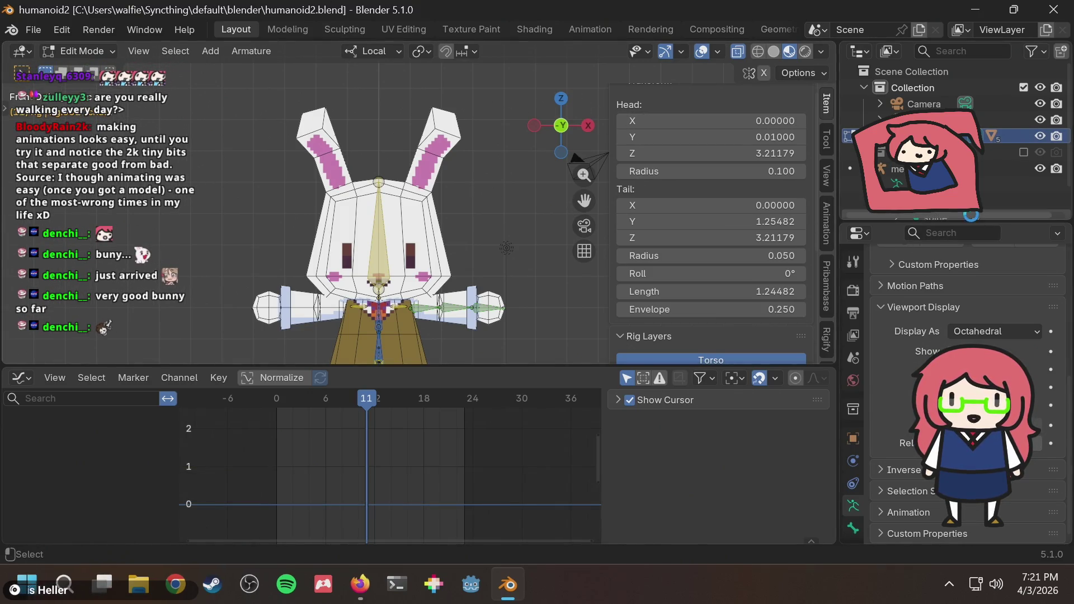
pyautogui.hotkey('ctrl', 's')
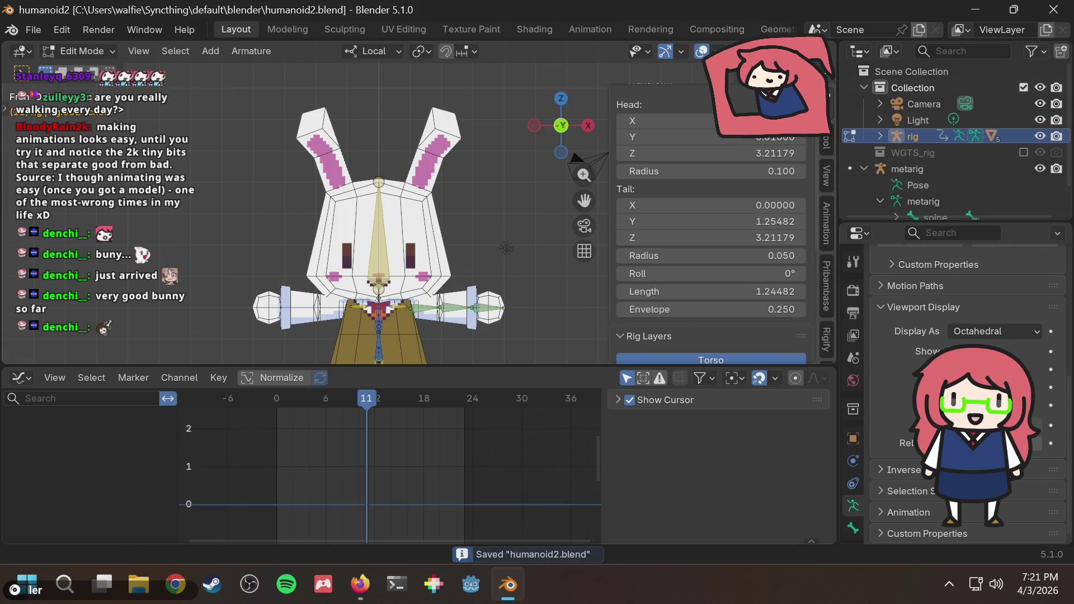
pyautogui.scroll(-2, 970, 123)
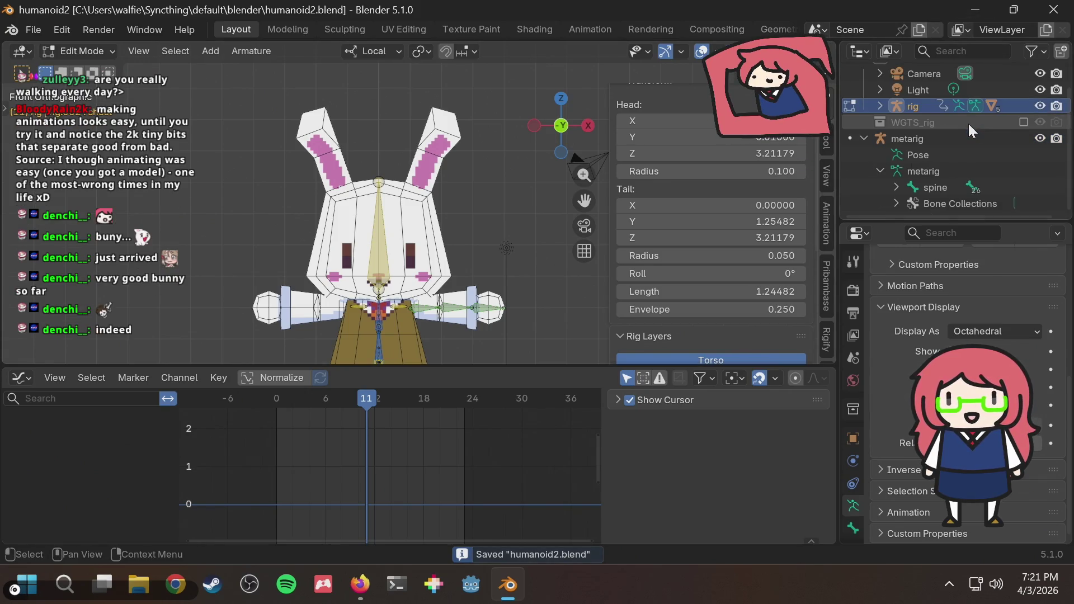
pyautogui.click(938, 189)
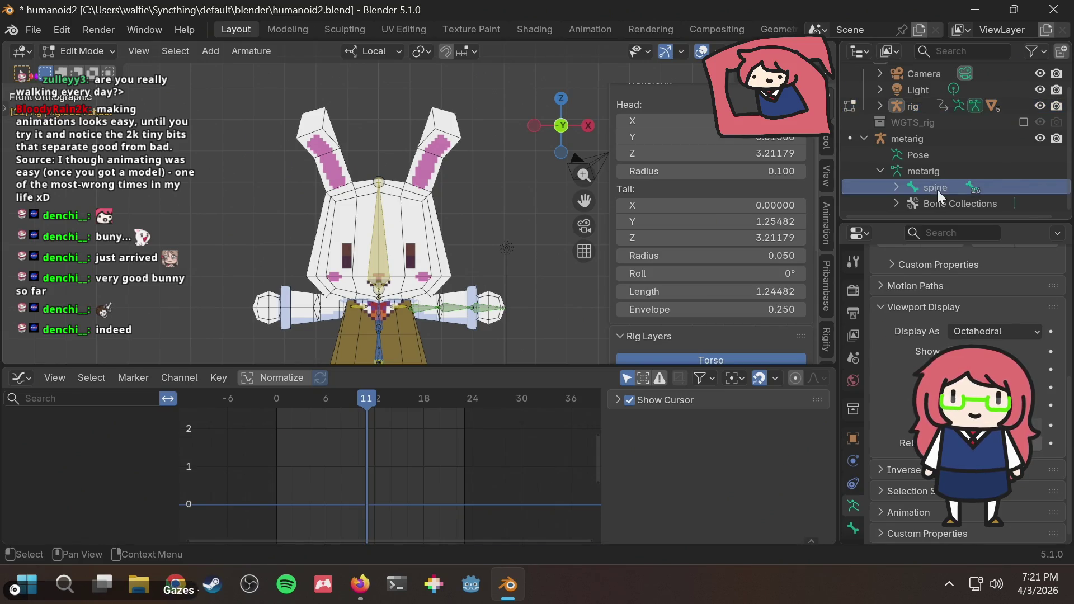
pyautogui.scroll(-2, 456, 190)
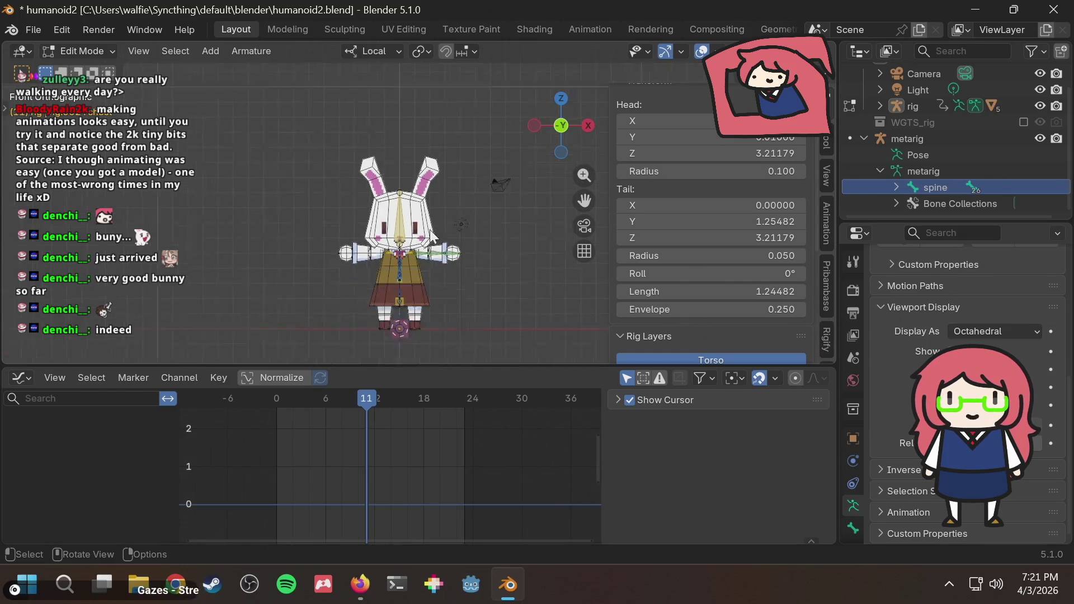
pyautogui.scroll(5, 456, 190)
pyautogui.scroll(-3, 428, 227)
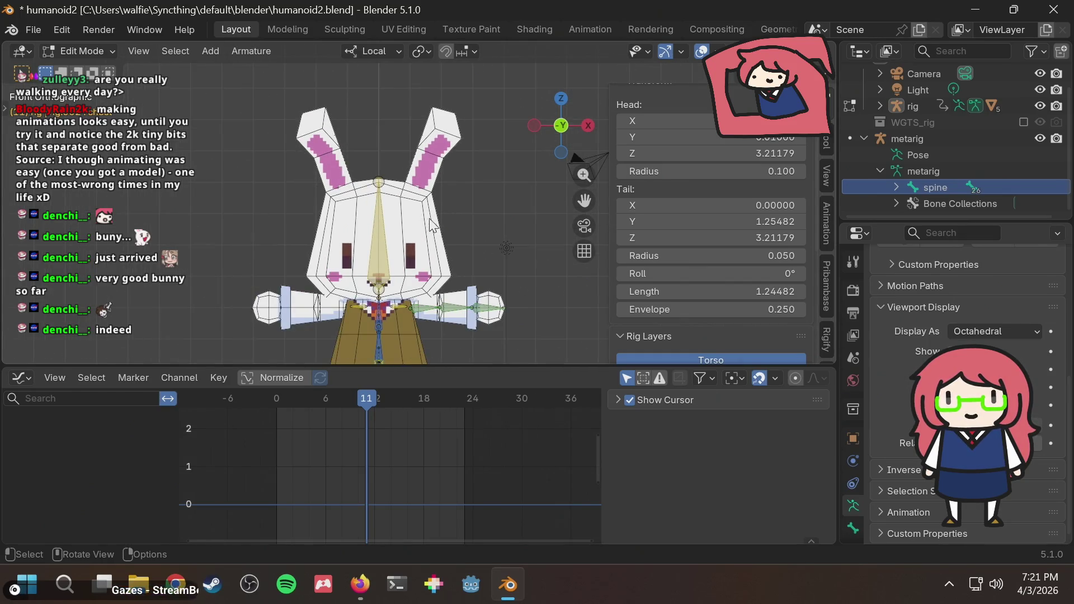
pyautogui.scroll(2, 430, 225)
pyautogui.scroll(2, 427, 196)
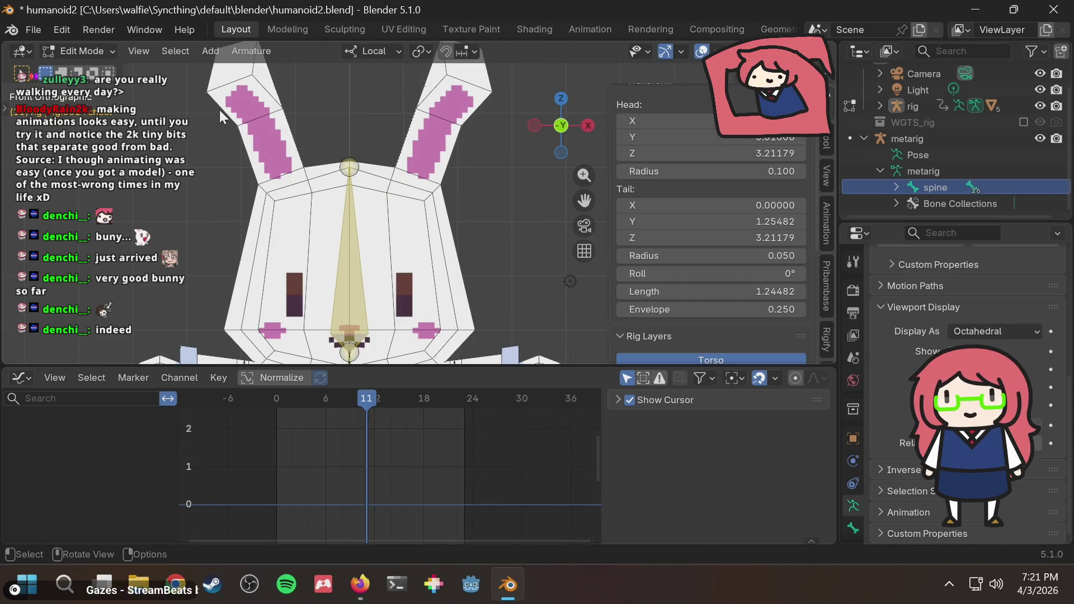
pyautogui.click(359, 585)
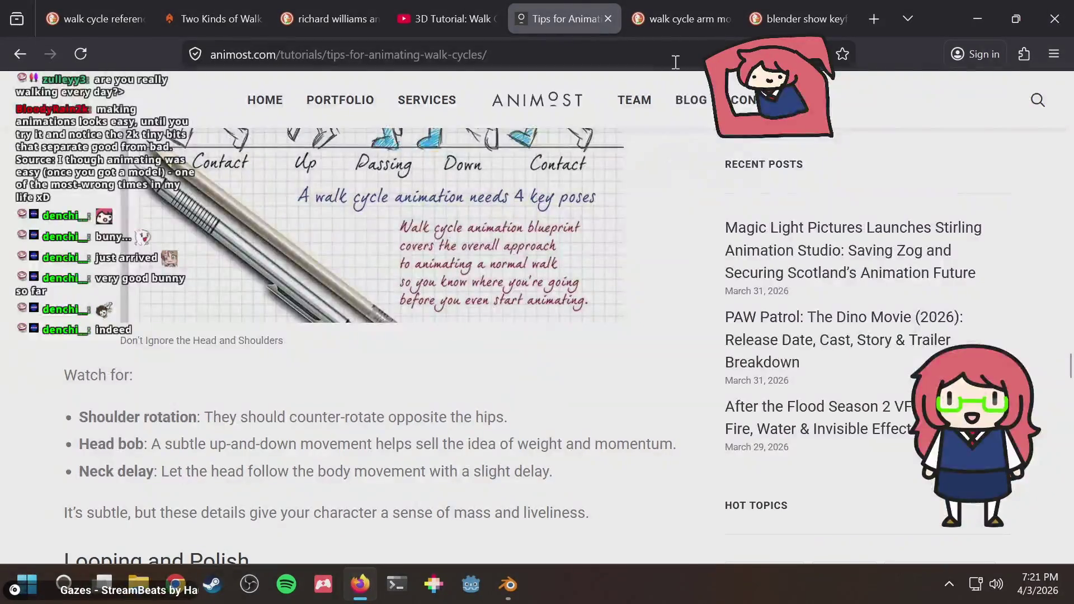
# Step: Search DuckDuckGo for "blender bone for rabbit ears" and open the YouTube Rigify rabbit-rigging tutorial
pyautogui.click(680, 18)
pyautogui.click(647, 54)
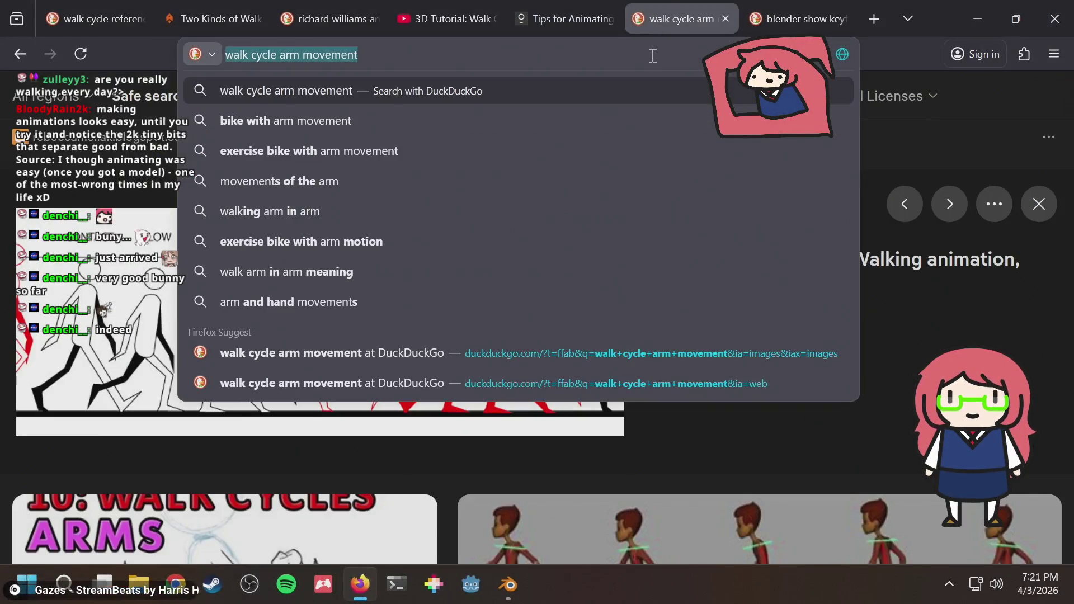
pyautogui.write('blender ')
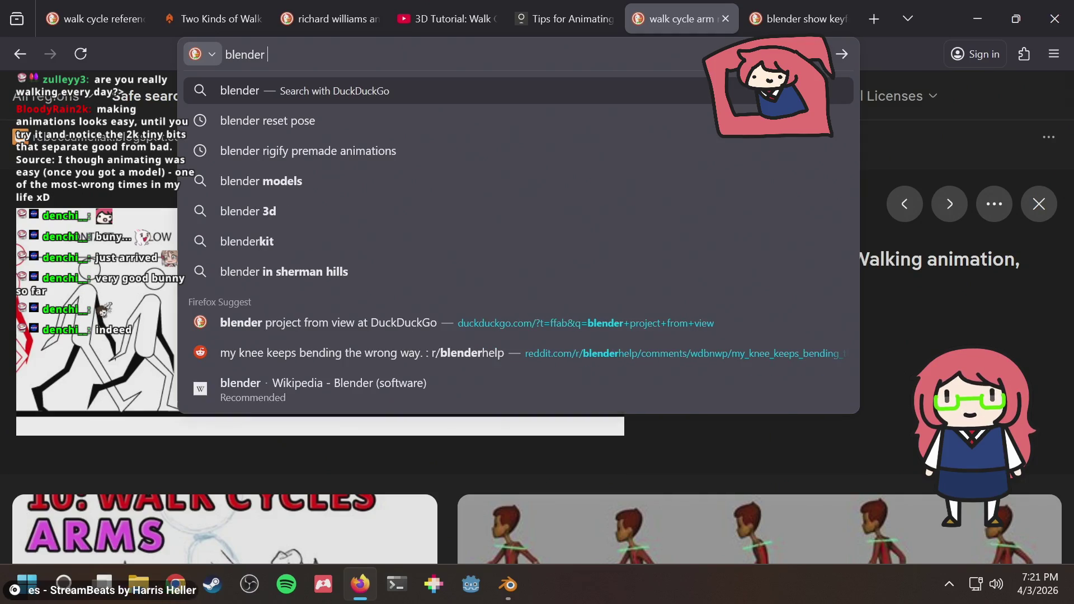
pyautogui.write('bone')
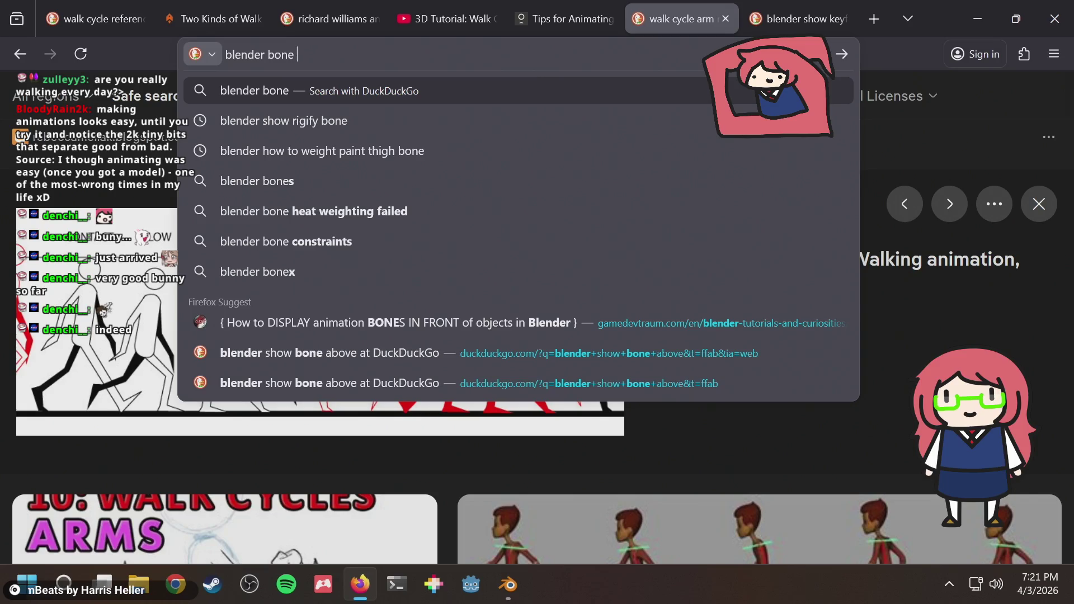
pyautogui.write(' for ')
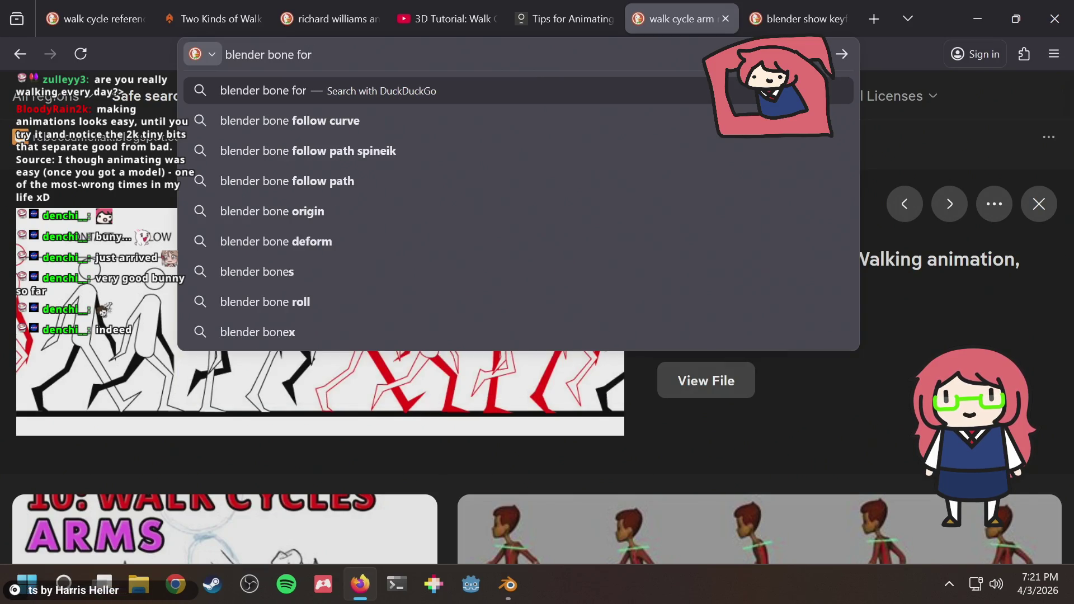
pyautogui.write('rab')
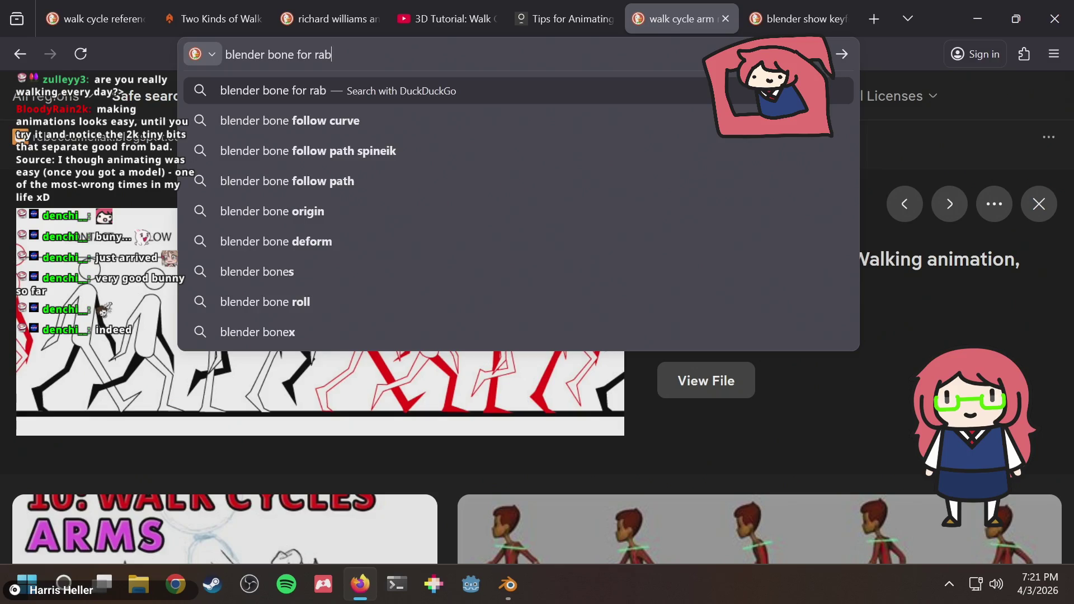
pyautogui.write('bit ears')
pyautogui.press('Return')
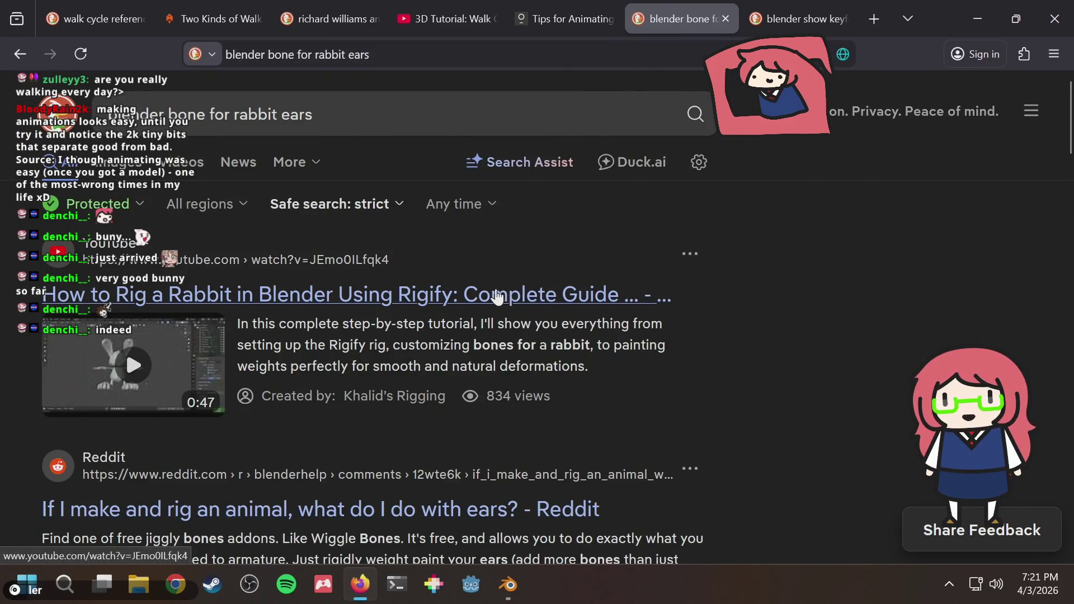
pyautogui.click(496, 295)
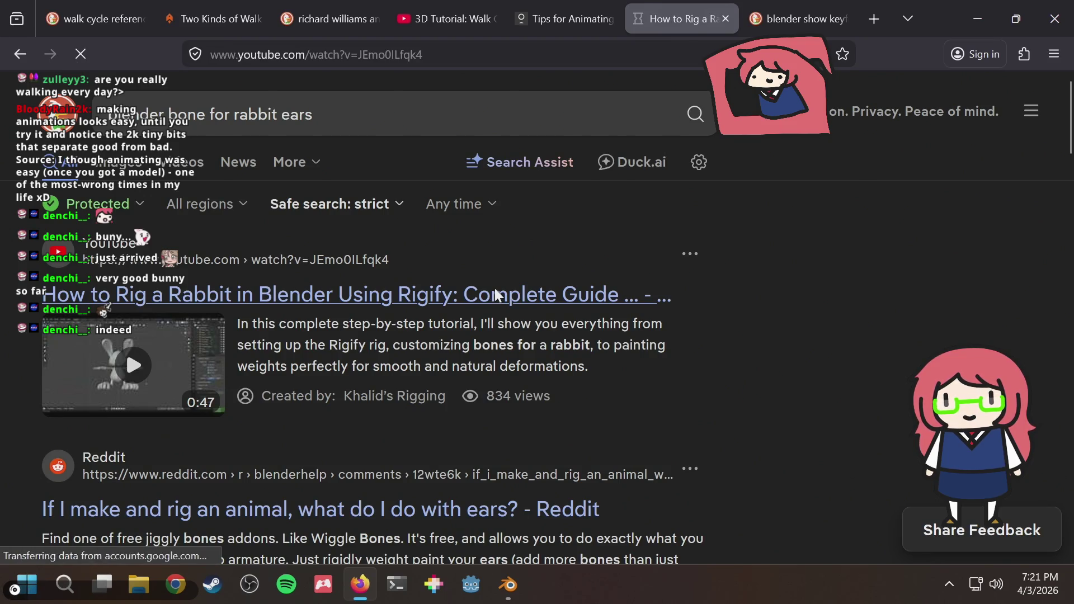
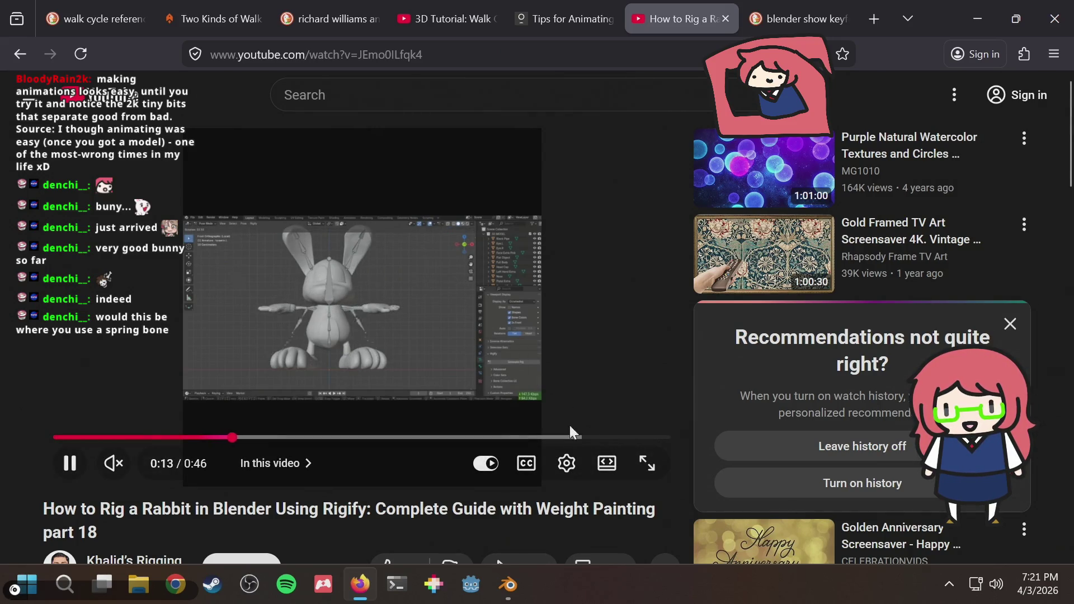
# Step: Briefly toggle theater mode on the rabbit Rigify clip, then go back to the rabbit ear bones results
pyautogui.click(607, 464)
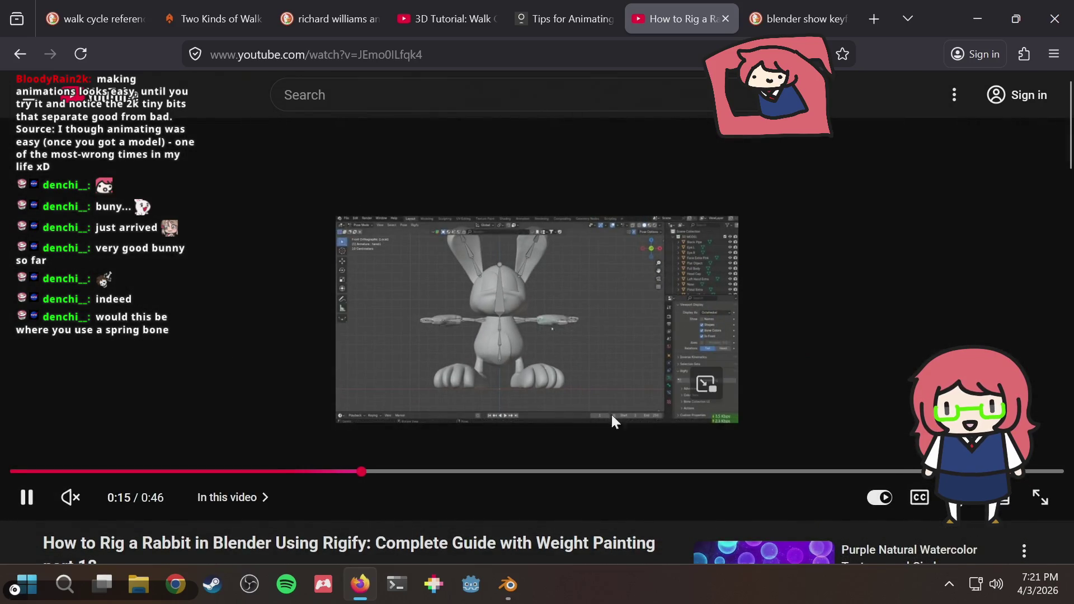
pyautogui.click(1009, 500)
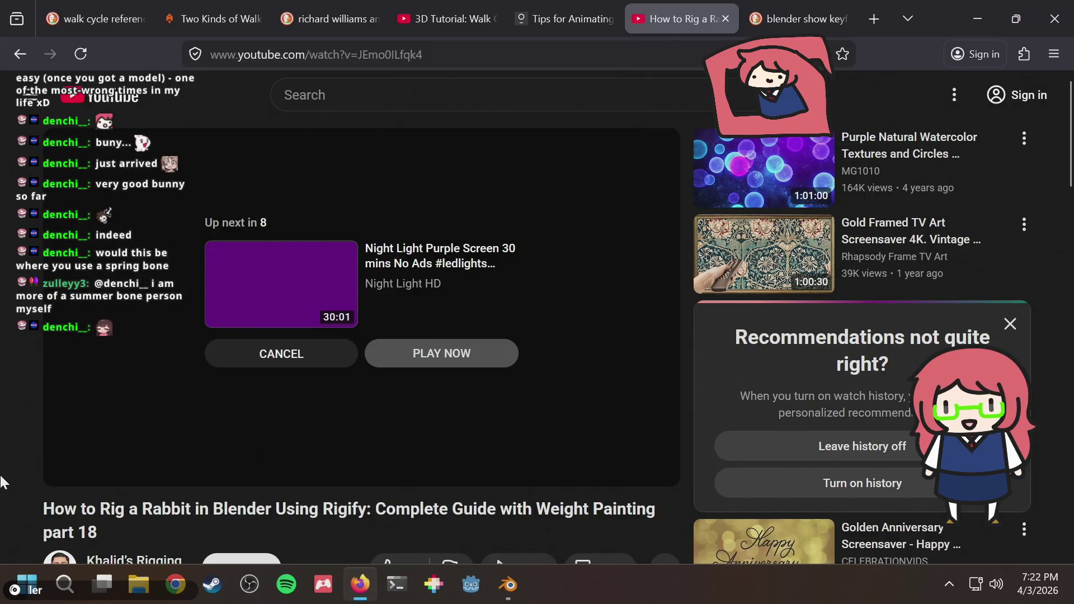
pyautogui.scroll(-5, 242, 252)
pyautogui.scroll(3, 15, 450)
pyautogui.scroll(3, 15, 450)
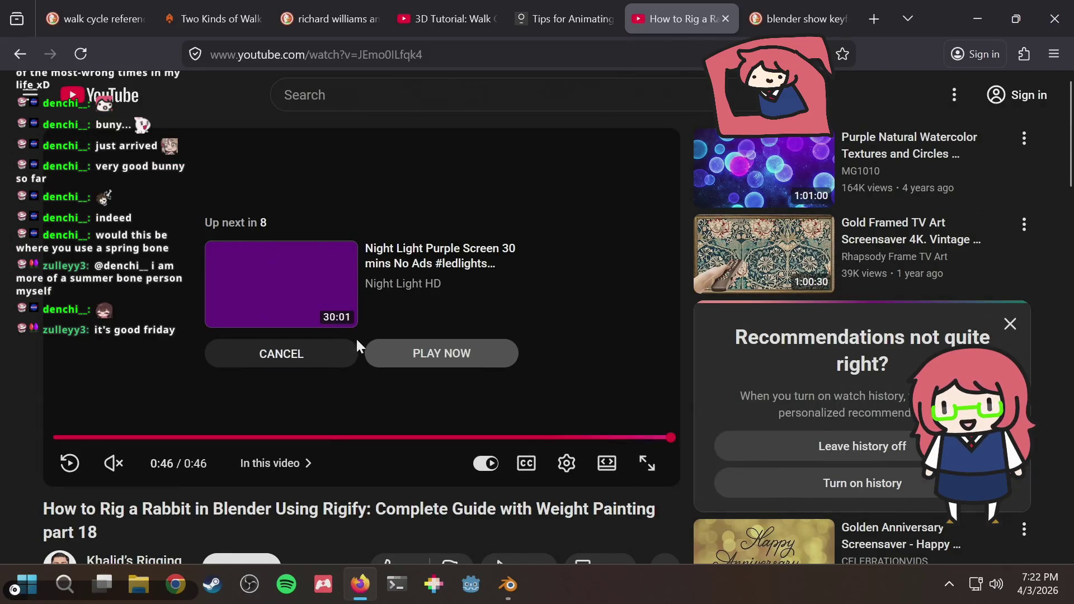
pyautogui.click(21, 54)
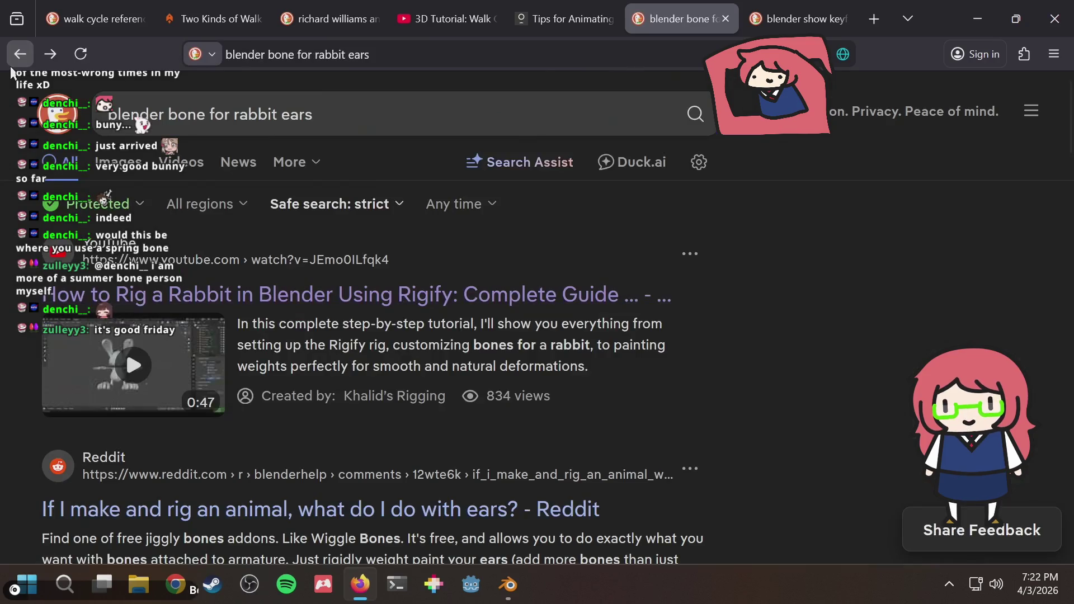
pyautogui.scroll(-3, 672, 289)
pyautogui.click(223, 298)
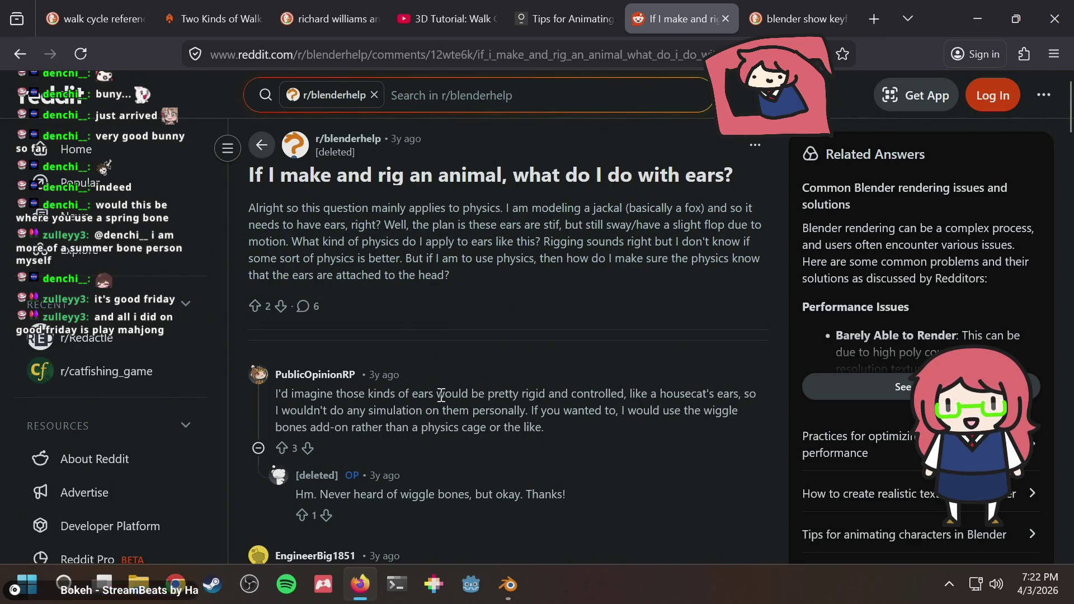
pyautogui.moveTo(441, 394); pyautogui.dragTo(536, 393)
pyautogui.click(462, 407)
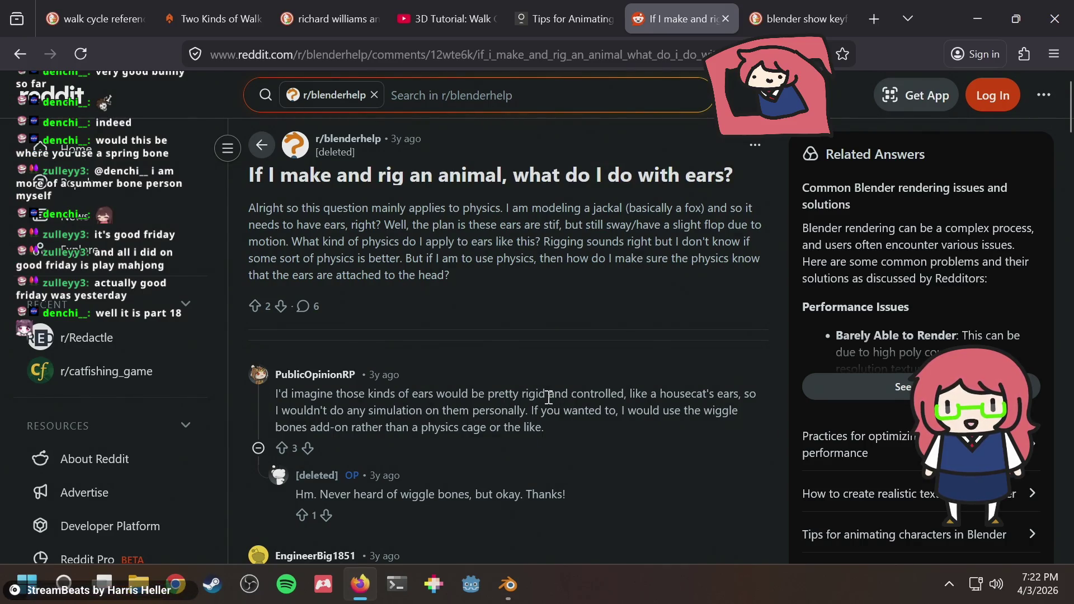
pyautogui.scroll(-2, 549, 398)
pyautogui.scroll(-2, 548, 397)
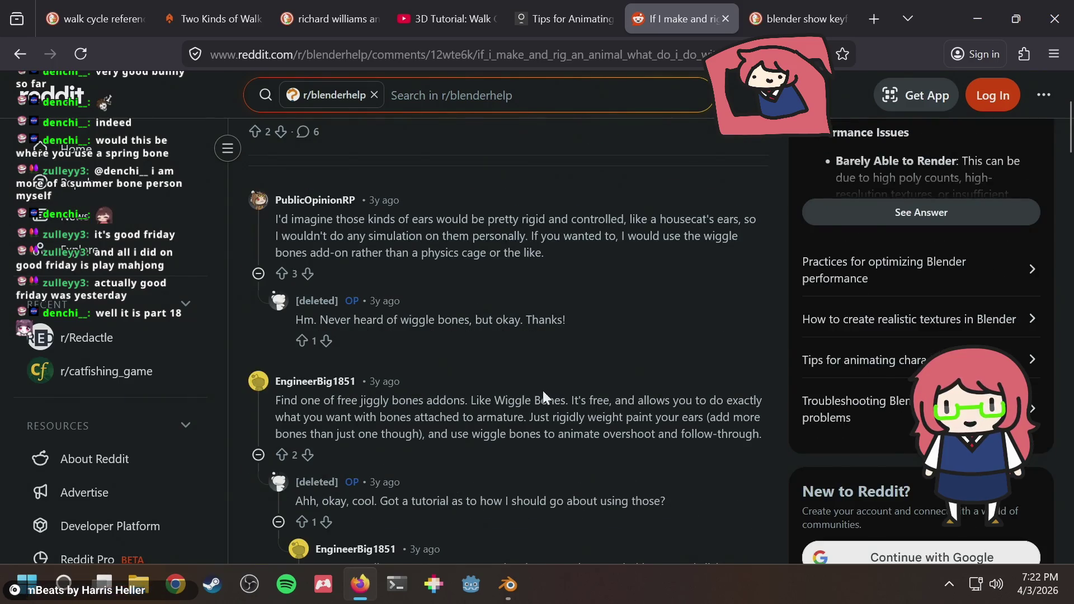
pyautogui.scroll(1, 544, 391)
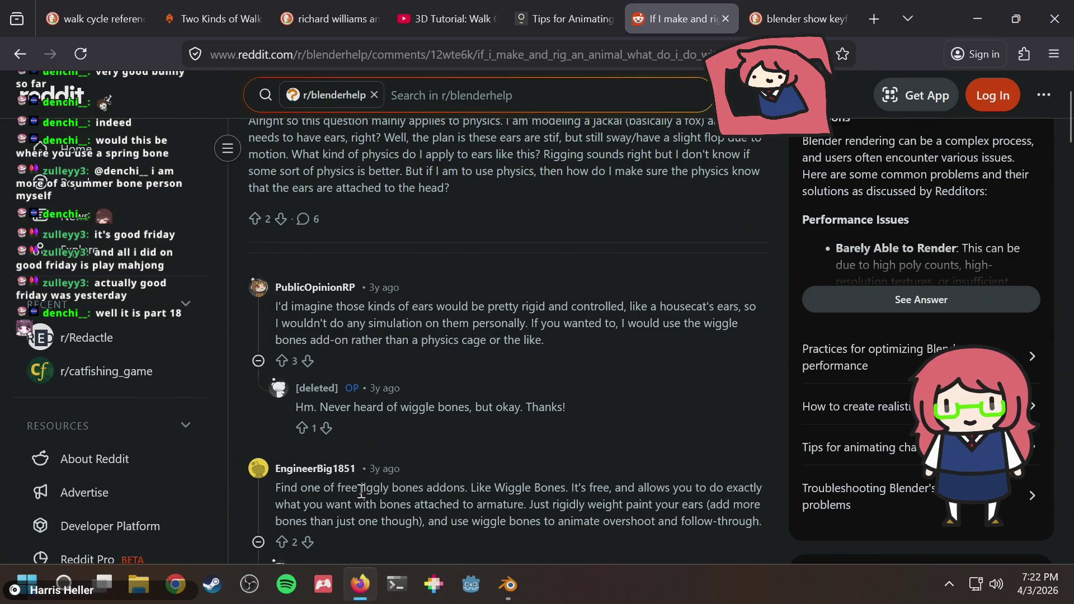
pyautogui.moveTo(361, 492); pyautogui.dragTo(434, 501)
pyautogui.click(438, 499)
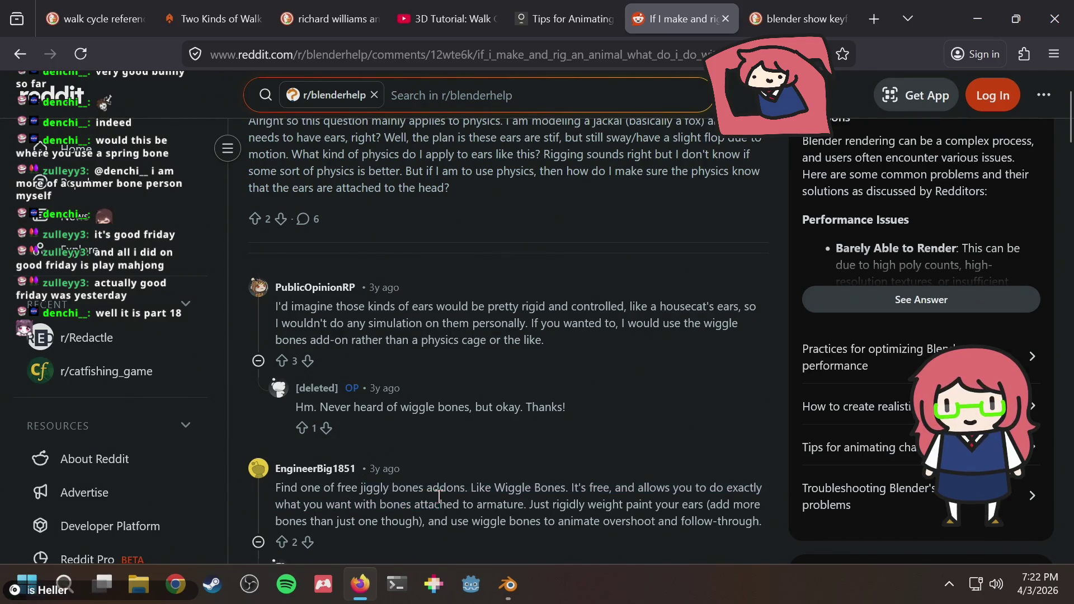
pyautogui.moveTo(487, 486); pyautogui.dragTo(596, 494)
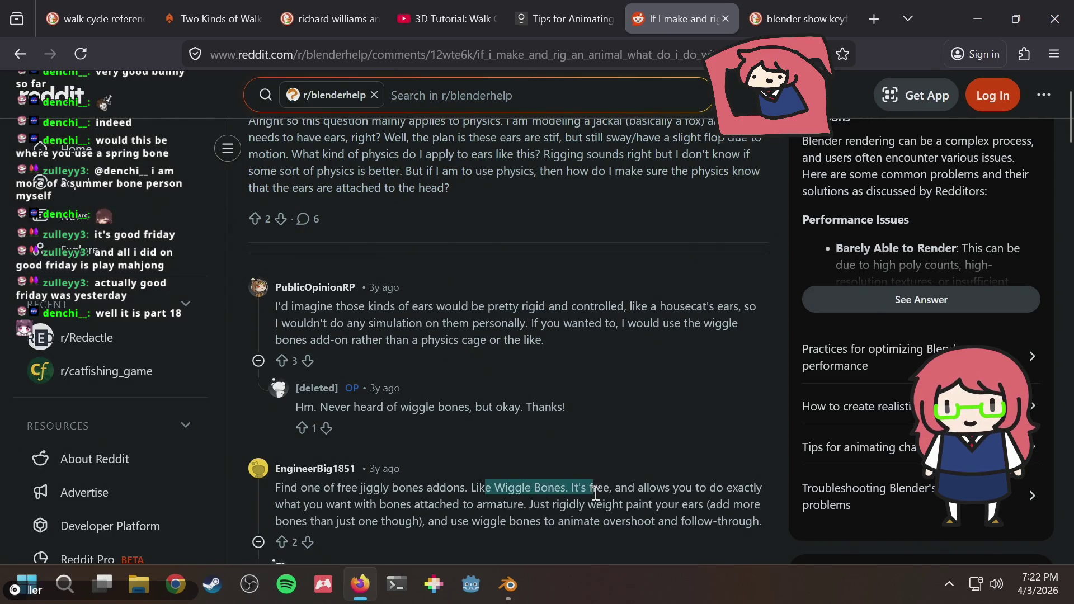
pyautogui.click(584, 478)
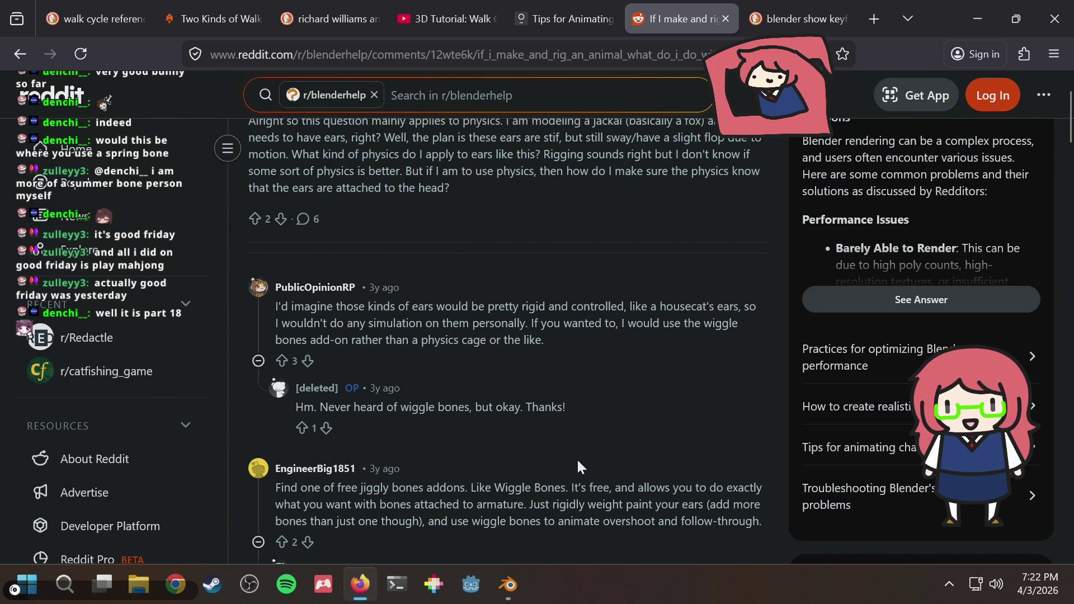
pyautogui.scroll(-2, 577, 458)
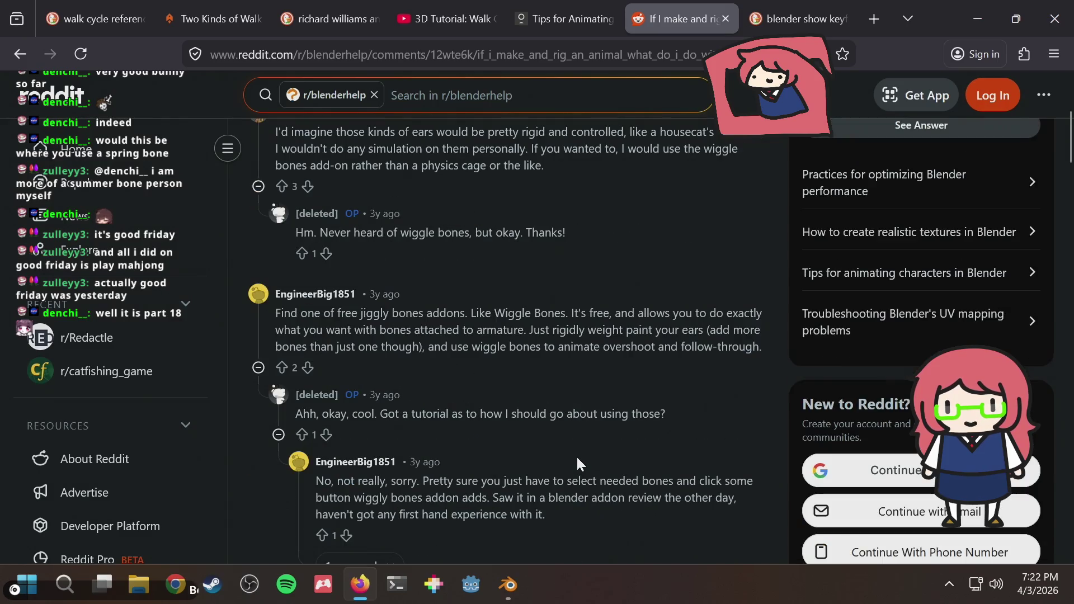
pyautogui.scroll(-2, 577, 456)
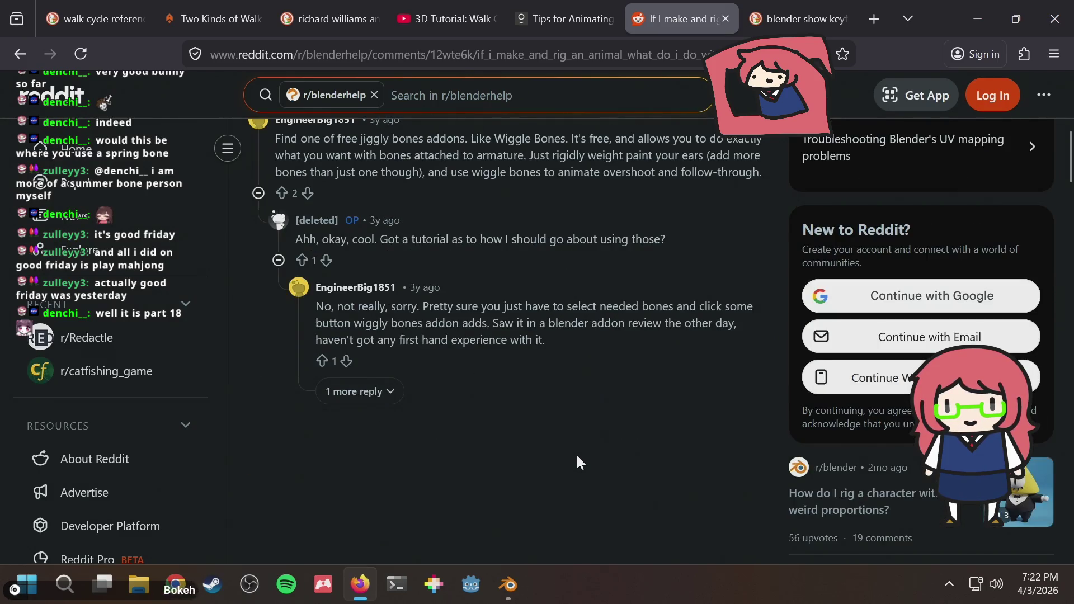
pyautogui.click(19, 53)
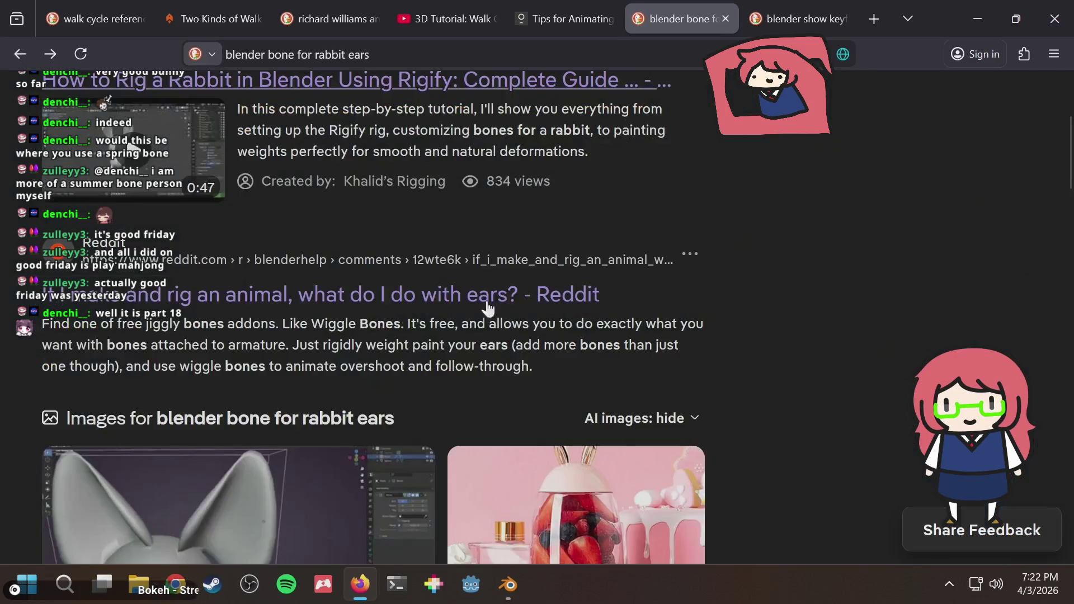
pyautogui.scroll(-3, 538, 336)
pyautogui.scroll(-3, 875, 310)
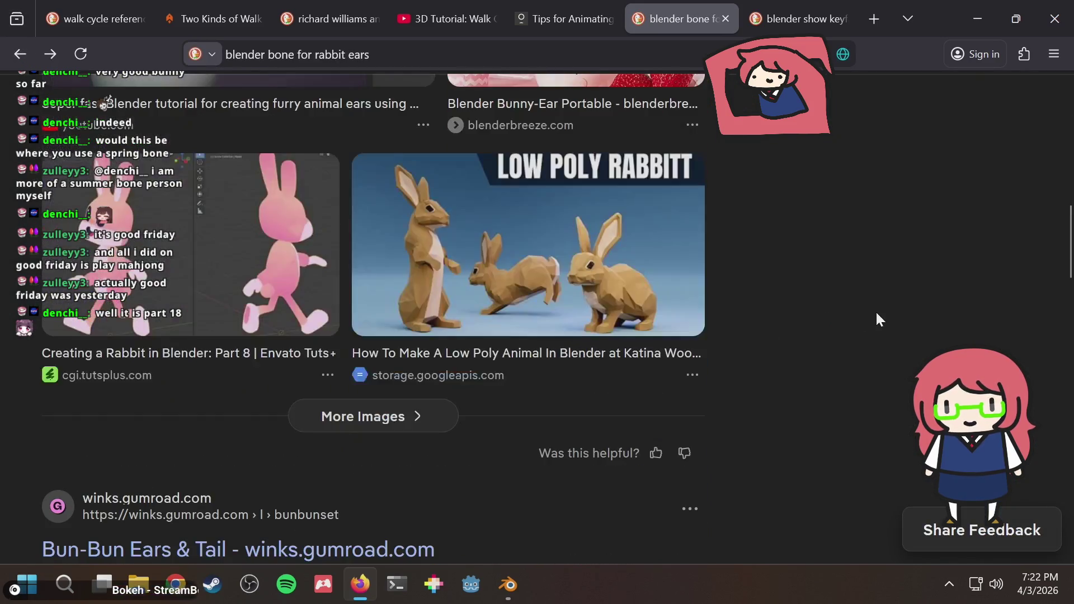
# Step: Peek at the low poly rabbit result in a new tab and close it while still loading
pyautogui.middleClick(526, 364)
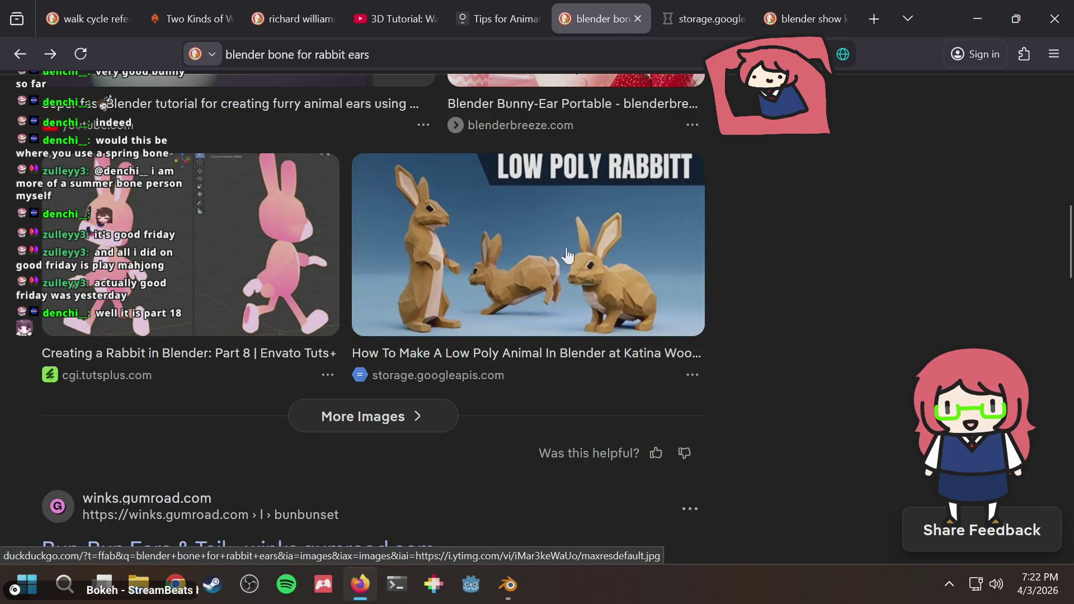
pyautogui.click(679, 13)
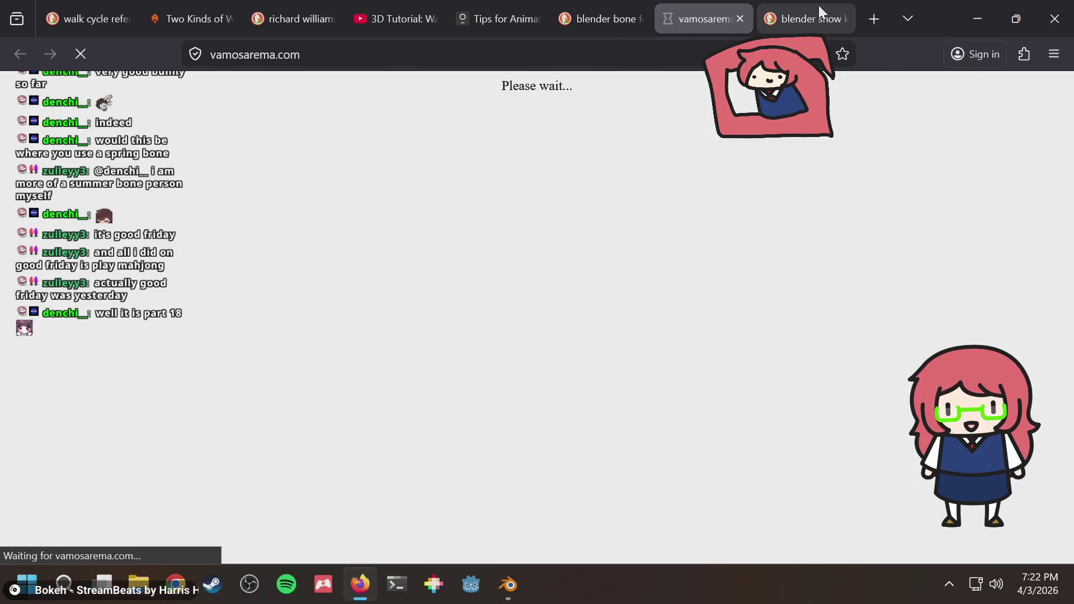
pyautogui.click(740, 19)
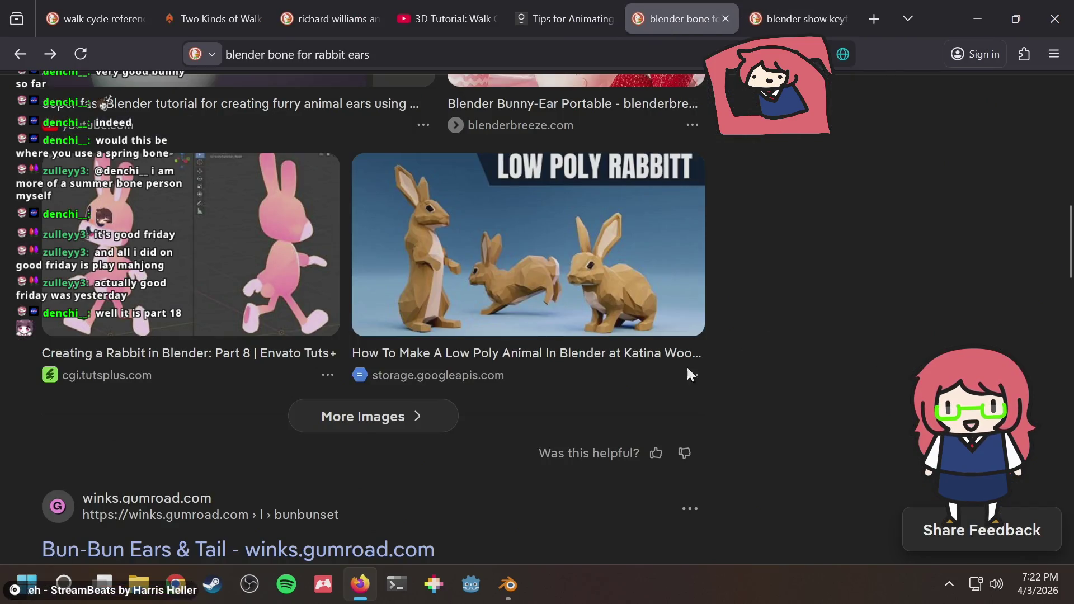
pyautogui.scroll(-1, 403, 386)
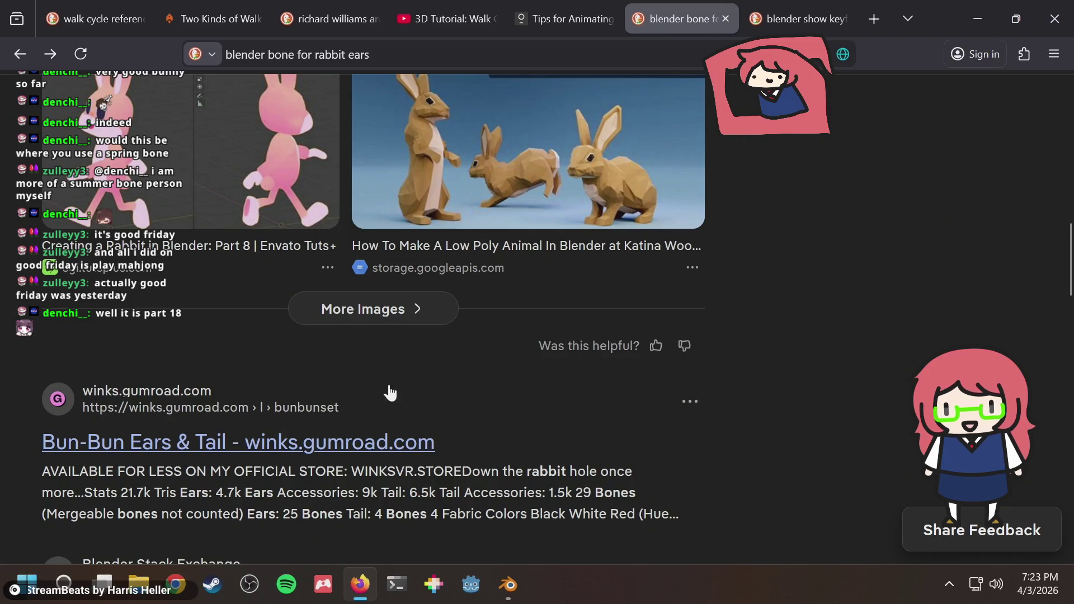
pyautogui.scroll(-1, 391, 393)
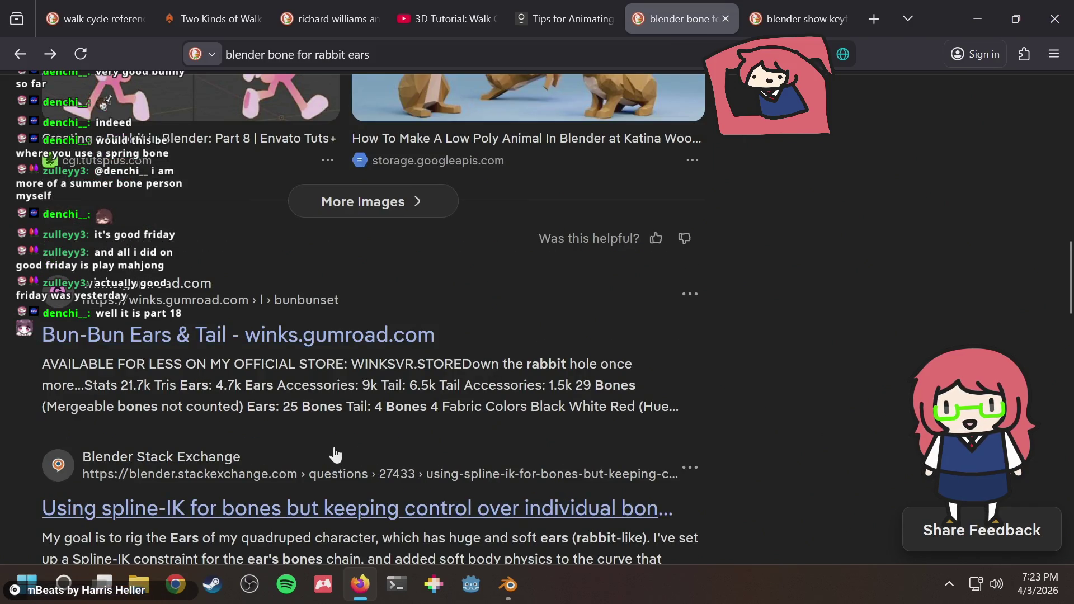
pyautogui.scroll(-1, 347, 431)
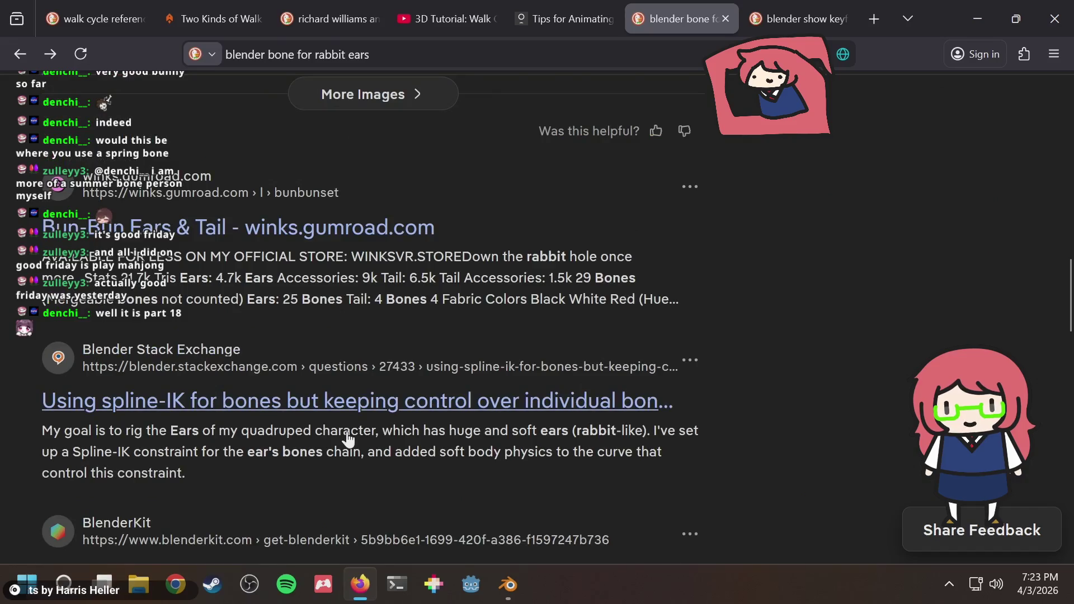
pyautogui.scroll(-1, 361, 424)
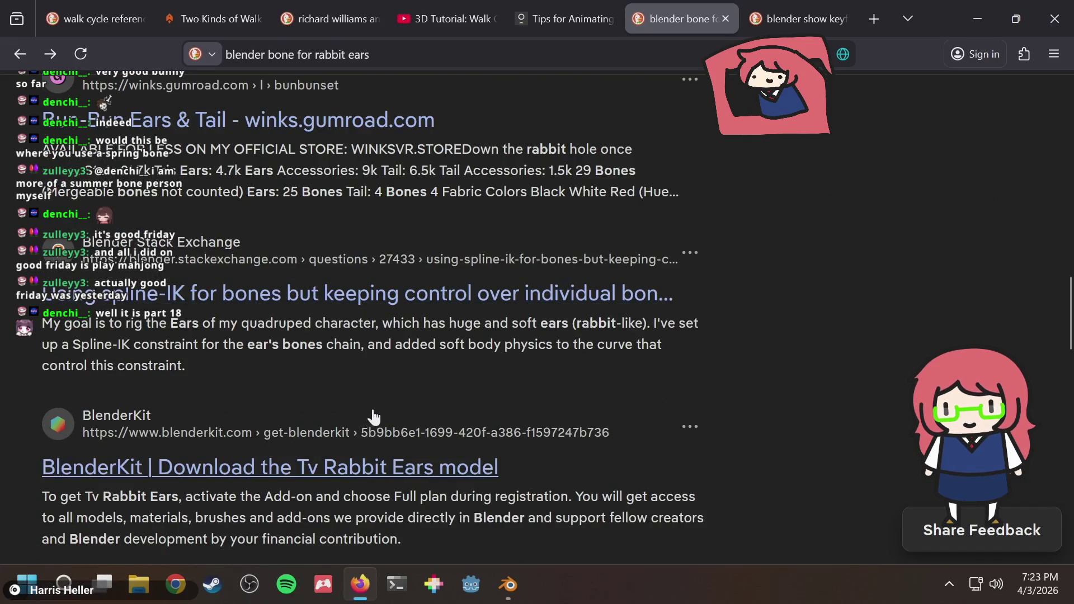
pyautogui.scroll(-1, 377, 413)
pyautogui.scroll(-1, 377, 413)
pyautogui.scroll(-1, 378, 403)
pyautogui.scroll(-1, 378, 404)
pyautogui.scroll(-1, 379, 403)
pyautogui.scroll(-1, 379, 403)
pyautogui.scroll(1, 379, 403)
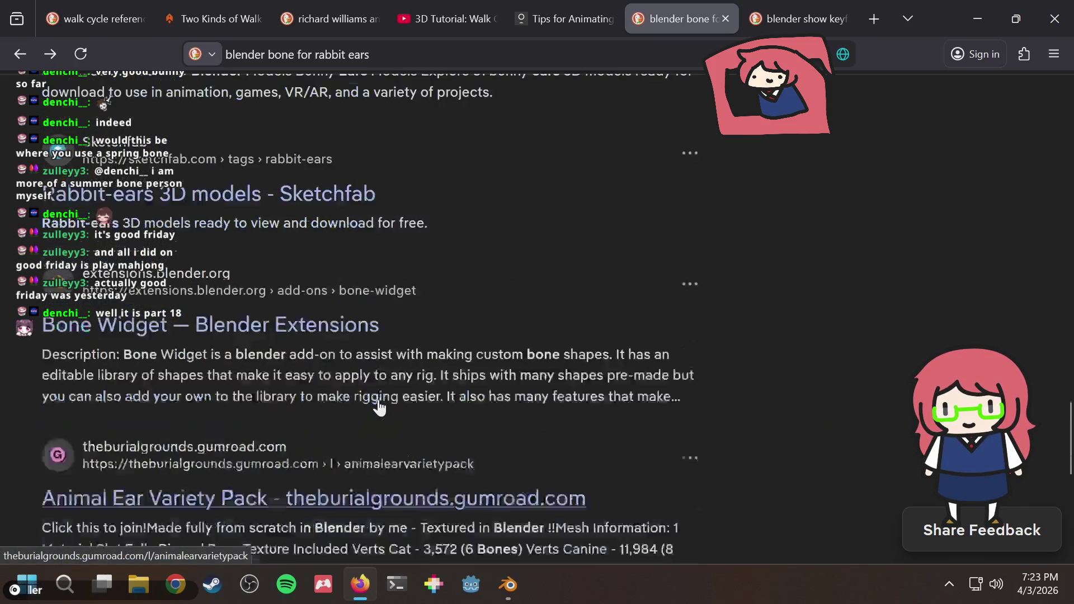
pyautogui.scroll(5, 378, 403)
pyautogui.scroll(2, 379, 399)
pyautogui.scroll(2, 379, 399)
pyautogui.scroll(1, 378, 400)
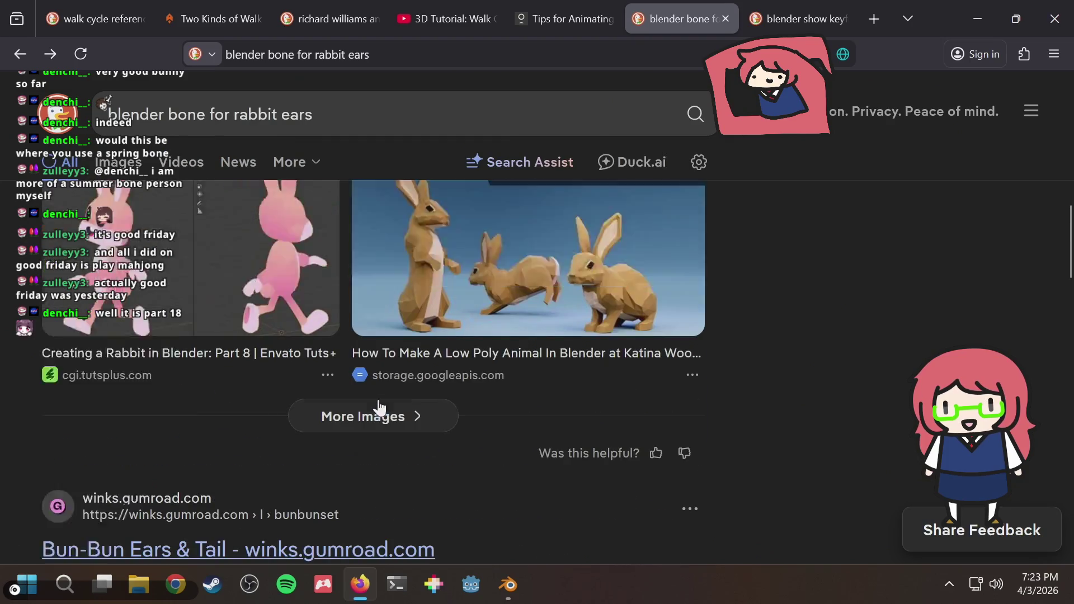
pyautogui.scroll(1, 370, 403)
# Step: From the image results, open the Envato Tuts+ 'Creating a Rabbit in Blender: Part 8' article
pyautogui.click(256, 391)
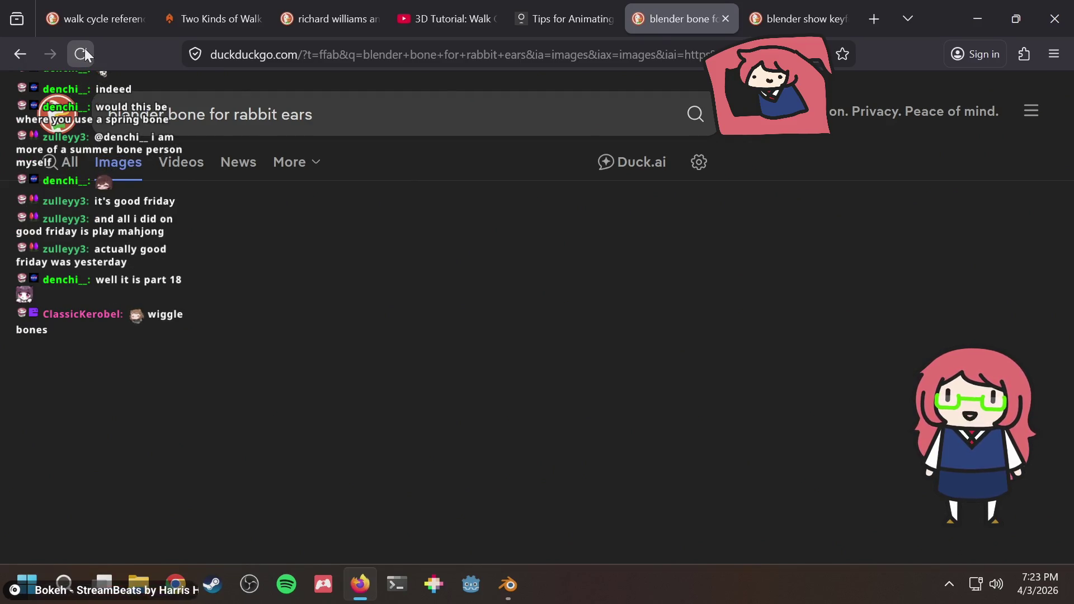
pyautogui.click(83, 53)
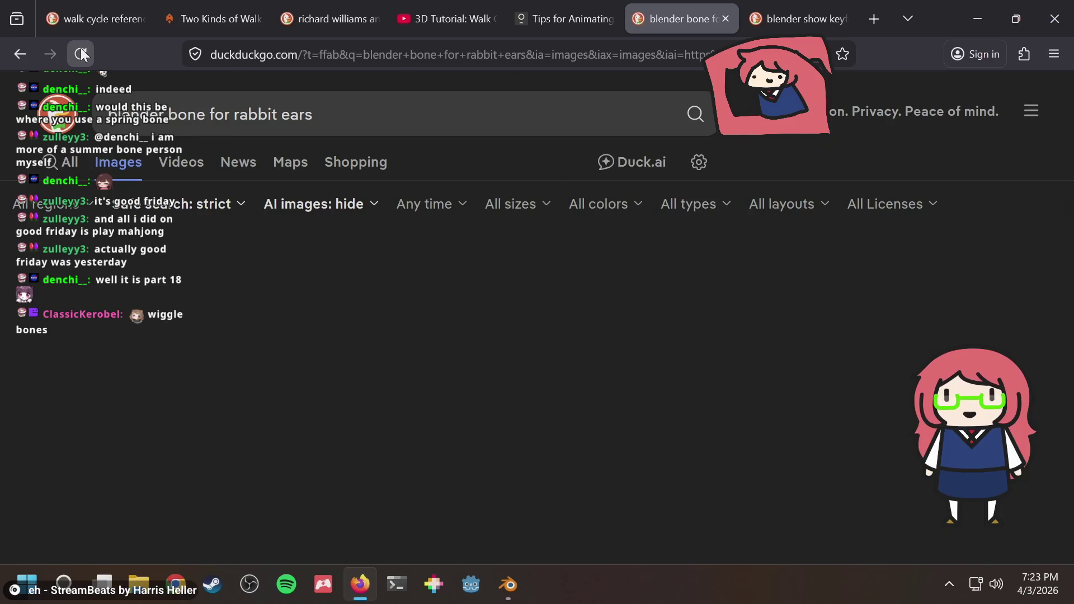
pyautogui.scroll(-3, 403, 335)
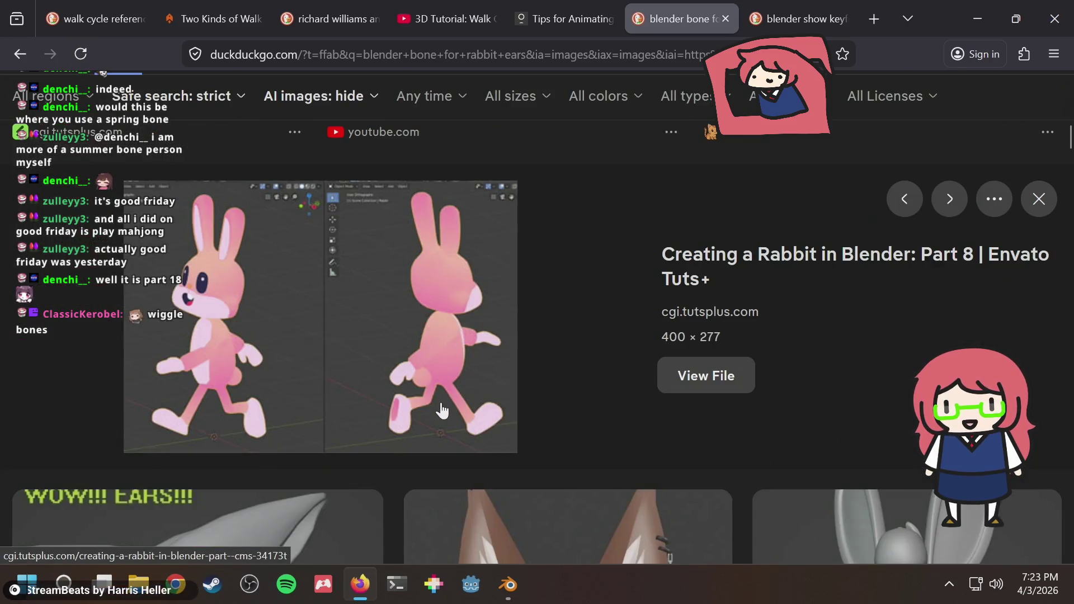
pyautogui.click(786, 261)
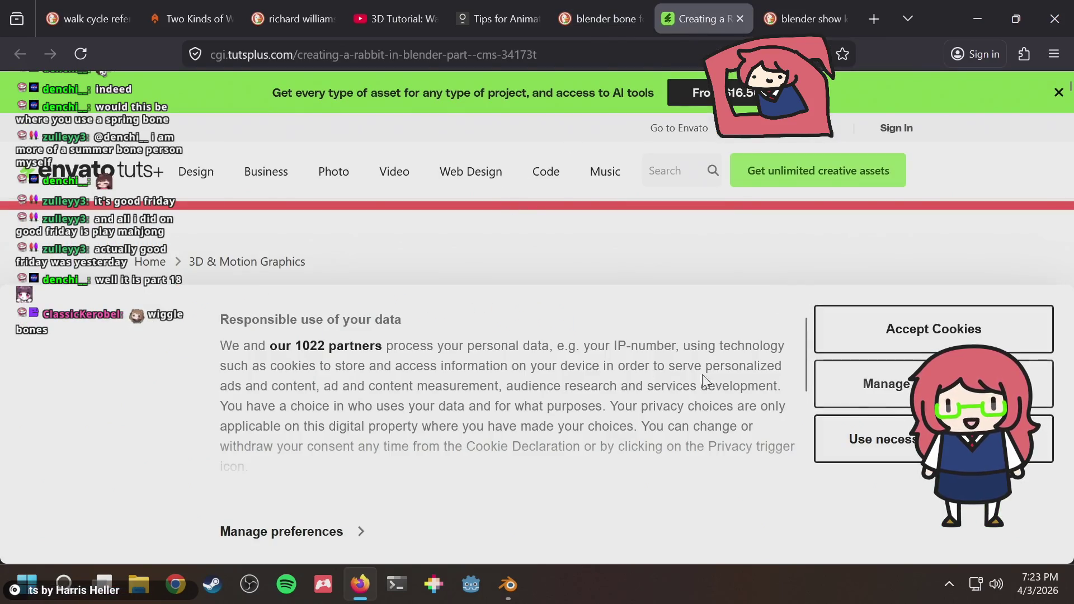
pyautogui.scroll(-2, 544, 351)
pyautogui.scroll(3, 541, 351)
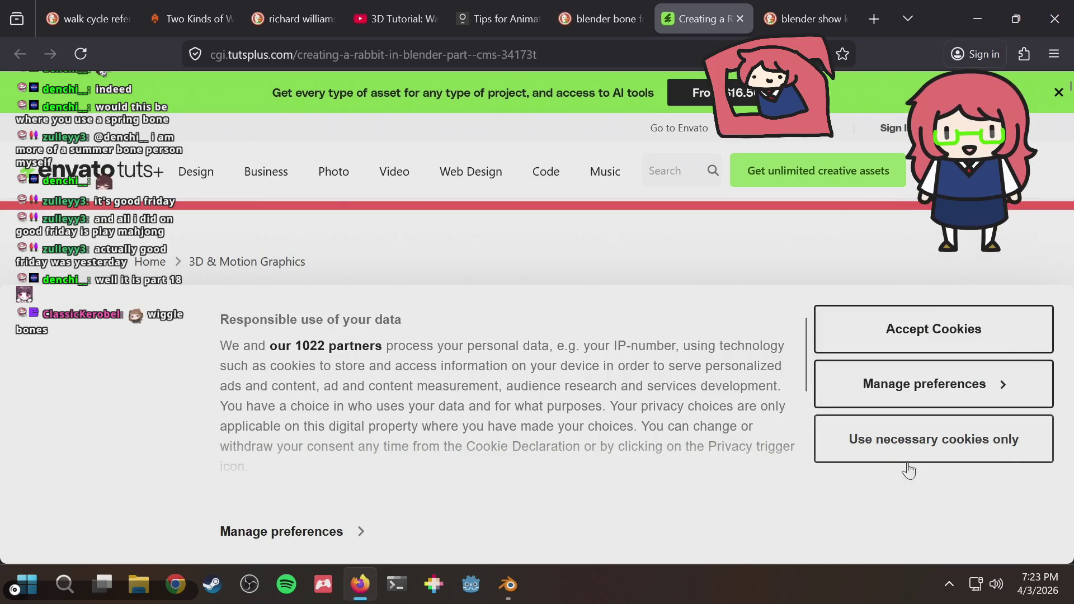
# Step: Accept only necessary cookies and dismiss the 'Start creating now' banner over the article
pyautogui.click(933, 439)
pyautogui.scroll(-5, 647, 390)
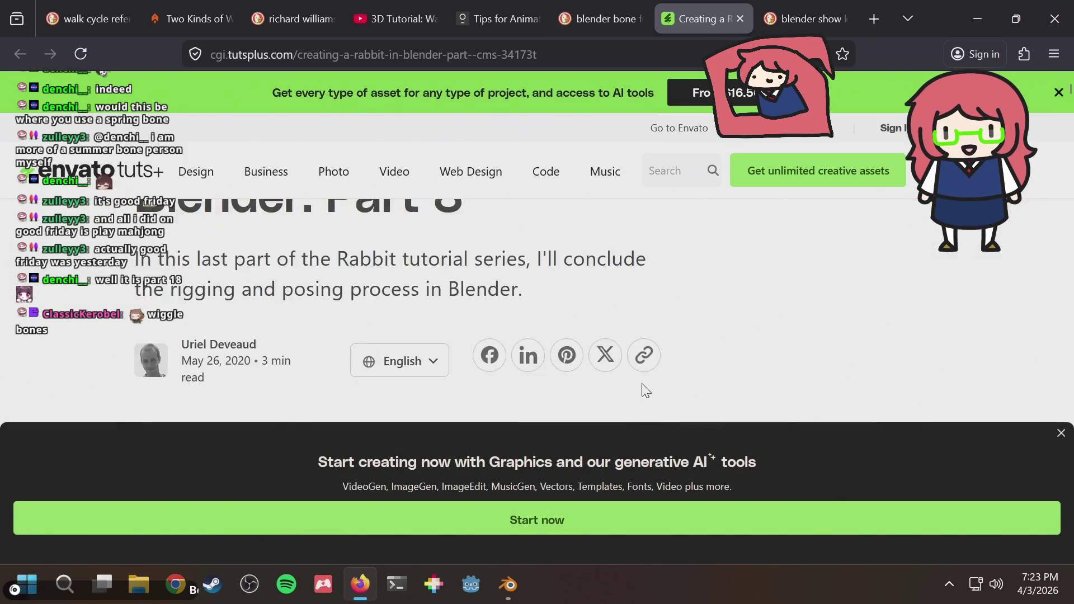
pyautogui.scroll(-3, 646, 390)
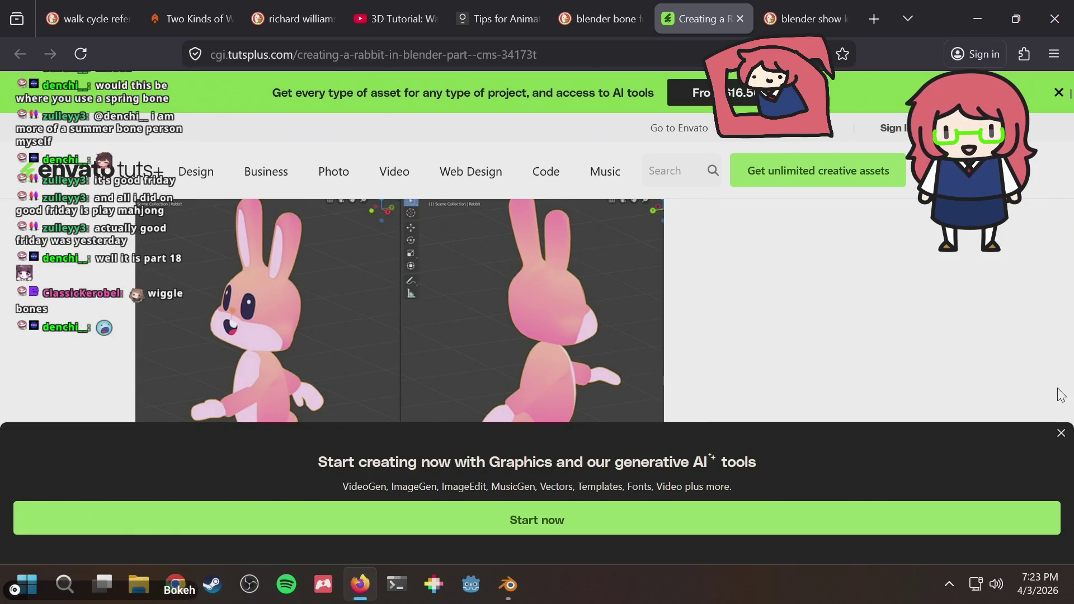
pyautogui.click(1061, 433)
pyautogui.scroll(-8, 808, 311)
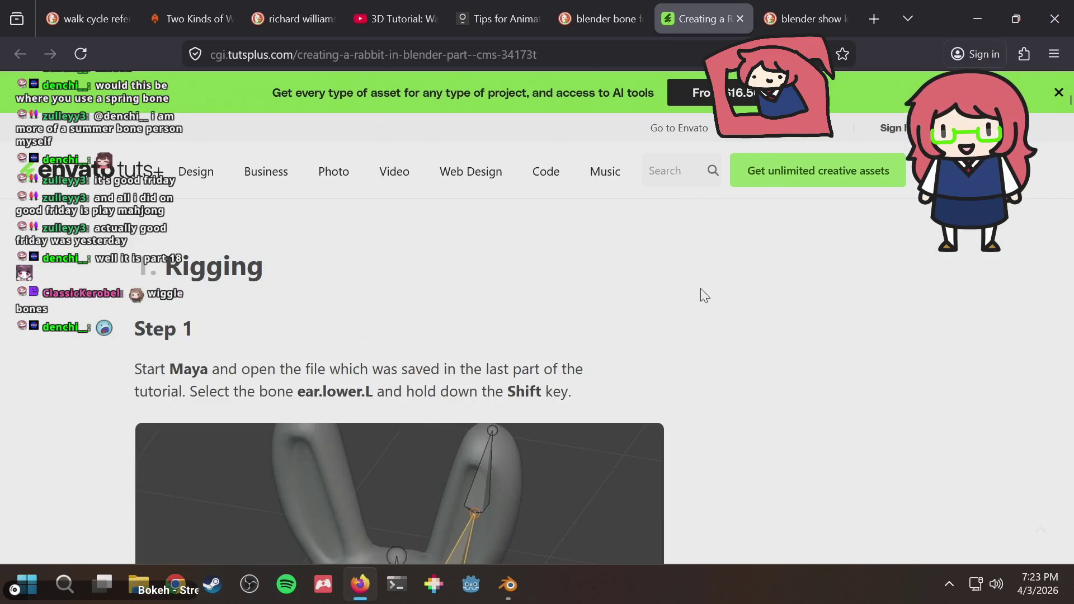
pyautogui.scroll(-2, 705, 294)
pyautogui.scroll(-1, 705, 295)
pyautogui.scroll(3, 705, 294)
pyautogui.moveTo(185, 384); pyautogui.dragTo(458, 369)
pyautogui.click(689, 335)
pyautogui.scroll(-5, 702, 334)
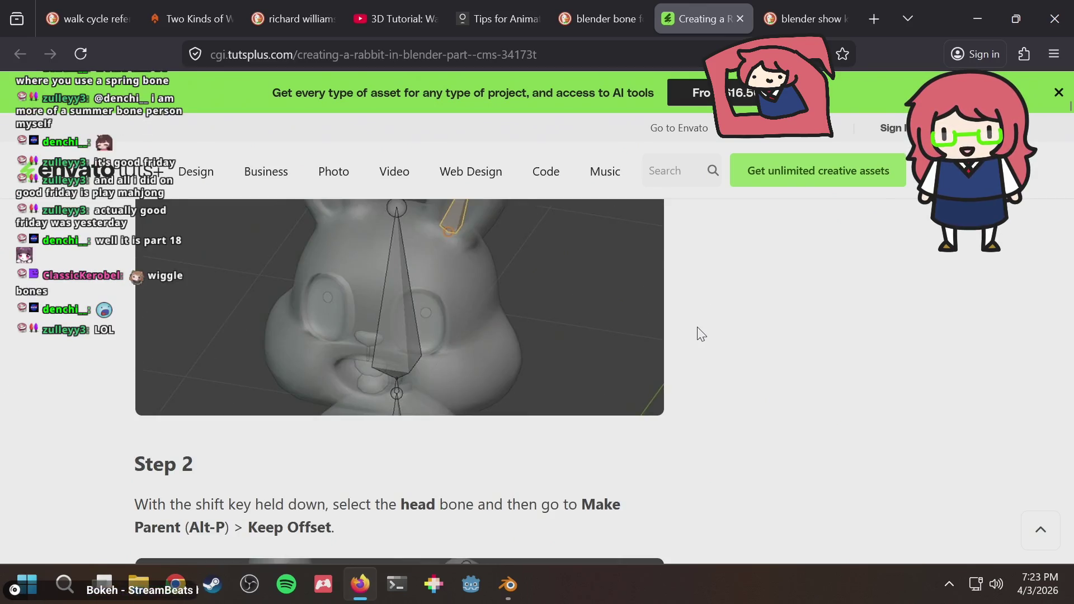
pyautogui.scroll(-2, 701, 335)
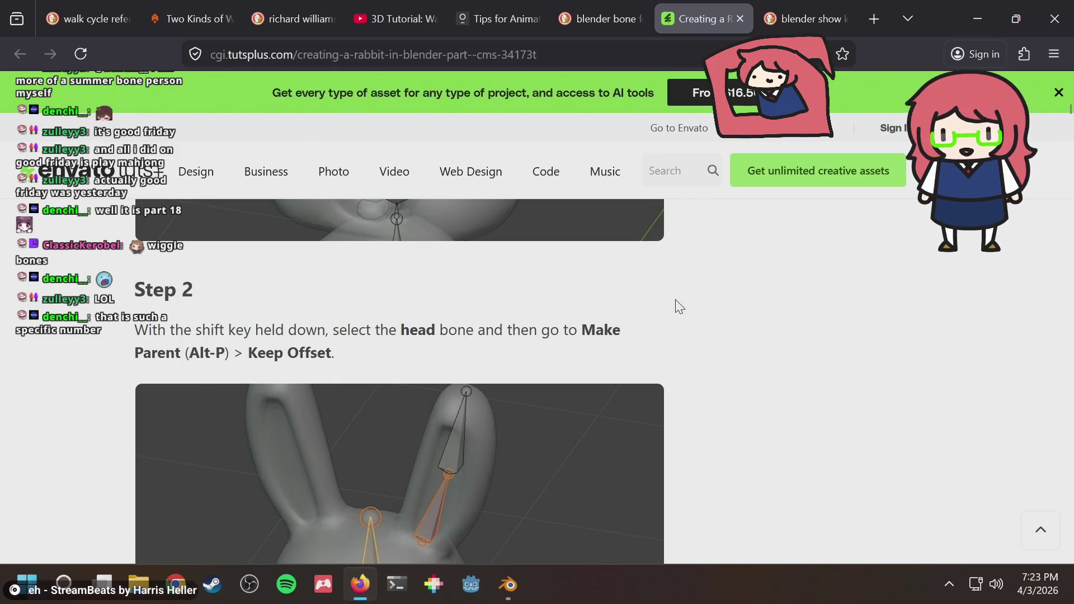
pyautogui.scroll(-3, 680, 311)
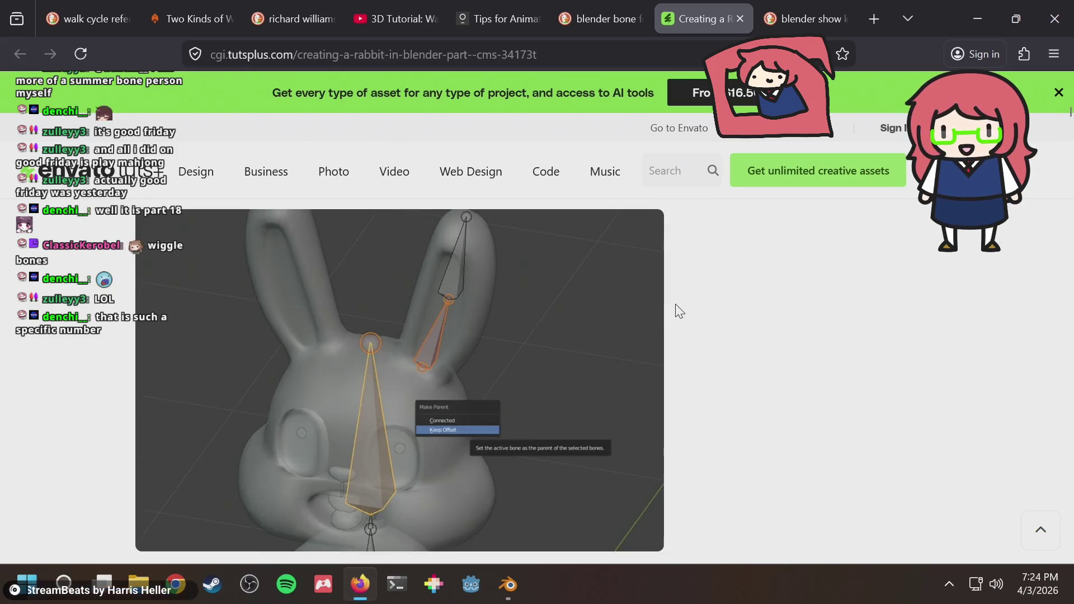
pyautogui.scroll(1, 679, 311)
pyautogui.scroll(-1, 679, 311)
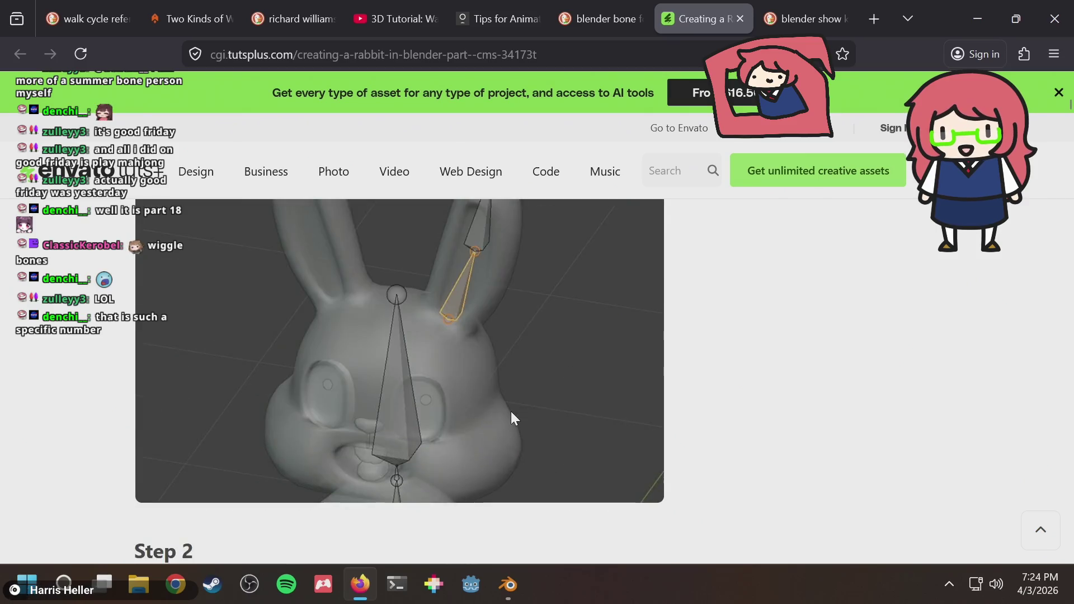
pyautogui.scroll(4, 512, 412)
pyautogui.scroll(4, 511, 412)
pyautogui.scroll(4, 512, 412)
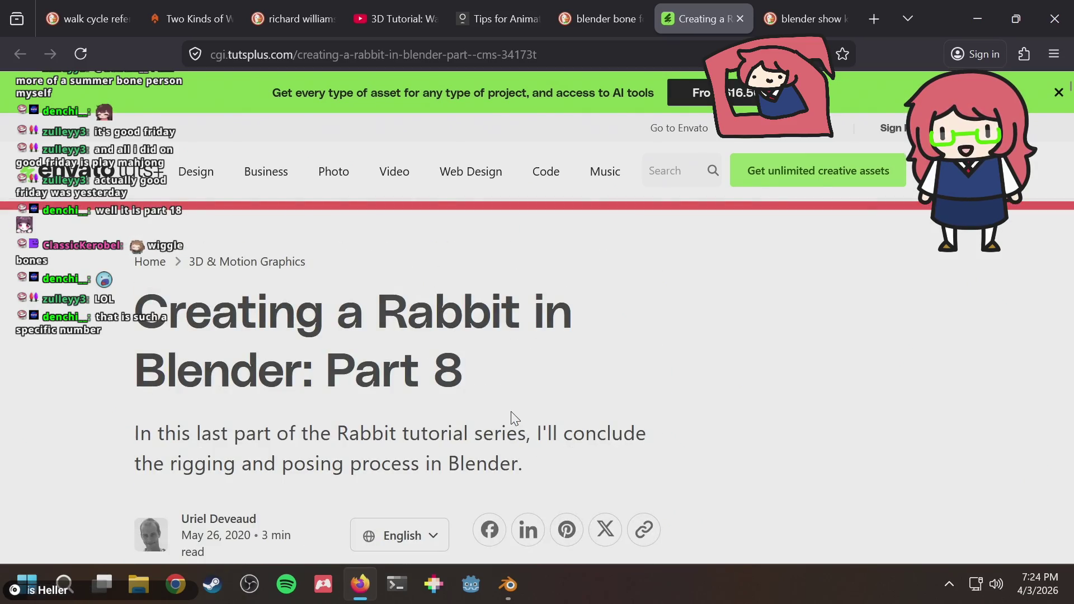
pyautogui.moveTo(307, 365); pyautogui.dragTo(139, 364)
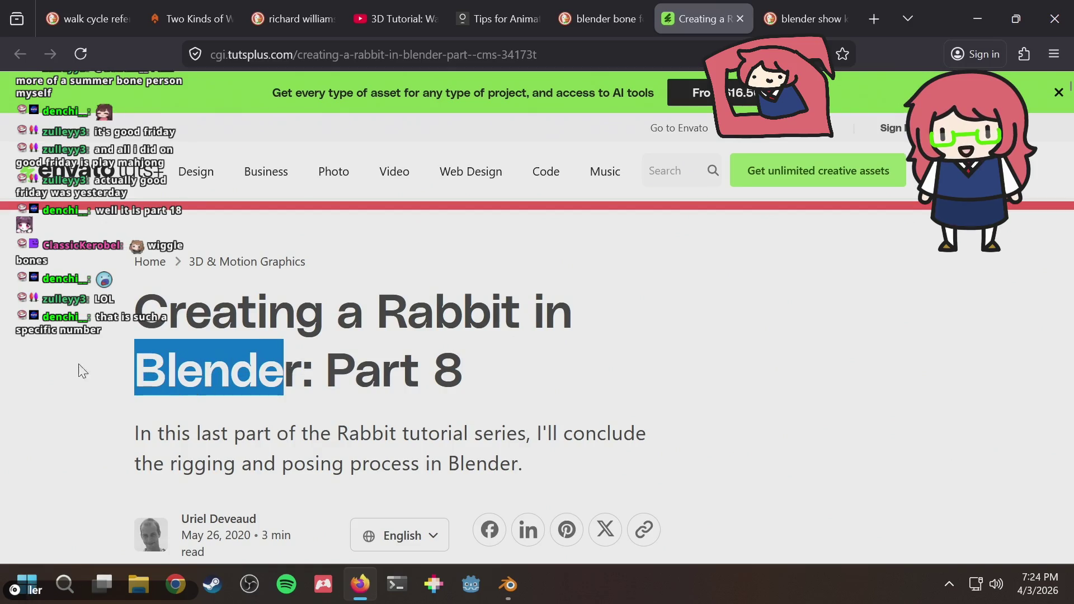
pyautogui.scroll(-4, 144, 386)
pyautogui.scroll(-3, 144, 385)
pyautogui.scroll(-1, 143, 392)
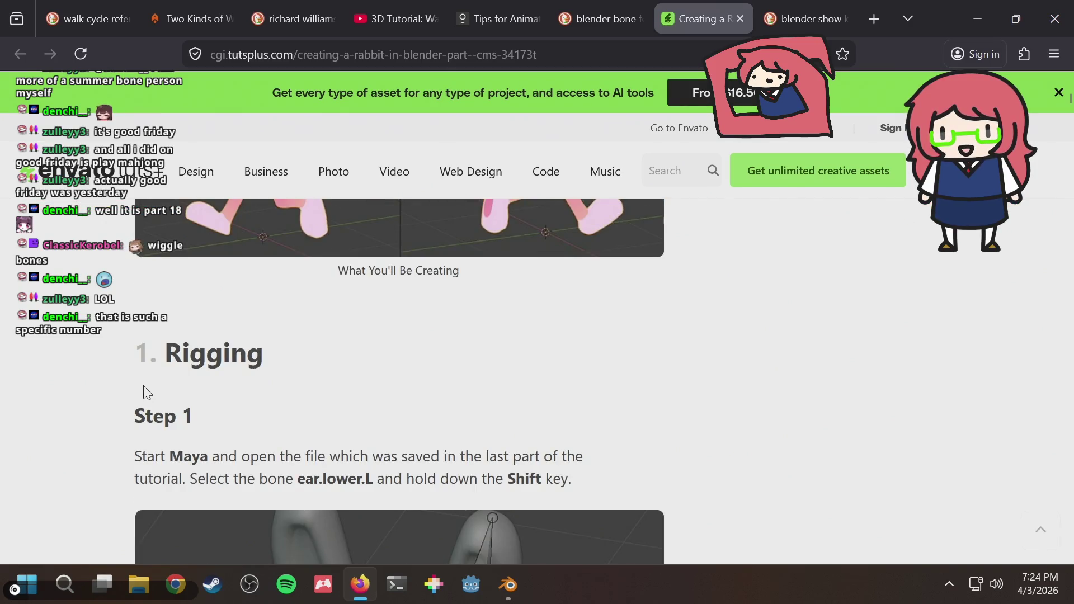
# Step: Read the rigging steps, highlighting 'Maya' in Step 1, then return to the article title
pyautogui.moveTo(169, 456); pyautogui.dragTo(286, 455)
pyautogui.scroll(4, 303, 434)
pyautogui.scroll(4, 303, 433)
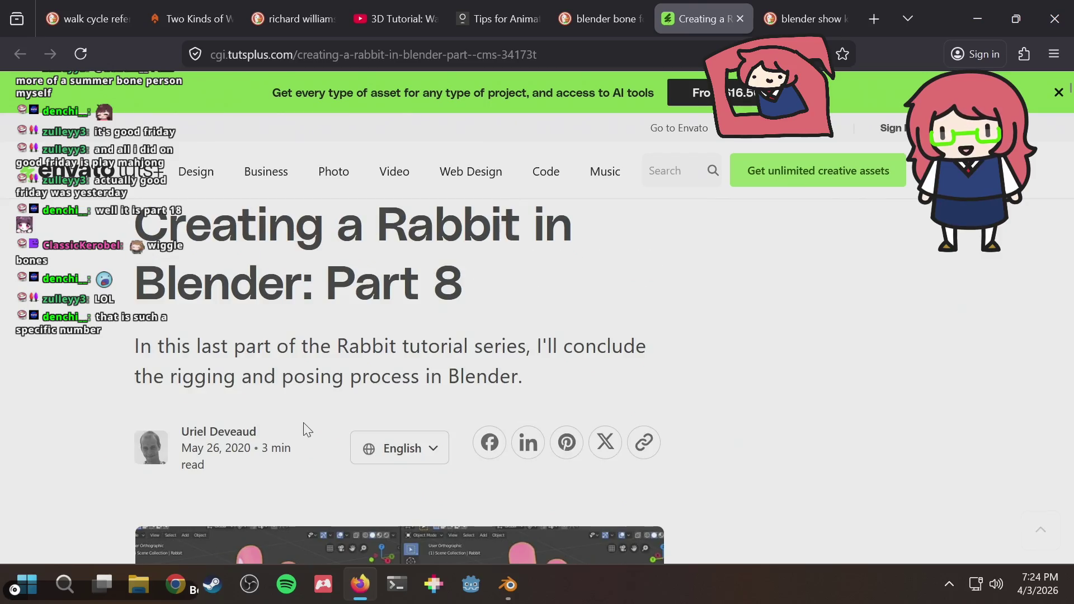
pyautogui.scroll(1, 268, 437)
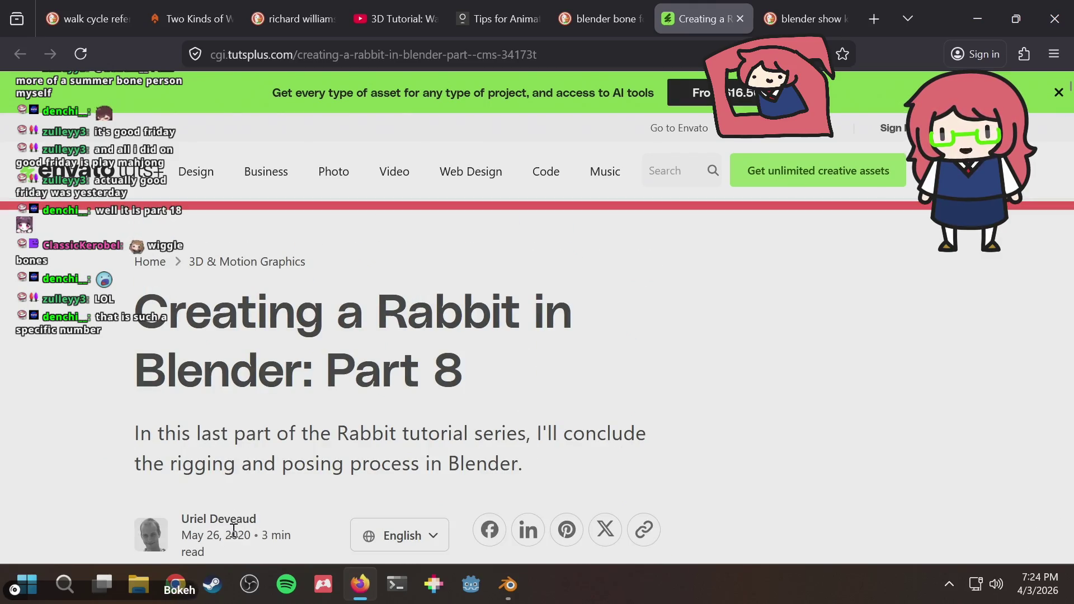
pyautogui.scroll(-5, 338, 466)
pyautogui.scroll(-4, 353, 447)
pyautogui.scroll(-3, 352, 446)
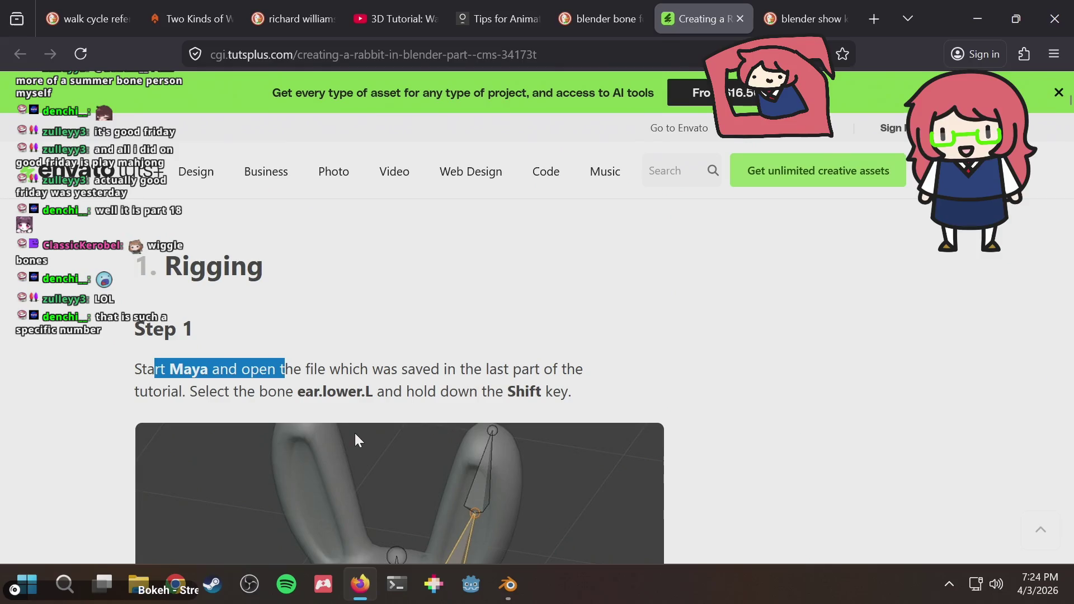
pyautogui.click(227, 385)
pyautogui.doubleClick(187, 369)
pyautogui.scroll(10, 268, 379)
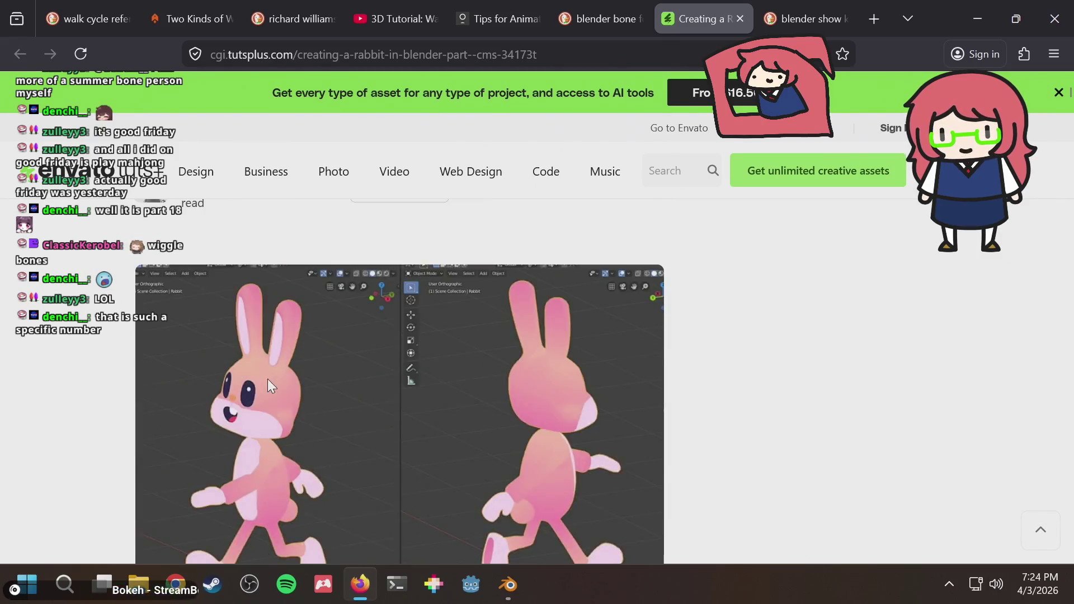
pyautogui.scroll(5, 268, 378)
pyautogui.moveTo(256, 374); pyautogui.dragTo(277, 374)
pyautogui.scroll(-5, 470, 370)
pyautogui.scroll(-5, 470, 369)
pyautogui.scroll(-6, 471, 370)
pyautogui.scroll(-3, 470, 370)
pyautogui.scroll(-3, 467, 362)
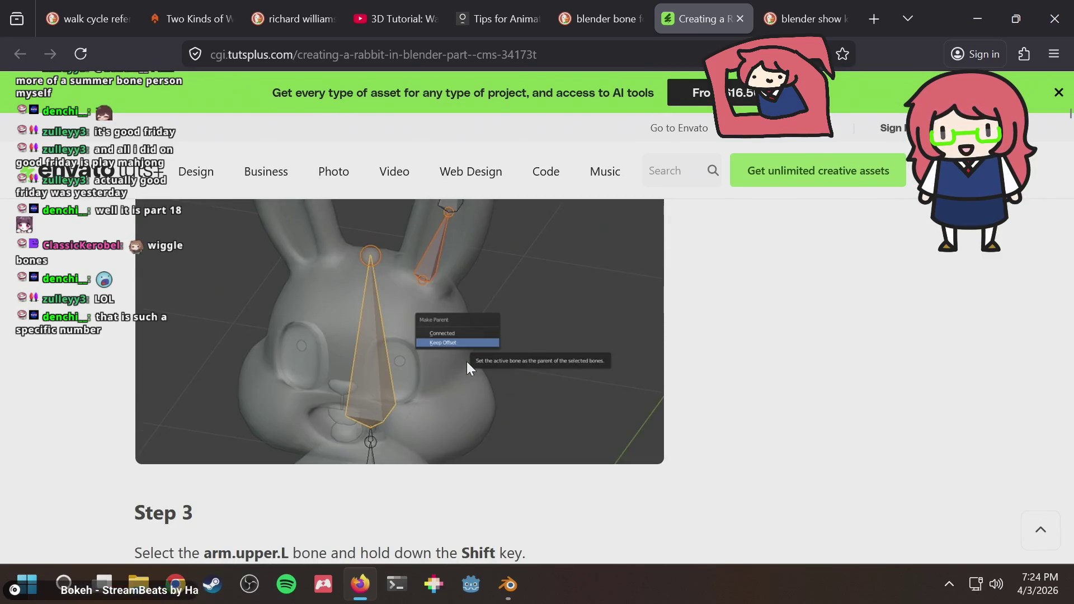
pyautogui.scroll(-4, 363, 357)
pyautogui.scroll(-3, 638, 365)
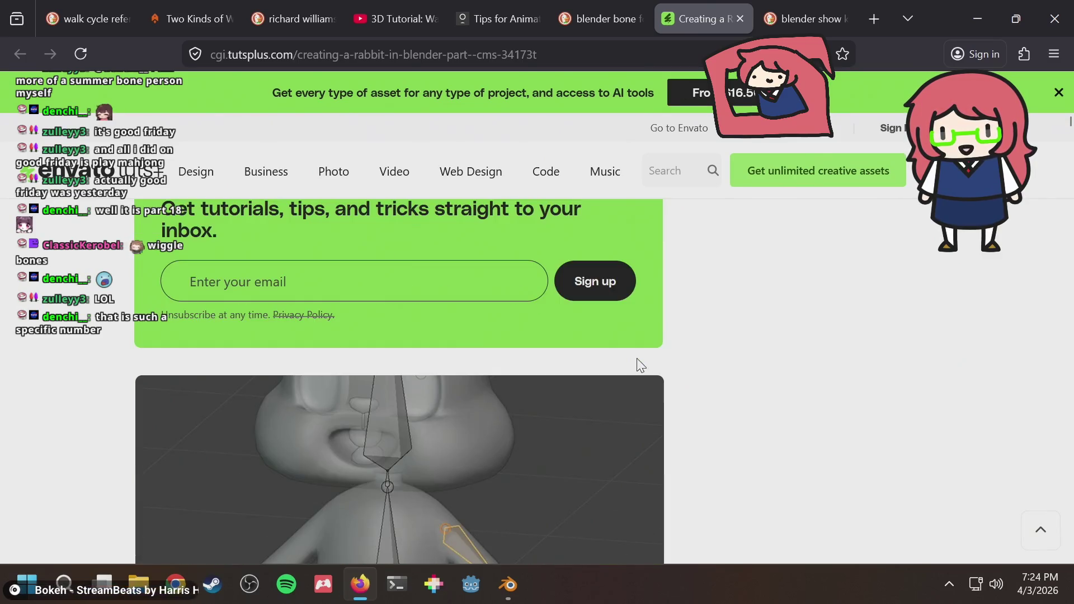
pyautogui.scroll(3, 809, 365)
pyautogui.scroll(-3, 808, 365)
pyautogui.scroll(-4, 809, 365)
pyautogui.scroll(-3, 809, 365)
pyautogui.scroll(-3, 809, 365)
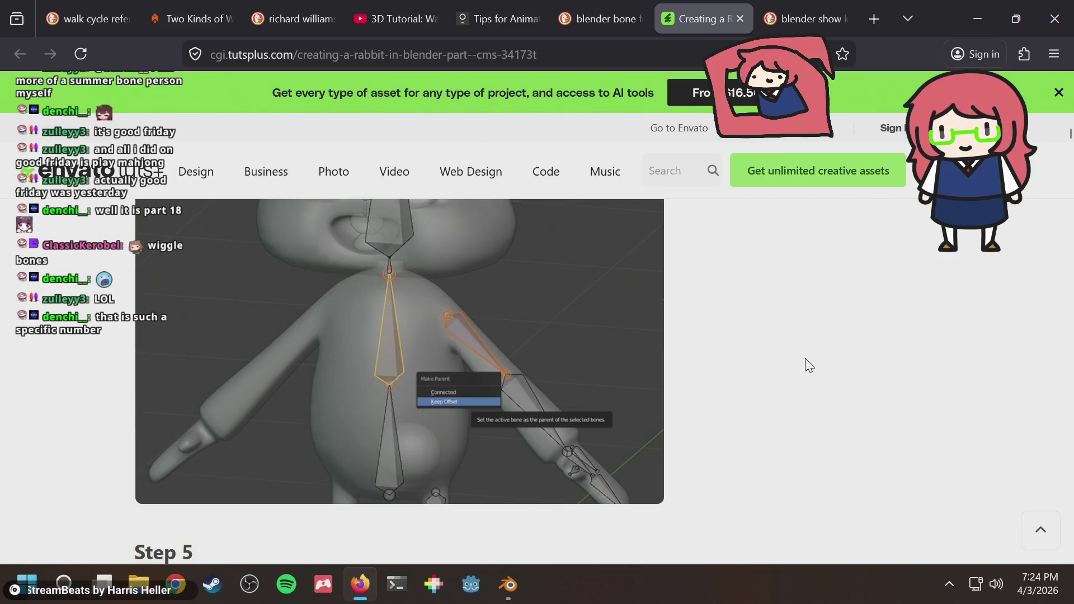
pyautogui.scroll(-3, 808, 364)
pyautogui.scroll(-3, 809, 365)
pyautogui.scroll(-3, 809, 366)
pyautogui.scroll(-3, 809, 366)
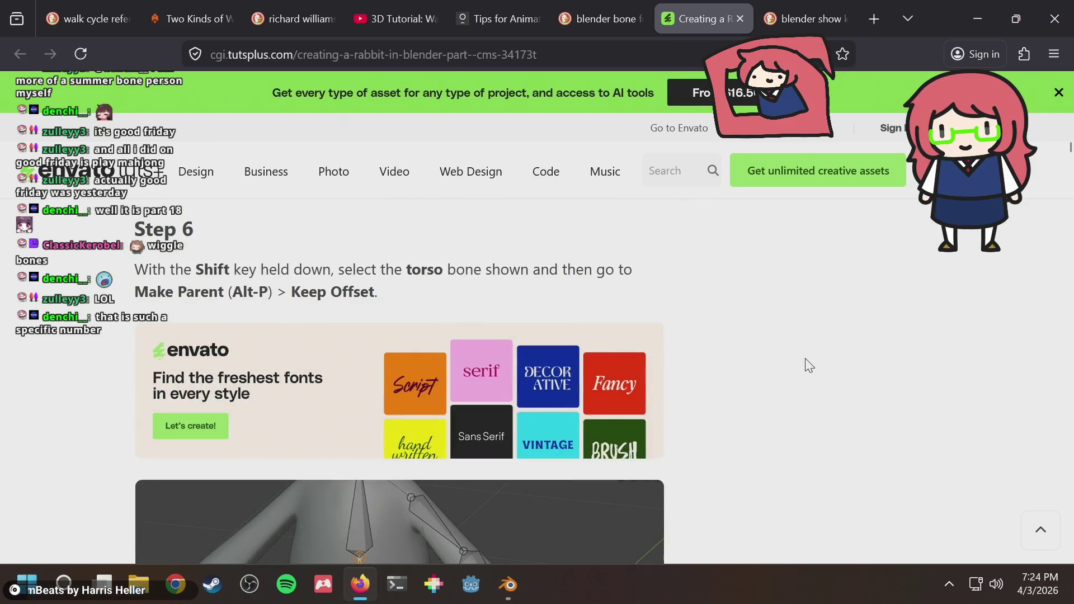
pyautogui.scroll(-3, 809, 365)
pyautogui.scroll(-3, 809, 366)
pyautogui.scroll(-3, 809, 365)
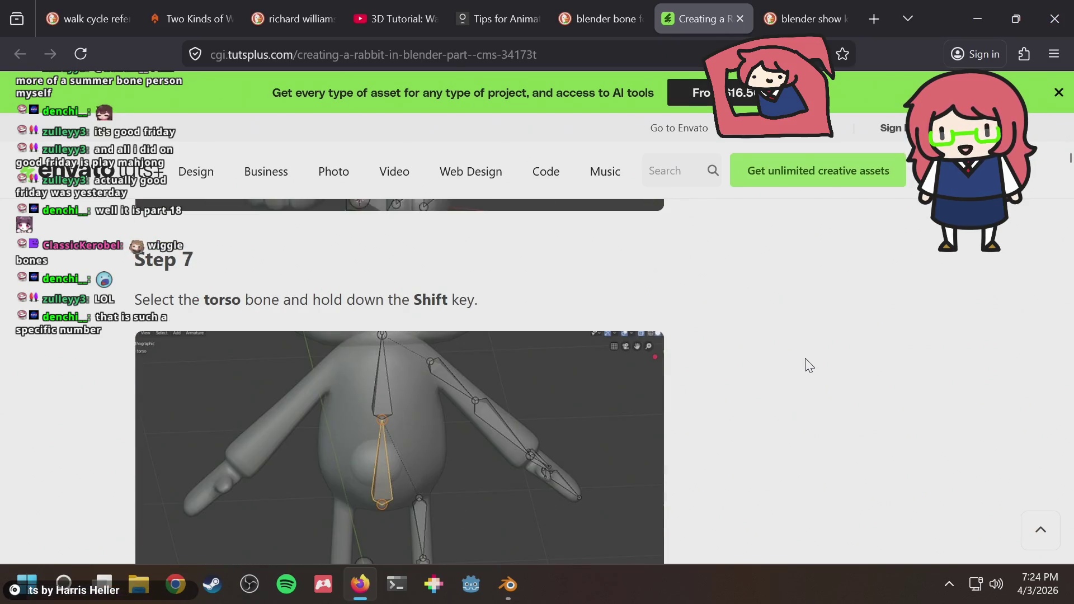
pyautogui.scroll(-4, 809, 366)
pyautogui.scroll(-4, 809, 365)
pyautogui.scroll(-4, 808, 364)
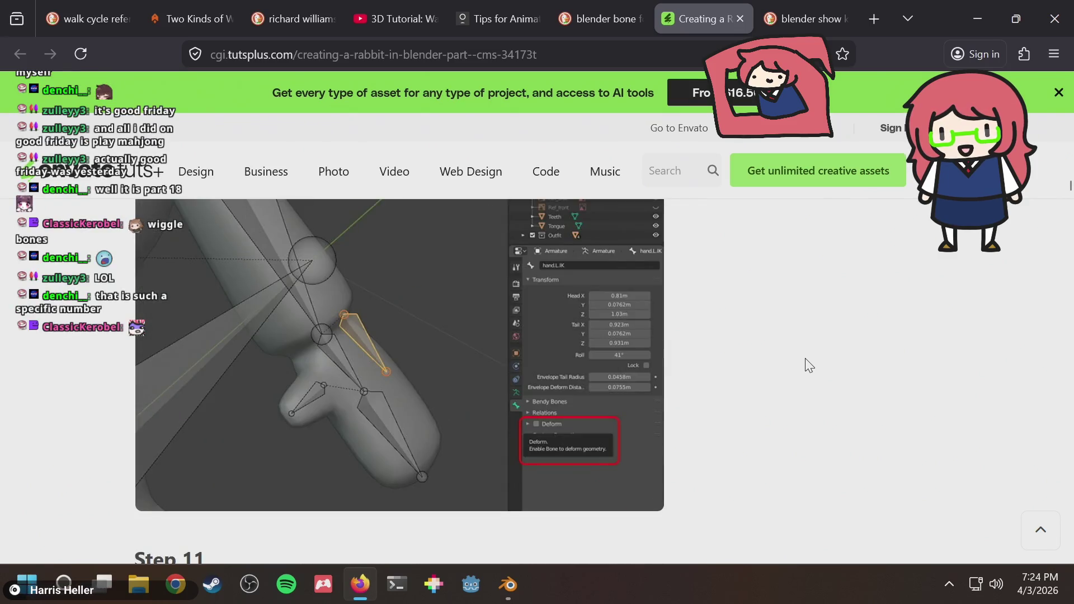
pyautogui.scroll(-4, 808, 365)
pyautogui.scroll(-3, 808, 365)
pyautogui.scroll(-4, 808, 365)
pyautogui.scroll(-4, 809, 366)
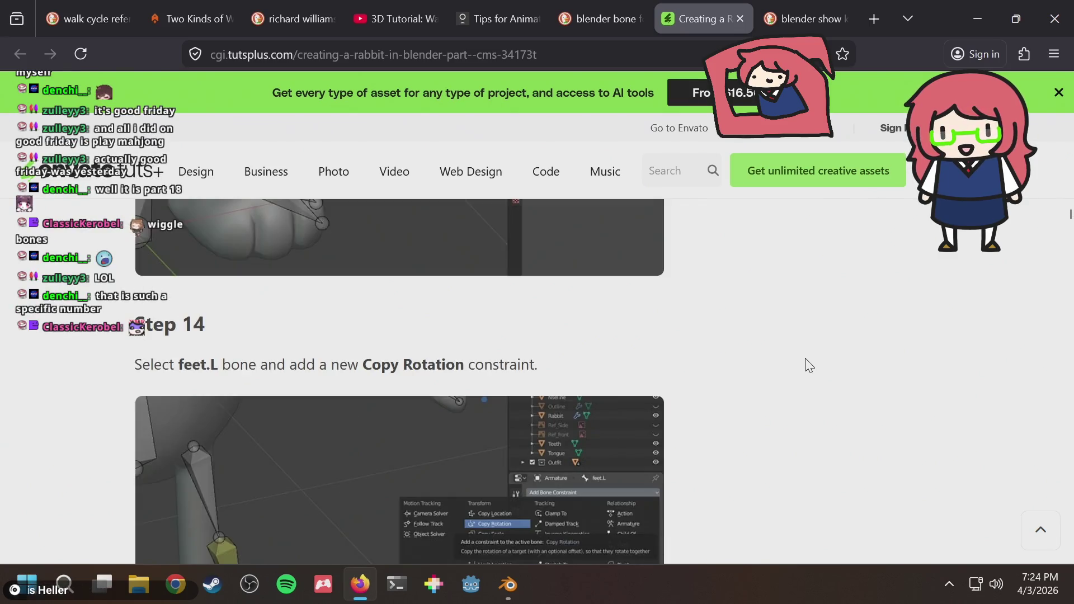
pyautogui.scroll(-6, 809, 365)
pyautogui.scroll(-4, 809, 365)
pyautogui.scroll(-8, 808, 366)
pyautogui.press('Home')
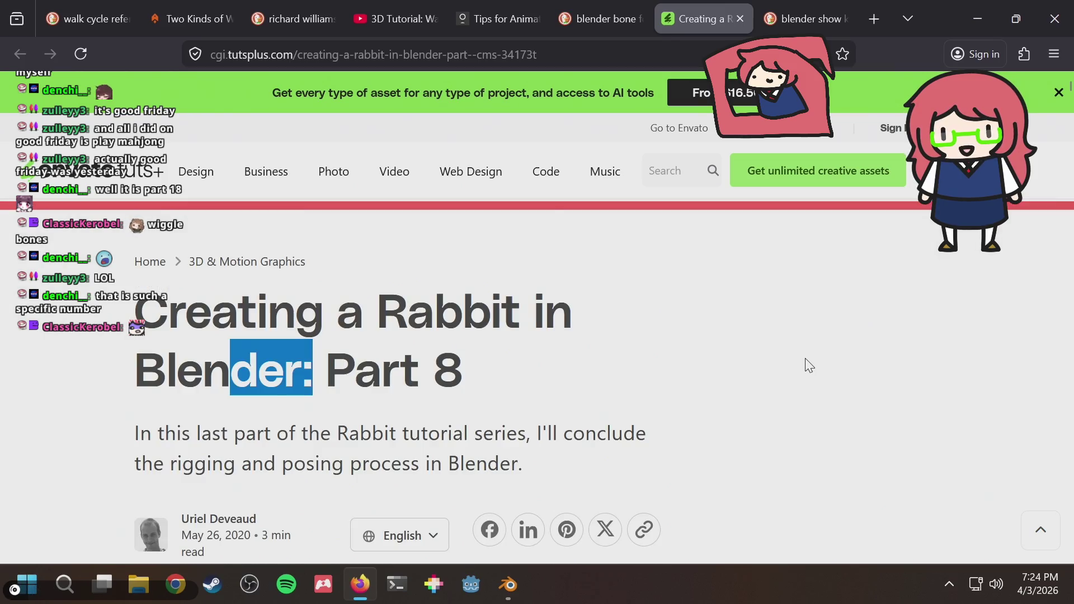
pyautogui.scroll(-1, 809, 366)
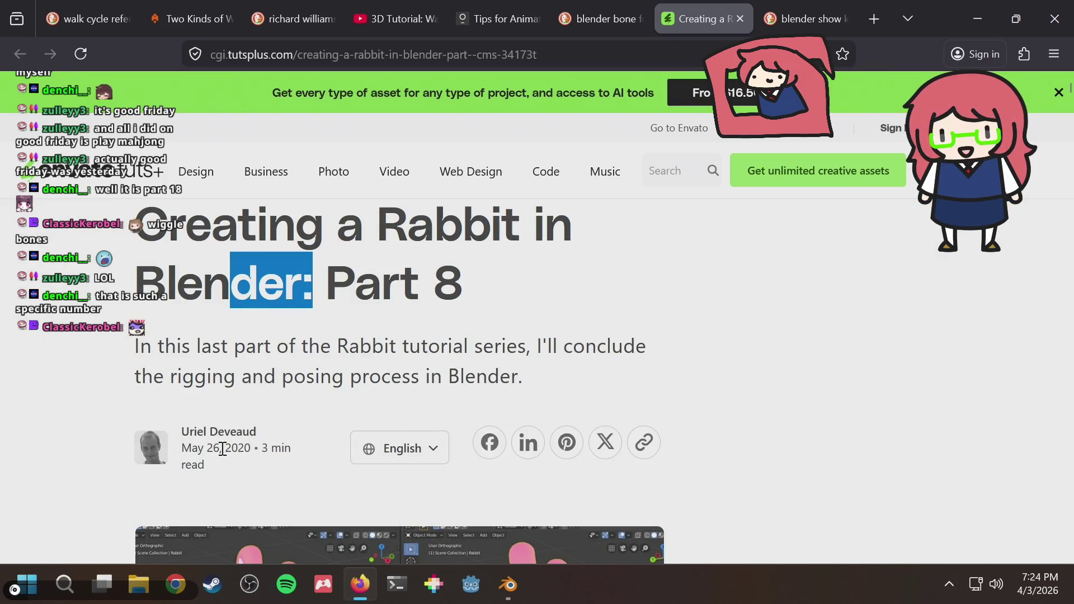
# Step: Review the arm, leg and ear parenting Steps 3–5, then jump back to the top of the article
pyautogui.moveTo(218, 449); pyautogui.dragTo(251, 448)
pyautogui.click(817, 381)
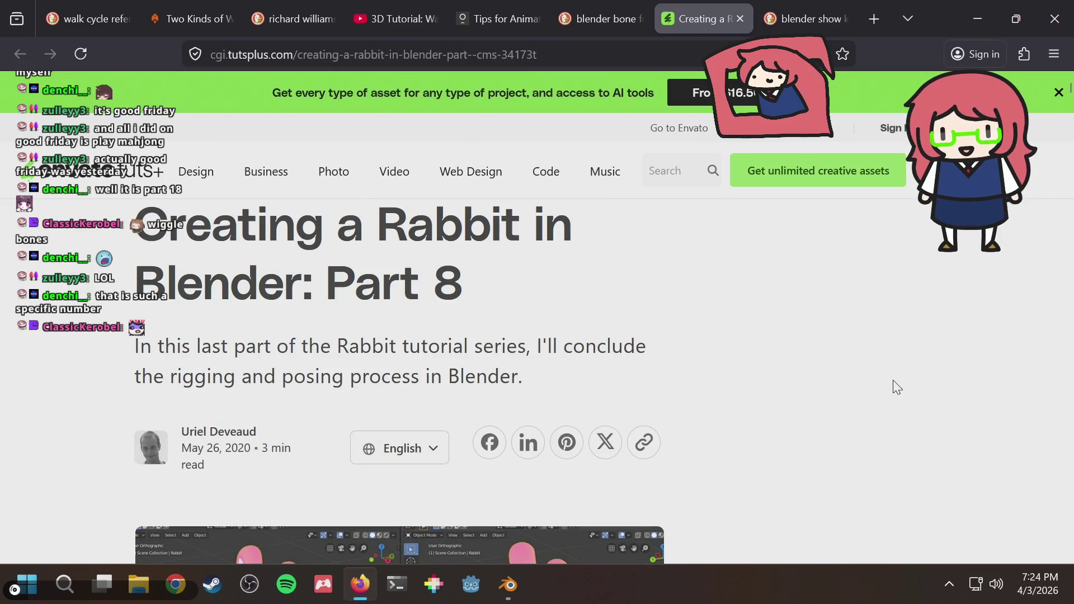
pyautogui.scroll(-10, 898, 387)
pyautogui.scroll(-10, 898, 387)
pyautogui.scroll(-8, 897, 387)
pyautogui.scroll(-8, 897, 387)
pyautogui.scroll(-8, 897, 387)
pyautogui.scroll(-6, 898, 387)
pyautogui.scroll(-5, 897, 387)
pyautogui.scroll(-6, 898, 387)
pyautogui.scroll(-5, 898, 387)
pyautogui.scroll(-5, 897, 387)
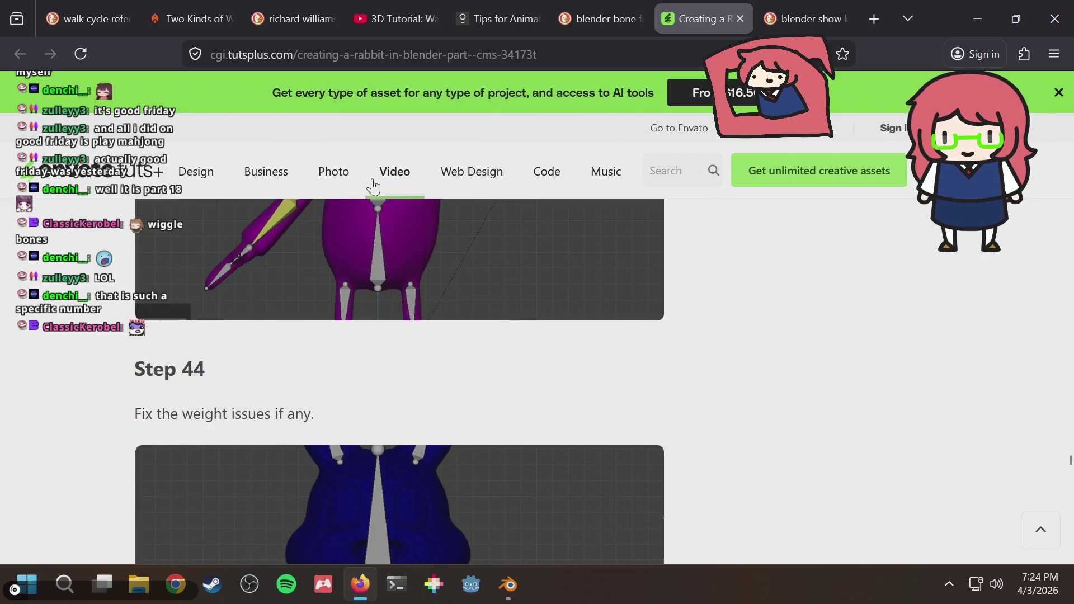
pyautogui.scroll(-3, 441, 472)
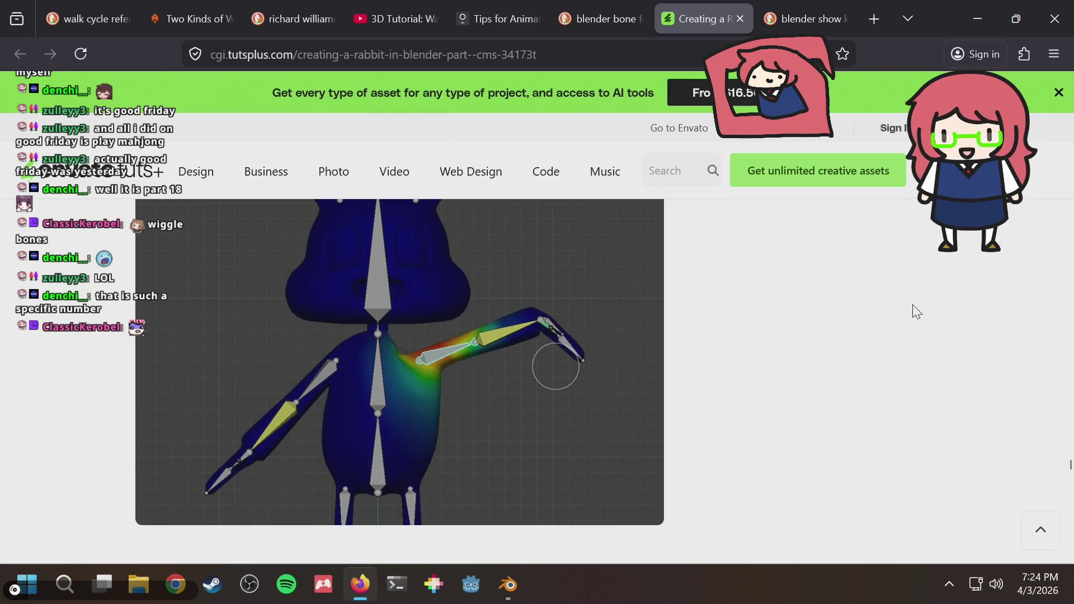
pyautogui.scroll(-6, 916, 312)
pyautogui.scroll(-6, 917, 311)
pyautogui.scroll(-6, 917, 312)
pyautogui.scroll(-8, 917, 312)
pyautogui.scroll(-5, 914, 312)
pyautogui.scroll(5, 914, 313)
pyautogui.scroll(4, 915, 312)
pyautogui.scroll(4, 914, 313)
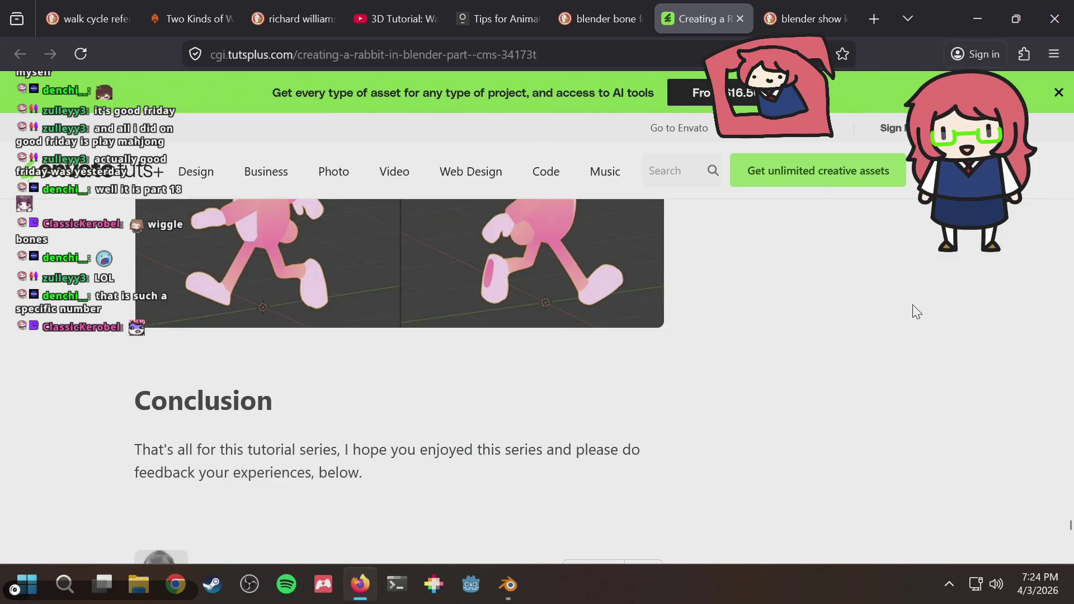
pyautogui.scroll(5, 916, 312)
pyautogui.scroll(4, 917, 312)
pyautogui.scroll(5, 917, 312)
pyautogui.scroll(5, 917, 311)
pyautogui.scroll(4, 917, 312)
pyautogui.scroll(5, 918, 312)
pyautogui.scroll(4, 916, 311)
pyautogui.scroll(4, 917, 312)
pyautogui.scroll(4, 917, 312)
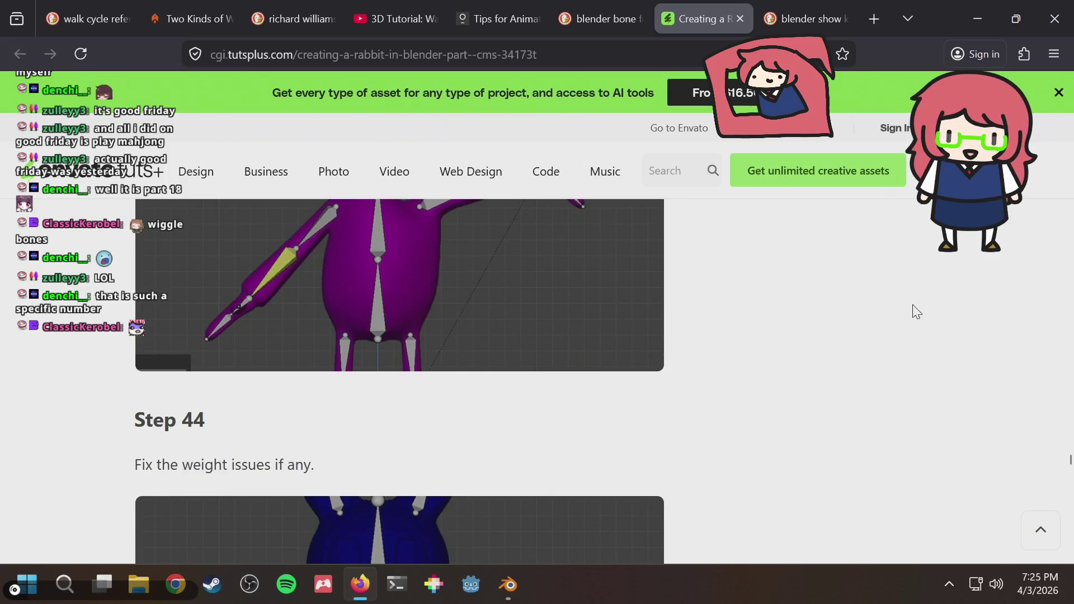
pyautogui.scroll(4, 917, 312)
pyautogui.scroll(4, 916, 312)
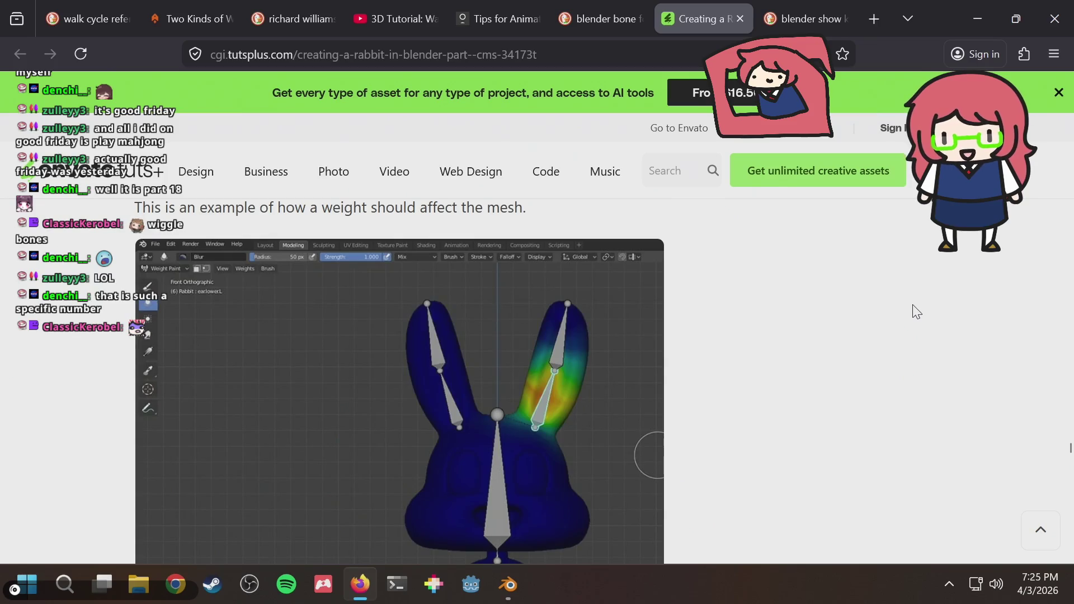
pyautogui.scroll(3, 916, 311)
pyautogui.scroll(4, 917, 311)
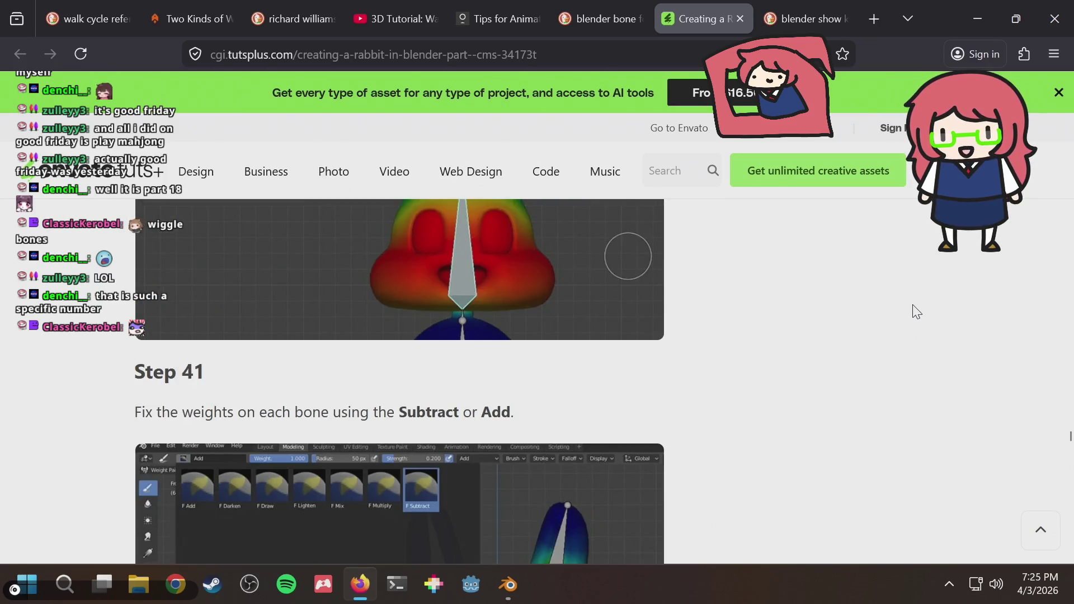
pyautogui.scroll(4, 917, 312)
pyautogui.scroll(4, 917, 312)
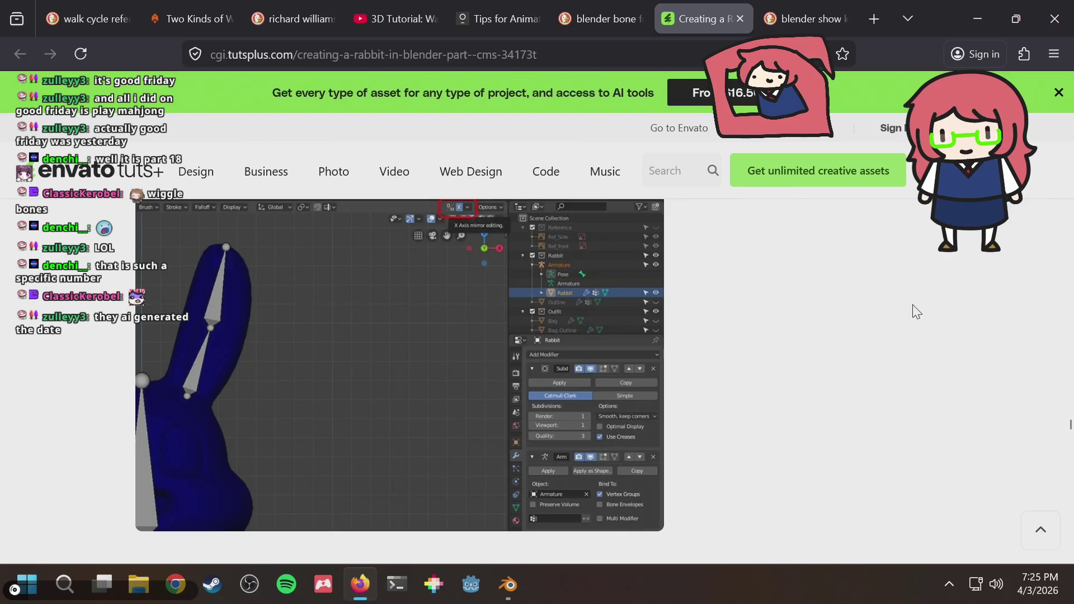
pyautogui.scroll(4, 916, 312)
pyautogui.scroll(4, 917, 311)
pyautogui.scroll(4, 917, 311)
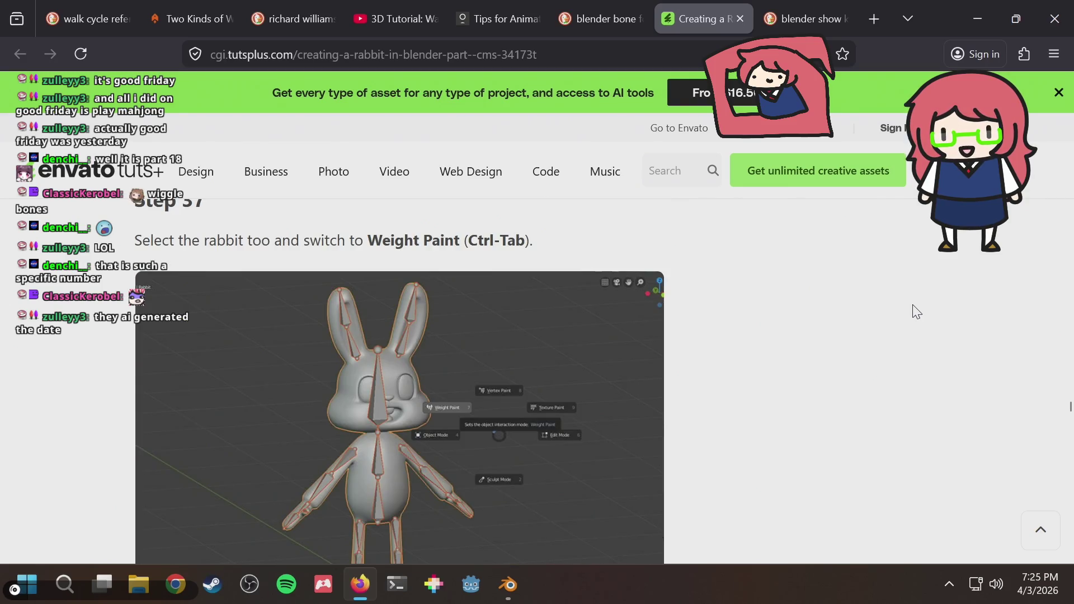
pyautogui.scroll(4, 917, 311)
pyautogui.scroll(4, 916, 312)
pyautogui.scroll(4, 917, 311)
pyautogui.scroll(4, 918, 312)
pyautogui.scroll(4, 917, 311)
pyautogui.scroll(4, 918, 312)
pyautogui.scroll(3, 916, 311)
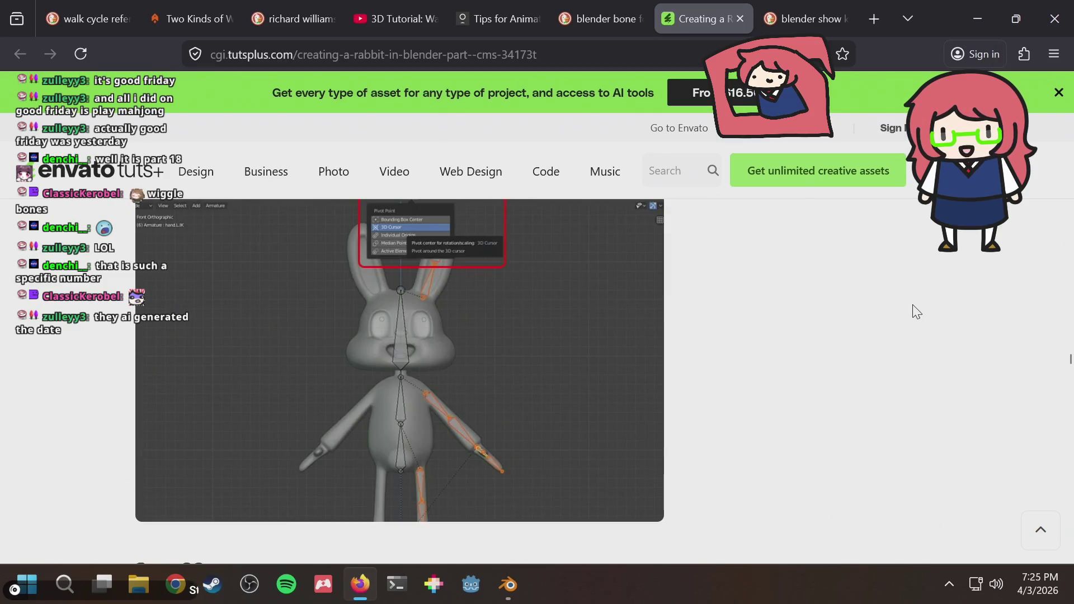
pyautogui.scroll(4, 917, 311)
pyautogui.scroll(4, 917, 312)
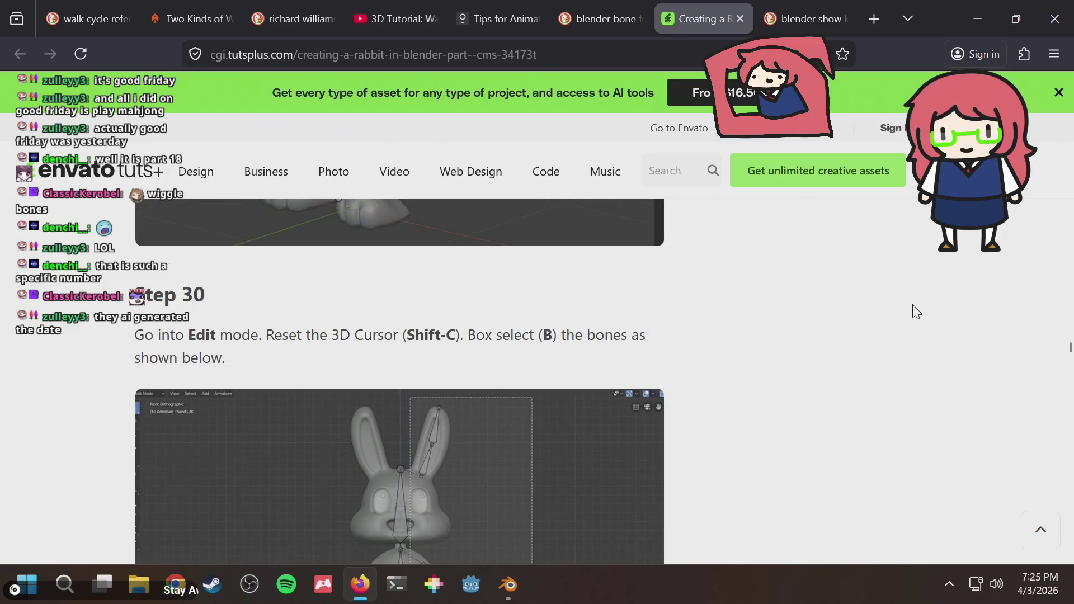
pyautogui.scroll(5, 917, 312)
pyautogui.scroll(4, 917, 311)
pyautogui.scroll(4, 917, 311)
pyautogui.scroll(4, 917, 311)
pyautogui.scroll(4, 917, 311)
pyautogui.scroll(4, 917, 312)
pyautogui.scroll(4, 917, 312)
pyautogui.scroll(4, 917, 311)
pyautogui.scroll(4, 916, 311)
pyautogui.scroll(4, 917, 311)
pyautogui.scroll(4, 916, 312)
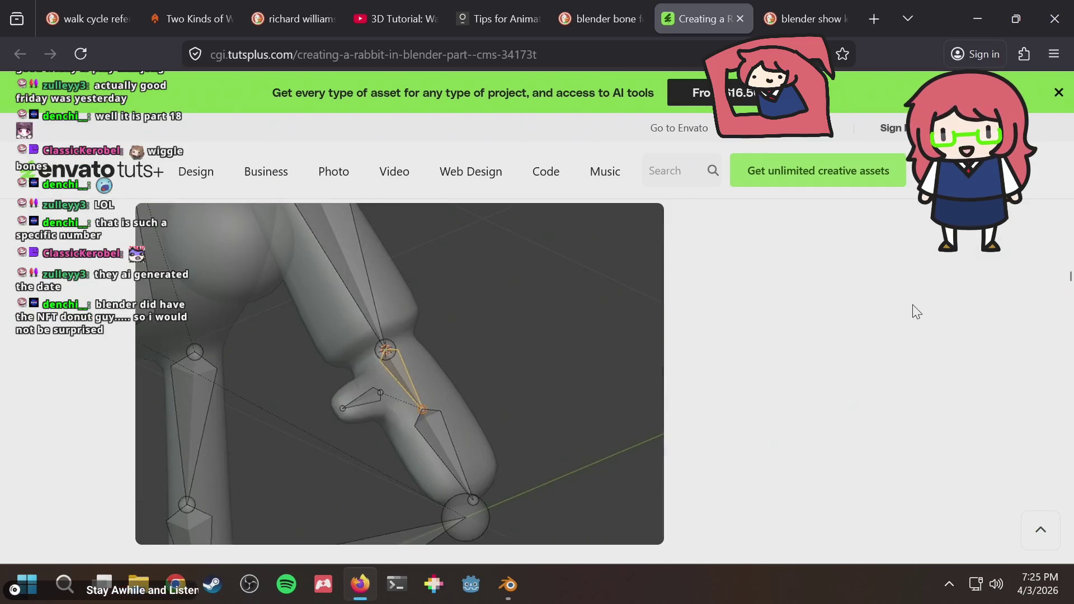
pyautogui.scroll(4, 916, 312)
pyautogui.scroll(4, 916, 312)
pyautogui.scroll(4, 917, 311)
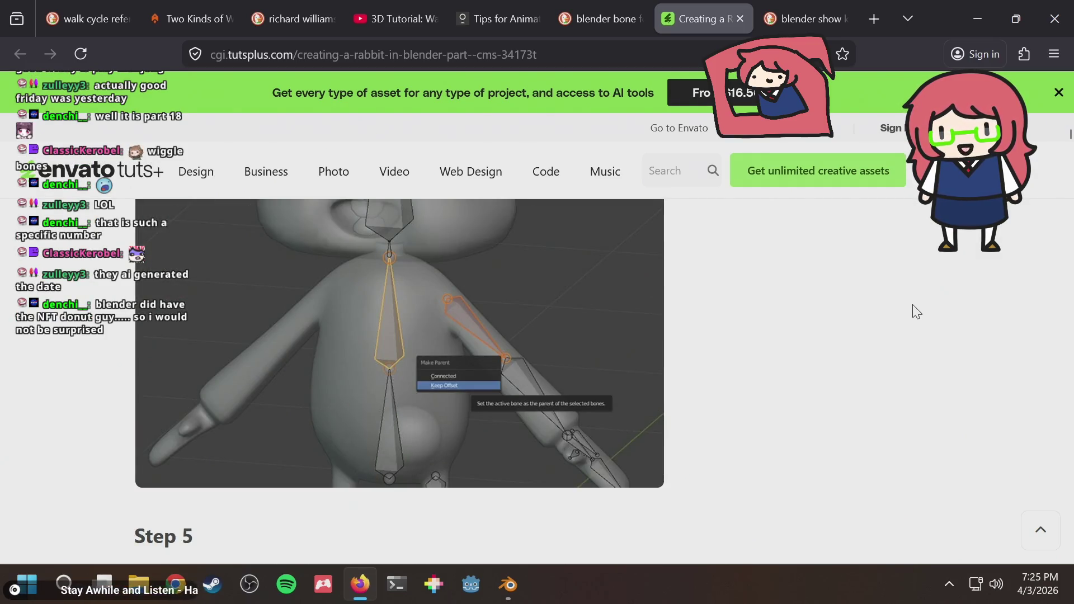
pyautogui.scroll(-4, 916, 311)
pyautogui.scroll(-4, 917, 312)
pyautogui.scroll(4, 917, 312)
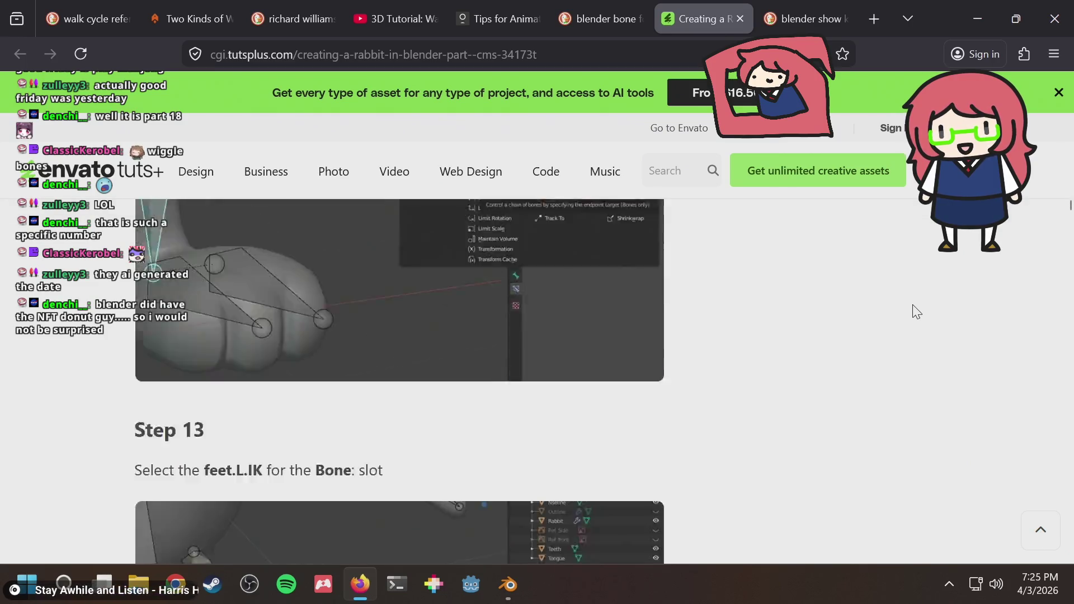
pyautogui.scroll(5, 917, 312)
pyautogui.scroll(5, 917, 311)
pyautogui.scroll(-5, 917, 312)
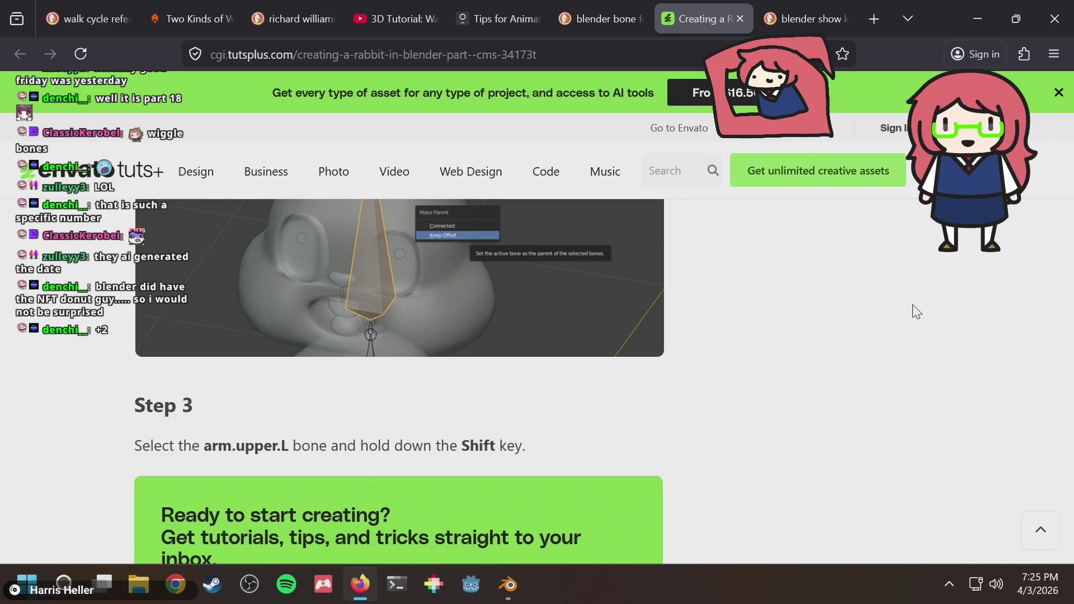
pyautogui.scroll(-4, 917, 311)
pyautogui.scroll(-5, 917, 311)
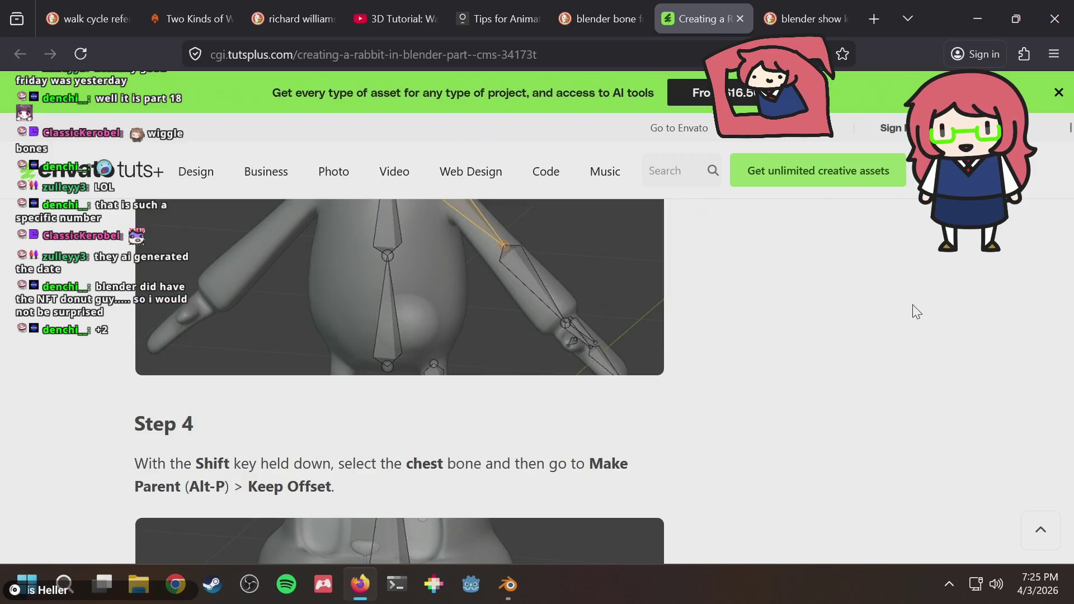
pyautogui.scroll(4, 917, 311)
pyautogui.scroll(4, 917, 312)
pyautogui.scroll(4, 917, 311)
pyautogui.scroll(-3, 917, 312)
pyautogui.scroll(-3, 917, 312)
pyautogui.scroll(3, 916, 311)
pyautogui.scroll(-3, 917, 312)
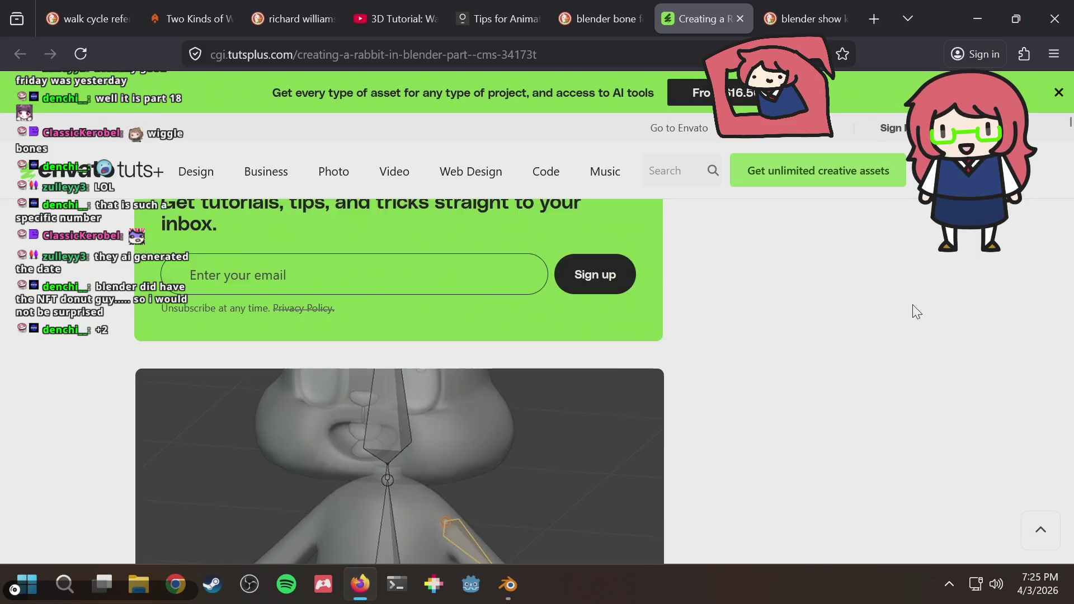
pyautogui.scroll(-4, 916, 312)
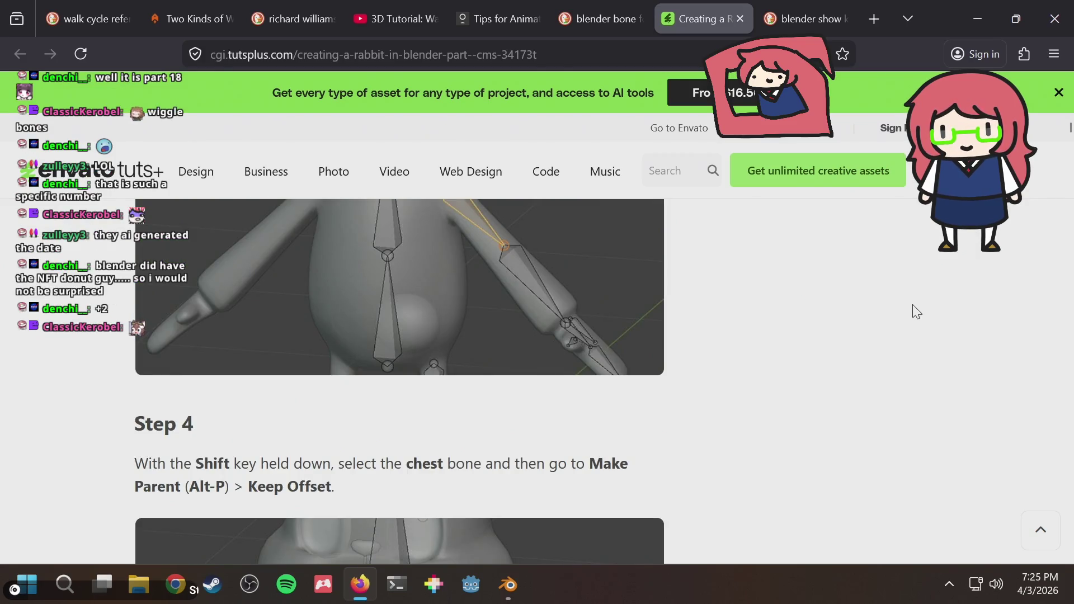
pyautogui.scroll(-4, 917, 311)
pyautogui.scroll(3, 916, 312)
pyautogui.scroll(4, 916, 312)
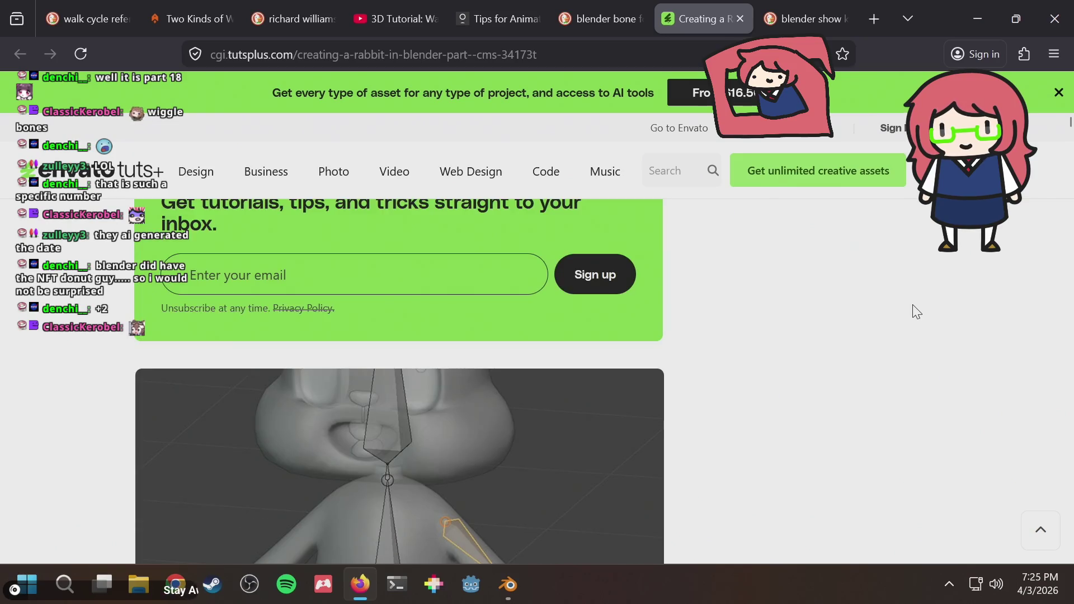
pyautogui.scroll(-3, 917, 311)
pyautogui.scroll(-4, 917, 312)
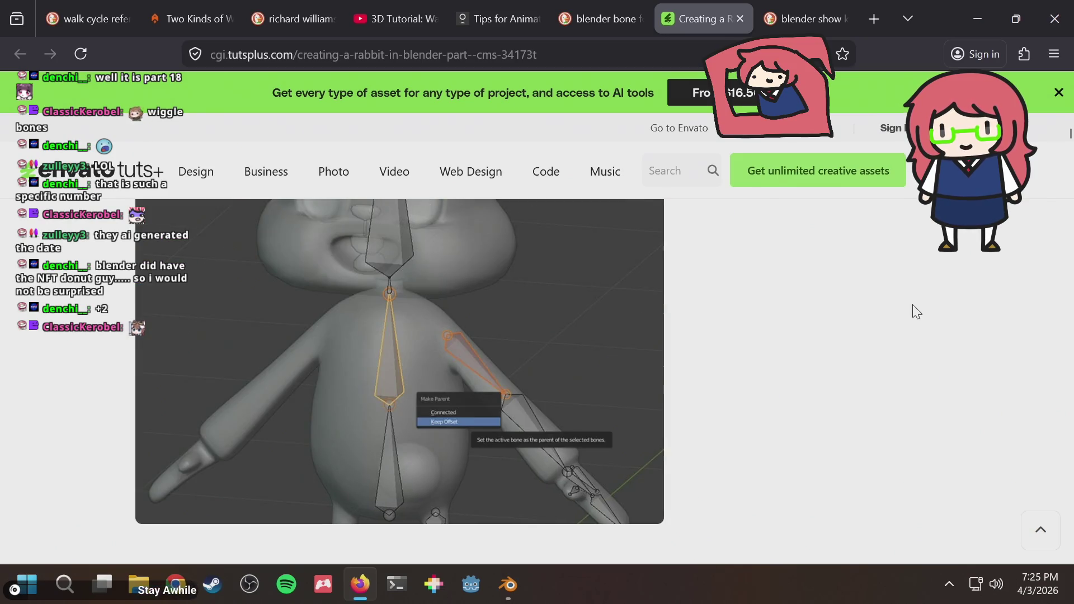
pyautogui.scroll(-4, 917, 312)
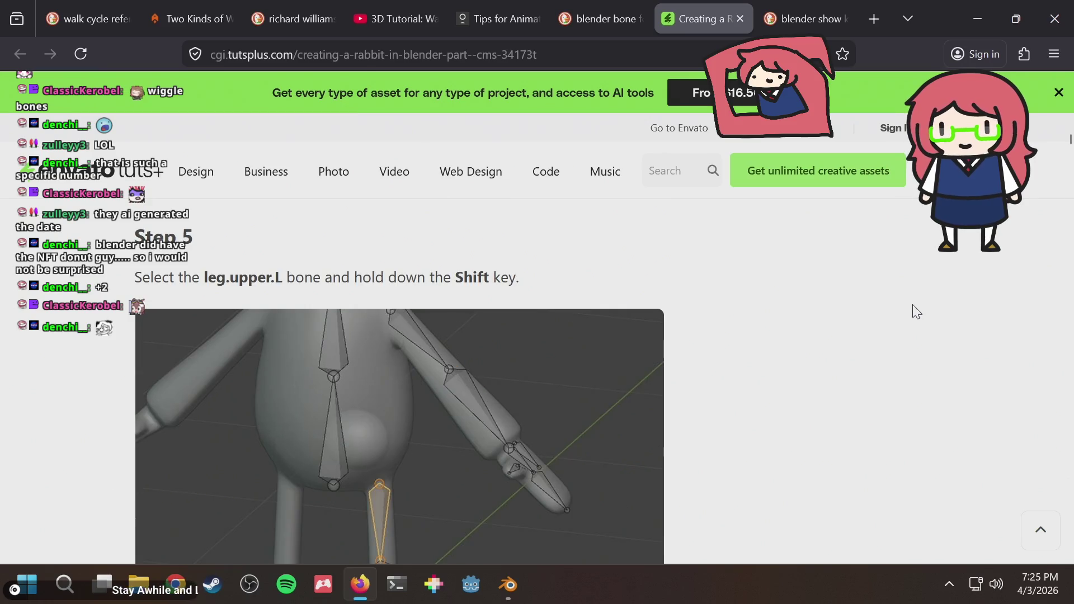
pyautogui.scroll(4, 917, 312)
pyautogui.scroll(5, 917, 311)
pyautogui.scroll(-3, 916, 312)
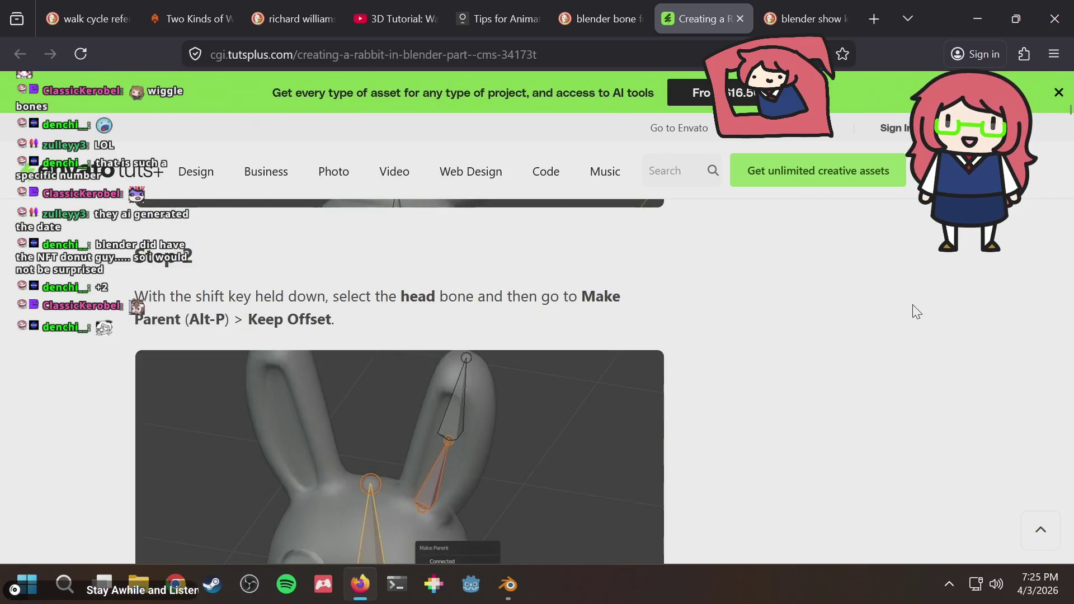
pyautogui.scroll(-2, 916, 312)
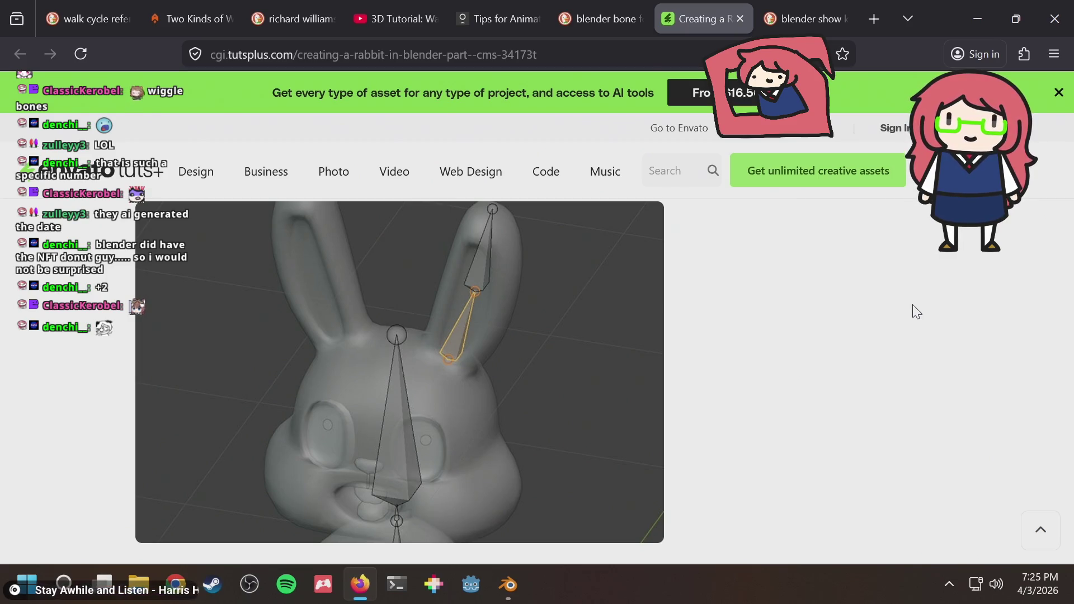
pyautogui.scroll(-5, 916, 311)
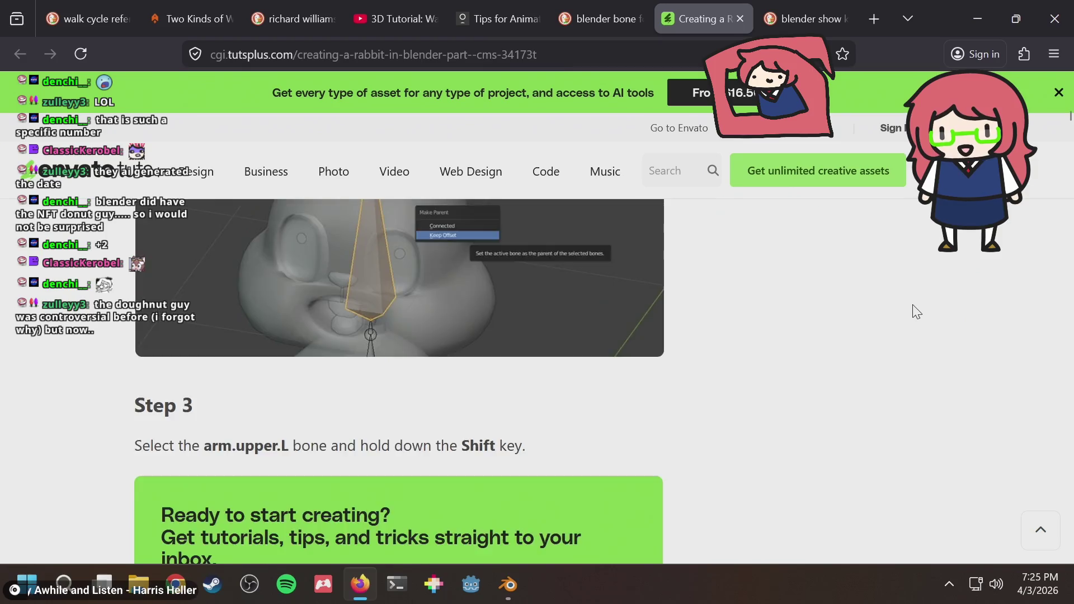
pyautogui.scroll(-5, 916, 311)
pyautogui.scroll(-5, 917, 311)
pyautogui.press('Home')
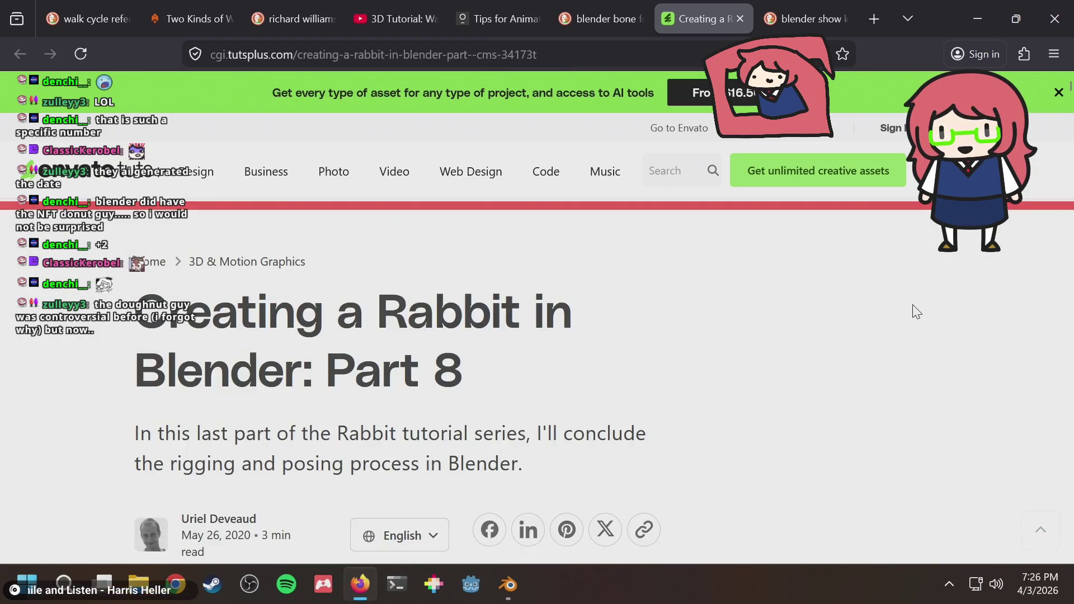
pyautogui.scroll(-5, 916, 311)
pyautogui.scroll(-5, 916, 311)
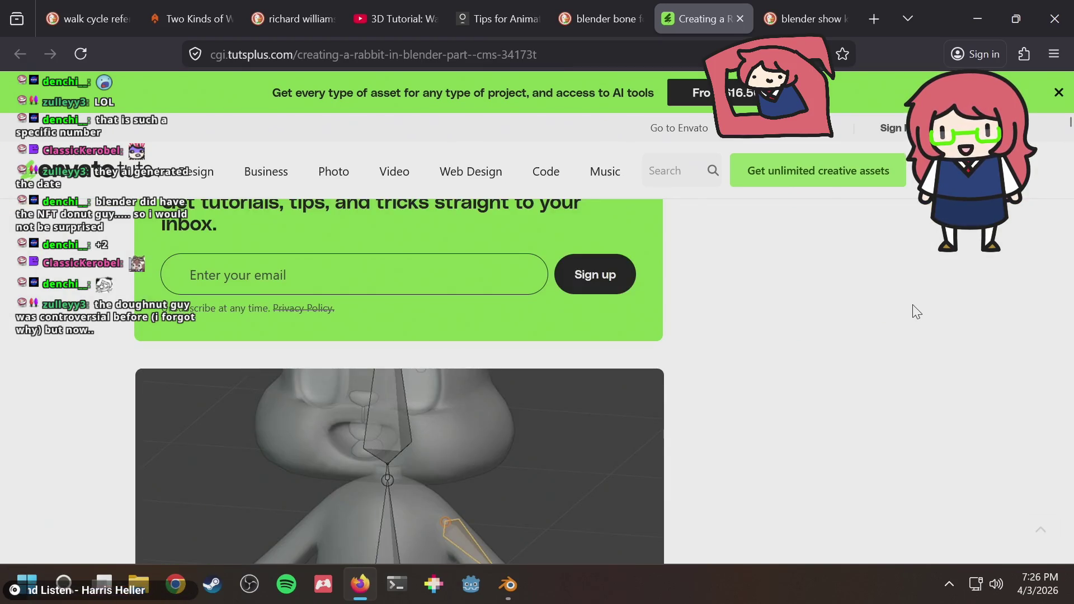
pyautogui.scroll(-5, 916, 312)
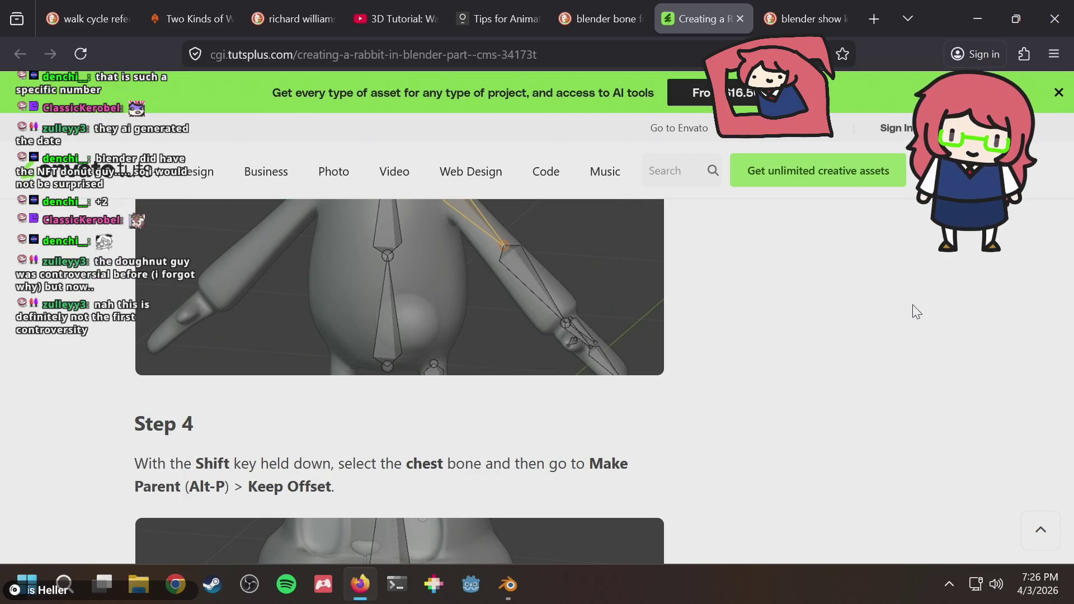
pyautogui.scroll(-5, 917, 312)
pyautogui.scroll(-5, 917, 311)
pyautogui.scroll(-5, 917, 311)
pyautogui.scroll(-5, 917, 312)
pyautogui.scroll(-4, 917, 312)
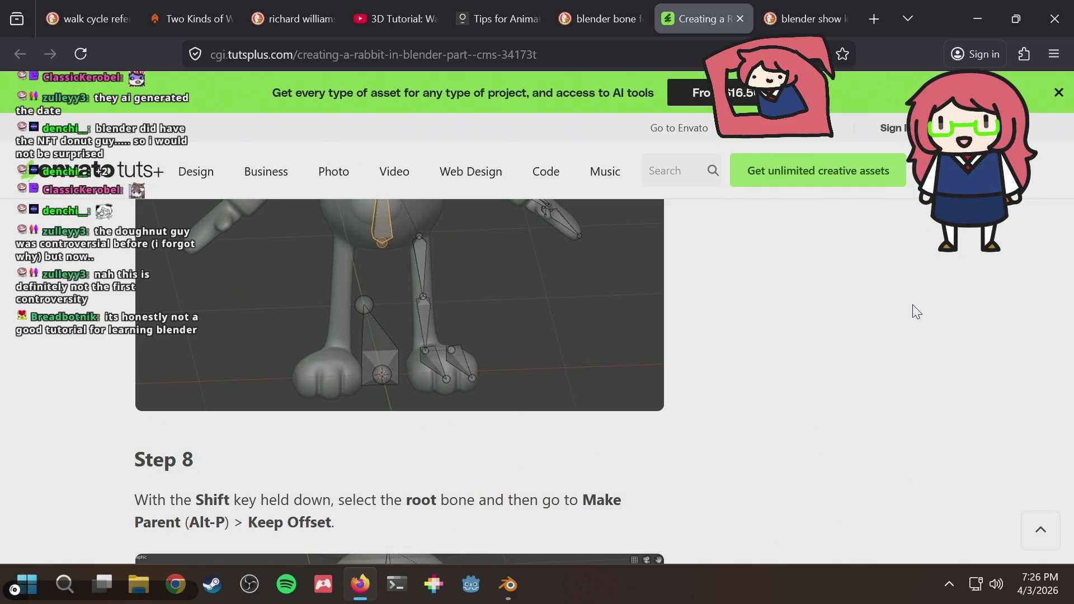
pyautogui.scroll(-4, 917, 312)
pyautogui.scroll(-4, 918, 312)
pyautogui.scroll(-4, 917, 312)
pyautogui.scroll(-4, 917, 311)
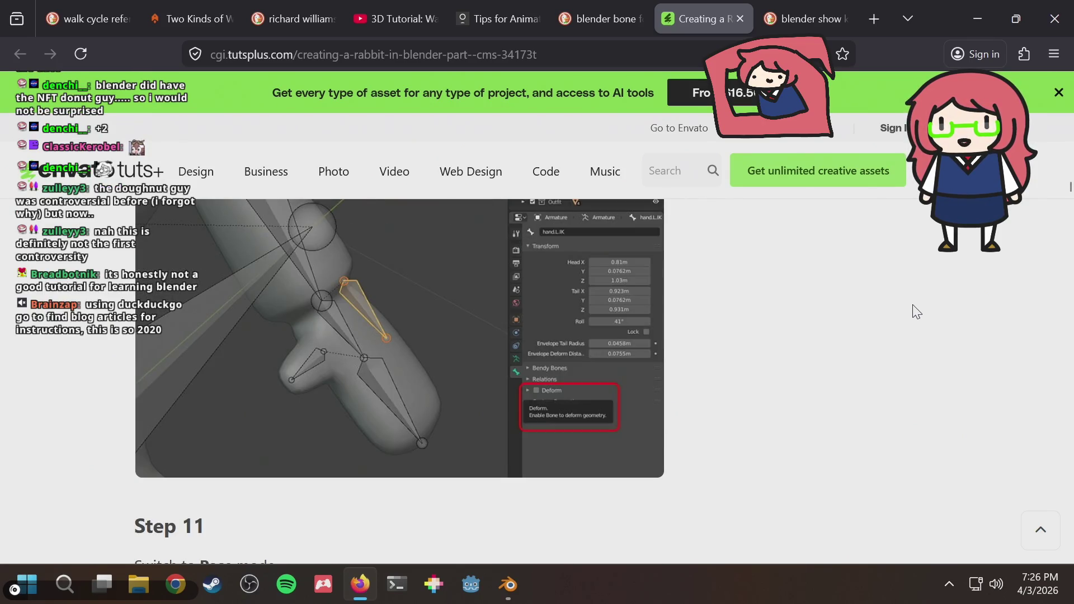
pyautogui.scroll(4, 917, 311)
pyautogui.scroll(5, 916, 312)
pyautogui.scroll(4, 917, 311)
pyautogui.scroll(4, 917, 312)
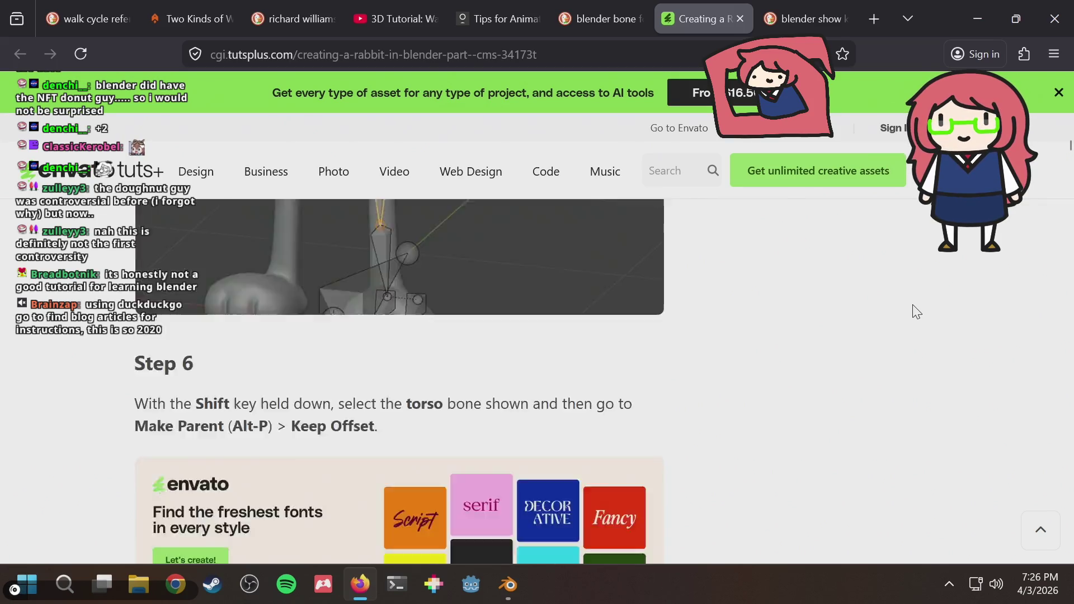
pyautogui.scroll(4, 917, 312)
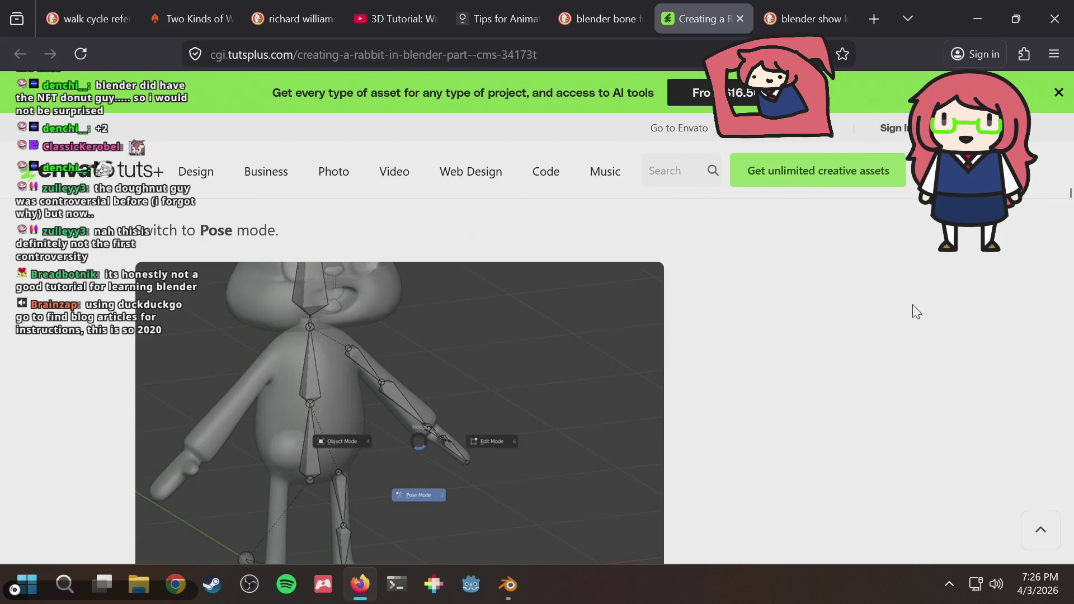
pyautogui.scroll(4, 917, 312)
pyautogui.scroll(-6, 917, 311)
pyautogui.scroll(-3, 916, 311)
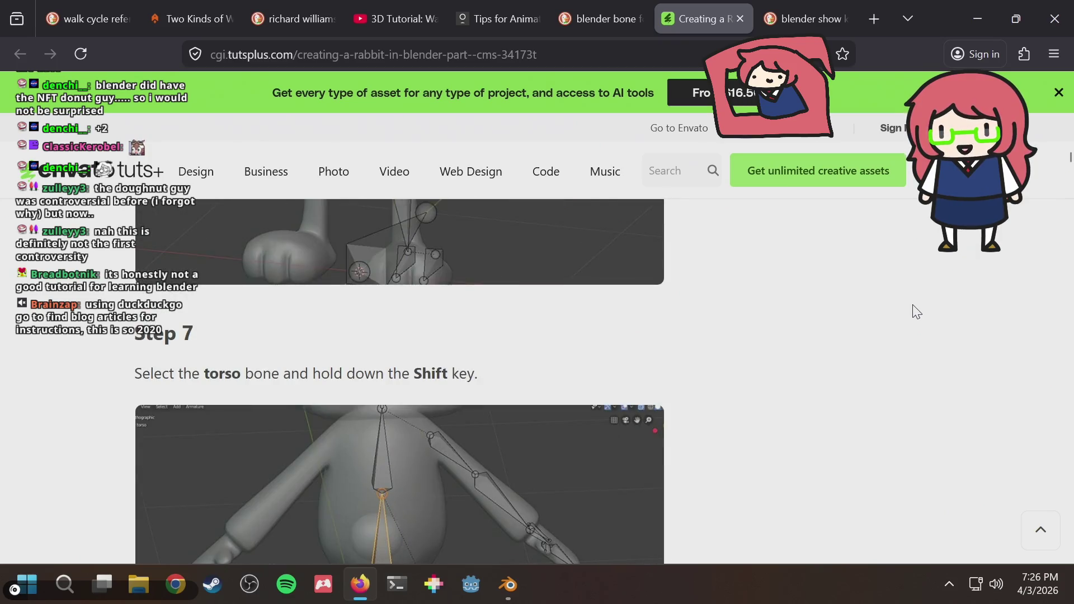
pyautogui.scroll(5, 917, 311)
pyautogui.scroll(10, 918, 312)
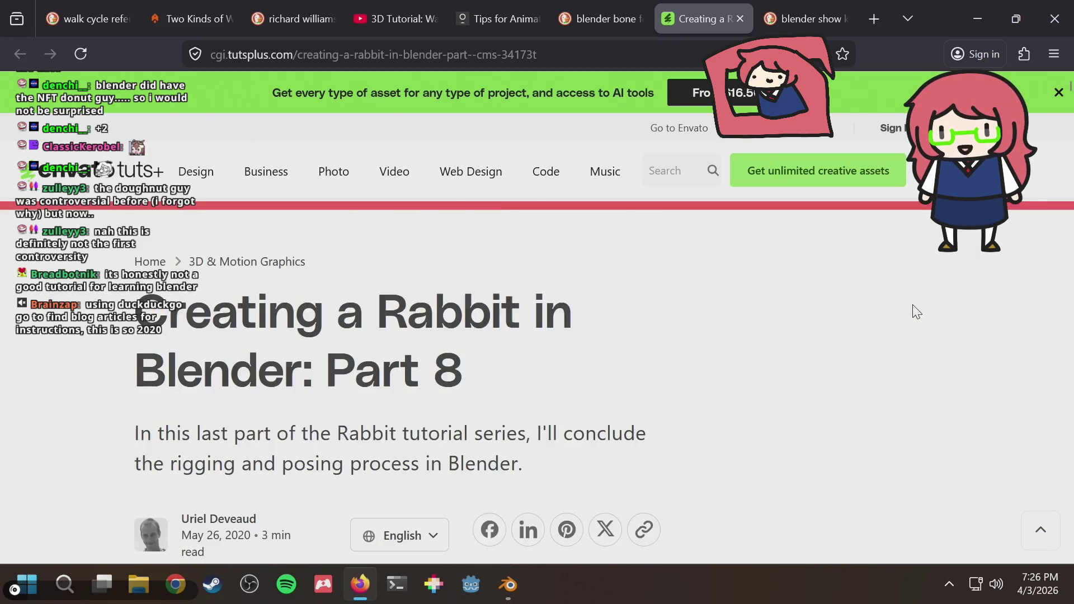
pyautogui.scroll(-8, 917, 311)
pyautogui.scroll(-10, 917, 311)
pyautogui.scroll(-6, 916, 312)
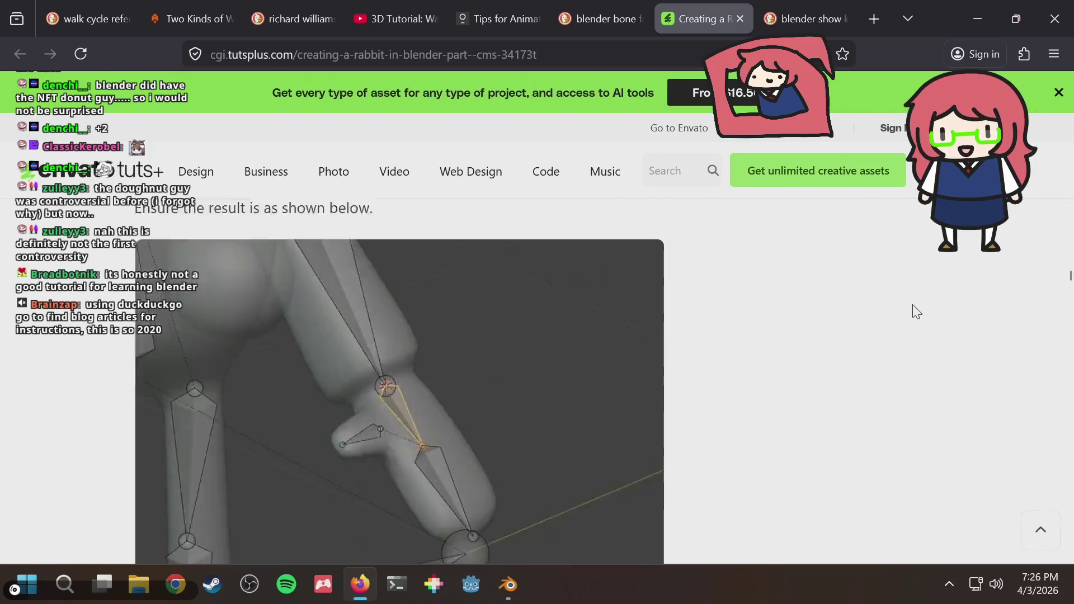
pyautogui.scroll(-6, 917, 311)
pyautogui.scroll(-6, 916, 312)
pyautogui.scroll(-8, 917, 312)
pyautogui.scroll(-4, 917, 312)
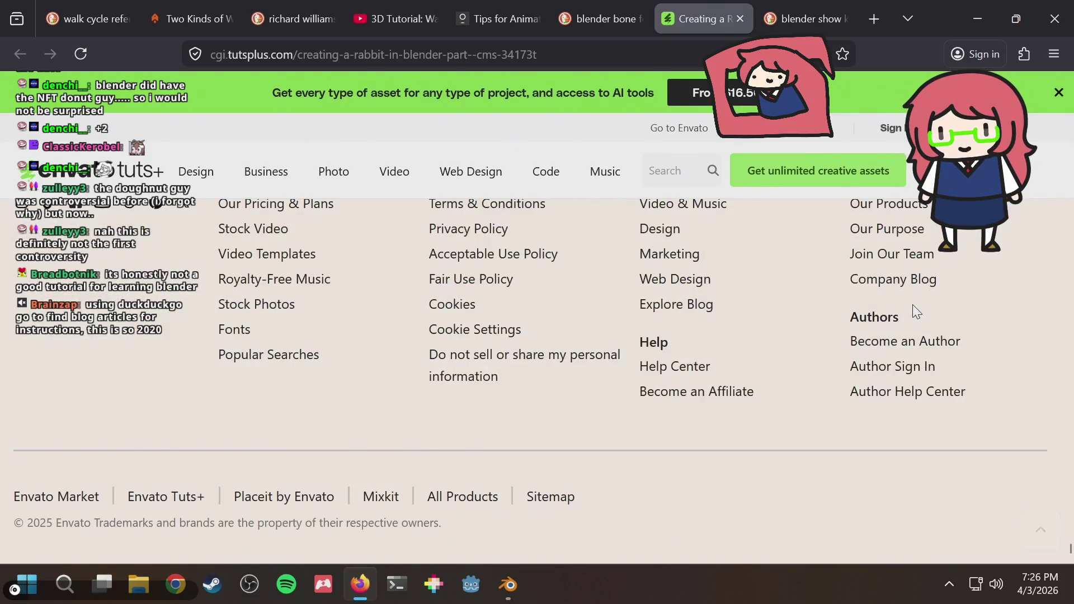
# Step: Skim the leg IK and copy rotation steps, then return to the article's opening rabbit preview
pyautogui.press('Home')
pyautogui.scroll(-5, 917, 312)
pyautogui.scroll(-8, 917, 312)
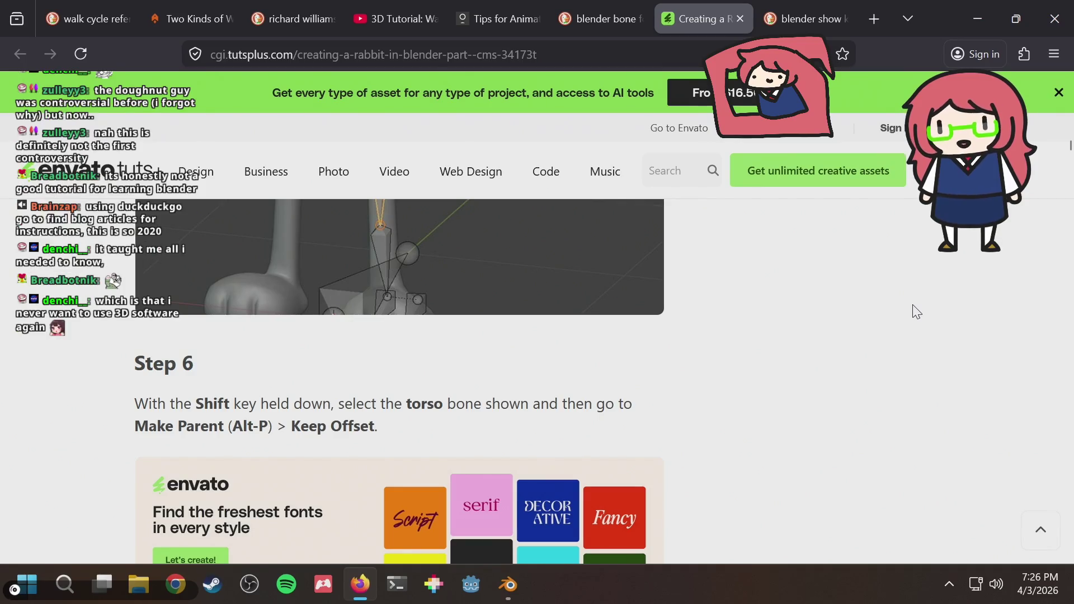
pyautogui.scroll(-6, 917, 311)
pyautogui.scroll(-6, 917, 311)
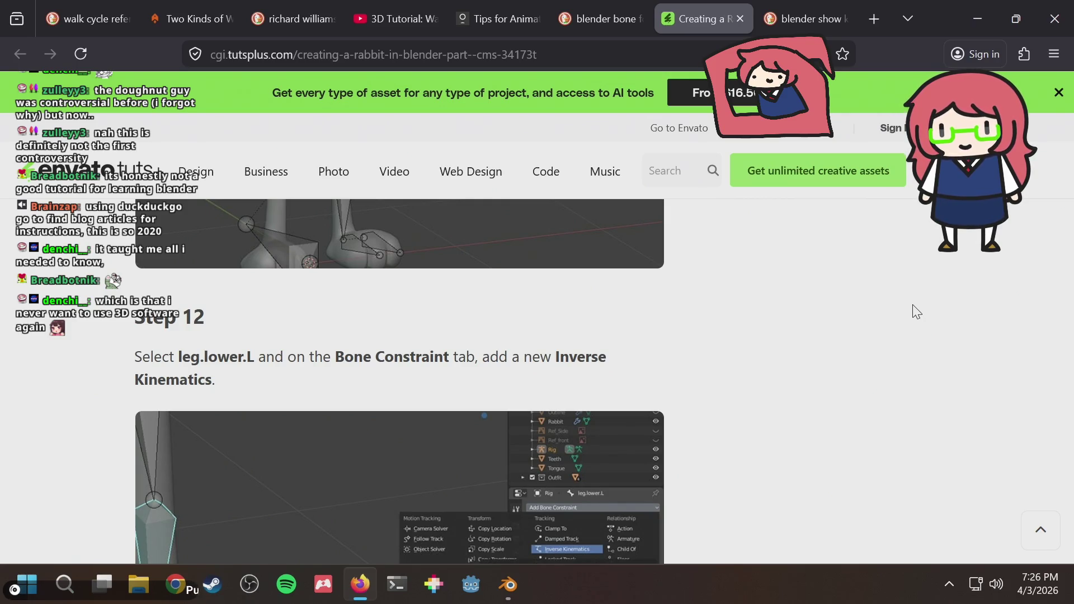
pyautogui.scroll(-4, 917, 311)
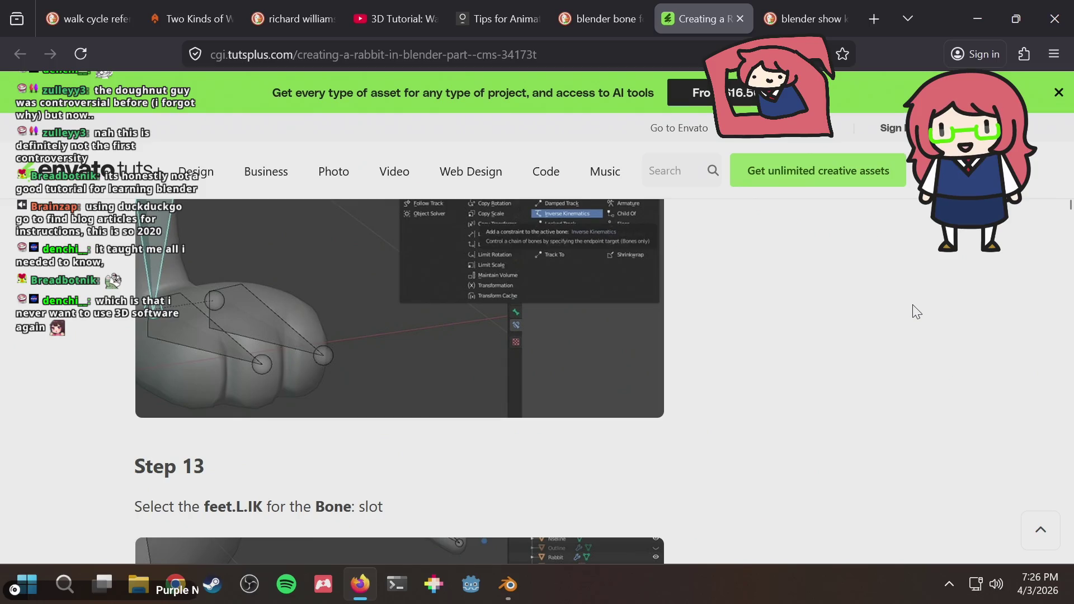
pyautogui.scroll(4, 917, 312)
pyautogui.scroll(-4, 917, 312)
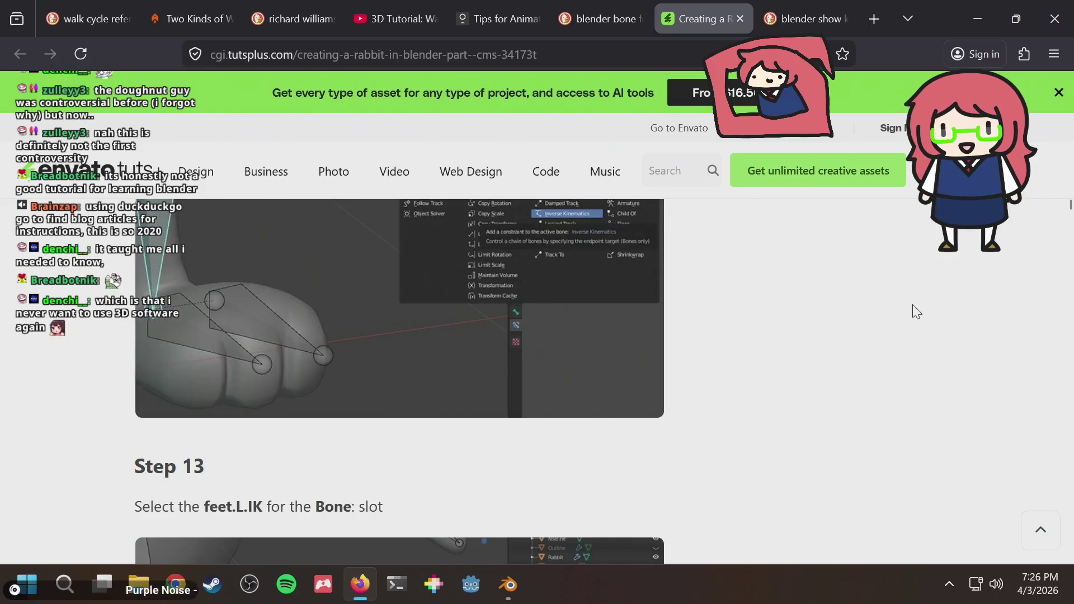
pyautogui.scroll(4, 917, 312)
pyautogui.scroll(-4, 917, 312)
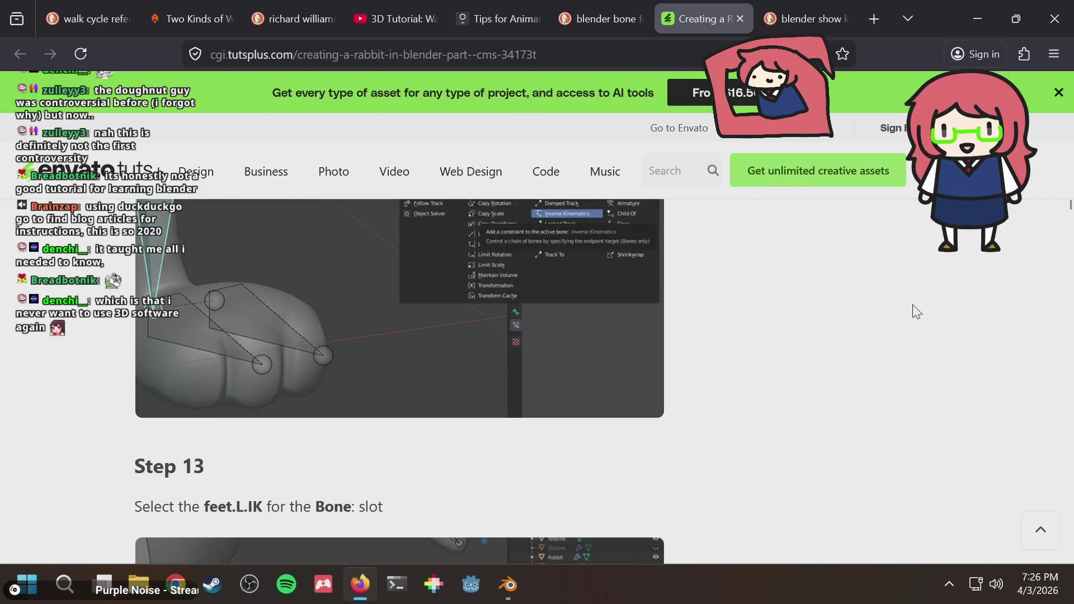
pyautogui.scroll(4, 917, 312)
pyautogui.scroll(4, 917, 312)
pyautogui.scroll(-4, 917, 311)
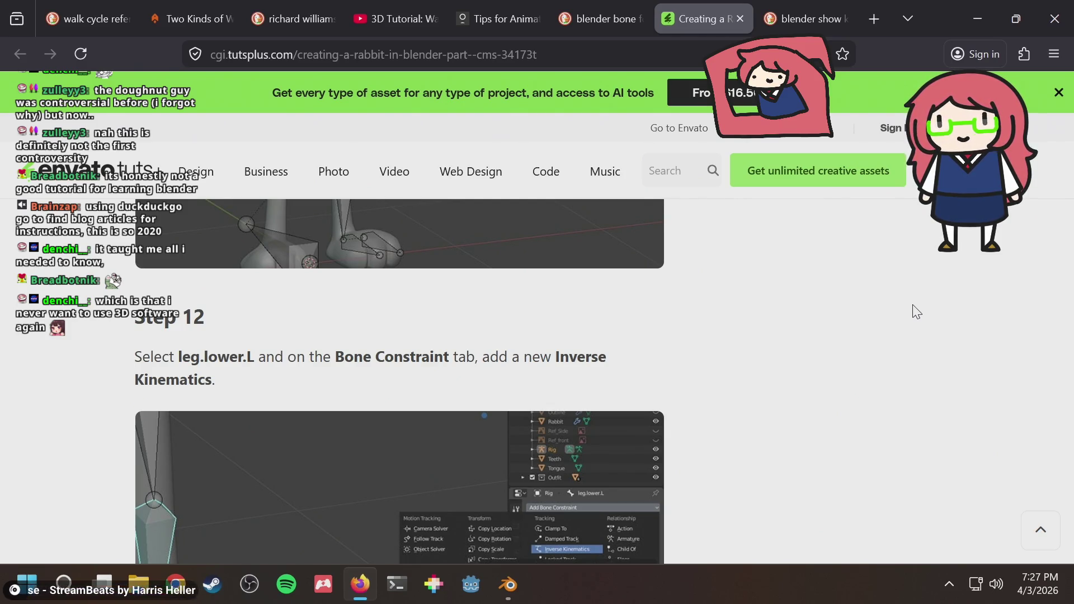
pyautogui.scroll(-4, 917, 312)
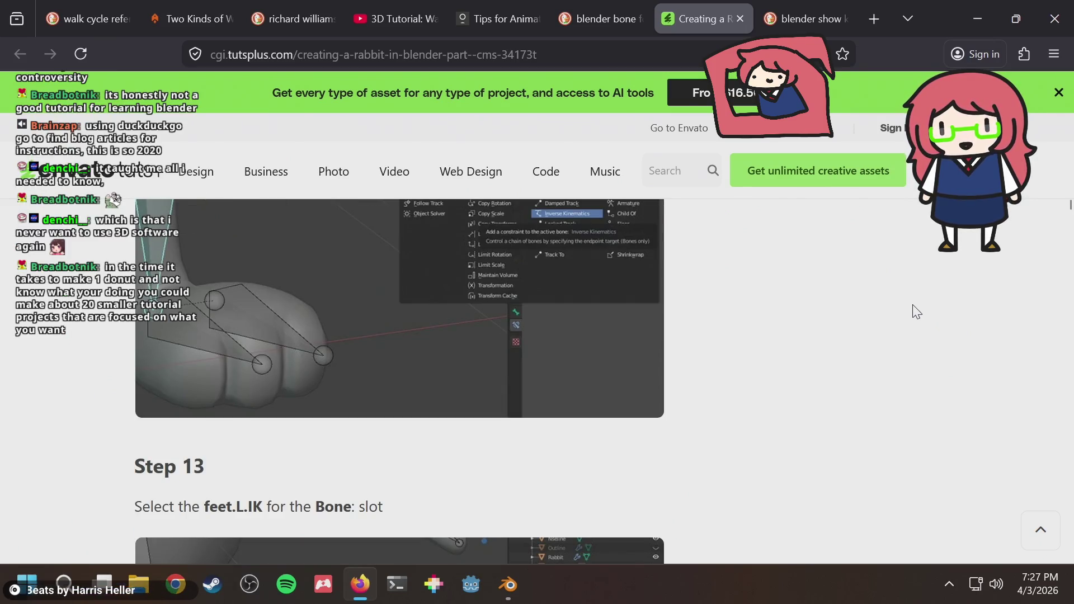
pyautogui.scroll(-4, 916, 313)
pyautogui.scroll(-4, 917, 312)
pyautogui.scroll(-4, 917, 312)
pyautogui.scroll(4, 917, 312)
pyautogui.scroll(10, 917, 312)
pyautogui.scroll(10, 917, 312)
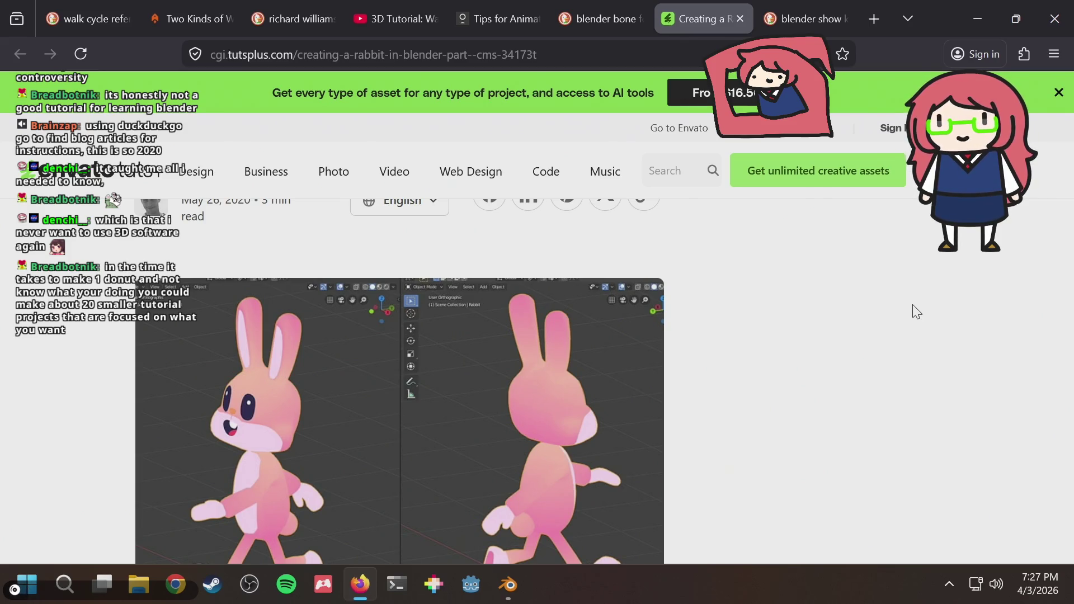
pyautogui.scroll(-5, 916, 313)
pyautogui.scroll(-5, 917, 312)
pyautogui.scroll(-5, 917, 312)
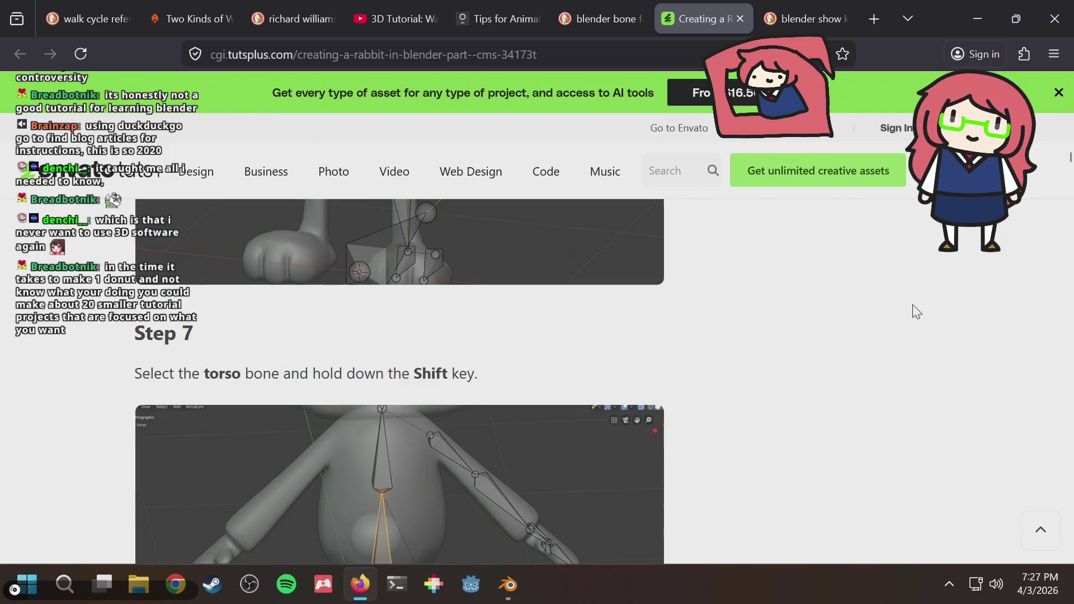
pyautogui.scroll(-10, 917, 313)
pyautogui.scroll(-10, 916, 312)
pyautogui.scroll(-10, 917, 312)
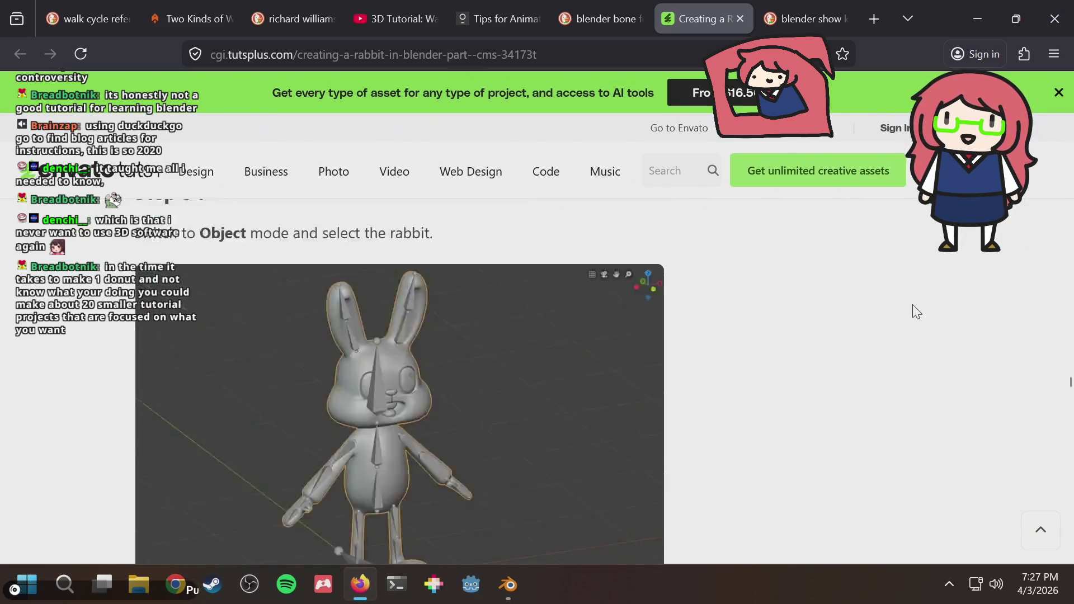
pyautogui.scroll(-10, 917, 312)
pyautogui.scroll(-10, 918, 312)
pyautogui.scroll(5, 917, 312)
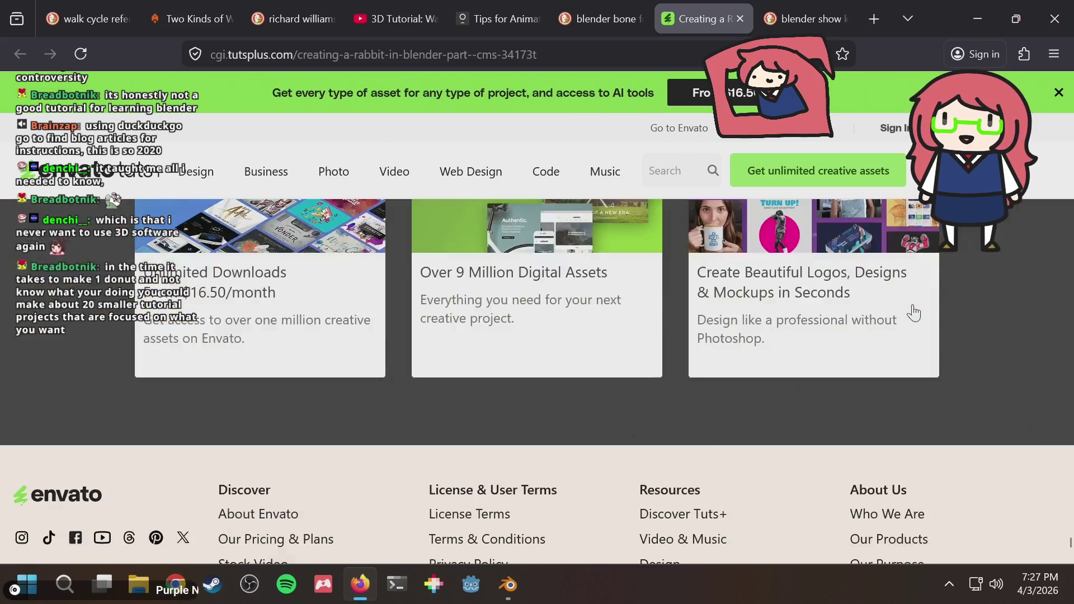
pyautogui.scroll(8, 917, 313)
pyautogui.scroll(5, 917, 313)
pyautogui.scroll(5, 918, 312)
pyautogui.scroll(8, 917, 313)
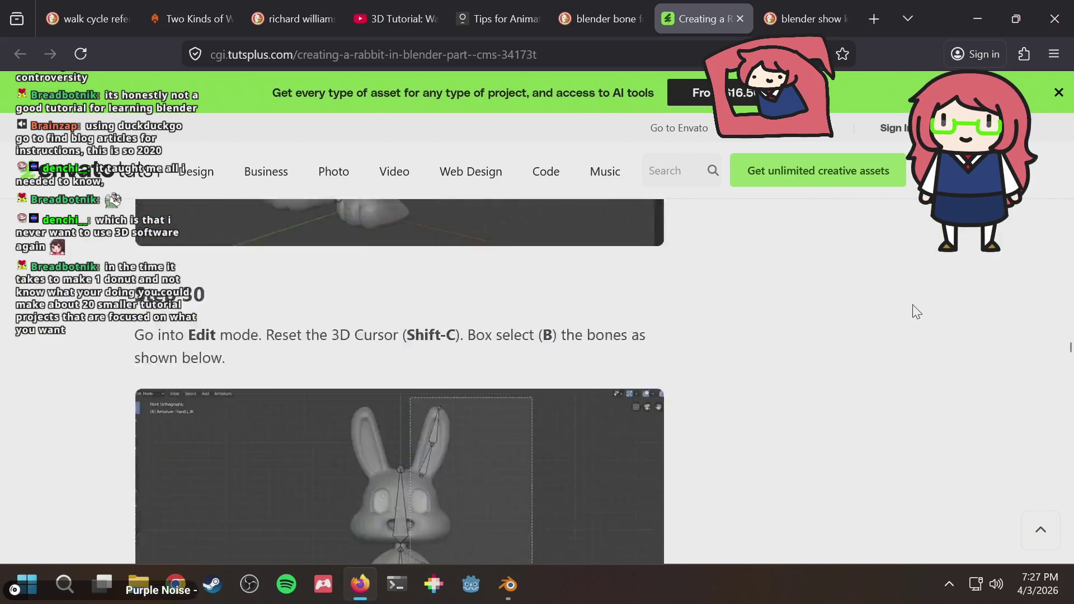
pyautogui.scroll(8, 917, 312)
pyautogui.scroll(6, 916, 312)
pyautogui.scroll(4, 917, 312)
pyautogui.scroll(-6, 917, 312)
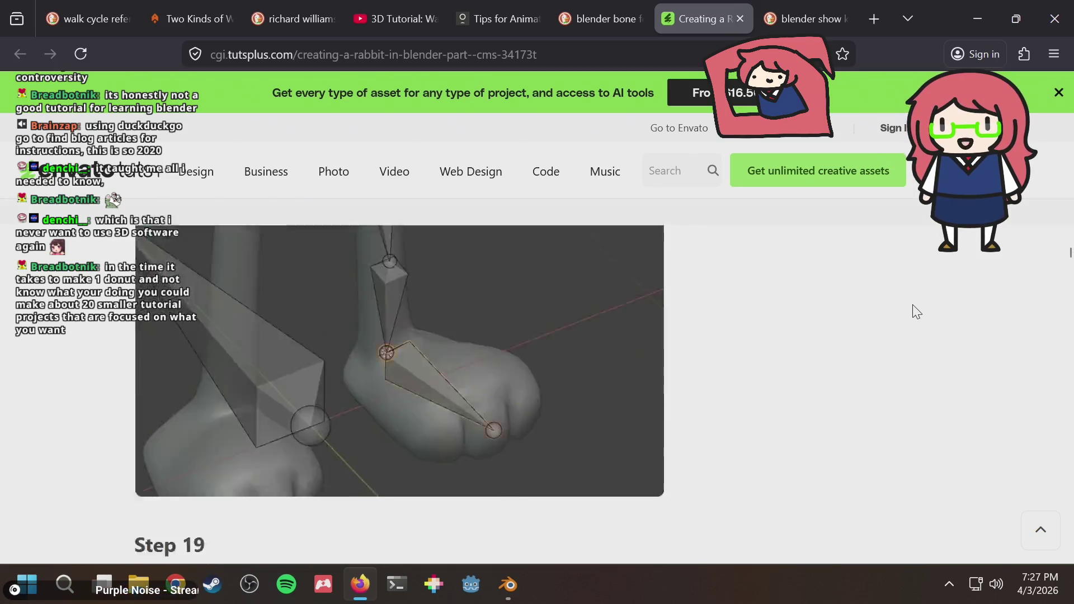
pyautogui.scroll(-4, 917, 312)
pyautogui.scroll(-4, 917, 313)
pyautogui.scroll(-5, 917, 313)
pyautogui.scroll(-4, 917, 313)
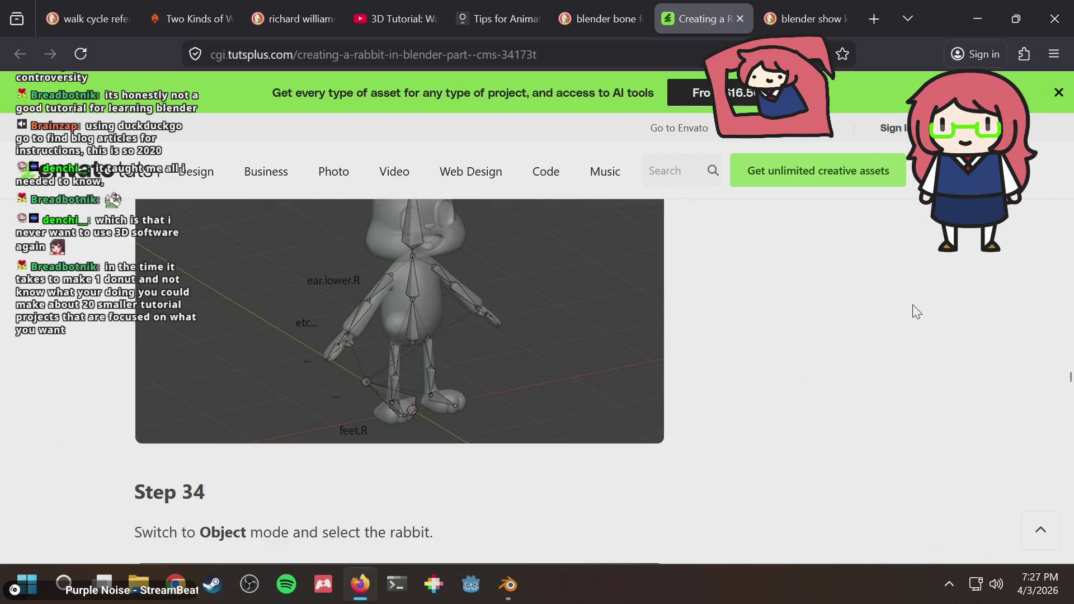
pyautogui.scroll(-2, 917, 312)
pyautogui.scroll(-8, 917, 312)
pyautogui.scroll(-2, 916, 313)
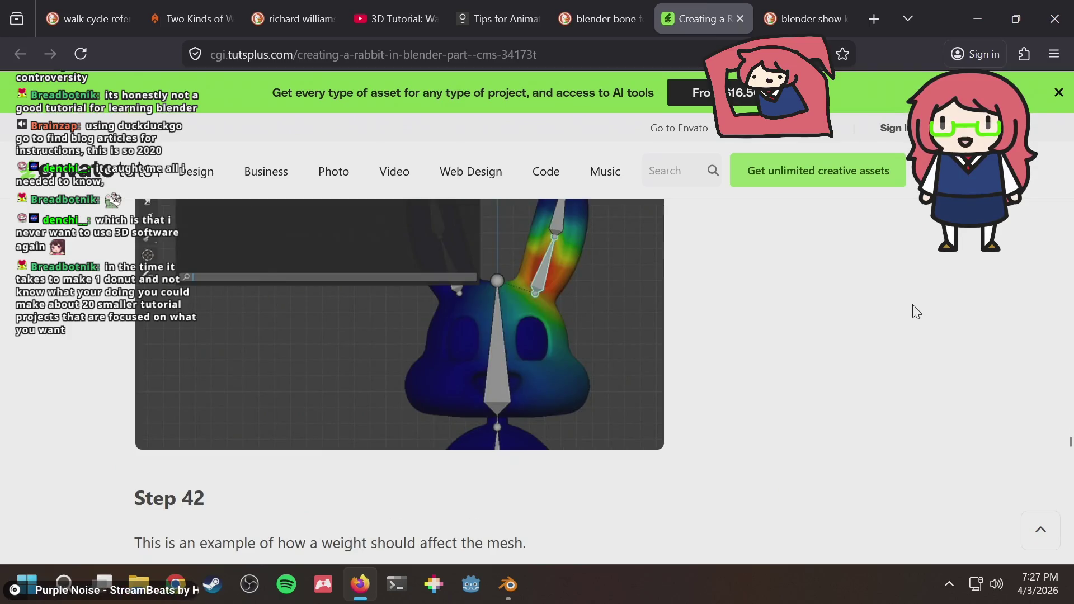
pyautogui.scroll(-4, 916, 312)
pyautogui.scroll(4, 917, 312)
pyautogui.scroll(5, 917, 312)
pyautogui.scroll(5, 916, 312)
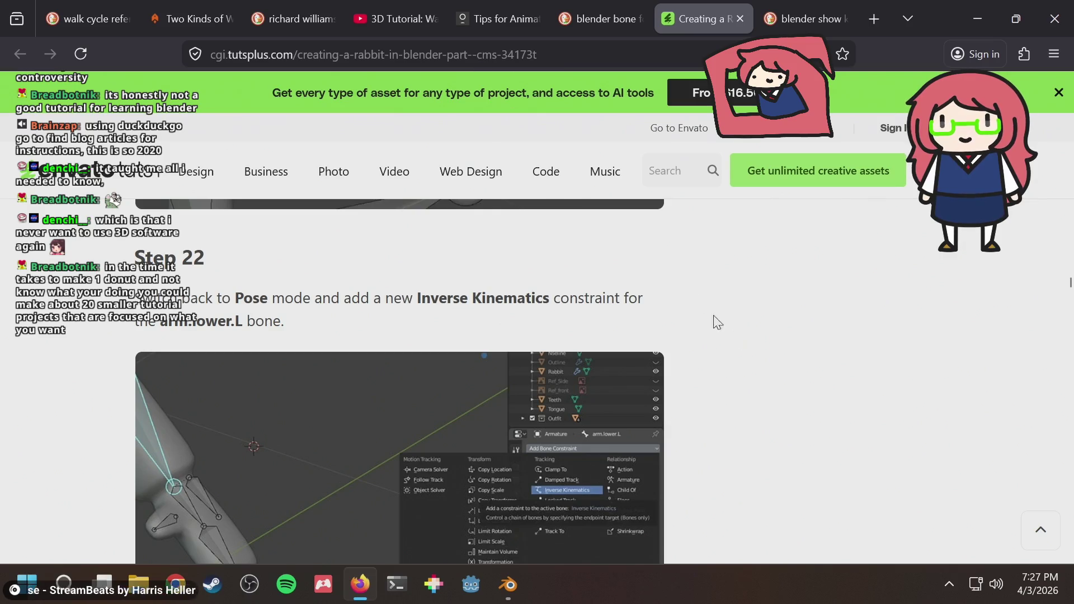
pyautogui.scroll(3, 713, 323)
pyautogui.scroll(3, 852, 428)
pyautogui.scroll(2, 872, 486)
pyautogui.scroll(3, 873, 485)
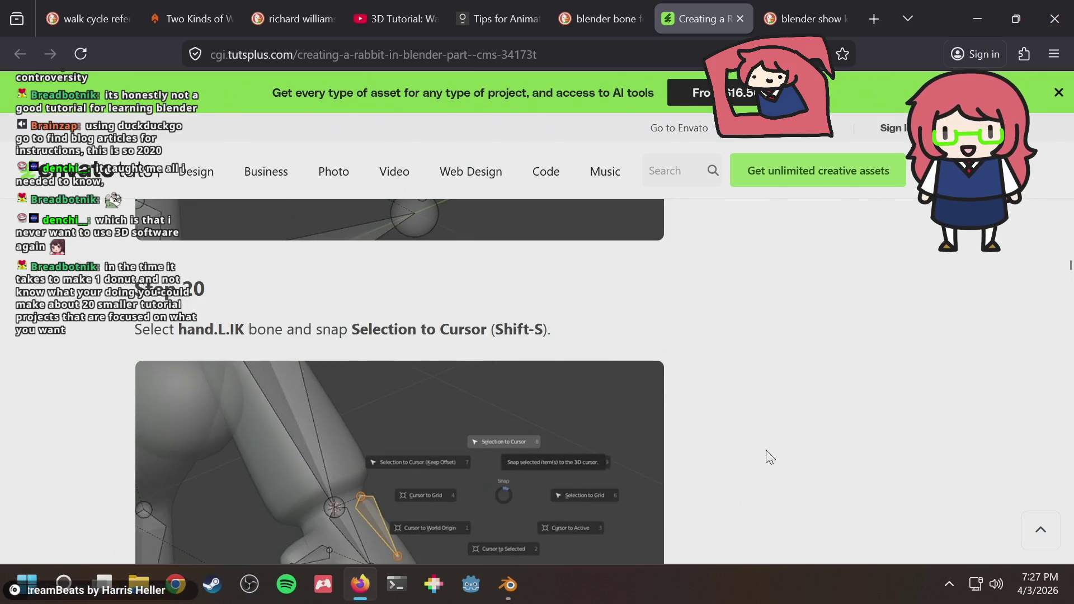
pyautogui.scroll(3, 760, 442)
pyautogui.scroll(4, 760, 443)
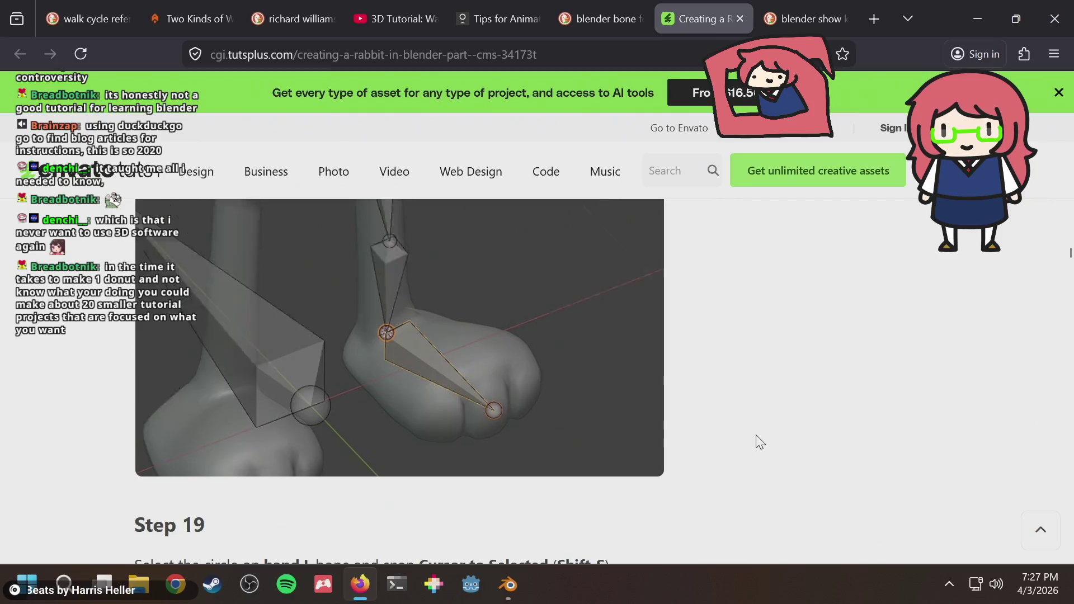
pyautogui.scroll(3, 760, 442)
pyautogui.scroll(3, 760, 443)
pyautogui.scroll(3, 756, 433)
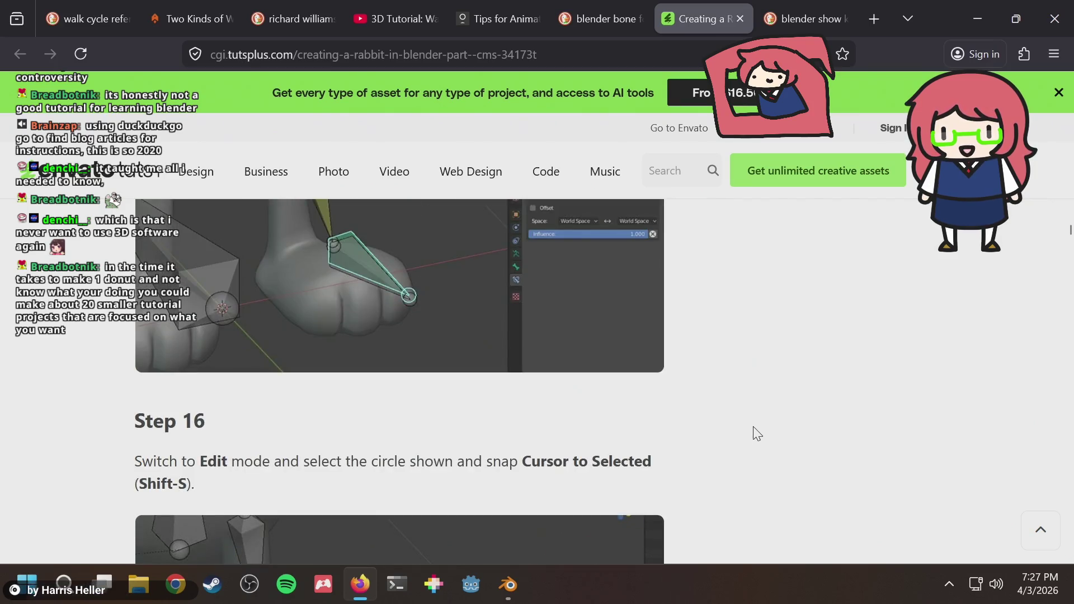
pyautogui.scroll(3, 756, 434)
pyautogui.scroll(3, 756, 433)
pyautogui.scroll(3, 757, 434)
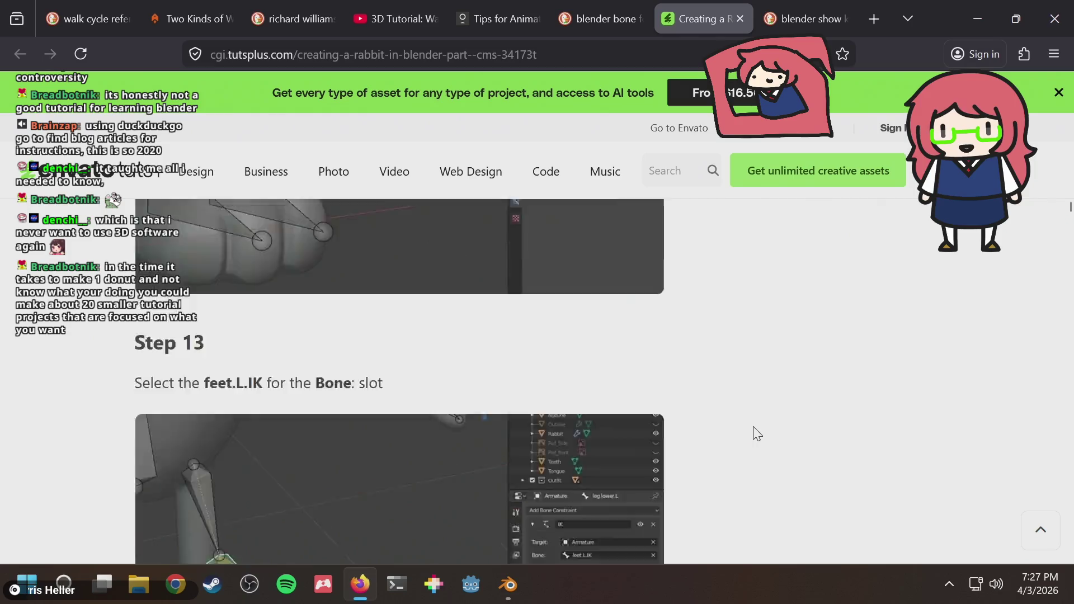
pyautogui.scroll(3, 756, 434)
pyautogui.scroll(3, 756, 433)
pyautogui.scroll(3, 756, 433)
pyautogui.scroll(3, 756, 433)
pyautogui.scroll(3, 757, 433)
pyautogui.scroll(3, 753, 427)
pyautogui.scroll(3, 752, 427)
pyautogui.scroll(3, 752, 427)
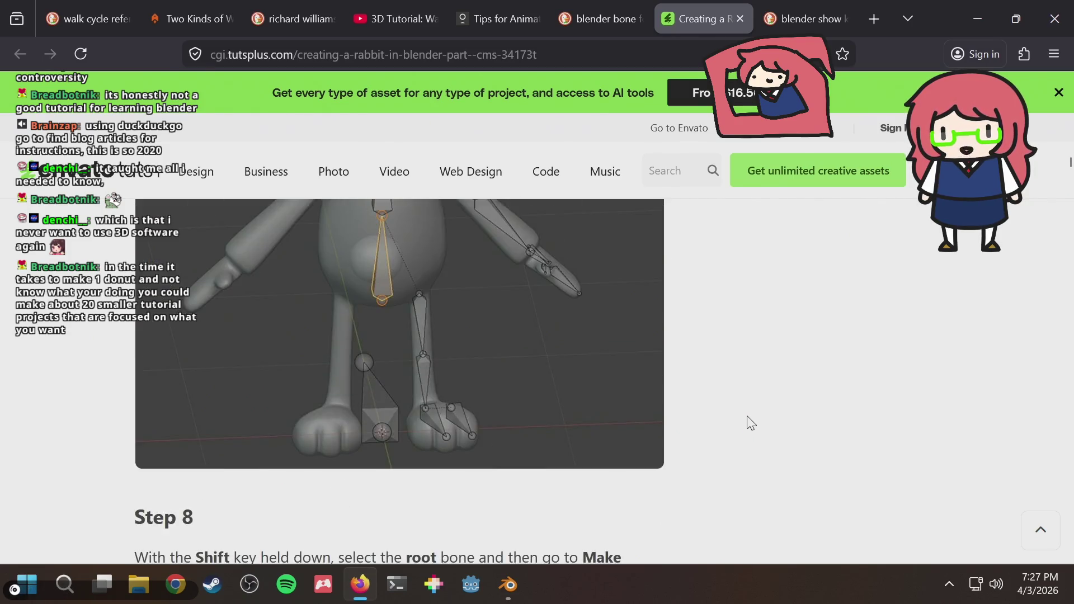
pyautogui.scroll(3, 753, 427)
pyautogui.scroll(3, 751, 423)
pyautogui.scroll(3, 751, 423)
pyautogui.scroll(3, 751, 423)
pyautogui.scroll(3, 752, 423)
pyautogui.scroll(3, 750, 421)
pyautogui.scroll(3, 749, 421)
pyautogui.scroll(3, 750, 420)
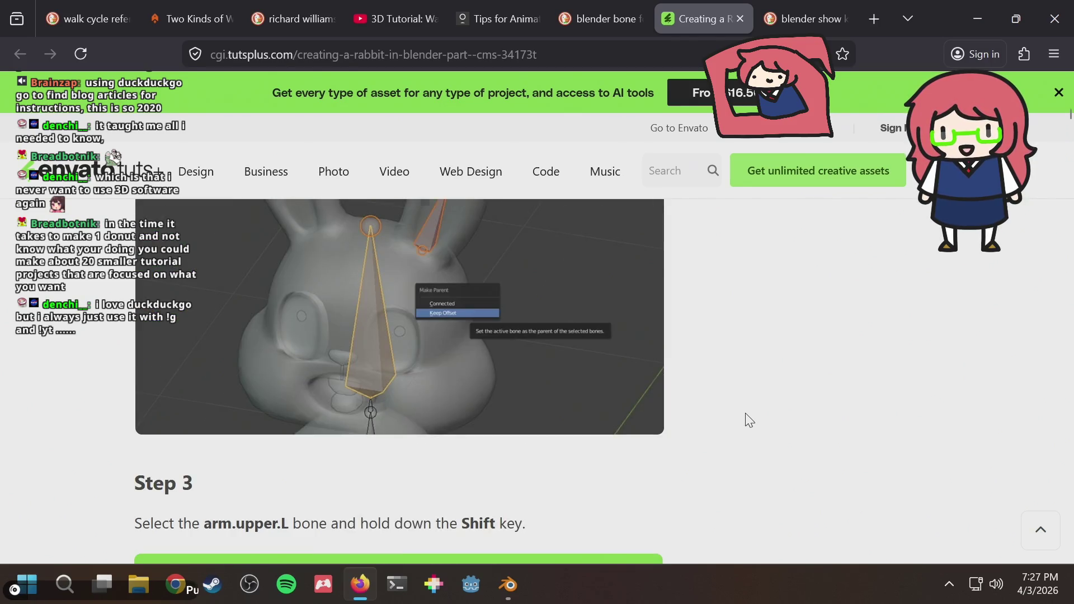
pyautogui.scroll(3, 750, 421)
pyautogui.scroll(4, 750, 421)
pyautogui.scroll(4, 750, 421)
pyautogui.scroll(2, 750, 421)
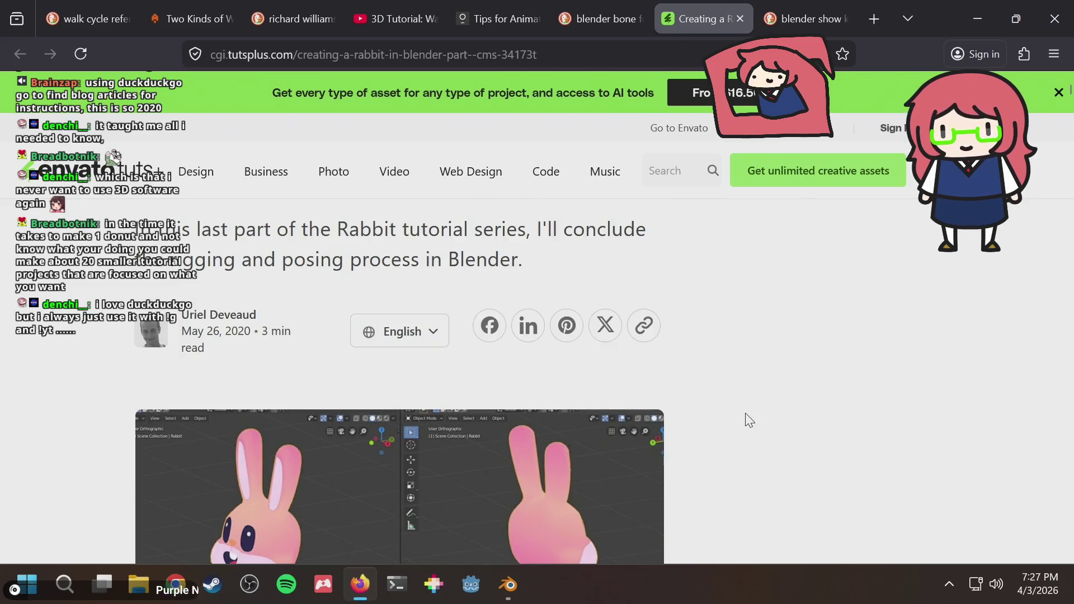
pyautogui.scroll(-4, 750, 421)
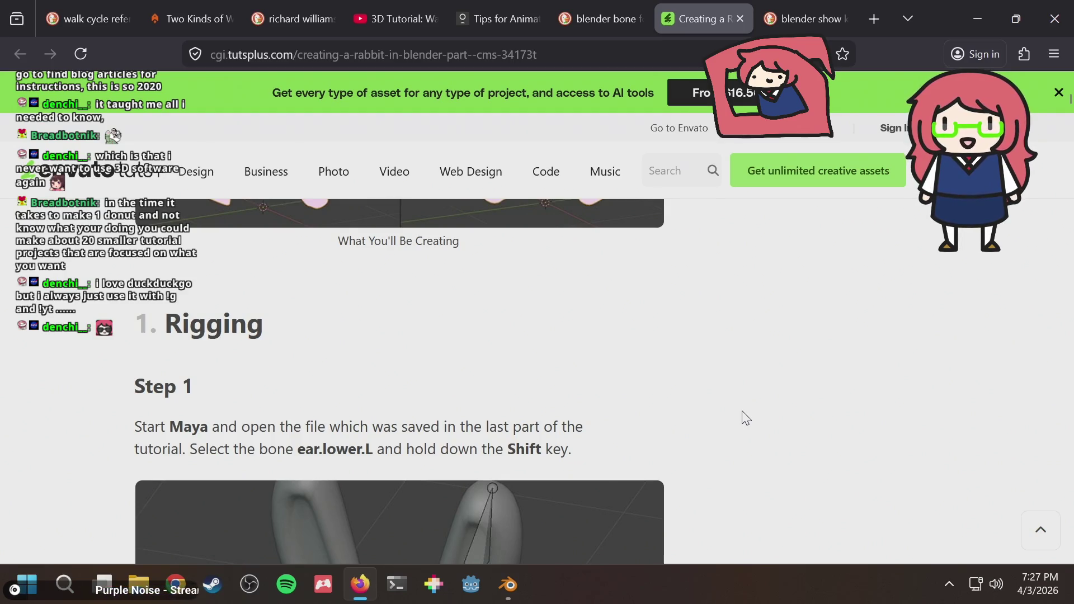
pyautogui.scroll(1, 746, 418)
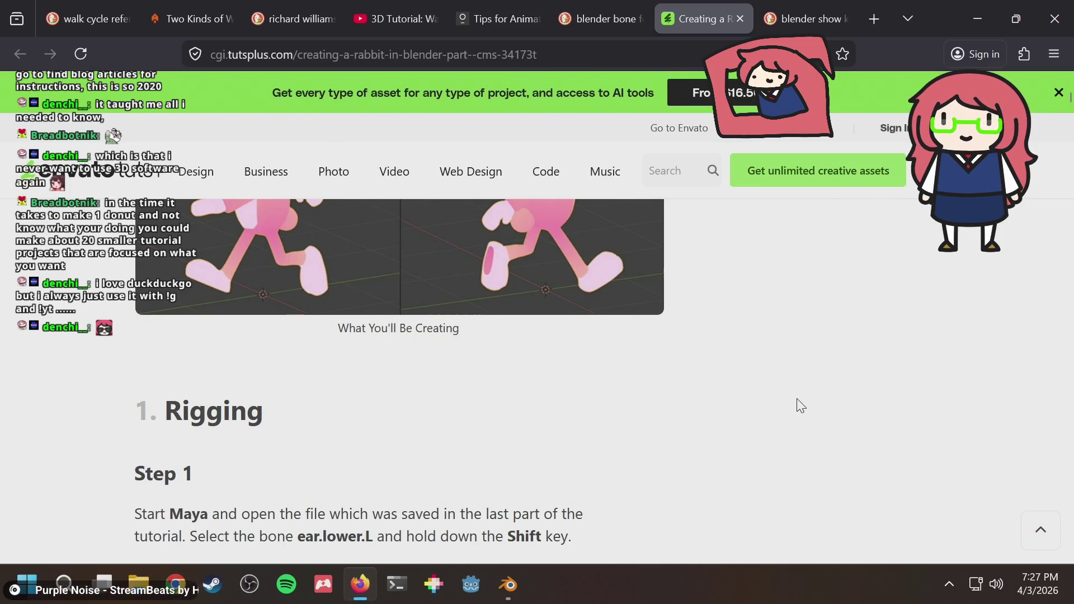
pyautogui.scroll(2, 800, 405)
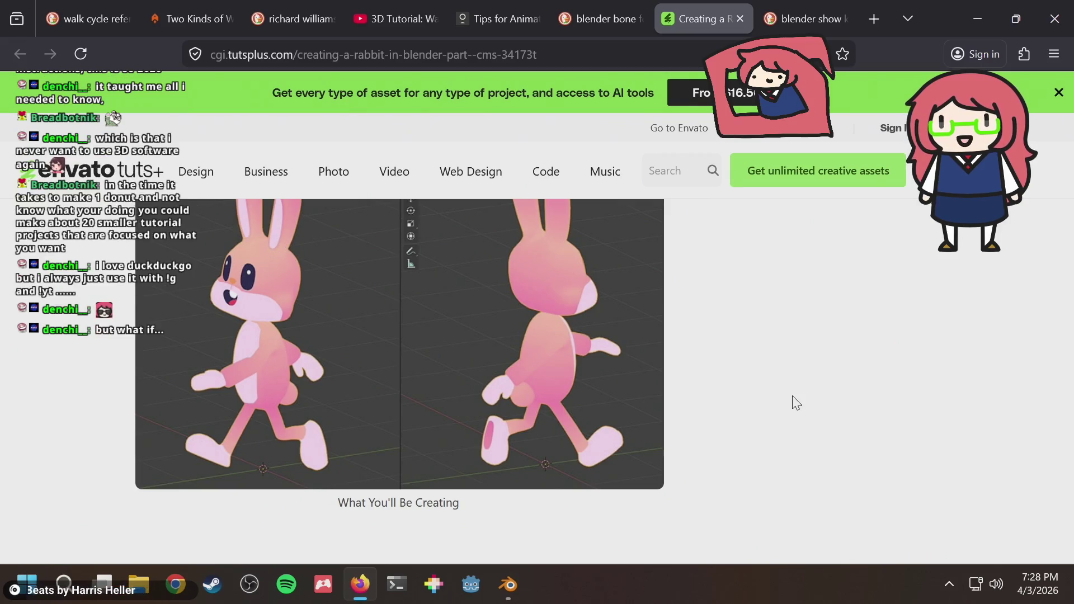
pyautogui.scroll(-3, 797, 403)
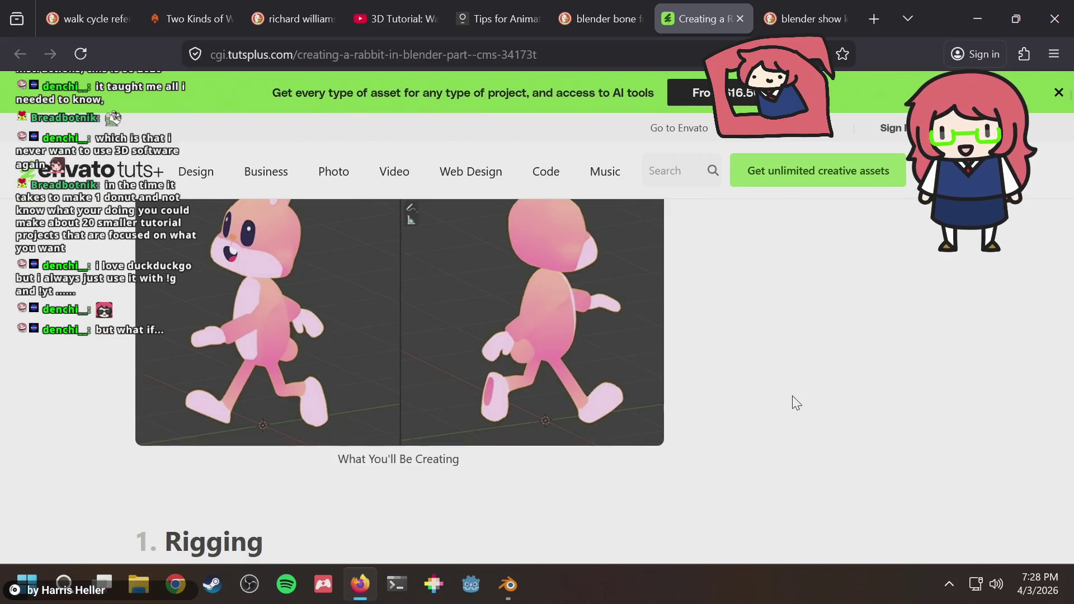
pyautogui.scroll(-5, 797, 403)
pyautogui.scroll(2, 796, 404)
pyautogui.scroll(5, 796, 403)
pyautogui.scroll(-2, 797, 403)
pyautogui.scroll(-4, 796, 403)
pyautogui.scroll(-4, 797, 403)
pyautogui.scroll(-3, 797, 402)
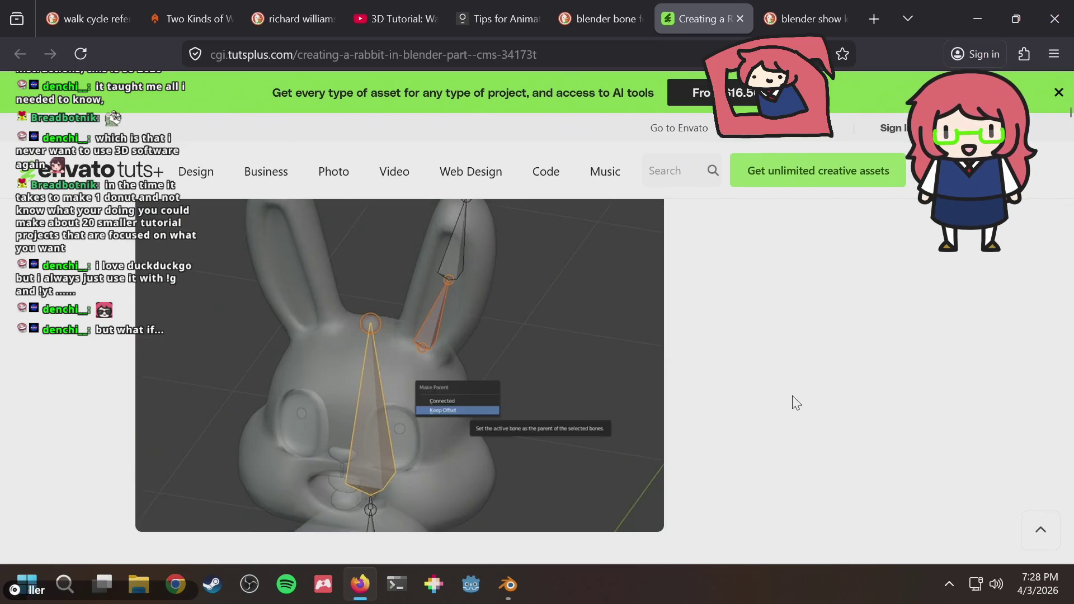
pyautogui.scroll(-4, 797, 402)
pyautogui.scroll(-4, 797, 402)
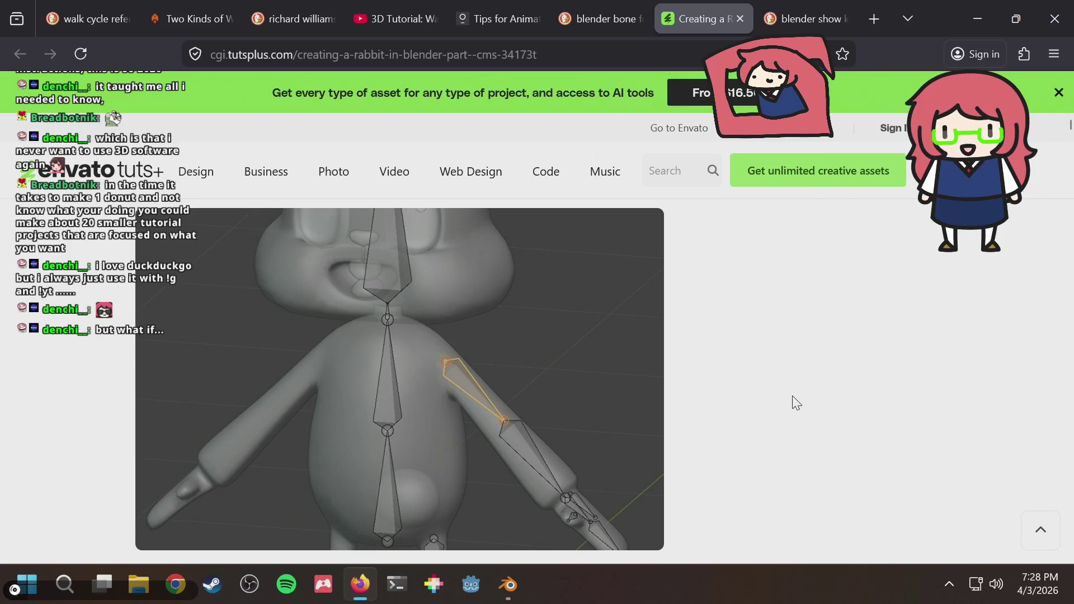
pyautogui.scroll(-5, 797, 403)
pyautogui.scroll(-4, 797, 403)
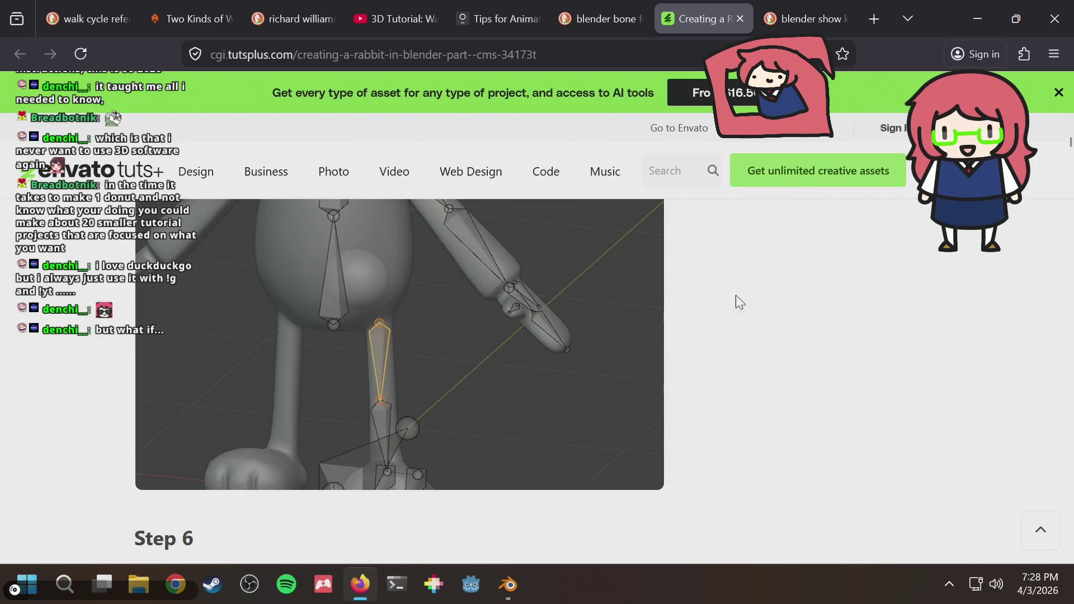
pyautogui.scroll(2, 672, 336)
pyautogui.scroll(-4, 771, 328)
pyautogui.scroll(-4, 772, 328)
pyautogui.scroll(-4, 771, 328)
pyautogui.scroll(-4, 772, 328)
pyautogui.scroll(-5, 771, 328)
pyautogui.scroll(-5, 772, 328)
pyautogui.scroll(-5, 772, 328)
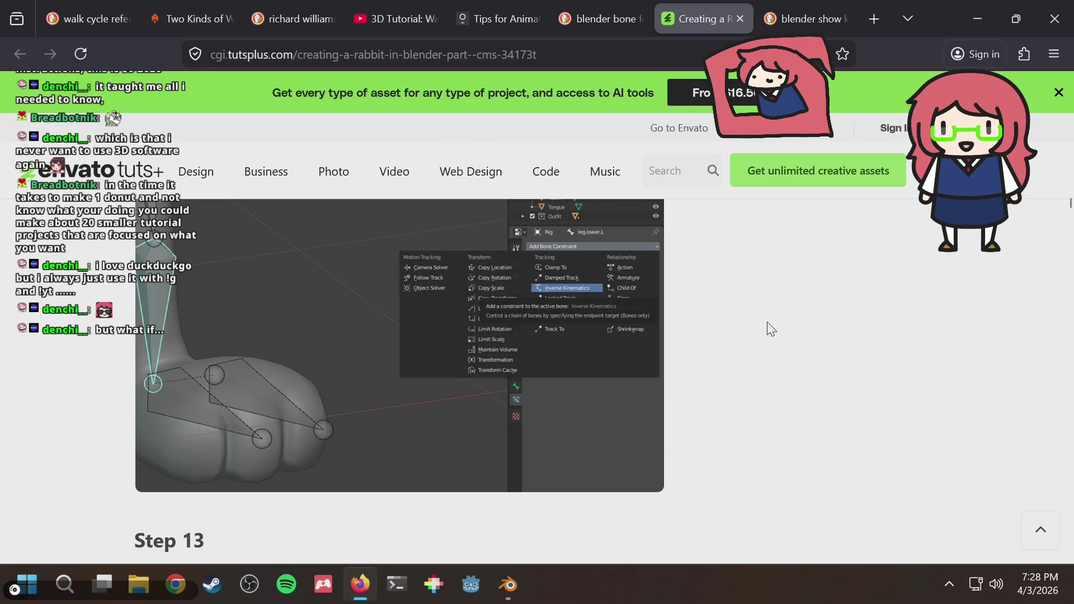
pyautogui.scroll(-4, 772, 328)
pyautogui.scroll(-4, 771, 328)
pyautogui.scroll(-5, 771, 328)
pyautogui.scroll(-4, 772, 327)
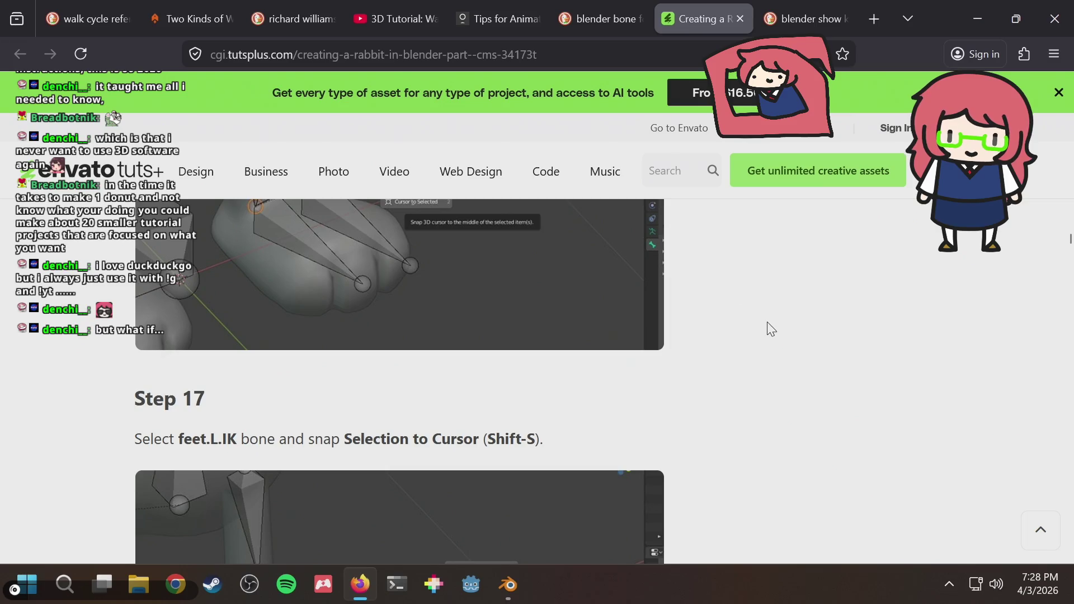
# Step: Return to the humanoid2 rig file in Blender, zoom toward the rabbit's ears and save it
pyautogui.click(508, 585)
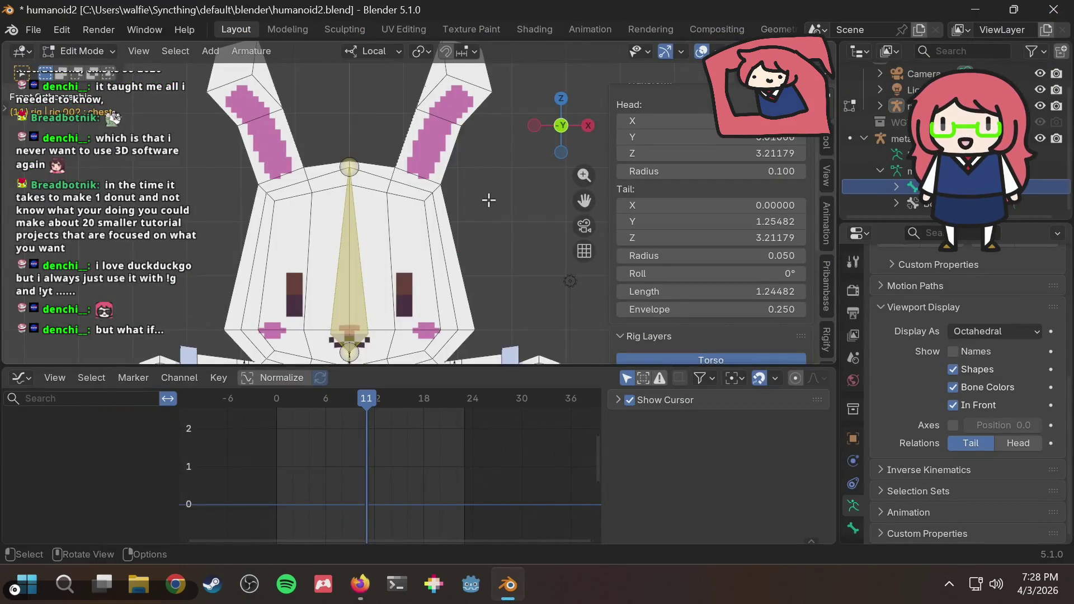
pyautogui.scroll(-1, 487, 202)
pyautogui.press('e')
pyautogui.keyDown('ctrl'); pyautogui.moveTo(423, 169); pyautogui.dragTo(423, 134, button='middle'); pyautogui.keyUp('ctrl')
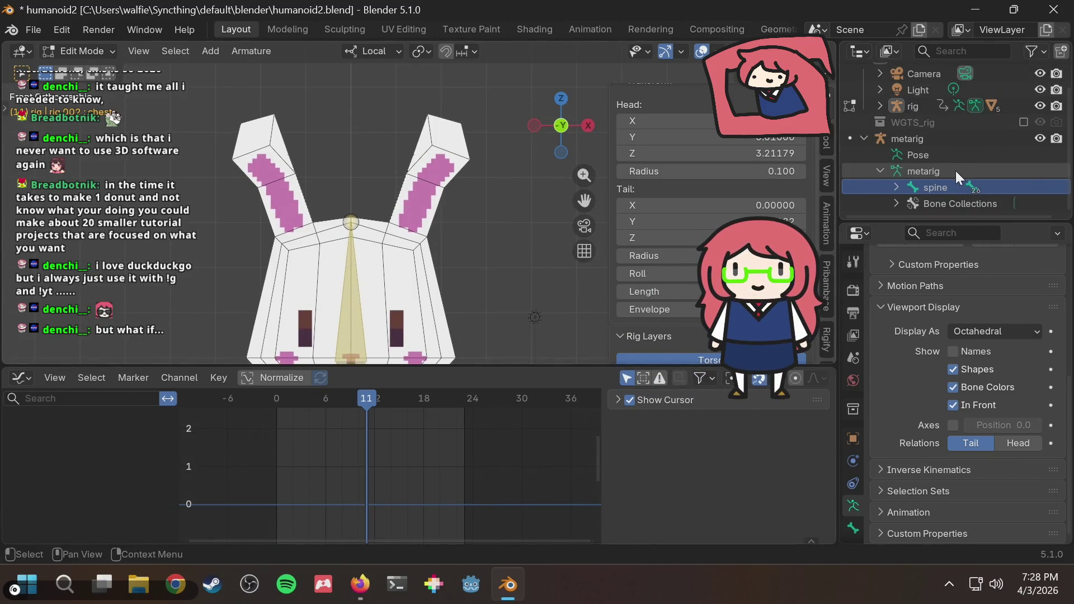
pyautogui.hotkey('ctrl', 's')
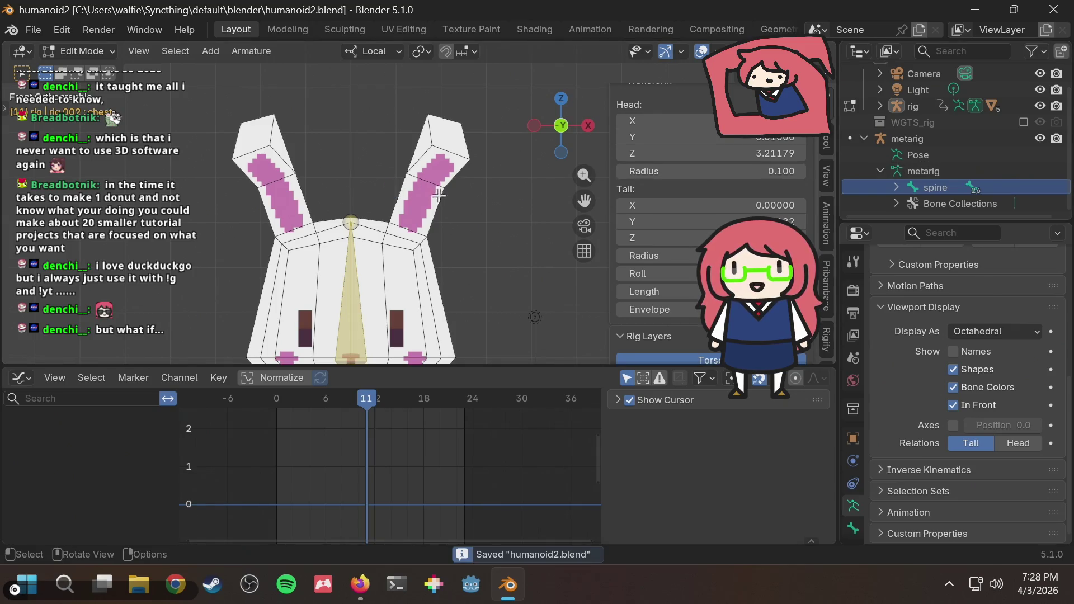
pyautogui.scroll(2, 443, 208)
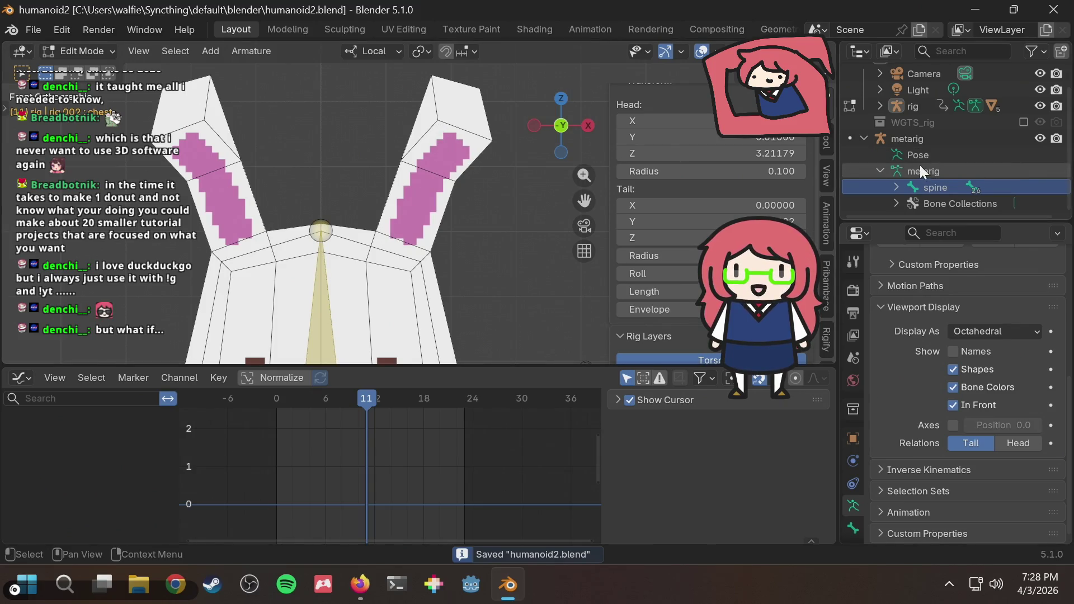
# Step: With the metarig selected, add a Single Bone to the armature via the F3 search
pyautogui.click(933, 172)
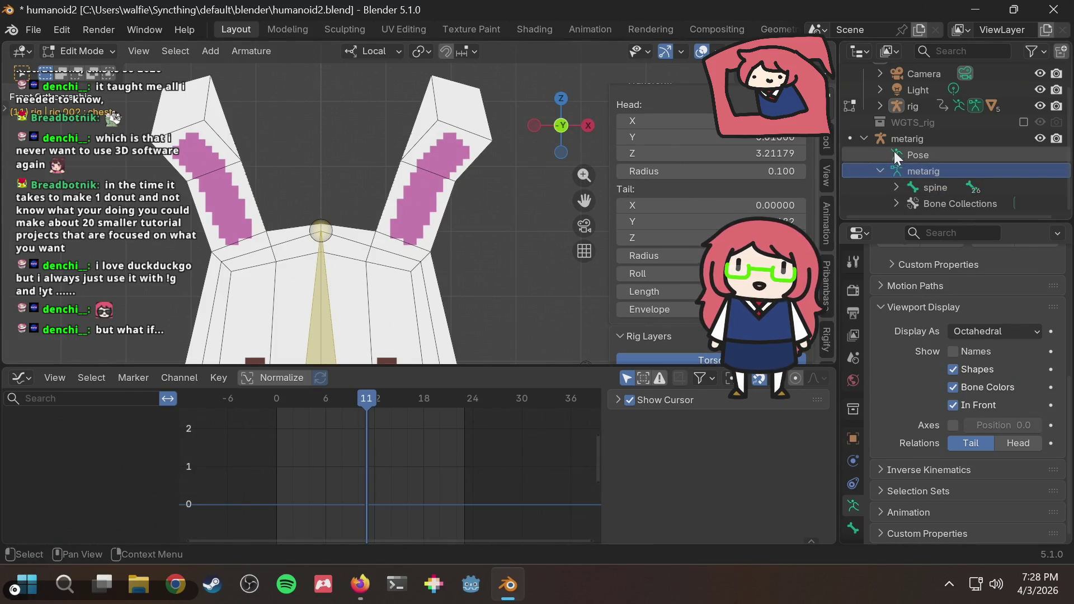
pyautogui.click(905, 138)
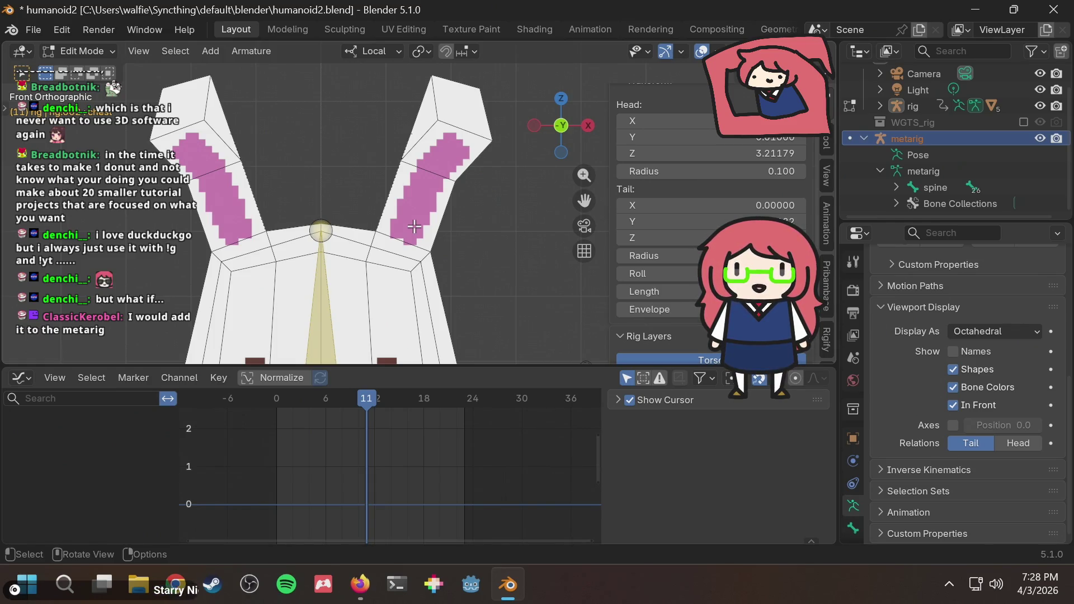
pyautogui.press('F3')
pyautogui.write('bone')
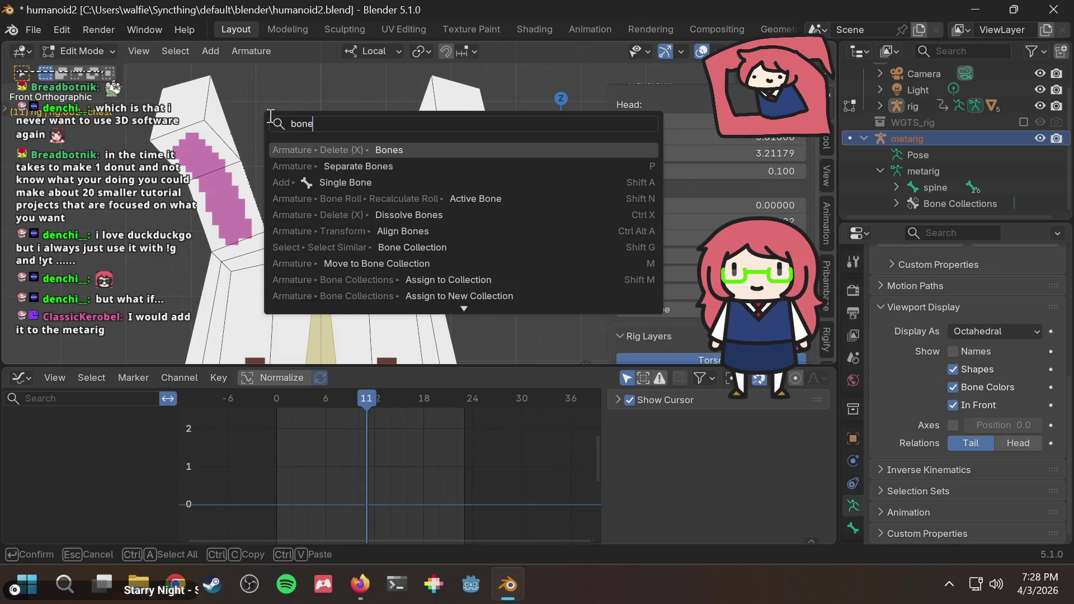
pyautogui.click(336, 183)
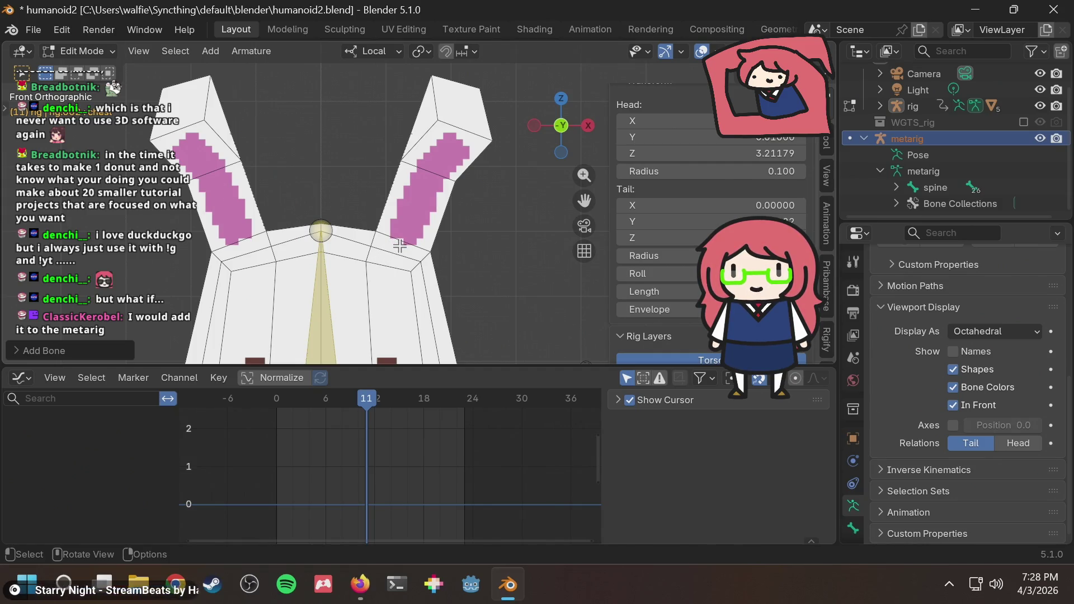
pyautogui.moveTo(400, 243); pyautogui.dragTo(414, 191)
pyautogui.scroll(-2, 427, 181)
pyautogui.scroll(-1, 425, 235)
pyautogui.scroll(-2, 412, 271)
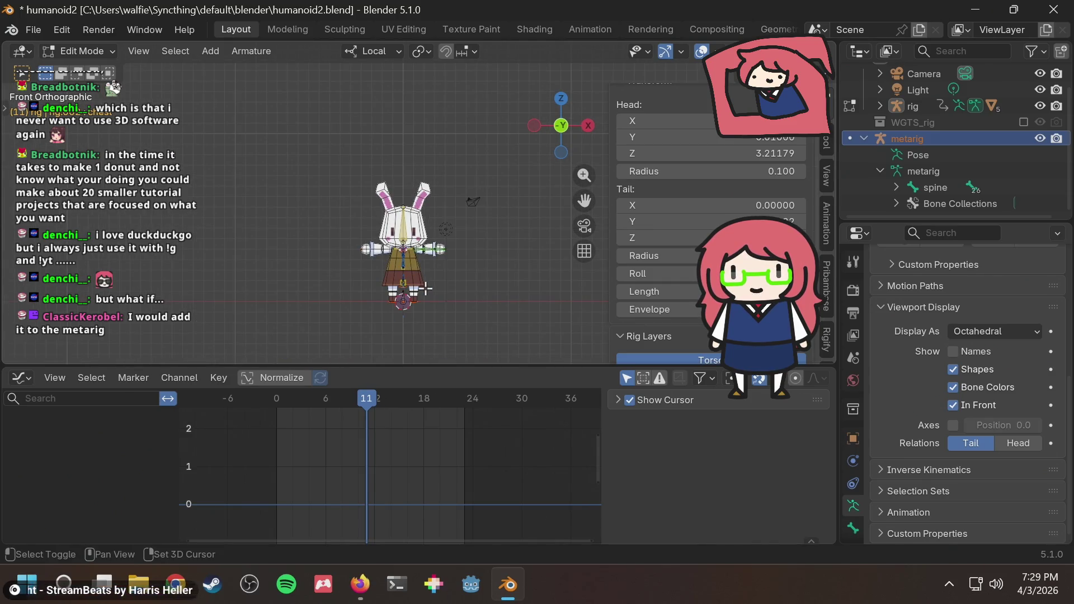
pyautogui.scroll(1, 416, 300)
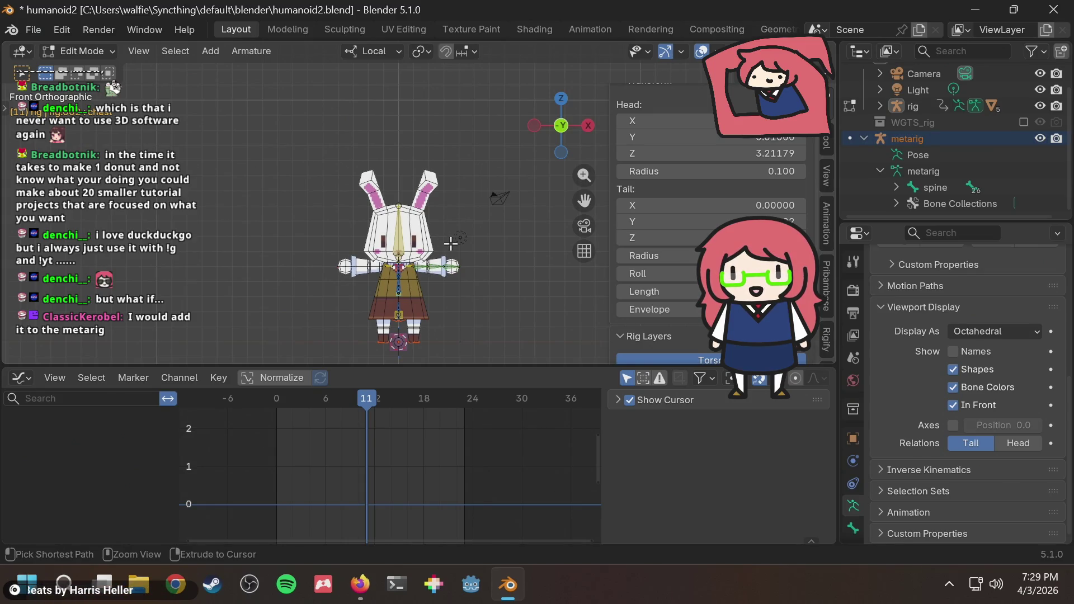
pyautogui.scroll(-2, 451, 243)
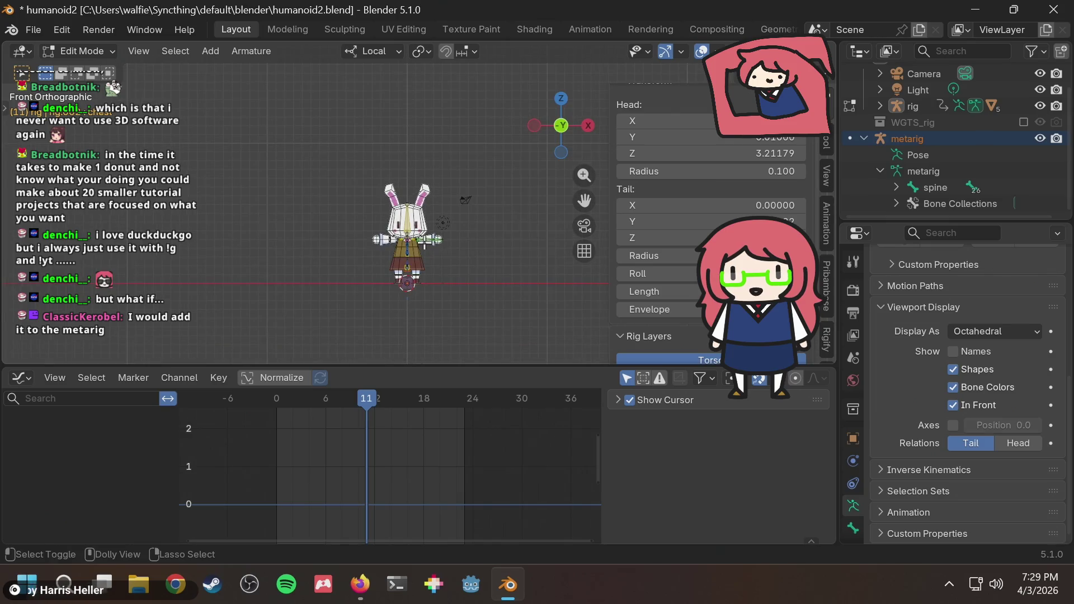
pyautogui.click(61, 30)
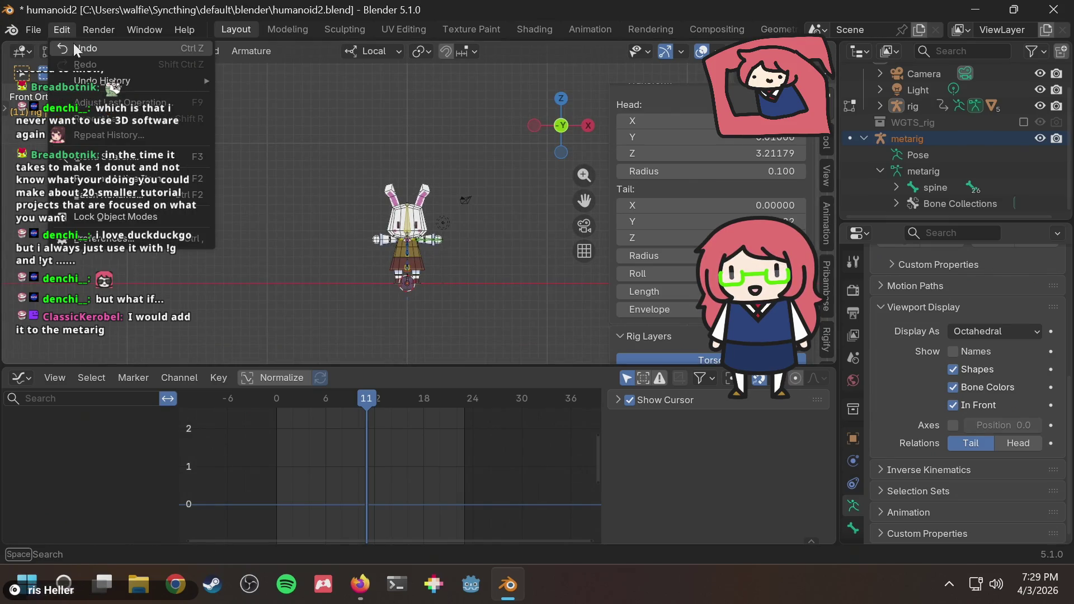
# Step: Orbit and zoom the viewport onto the rabbit's legs where the new bone stands
pyautogui.click(61, 29)
pyautogui.scroll(3, 453, 244)
pyautogui.scroll(4, 470, 244)
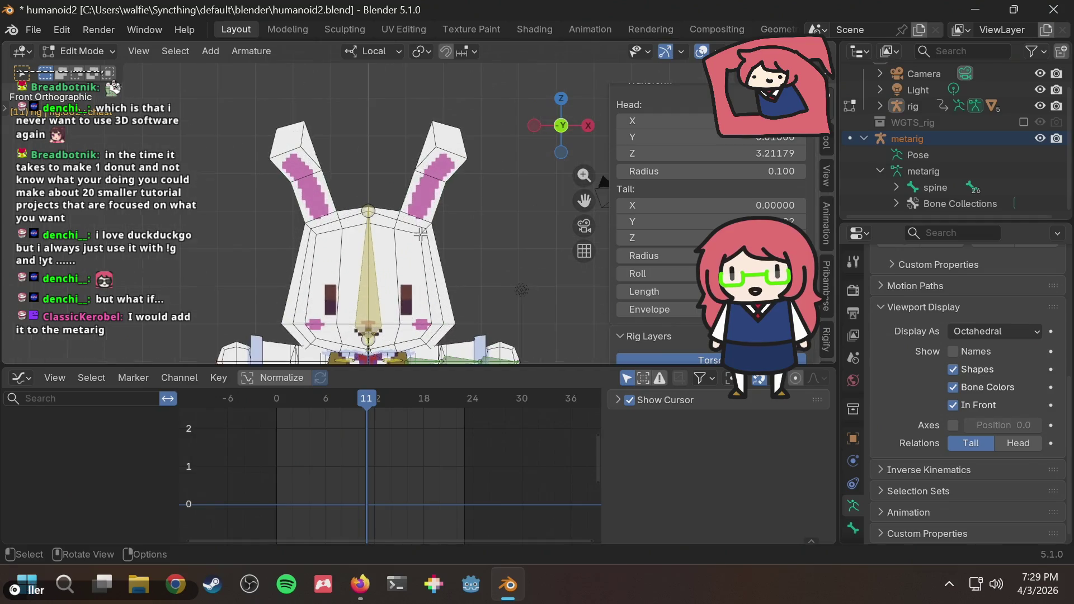
pyautogui.scroll(-3, 505, 244)
pyautogui.scroll(-2, 506, 245)
pyautogui.moveTo(506, 245)
pyautogui.mouseDown(button='middle')
pyautogui.moveTo(492, 261)
pyautogui.moveTo(501, 293)
pyautogui.mouseUp(button='middle')
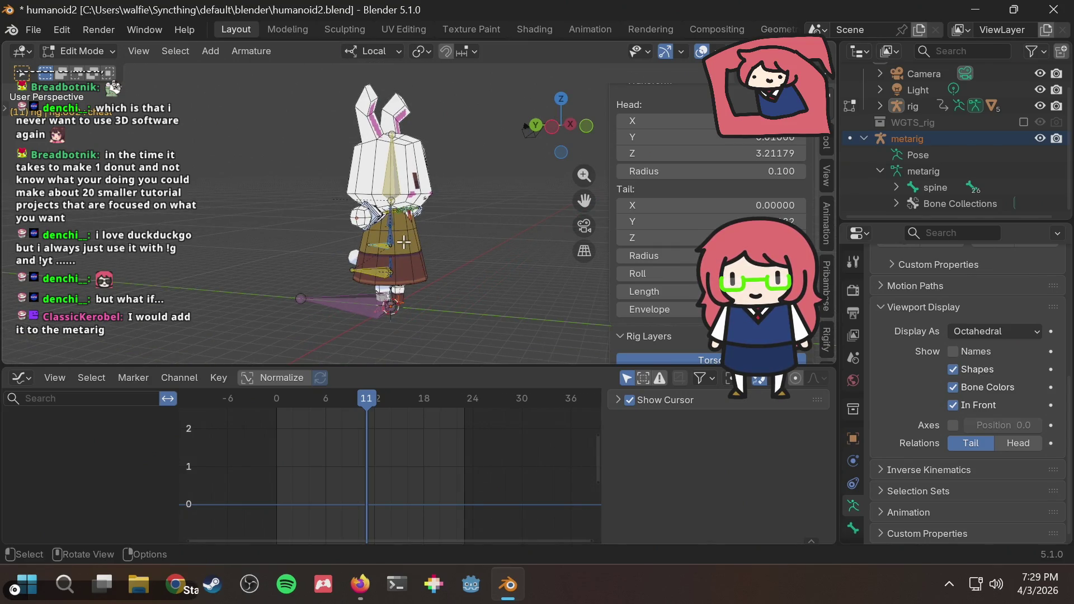
pyautogui.scroll(3, 339, 250)
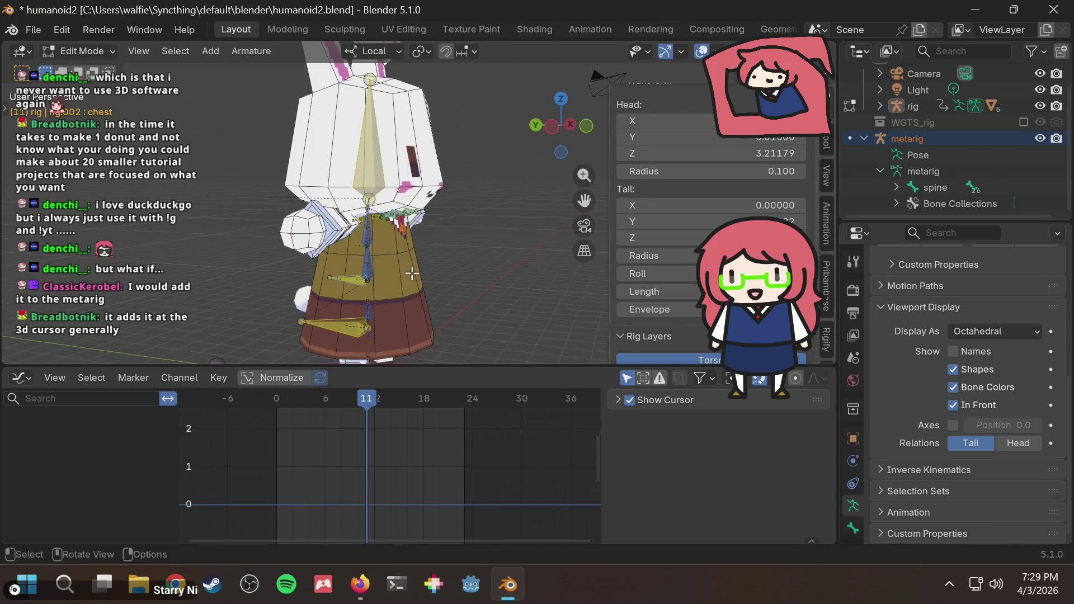
pyautogui.scroll(3, 339, 251)
pyautogui.moveTo(339, 250)
pyautogui.keyDown('shift'); pyautogui.mouseDown(button='middle')
pyautogui.moveTo(278, 209)
pyautogui.moveTo(379, 228)
pyautogui.mouseUp(button='middle'); pyautogui.keyUp('shift')
pyautogui.scroll(2, 338, 246)
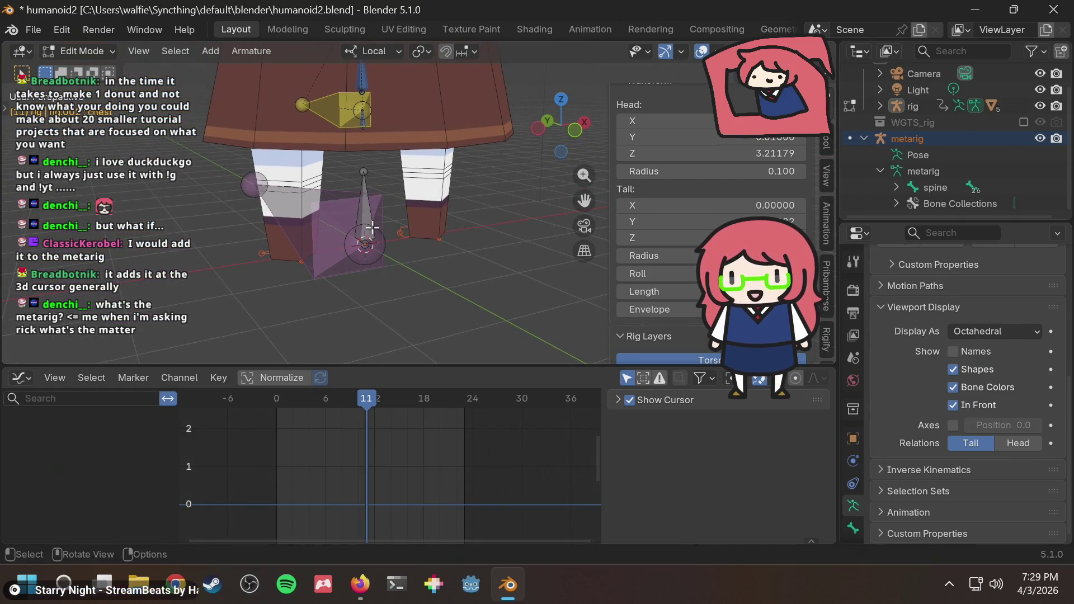
# Step: Grab the new bone by the feet and raise it along Z in two moves up into the rabbit's head
pyautogui.press('g')
pyautogui.click(369, 194)
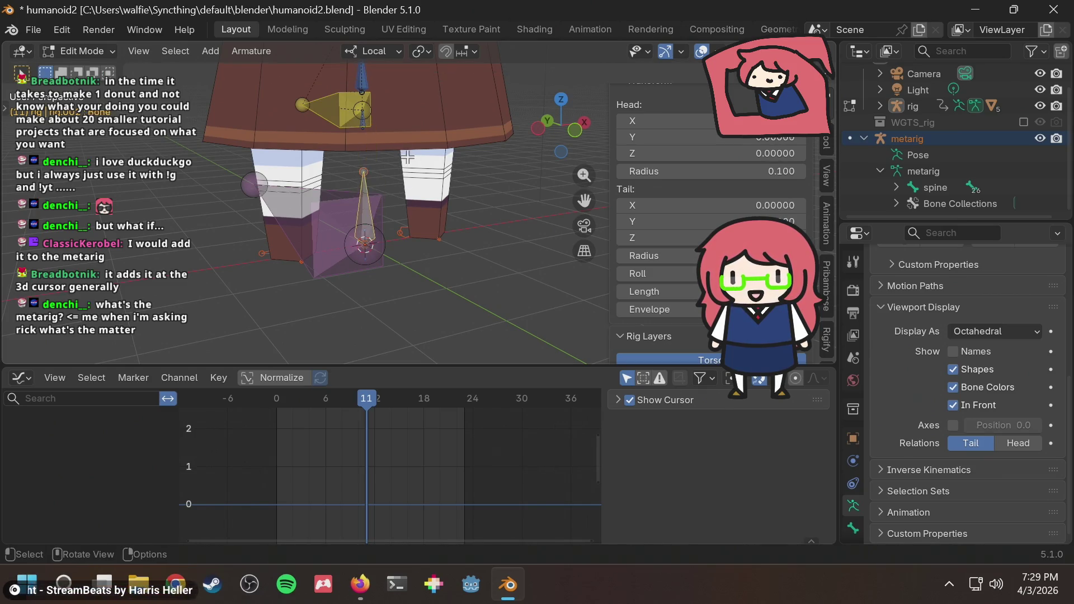
pyautogui.scroll(-2, 412, 181)
pyautogui.scroll(-2, 411, 182)
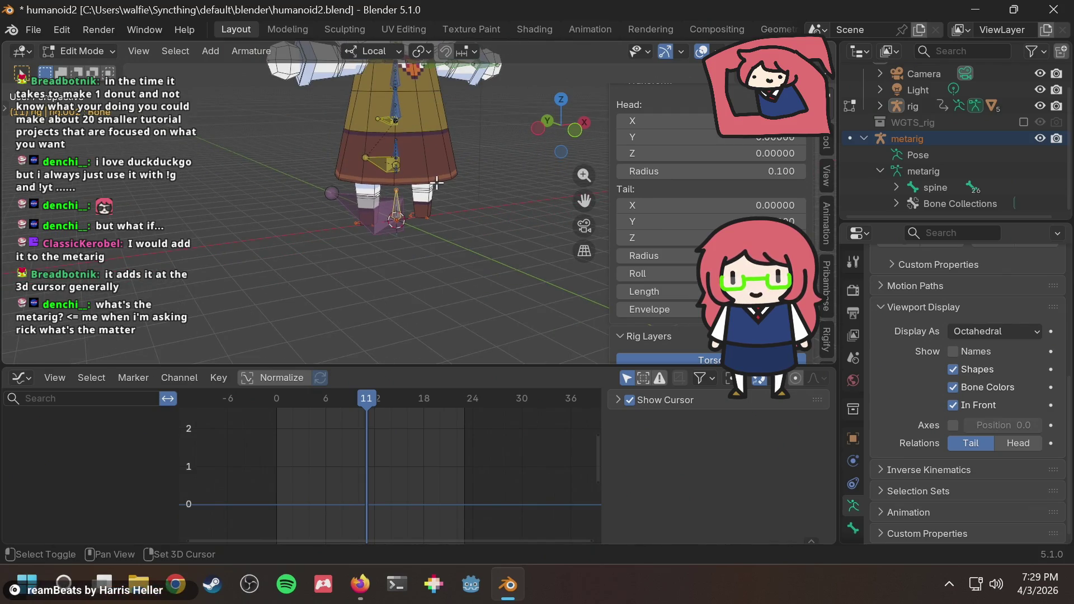
pyautogui.keyDown('shift'); pyautogui.moveTo(436, 184); pyautogui.dragTo(435, 252, button='middle'); pyautogui.keyUp('shift')
pyautogui.press('g')
pyautogui.press('z')
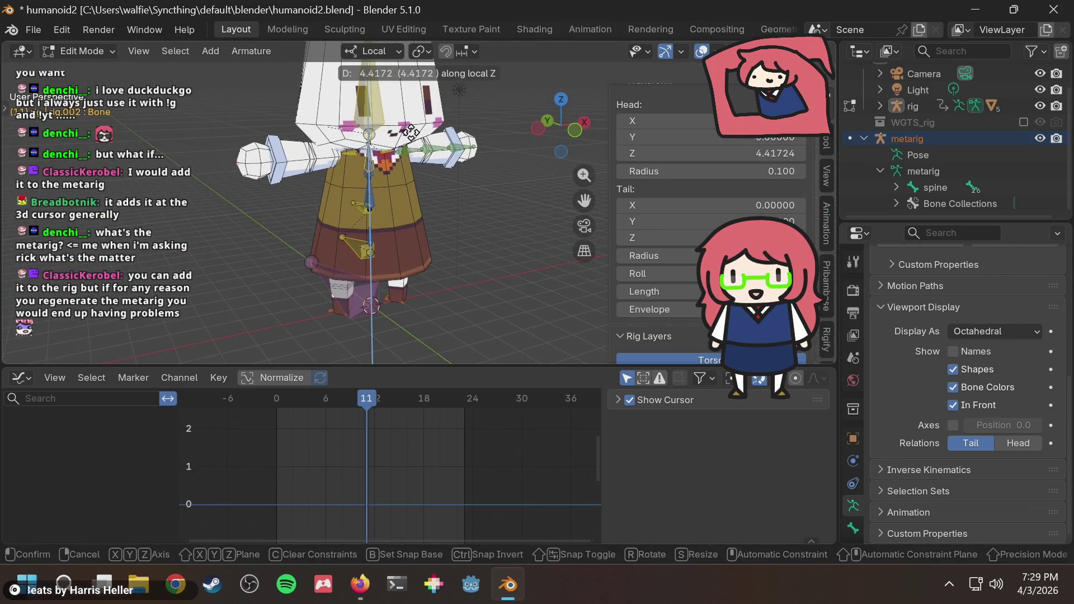
pyautogui.click(415, 93)
pyautogui.keyDown('shift'); pyautogui.moveTo(456, 209); pyautogui.dragTo(464, 287, button='middle'); pyautogui.keyUp('shift')
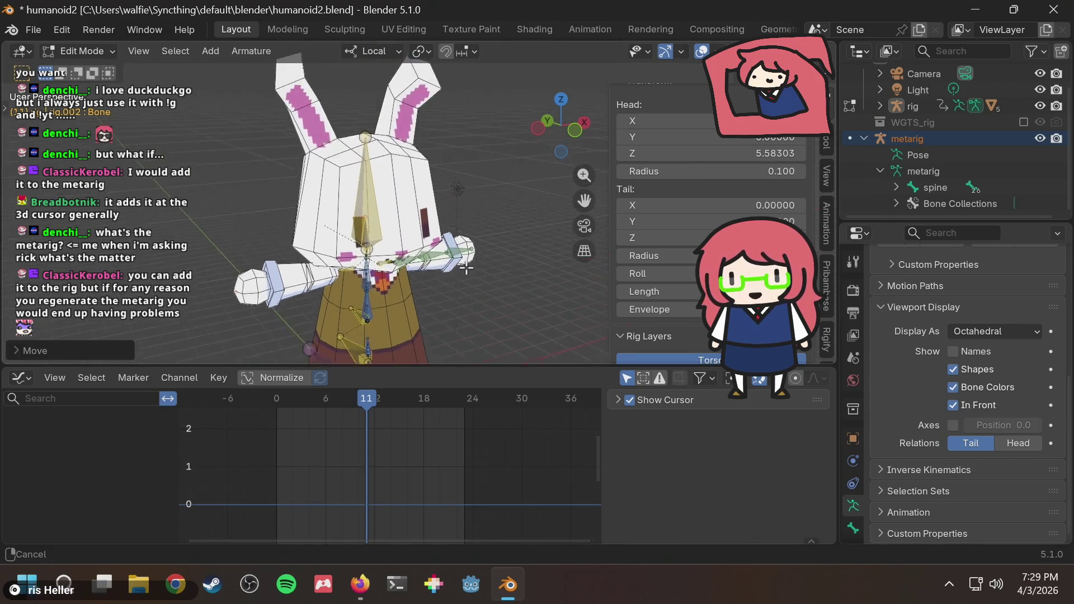
pyautogui.press('g')
pyautogui.press('z')
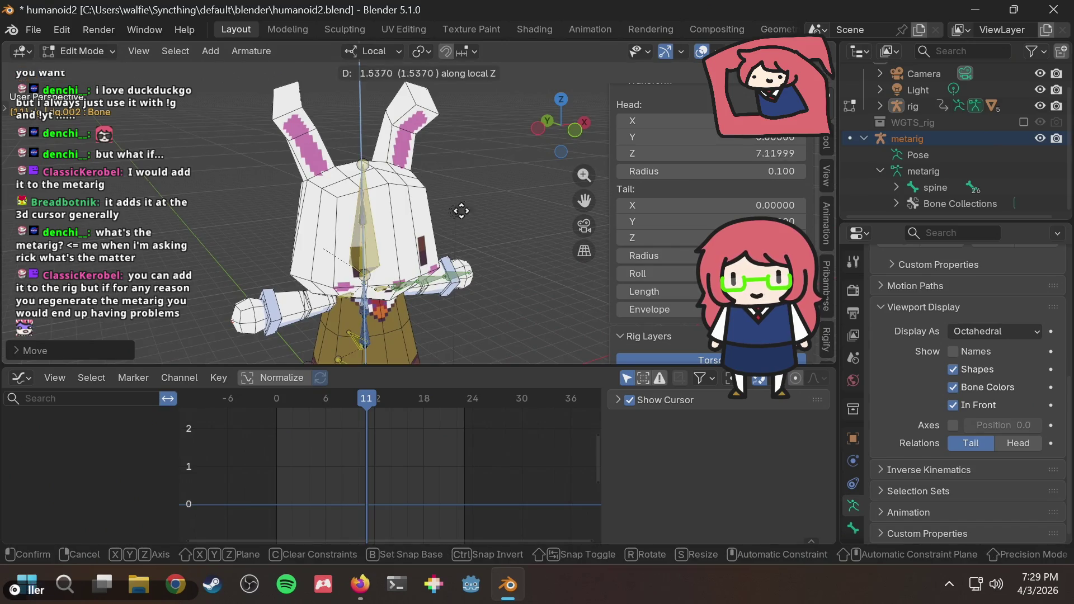
pyautogui.click(460, 176)
# Step: From front view, slide the bone sideways along X to the base of the right ear
pyautogui.moveTo(460, 177)
pyautogui.mouseDown(button='middle')
pyautogui.moveTo(449, 173)
pyautogui.moveTo(437, 202)
pyautogui.mouseUp(button='middle')
pyautogui.scroll(3, 450, 172)
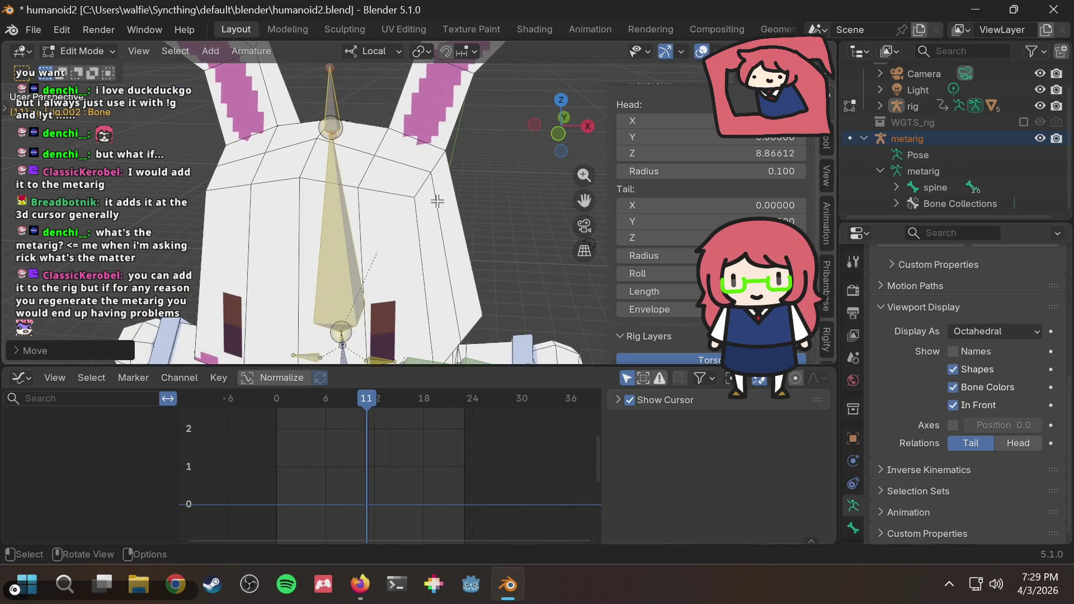
pyautogui.click(559, 135)
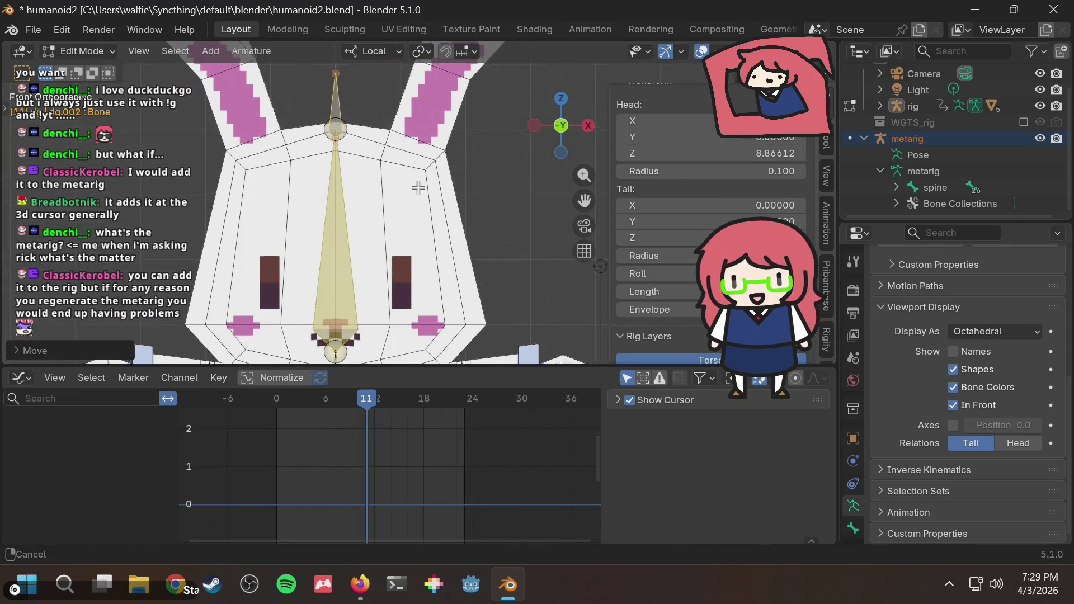
pyautogui.scroll(-1, 413, 225)
pyautogui.hotkey('shift', 'd')
pyautogui.press('x')
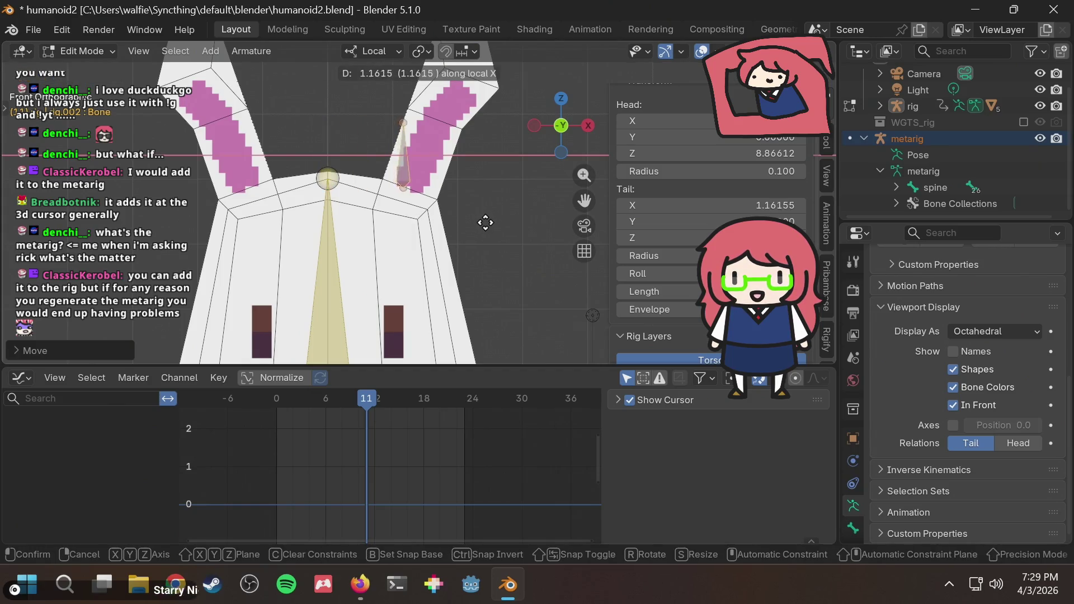
pyautogui.click(494, 227)
pyautogui.press('g')
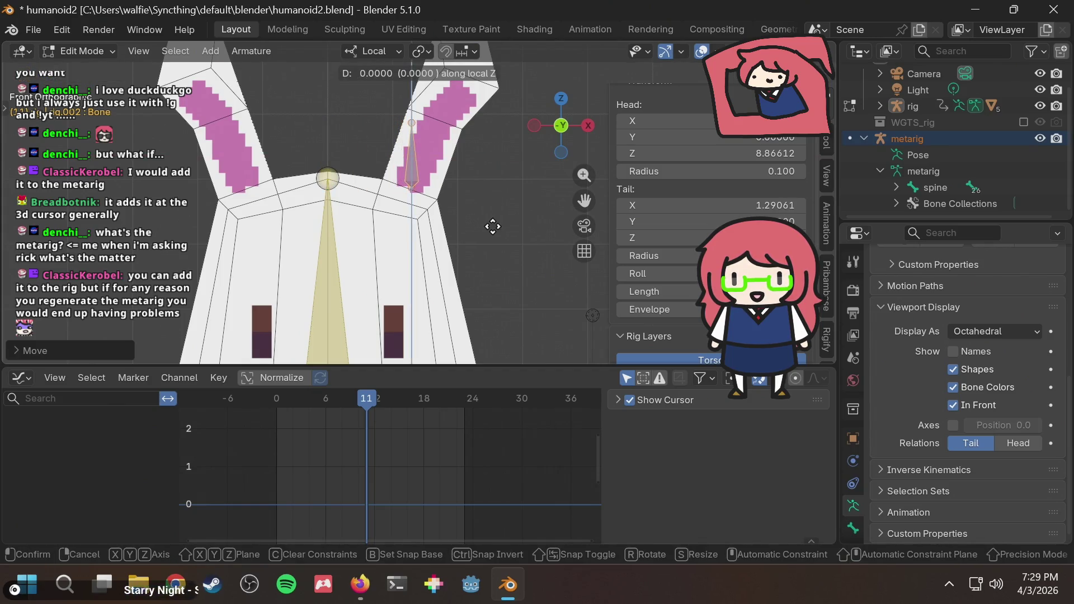
pyautogui.click(490, 235)
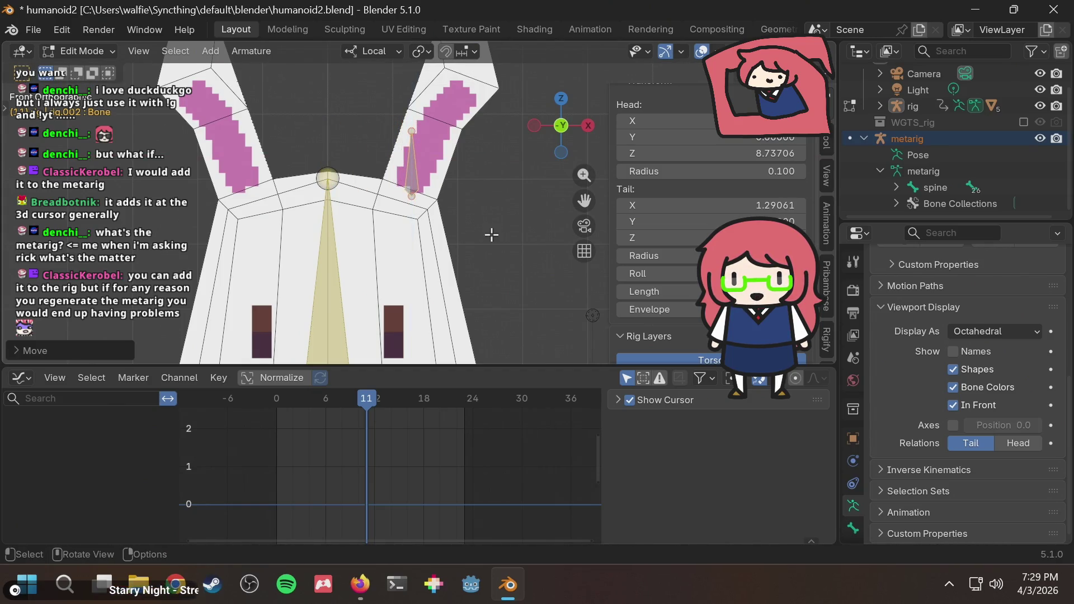
# Step: Move the bone's tip up along the ear so the bone runs the ear's length
pyautogui.click(520, 199)
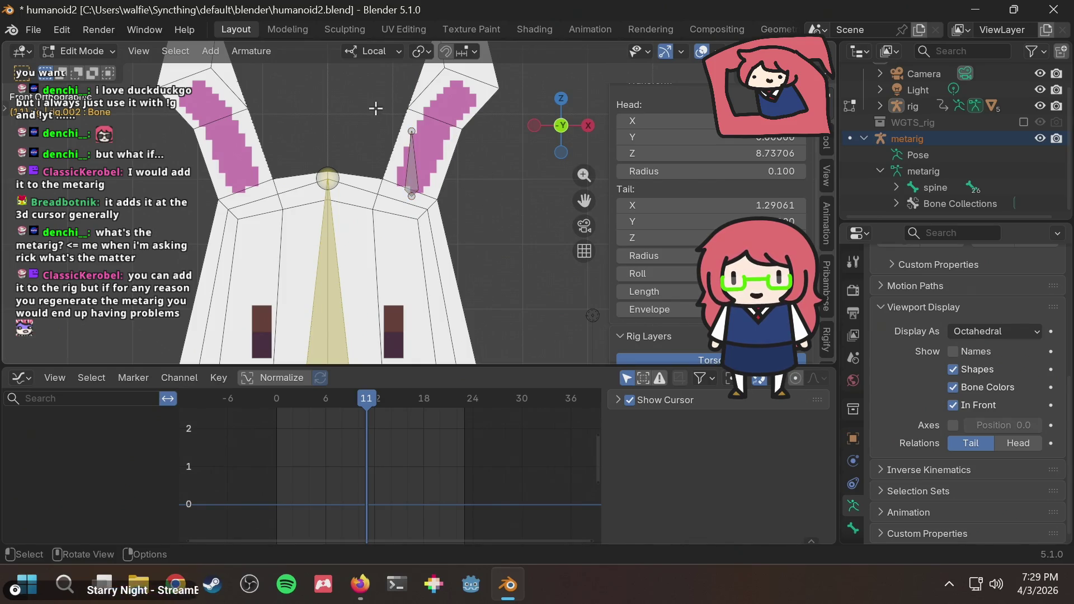
pyautogui.click(409, 133)
pyautogui.press('g')
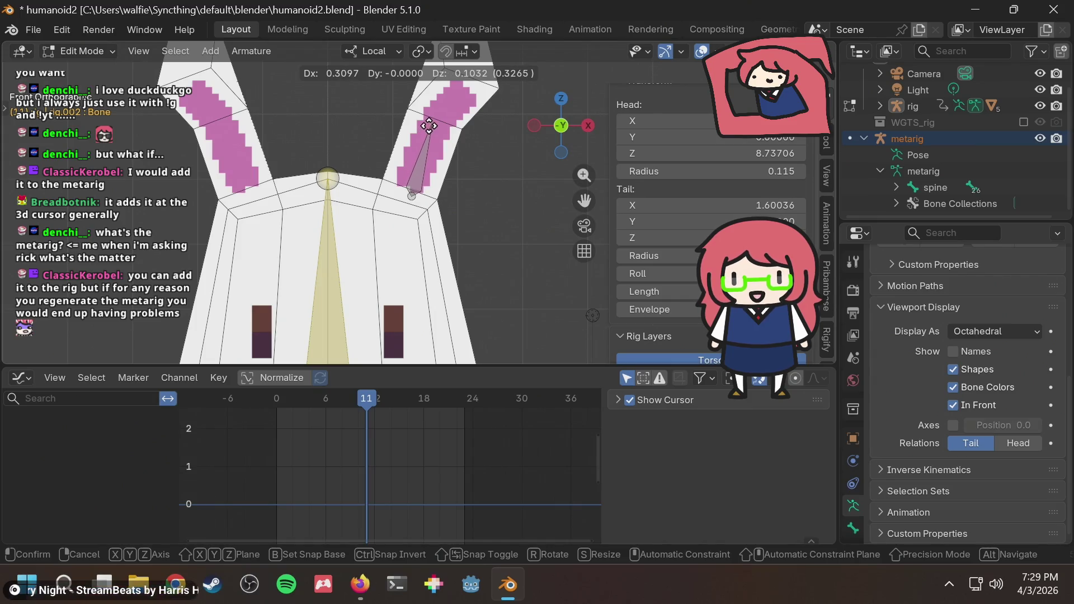
pyautogui.click(429, 126)
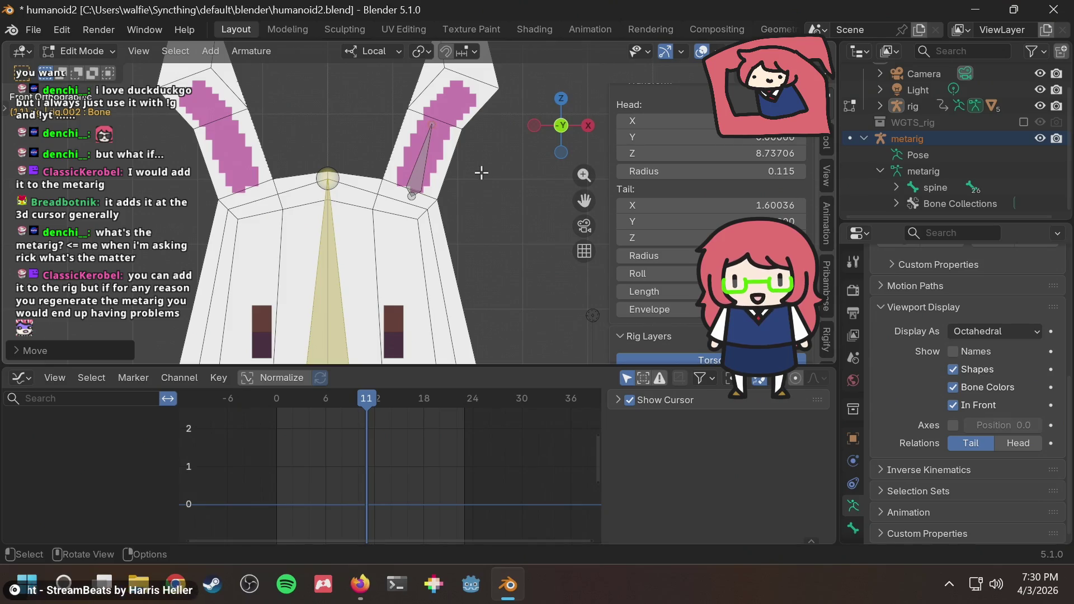
pyautogui.press('space')
pyautogui.press('F3')
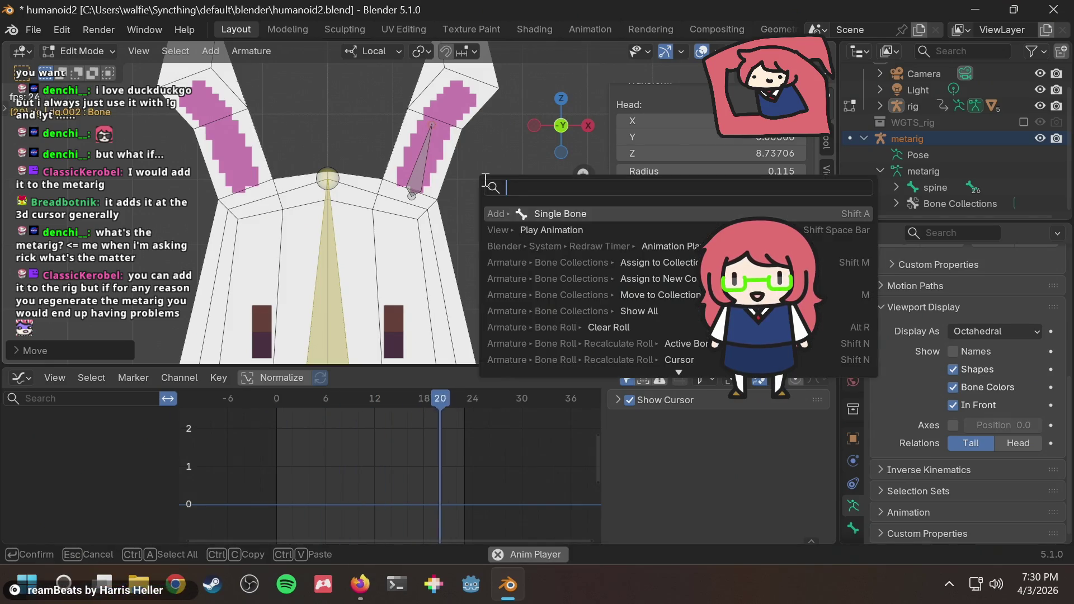
pyautogui.press('Escape')
pyautogui.press('Escape')
pyautogui.moveTo(485, 181)
pyautogui.mouseDown(button='middle')
pyautogui.moveTo(432, 245)
pyautogui.moveTo(388, 200)
pyautogui.mouseUp(button='middle')
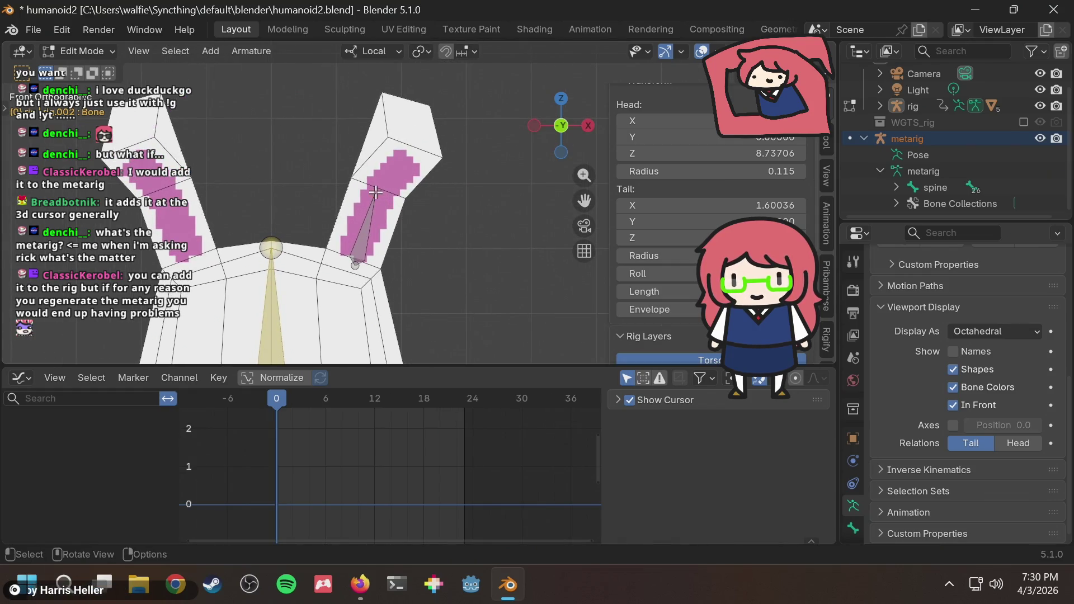
pyautogui.rightClick(379, 194)
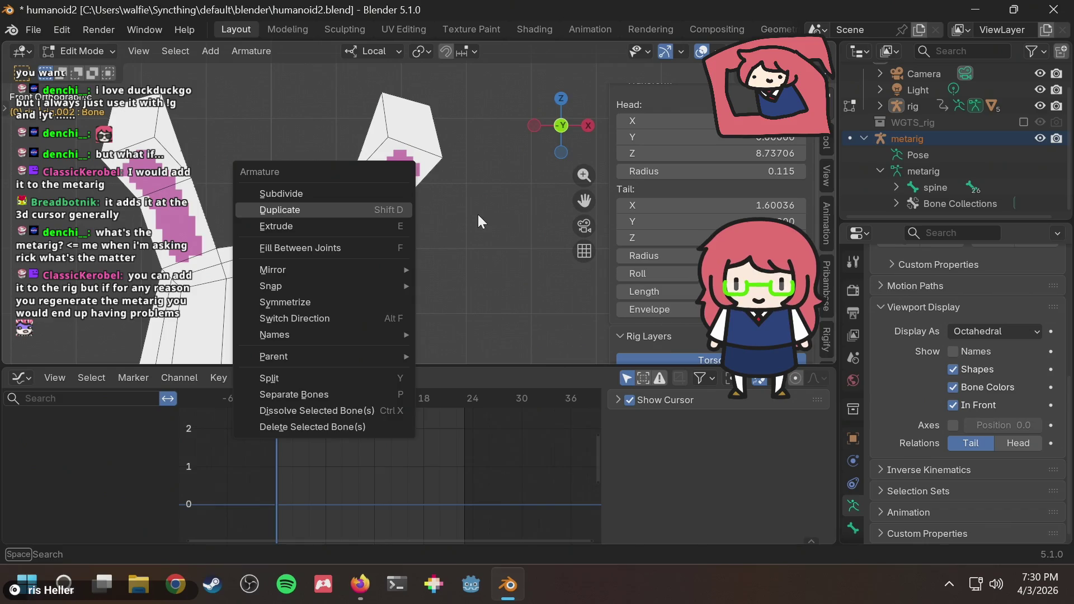
pyautogui.press('Escape')
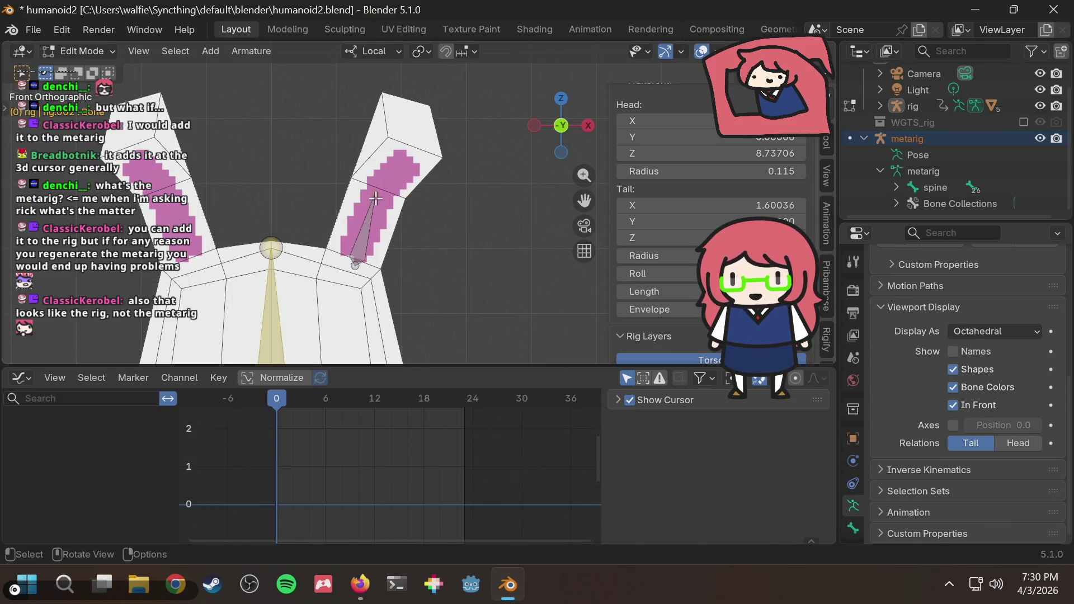
pyautogui.scroll(2, 411, 195)
pyautogui.scroll(2, 411, 195)
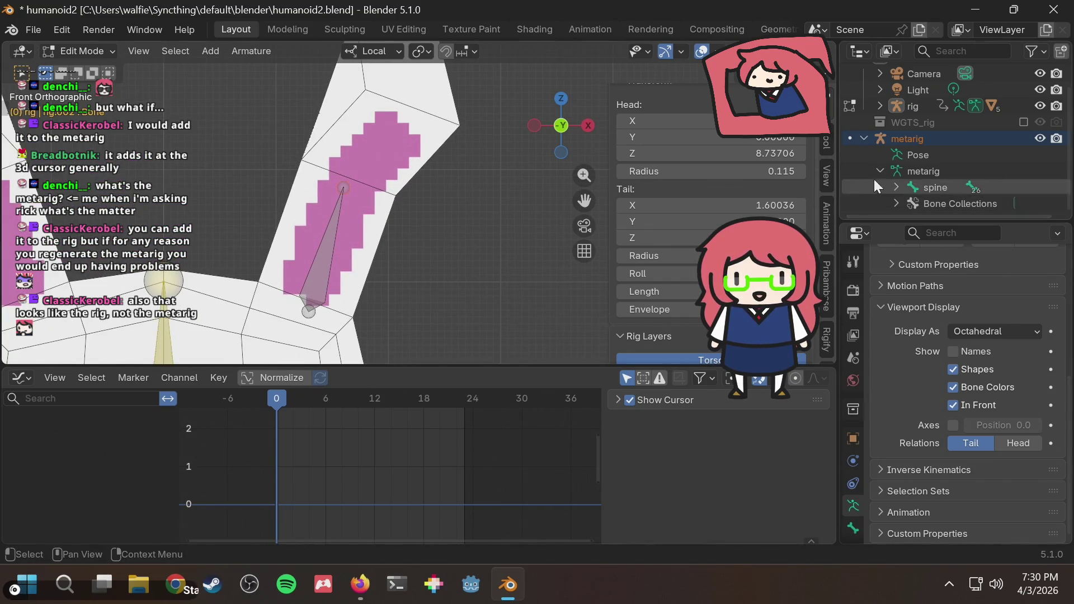
# Step: Drop the rig to object mode, expand it and open the rig.002 armature in Edit Mode
pyautogui.click(906, 138)
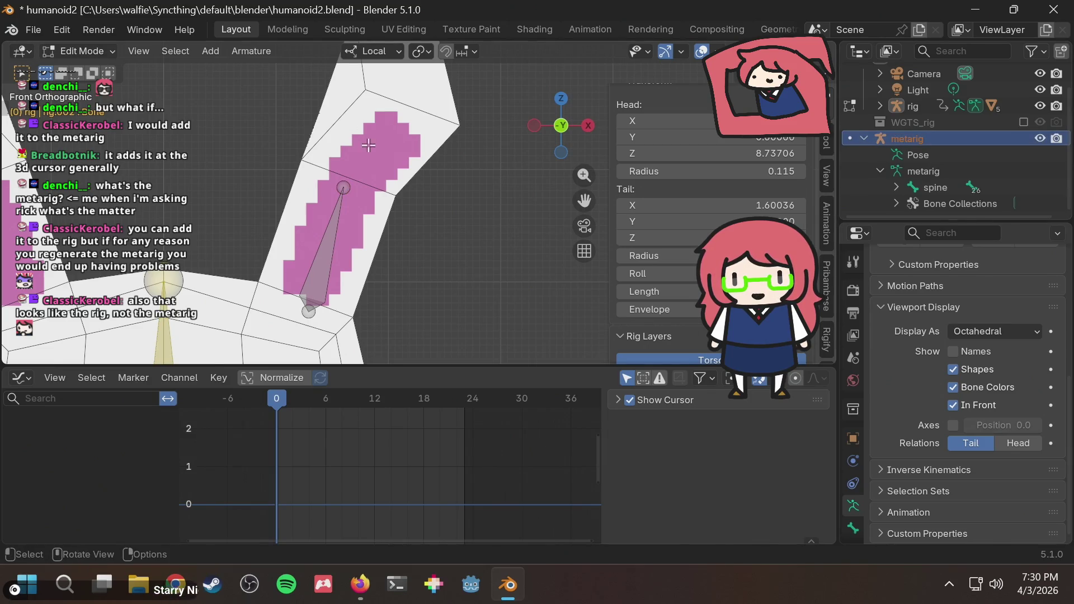
pyautogui.scroll(-3, 378, 210)
pyautogui.scroll(-2, 377, 209)
pyautogui.scroll(2, 395, 217)
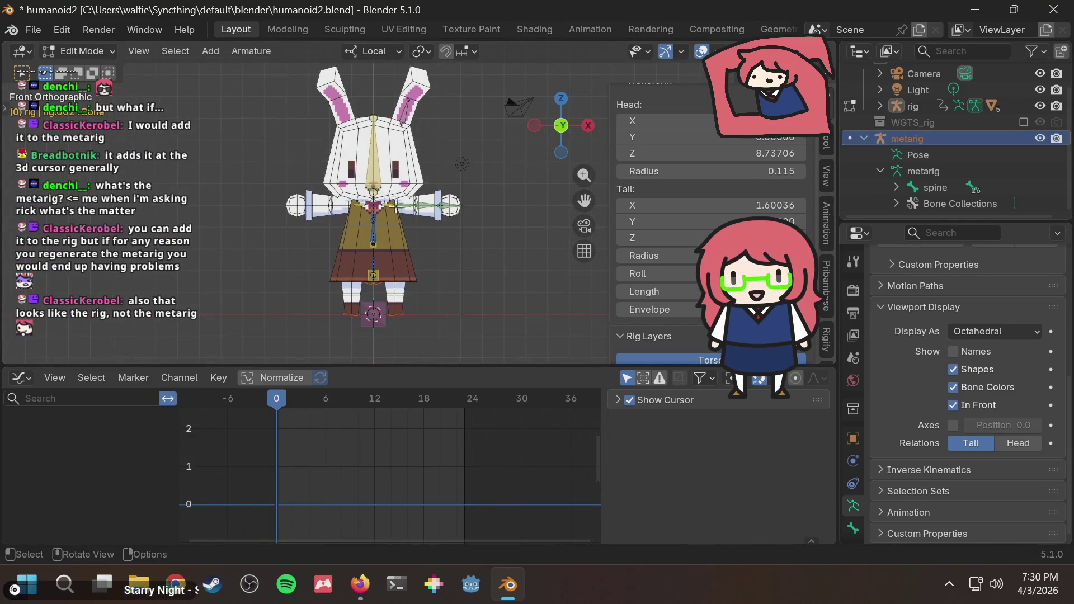
pyautogui.scroll(3, 386, 244)
pyautogui.scroll(3, 353, 260)
pyautogui.moveTo(323, 277)
pyautogui.mouseDown(button='middle')
pyautogui.moveTo(296, 299)
pyautogui.moveTo(420, 226)
pyautogui.mouseUp(button='middle')
pyautogui.scroll(-4, 295, 300)
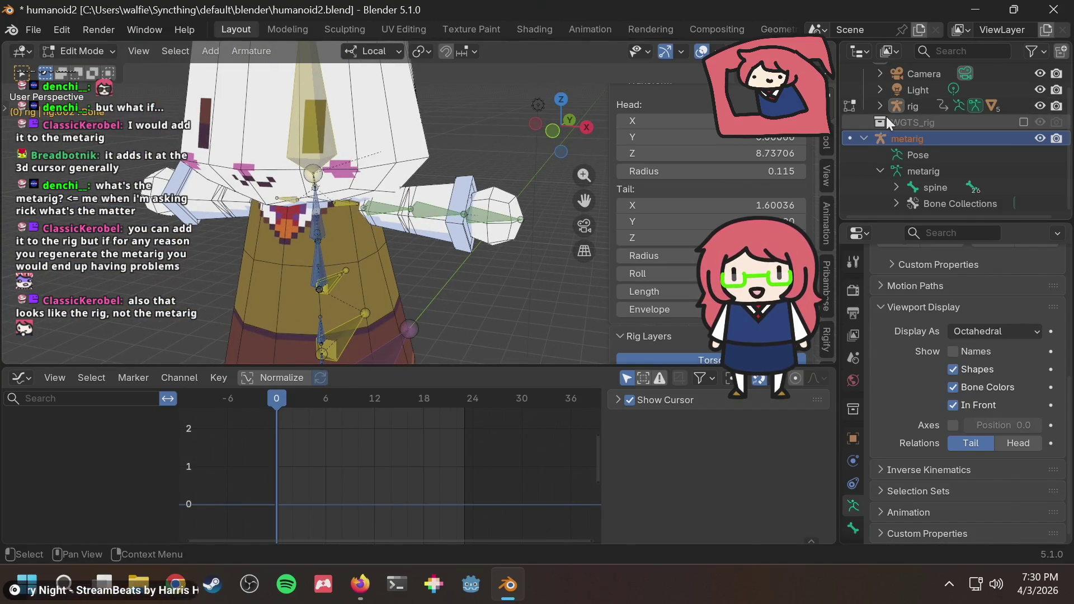
pyautogui.scroll(2, 926, 147)
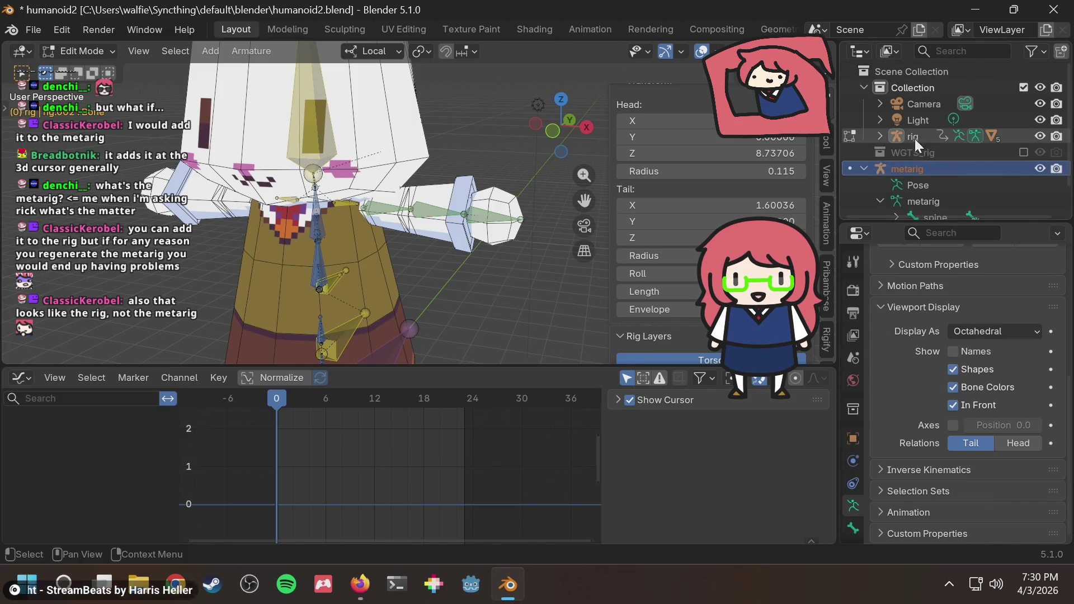
pyautogui.click(911, 137)
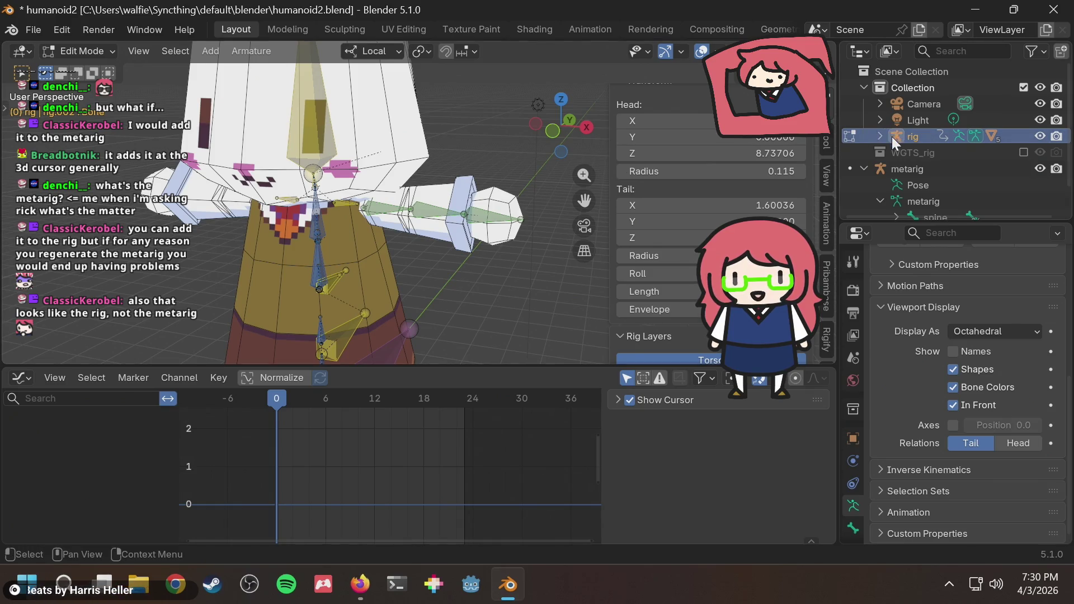
pyautogui.click(77, 53)
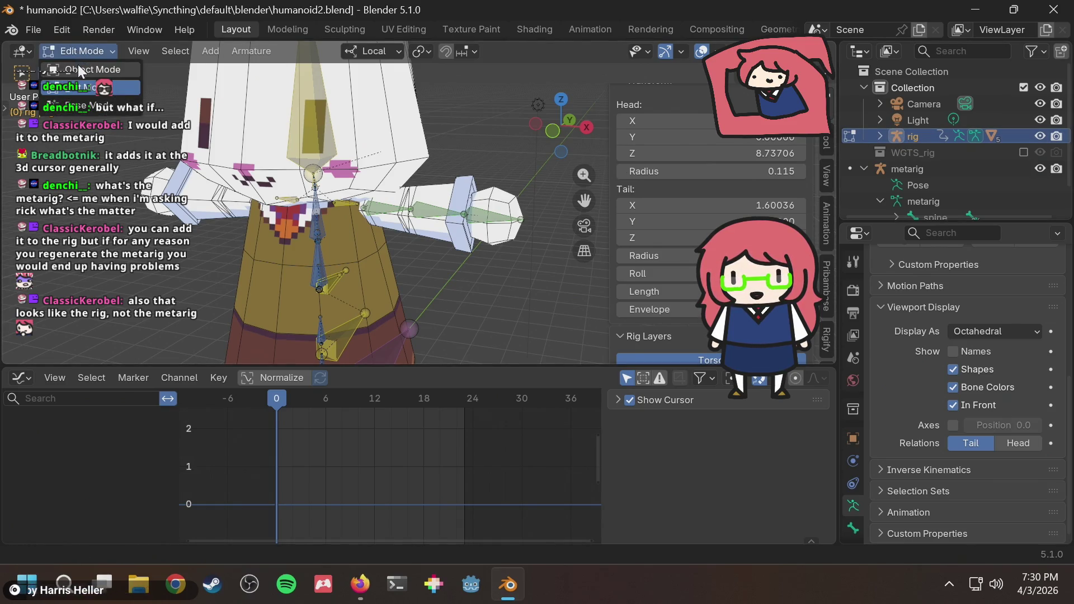
pyautogui.click(79, 70)
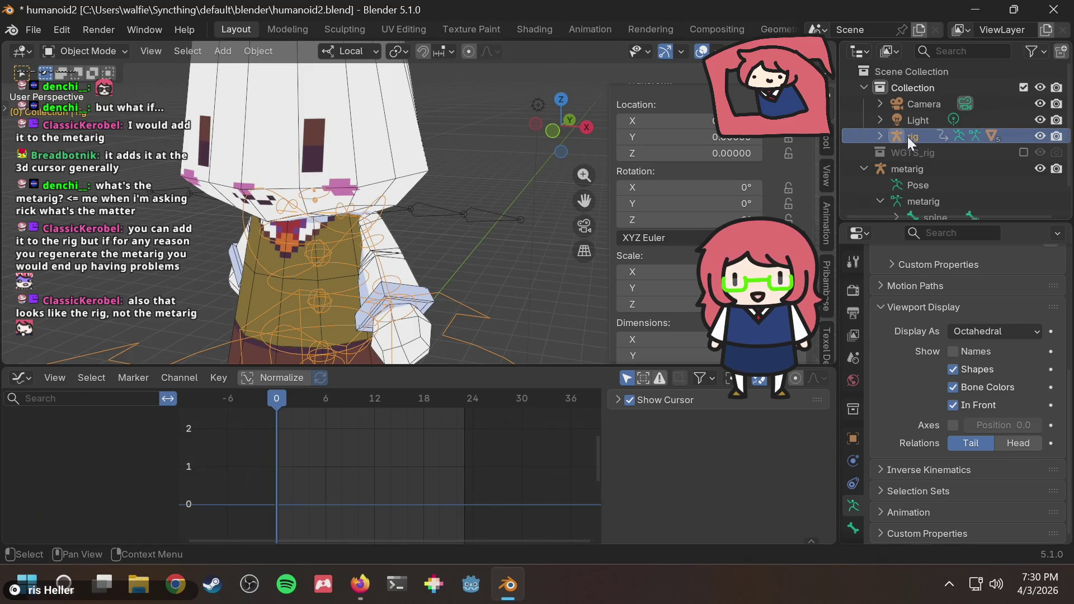
pyautogui.click(880, 137)
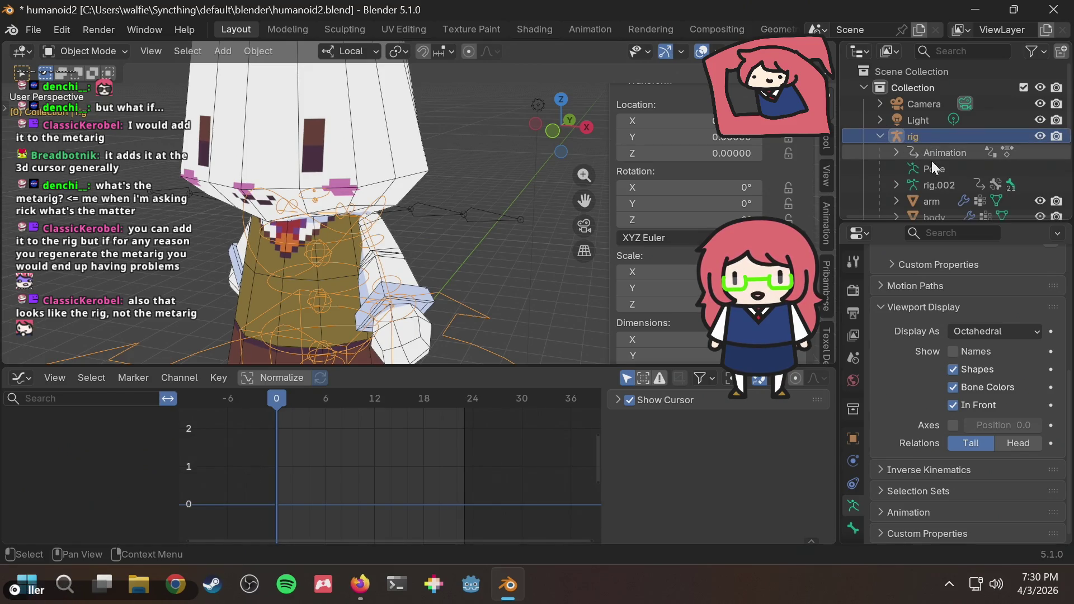
pyautogui.click(932, 185)
pyautogui.click(87, 51)
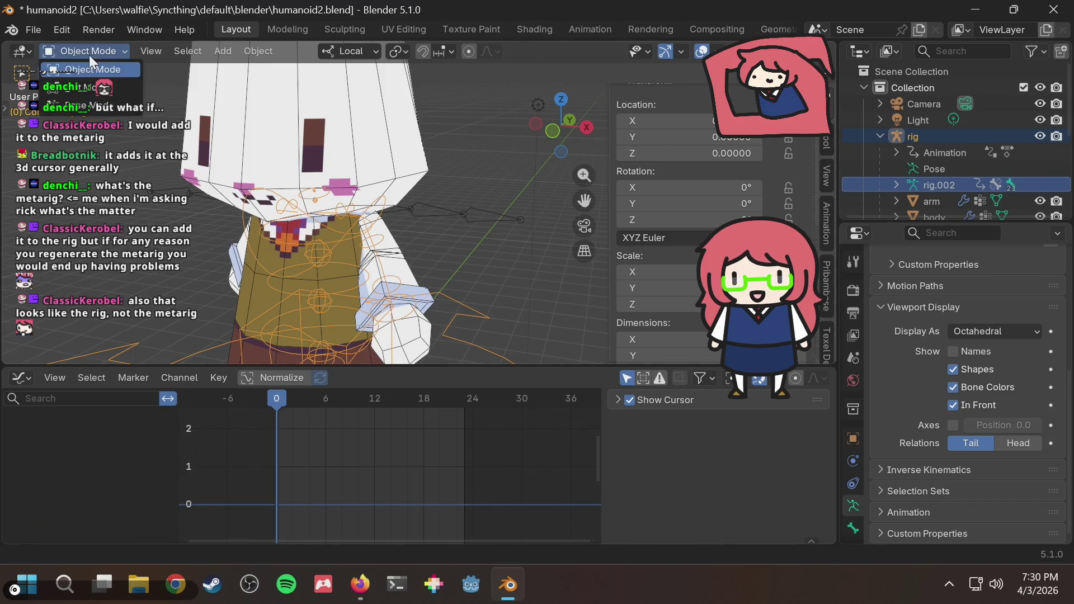
pyautogui.click(84, 86)
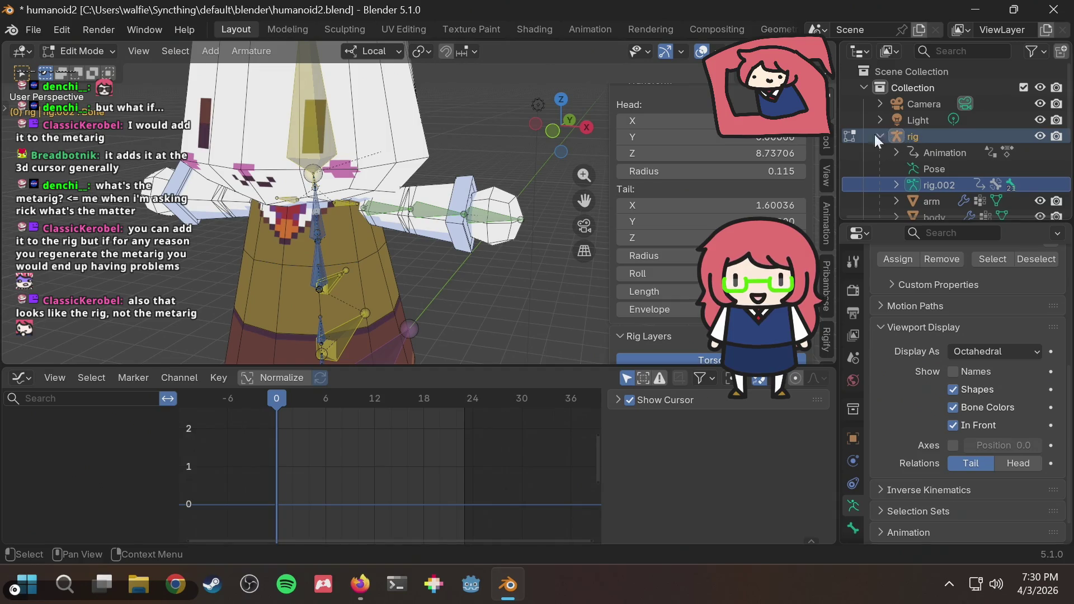
pyautogui.scroll(3, 459, 201)
# Step: Delete the bone inside the rabbit's ear from rig.002, then return to object mode
pyautogui.moveTo(409, 227)
pyautogui.mouseDown(button='middle')
pyautogui.moveTo(395, 192)
pyautogui.moveTo(402, 185)
pyautogui.mouseUp(button='middle')
pyautogui.scroll(-3, 453, 168)
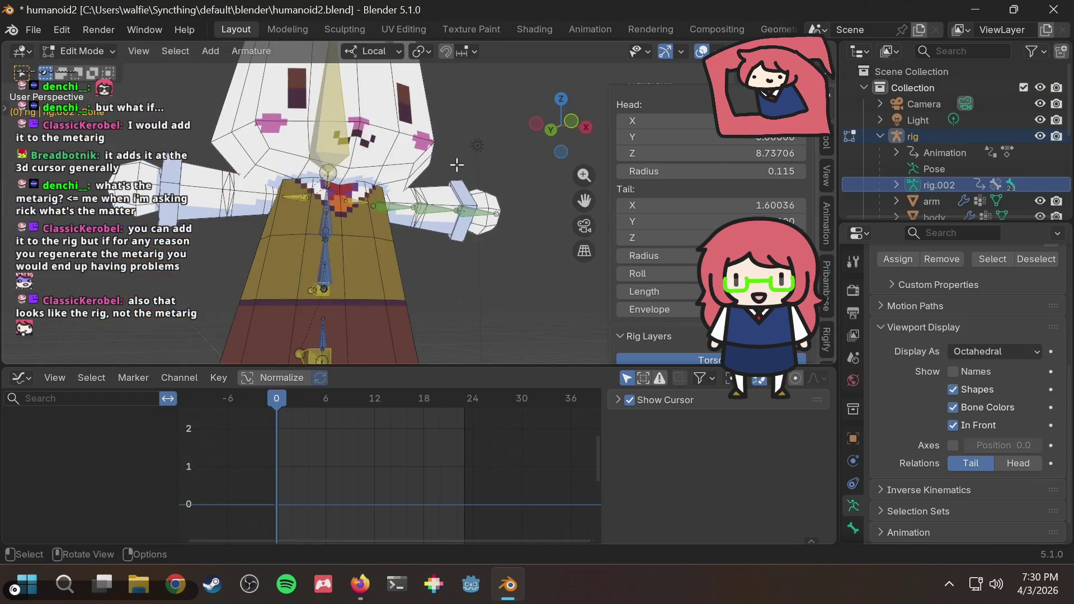
pyautogui.moveTo(456, 165); pyautogui.dragTo(411, 156, button='middle')
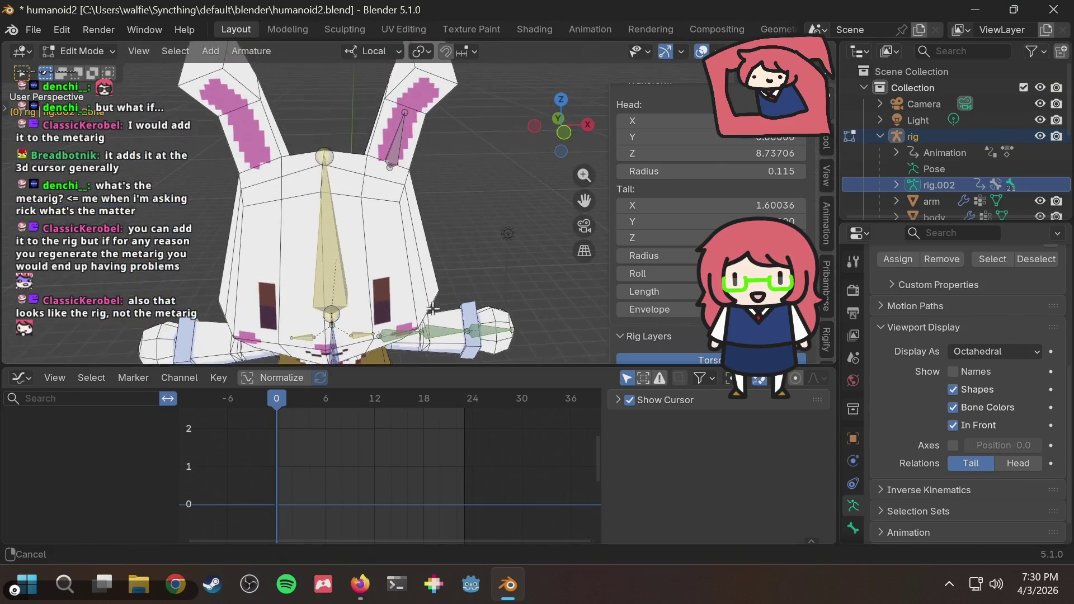
pyautogui.click(402, 154)
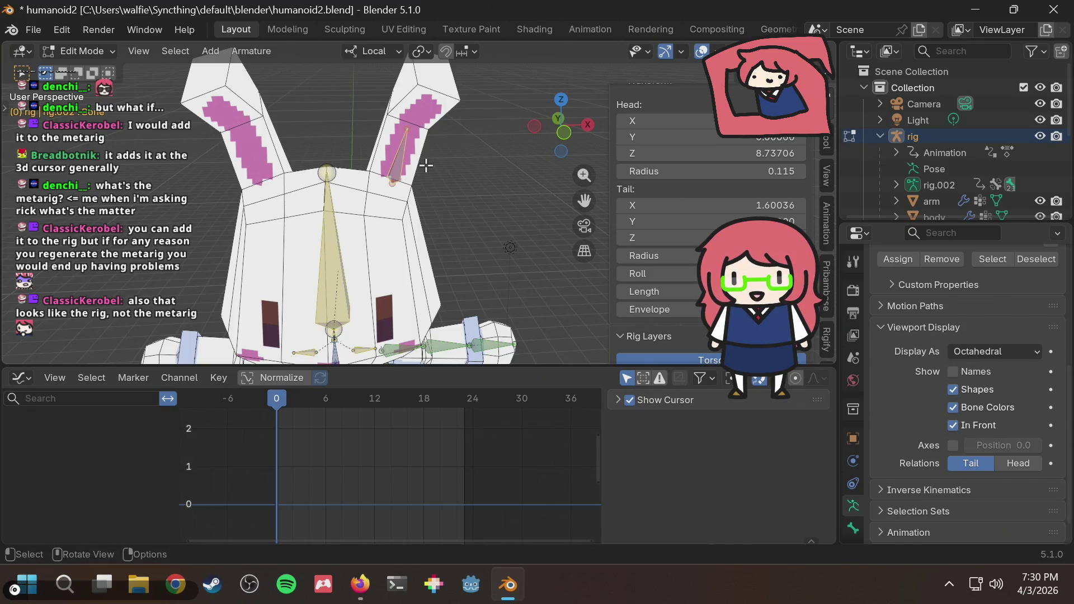
pyautogui.press('x')
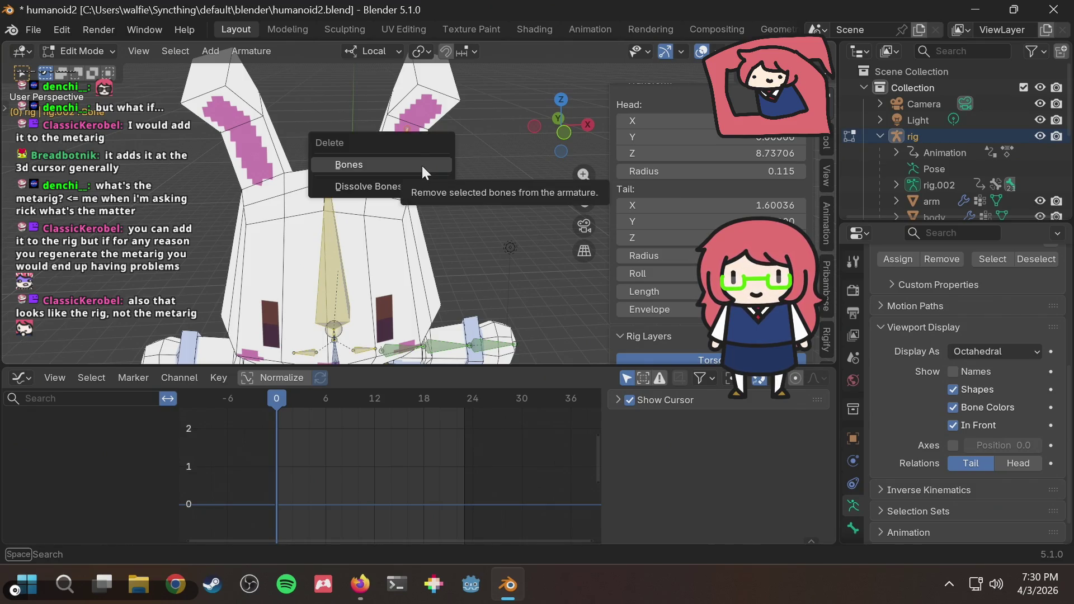
pyautogui.click(421, 164)
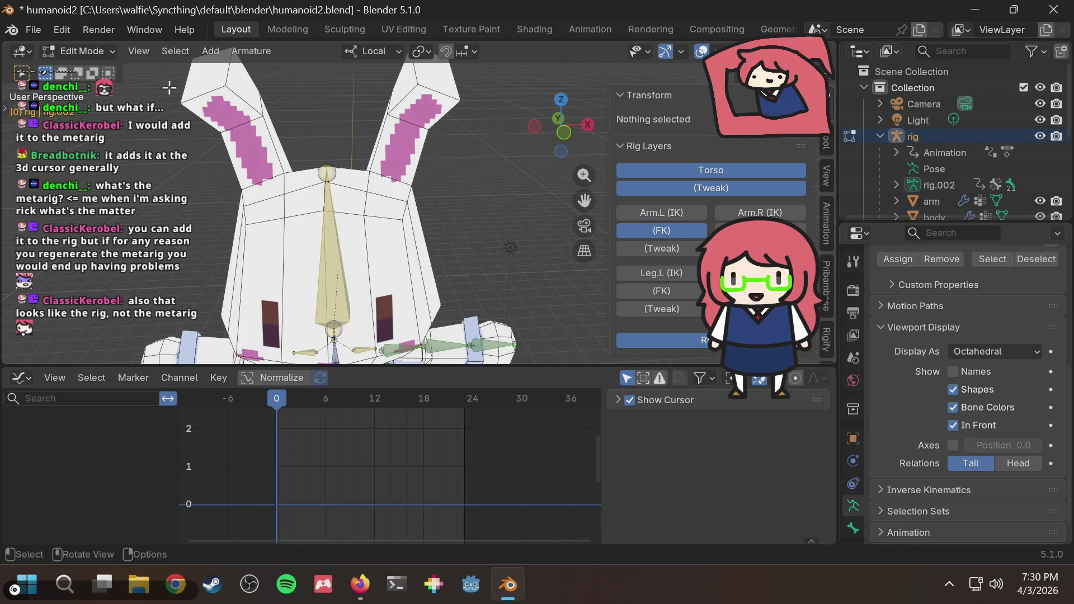
pyautogui.click(81, 51)
pyautogui.click(93, 69)
pyautogui.scroll(-3, 969, 177)
# Step: Select the metarig, switch it to Pose Mode and view the bunny straight from the front
pyautogui.click(897, 185)
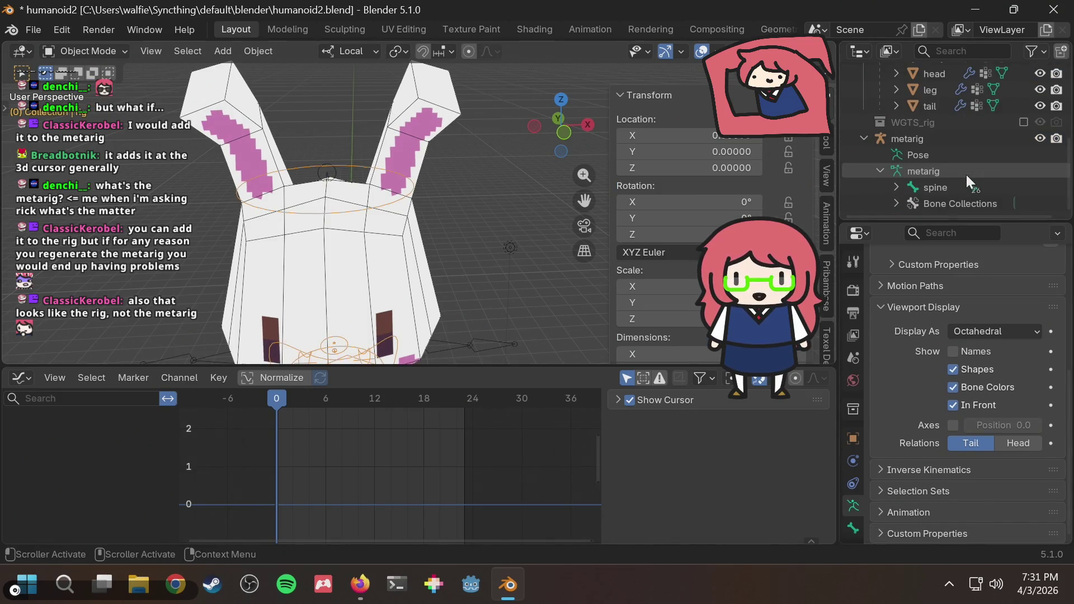
pyautogui.click(921, 137)
pyautogui.click(87, 50)
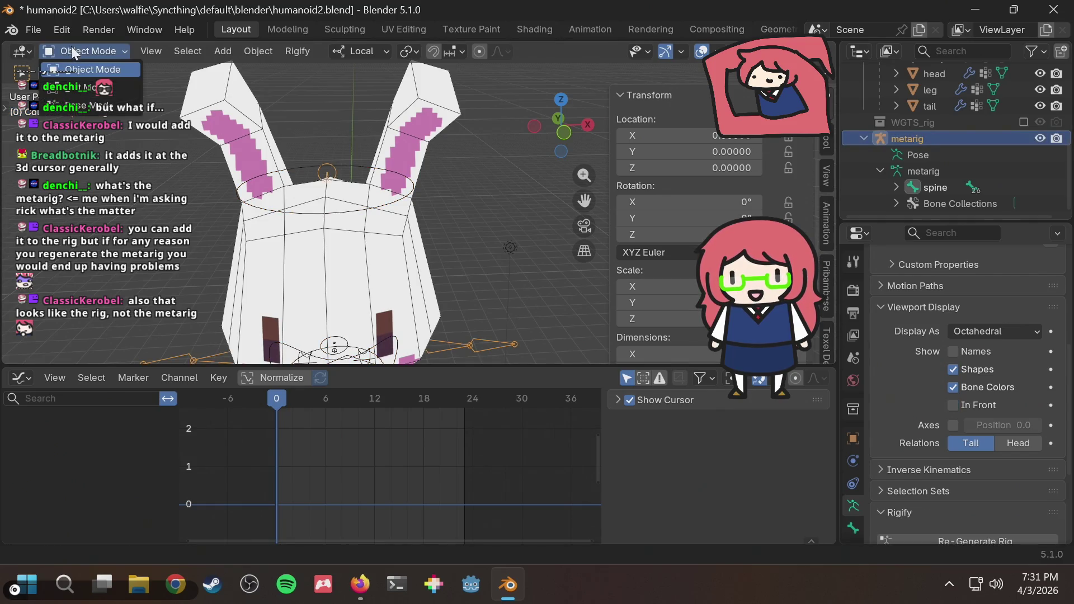
pyautogui.click(82, 99)
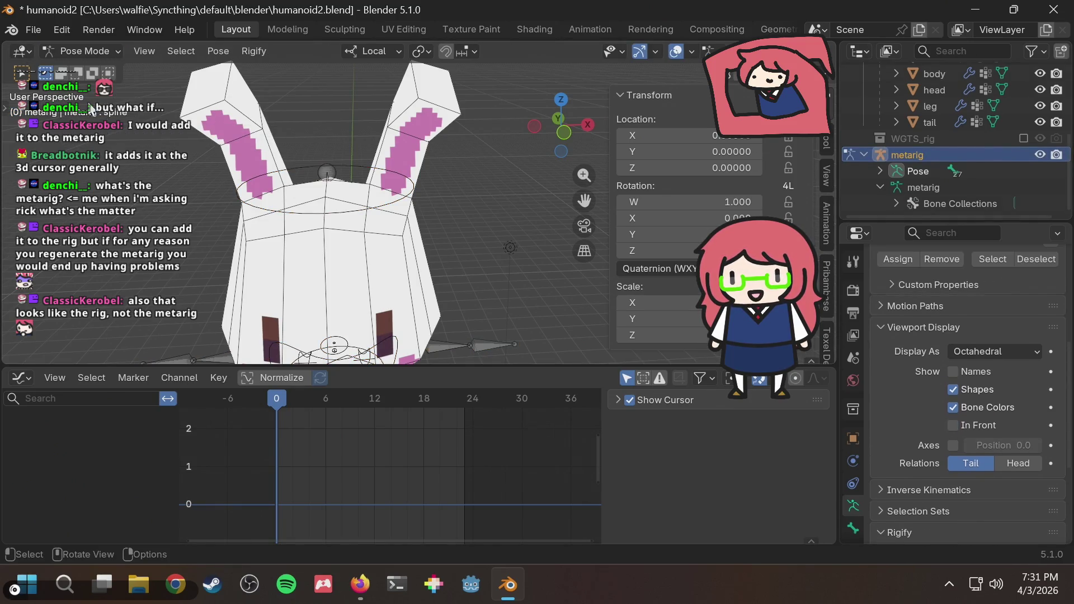
pyautogui.click(563, 131)
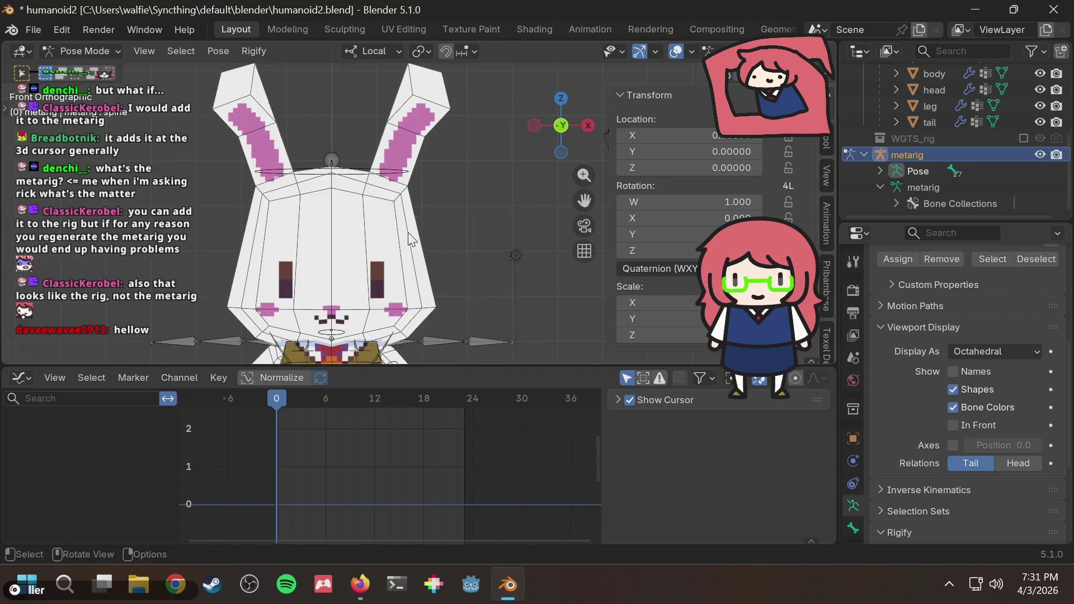
# Step: Select and deselect all metarig bones, frame the head, then switch the metarig to Edit Mode
pyautogui.press('g')
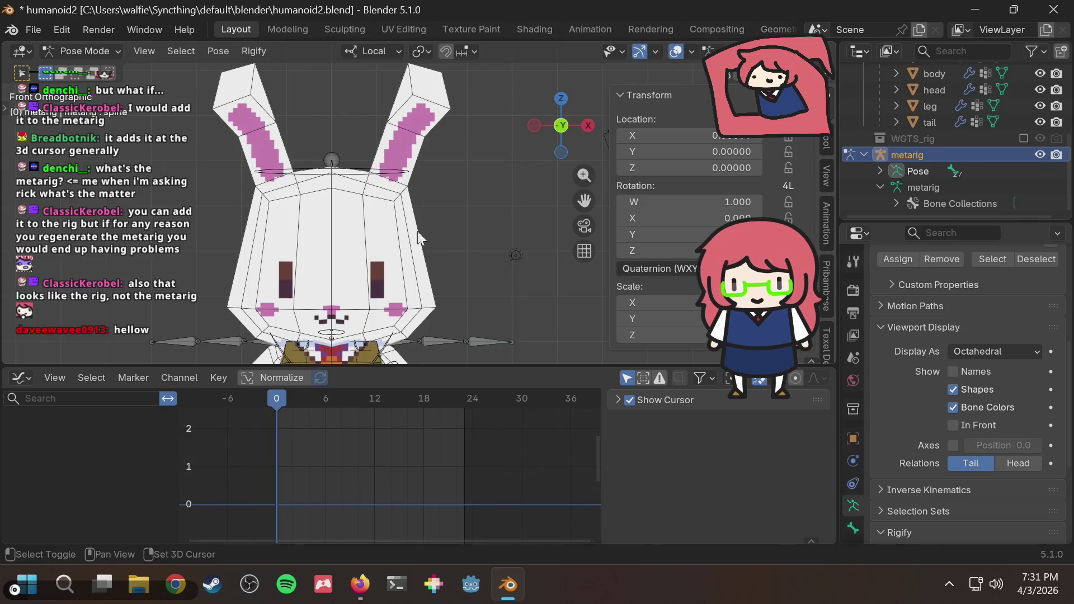
pyautogui.click(451, 190)
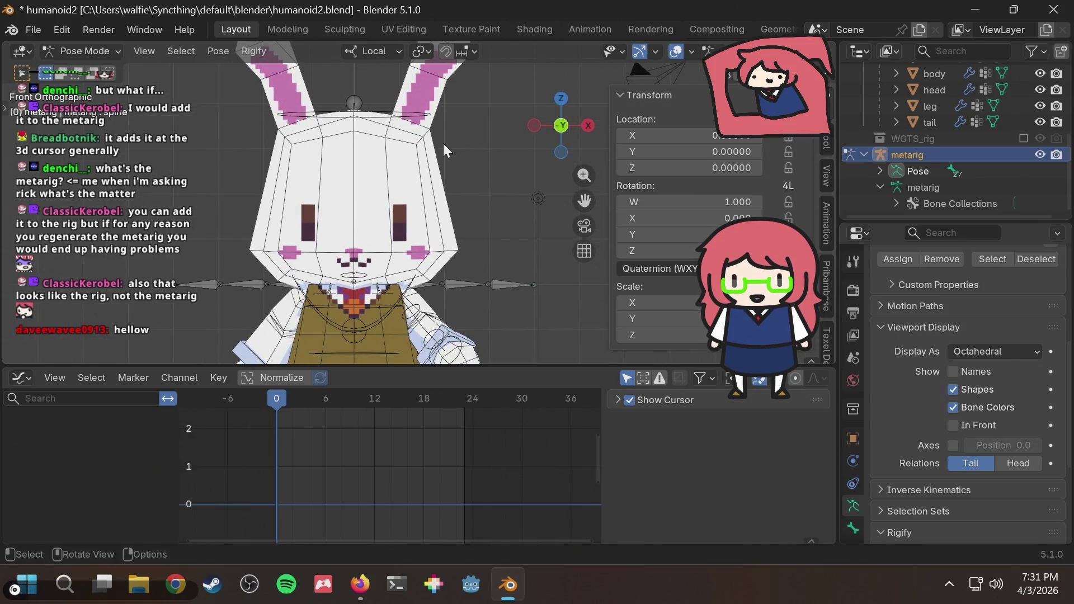
pyautogui.press('a')
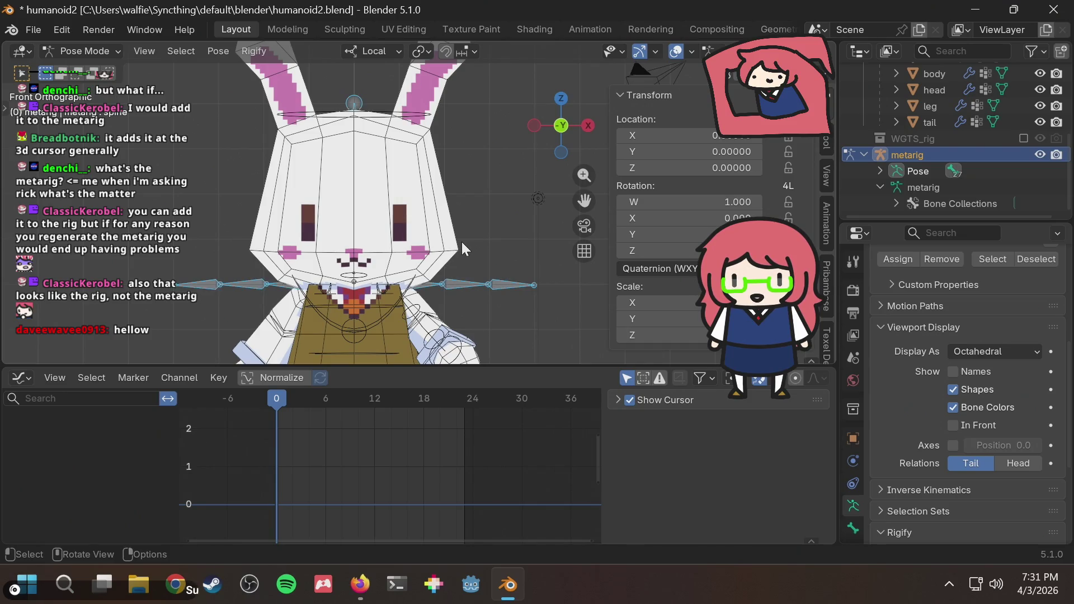
pyautogui.hotkey('alt', 'a')
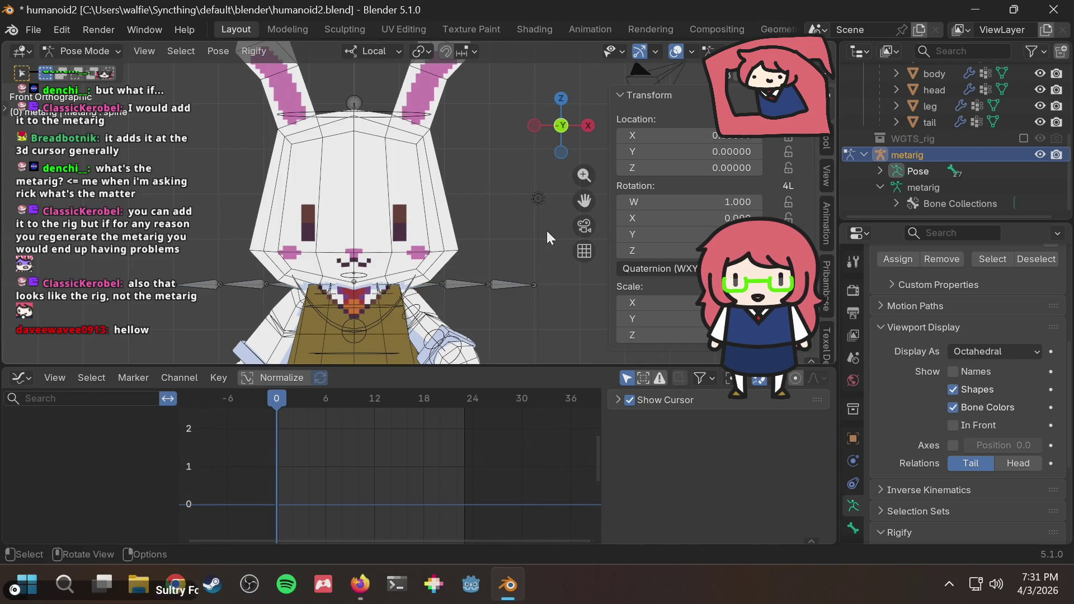
pyautogui.keyDown('shift'); pyautogui.moveTo(478, 265); pyautogui.dragTo(468, 285, button='middle'); pyautogui.keyUp('shift')
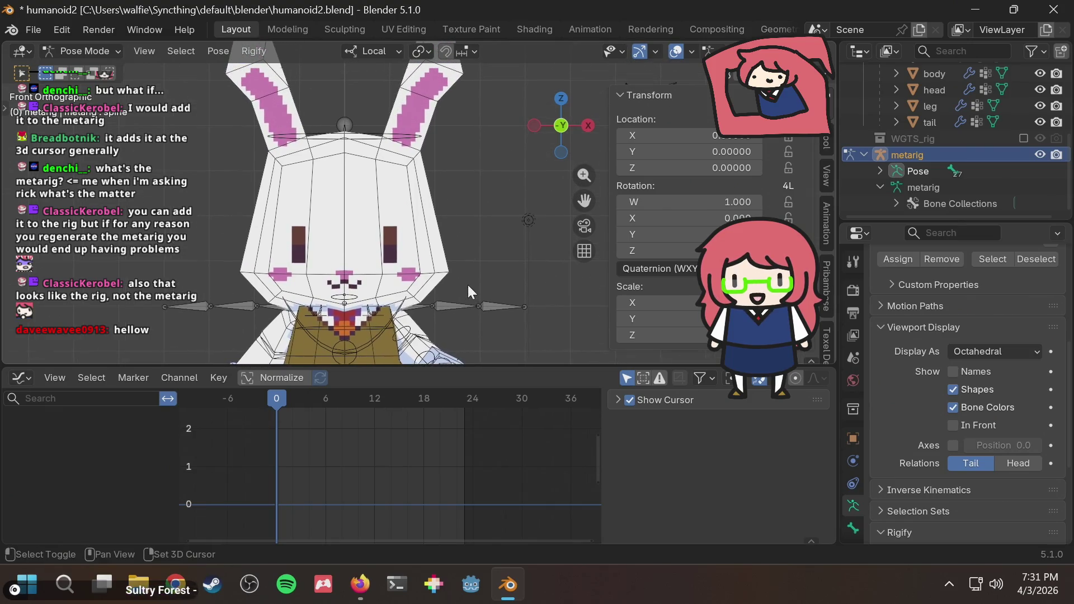
pyautogui.moveTo(442, 231); pyautogui.dragTo(460, 213, button='middle')
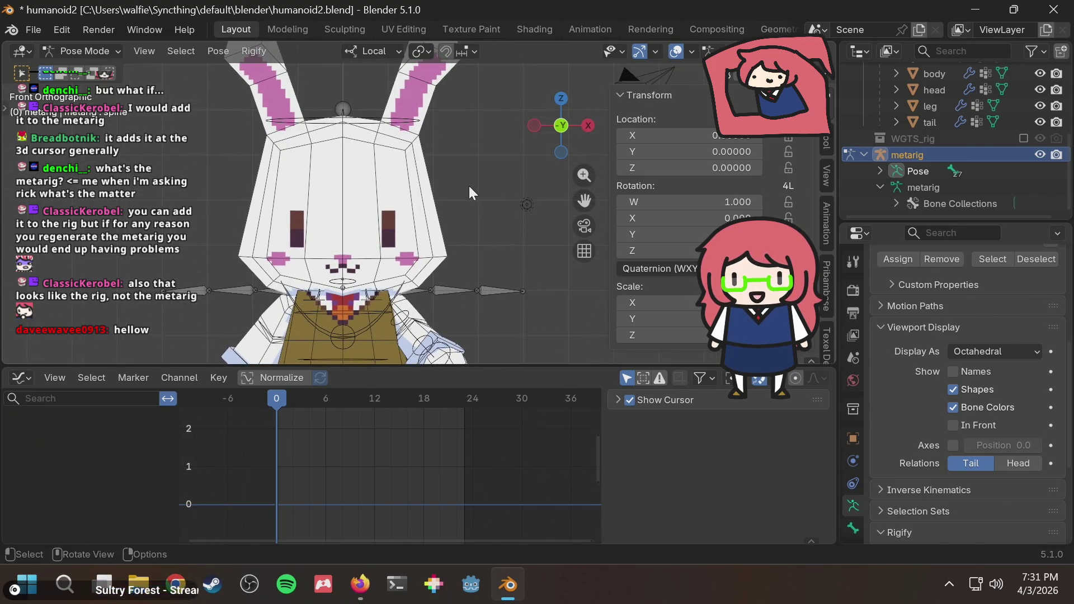
pyautogui.click(84, 50)
pyautogui.click(81, 89)
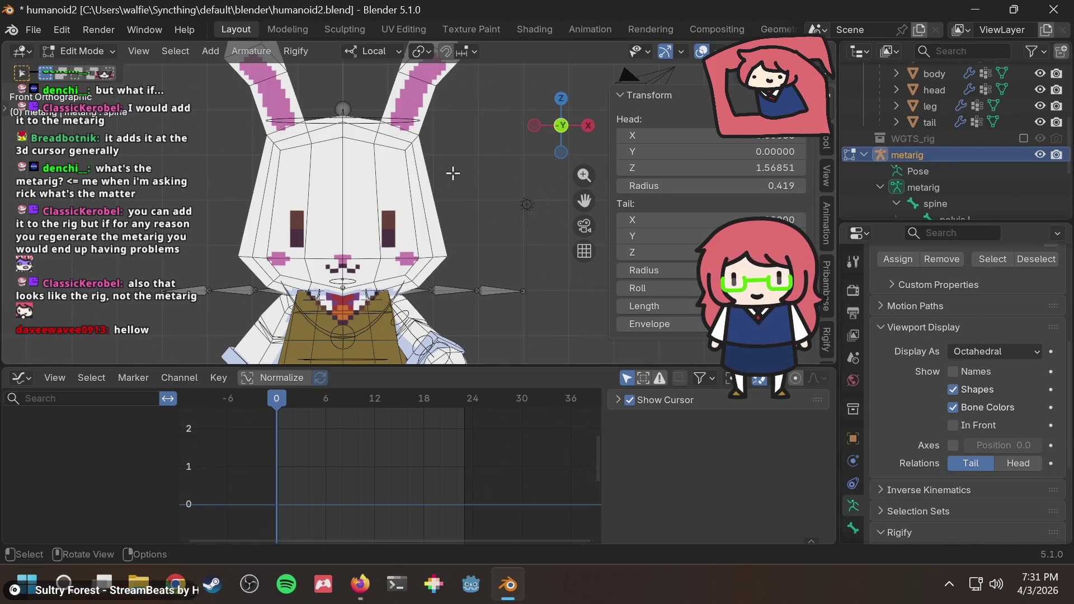
# Step: Add a new bone to the metarig and raise it along local Z up to the top of the rabbit's head
pyautogui.hotkey('shift', 'a')
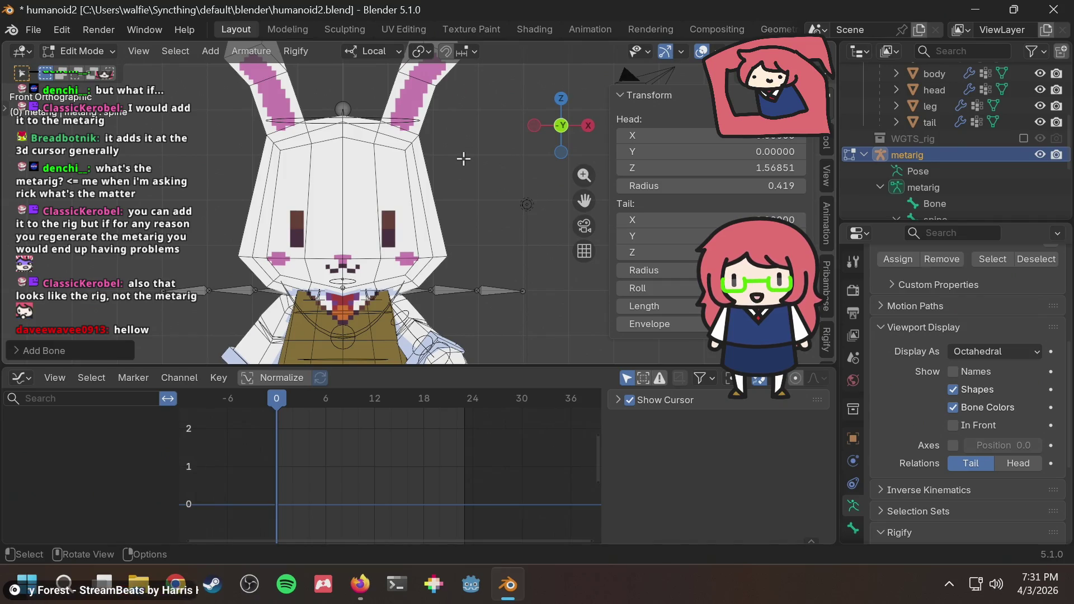
pyautogui.scroll(3, 464, 161)
pyautogui.press('g')
pyautogui.press('Escape')
pyautogui.press('g')
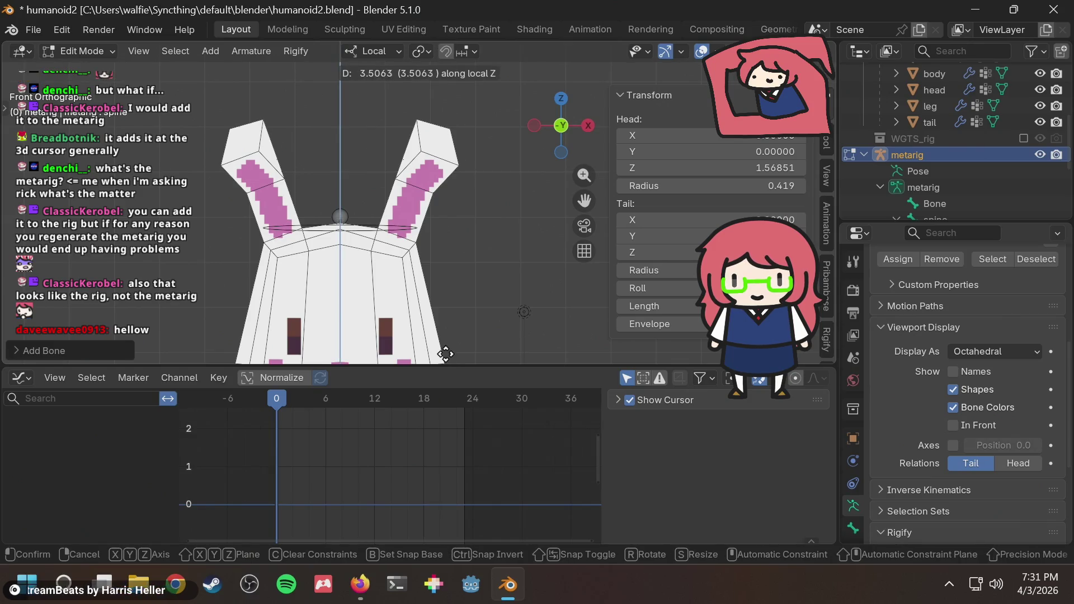
pyautogui.click(445, 353)
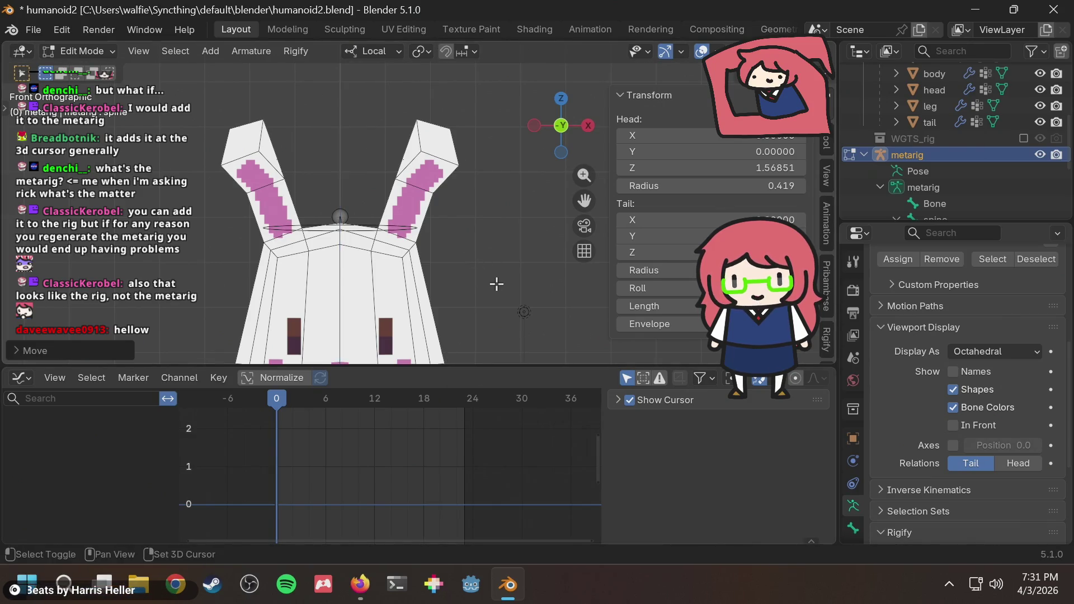
pyautogui.scroll(-4, 502, 285)
pyautogui.scroll(3, 503, 286)
pyautogui.scroll(-3, 502, 285)
pyautogui.keyDown('shift'); pyautogui.moveTo(502, 286); pyautogui.dragTo(470, 252, button='middle'); pyautogui.keyUp('shift')
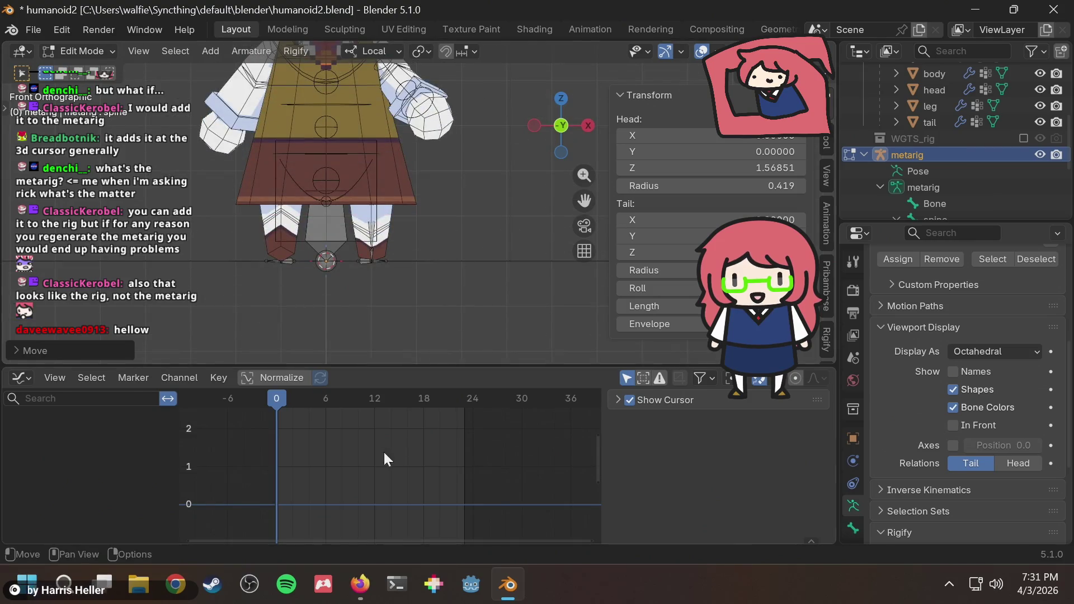
pyautogui.click(335, 219)
pyautogui.scroll(-3, 335, 220)
pyautogui.press('g')
pyautogui.press('z')
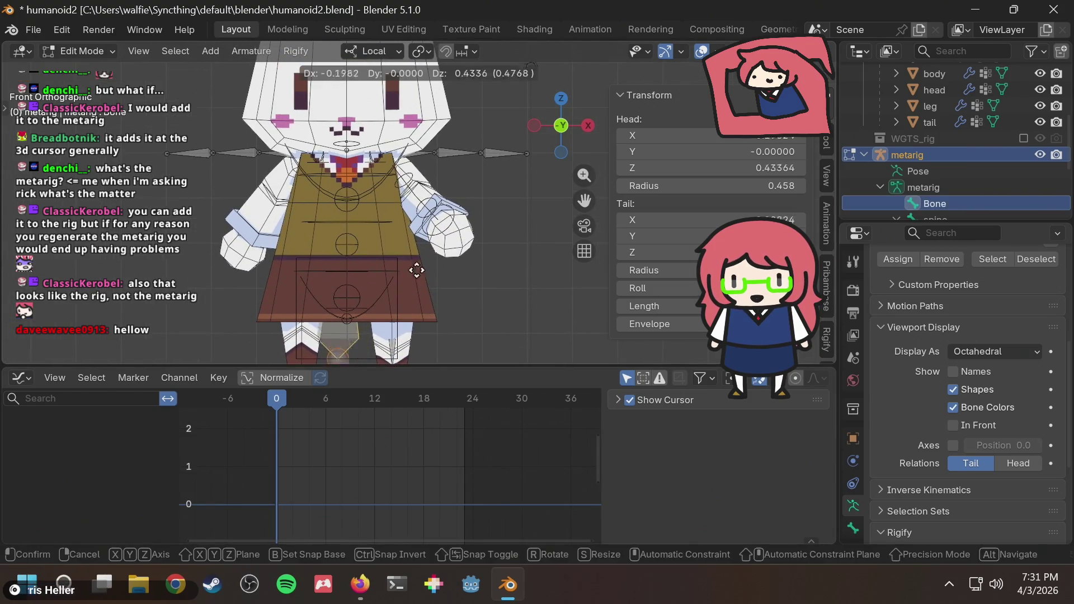
pyautogui.click(438, 152)
pyautogui.keyDown('shift'); pyautogui.moveTo(438, 153); pyautogui.dragTo(437, 302, button='middle'); pyautogui.keyUp('shift')
pyautogui.press('g')
pyautogui.press('z')
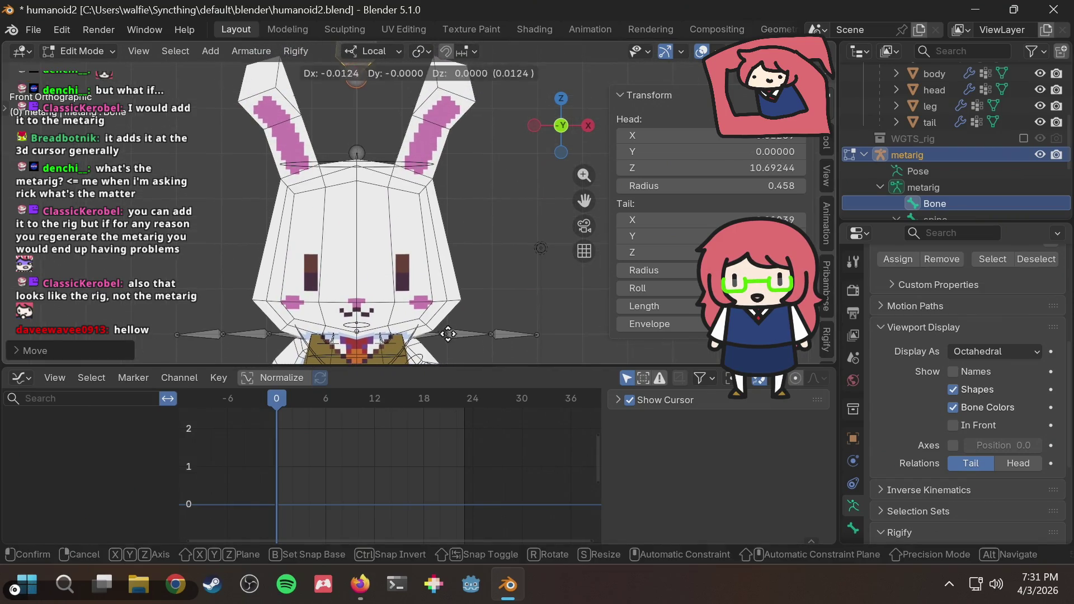
pyautogui.click(448, 307)
pyautogui.keyDown('shift'); pyautogui.moveTo(458, 193); pyautogui.dragTo(457, 268, button='middle'); pyautogui.keyUp('shift')
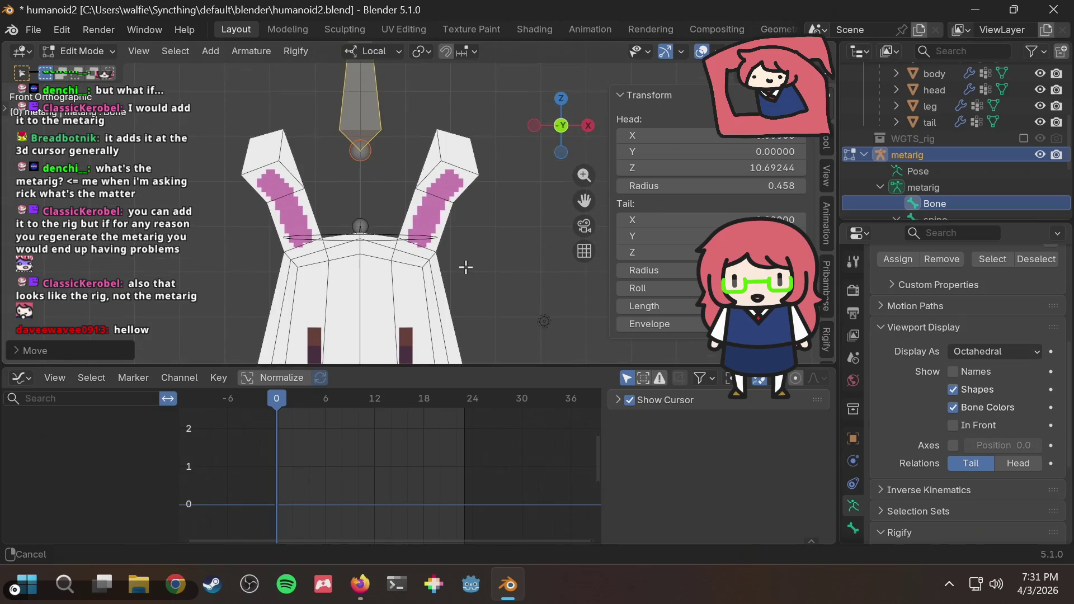
pyautogui.press('g')
pyautogui.click(465, 270)
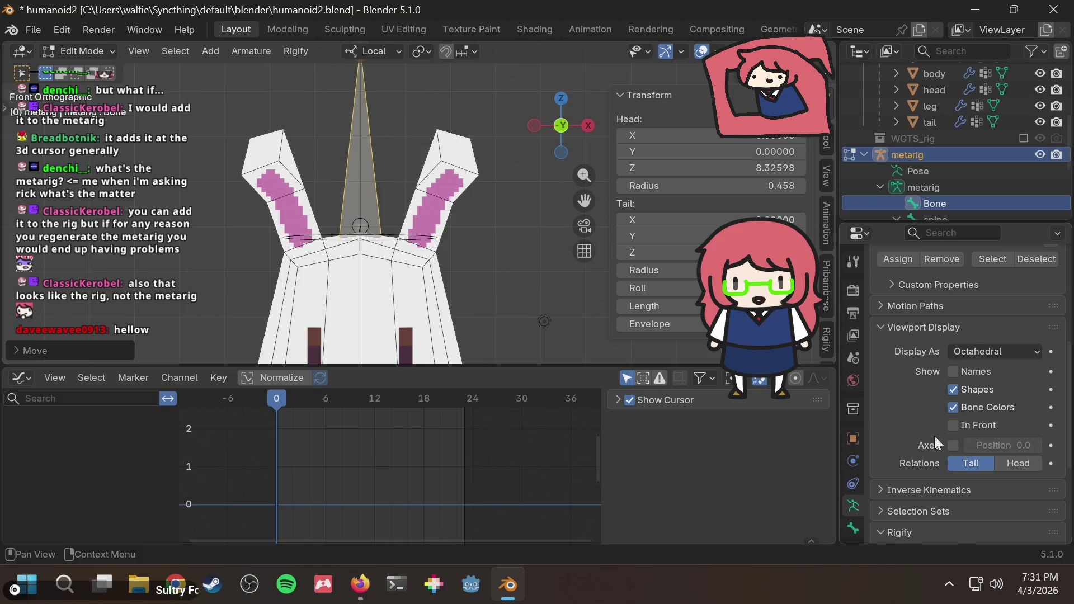
# Step: Draw bones In Front of the mesh, slide the bone along X onto the right-hand ear and shrink it
pyautogui.click(953, 426)
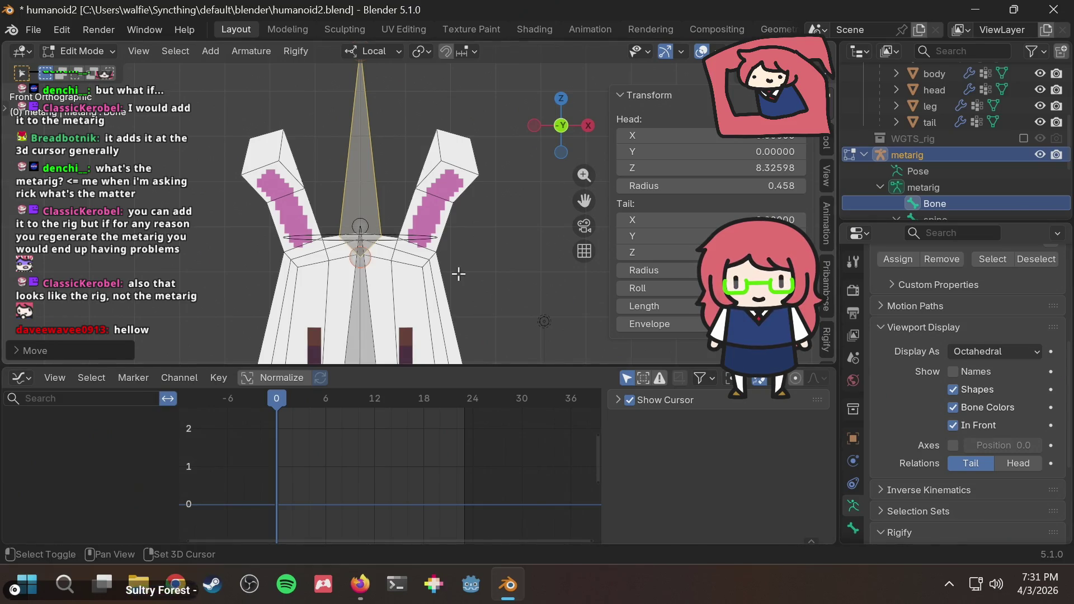
pyautogui.moveTo(479, 262); pyautogui.dragTo(480, 263)
pyautogui.keyDown('shift'); pyautogui.moveTo(479, 263); pyautogui.dragTo(463, 269, button='middle'); pyautogui.keyUp('shift')
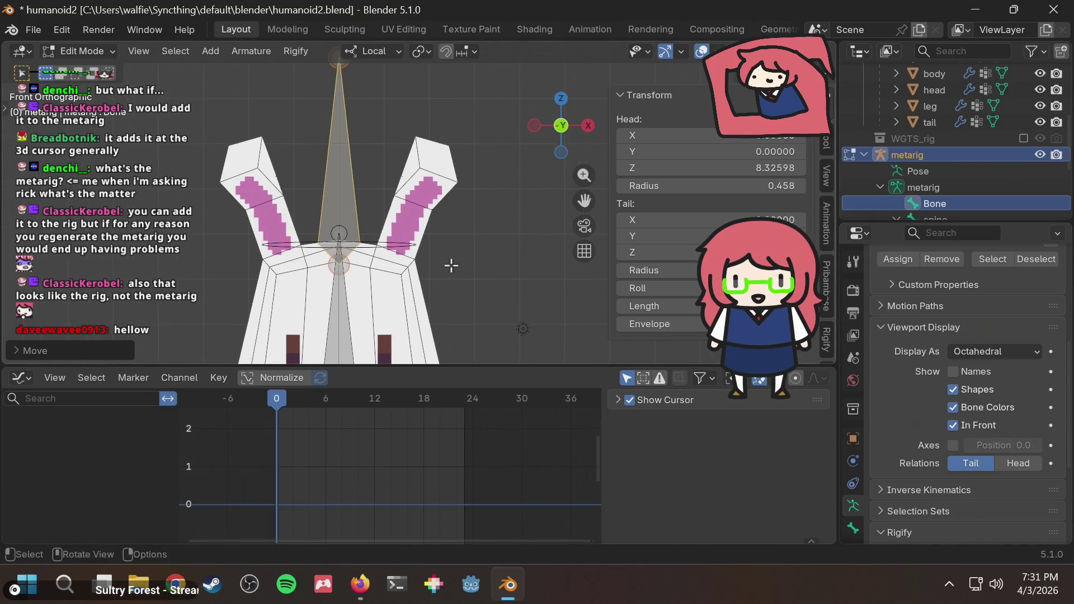
pyautogui.press('g')
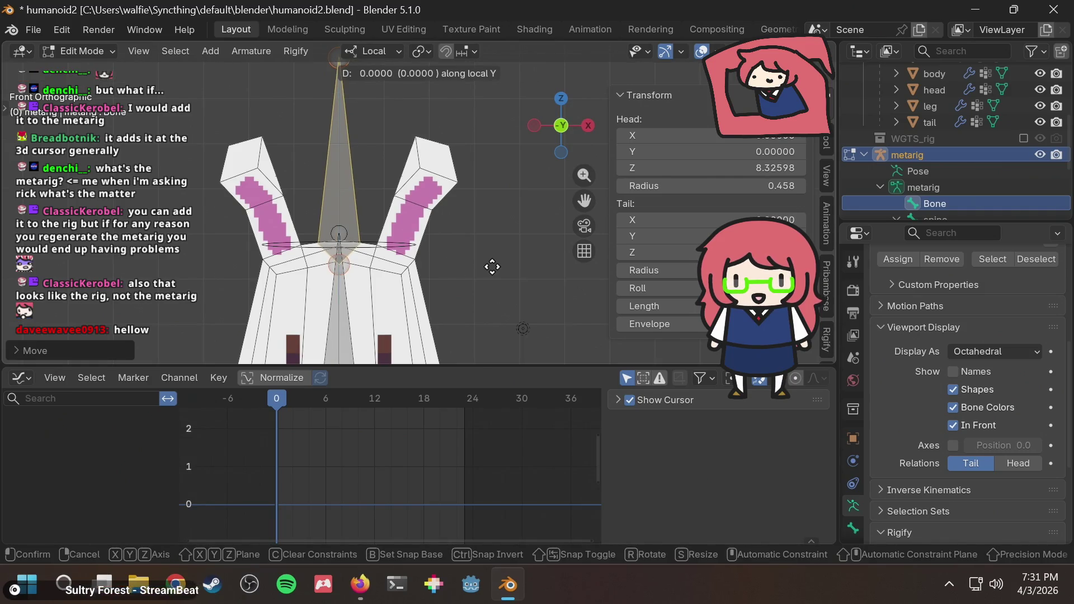
pyautogui.press('Escape')
pyautogui.press('g')
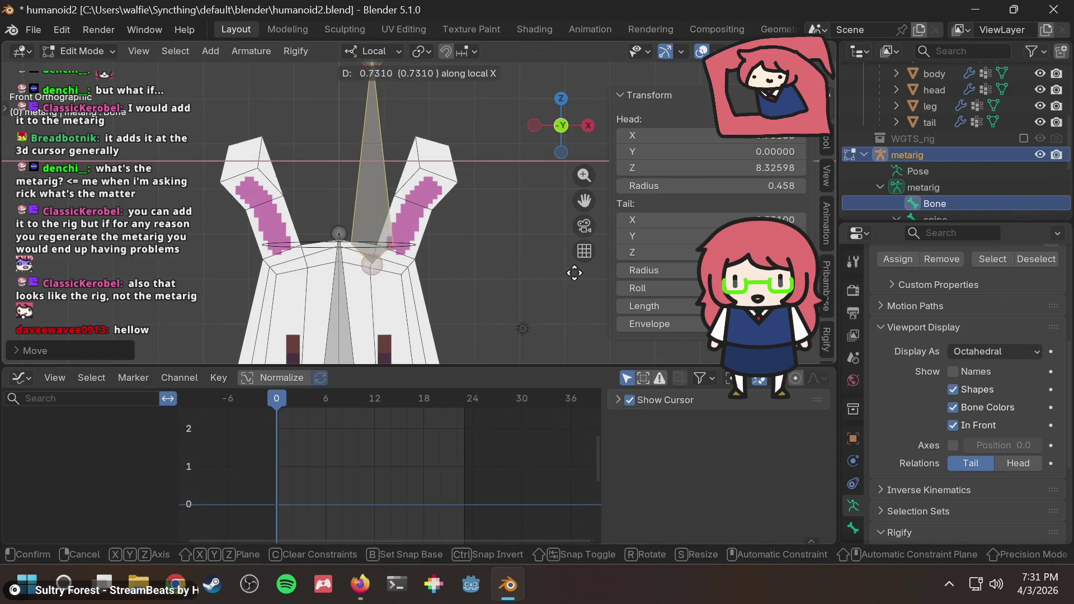
pyautogui.click(596, 273)
pyautogui.press('s')
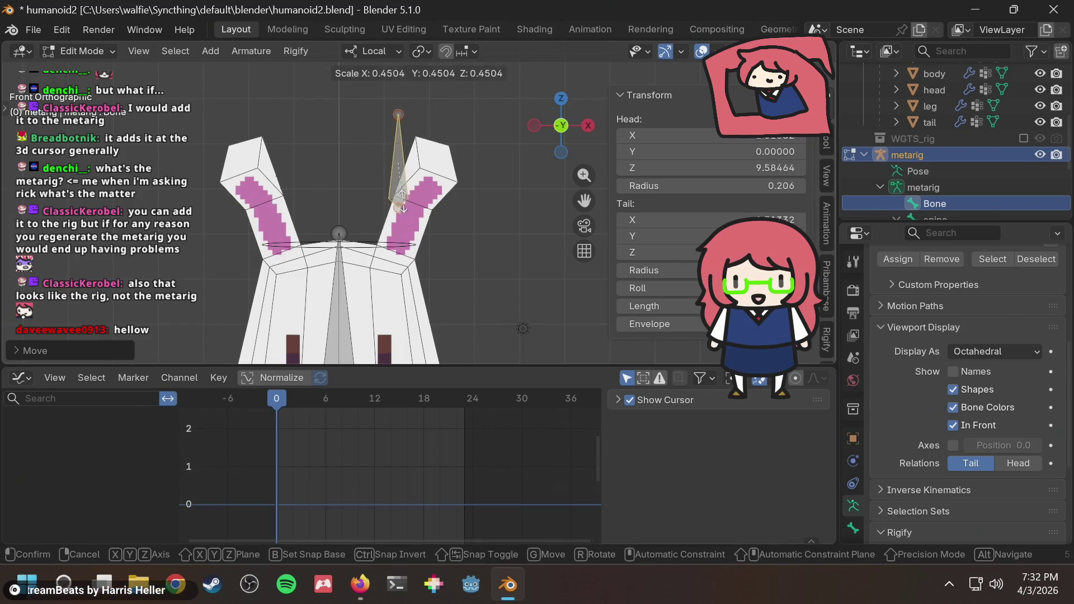
pyautogui.click(401, 191)
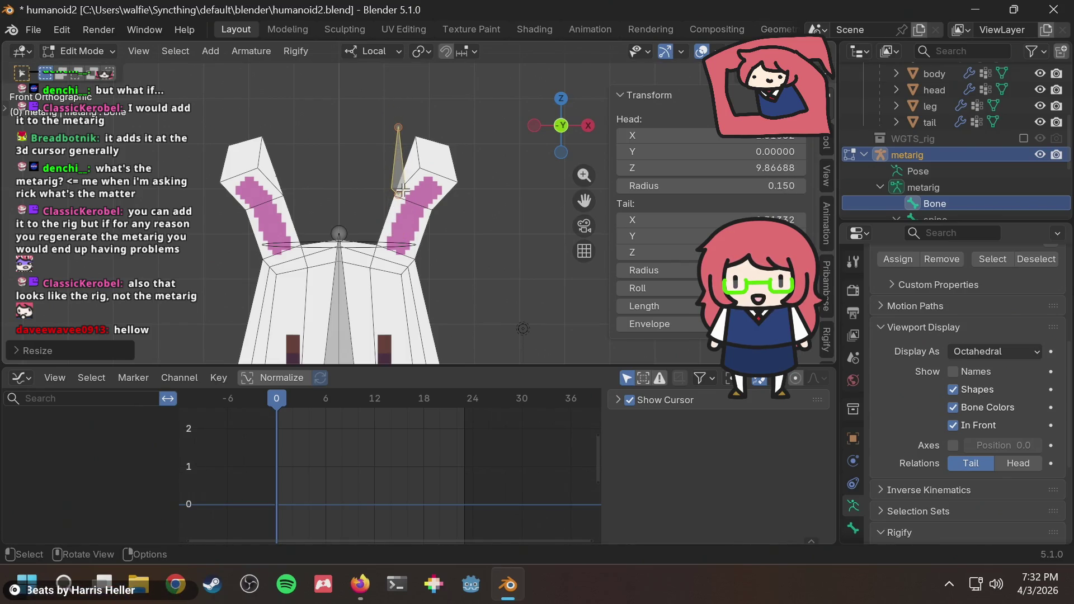
# Step: Bring up the command search twice and dismiss it without running anything
pyautogui.press('F3')
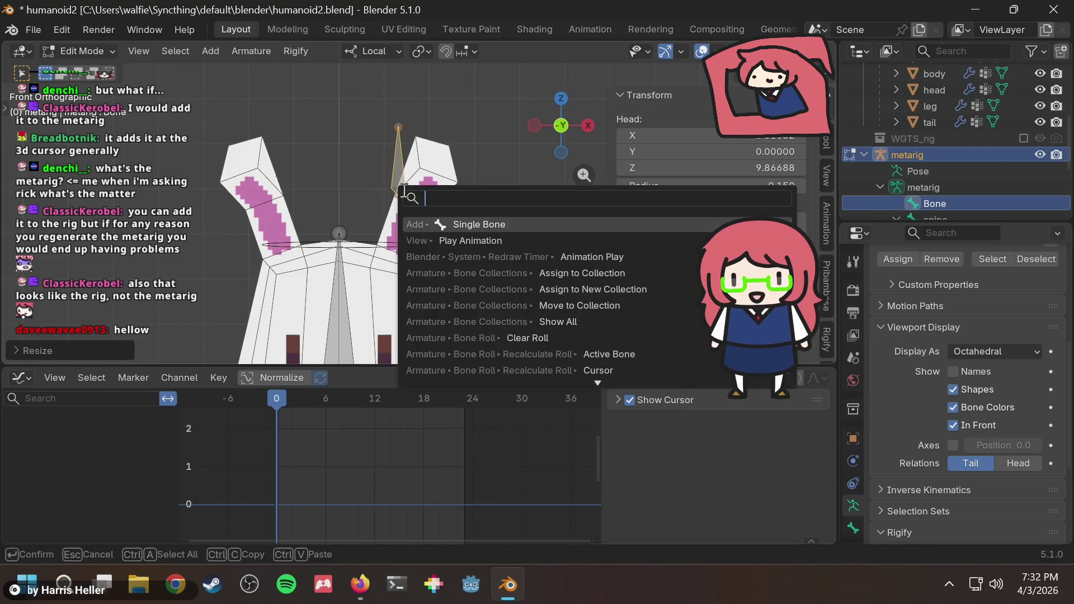
pyautogui.write('APPL')
pyautogui.press('Escape')
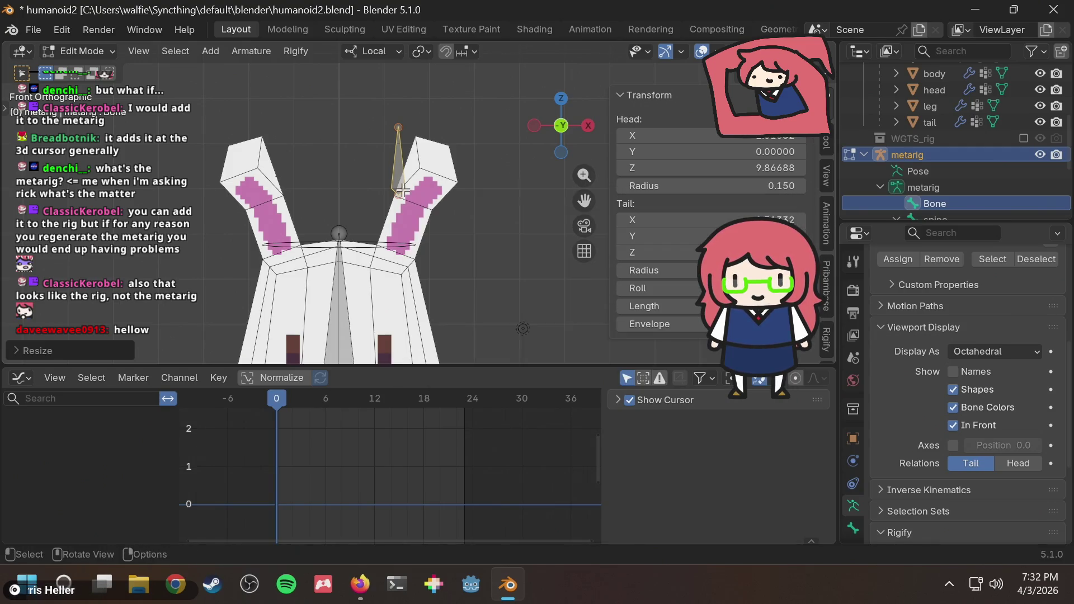
pyautogui.press('F3')
pyautogui.write('SCALE')
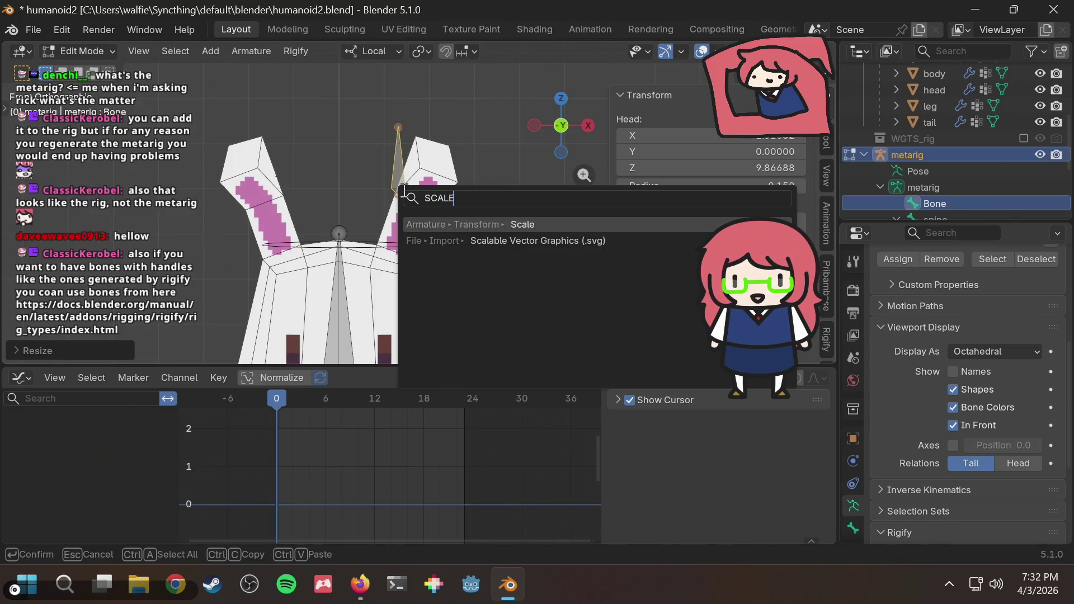
pyautogui.press('Escape')
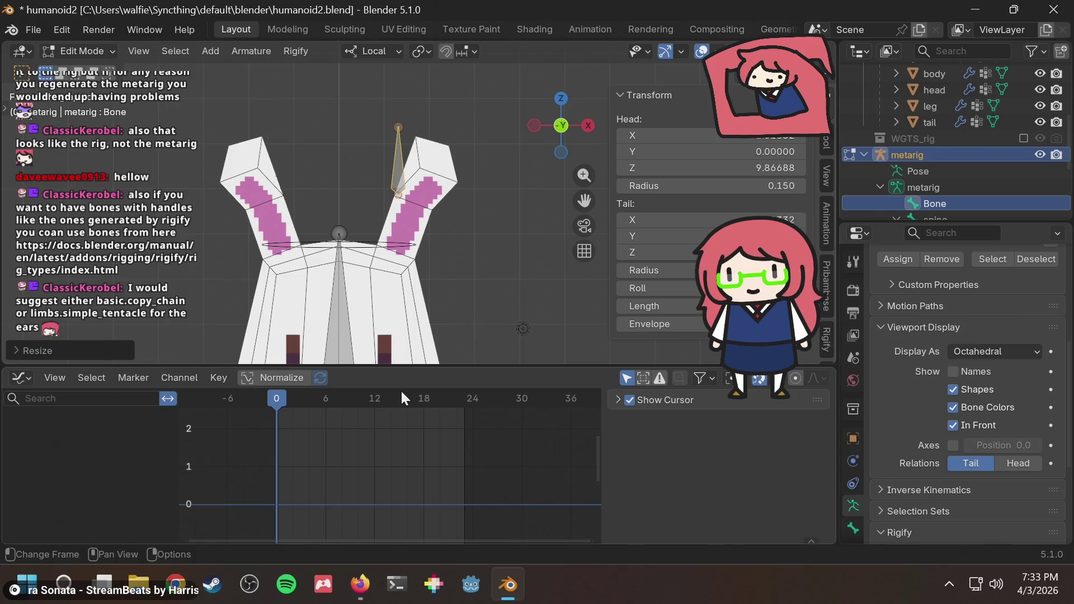
pyautogui.click(360, 585)
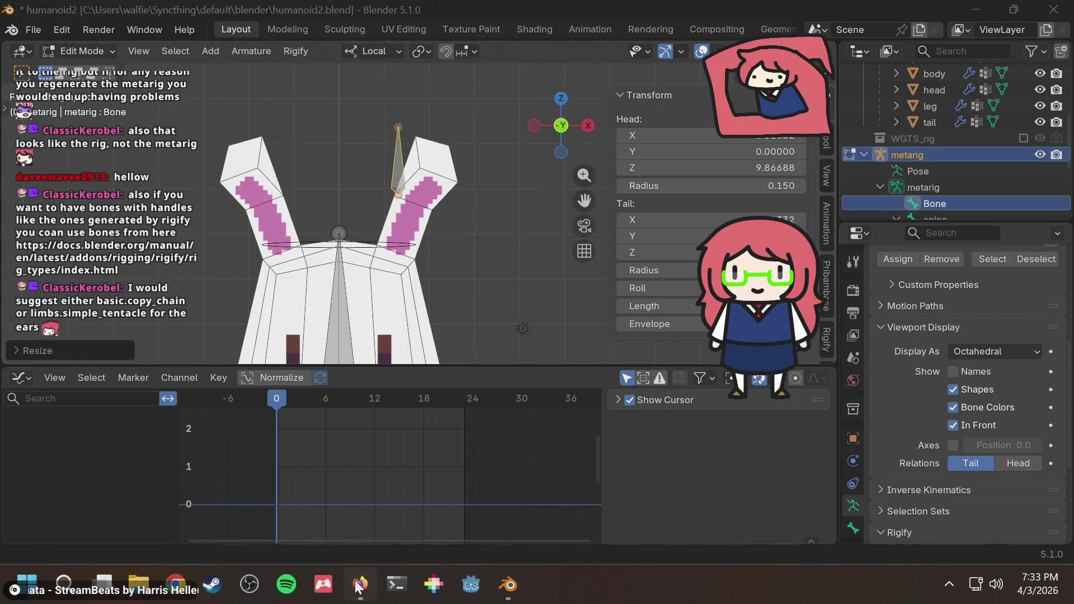
# Step: Load the Rigify rig types manual page in a new tab, find the limbs section, and return to Blender
pyautogui.hotkey('ctrl', 't')
pyautogui.hotkey('ctrl', 'v')
pyautogui.press('Return')
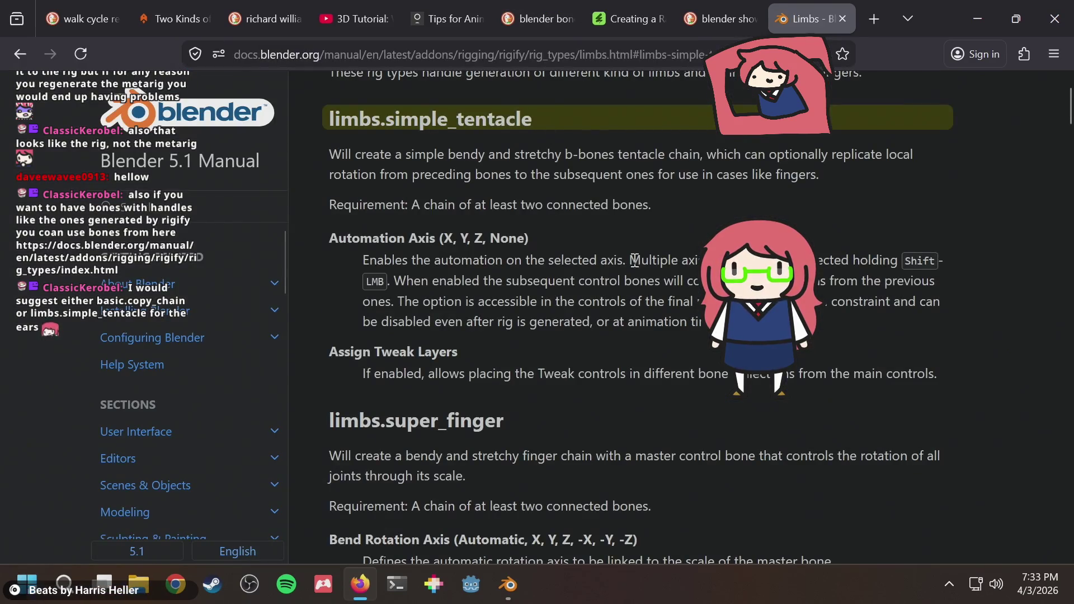
pyautogui.write('SUPER')
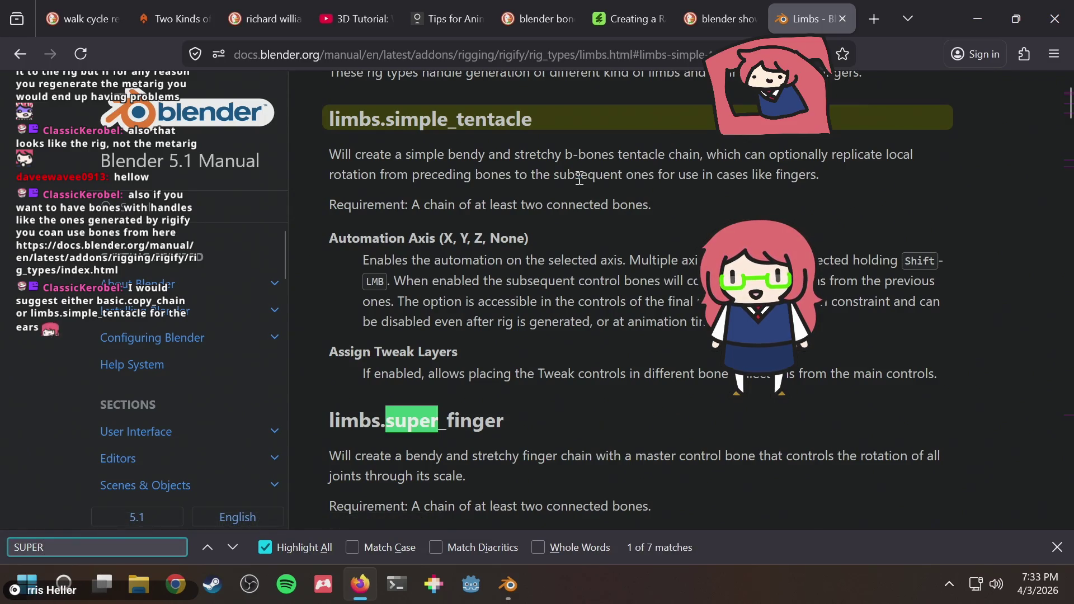
pyautogui.press('BackSpace')
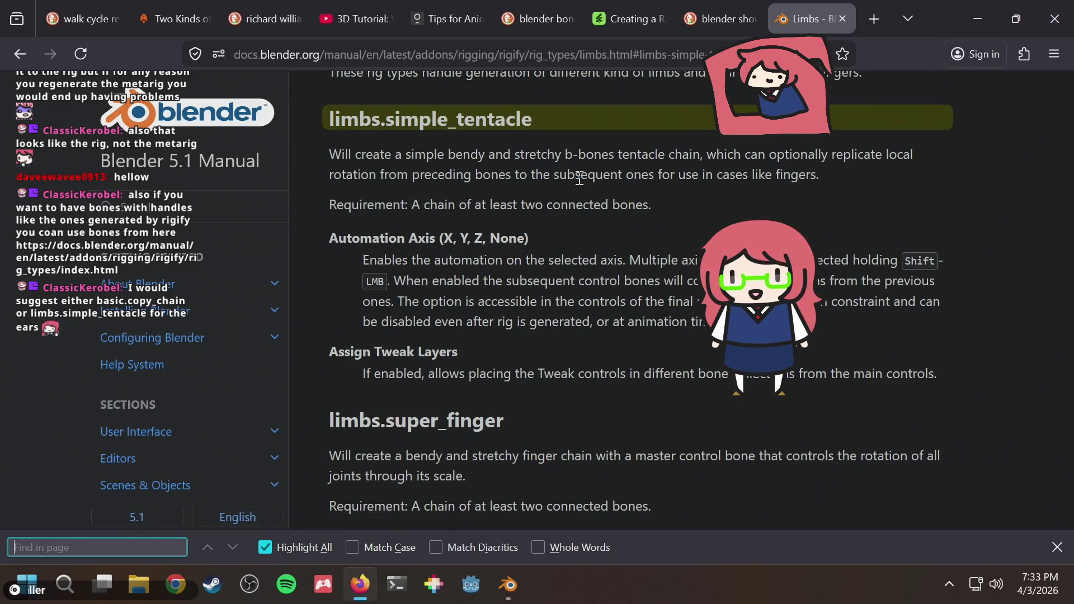
pyautogui.press('Escape')
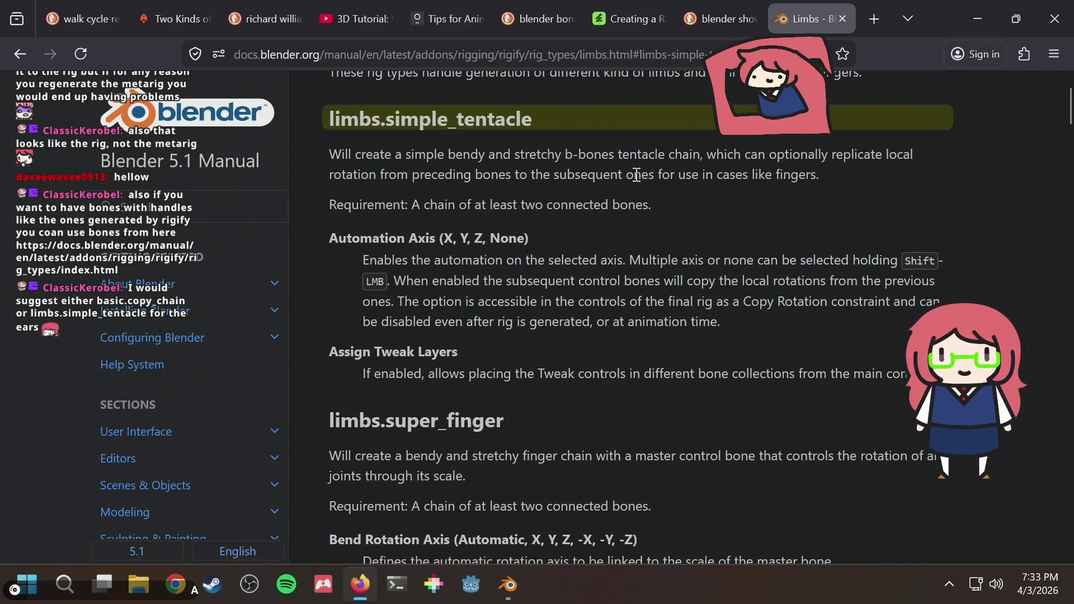
pyautogui.hotkey('alt', 'Tab')
pyautogui.hotkey('alt', 'Tab')
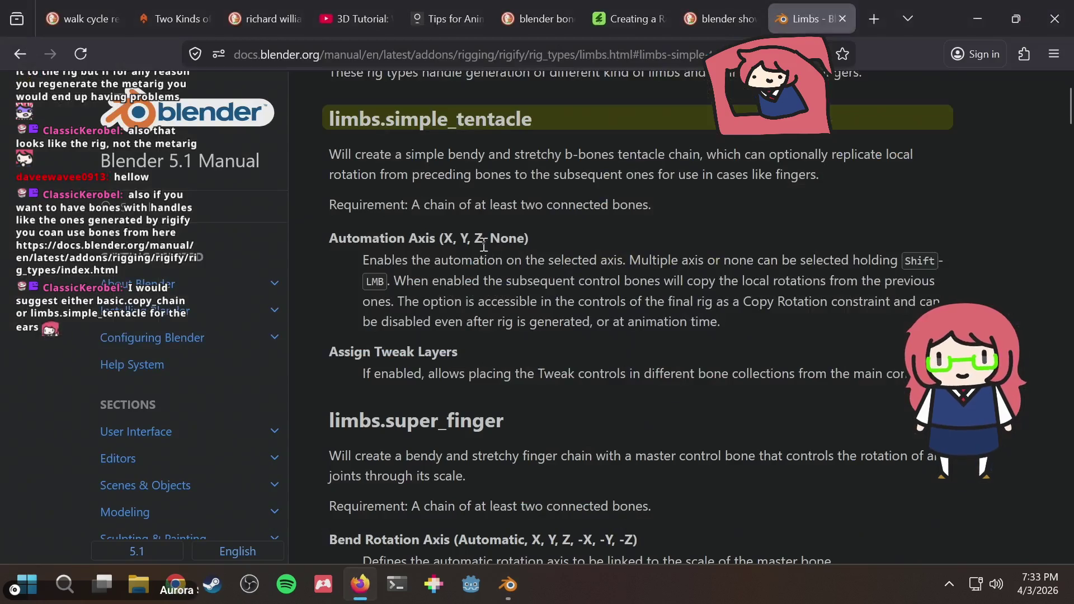
pyautogui.hotkey('alt', 'Tab')
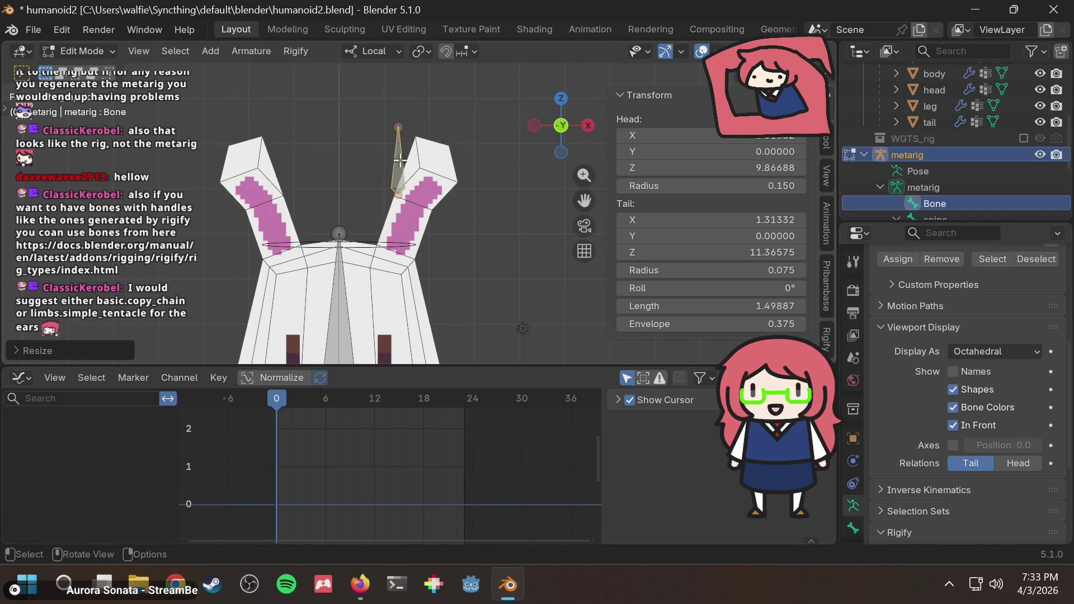
# Step: Search commands for 'bone' without running one, then switch back to the Firefox manual page
pyautogui.press('F3')
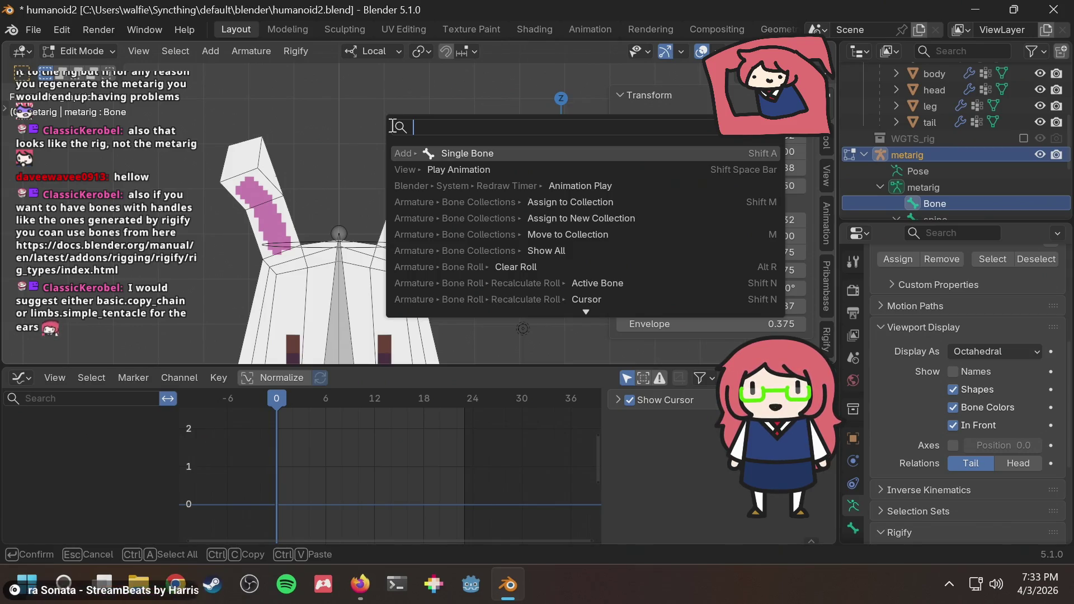
pyautogui.write('bone')
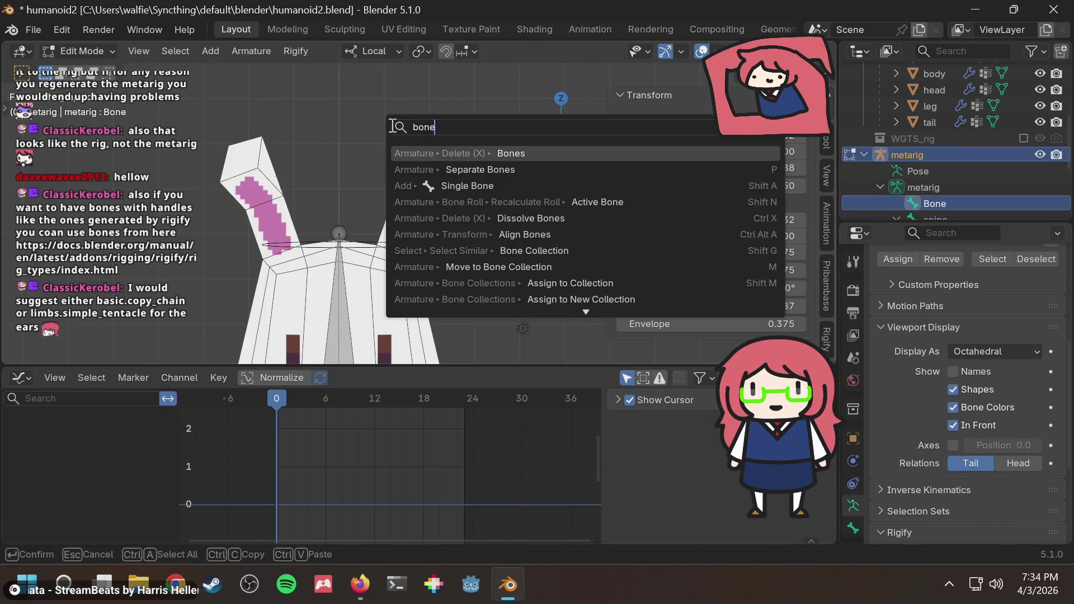
pyautogui.press('Escape')
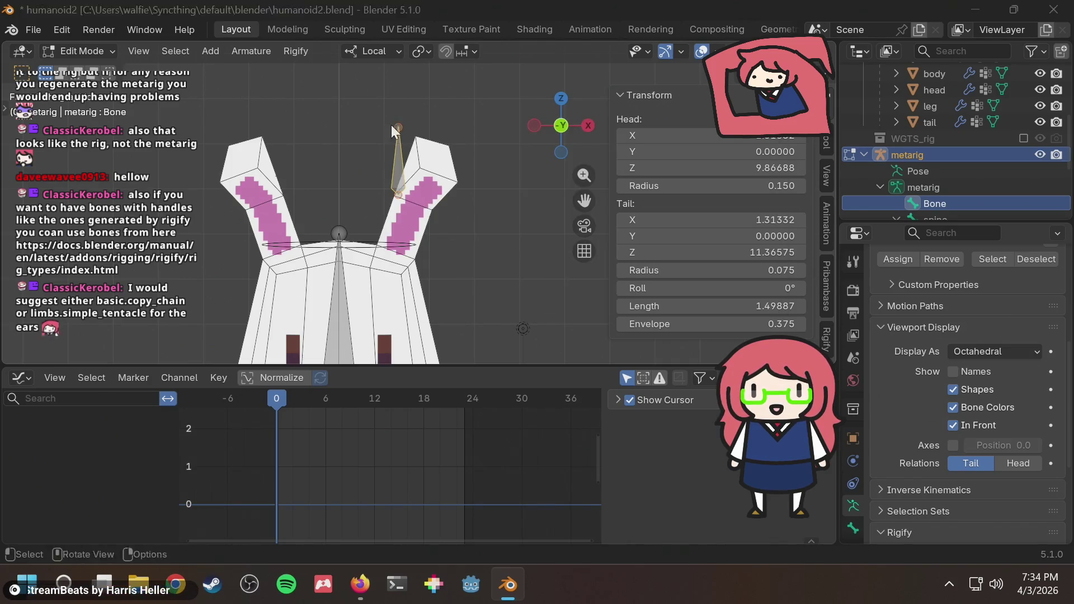
pyautogui.hotkey('alt', 'Tab')
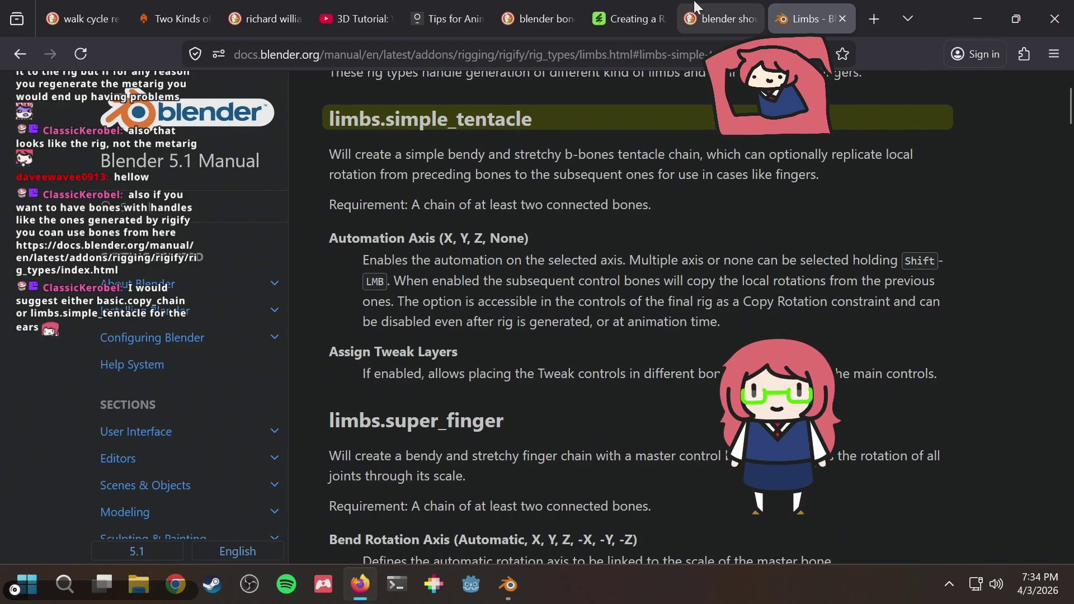
# Step: Search the web for rigify tentacle bone, read the Stack Exchange answer on extra bones, return to Blender
pyautogui.click(720, 19)
pyautogui.click(484, 55)
pyautogui.write('b')
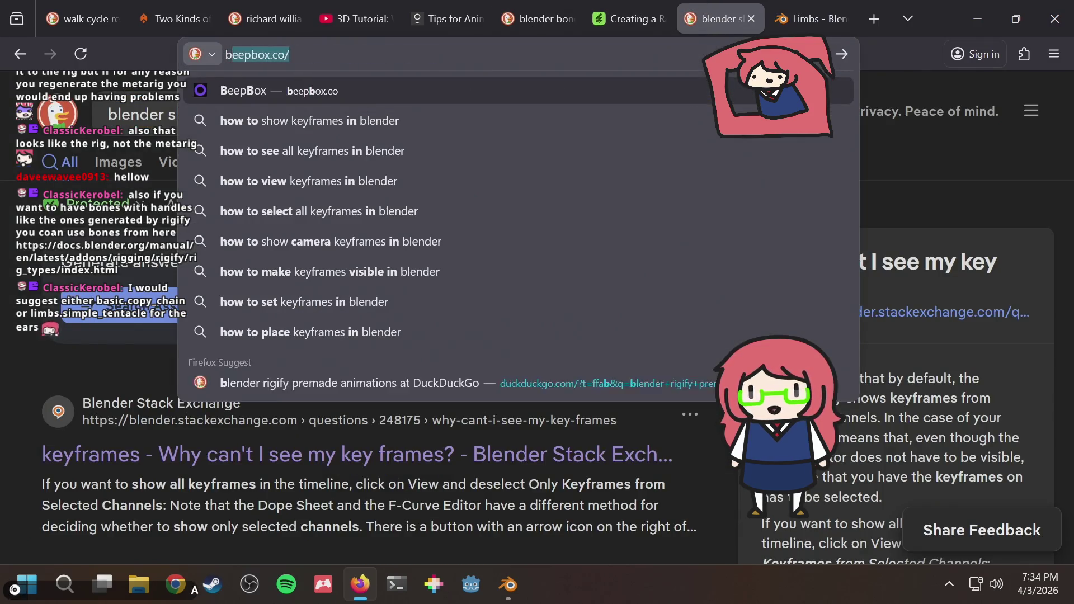
pyautogui.write('lender re')
pyautogui.press('BackSpace')
pyautogui.write('i')
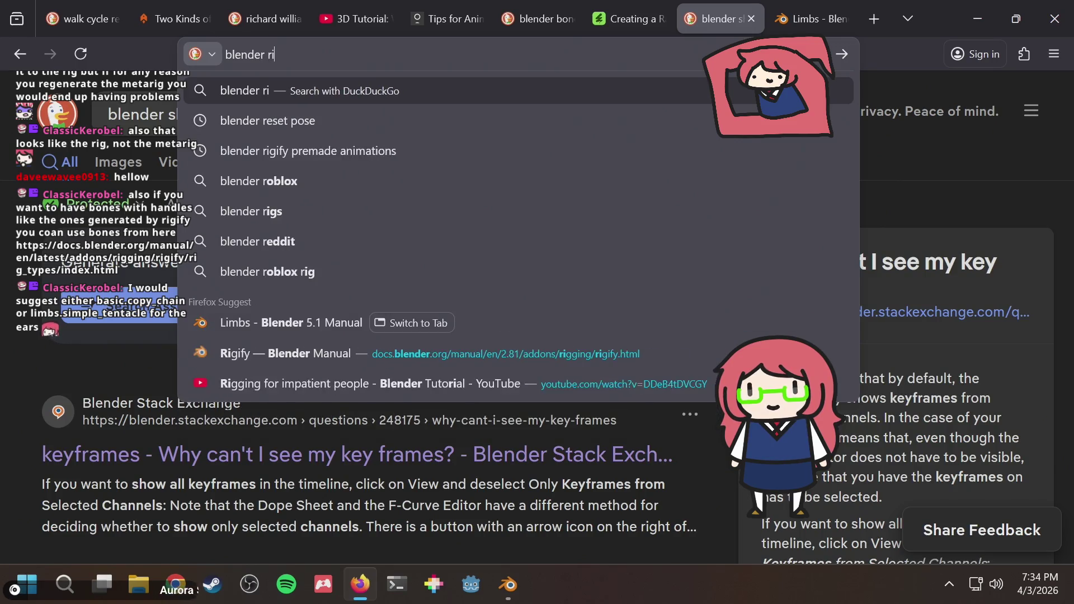
pyautogui.write('gify add tentacle bone')
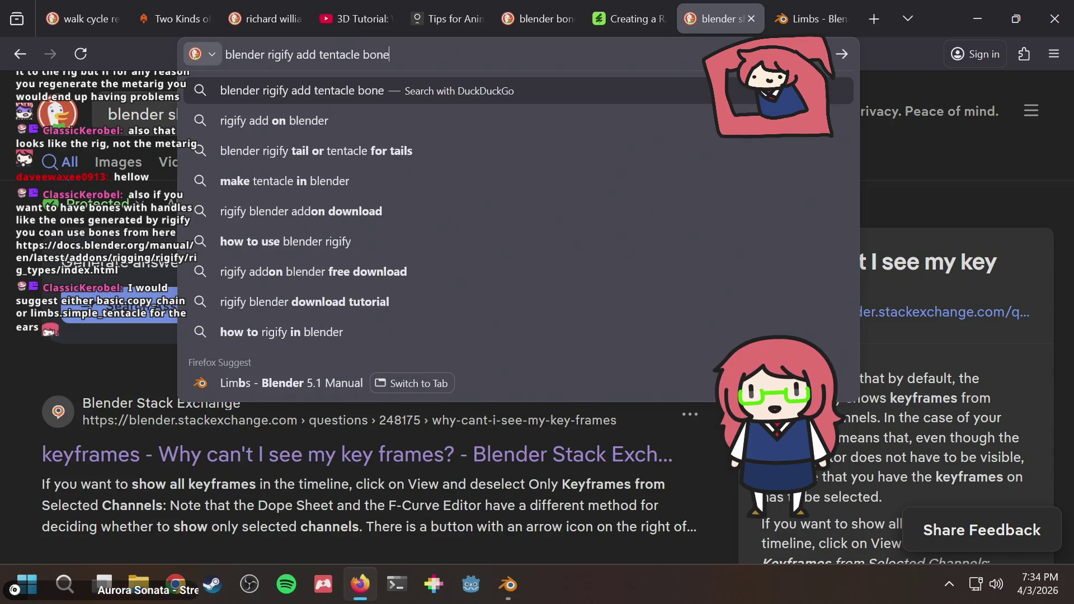
pyautogui.press('Return')
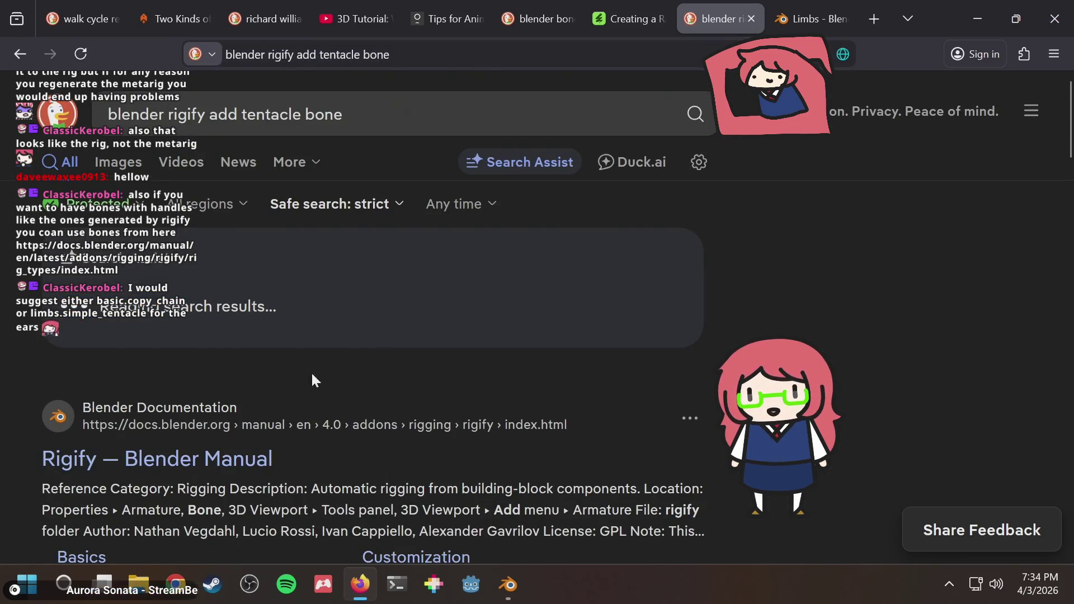
pyautogui.scroll(-3, 311, 372)
pyautogui.scroll(-3, 323, 342)
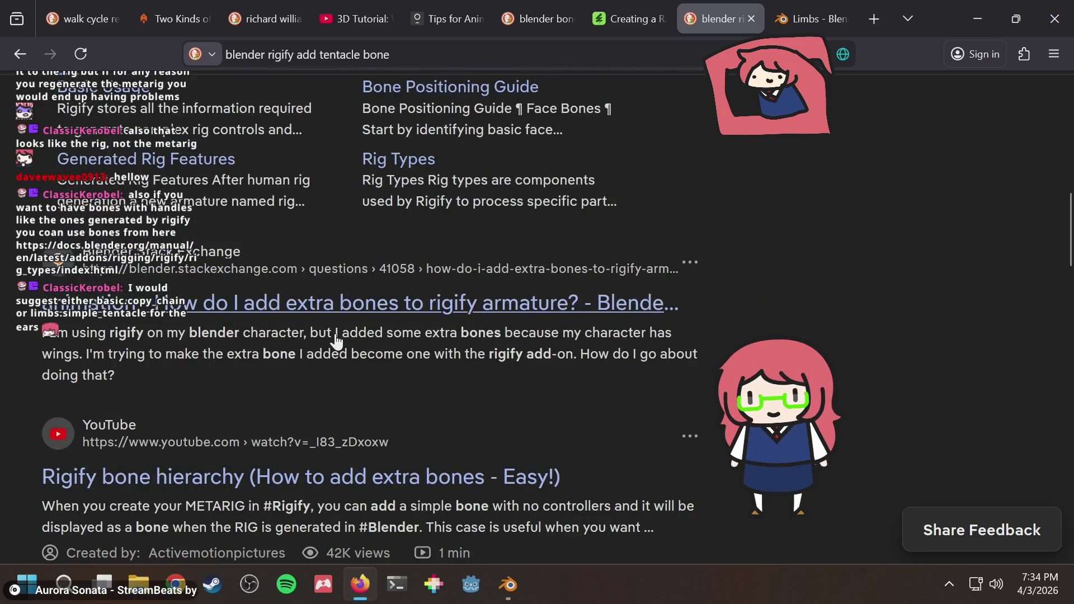
pyautogui.click(353, 303)
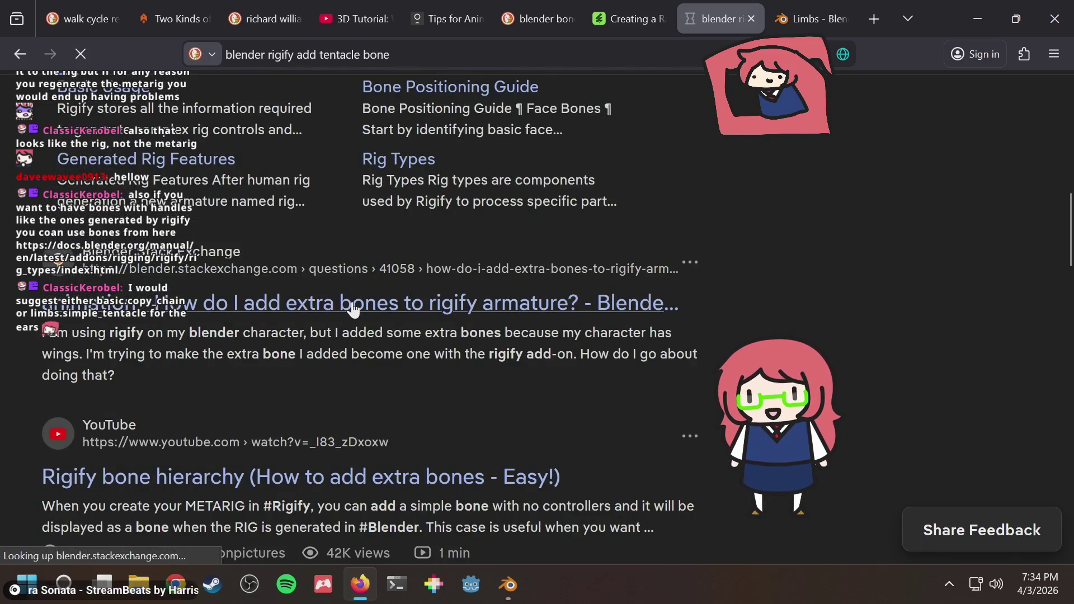
pyautogui.scroll(-5, 620, 323)
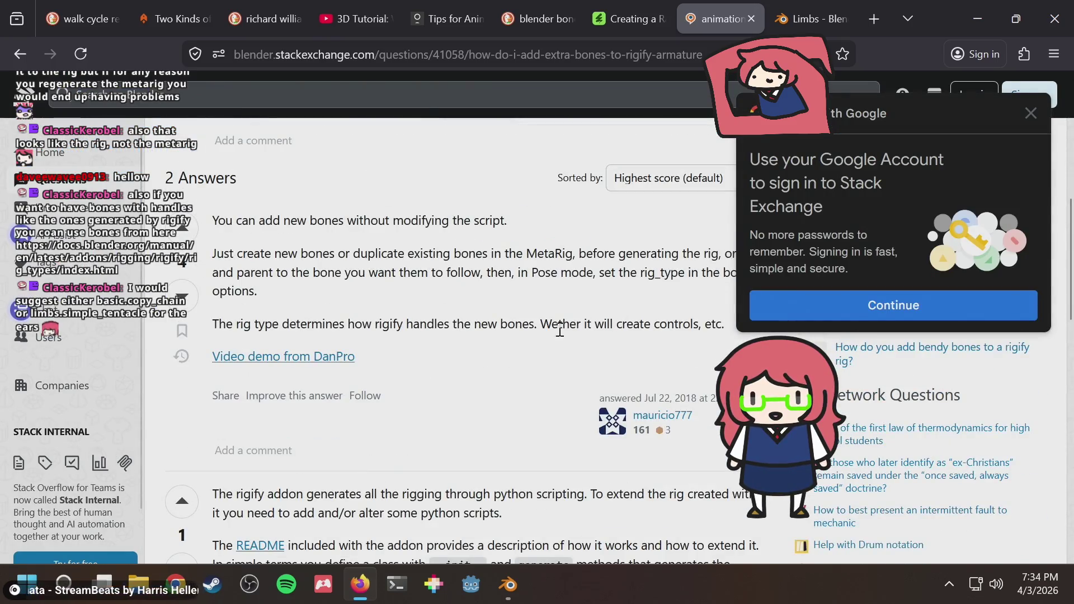
pyautogui.scroll(1, 553, 329)
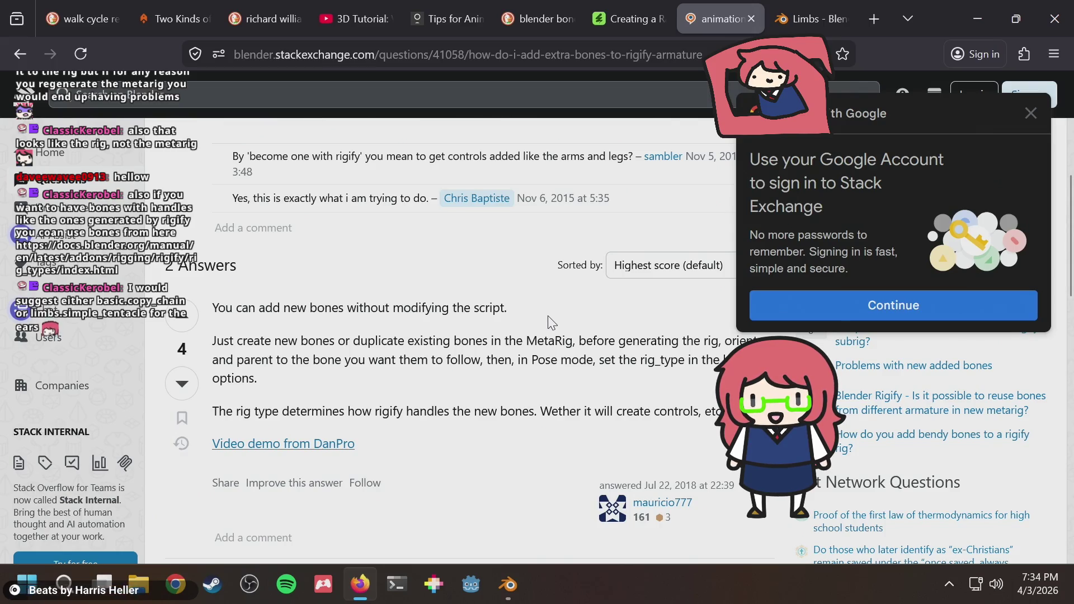
pyautogui.scroll(-1, 551, 321)
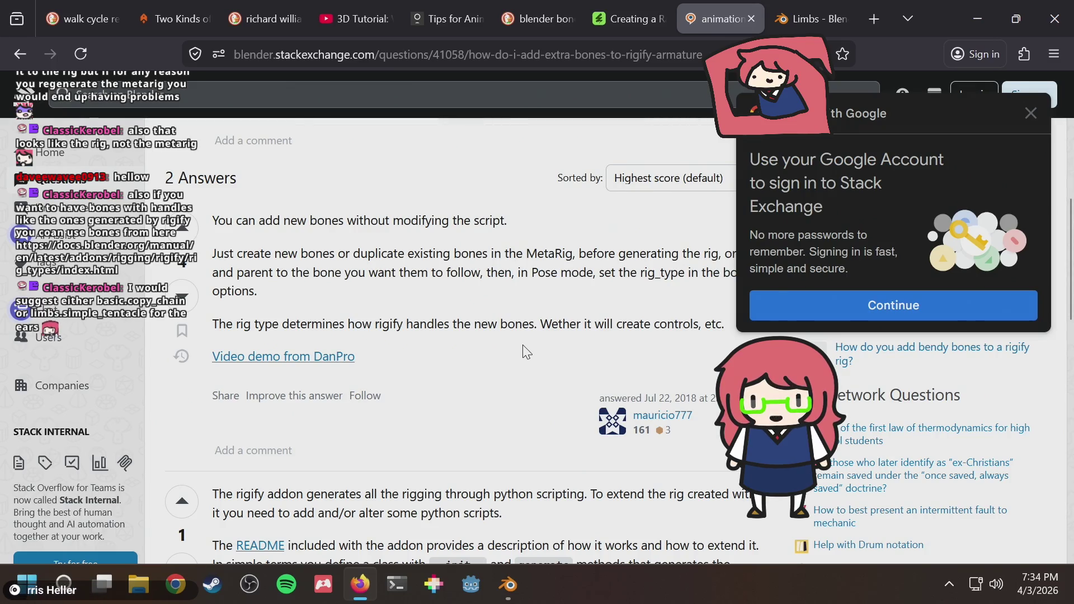
pyautogui.scroll(-1, 523, 351)
pyautogui.scroll(-1, 525, 350)
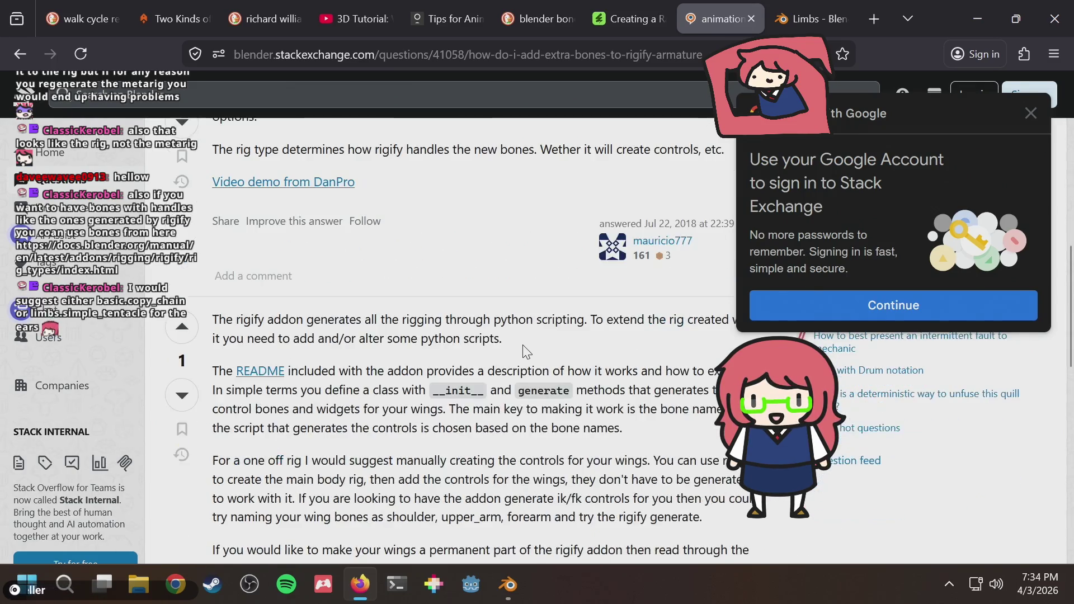
pyautogui.hotkey('alt', 'Tab')
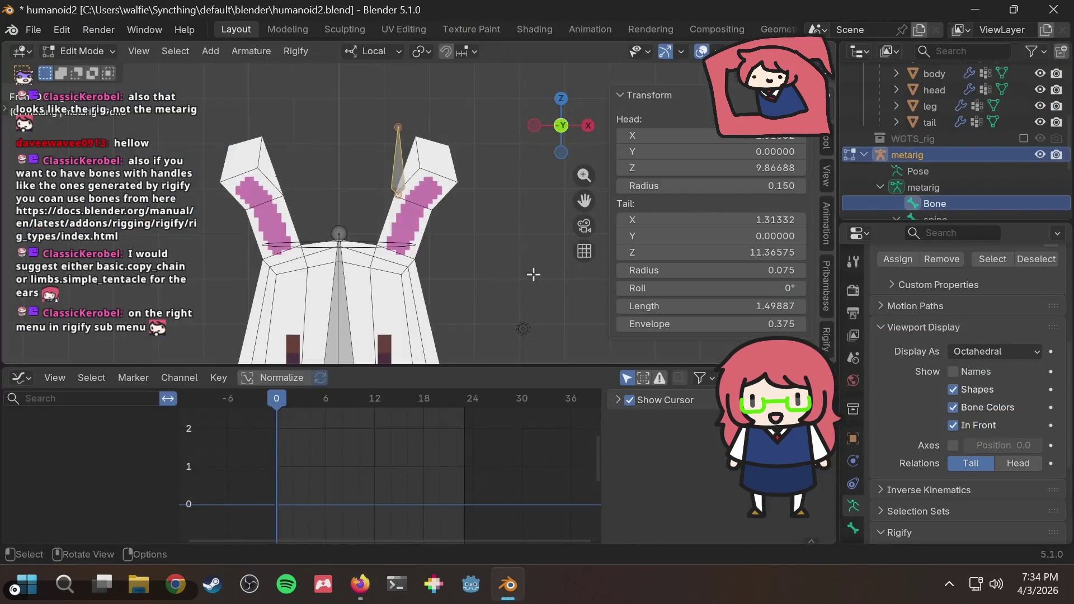
# Step: Show the Rigify developer tools and delete the old ear bone from the metarig
pyautogui.click(827, 337)
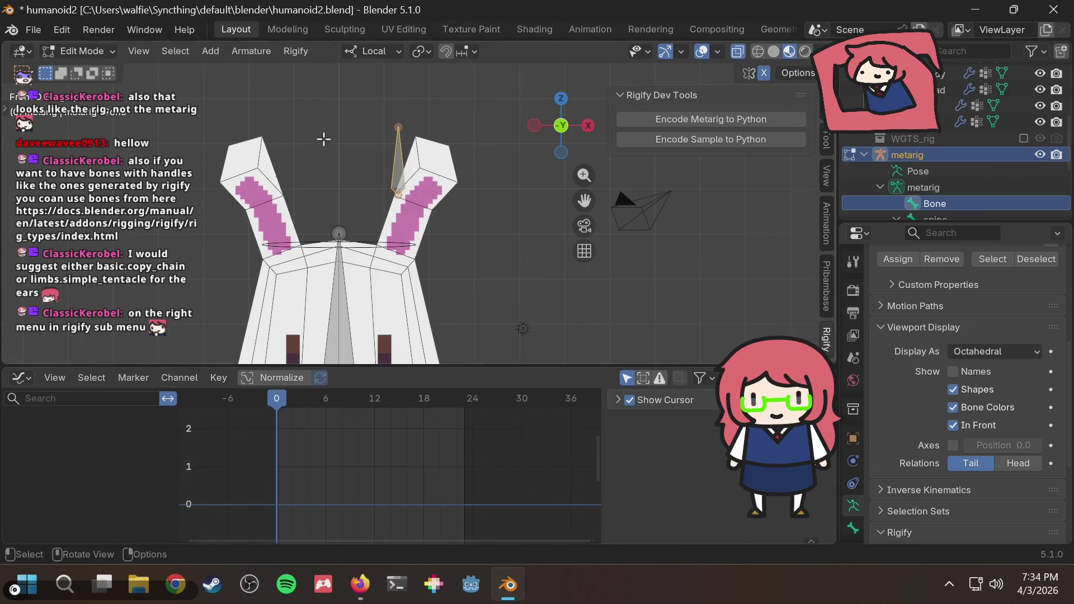
pyautogui.click(384, 166)
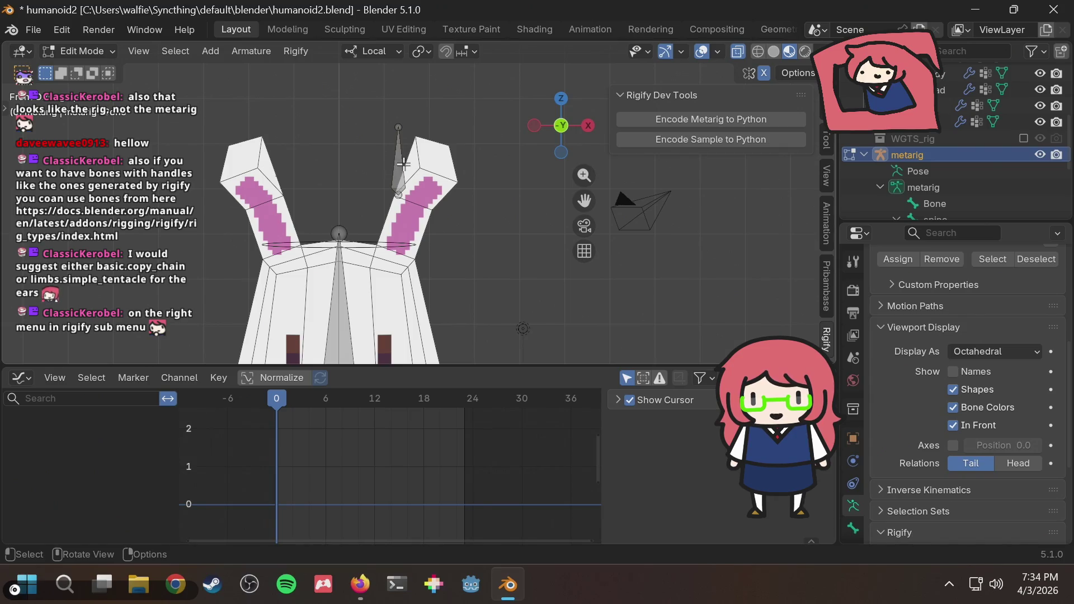
pyautogui.click(404, 163)
pyautogui.press('x')
pyautogui.click(393, 163)
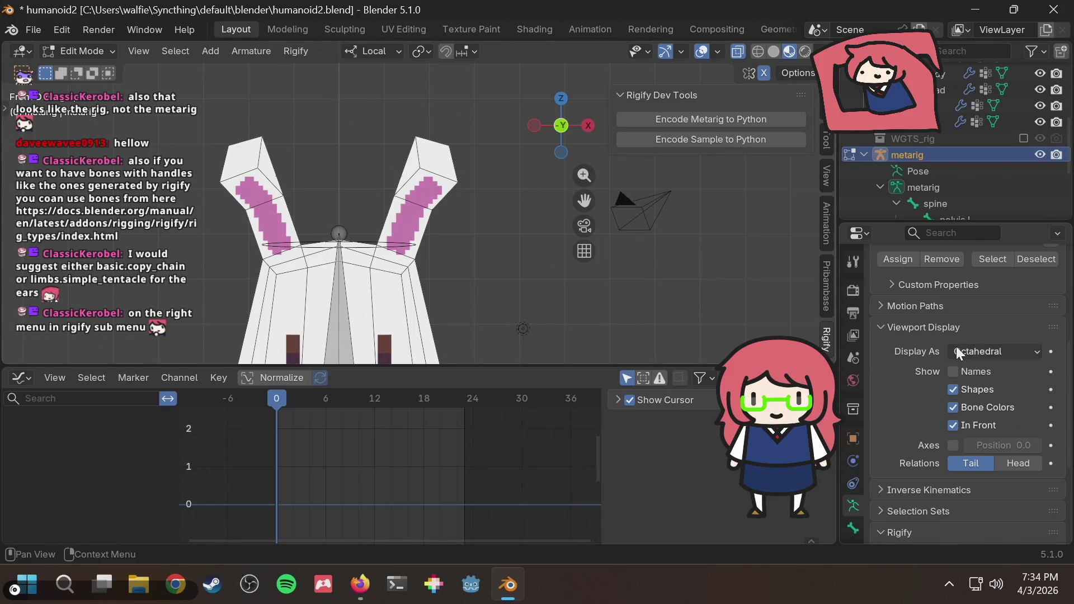
pyautogui.scroll(-2, 956, 346)
pyautogui.scroll(-2, 954, 342)
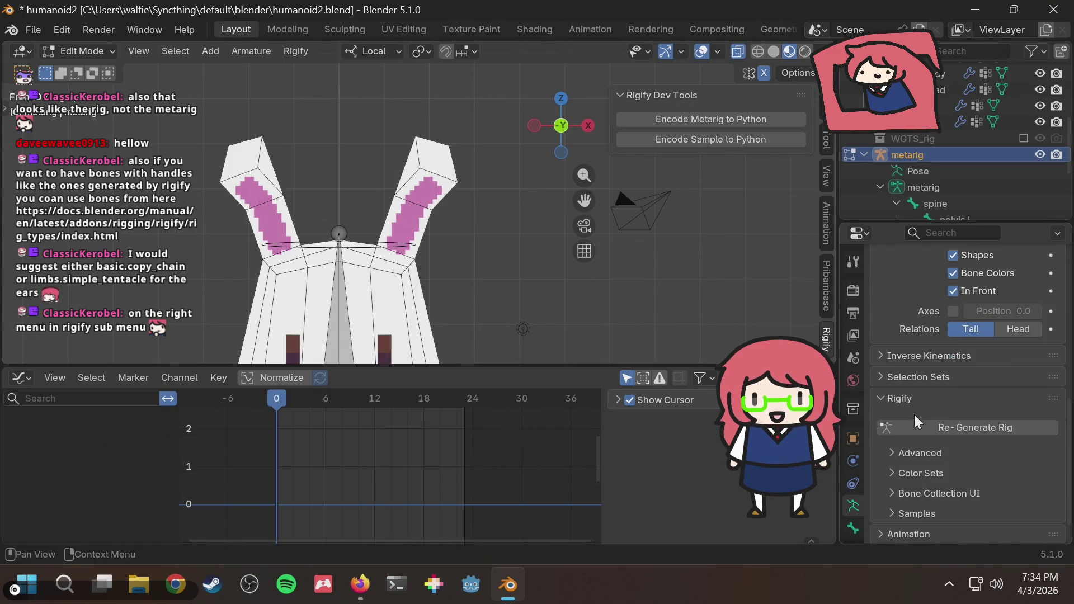
pyautogui.scroll(-1, 914, 415)
pyautogui.click(924, 473)
pyautogui.click(914, 432)
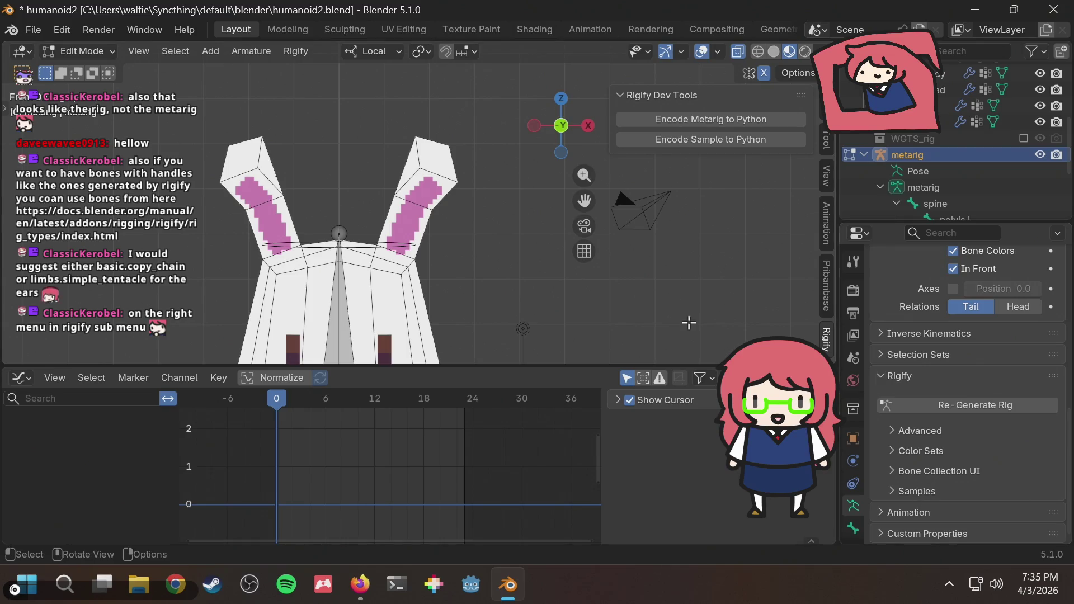
pyautogui.hotkey('shift', 'a')
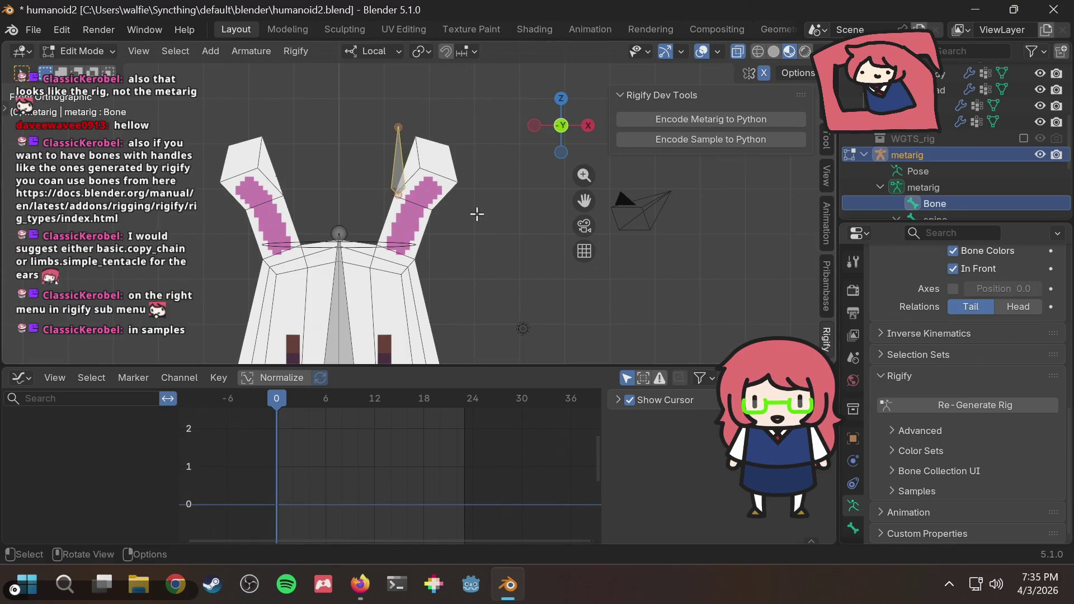
pyautogui.hotkey('ctrl', 'z')
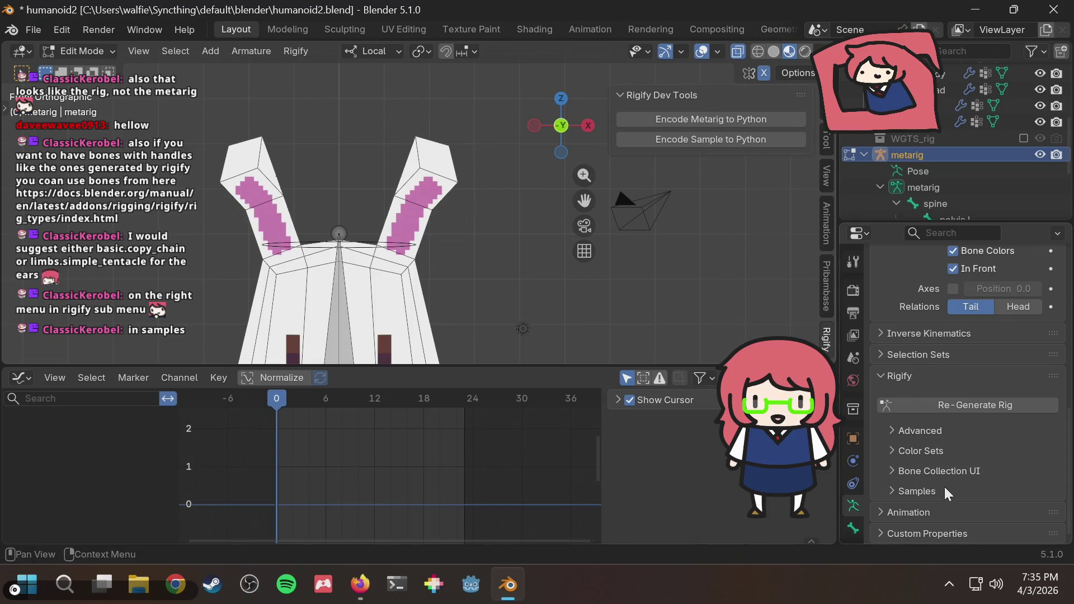
# Step: Add the limbs.simple_tentacle sample to the metarig and begin moving it along local Z
pyautogui.click(944, 487)
pyautogui.scroll(-2, 940, 491)
pyautogui.scroll(-1, 976, 438)
pyautogui.scroll(-4, 985, 458)
pyautogui.scroll(-2, 985, 456)
pyautogui.scroll(-2, 985, 456)
pyautogui.scroll(-1, 985, 455)
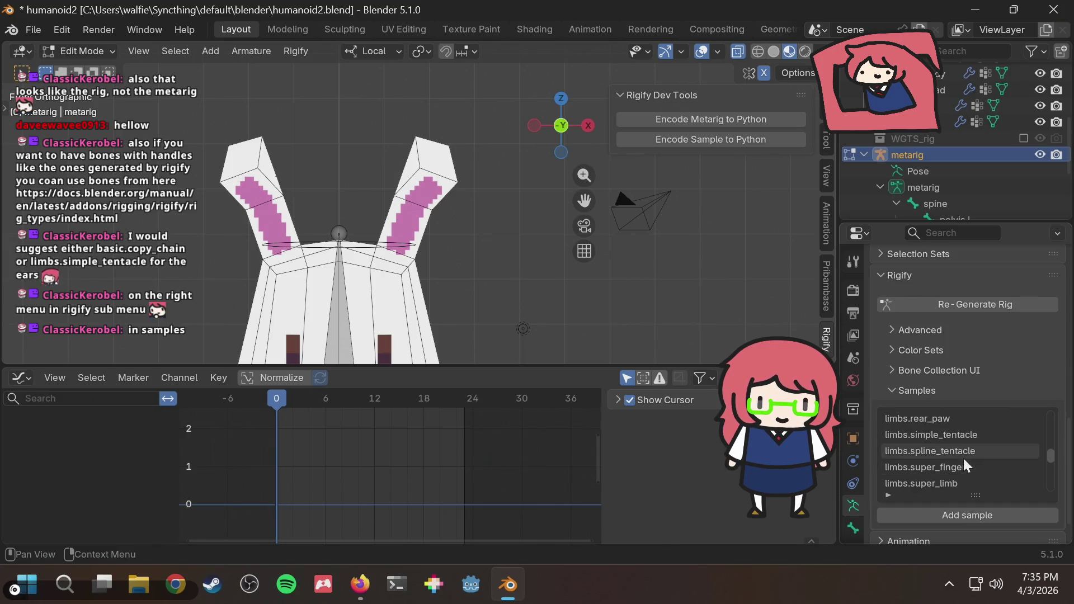
pyautogui.click(964, 435)
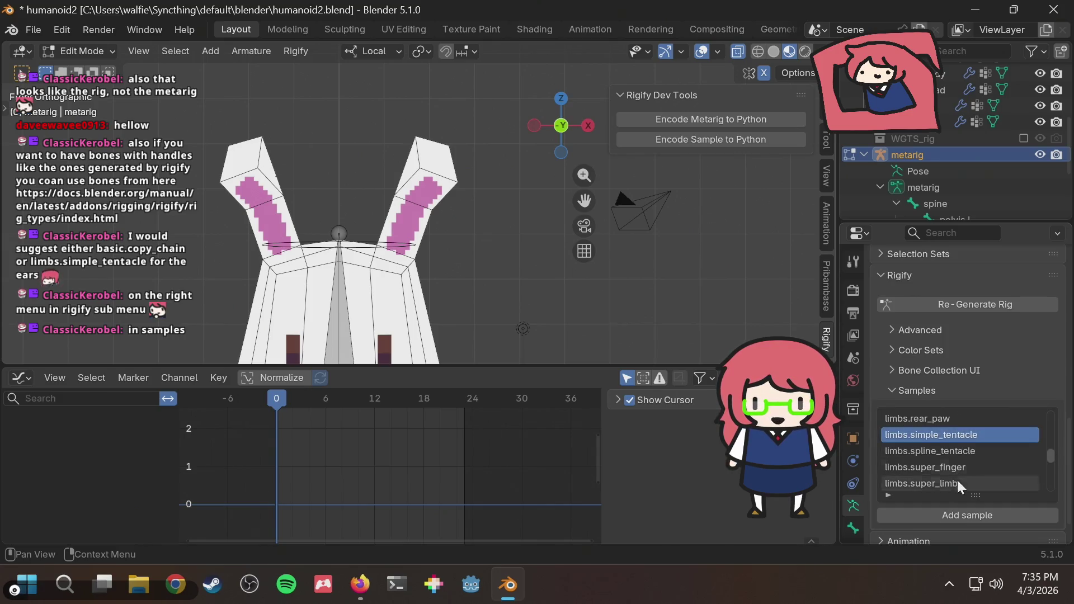
pyautogui.click(951, 514)
pyautogui.scroll(-2, 465, 258)
pyautogui.scroll(-1, 464, 258)
pyautogui.scroll(1, 453, 277)
pyautogui.scroll(-1, 426, 314)
pyautogui.press('g')
pyautogui.press('z')
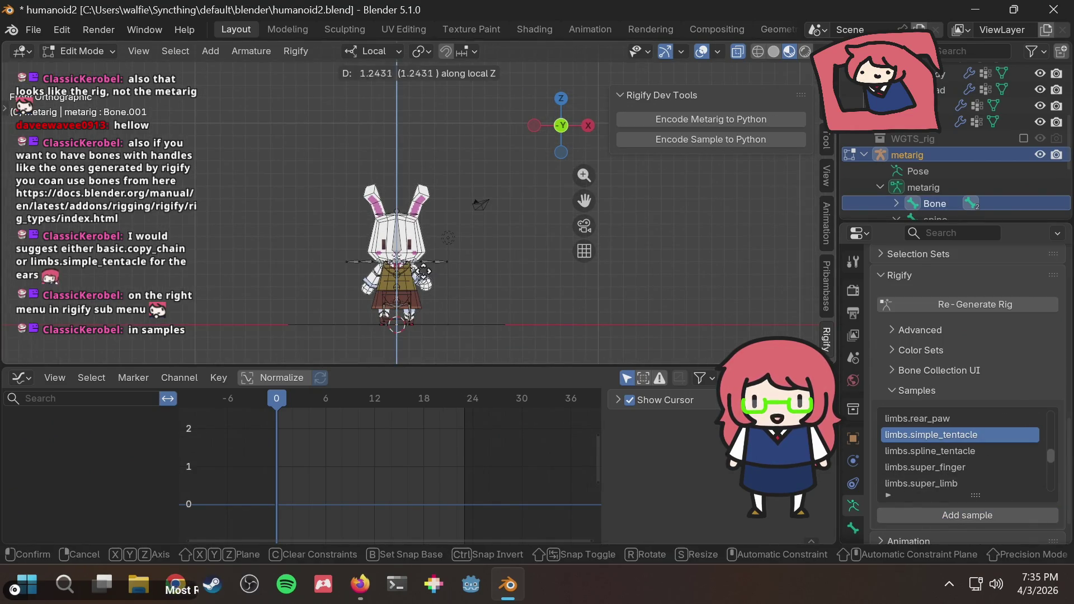
# Step: Move the tentacle chain along local Z and X until it sits over and inside the right ear
pyautogui.click(417, 197)
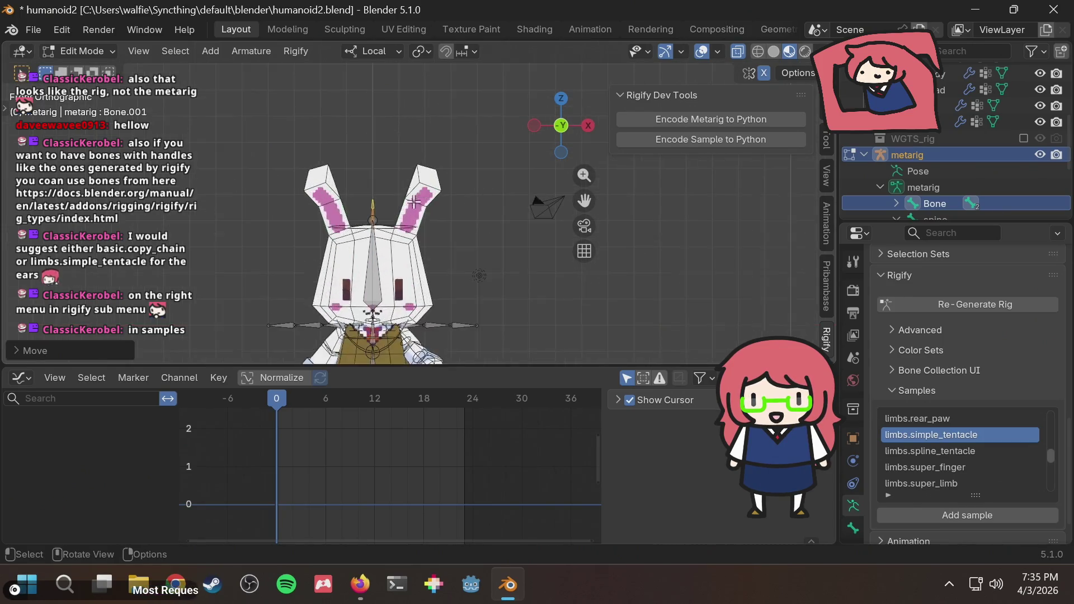
pyautogui.scroll(4, 347, 231)
pyautogui.scroll(3, 347, 231)
pyautogui.scroll(2, 346, 230)
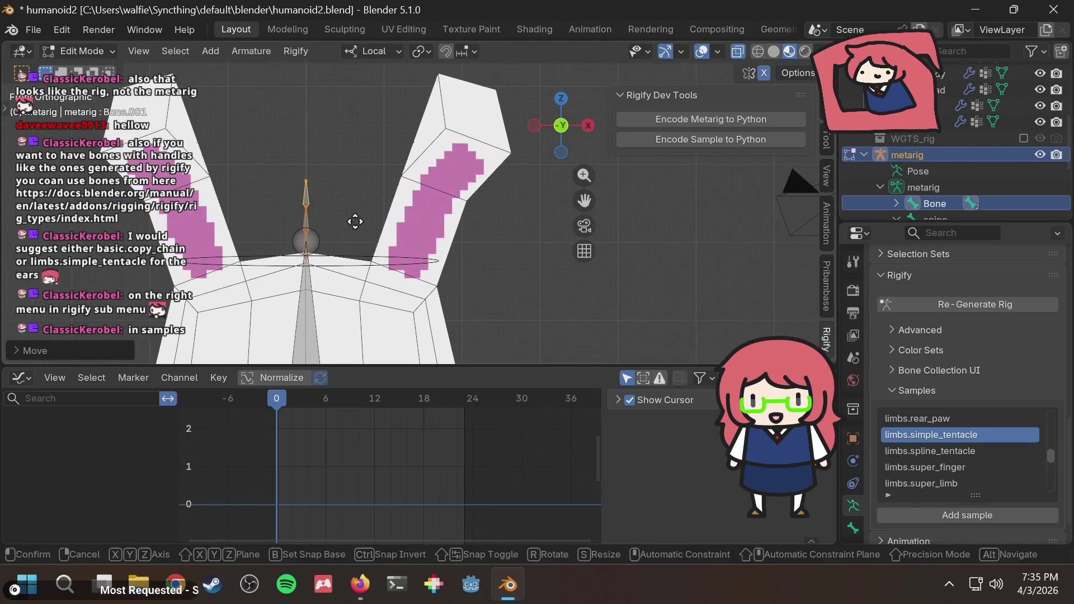
pyautogui.press('g')
pyautogui.press('z')
pyautogui.click(449, 224)
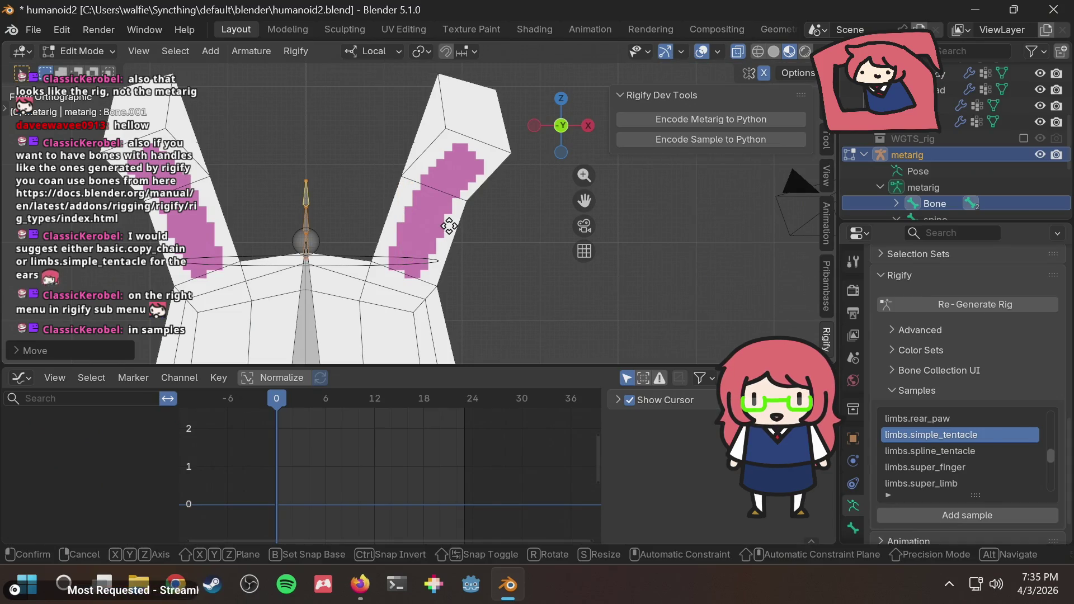
pyautogui.press('g')
pyautogui.press('x')
pyautogui.click(544, 235)
pyautogui.press('g')
pyautogui.press('z')
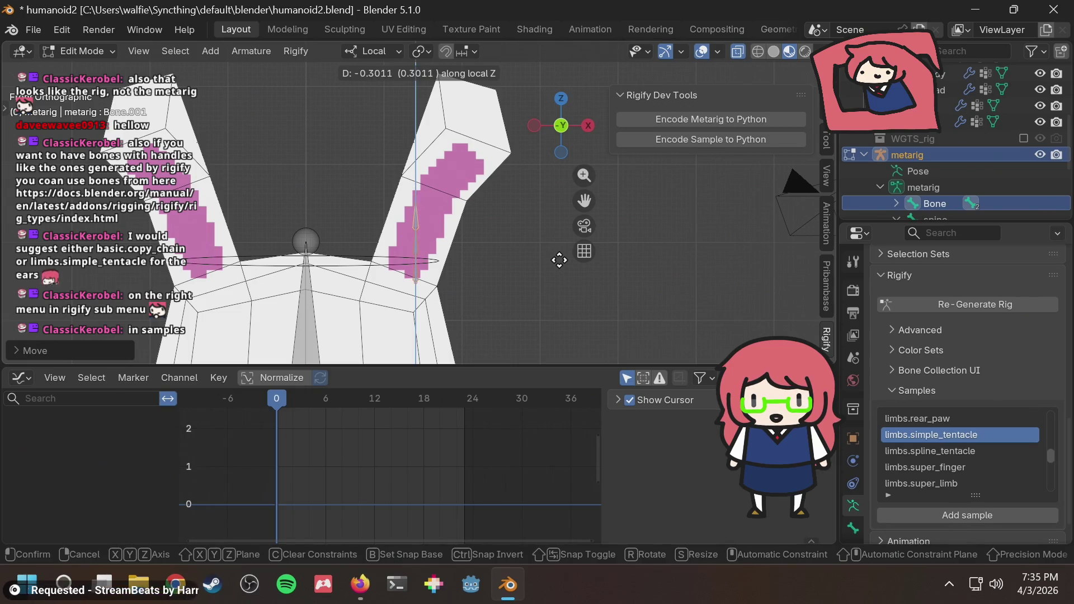
pyautogui.click(559, 261)
pyautogui.press('g')
pyautogui.press('x')
pyautogui.click(552, 251)
# Step: Scale the chain to about double size and raise it along the ear's pink stripe, then deselect it
pyautogui.press('s')
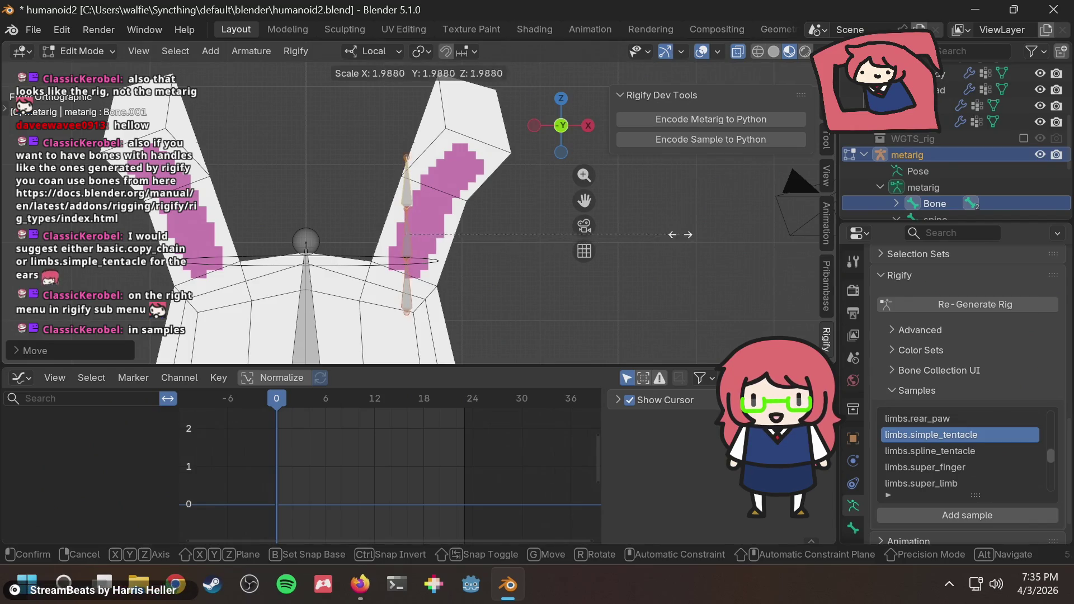
pyautogui.click(714, 237)
pyautogui.press('g')
pyautogui.press('z')
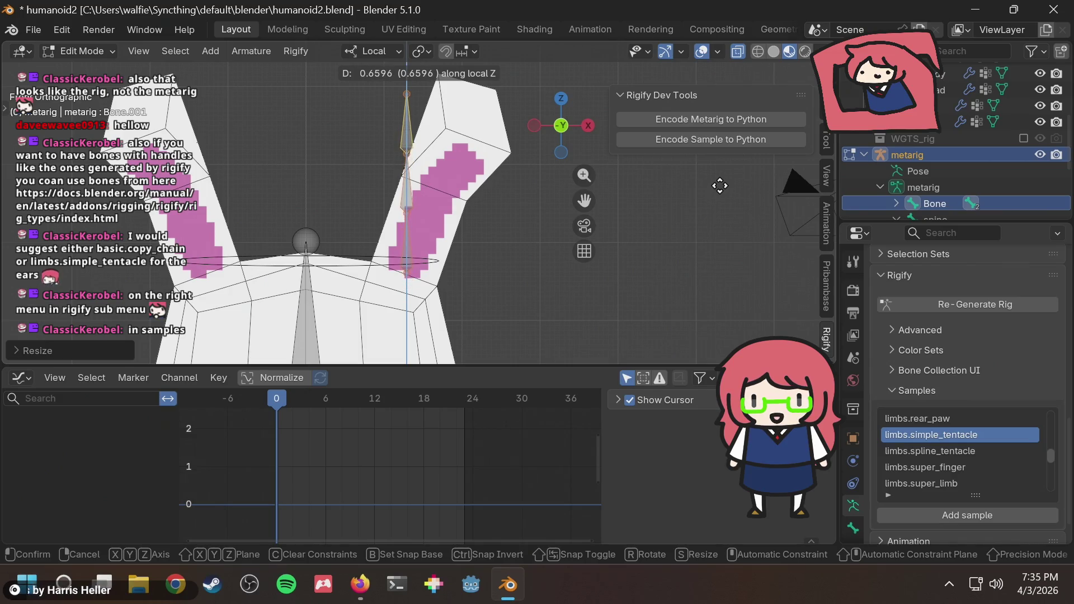
pyautogui.click(719, 186)
pyautogui.moveTo(445, 146); pyautogui.dragTo(426, 162, button='middle')
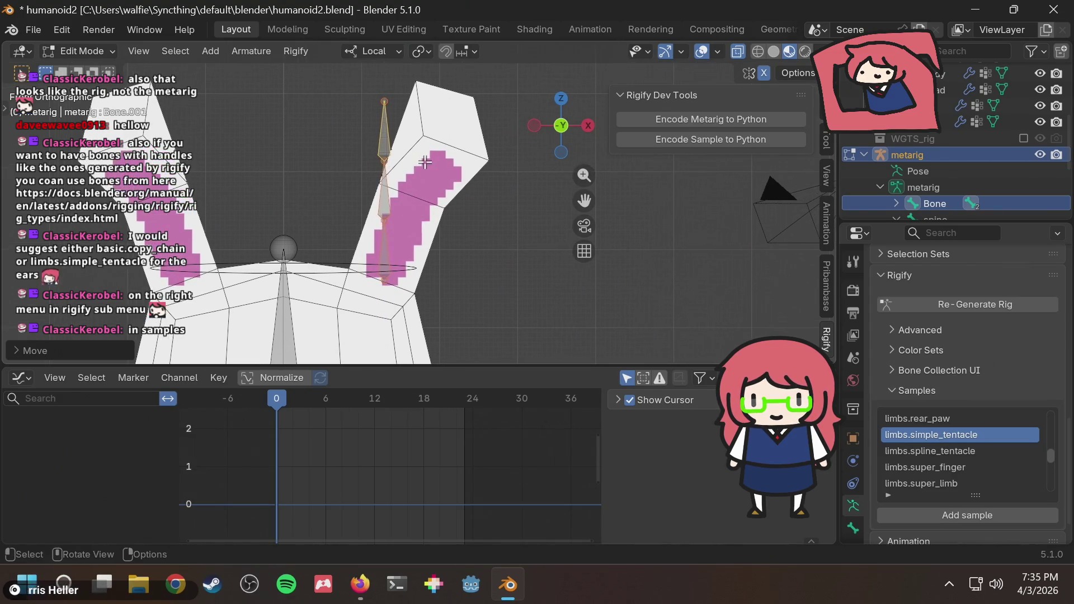
pyautogui.press('s')
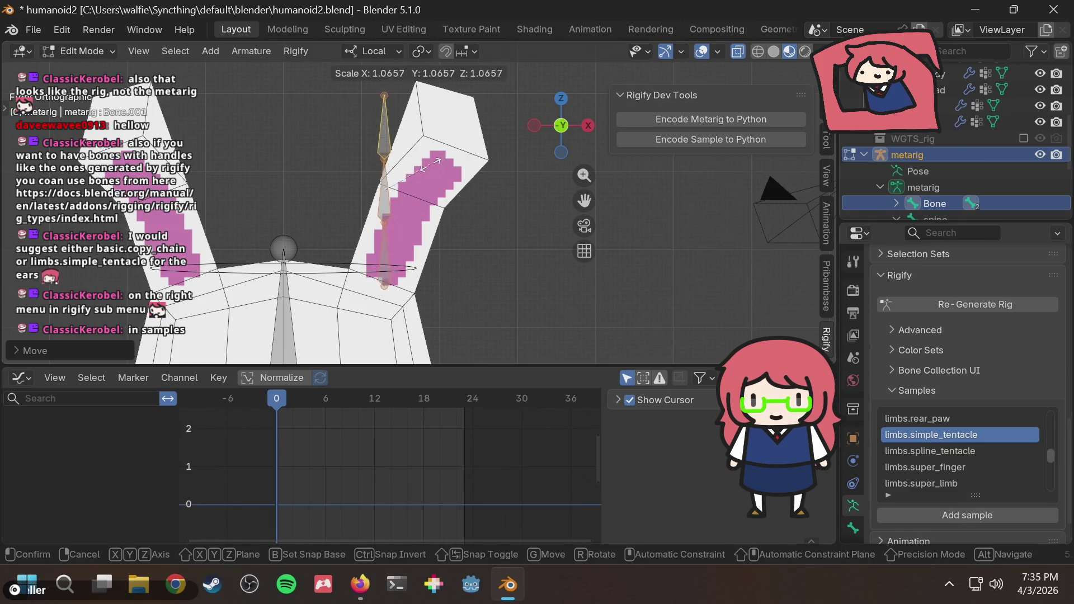
pyautogui.click(429, 161)
pyautogui.press('s')
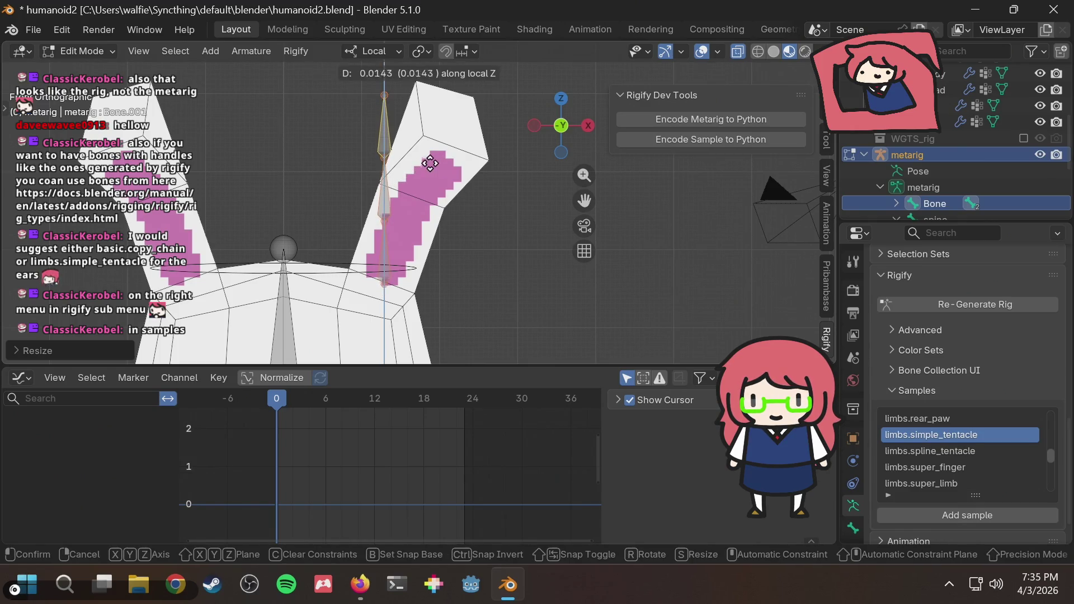
pyautogui.click(430, 159)
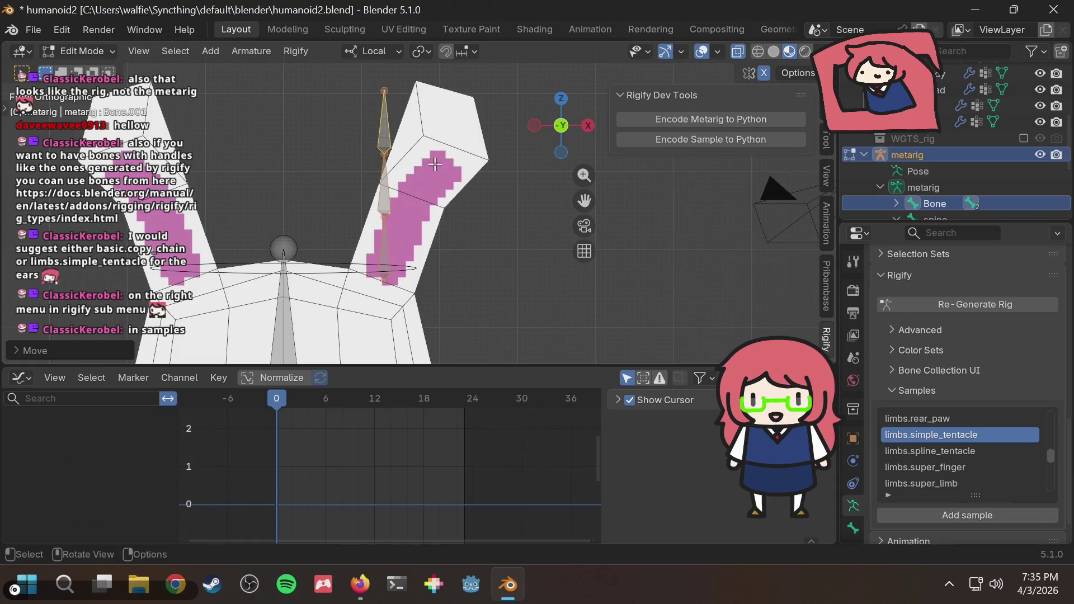
pyautogui.press('F3')
pyautogui.write('enco')
pyautogui.press('Escape')
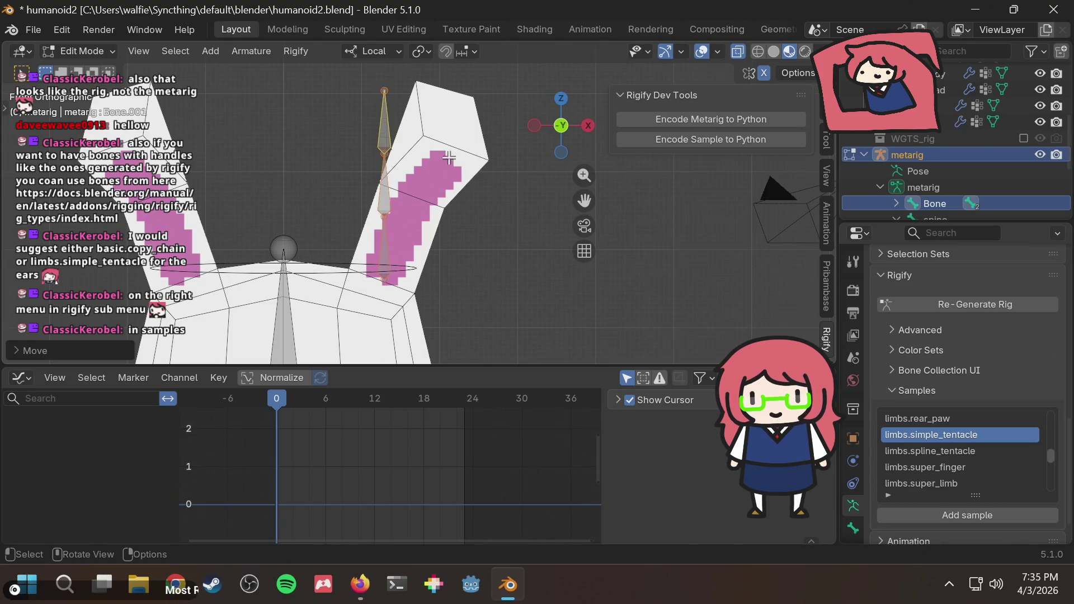
pyautogui.click(365, 157)
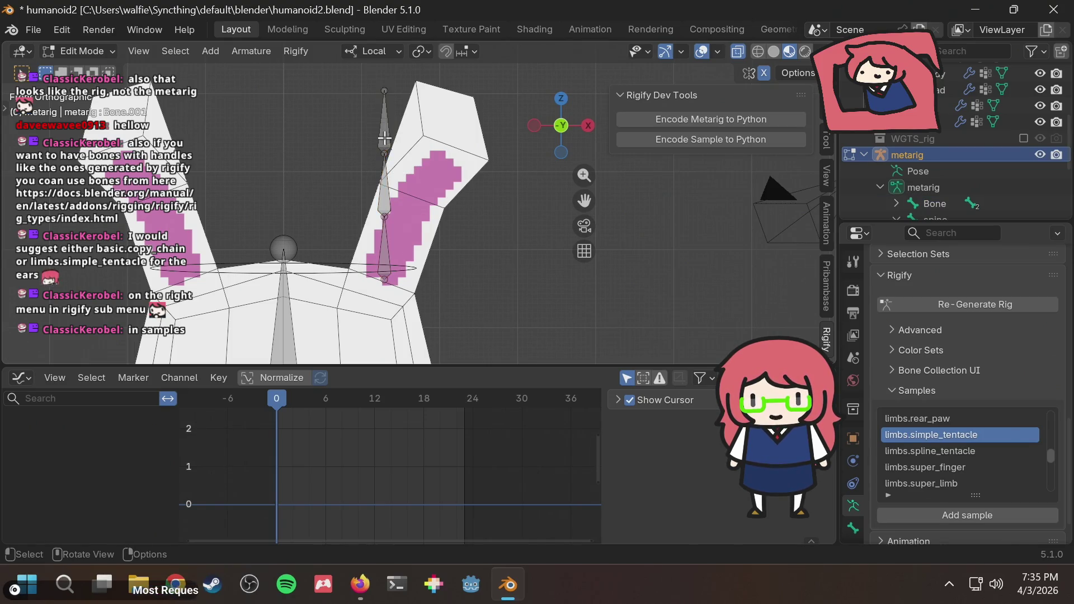